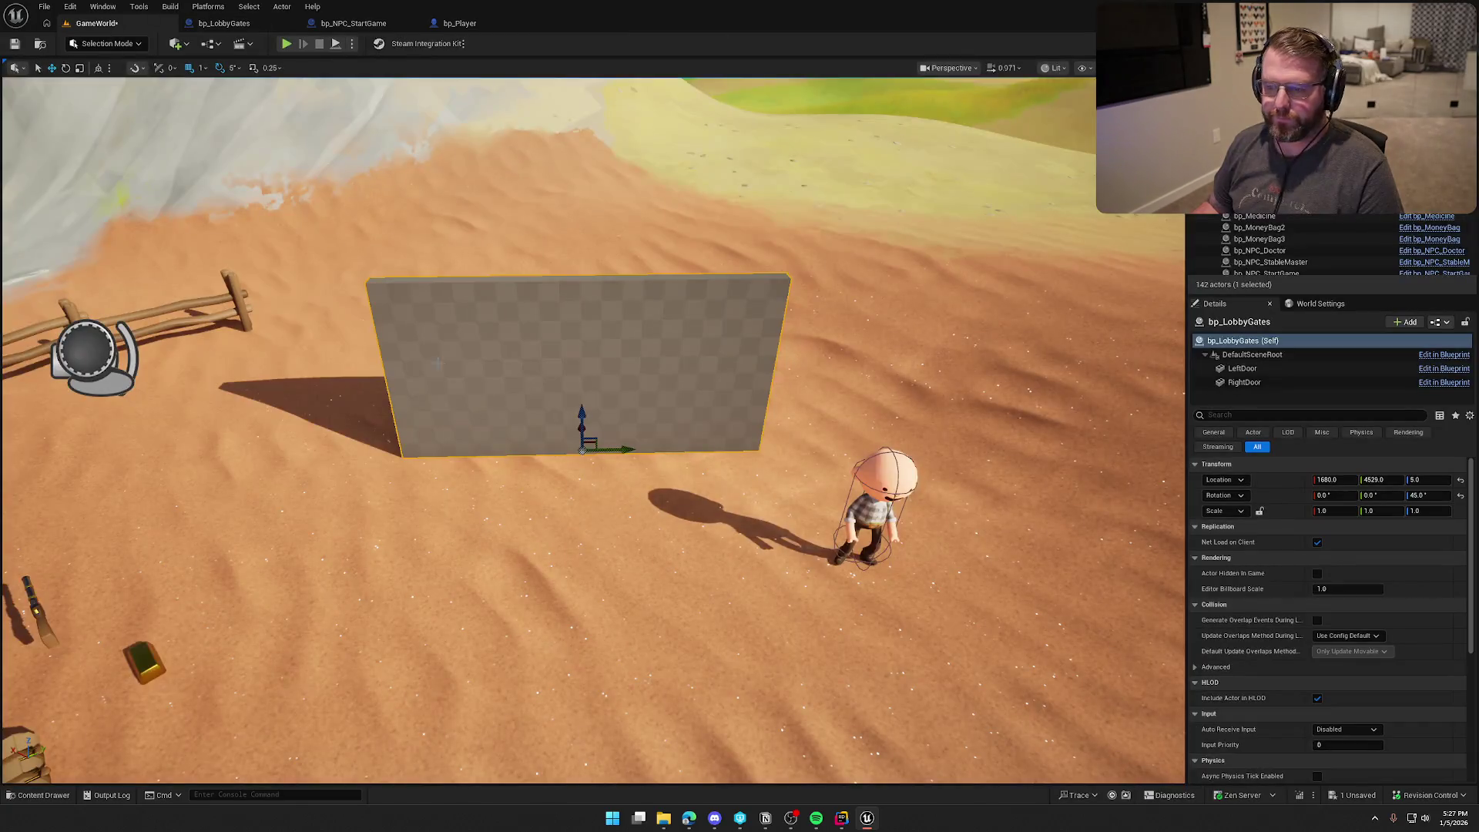
Step: Place and remove a test cube, then expand the Art folder in the Content Drawer
{"action": "mouse_move", "coordinate": [460, 589]}
{"action": "left_mouse_down"}
{"action": "mouse_move", "coordinate": [882, 416]}
{"action": "mouse_move", "coordinate": [524, 578]}
{"action": "left_mouse_up"}
{"action": "key", "text": "Delete"}
{"action": "key", "text": "ctrl+space"}
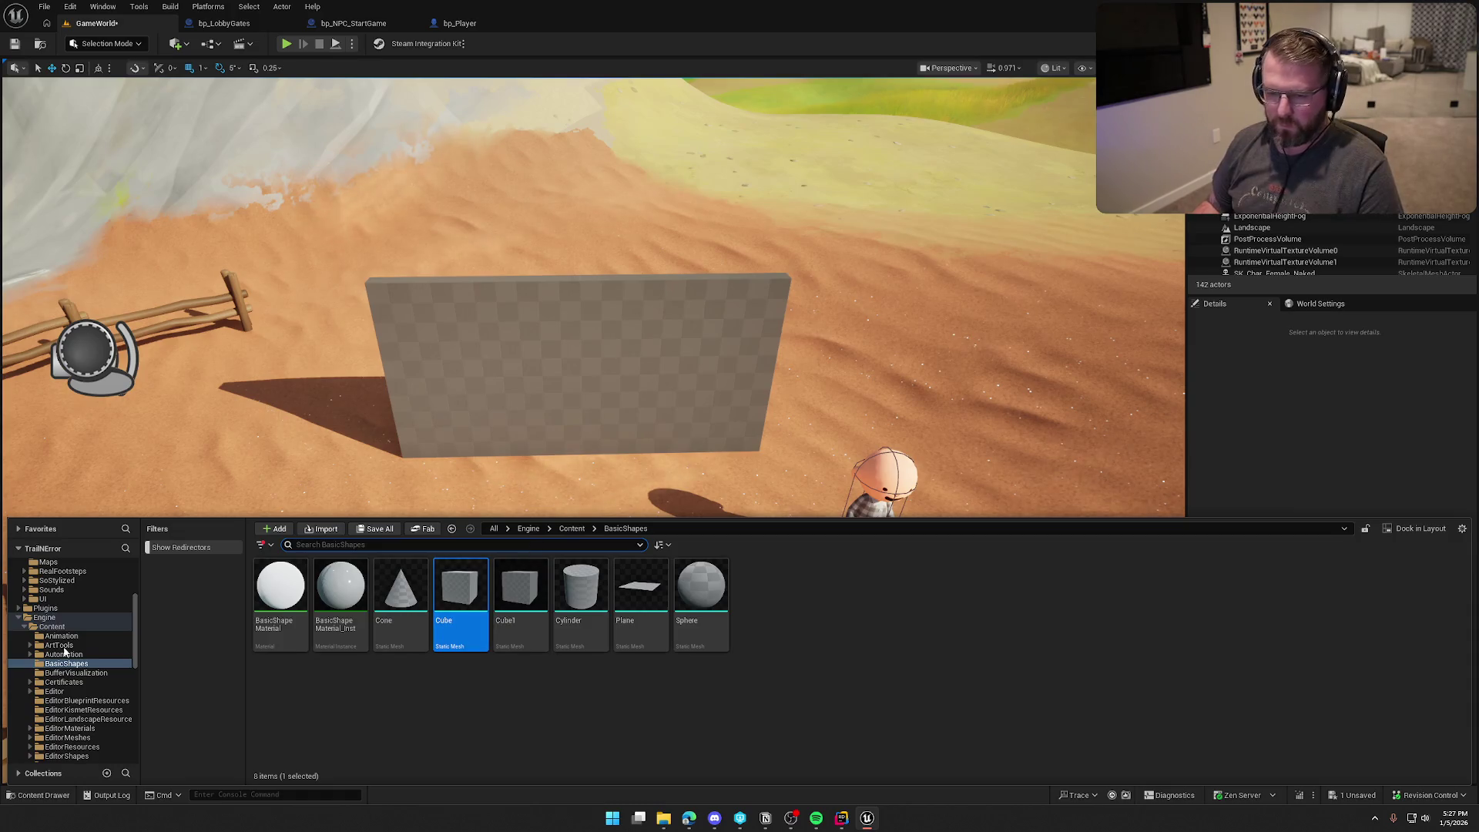
{"action": "scroll", "coordinate": [69, 616], "scroll_direction": "up", "scroll_amount": 5}
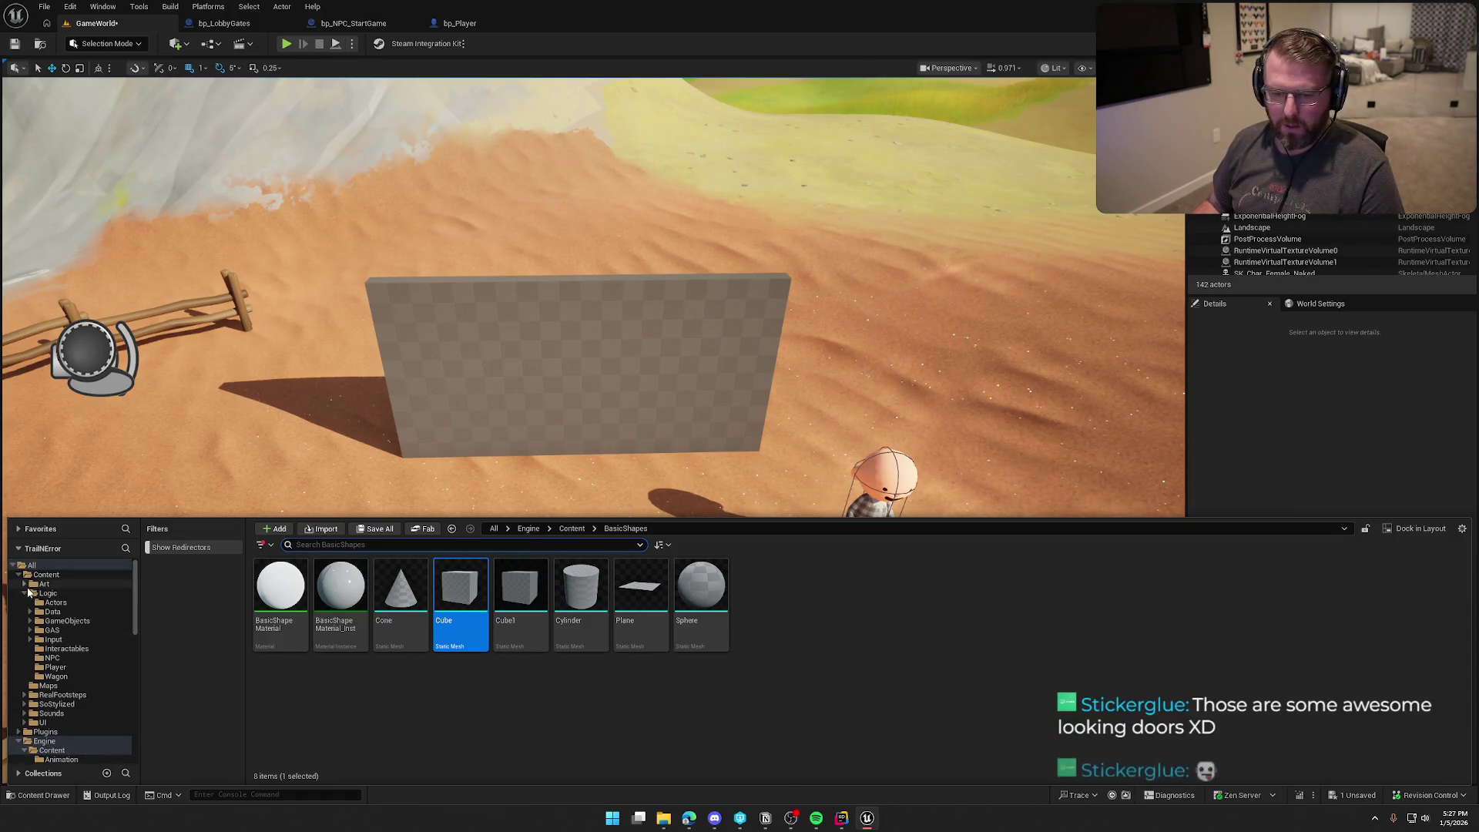
{"action": "left_click", "coordinate": [25, 593]}
{"action": "left_click", "coordinate": [24, 584]}
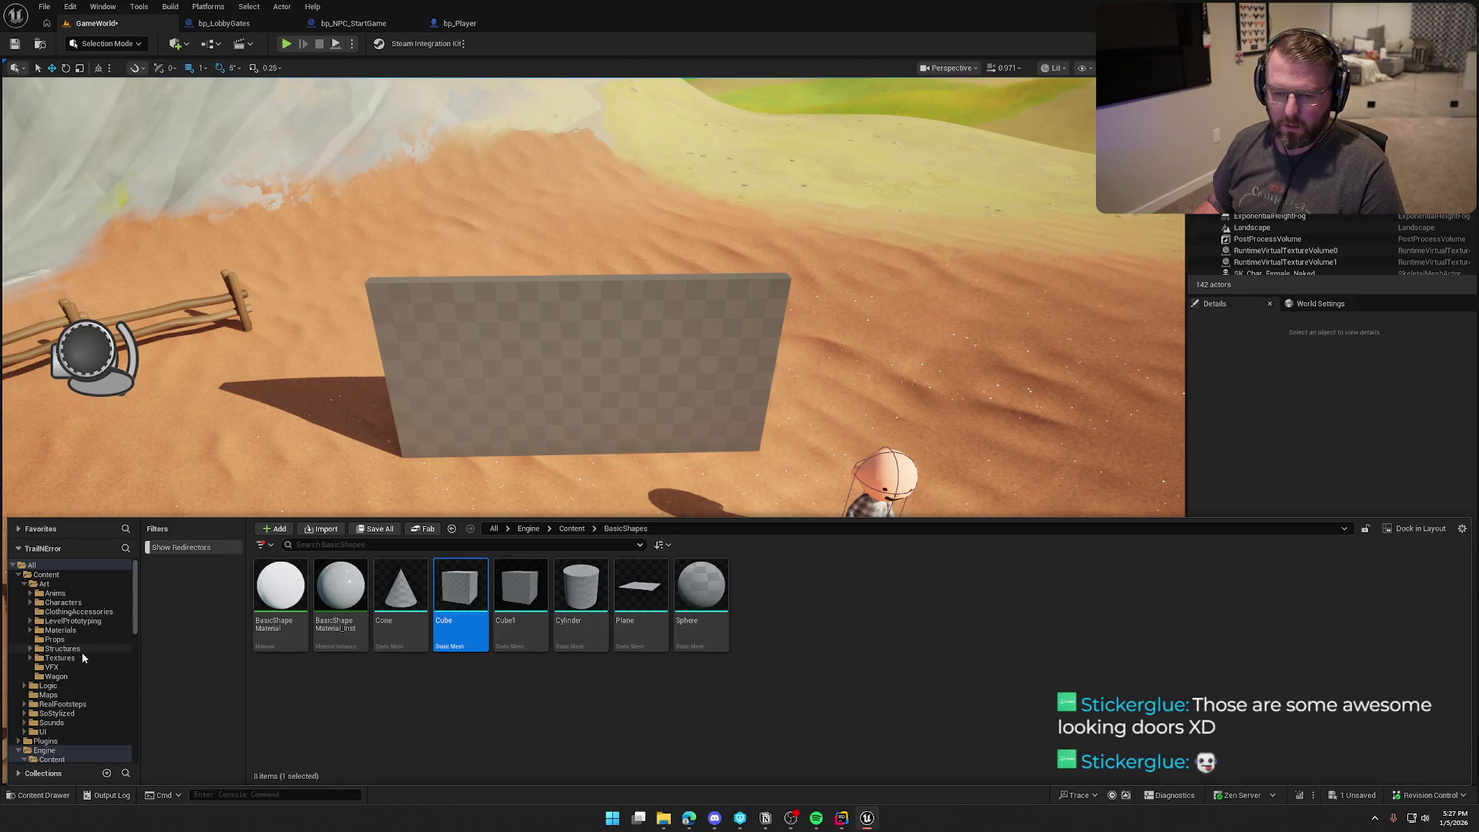
Step: Copy the engine's basic Cube mesh into Art/Structures and open that folder
{"action": "left_click_drag", "start_coordinate": [460, 593], "coordinate": [55, 650]}
{"action": "left_click", "coordinate": [73, 691]}
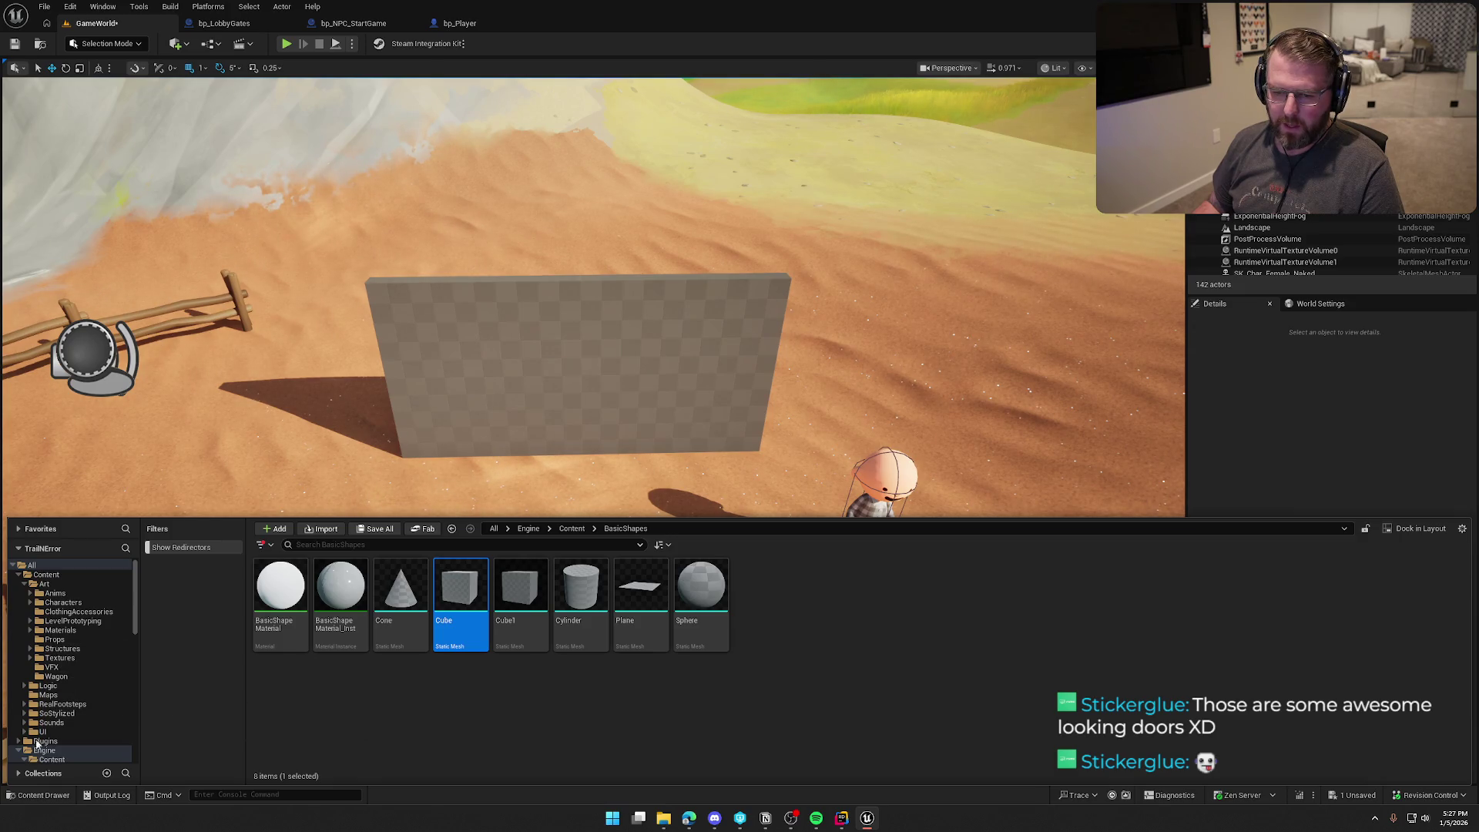
{"action": "left_click", "coordinate": [22, 752]}
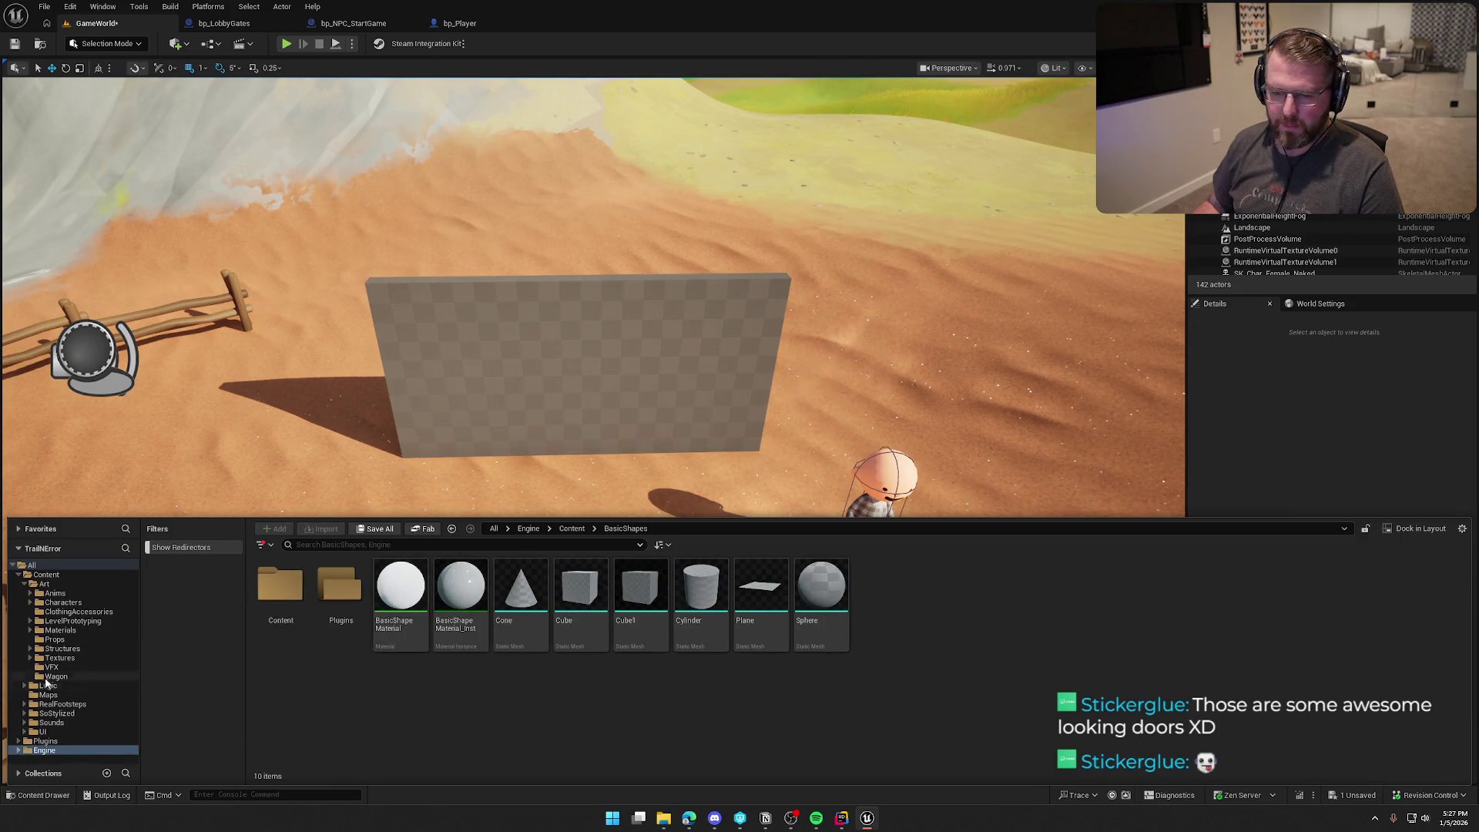
{"action": "left_click", "coordinate": [58, 649]}
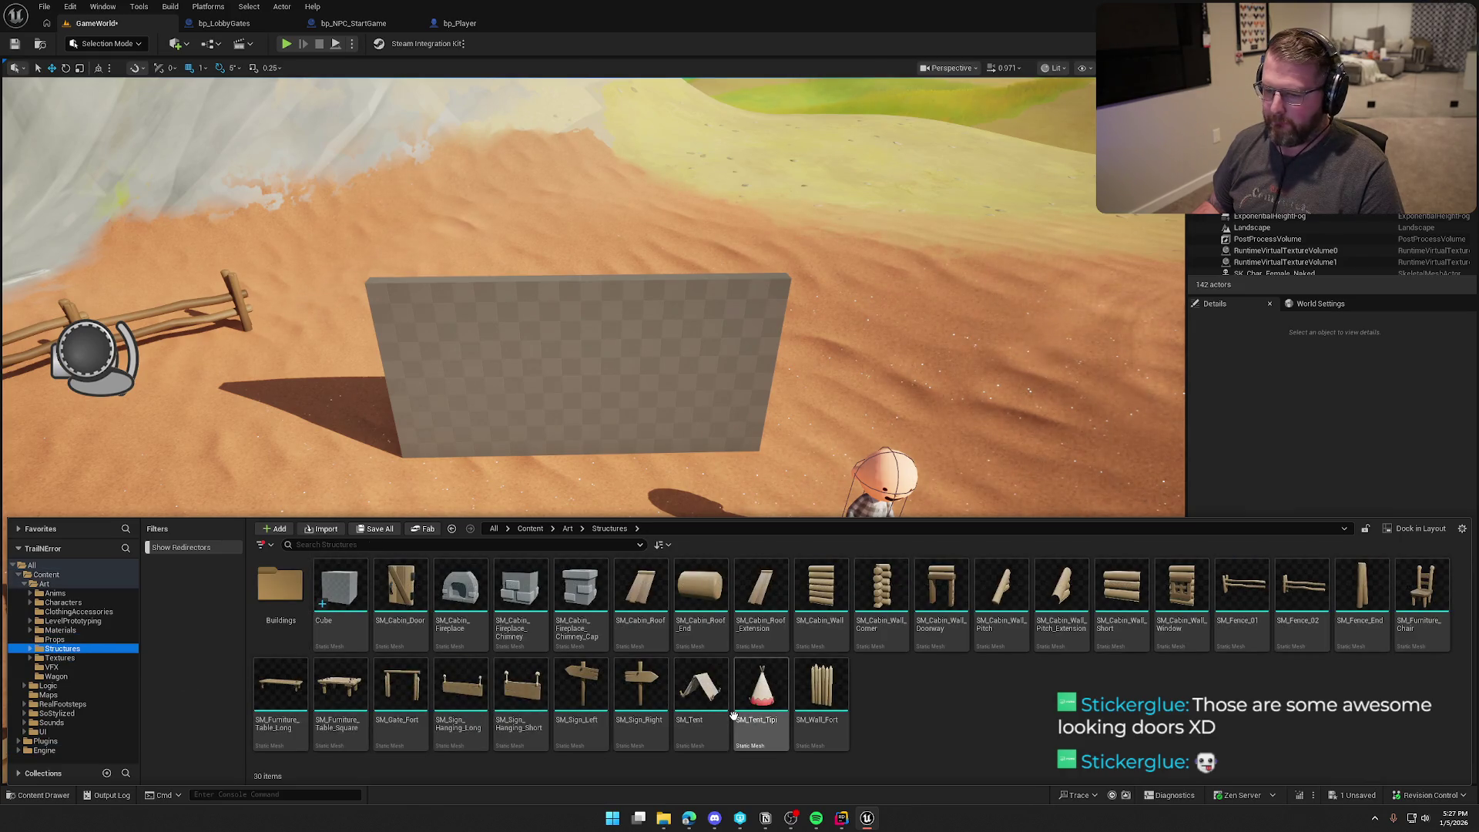
Step: Place the copied Cube in the level beside the SM_Wall_Fort wall
{"action": "left_click", "coordinate": [350, 595]}
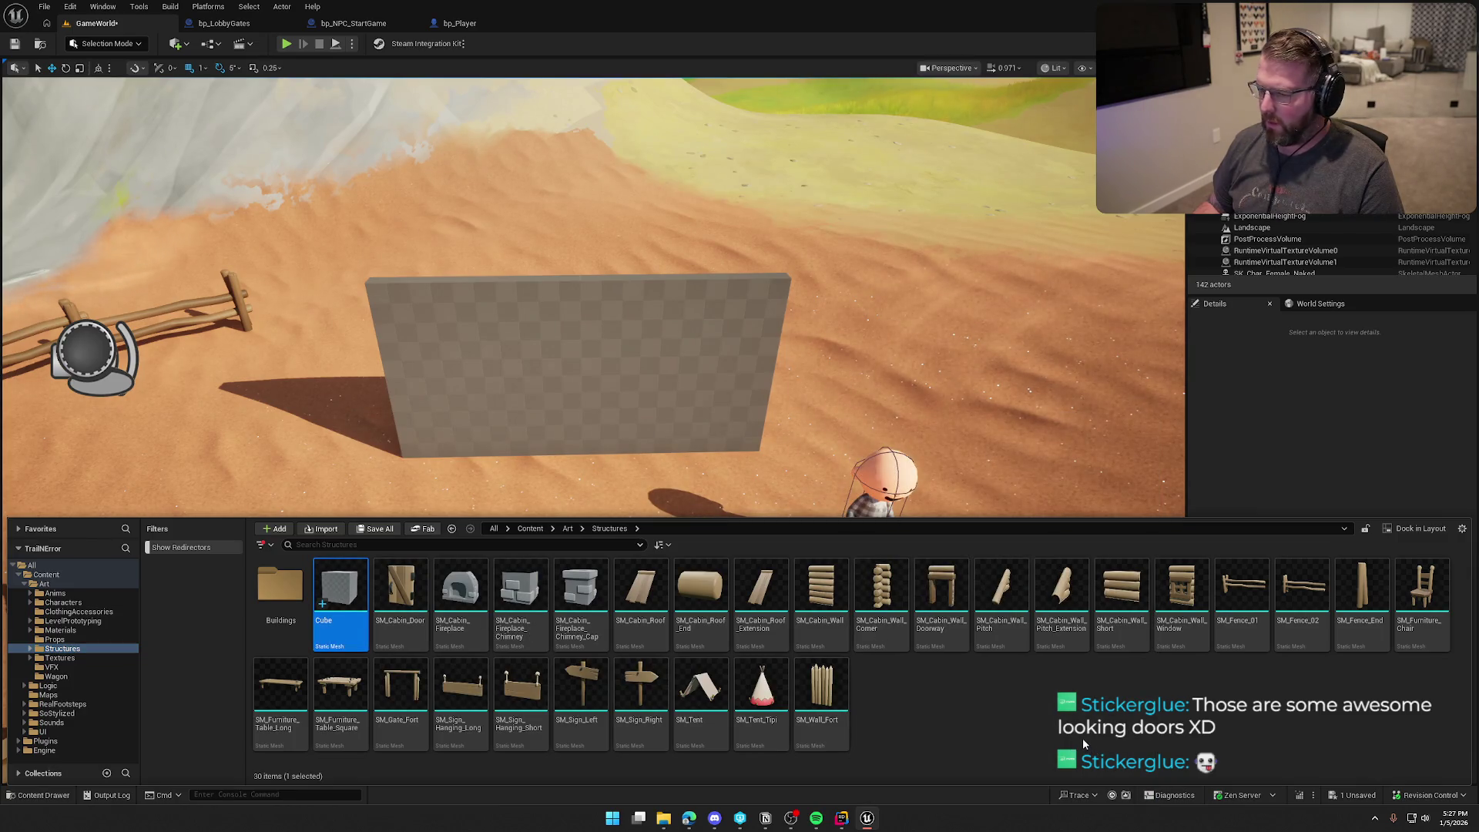
{"action": "left_click", "coordinate": [821, 690]}
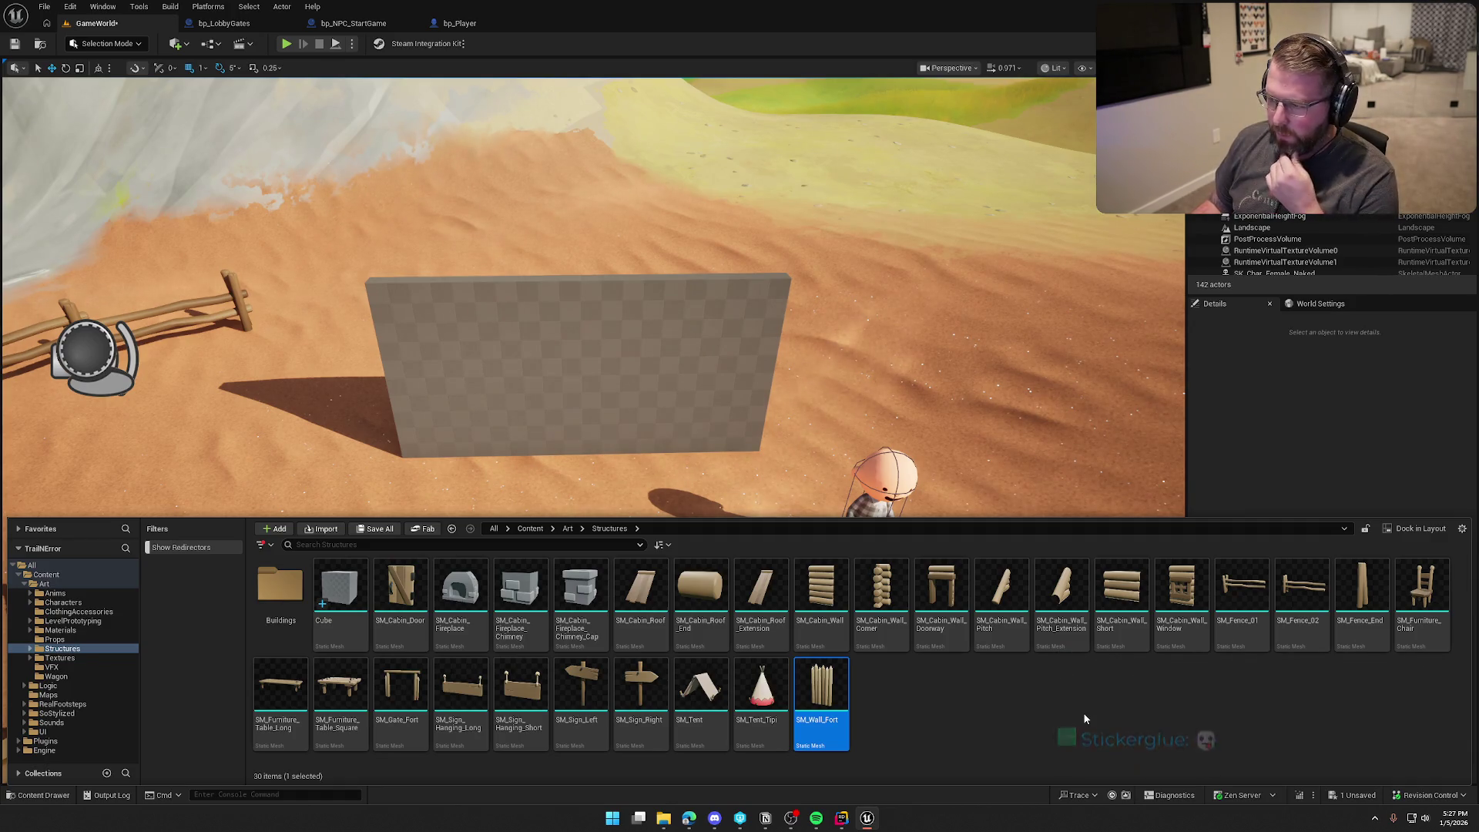
{"action": "mouse_move", "coordinate": [339, 585]}
{"action": "left_mouse_down"}
{"action": "mouse_move", "coordinate": [342, 539]}
{"action": "mouse_move", "coordinate": [562, 431]}
{"action": "mouse_move", "coordinate": [565, 528]}
{"action": "left_mouse_up"}
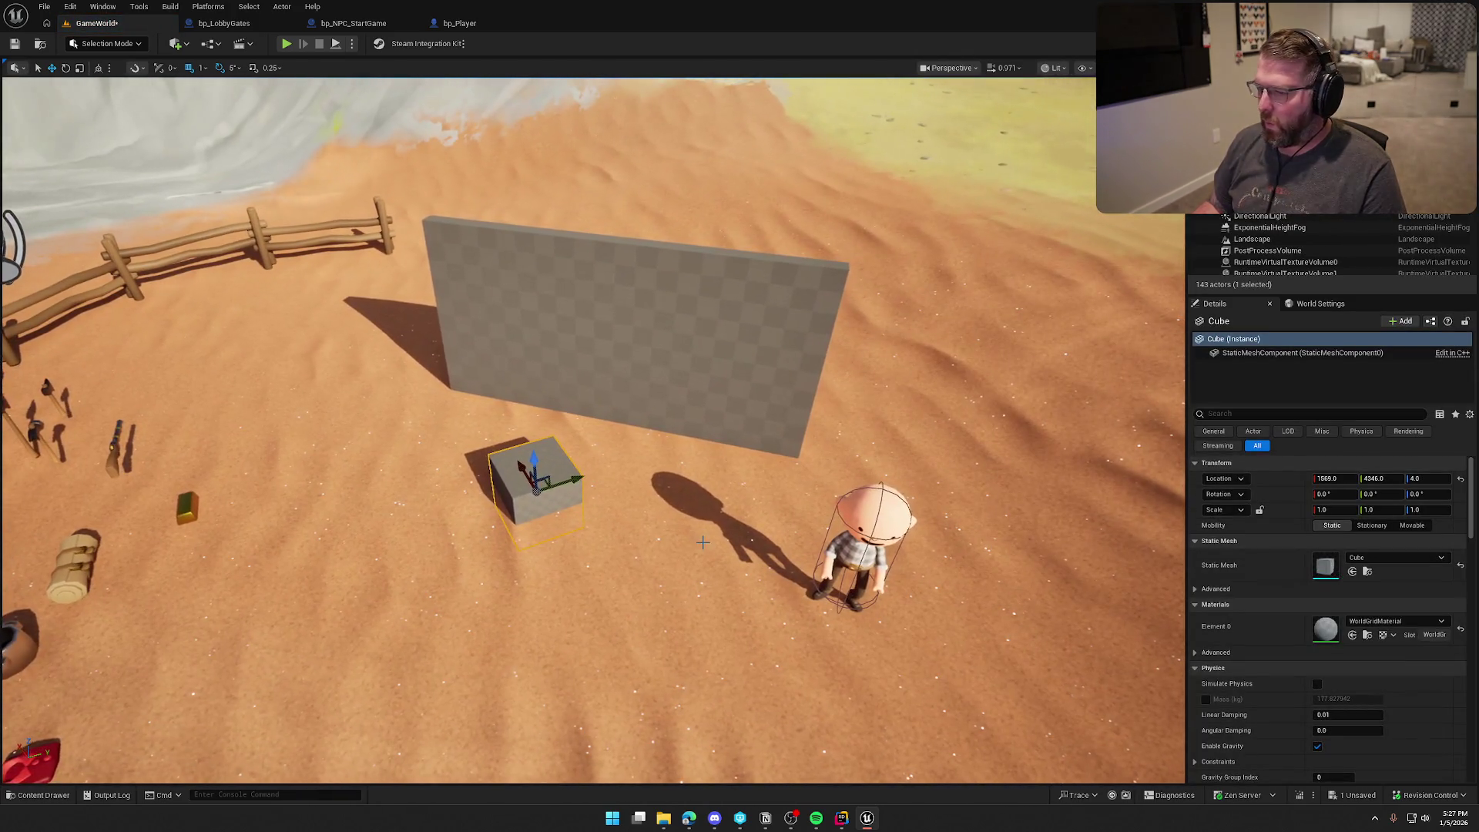
Step: Switch to Modeling Mode, focus the cube, and start the XForm Transform tool
{"action": "left_click", "coordinate": [105, 44]}
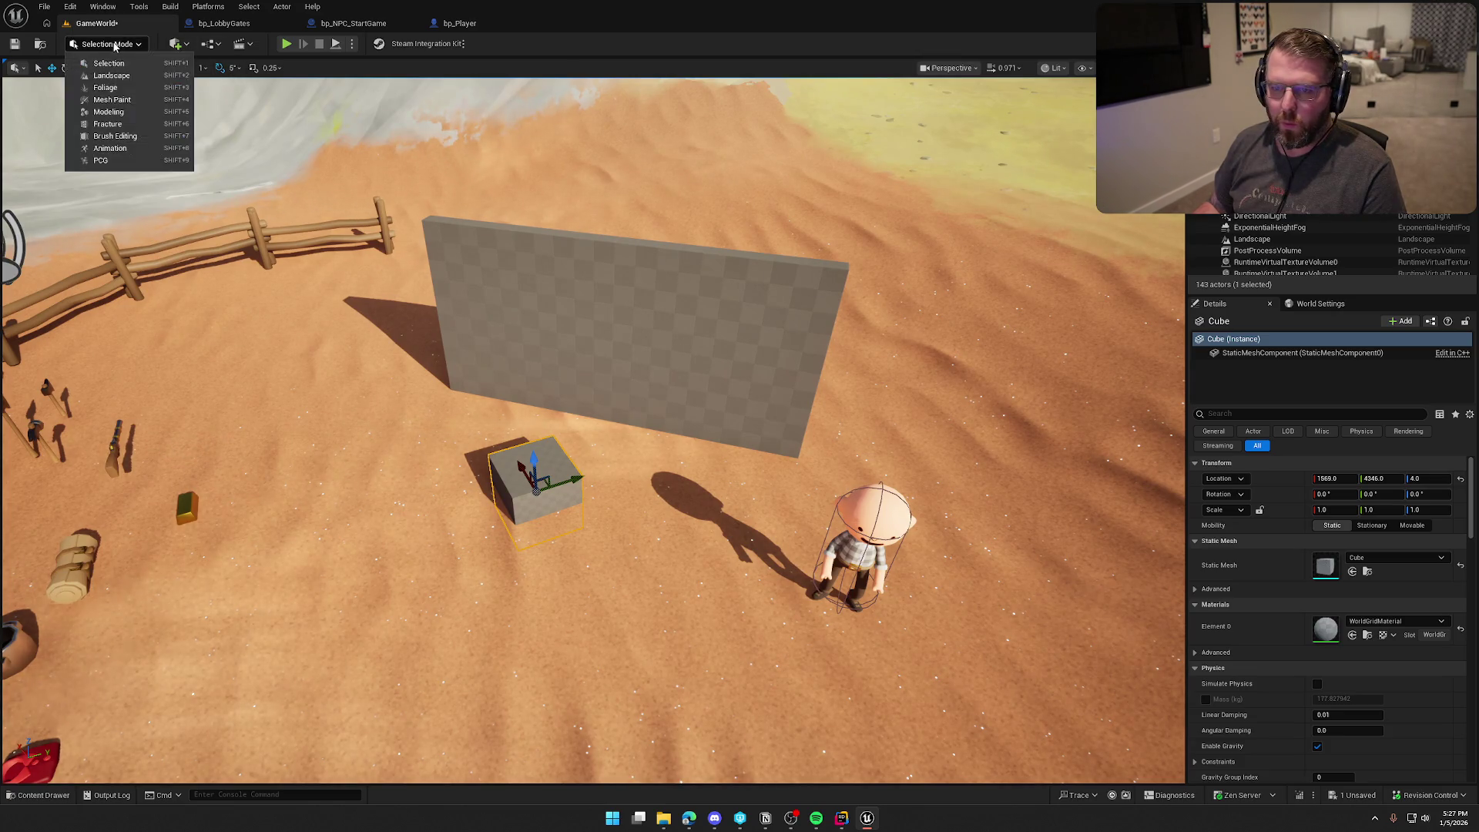
{"action": "left_click", "coordinate": [108, 111]}
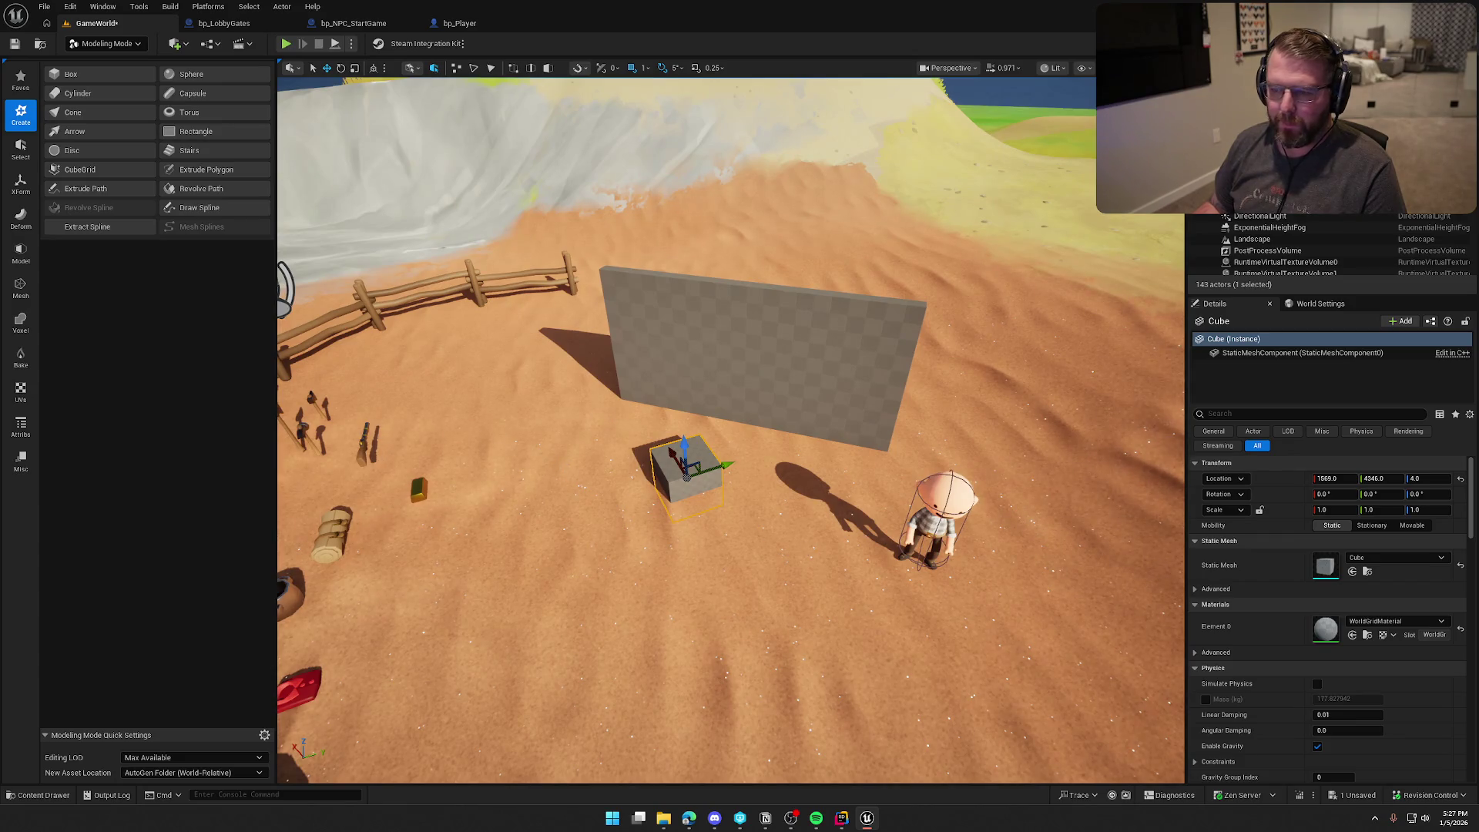
{"action": "key", "text": "f"}
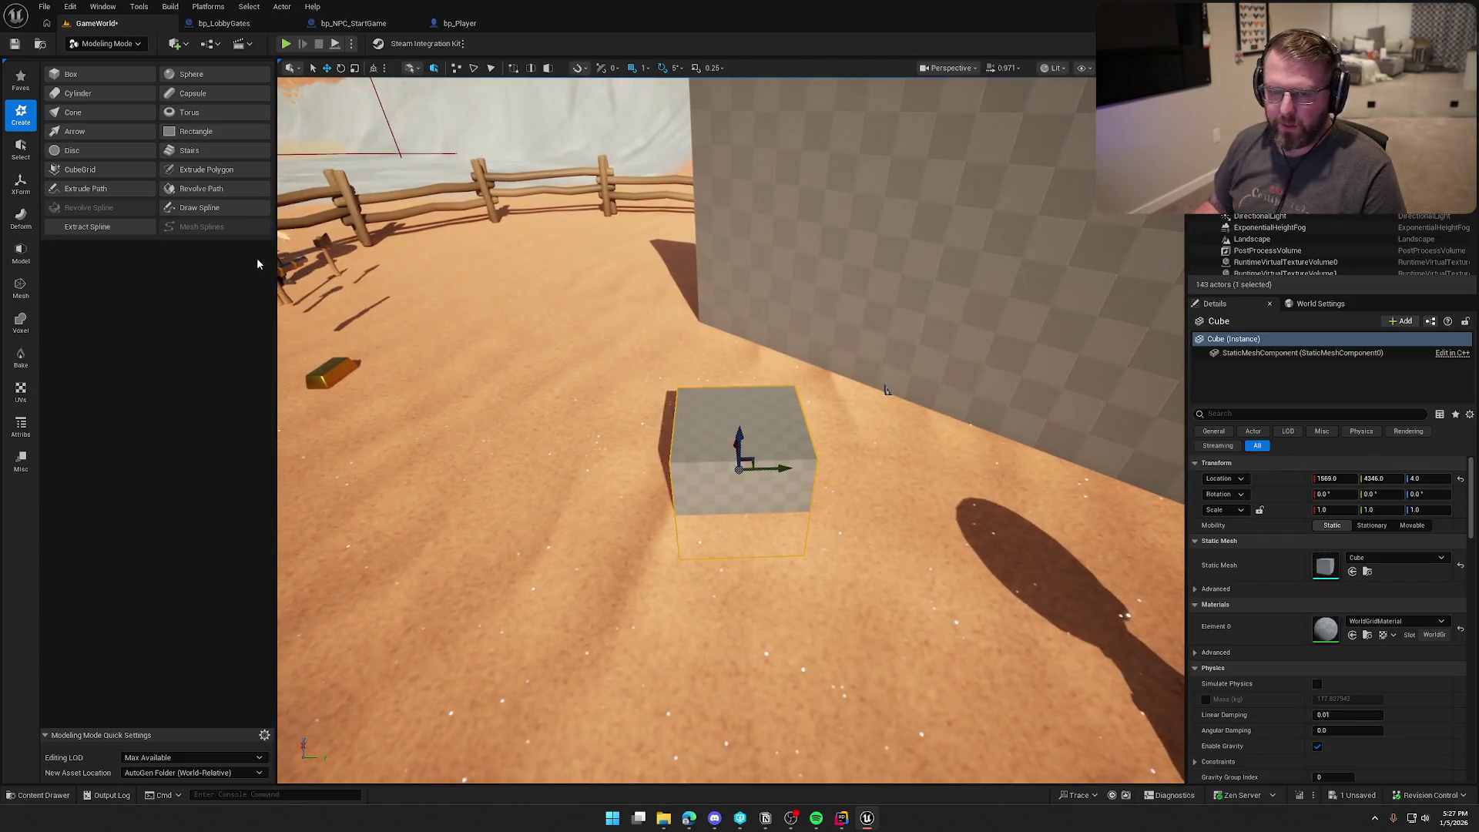
{"action": "left_click", "coordinate": [21, 185]}
{"action": "left_click", "coordinate": [21, 218]}
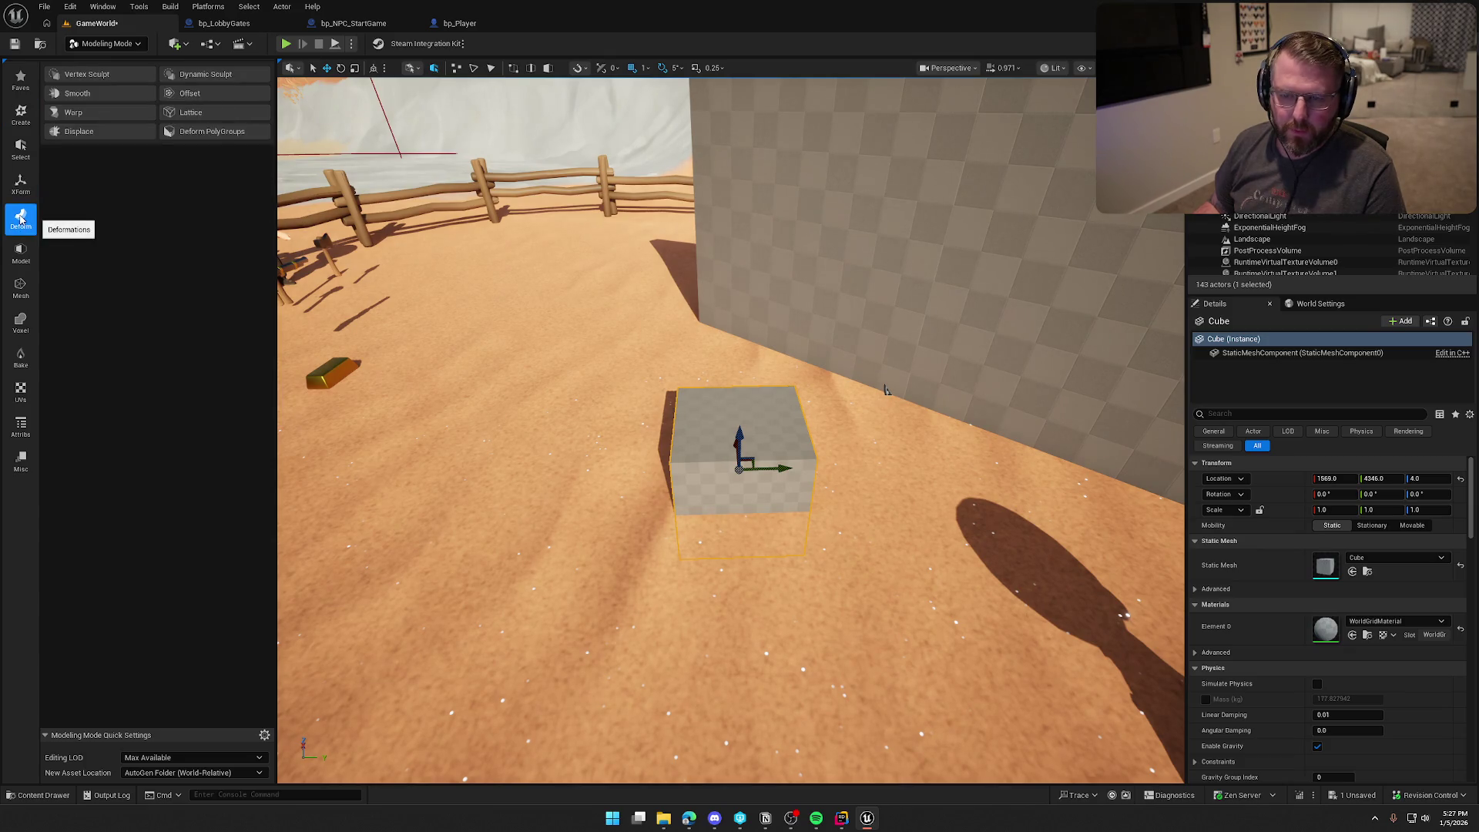
{"action": "left_click", "coordinate": [20, 185]}
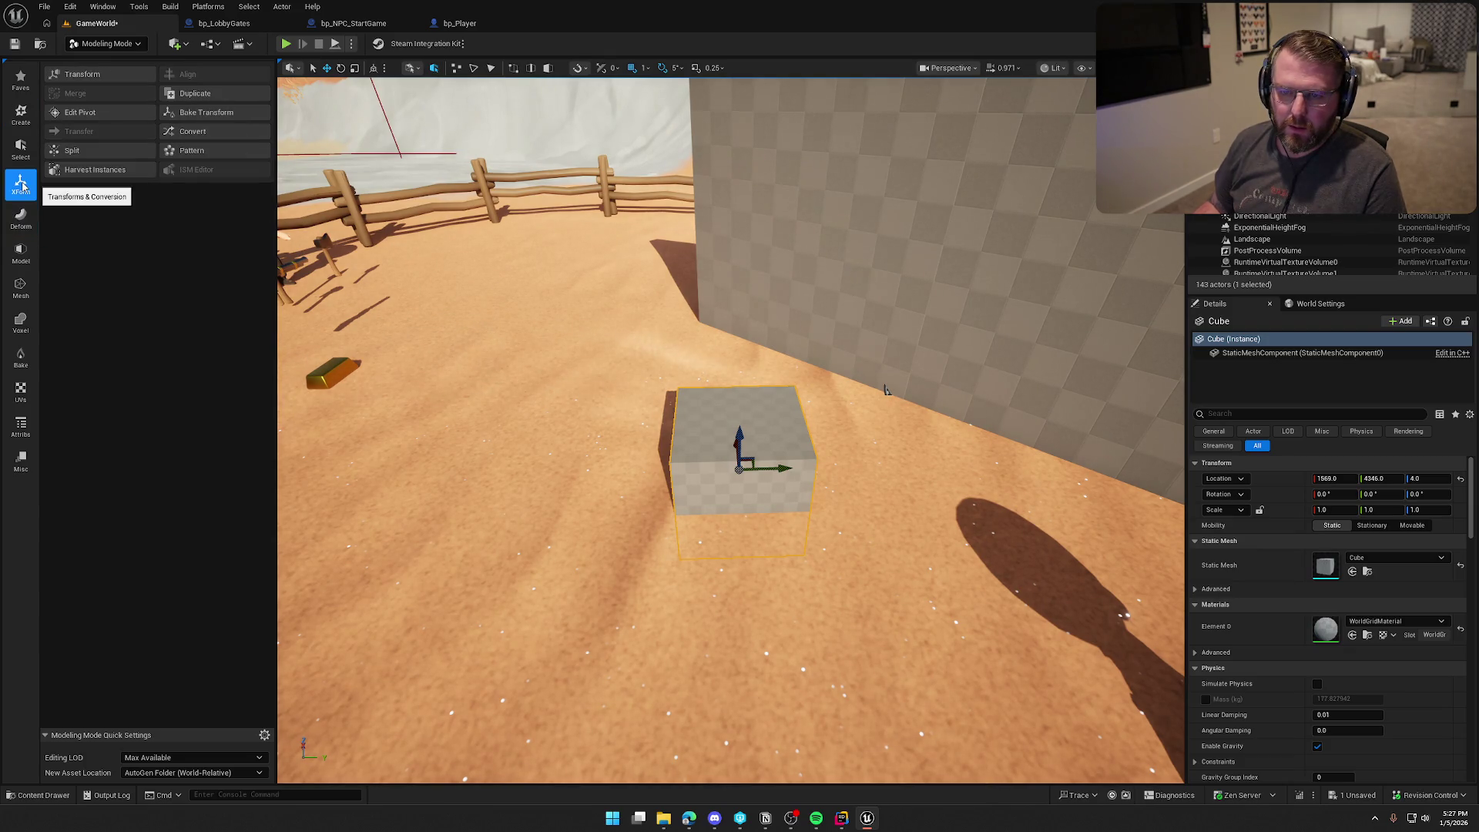
{"action": "left_click", "coordinate": [84, 74]}
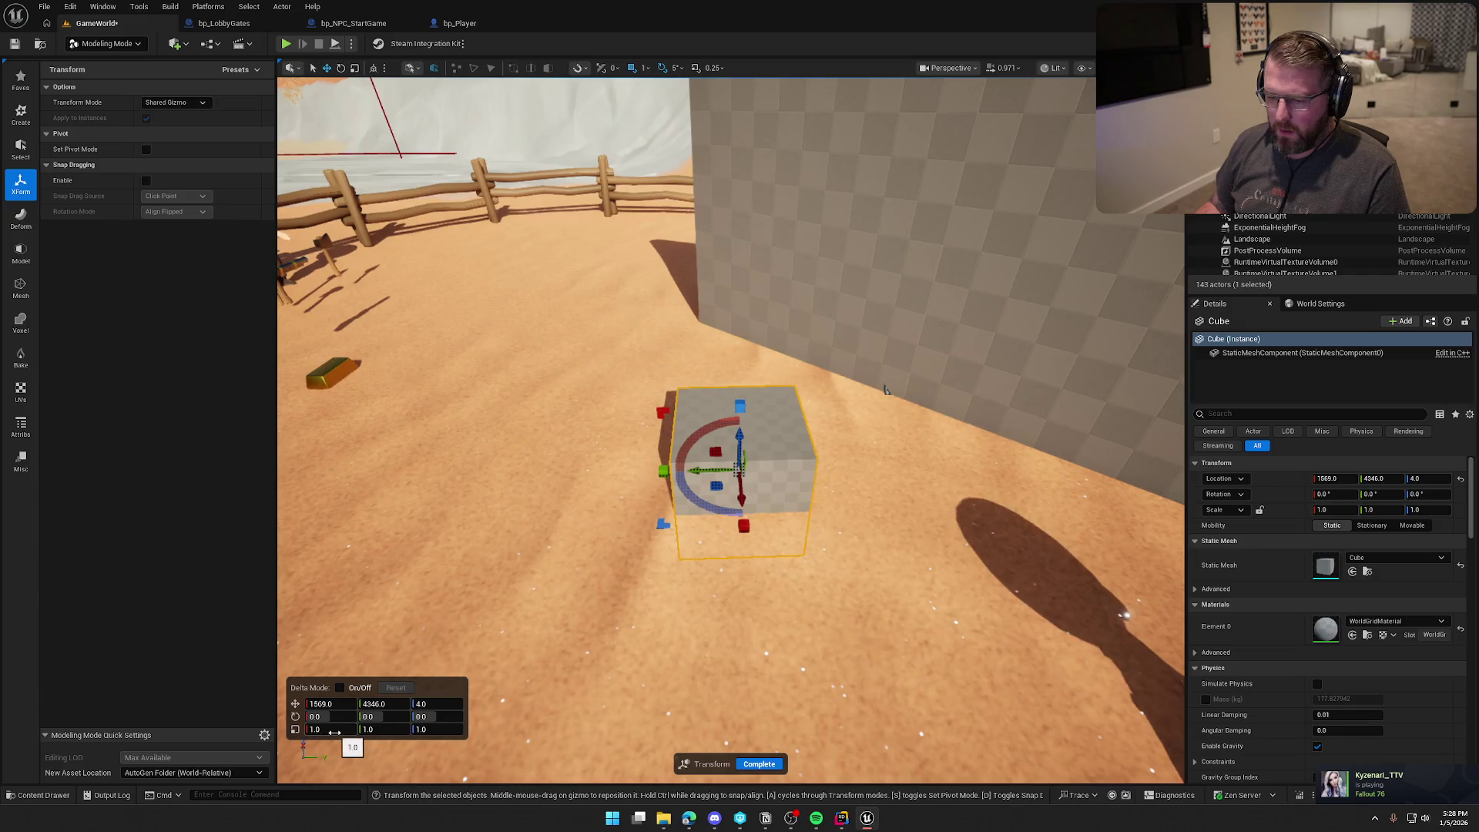
Step: Close the bp_LobbyGates blueprint and return to the GameWorld level
{"action": "left_click", "coordinate": [290, 23]}
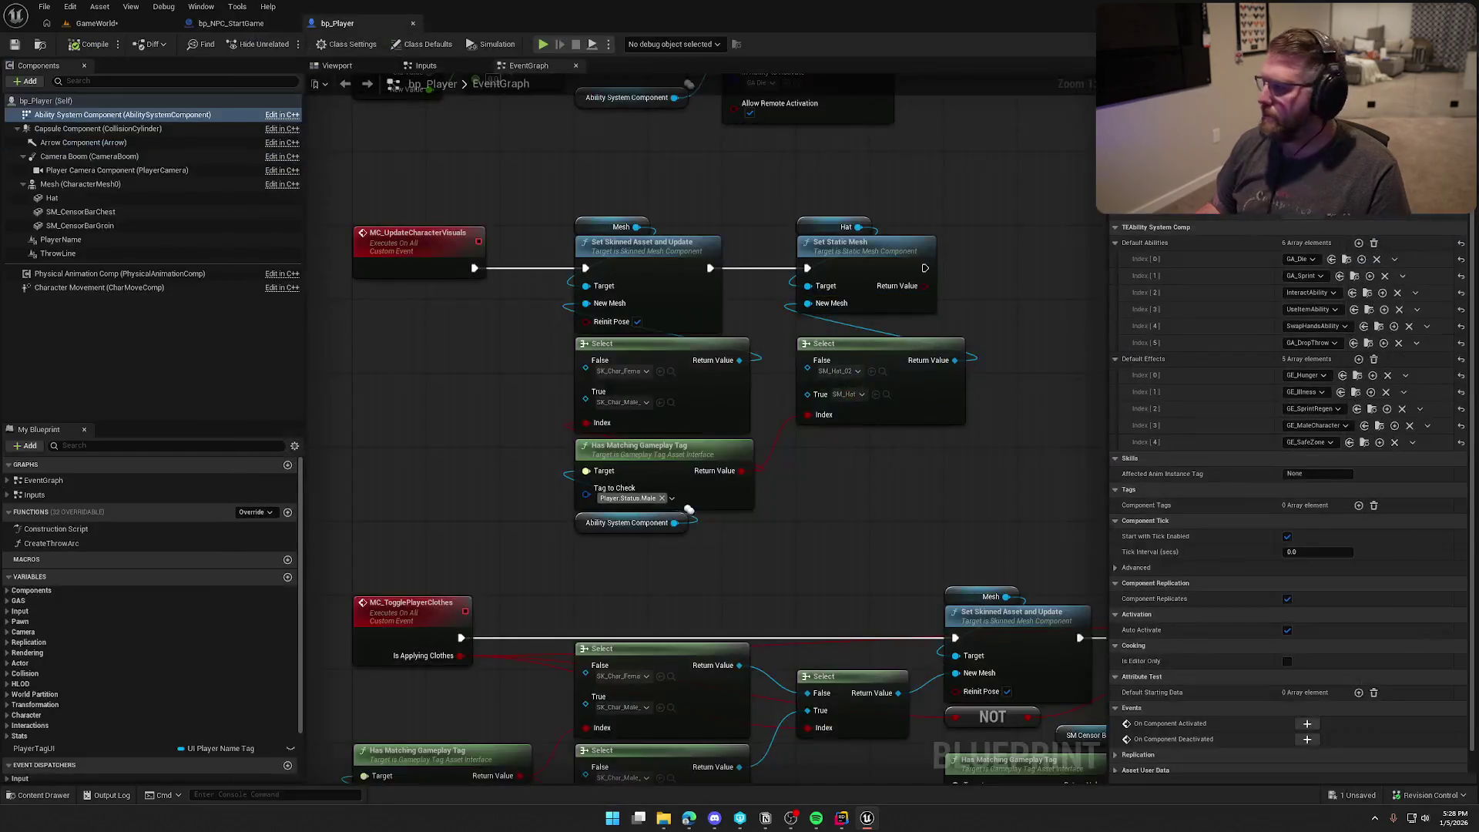
{"action": "left_click", "coordinate": [100, 7]}
{"action": "left_click", "coordinate": [97, 23]}
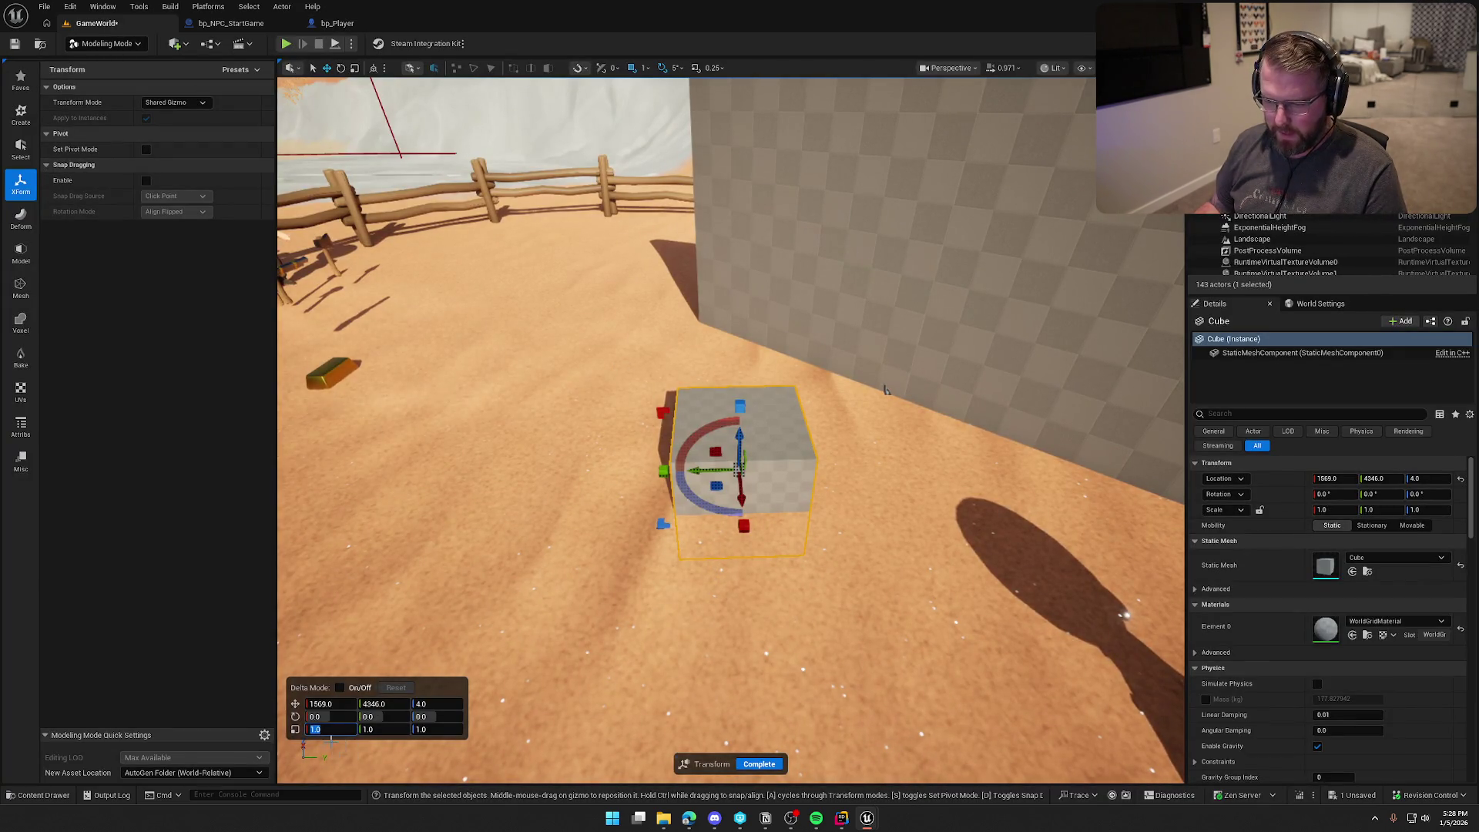
Step: Scale the cube to 0.25 × 3 × 3, complete the transform, and begin editing its pivot
{"action": "type", "text": "0.25"}
{"action": "key", "text": "Return"}
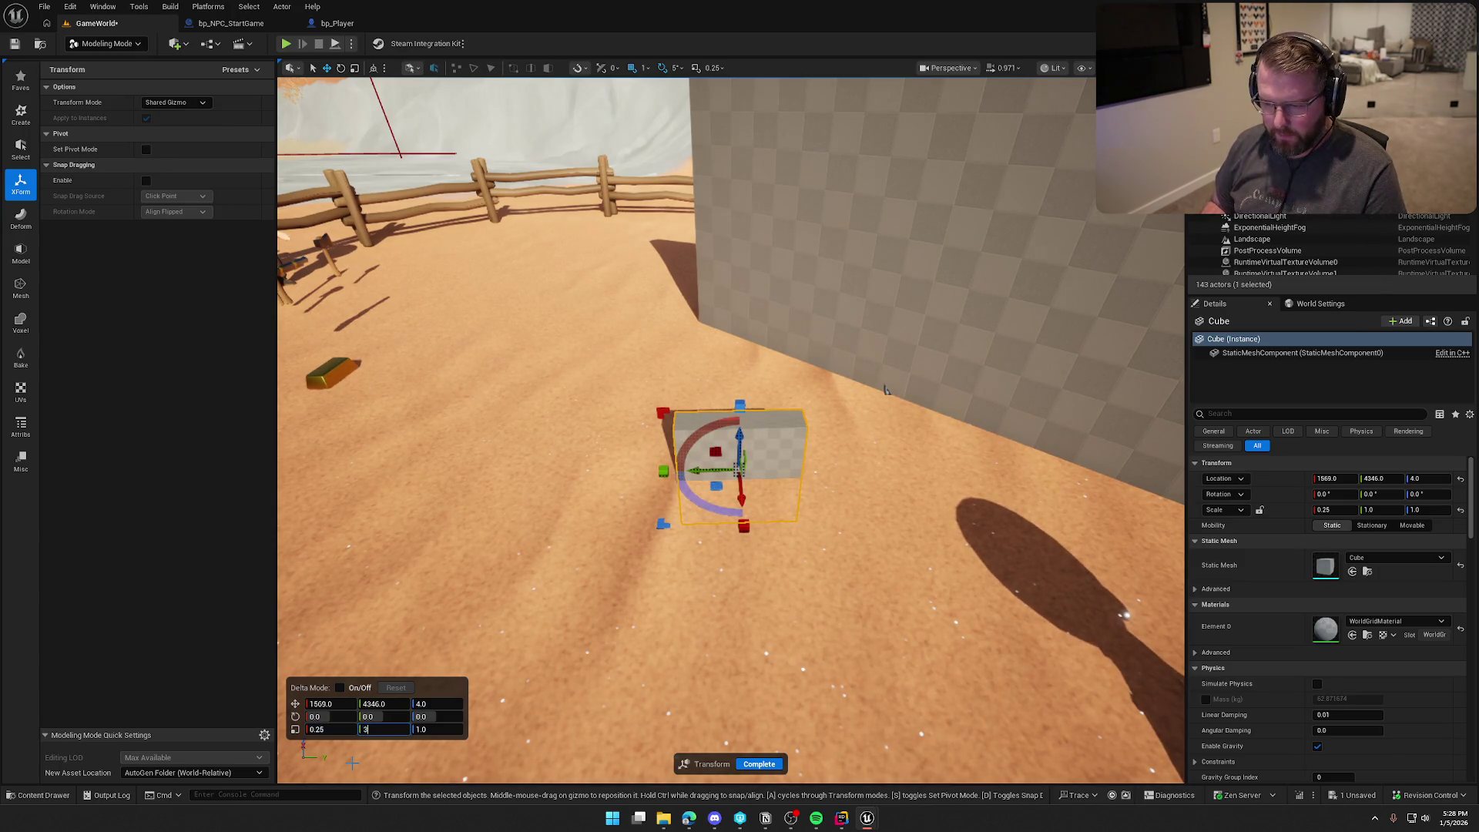
{"action": "key", "text": "Tab"}
{"action": "type", "text": "3"}
{"action": "key", "text": "Return"}
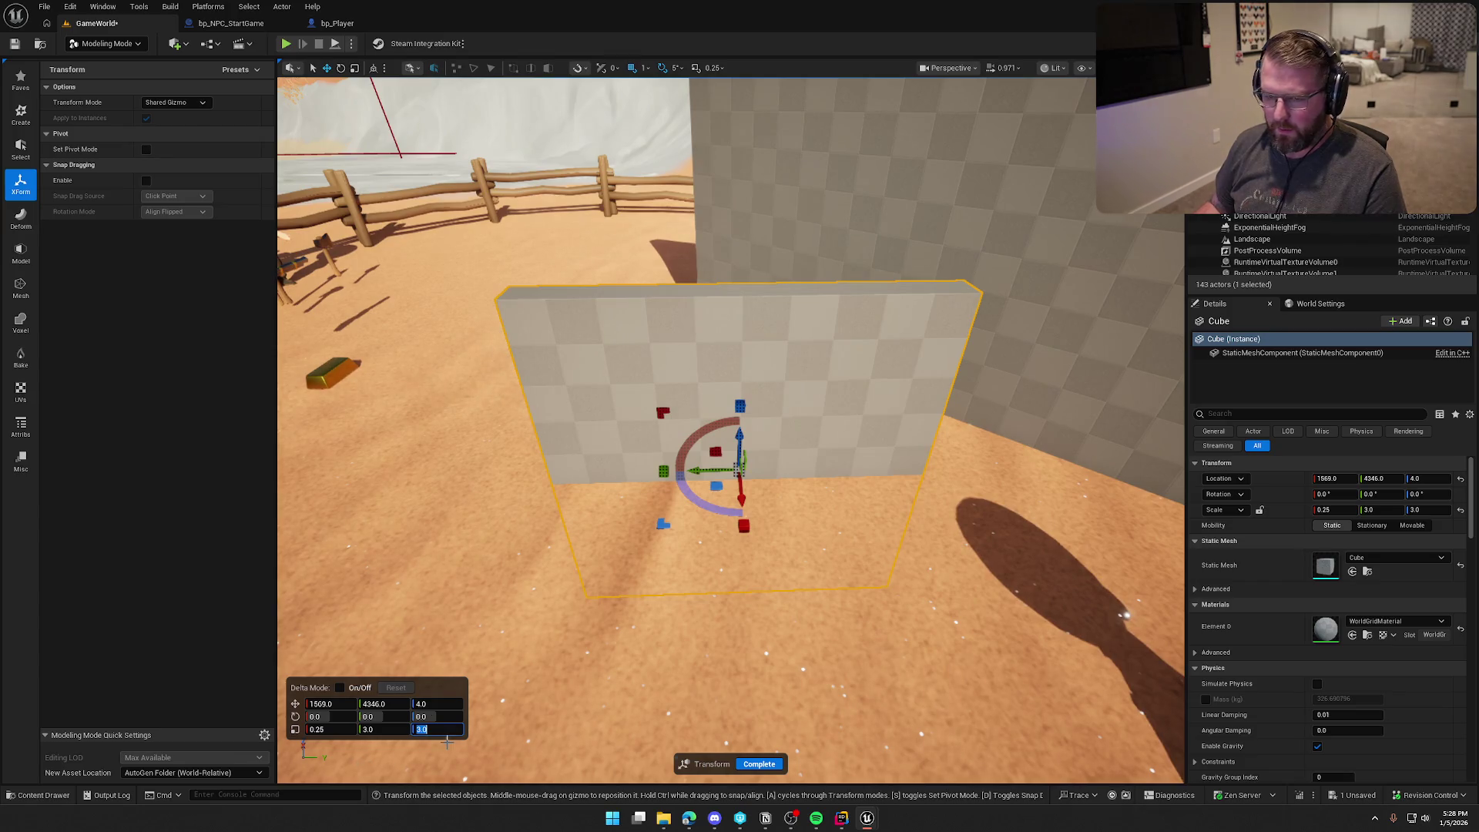
{"action": "left_click", "coordinate": [759, 763]}
{"action": "left_click", "coordinate": [78, 113]}
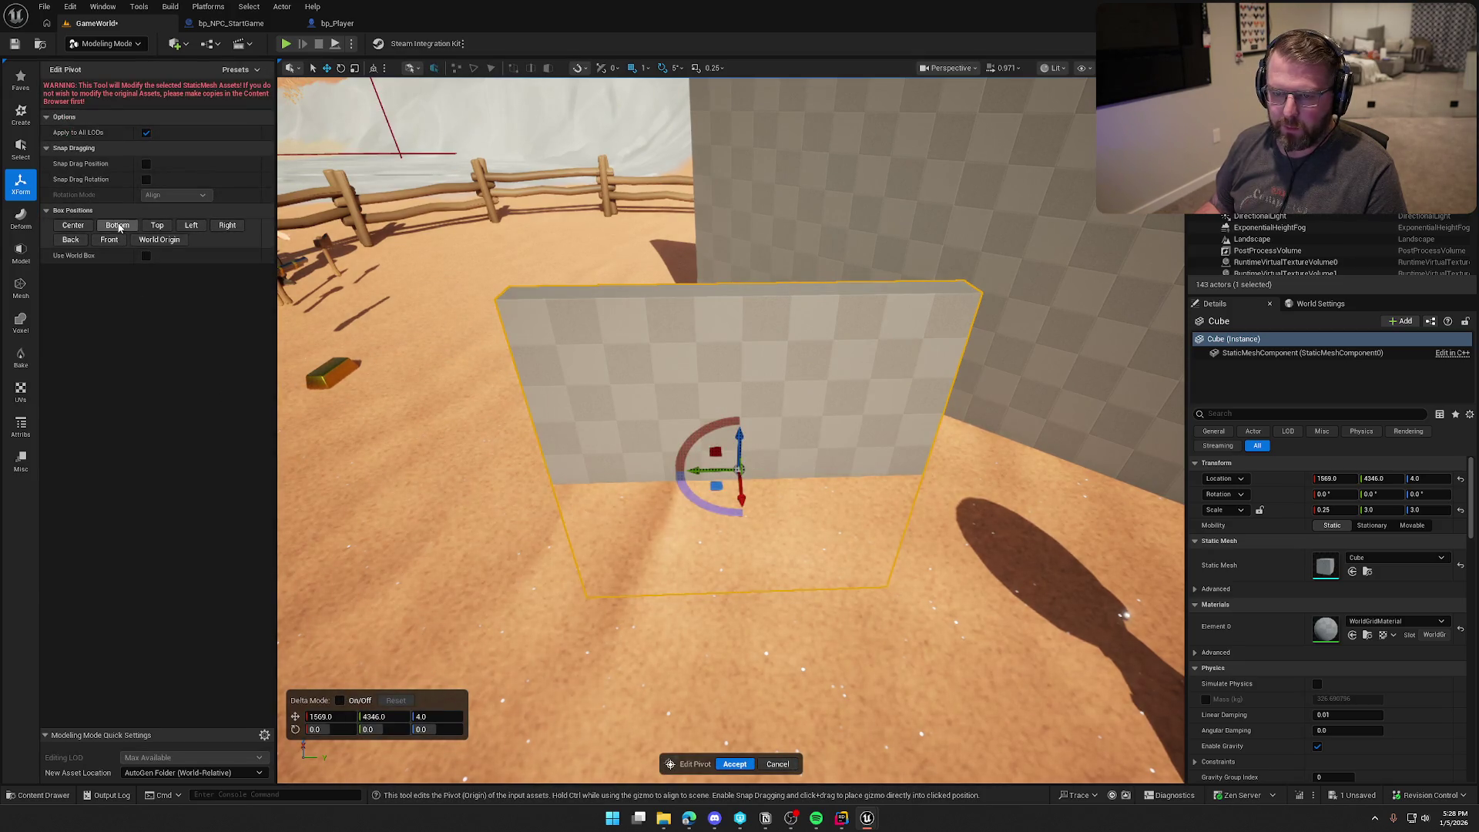
Step: Put the pivot at the bottom-left-front corner, slide it to the wall's edge, and accept
{"action": "left_click", "coordinate": [117, 225]}
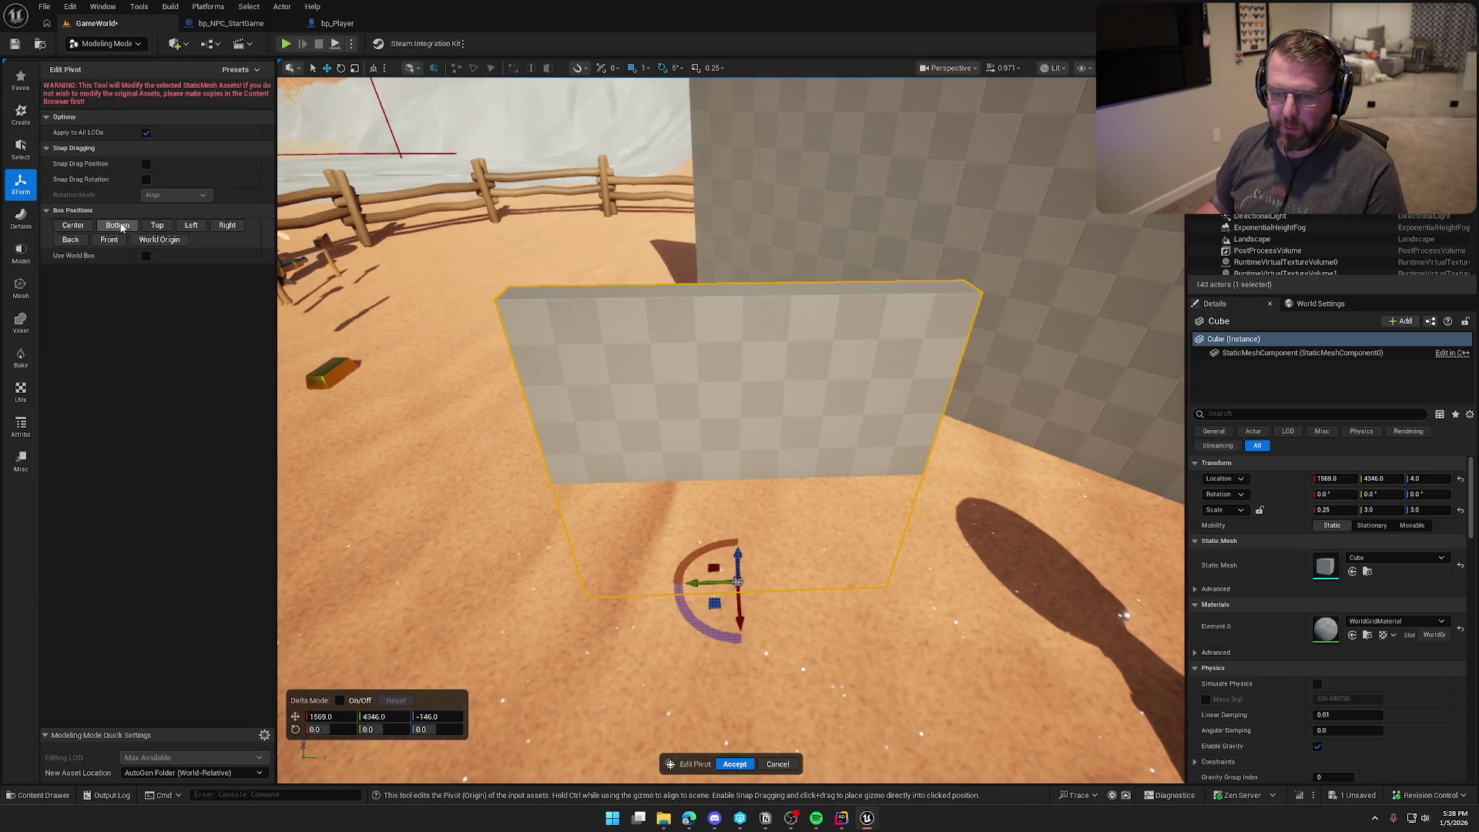
{"action": "left_click", "coordinate": [191, 226]}
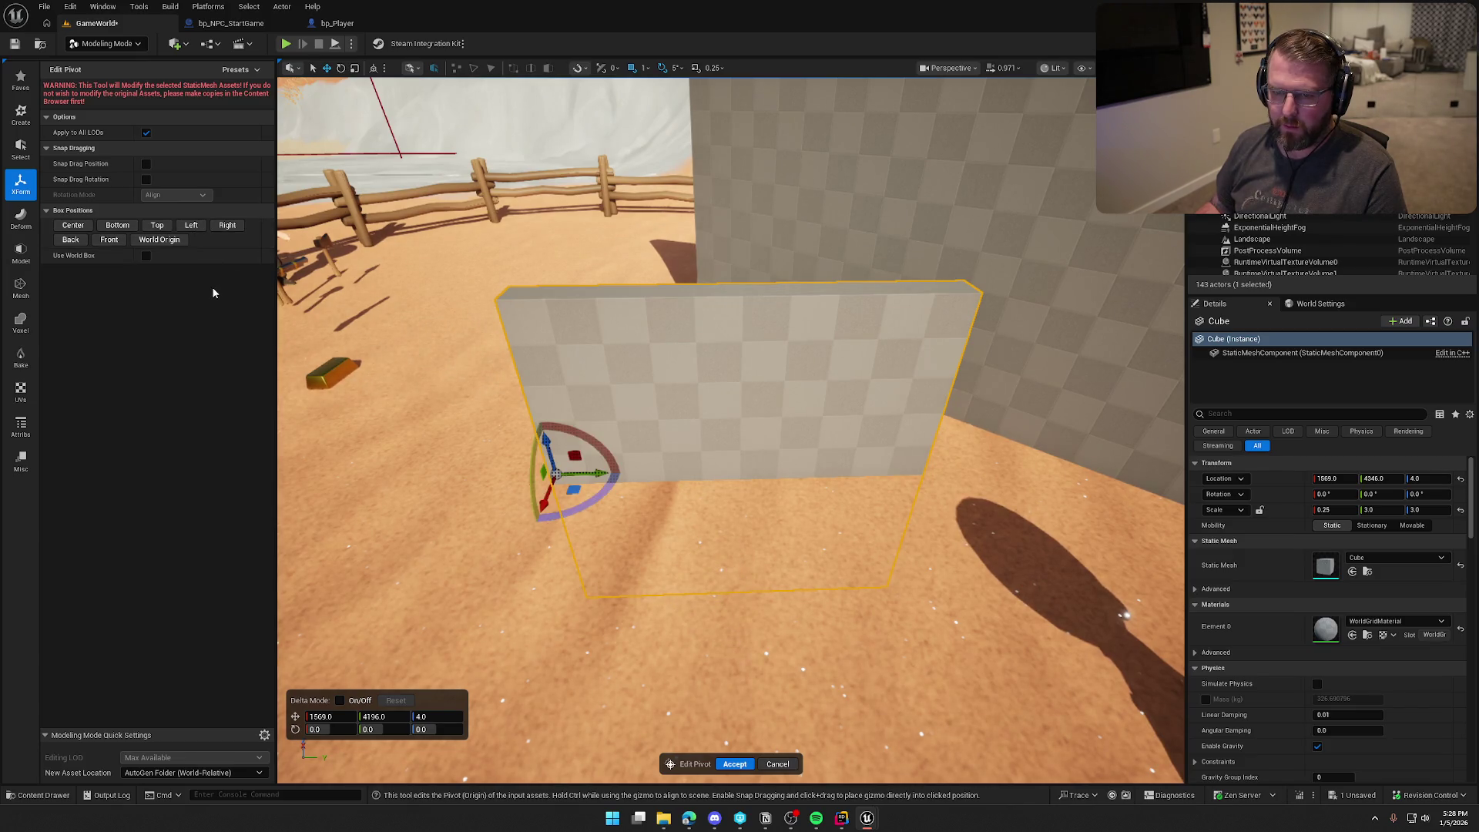
{"action": "left_click", "coordinate": [110, 240]}
{"action": "key", "text": "f"}
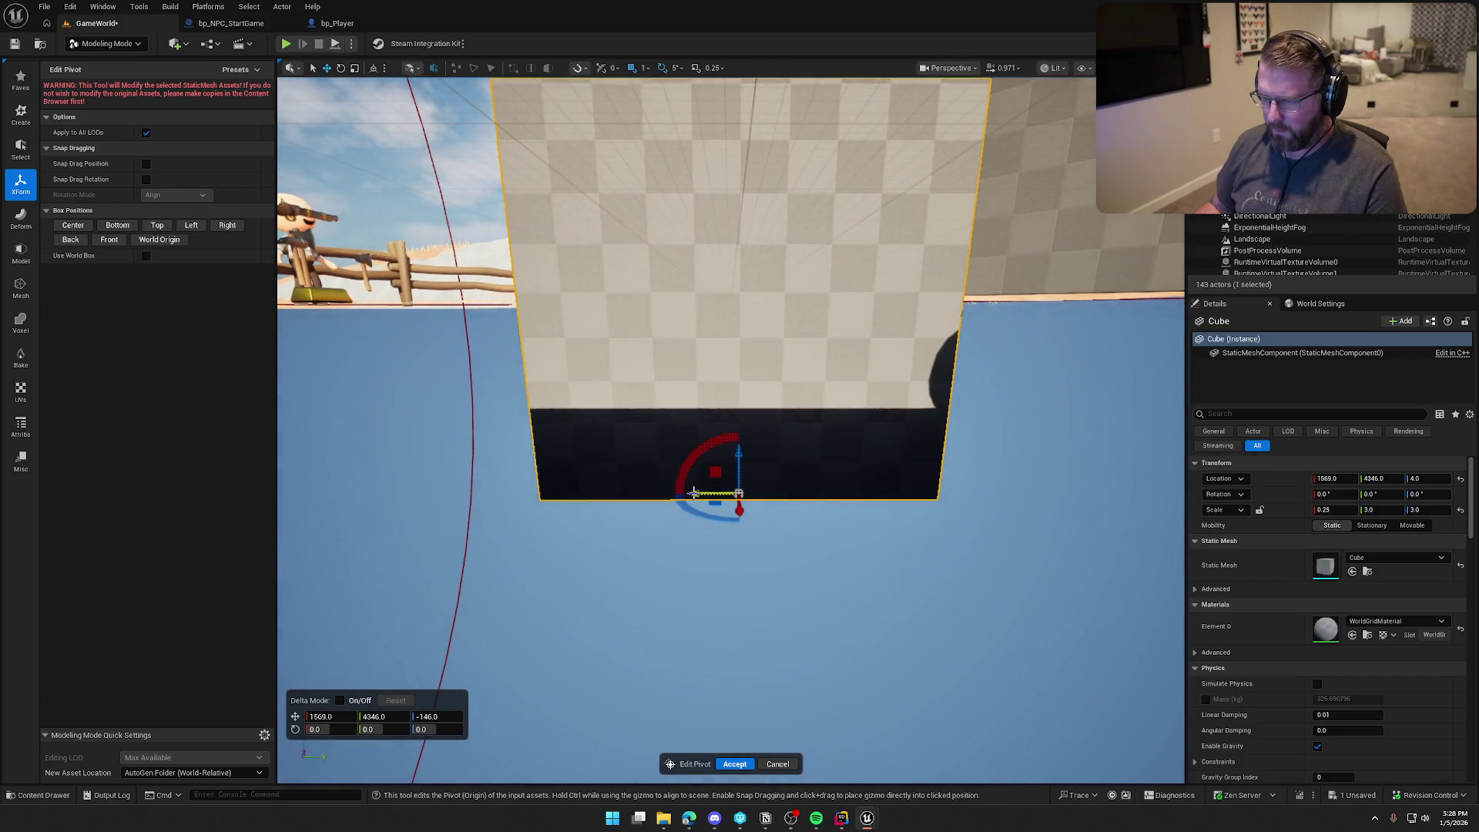
{"action": "left_click_drag", "start_coordinate": [548, 483], "coordinate": [518, 487]}
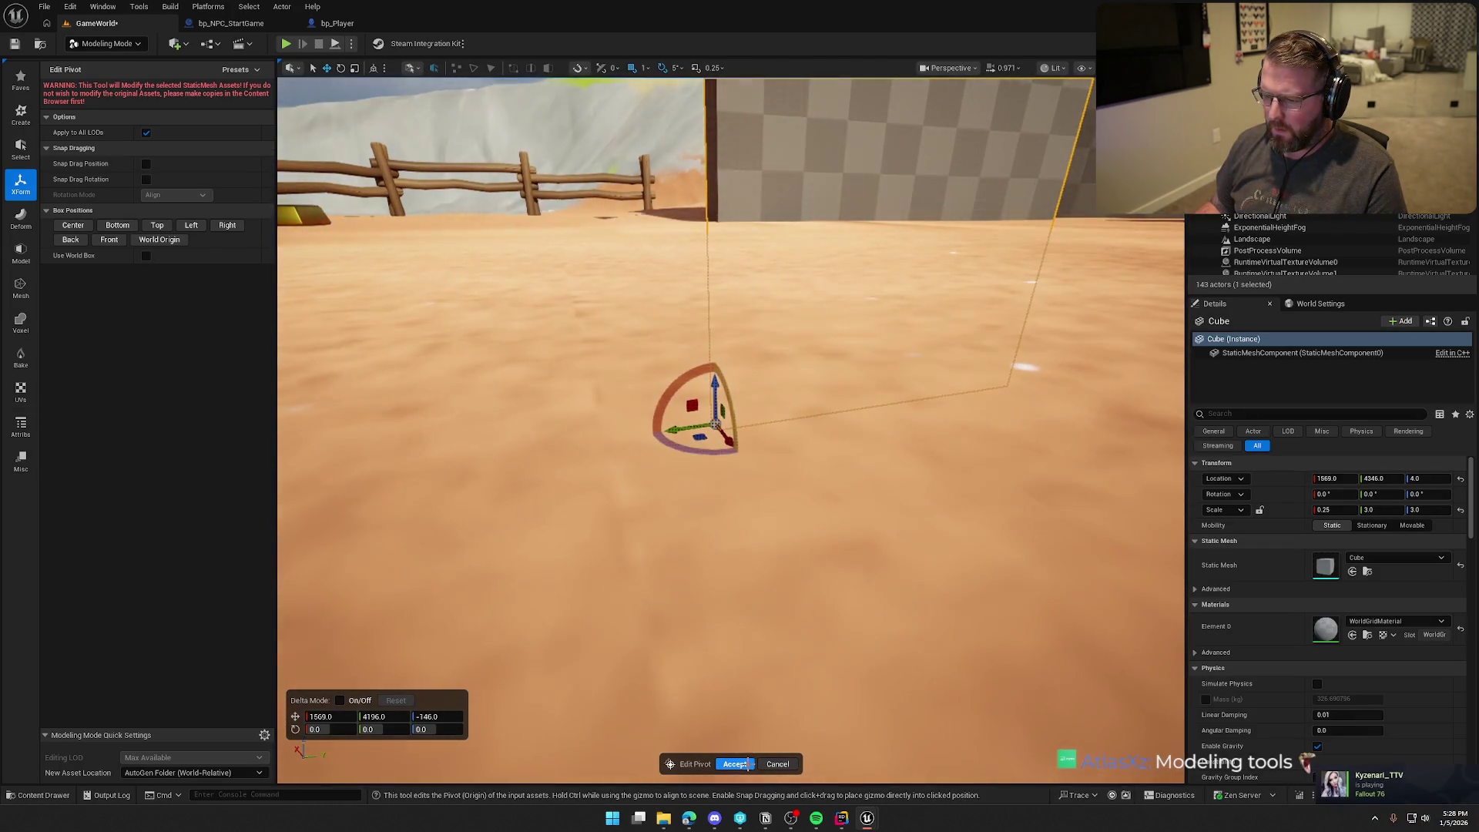
{"action": "left_click", "coordinate": [735, 764]}
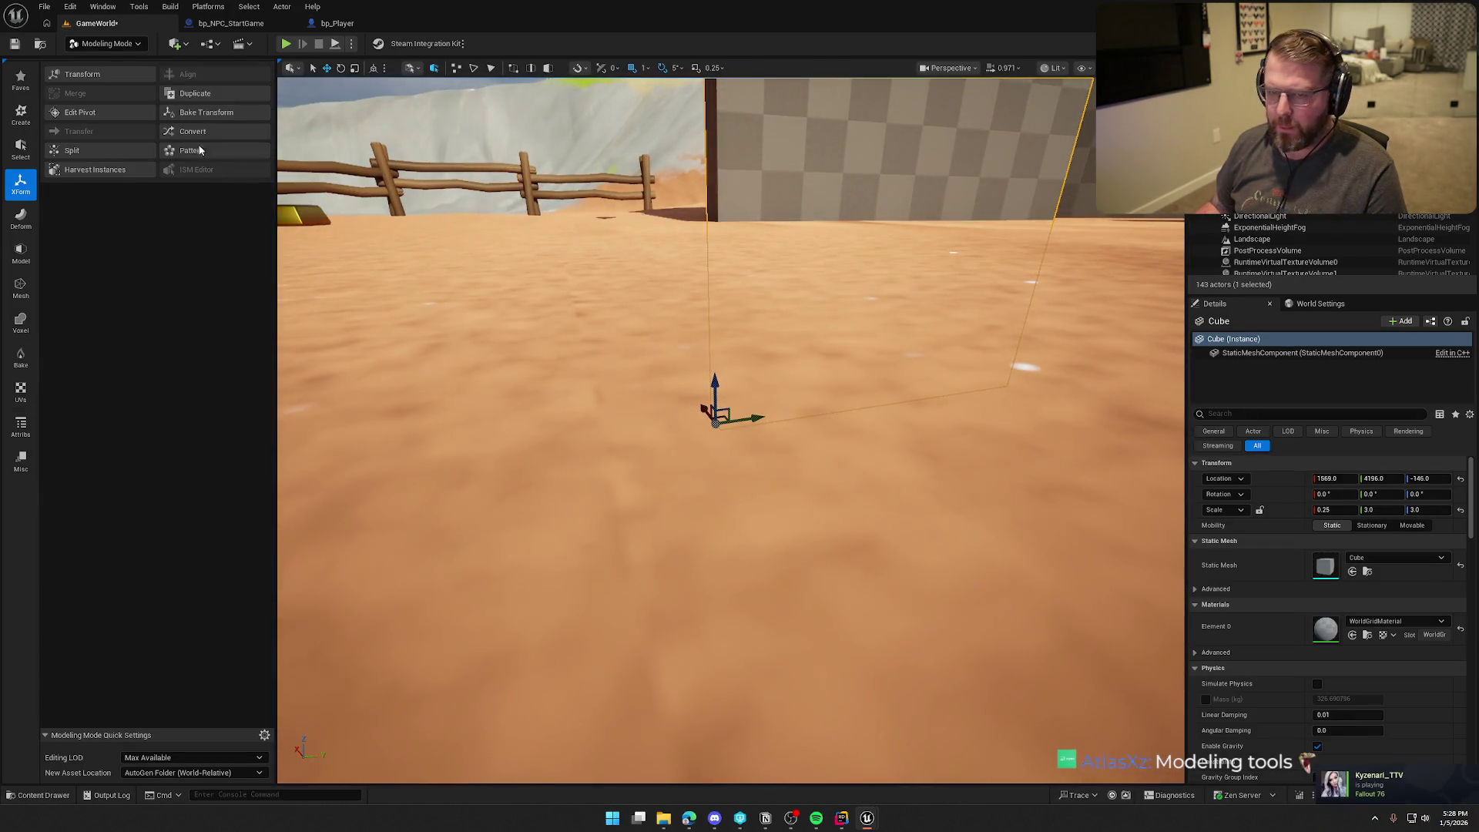
{"action": "left_click", "coordinate": [106, 43]}
Step: Return to Selection Mode and delete the wall cube from the level
{"action": "left_click", "coordinate": [101, 61]}
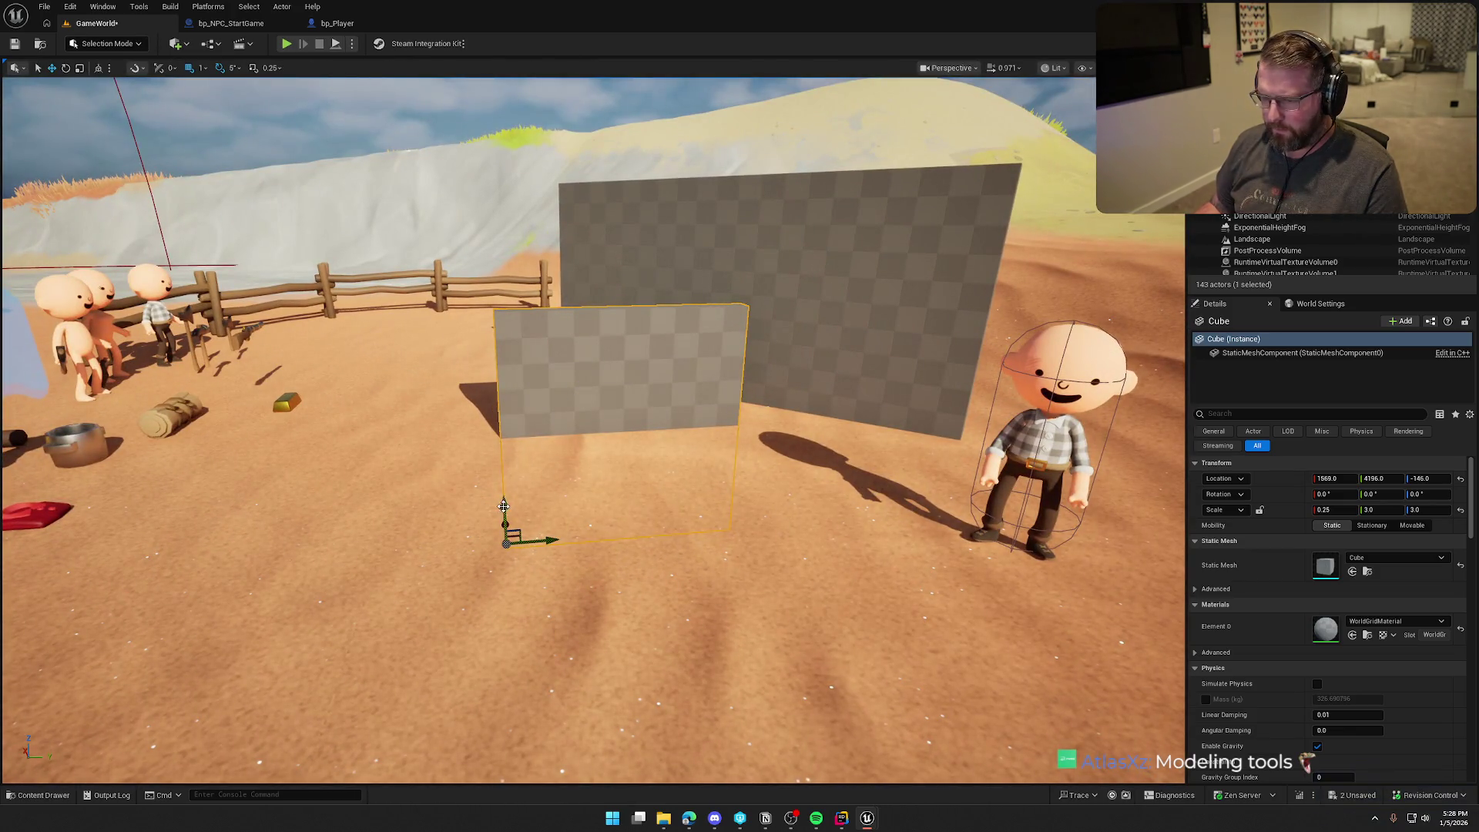
{"action": "mouse_move", "coordinate": [505, 512]}
{"action": "left_mouse_down"}
{"action": "mouse_move", "coordinate": [477, 335]}
{"action": "mouse_move", "coordinate": [472, 379]}
{"action": "left_mouse_up"}
{"action": "key", "text": "Escape"}
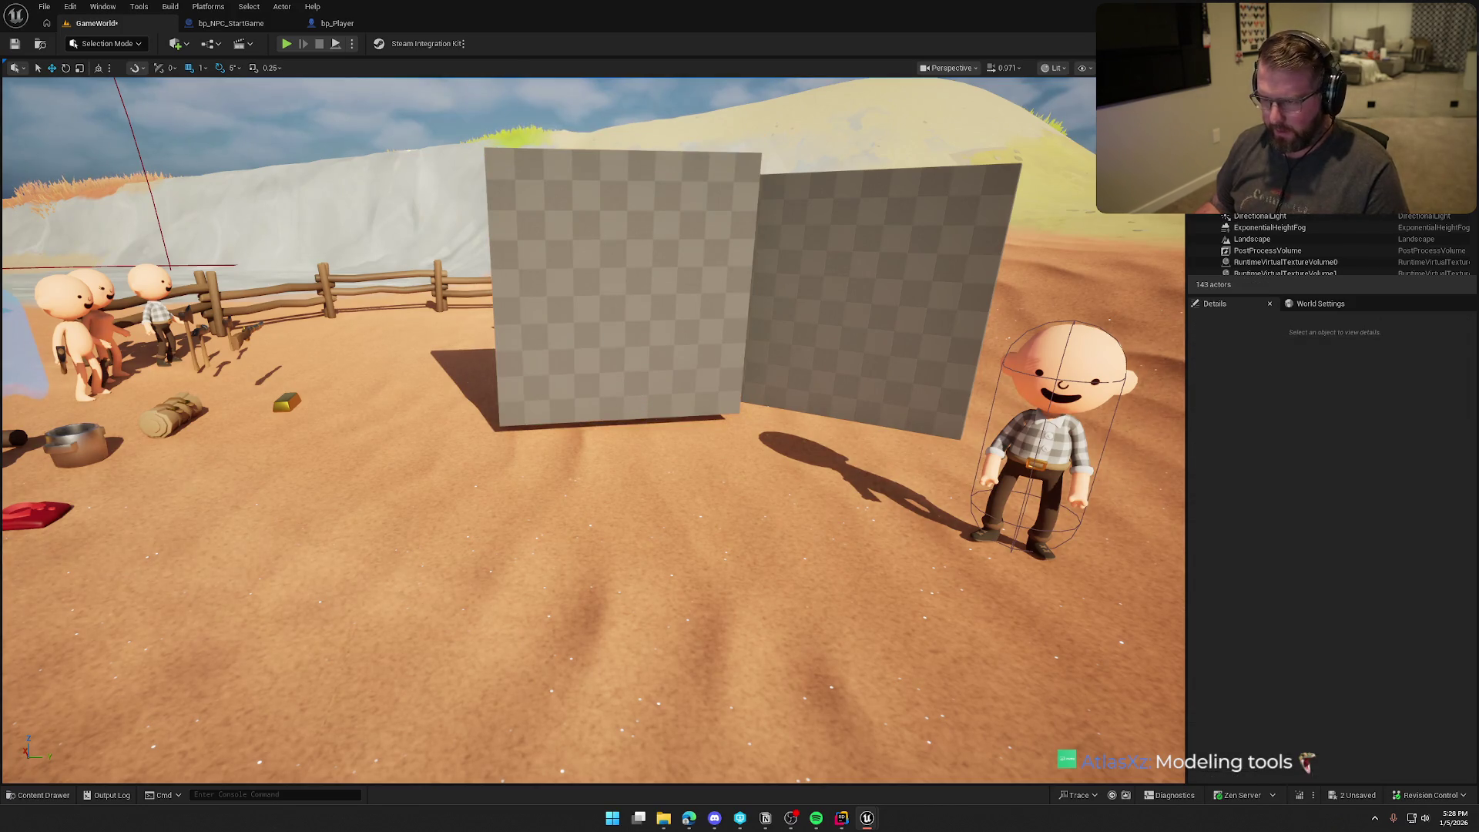
{"action": "left_click", "coordinate": [610, 340]}
{"action": "key", "text": "Delete"}
Step: Save all changes, then open and close the Cube mesh editor
{"action": "key", "text": "ctrl+space"}
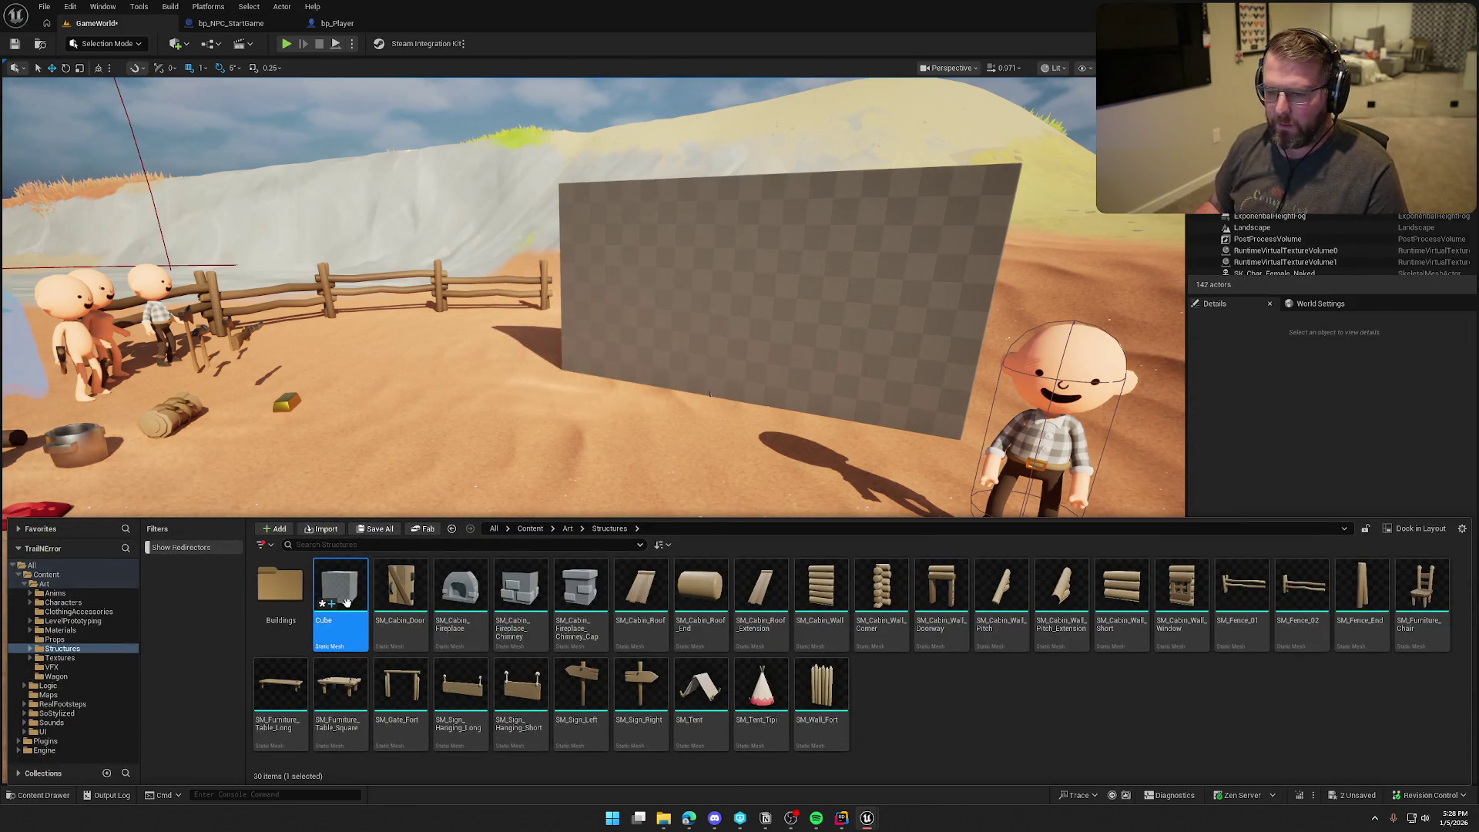
{"action": "key", "text": "ctrl+shift+s"}
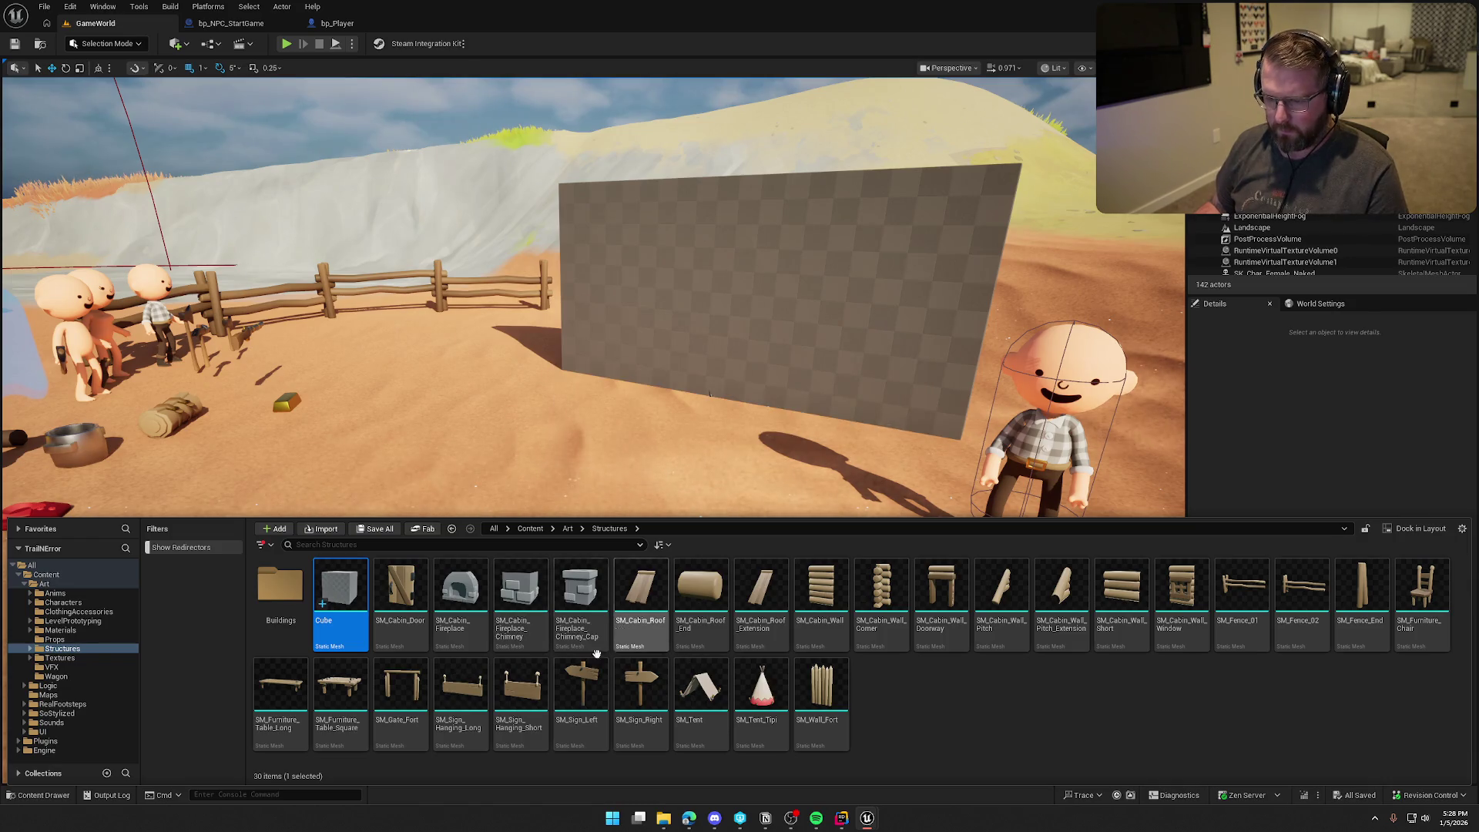
{"action": "double_click", "coordinate": [349, 589]}
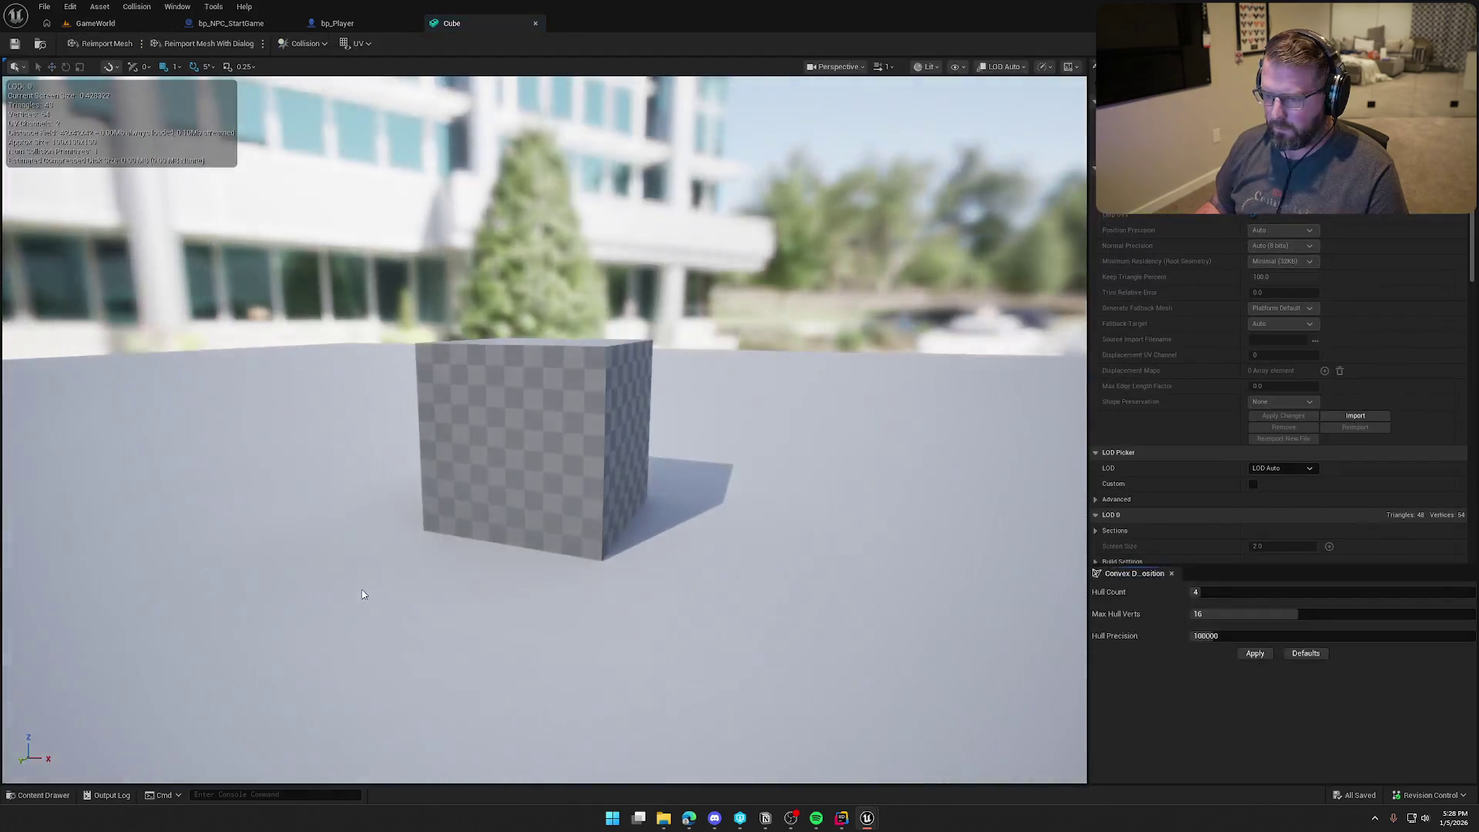
{"action": "key", "text": "ctrl+w"}
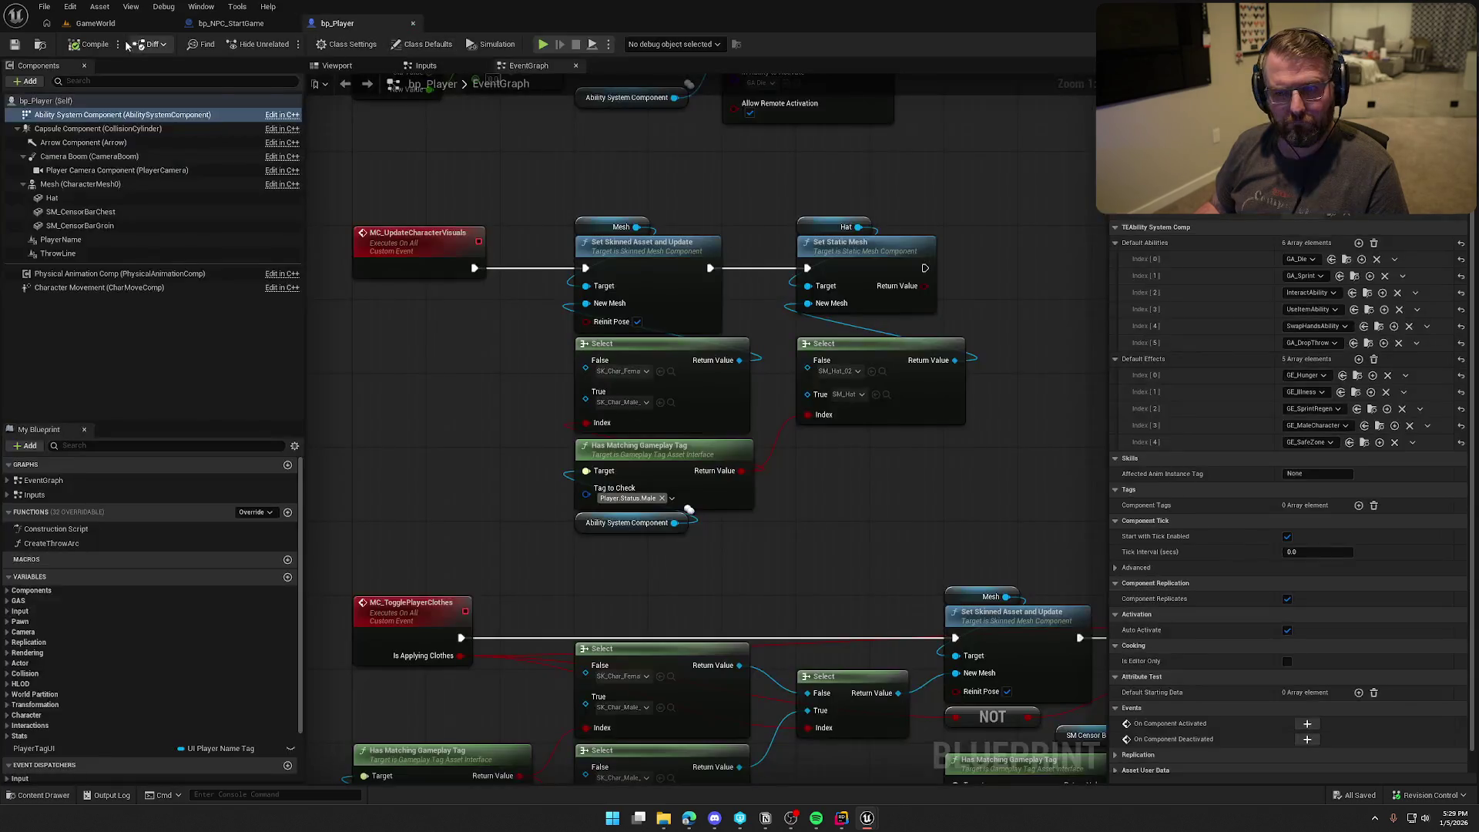
Step: Drag the Cube mesh into the level beside the wall and browse back to Art/Structures
{"action": "key", "text": "ctrl+space"}
{"action": "mouse_move", "coordinate": [342, 591]}
{"action": "left_mouse_down"}
{"action": "mouse_move", "coordinate": [603, 423]}
{"action": "mouse_move", "coordinate": [498, 473]}
{"action": "left_mouse_up"}
{"action": "key", "text": "ctrl+space"}
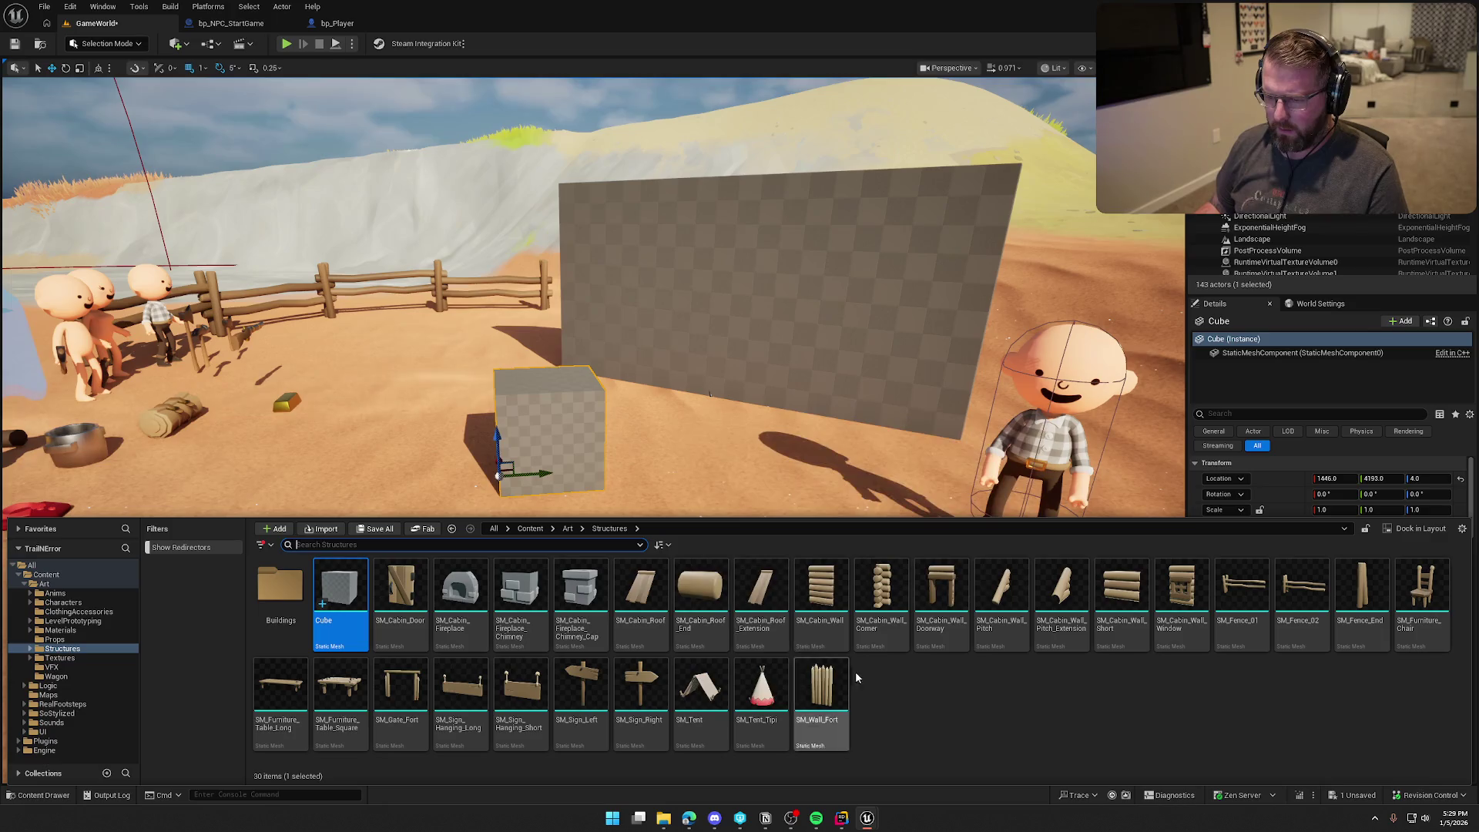
{"action": "left_click", "coordinate": [47, 575]}
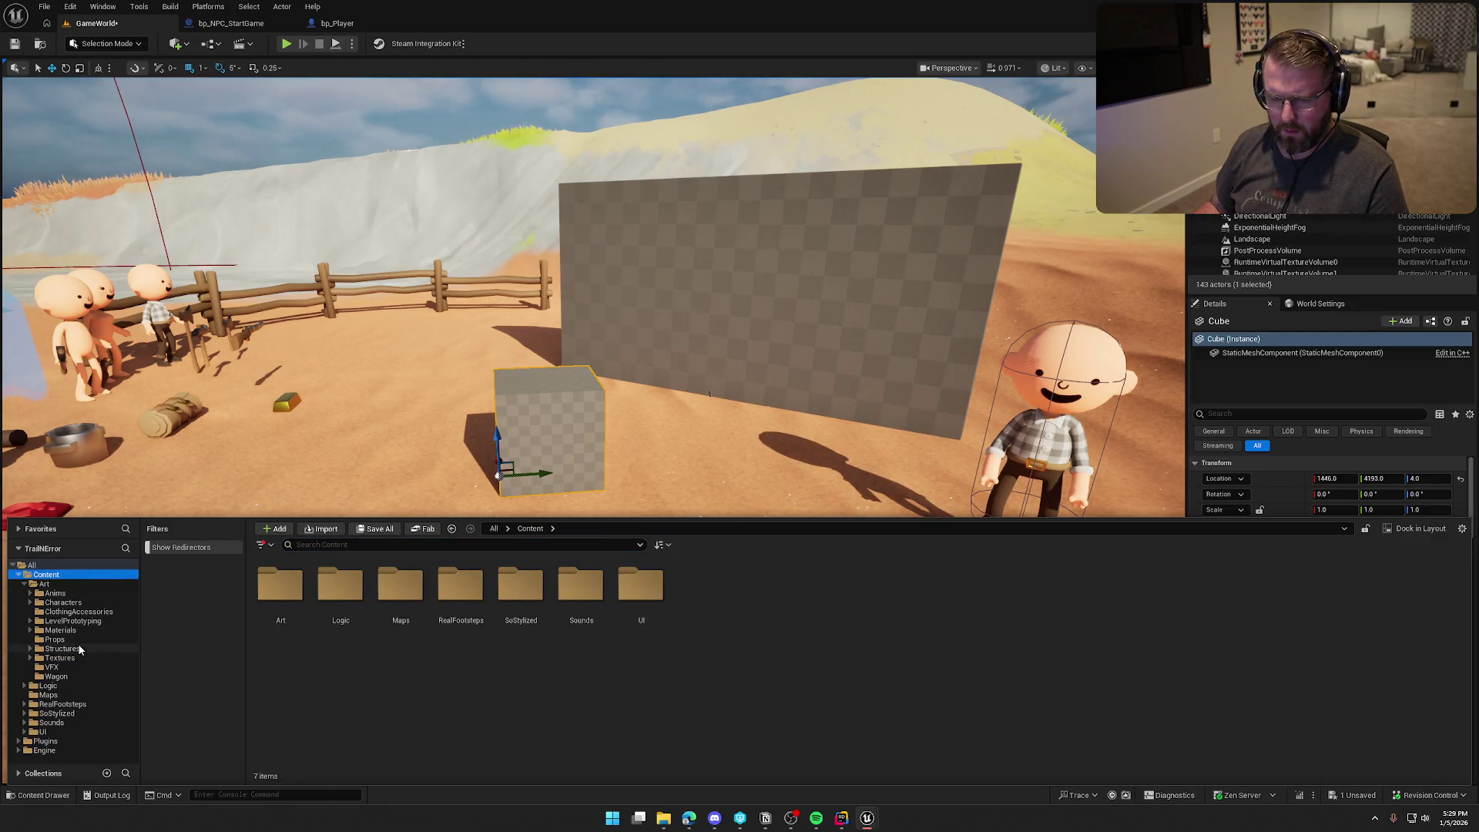
{"action": "left_click", "coordinate": [70, 648]}
{"action": "left_click", "coordinate": [62, 657]}
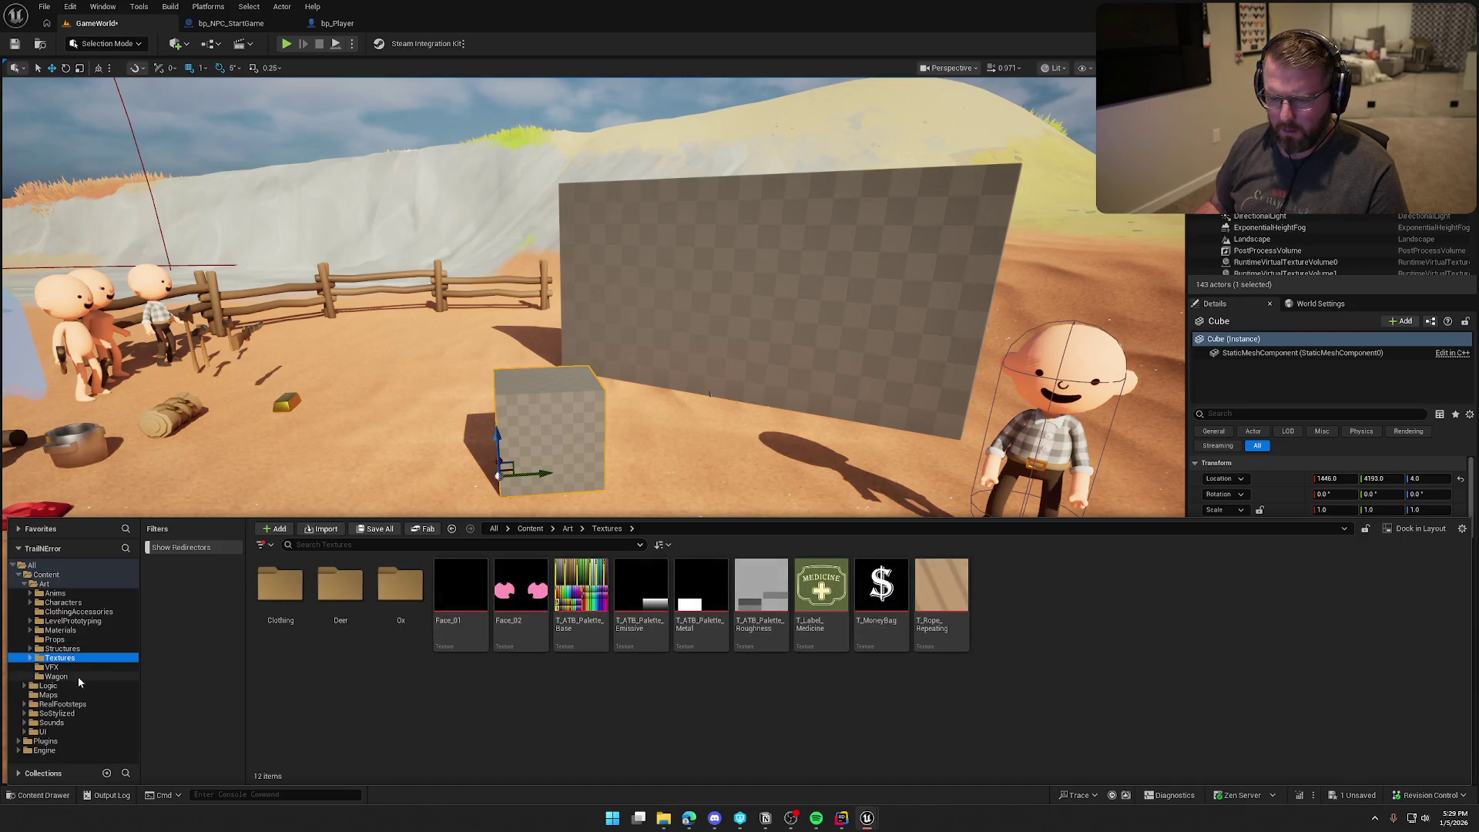
{"action": "left_click", "coordinate": [69, 648]}
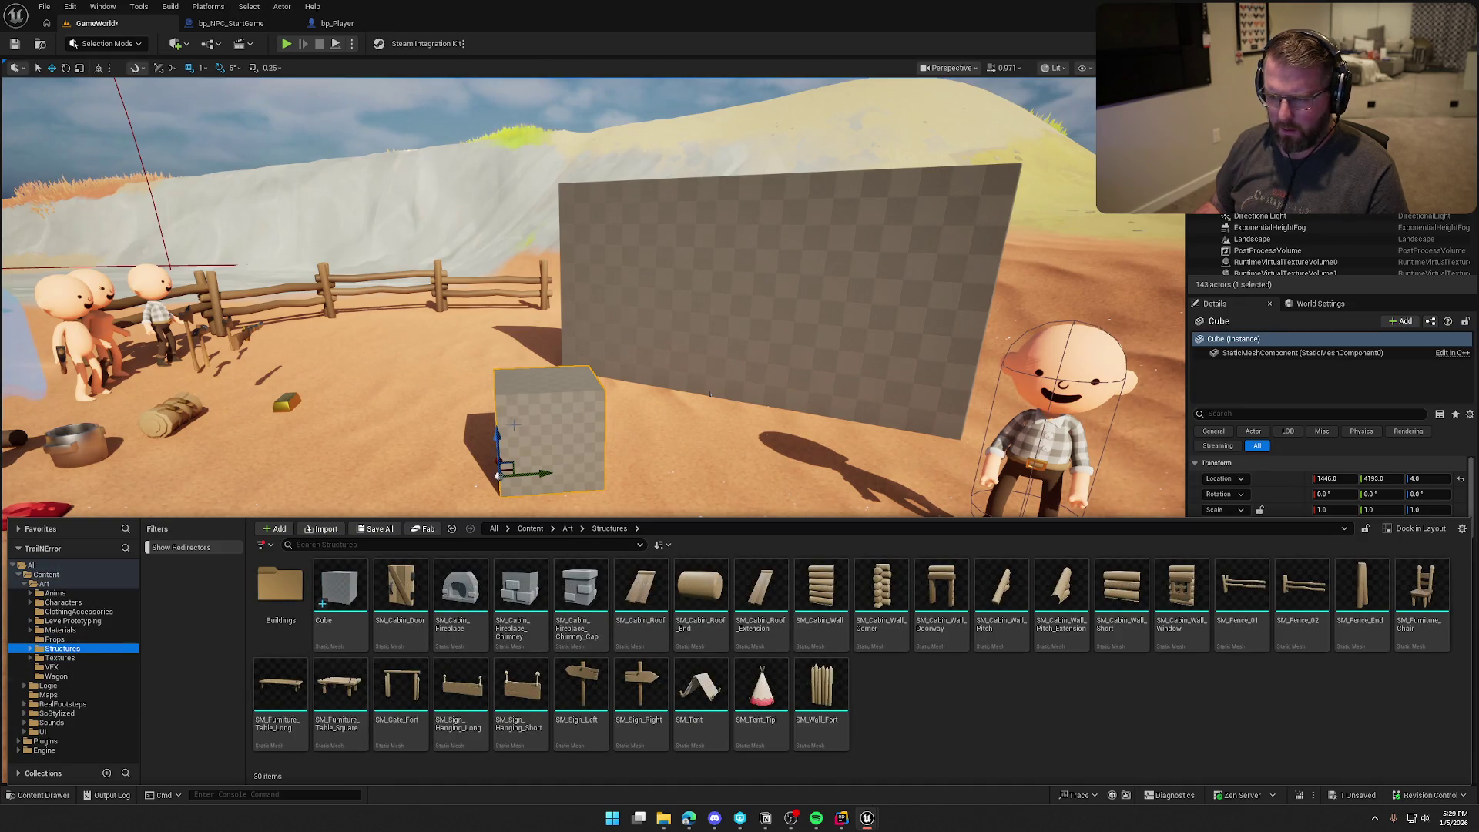
{"action": "key", "text": "ctrl+space"}
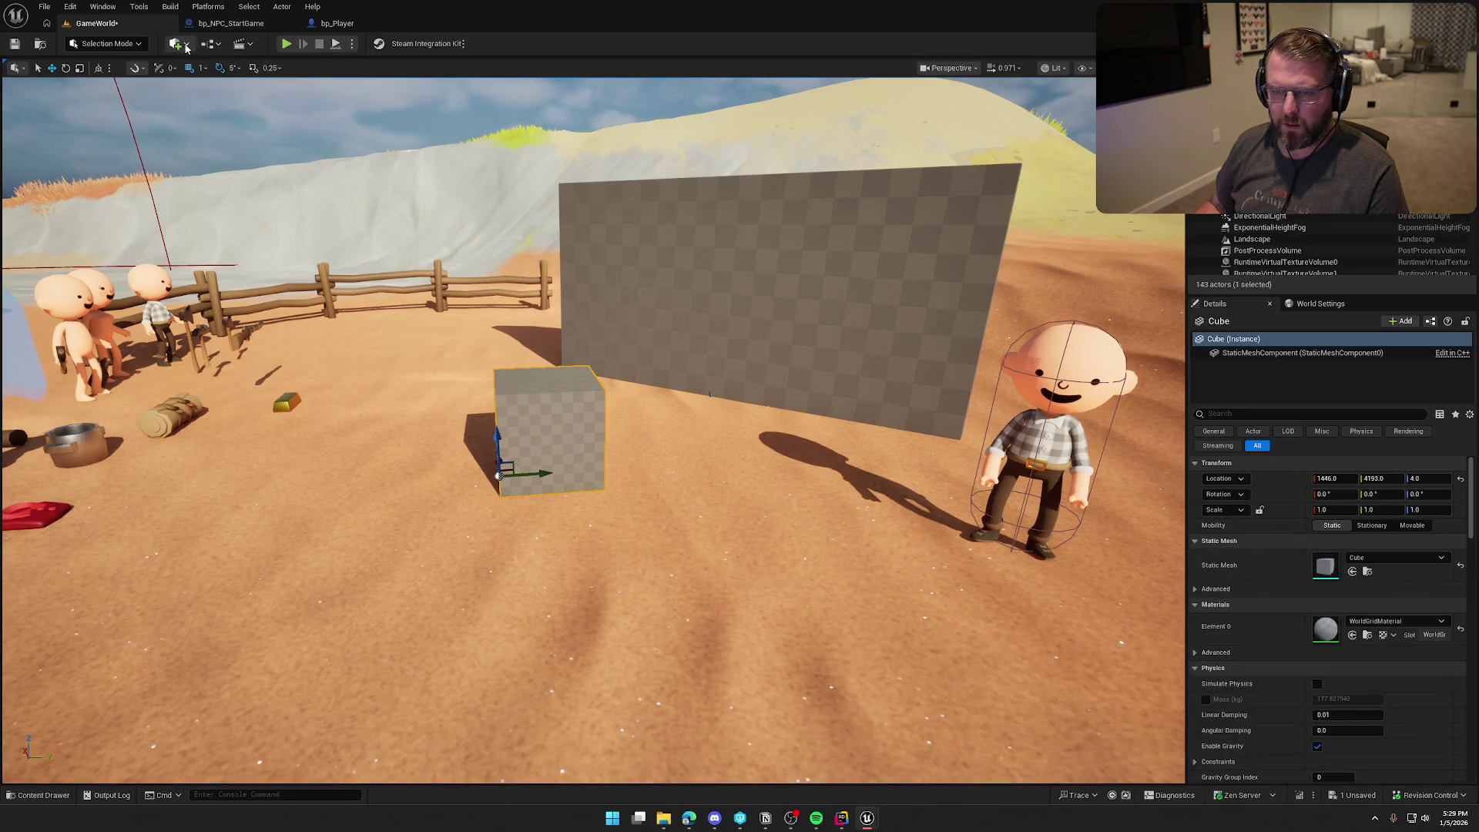
Step: In Modeling Mode, transform the cube to a 0.25 × 3 × 3 scale
{"action": "left_click", "coordinate": [105, 43]}
{"action": "left_click", "coordinate": [100, 108]}
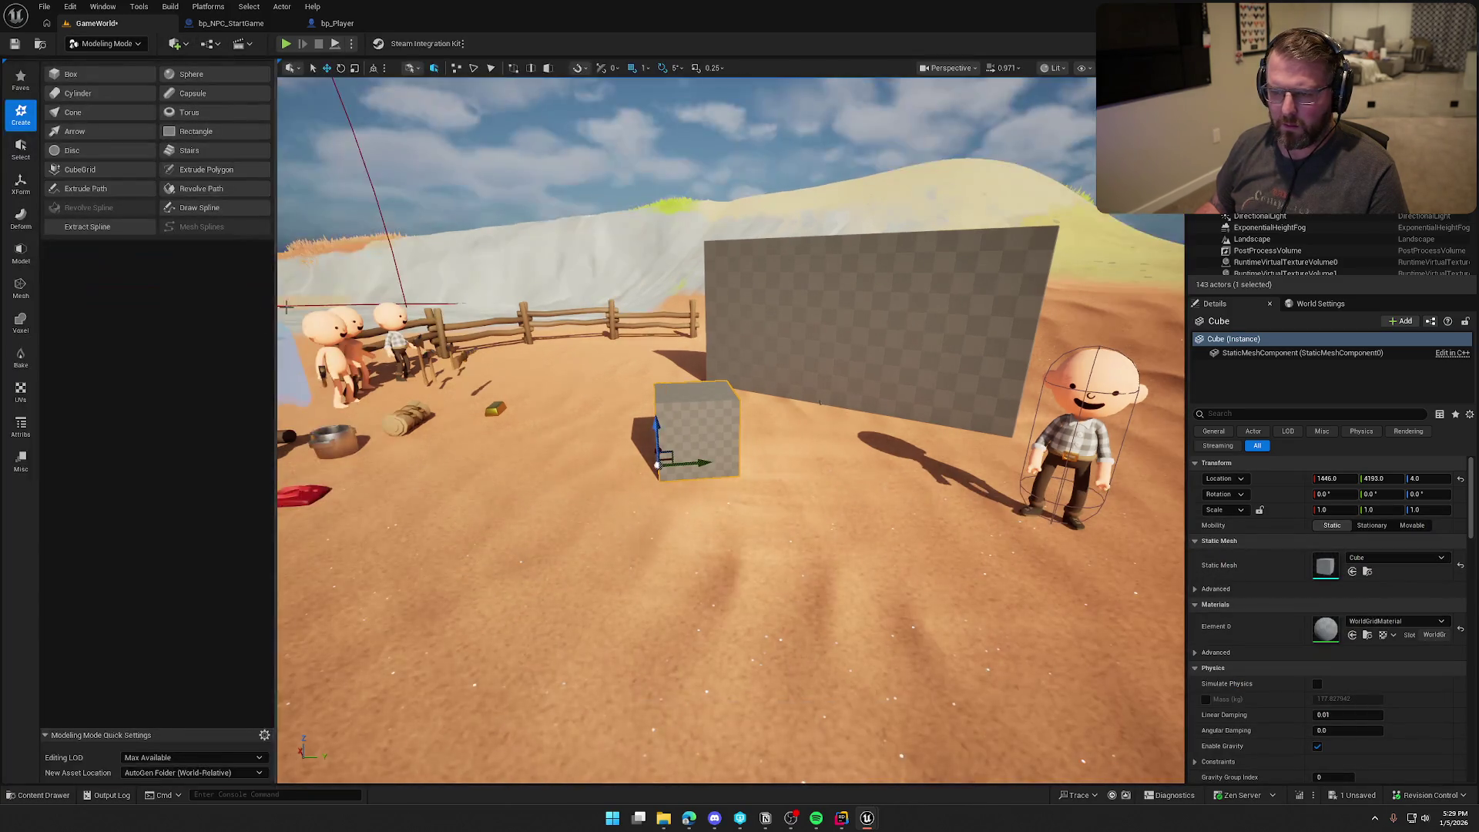
{"action": "left_click", "coordinate": [21, 248]}
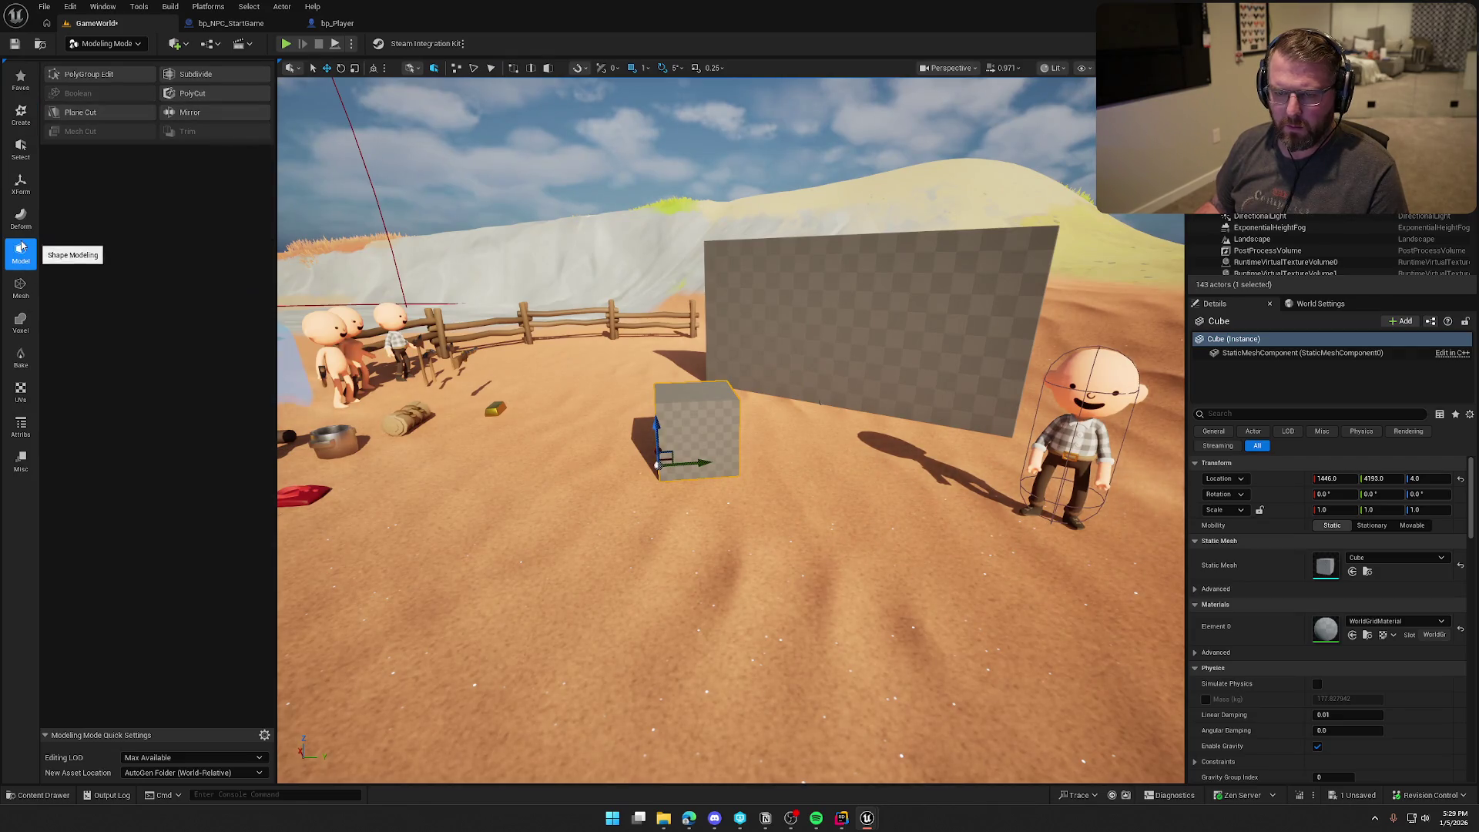
{"action": "left_click", "coordinate": [21, 184]}
{"action": "left_click", "coordinate": [97, 77]}
{"action": "type", "text": "0.25"}
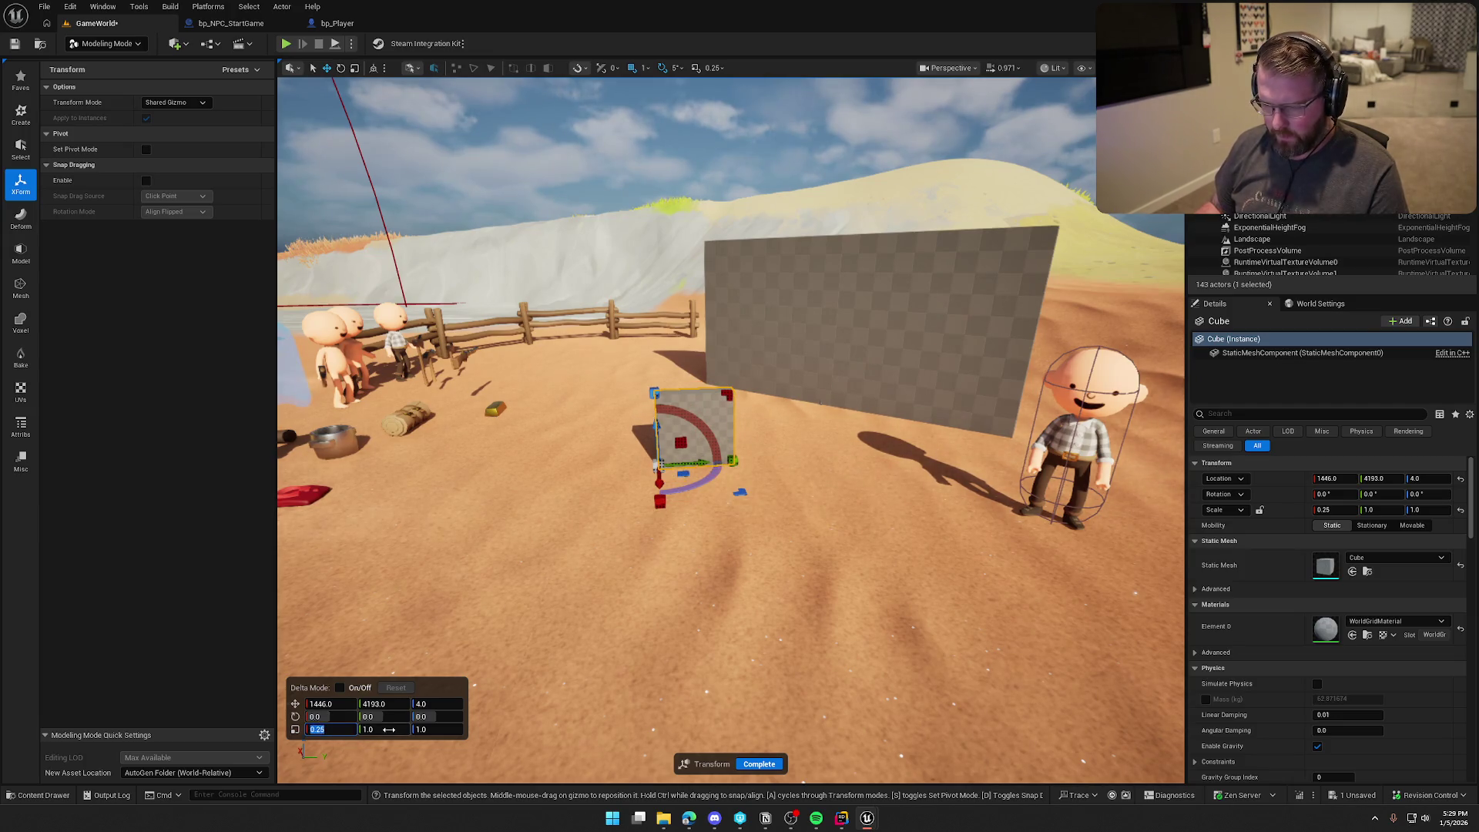
{"action": "type", "text": "3"}
{"action": "key", "text": "Tab"}
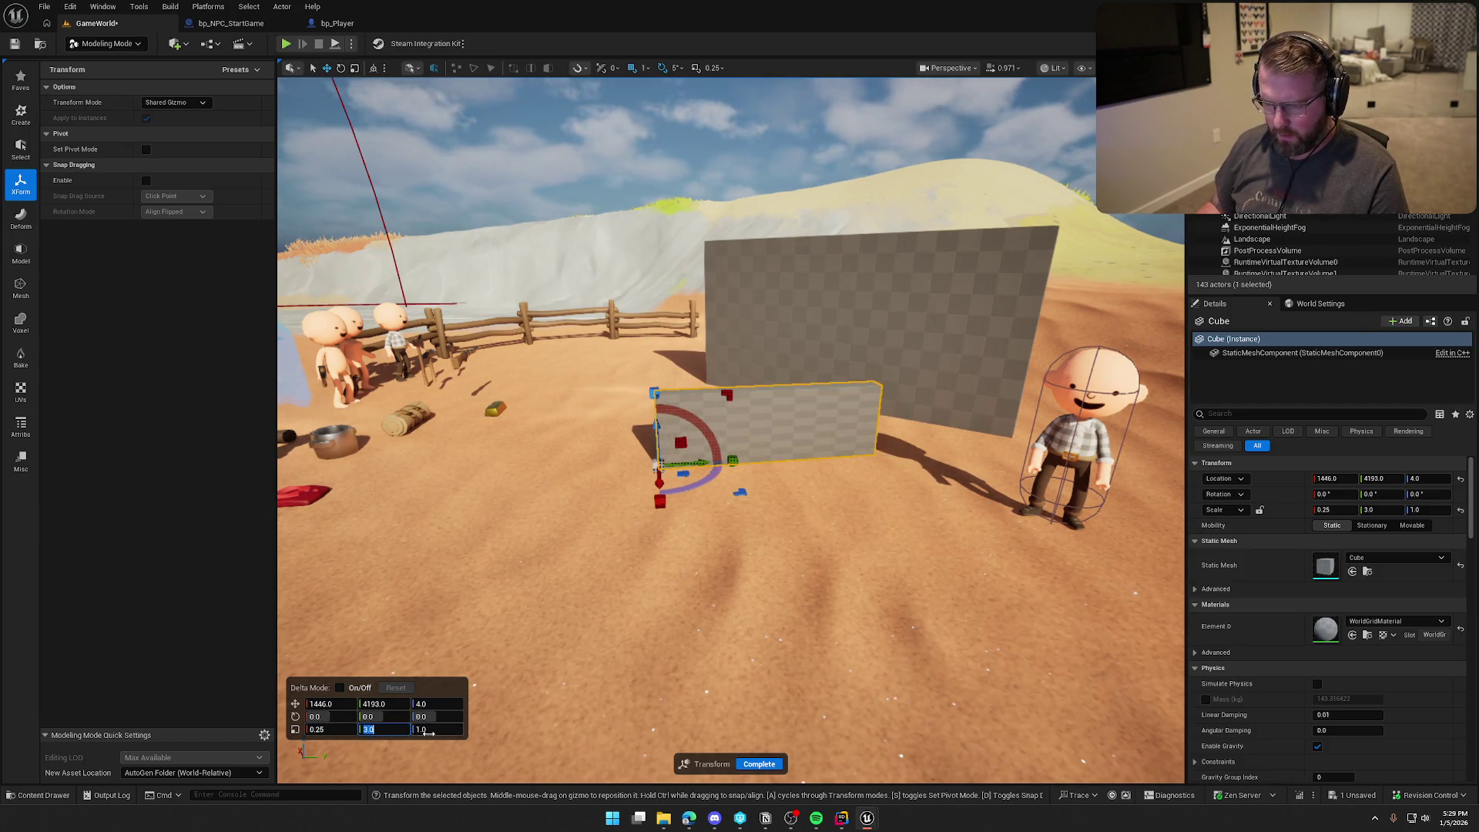
{"action": "type", "text": "3"}
{"action": "key", "text": "Return"}
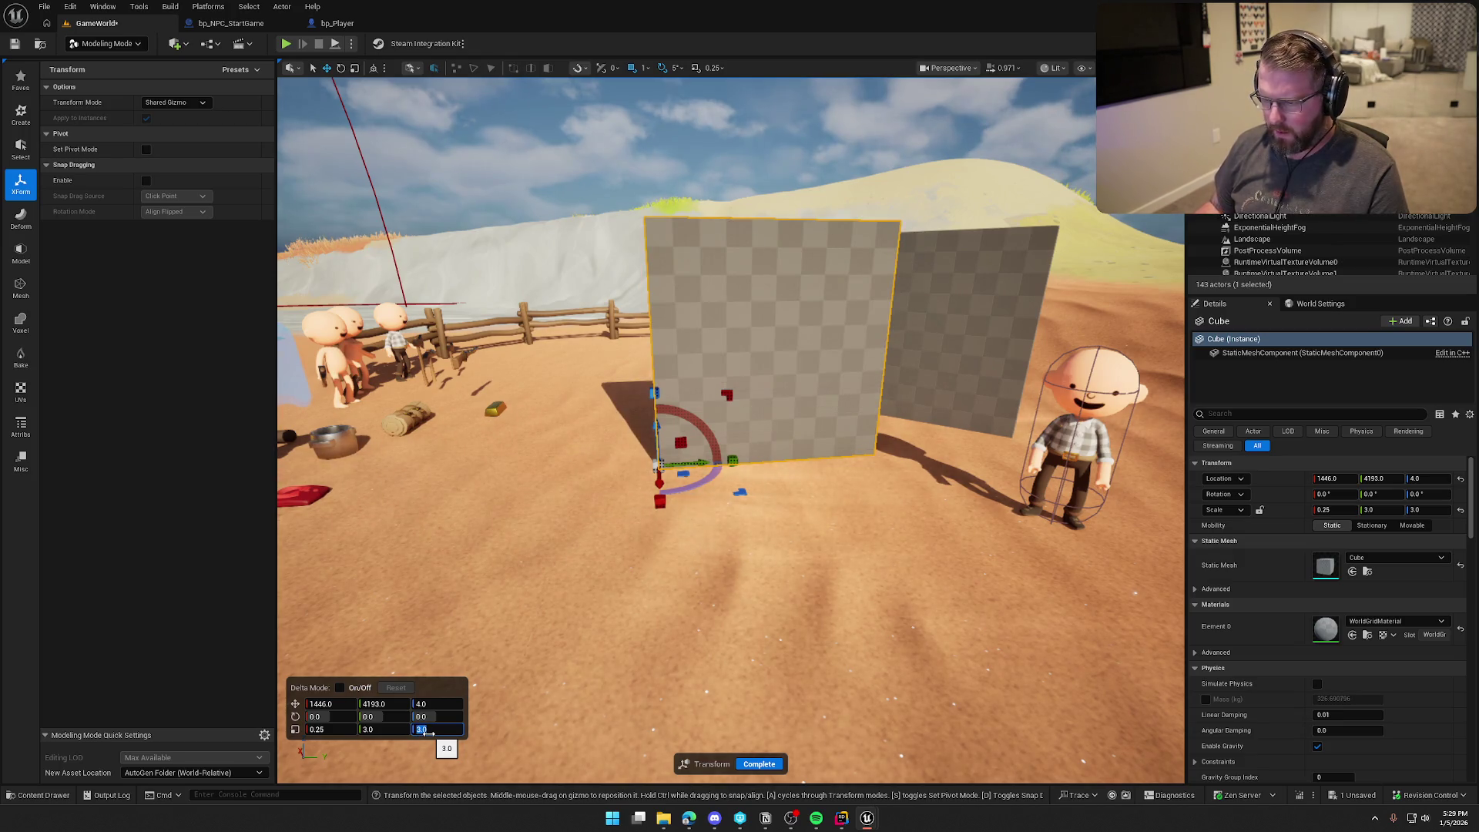
{"action": "left_click", "coordinate": [761, 763]}
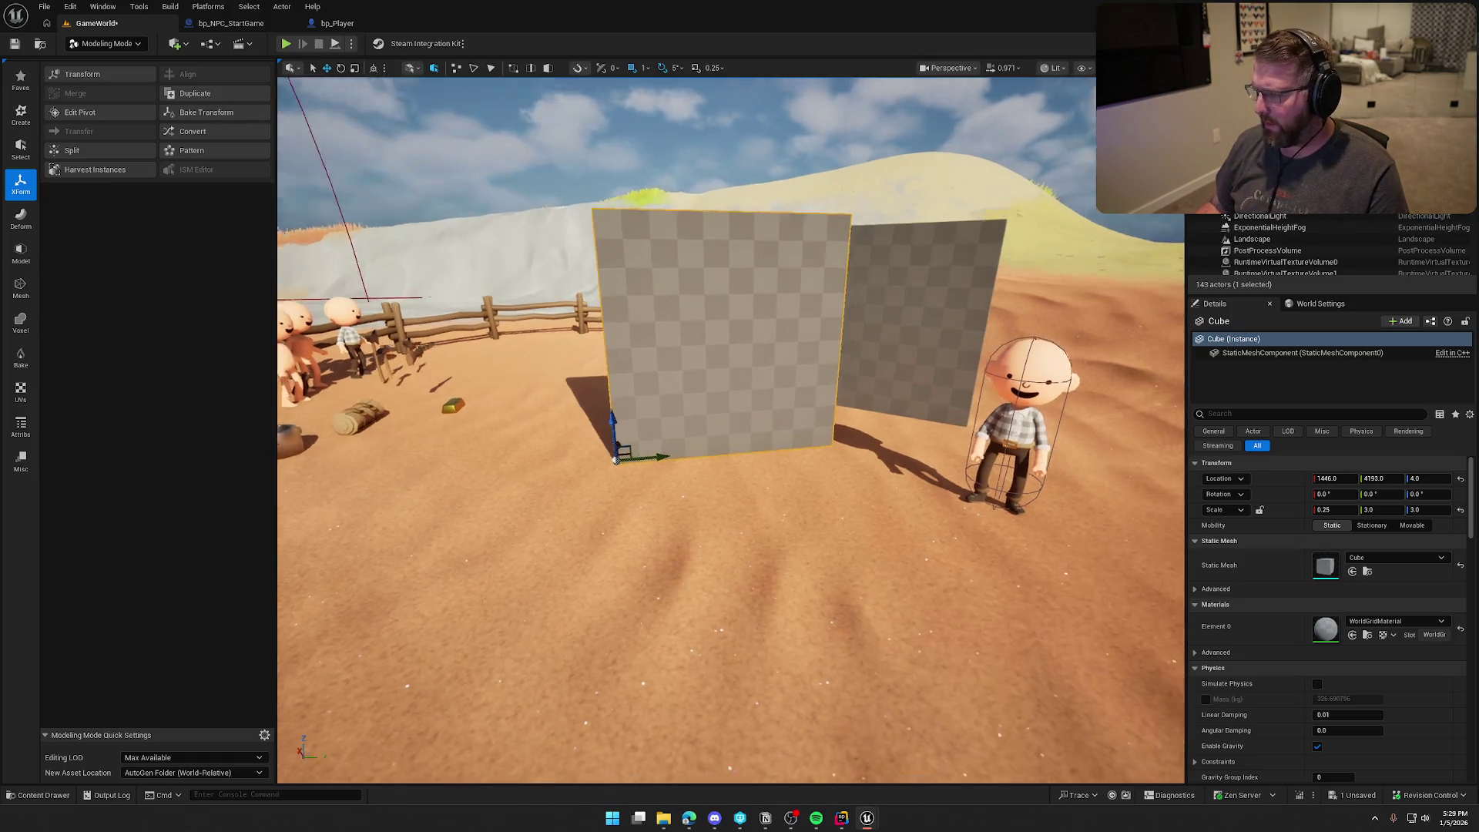
Step: Frame the slab and bake its scale into the Cube mesh
{"action": "key", "text": "w"}
{"action": "key", "text": "f"}
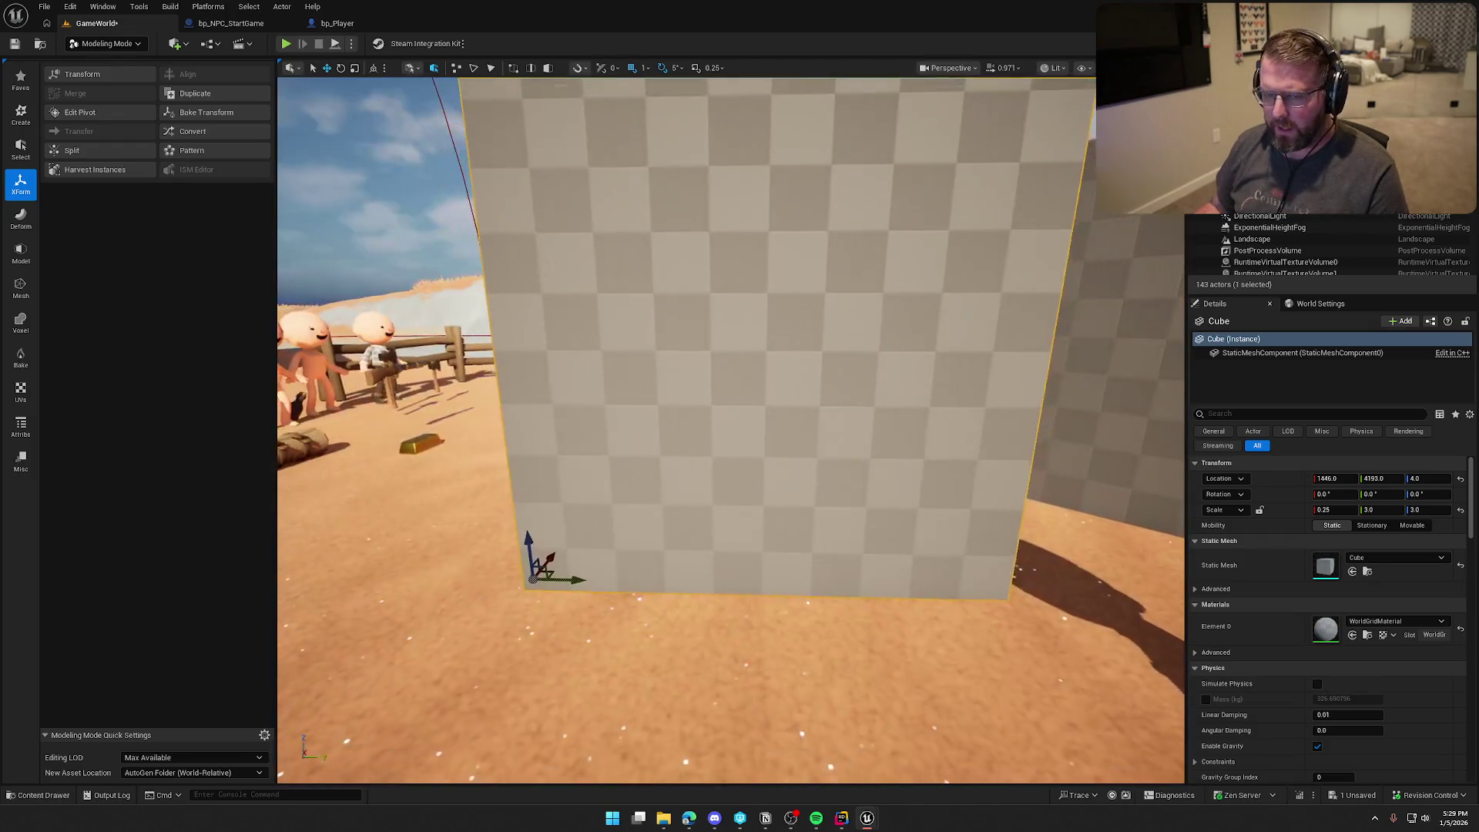
{"action": "left_click", "coordinate": [206, 112]}
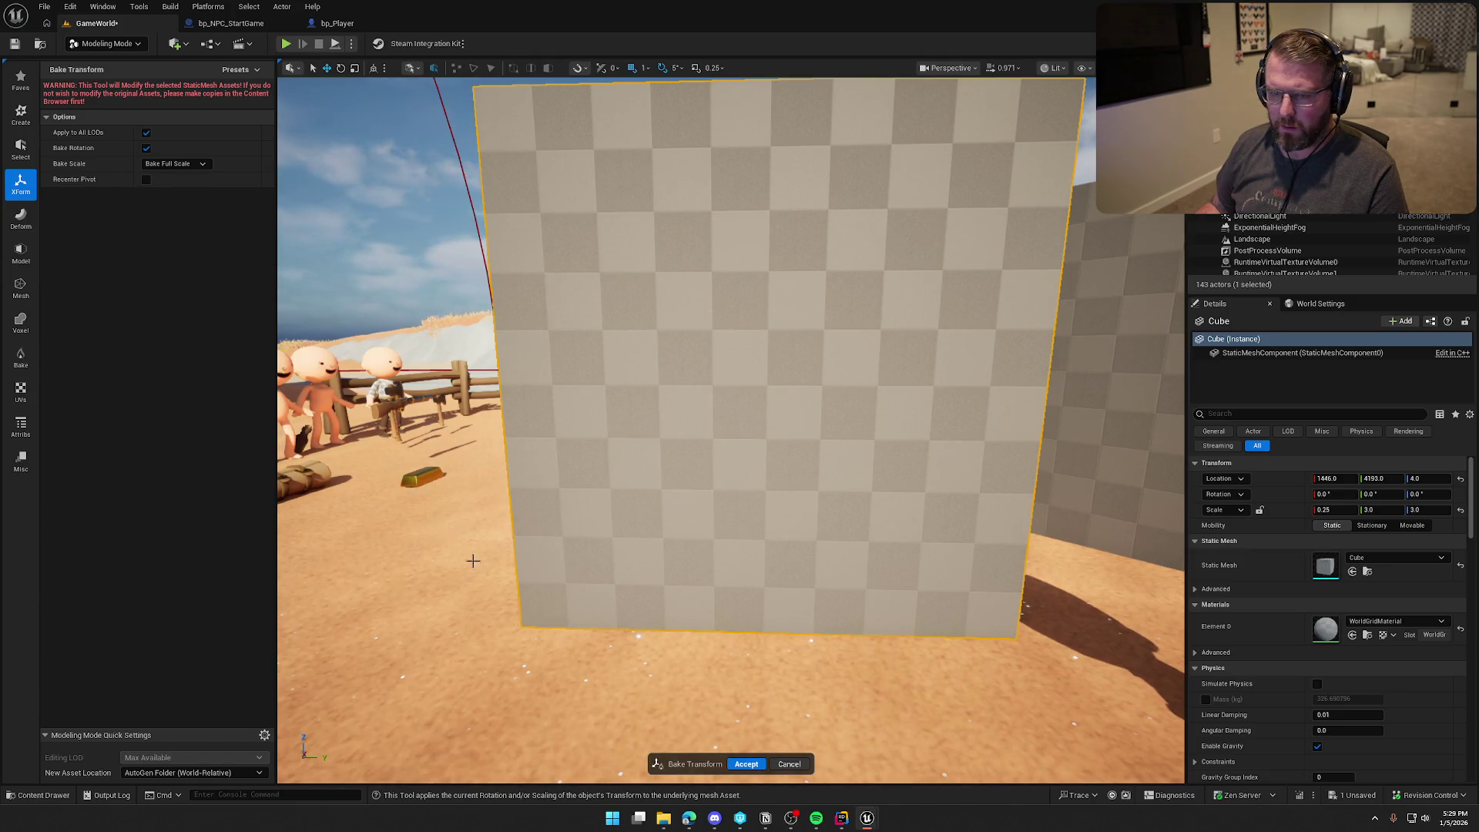
{"action": "key", "text": "Return"}
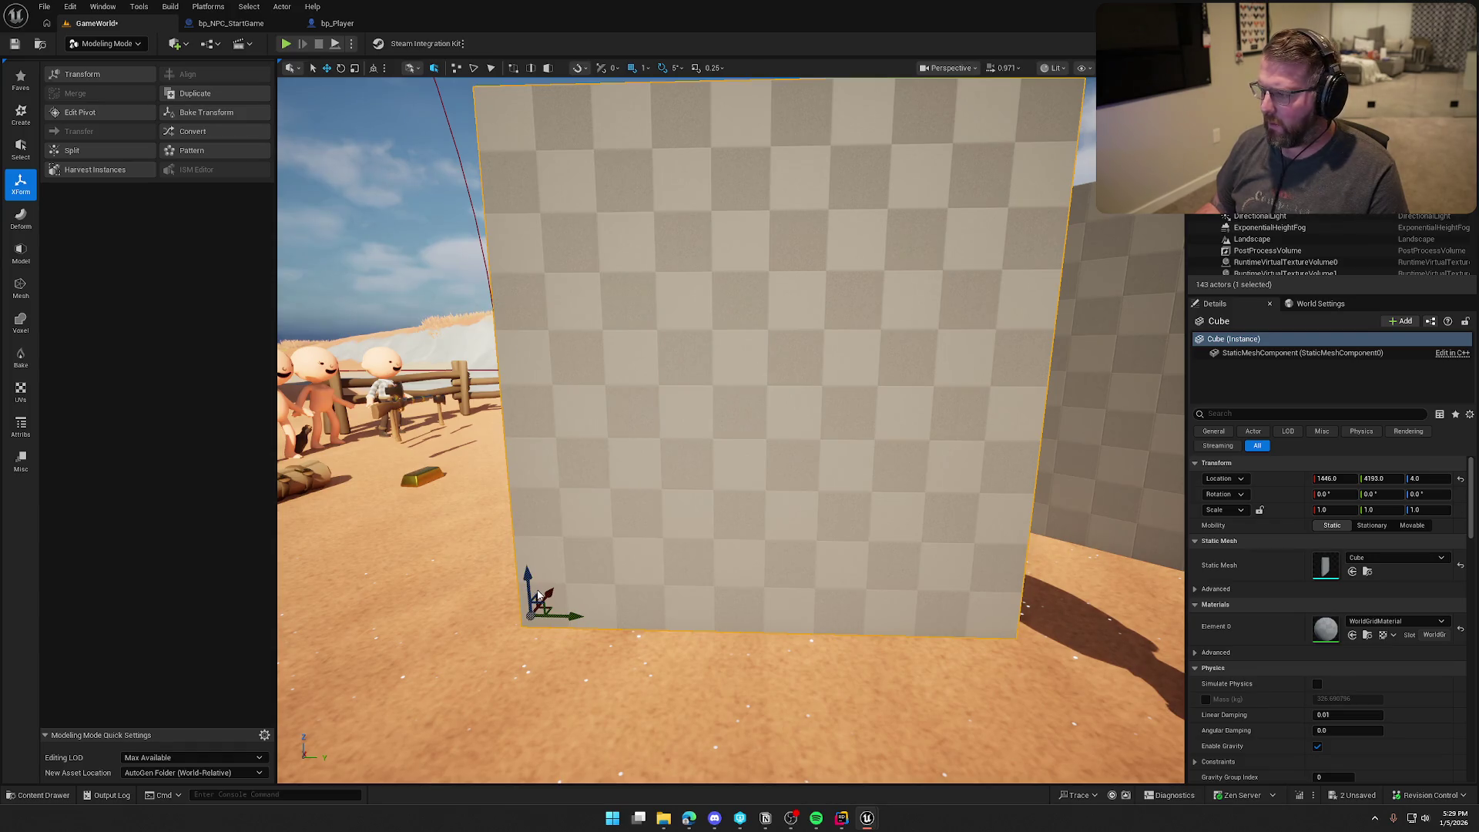
Step: Return to Selection Mode, briefly rotate the slab, delete it, and save all
{"action": "left_click", "coordinate": [109, 43]}
{"action": "left_click", "coordinate": [99, 58]}
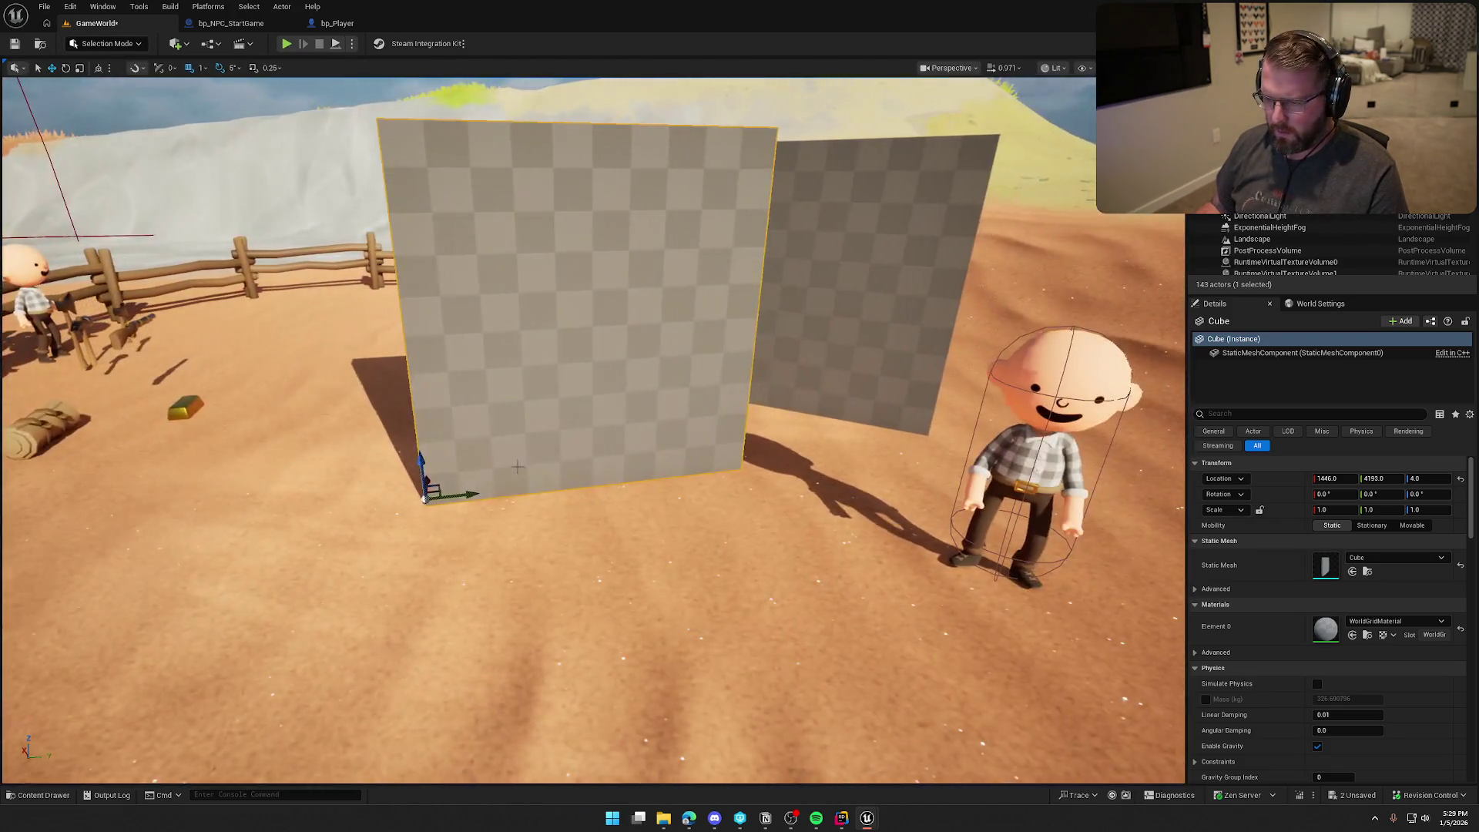
{"action": "key", "text": "e"}
{"action": "mouse_move", "coordinate": [462, 531]}
{"action": "left_mouse_down"}
{"action": "mouse_move", "coordinate": [400, 532]}
{"action": "mouse_move", "coordinate": [531, 479]}
{"action": "left_mouse_up"}
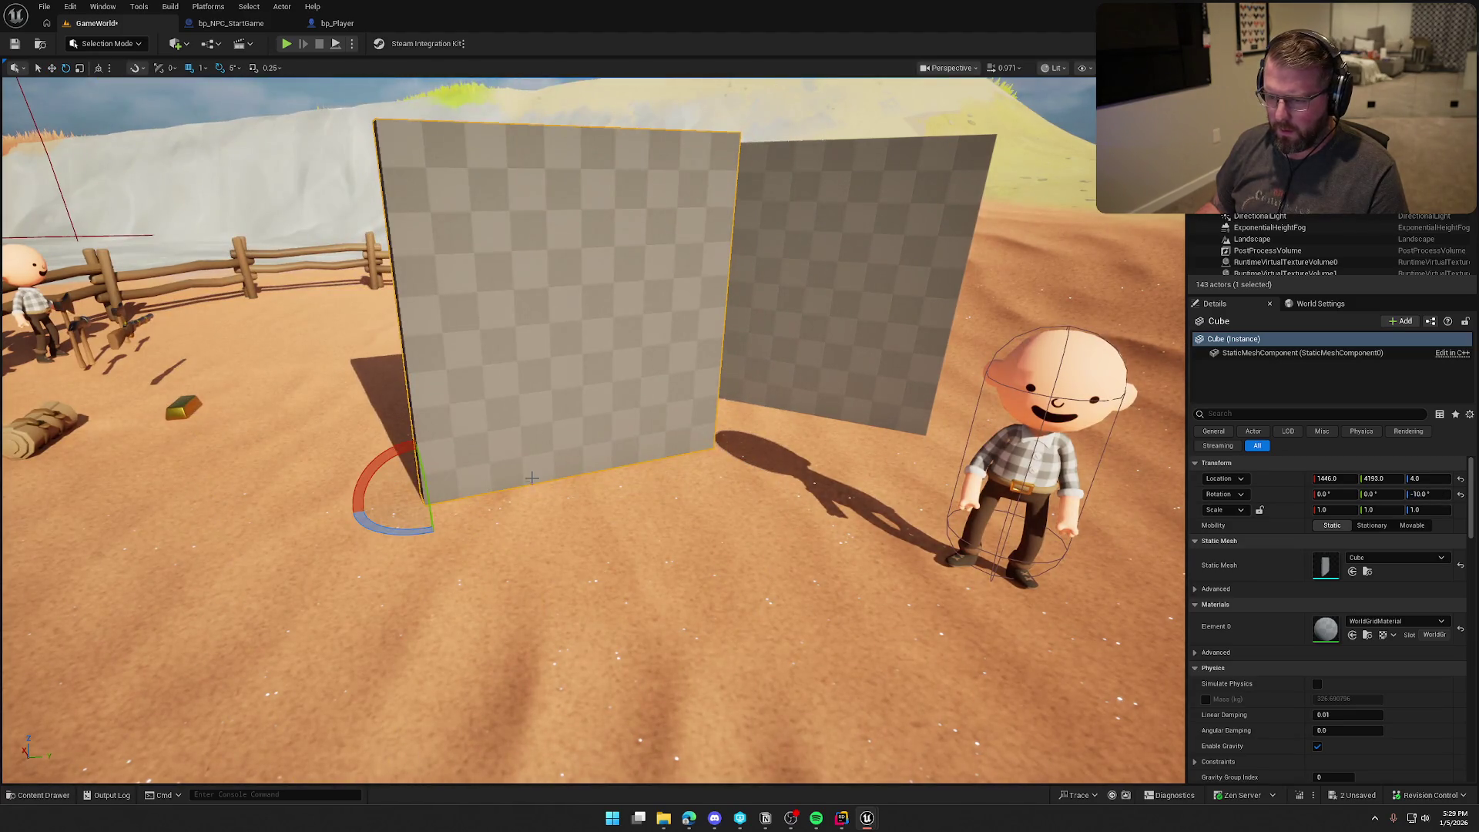
{"action": "key", "text": "Delete"}
{"action": "key", "text": "ctrl+space"}
{"action": "key", "text": "ctrl+s"}
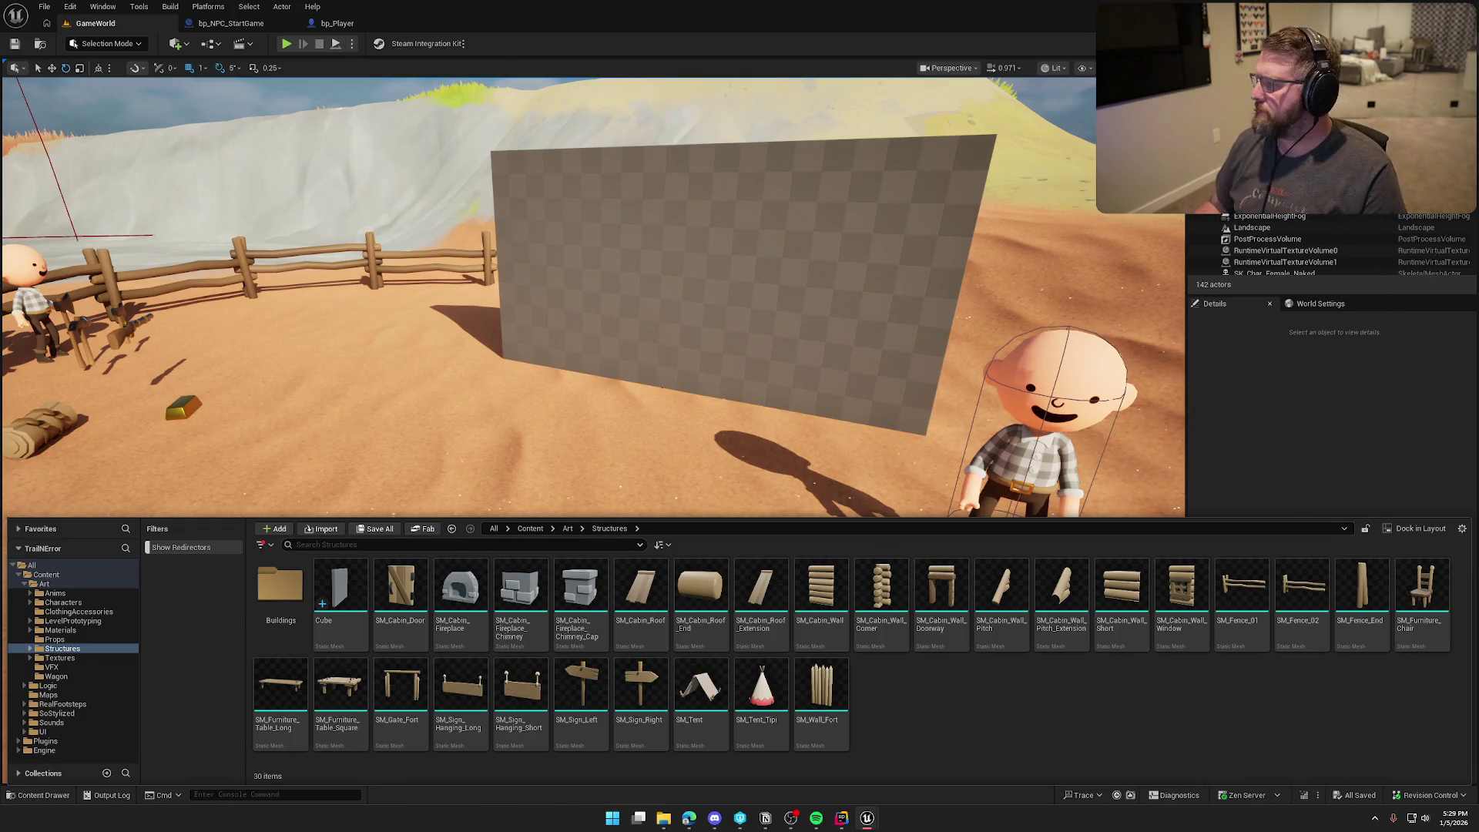
{"action": "left_click", "coordinate": [539, 231]}
Step: Set RightDoor's scale to 1, 1, 1 and assign it the slab Cube mesh
{"action": "key", "text": "ctrl+e"}
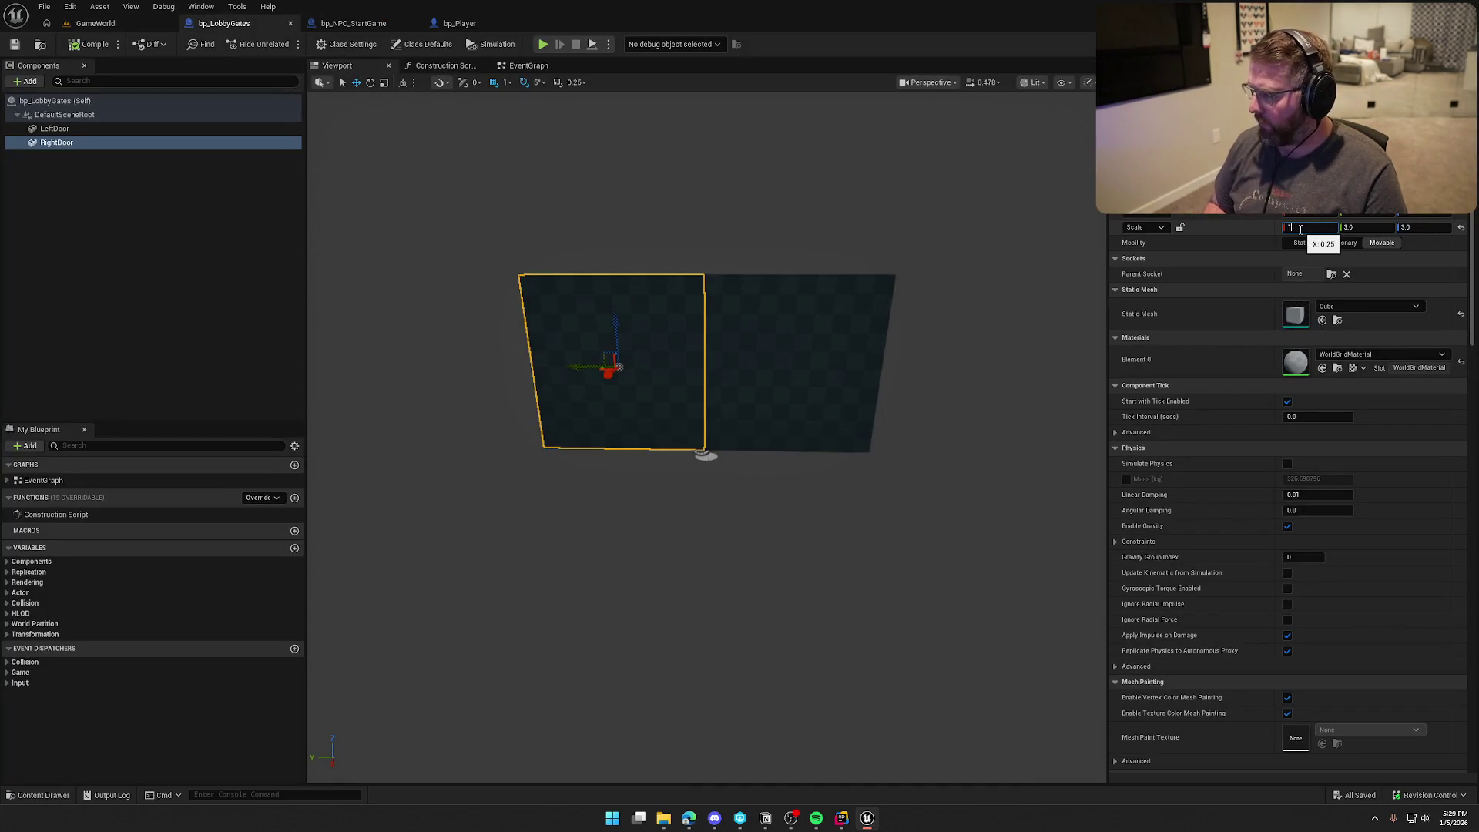
{"action": "type", "text": "1"}
{"action": "key", "text": "Return"}
{"action": "key", "text": "Return"}
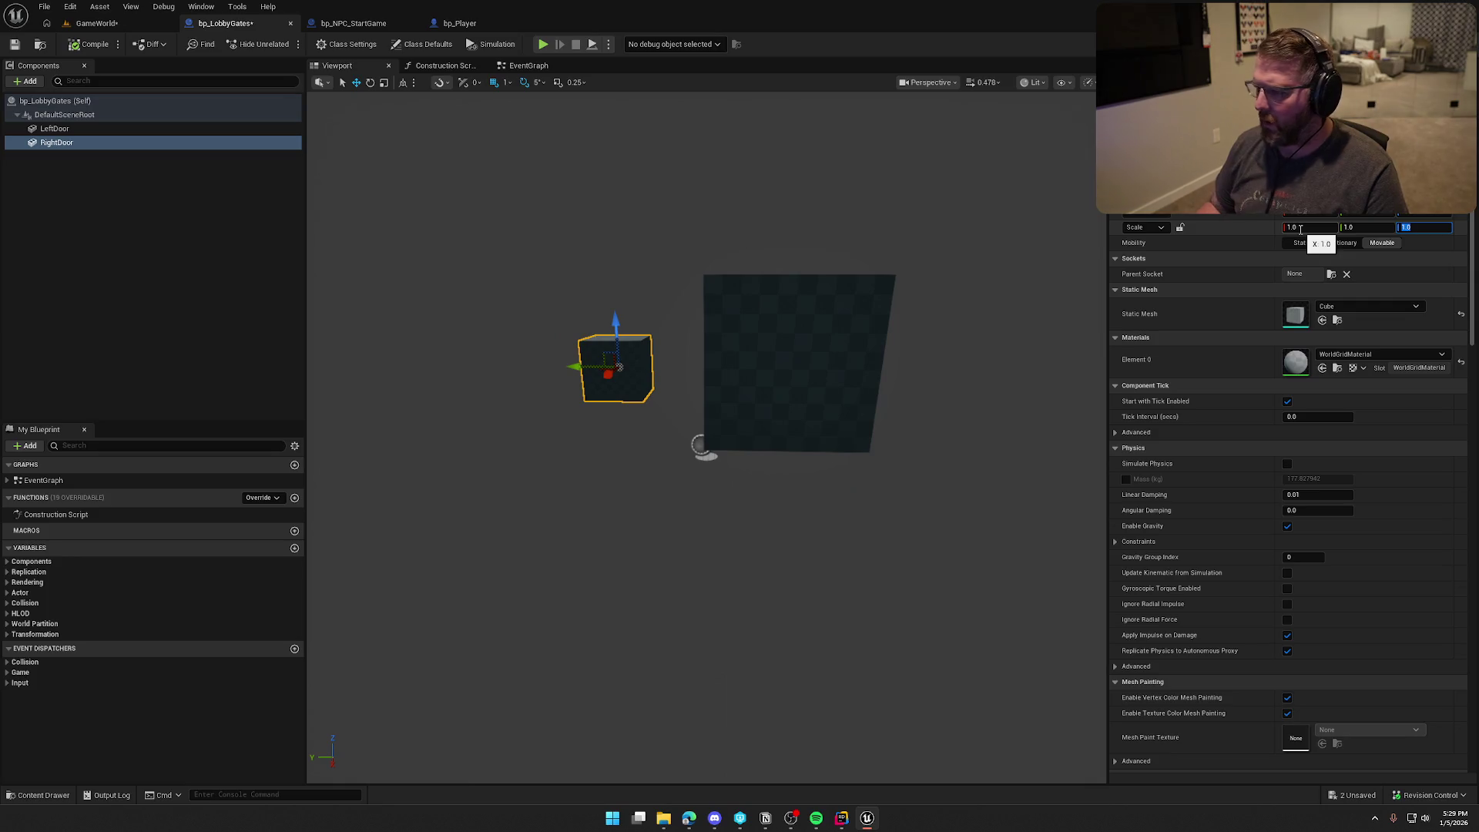
{"action": "key", "text": "ctrl+space"}
{"action": "left_click_drag", "start_coordinate": [347, 608], "coordinate": [1355, 311]}
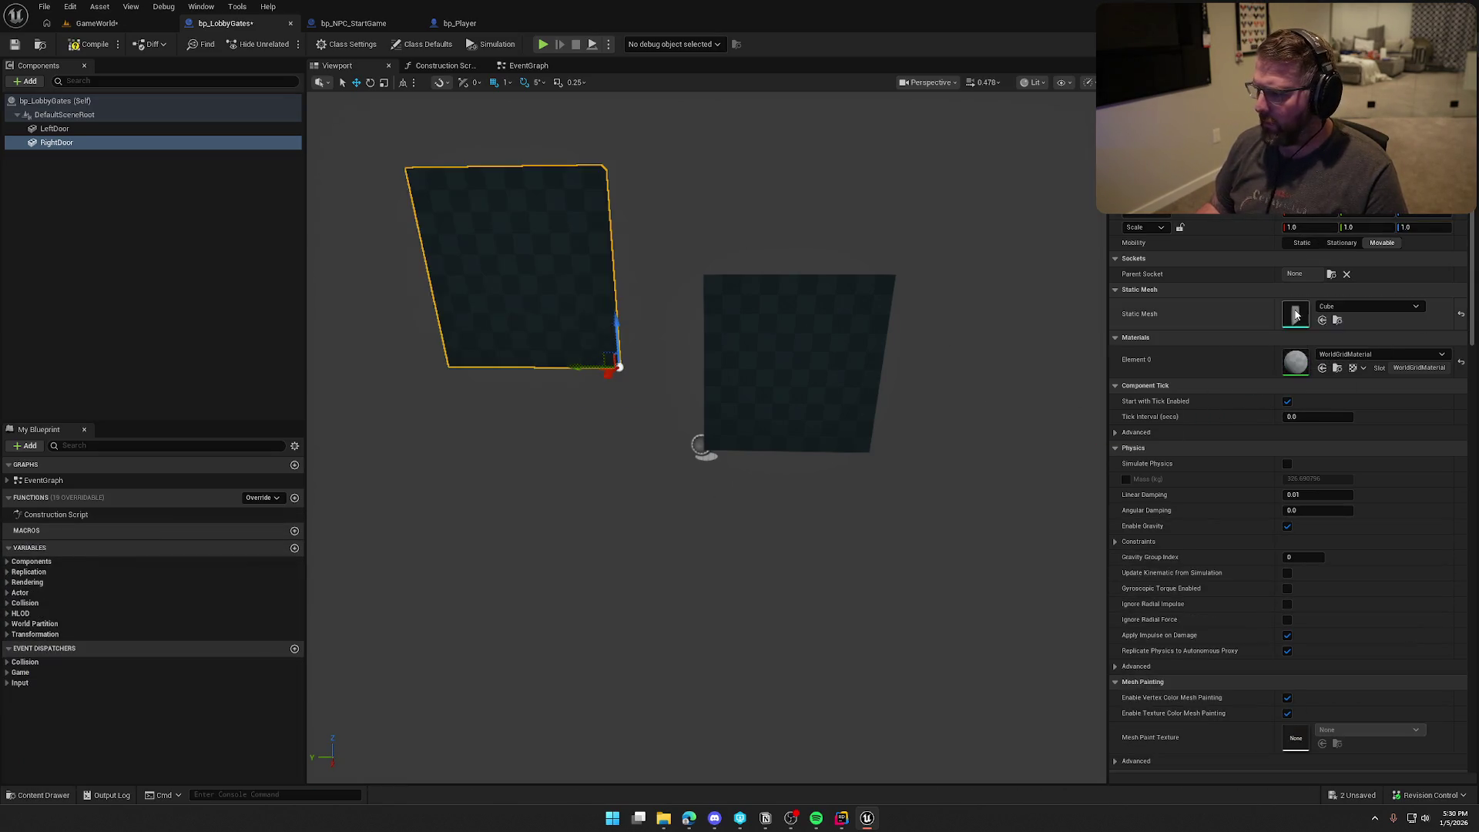
Step: Set LeftDoor's scale to 1, 1, 1 and assign it the slab Cube mesh
{"action": "left_click", "coordinate": [823, 346]}
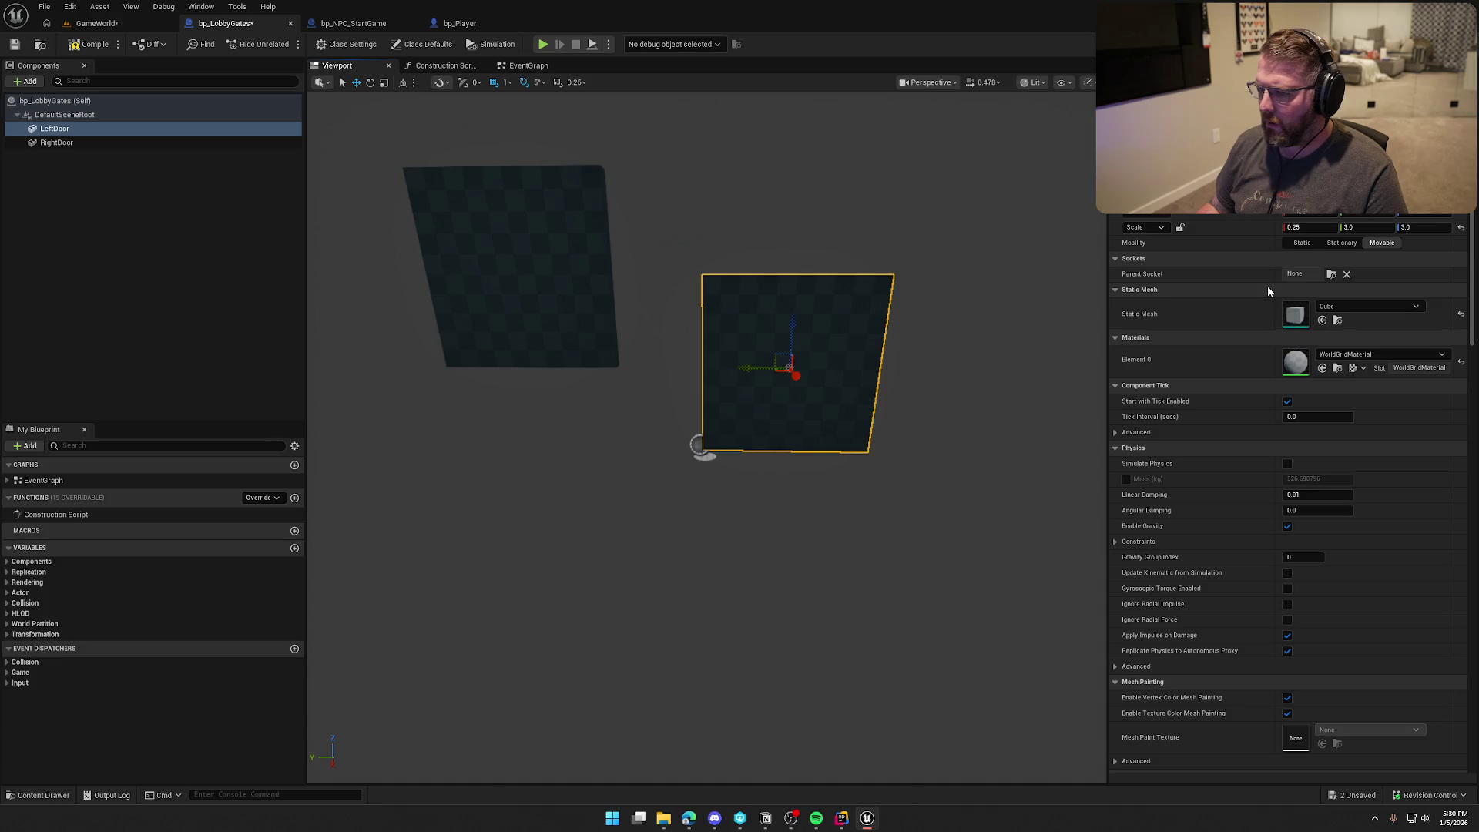
{"action": "left_click", "coordinate": [1310, 227]}
{"action": "type", "text": "1"}
{"action": "key", "text": "Tab"}
{"action": "type", "text": "1"}
{"action": "key", "text": "Return"}
{"action": "key", "text": "Return"}
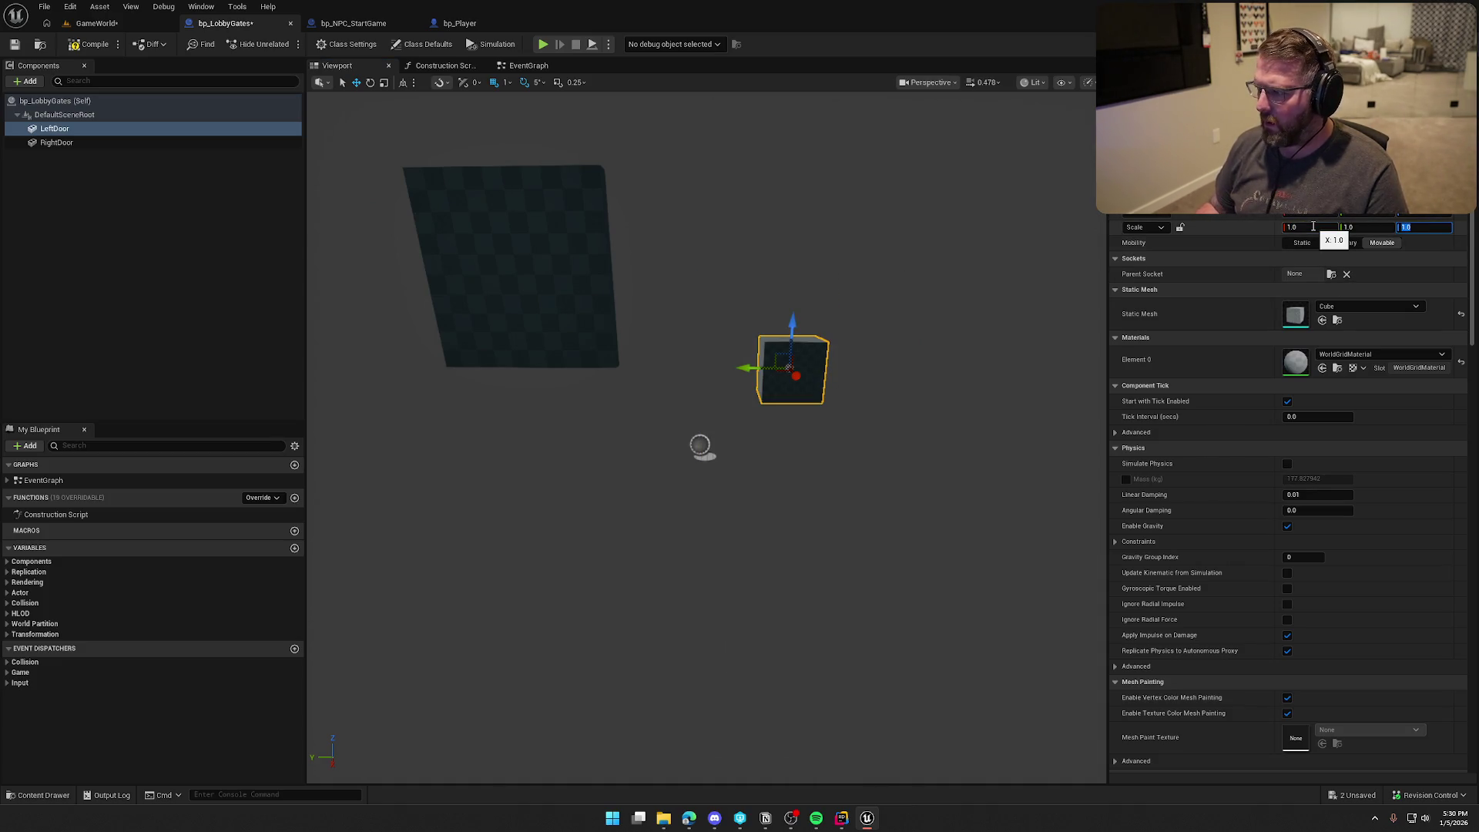
{"action": "key", "text": "ctrl+space"}
{"action": "left_click_drag", "start_coordinate": [339, 623], "coordinate": [1279, 346]}
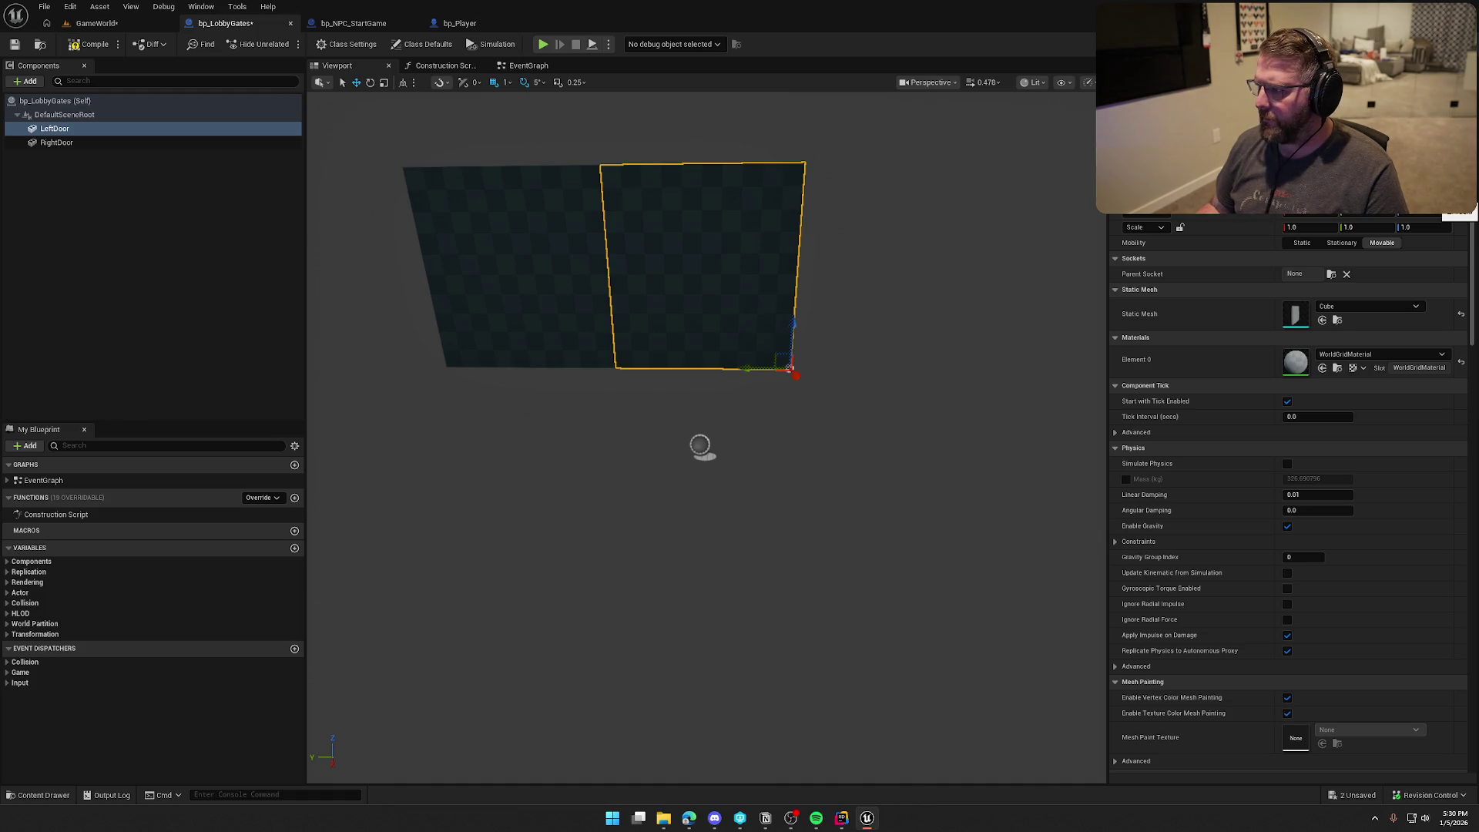
Step: Lower LeftDoor and RightDoor to ground level so they line up
{"action": "left_click_drag", "start_coordinate": [792, 332], "coordinate": [786, 420]}
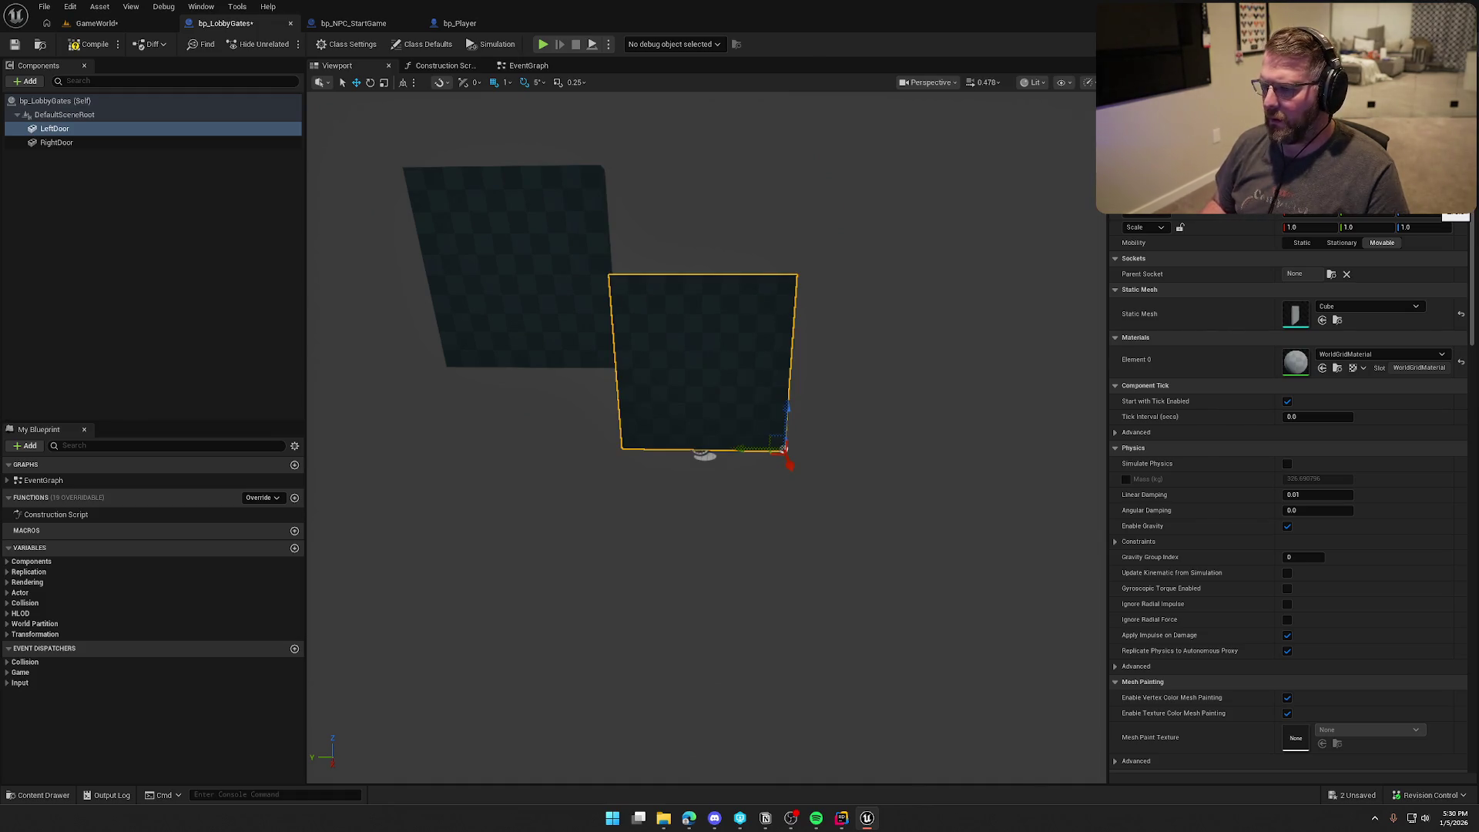
{"action": "left_click", "coordinate": [477, 257]}
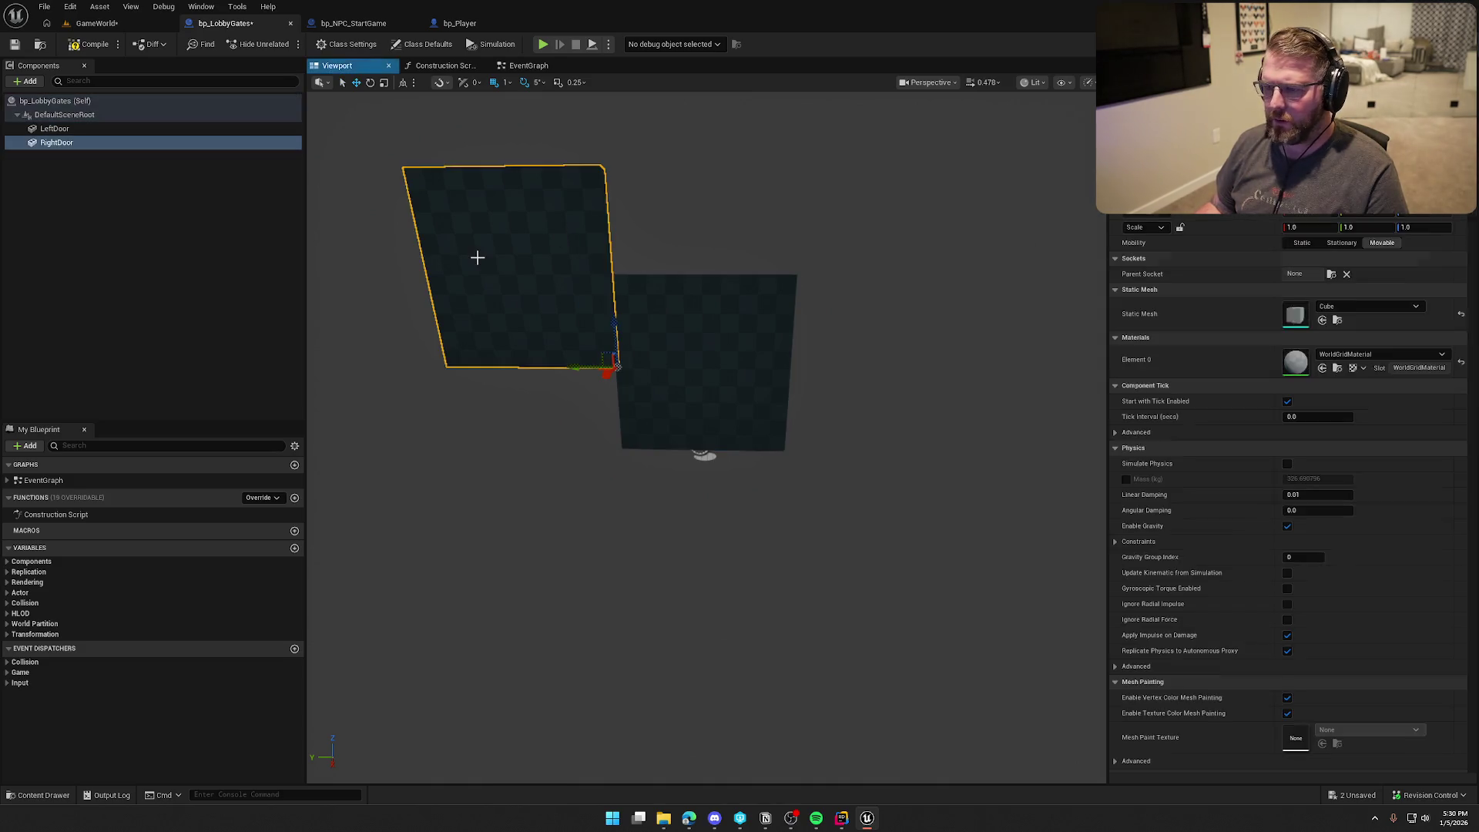
{"action": "left_click_drag", "start_coordinate": [616, 366], "coordinate": [623, 447]}
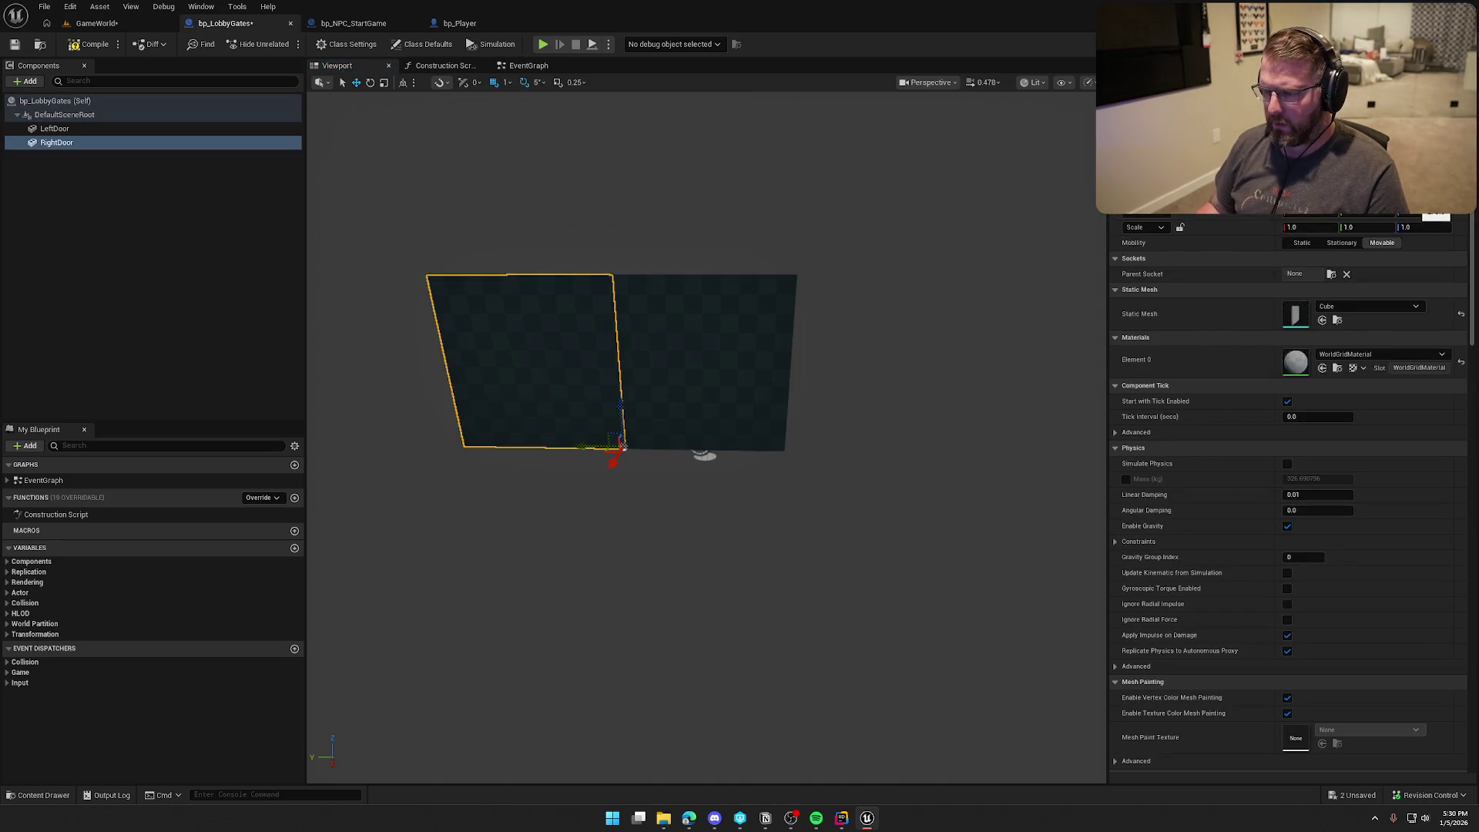
{"action": "left_click", "coordinate": [65, 114]}
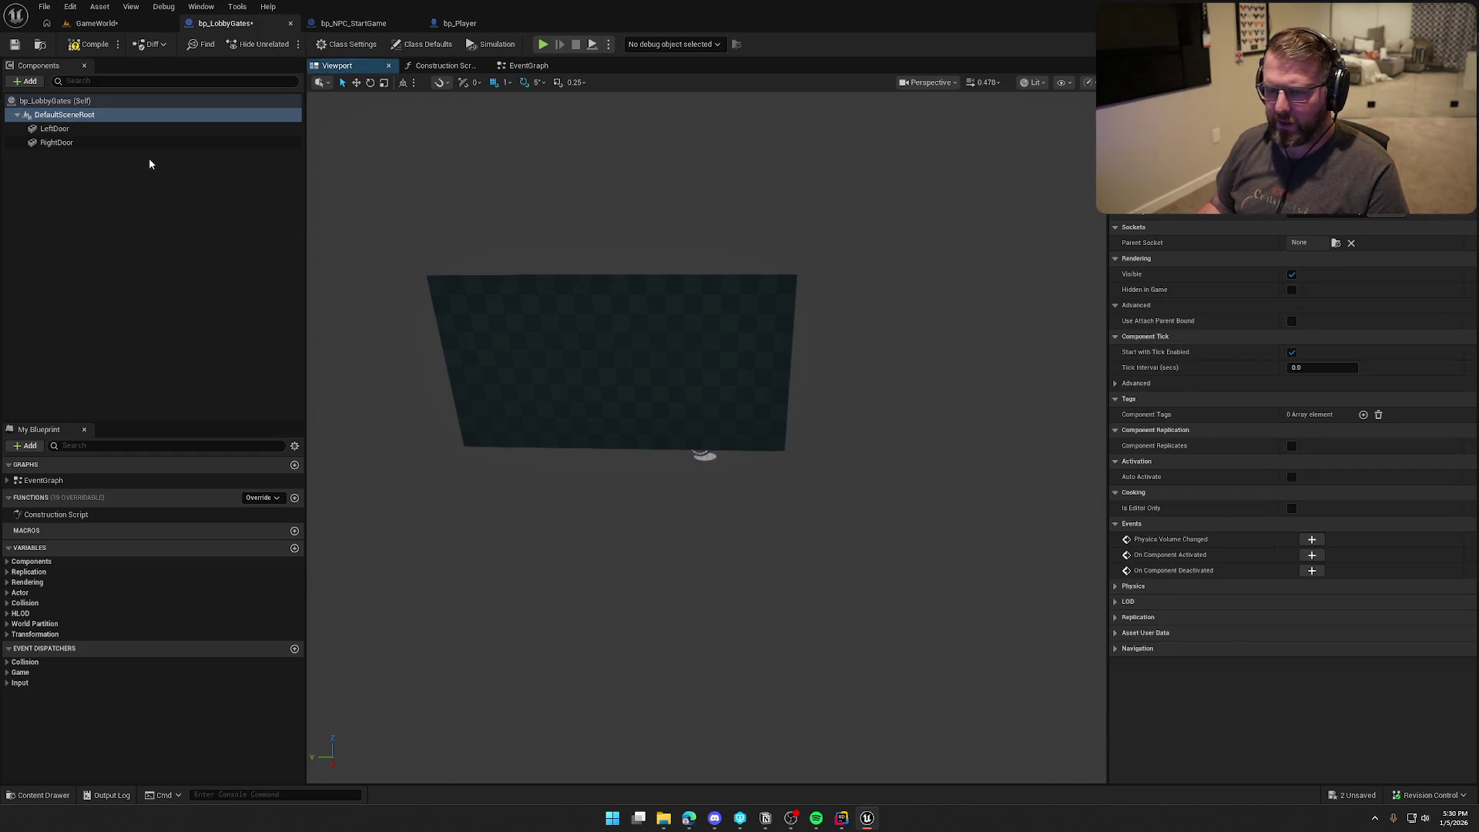
Step: Slide LeftDoor to the right along X
{"action": "left_click", "coordinate": [116, 142]}
{"action": "left_click", "coordinate": [109, 129]}
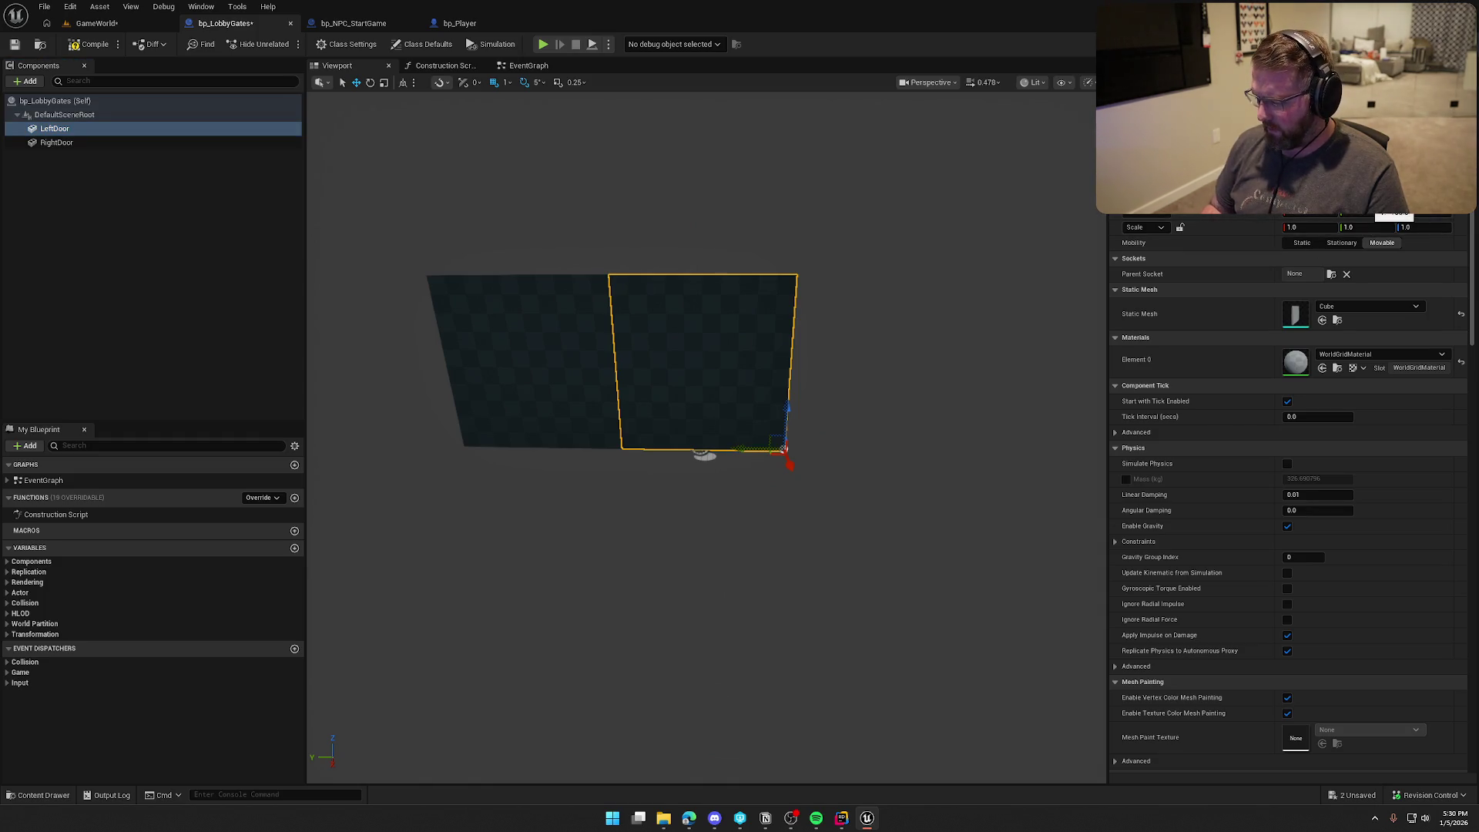
{"action": "left_click_drag", "start_coordinate": [787, 460], "coordinate": [878, 464]}
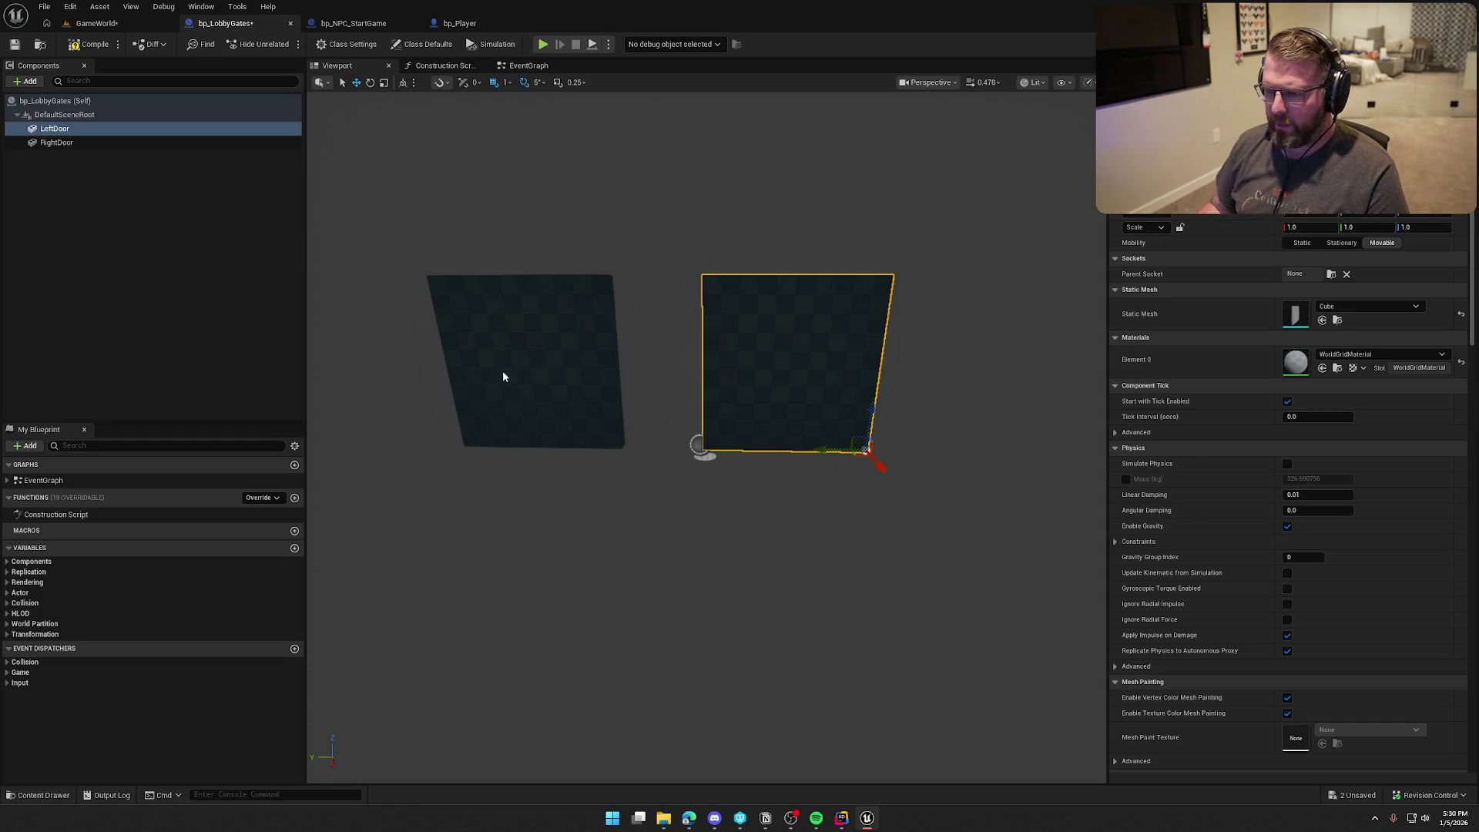
Step: Turn RightDoor to about -175° yaw, nudge it beside LeftDoor, and save the Blueprint
{"action": "left_click", "coordinate": [531, 358]}
{"action": "key", "text": "e"}
{"action": "mouse_move", "coordinate": [677, 462]}
{"action": "left_mouse_down"}
{"action": "mouse_move", "coordinate": [602, 472]}
{"action": "mouse_move", "coordinate": [666, 449]}
{"action": "mouse_move", "coordinate": [668, 423]}
{"action": "left_mouse_up"}
{"action": "key", "text": "r"}
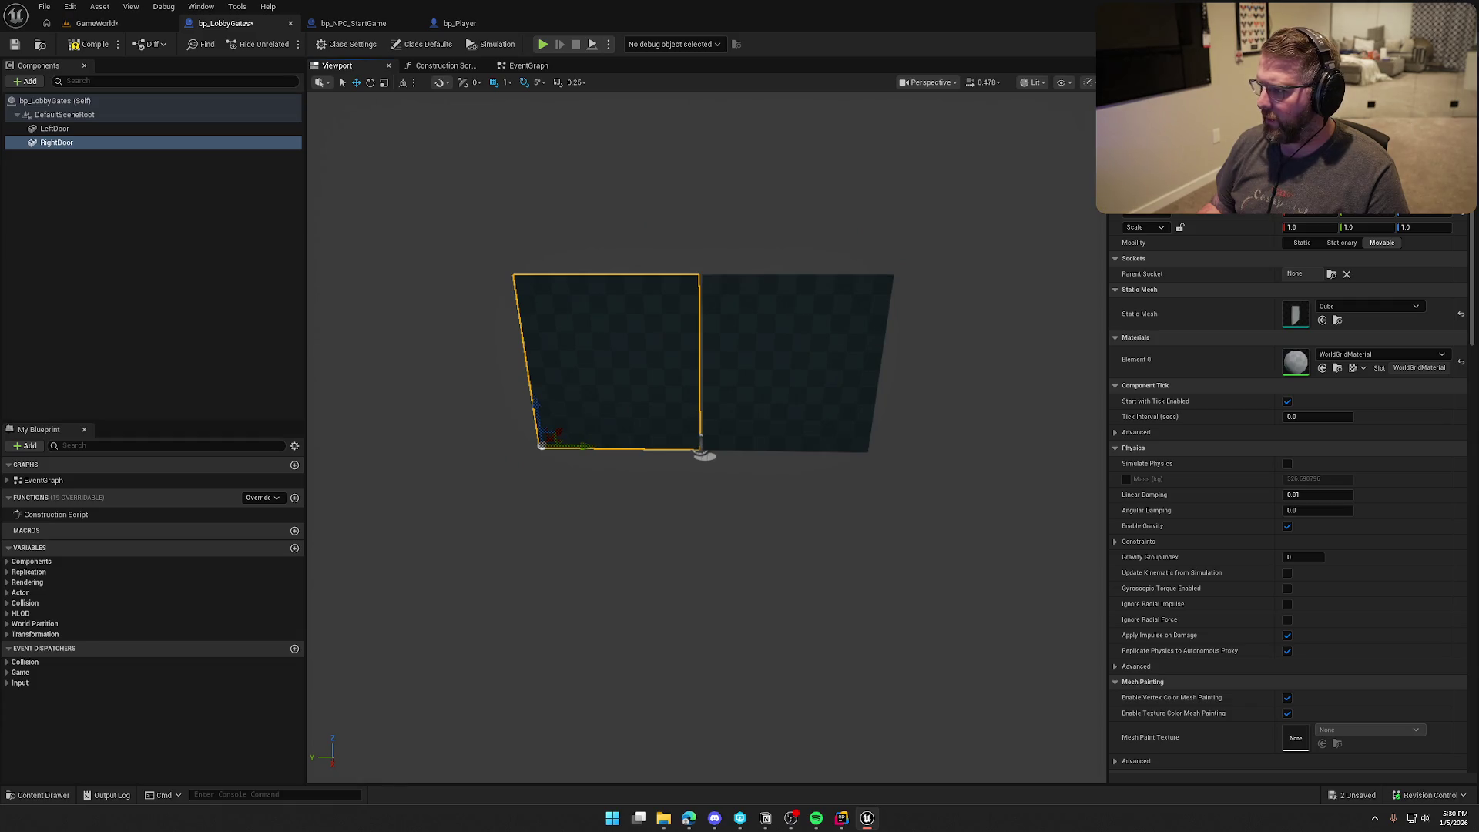
{"action": "left_click_drag", "start_coordinate": [542, 445], "coordinate": [545, 445]}
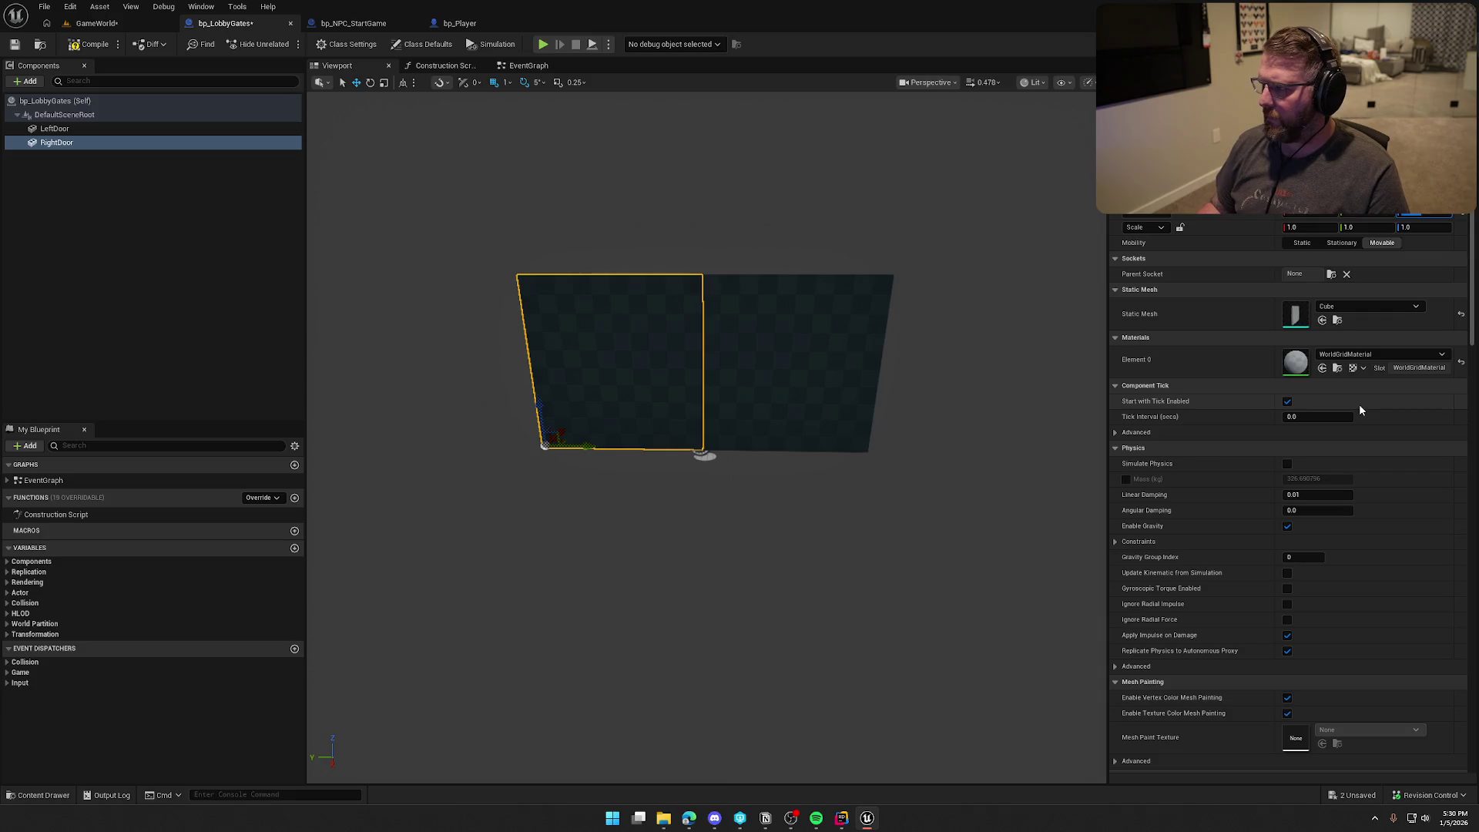
{"action": "left_click", "coordinate": [410, 287]}
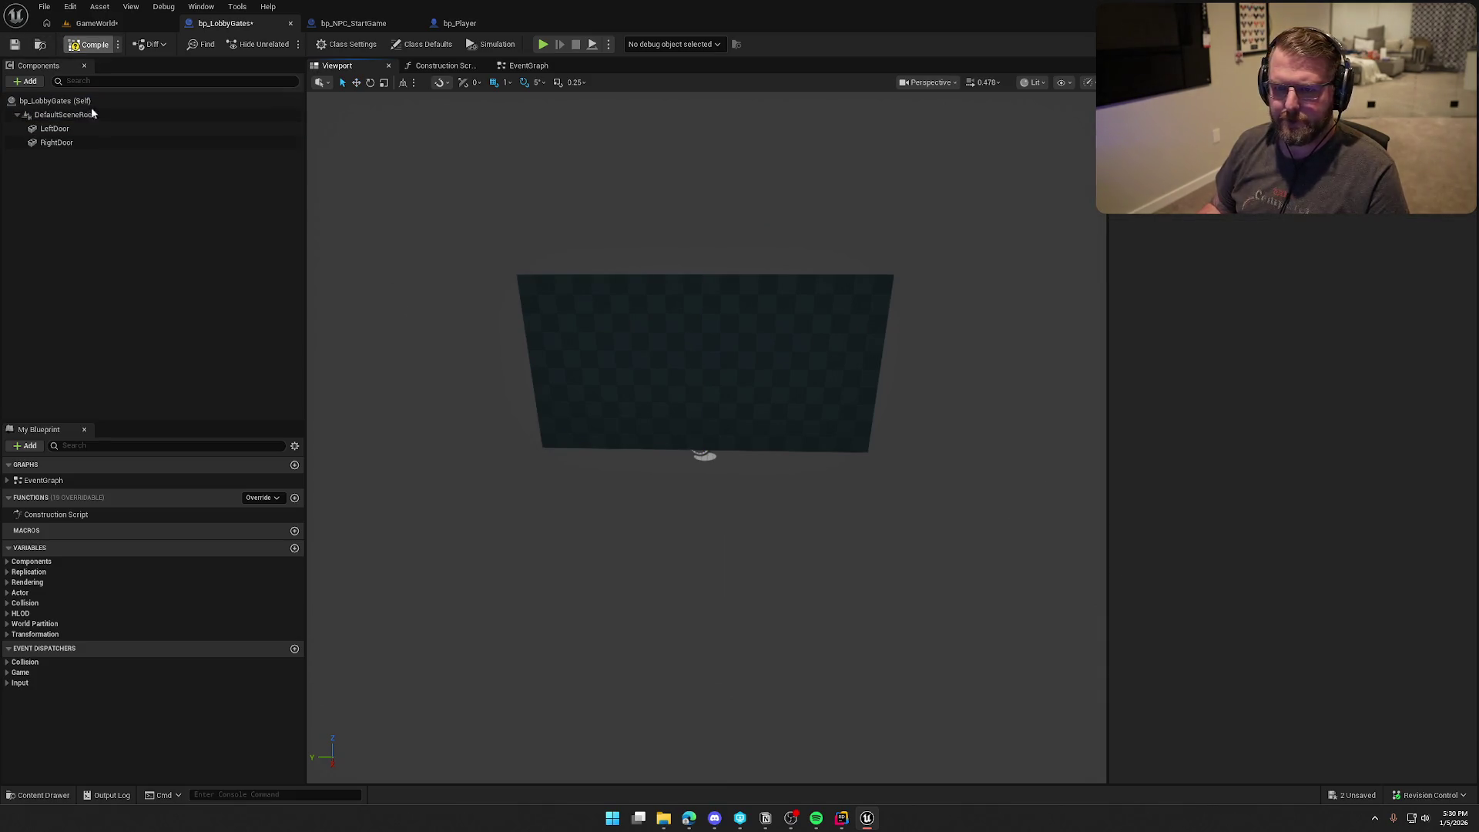
{"action": "key", "text": "ctrl+s"}
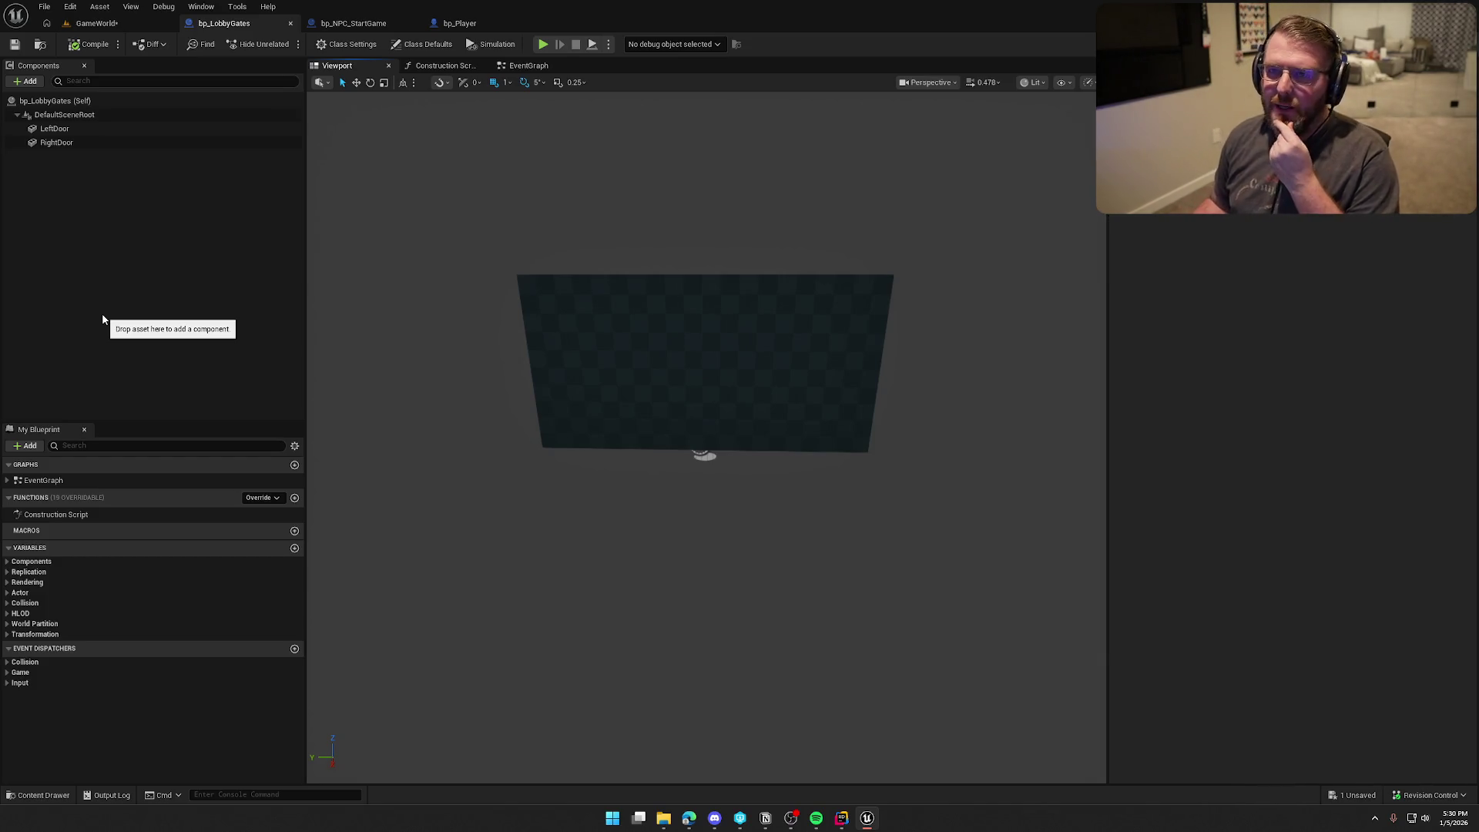
Step: Preview the gates in GameWorld, then swing both doors open and compile-save bp_LobbyGates
{"action": "left_click", "coordinate": [93, 23]}
{"action": "mouse_move", "coordinate": [607, 313]}
{"action": "left_mouse_down"}
{"action": "mouse_move", "coordinate": [616, 323]}
{"action": "mouse_move", "coordinate": [608, 293]}
{"action": "mouse_move", "coordinate": [601, 339]}
{"action": "mouse_move", "coordinate": [606, 313]}
{"action": "left_mouse_up"}
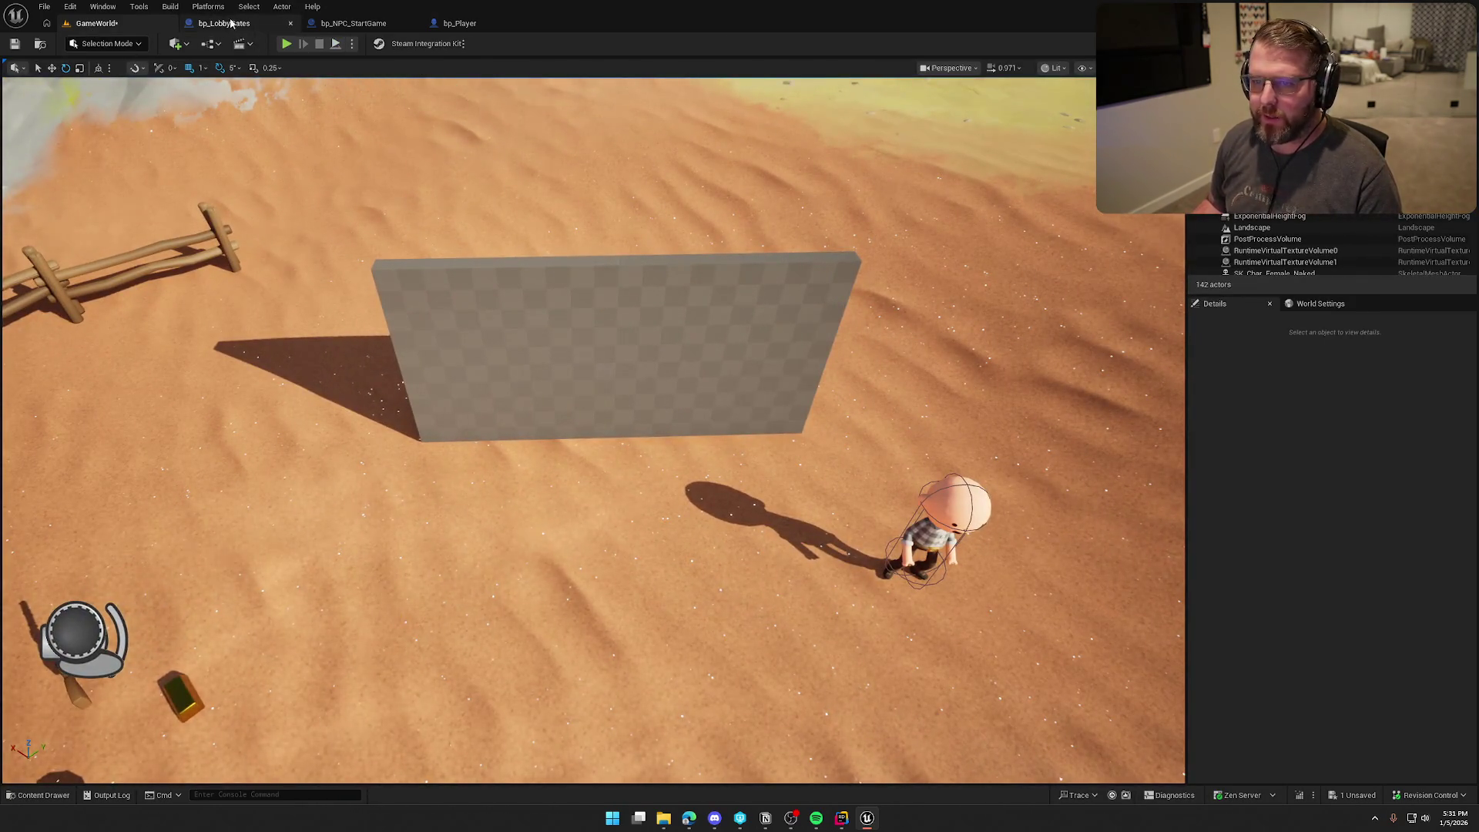
{"action": "key", "text": "ctrl+Tab"}
{"action": "left_click", "coordinate": [676, 395]}
{"action": "key", "text": "e"}
{"action": "left_click_drag", "start_coordinate": [585, 462], "coordinate": [773, 427]}
{"action": "left_click", "coordinate": [773, 426]}
{"action": "left_click_drag", "start_coordinate": [822, 475], "coordinate": [855, 470]}
{"action": "left_click", "coordinate": [85, 49]}
Step: In GameWorld, rotate the placed gates actor to about -135° yaw
{"action": "left_click", "coordinate": [96, 23]}
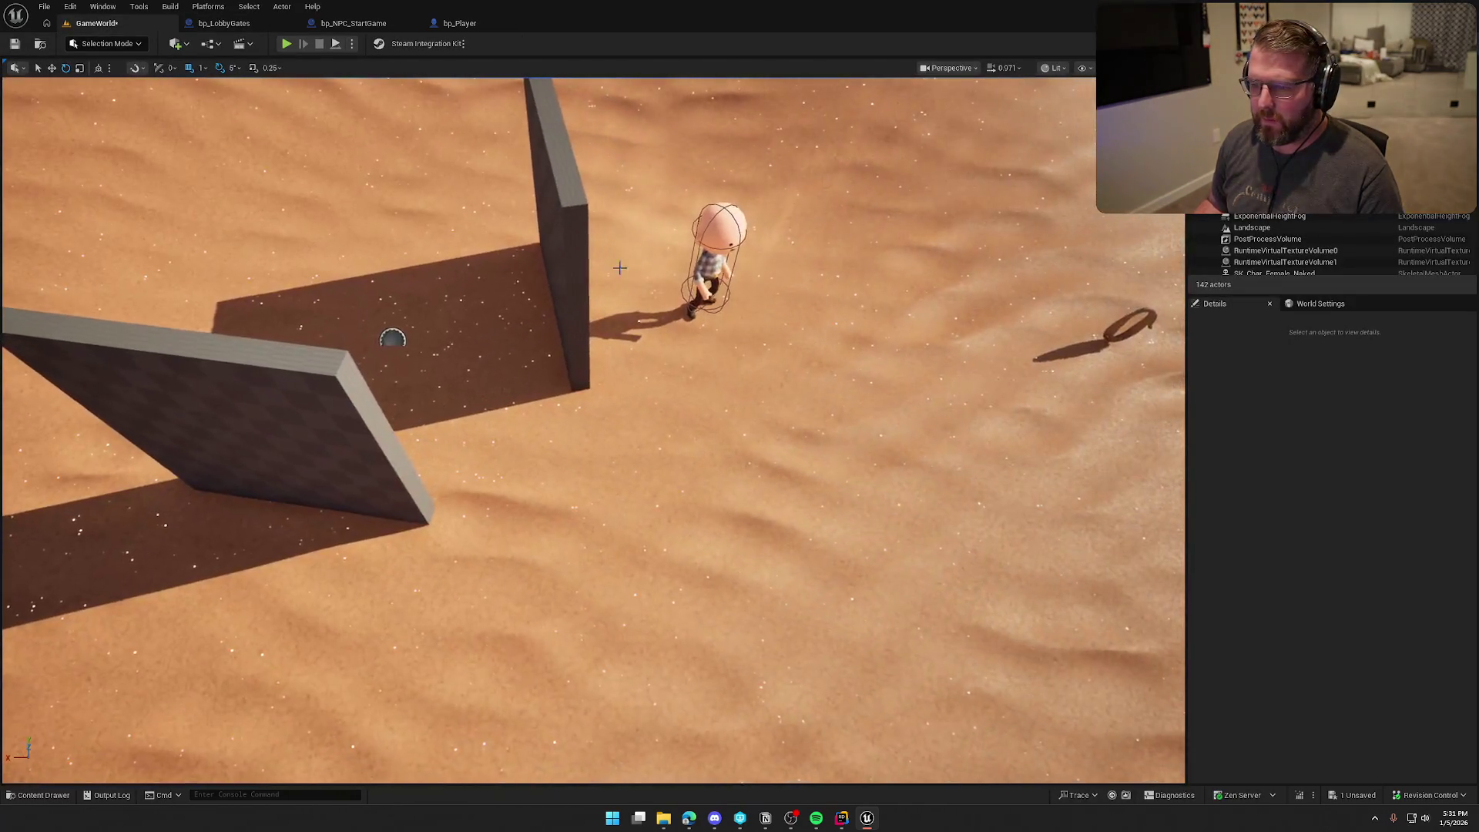
{"action": "left_click", "coordinate": [573, 243]}
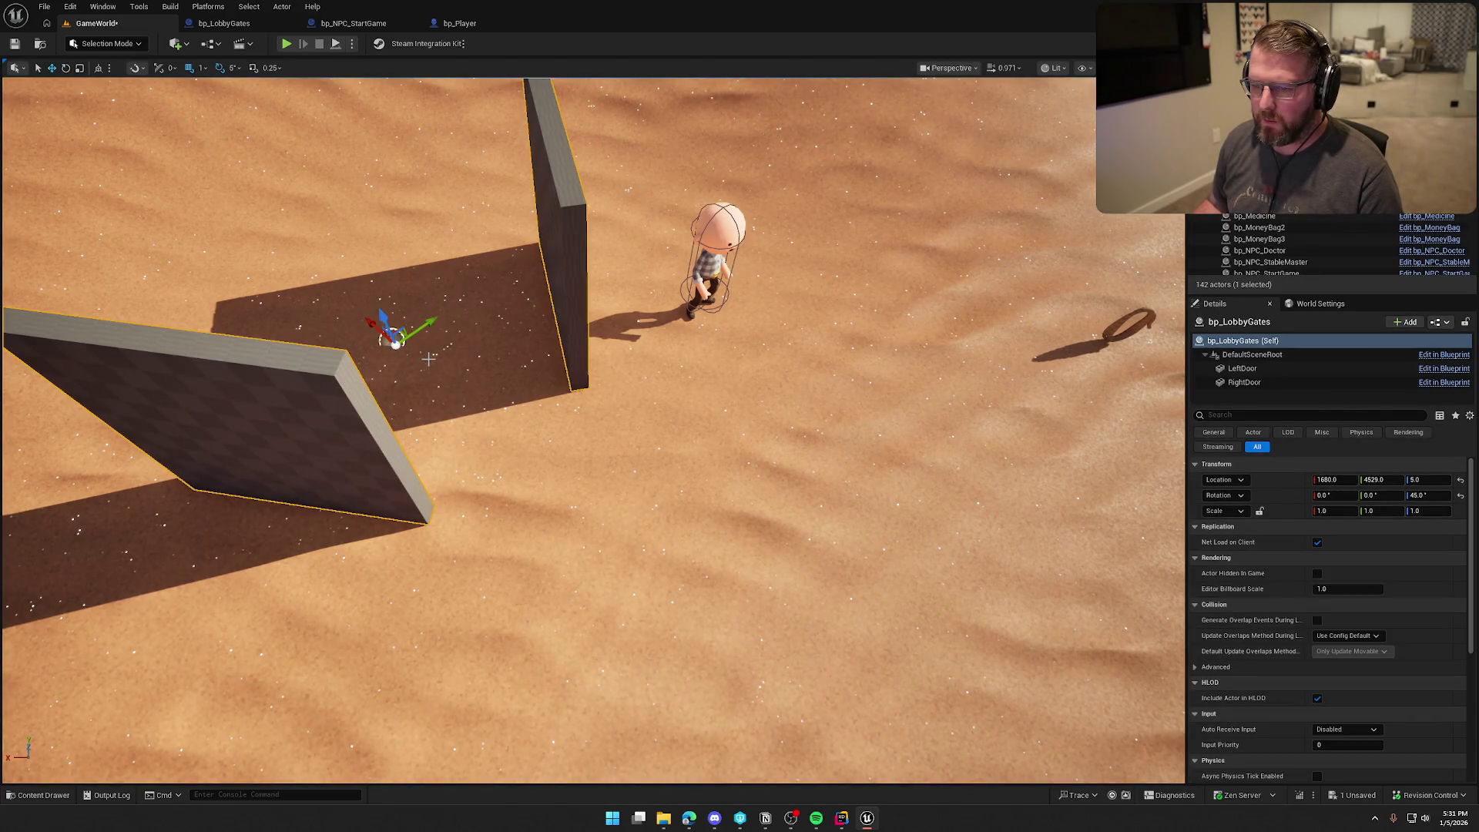
{"action": "mouse_move", "coordinate": [389, 389]}
{"action": "left_mouse_down"}
{"action": "mouse_move", "coordinate": [435, 300]}
{"action": "mouse_move", "coordinate": [454, 386]}
{"action": "mouse_move", "coordinate": [401, 93]}
{"action": "left_mouse_up"}
{"action": "key", "text": "Escape"}
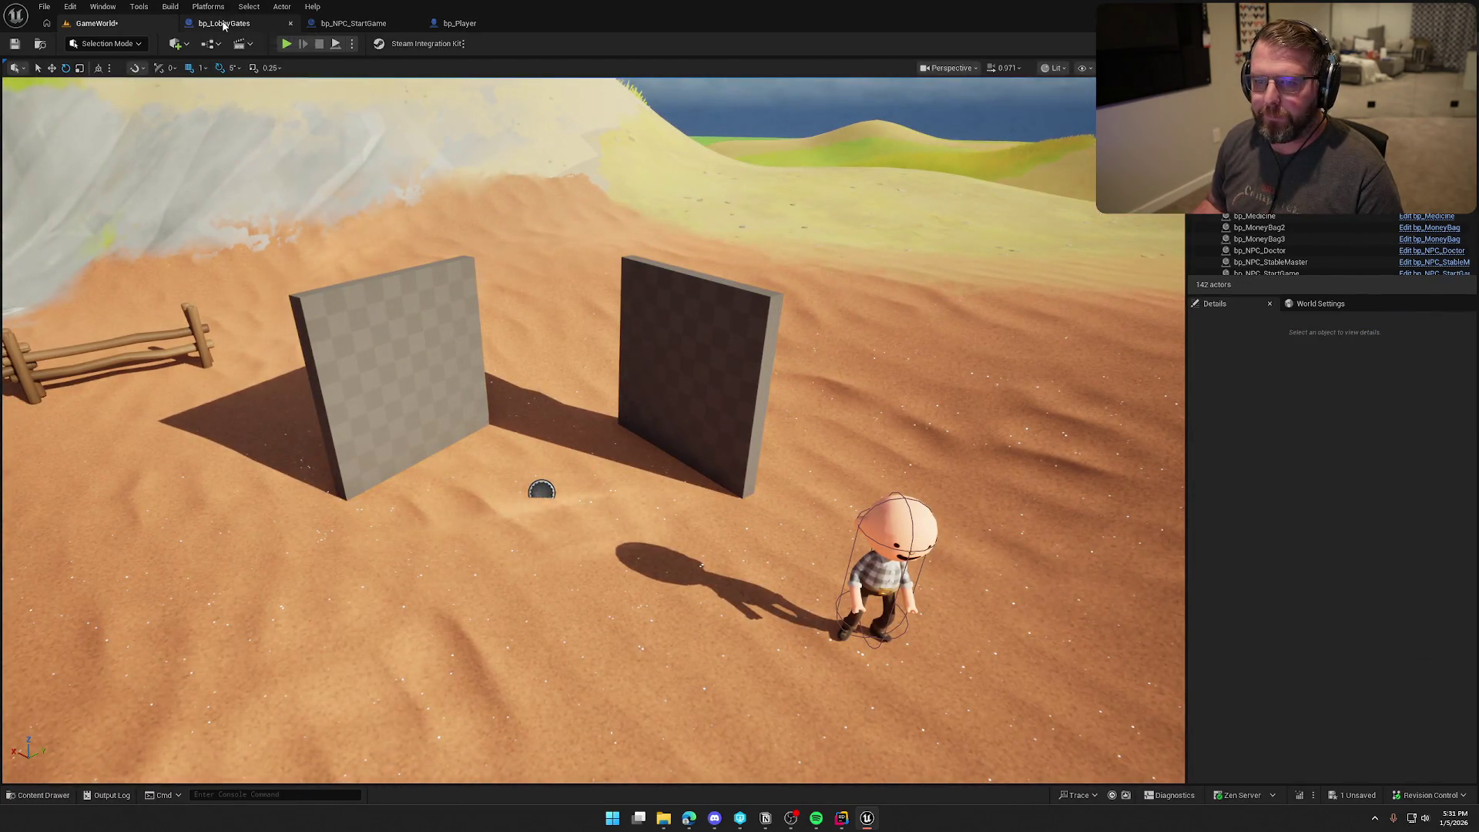
{"action": "left_click", "coordinate": [223, 23]}
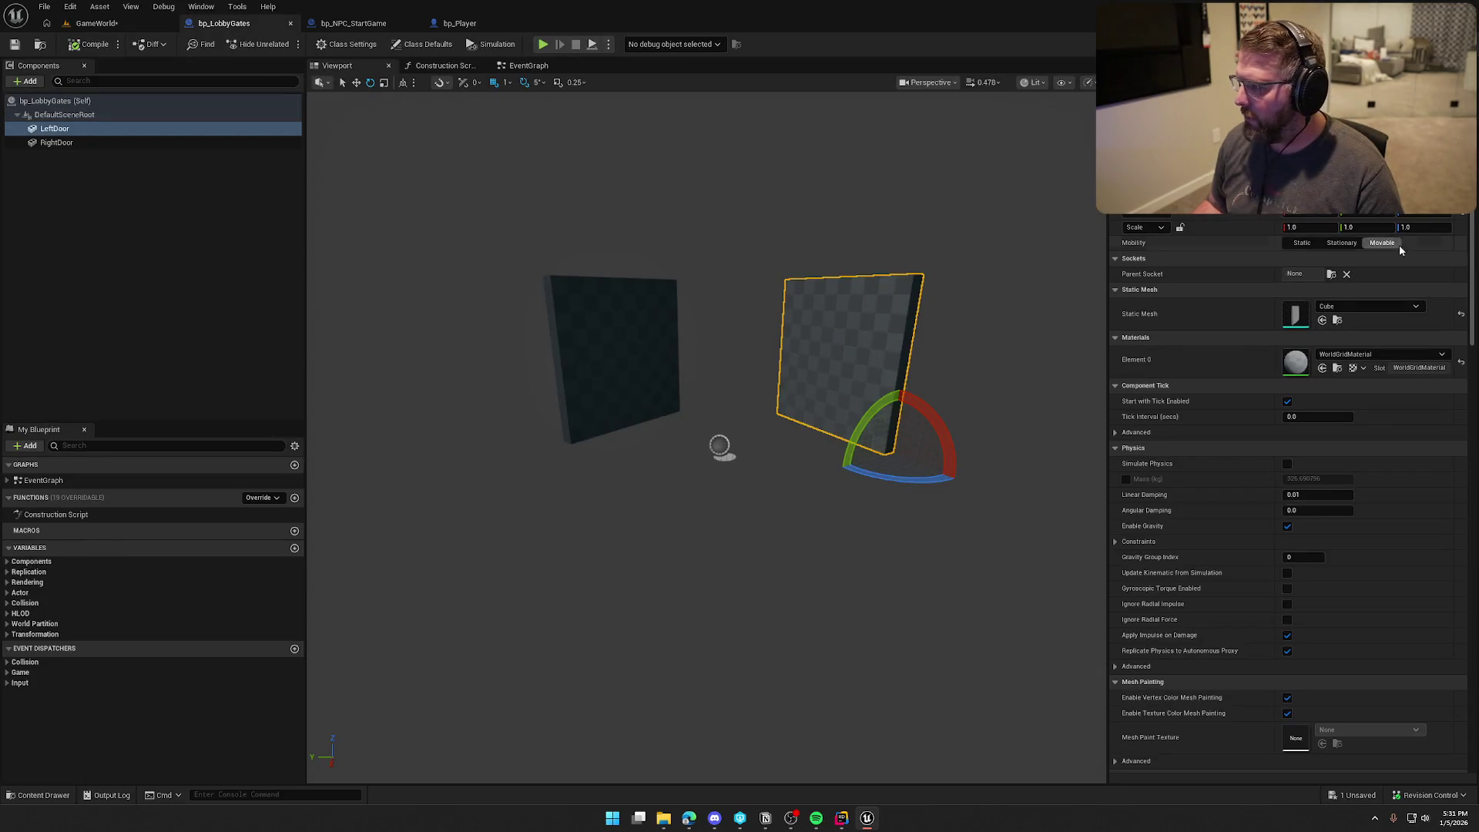
Step: Reset LeftDoor and RightDoor rotations so both doors sit closed, then save and compile
{"action": "left_click", "coordinate": [1462, 214]}
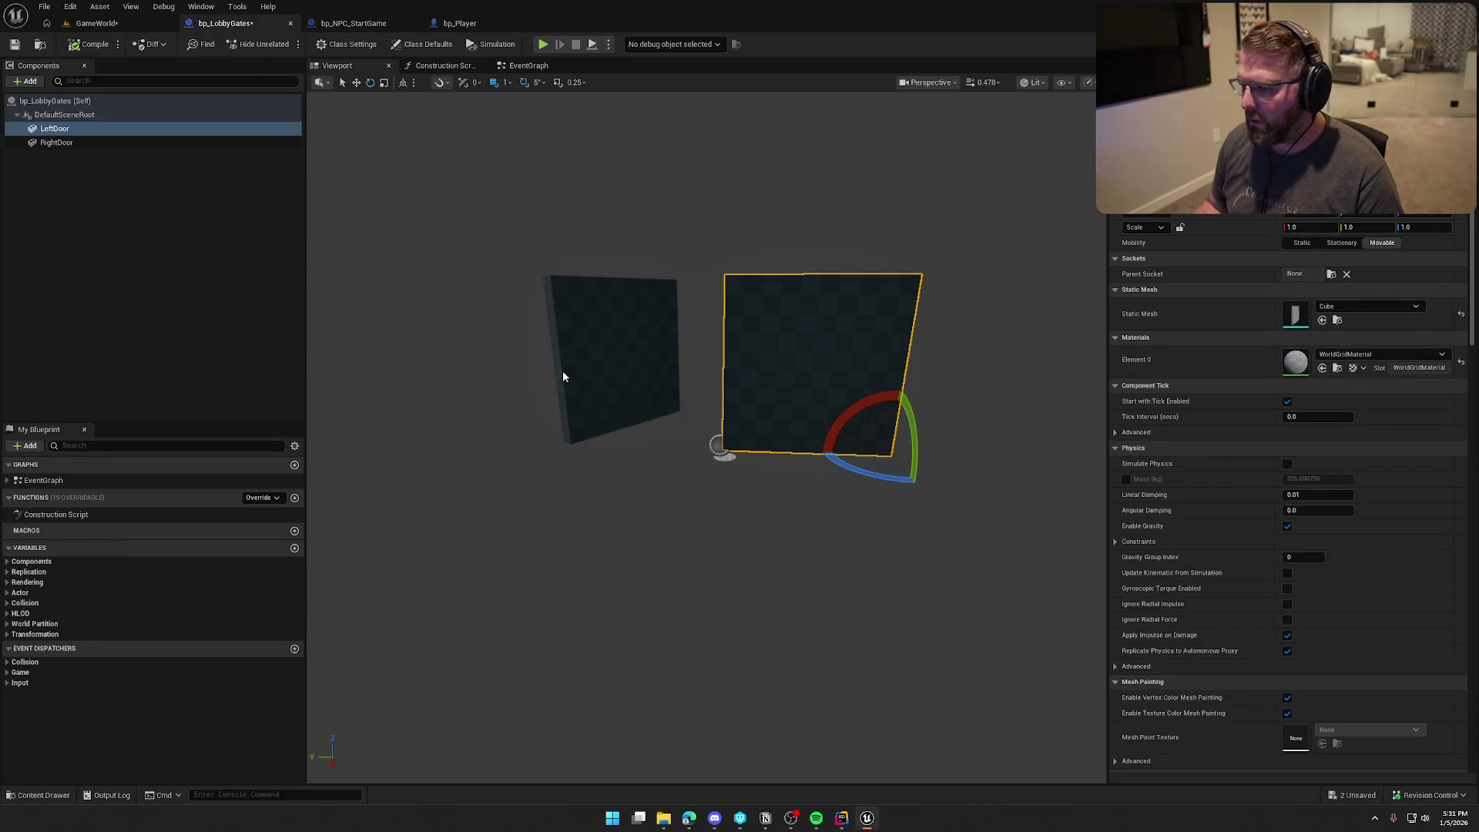
{"action": "left_click", "coordinate": [75, 141]}
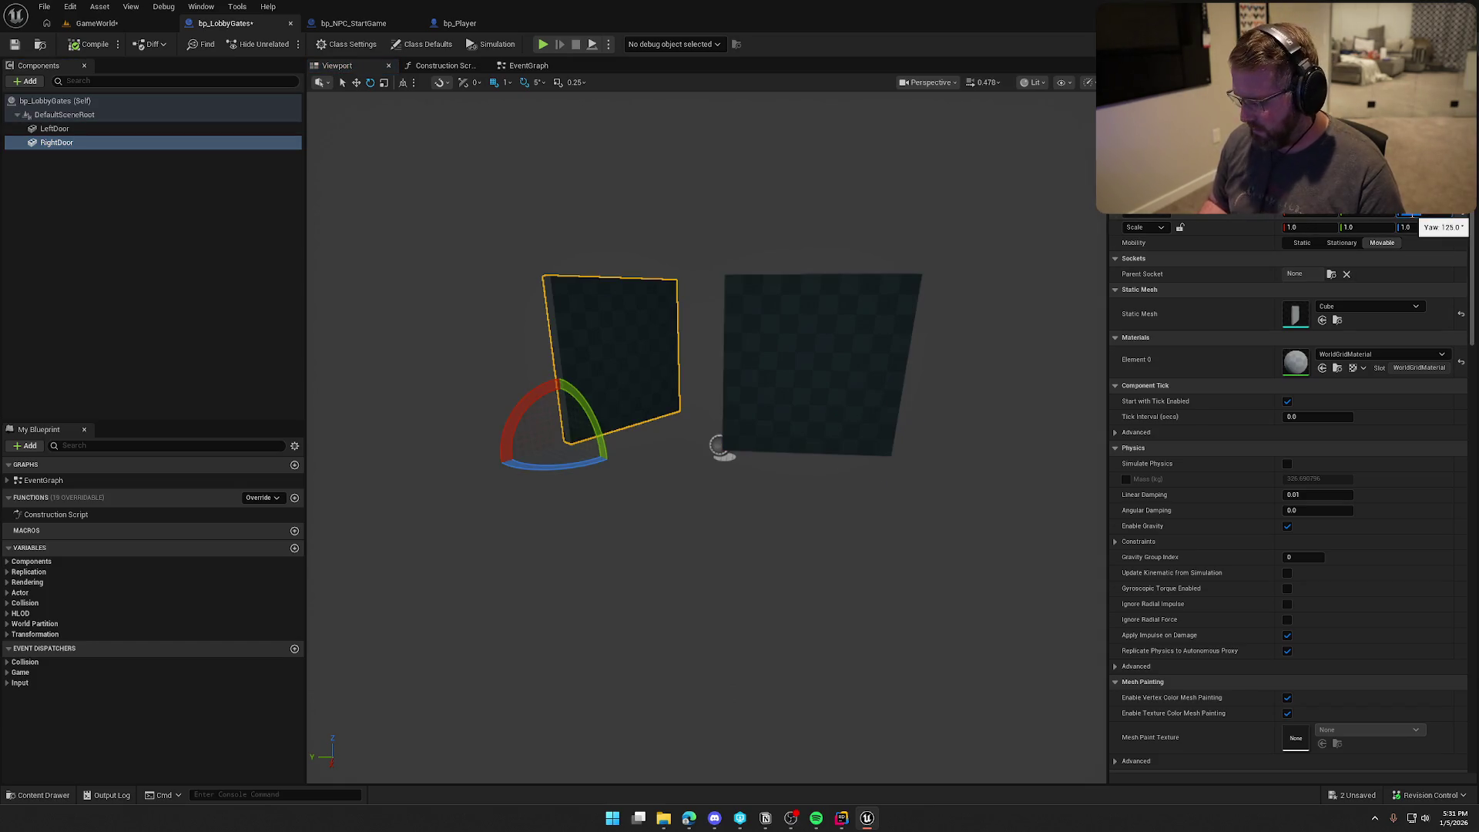
{"action": "left_click_drag", "start_coordinate": [1421, 214], "coordinate": [1413, 214]}
{"action": "left_click", "coordinate": [343, 224]}
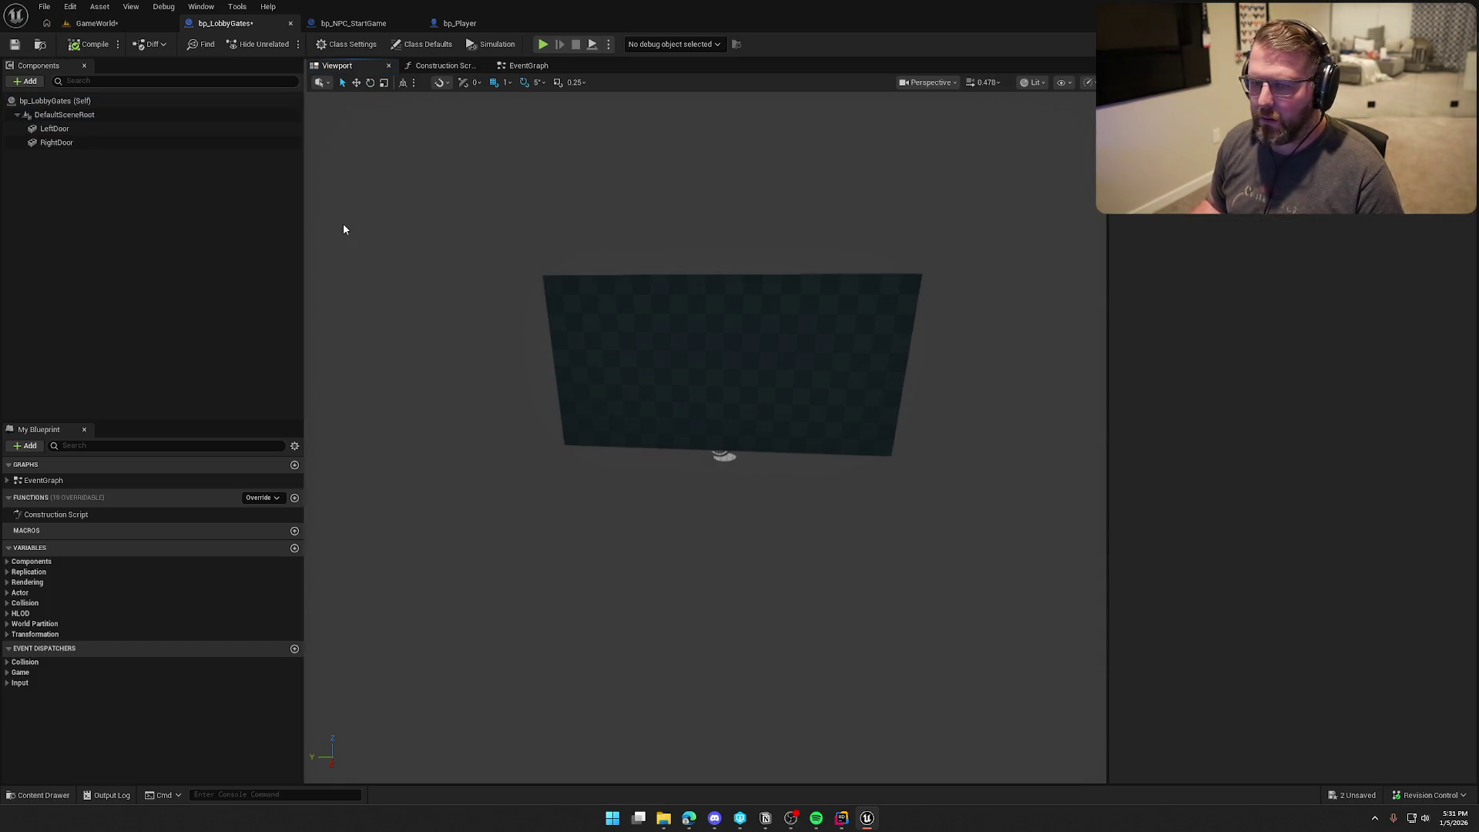
{"action": "key", "text": "ctrl+s"}
{"action": "left_click", "coordinate": [174, 321]}
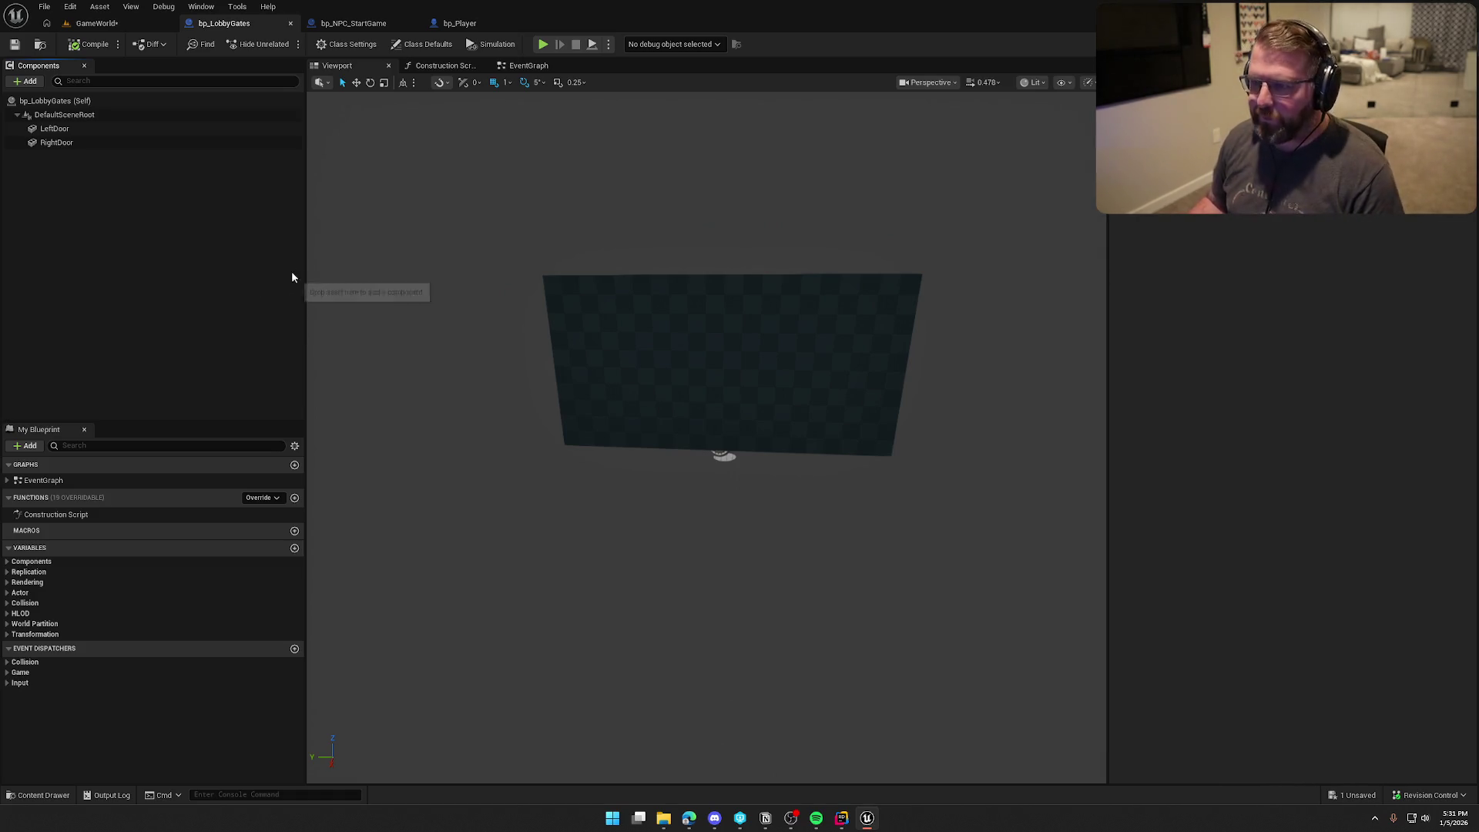
Step: Delete the three default event nodes from the bp_LobbyGates EventGraph
{"action": "left_click", "coordinate": [530, 65]}
{"action": "left_click_drag", "start_coordinate": [514, 228], "coordinate": [751, 486]}
{"action": "key", "text": "Delete"}
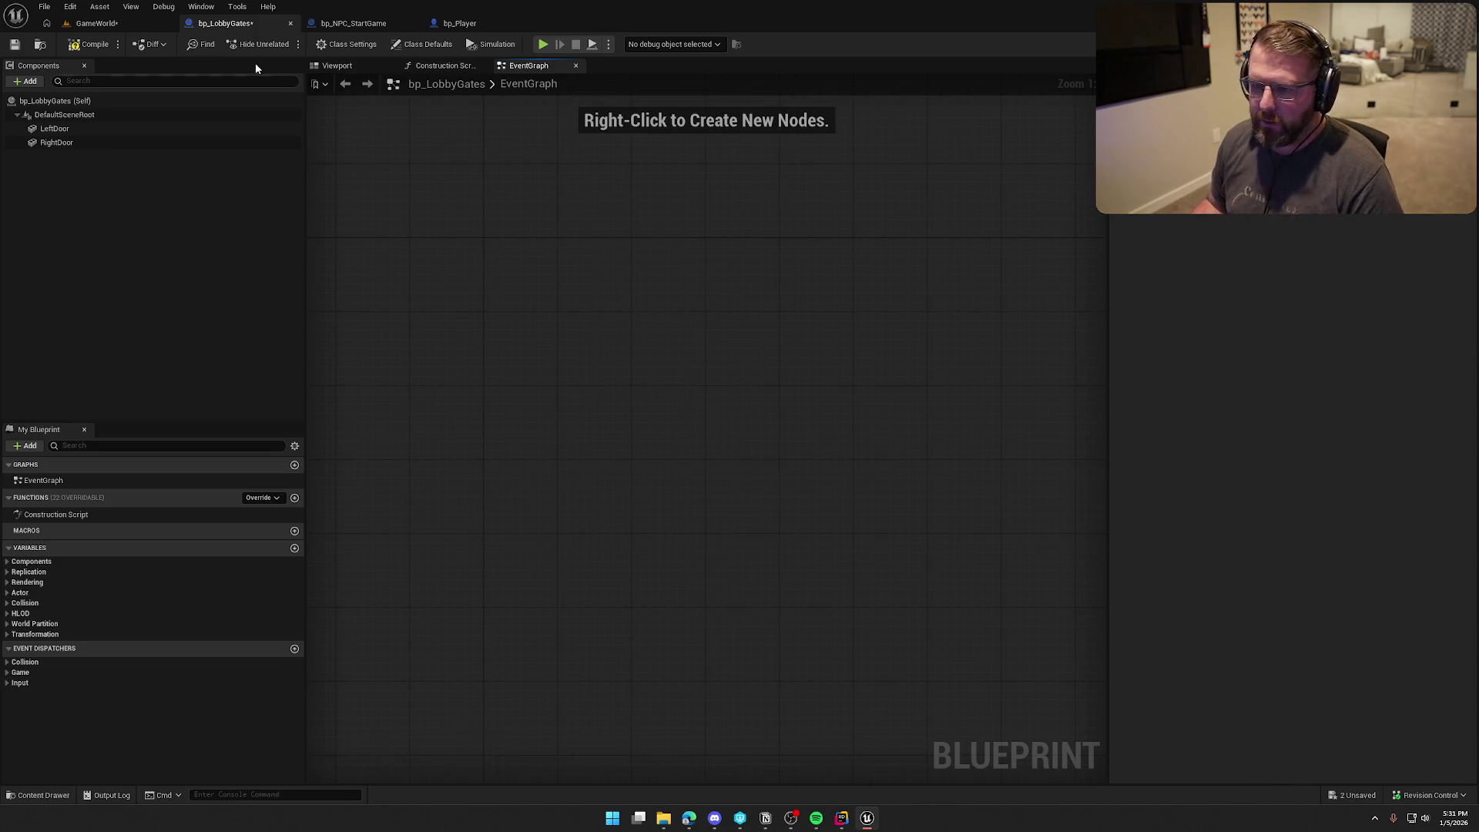
Step: Add a Custom Event named MC_OpenGates and set it to replicate as Multicast
{"action": "right_click", "coordinate": [515, 275]}
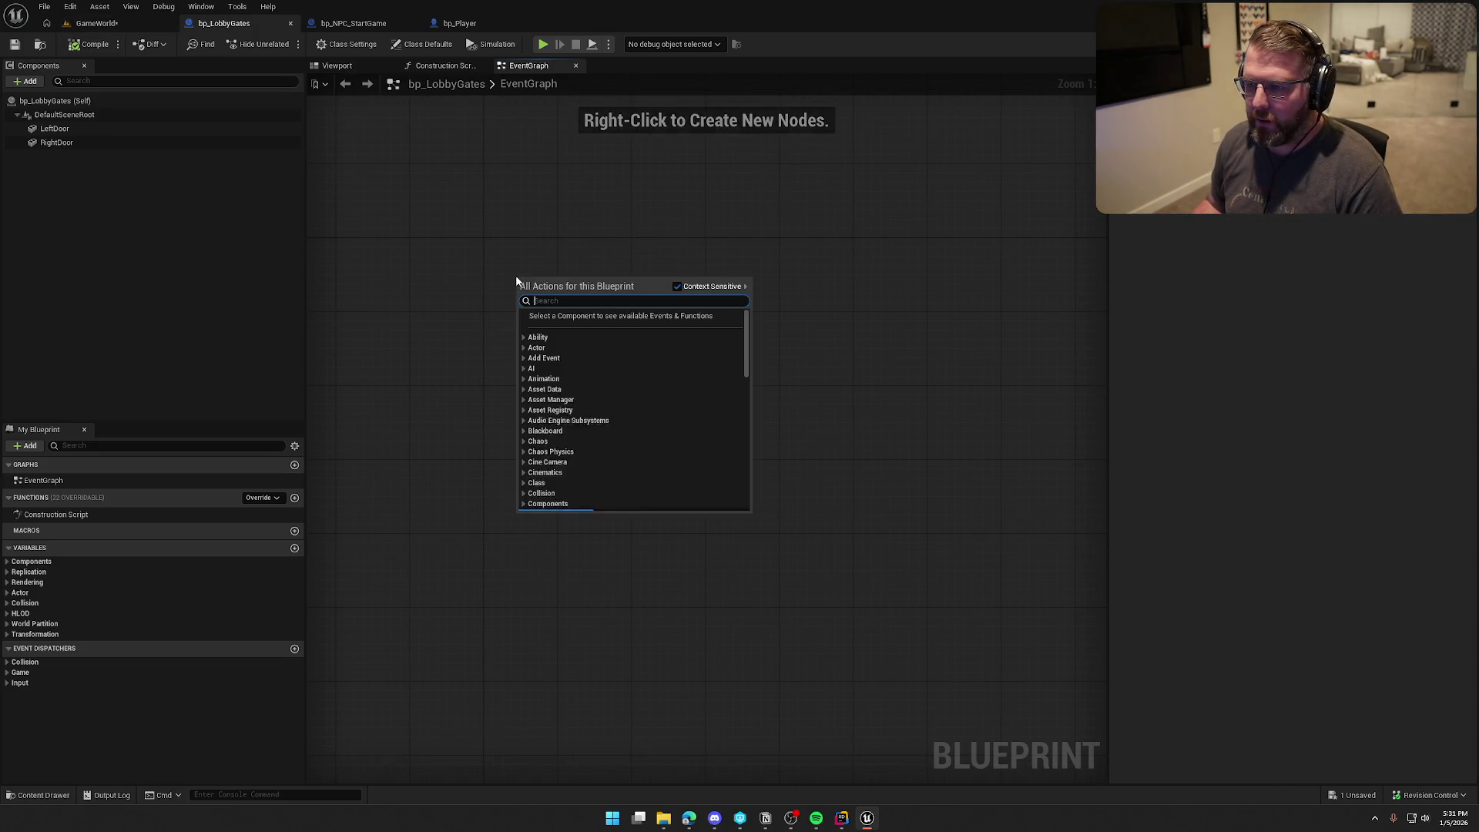
{"action": "type", "text": "custom event"}
{"action": "key", "text": "Return"}
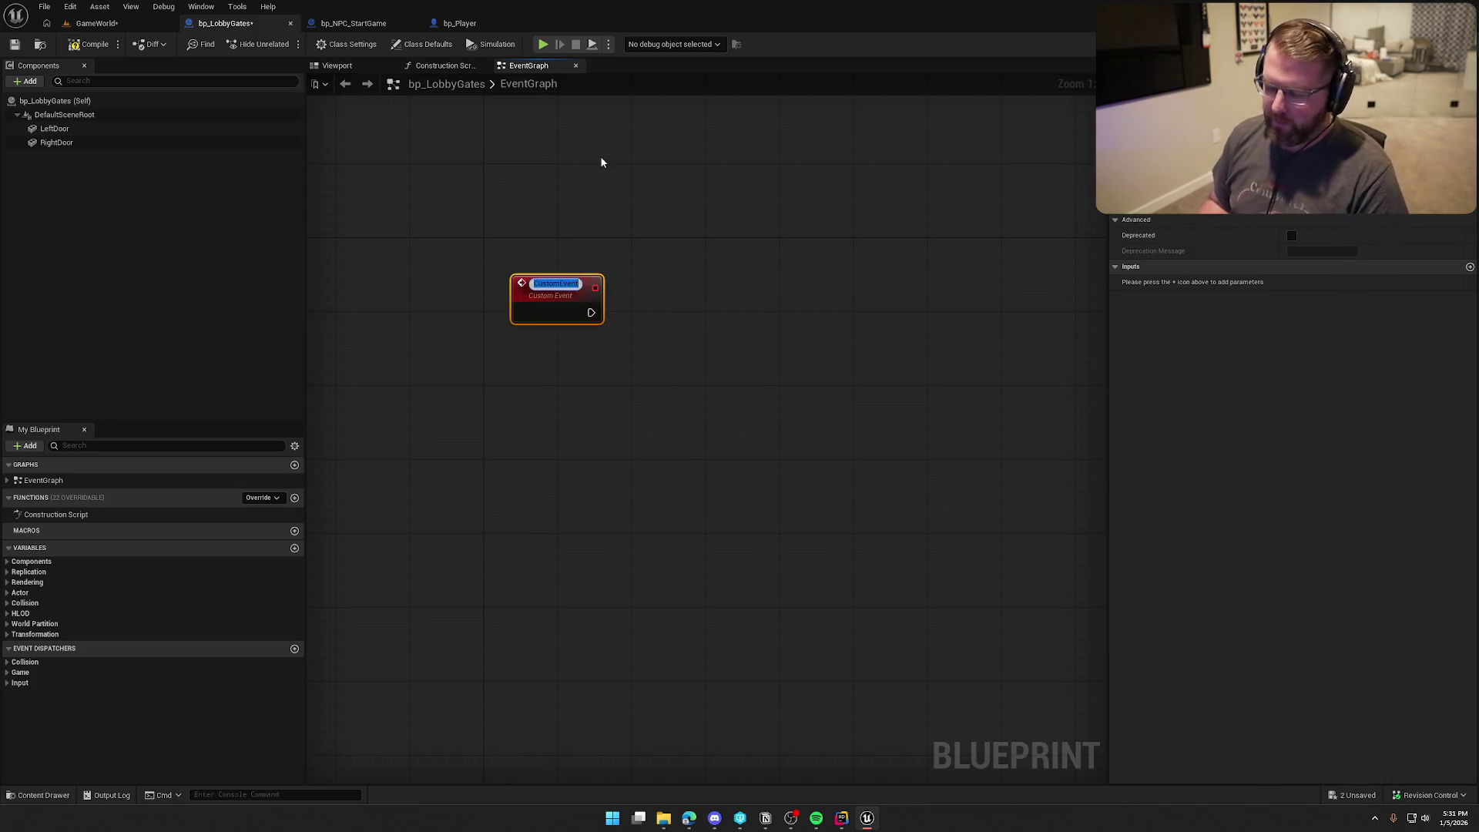
{"action": "type", "text": "MC_OpenGates"}
{"action": "key", "text": "Return"}
{"action": "left_click_drag", "start_coordinate": [519, 275], "coordinate": [492, 239]}
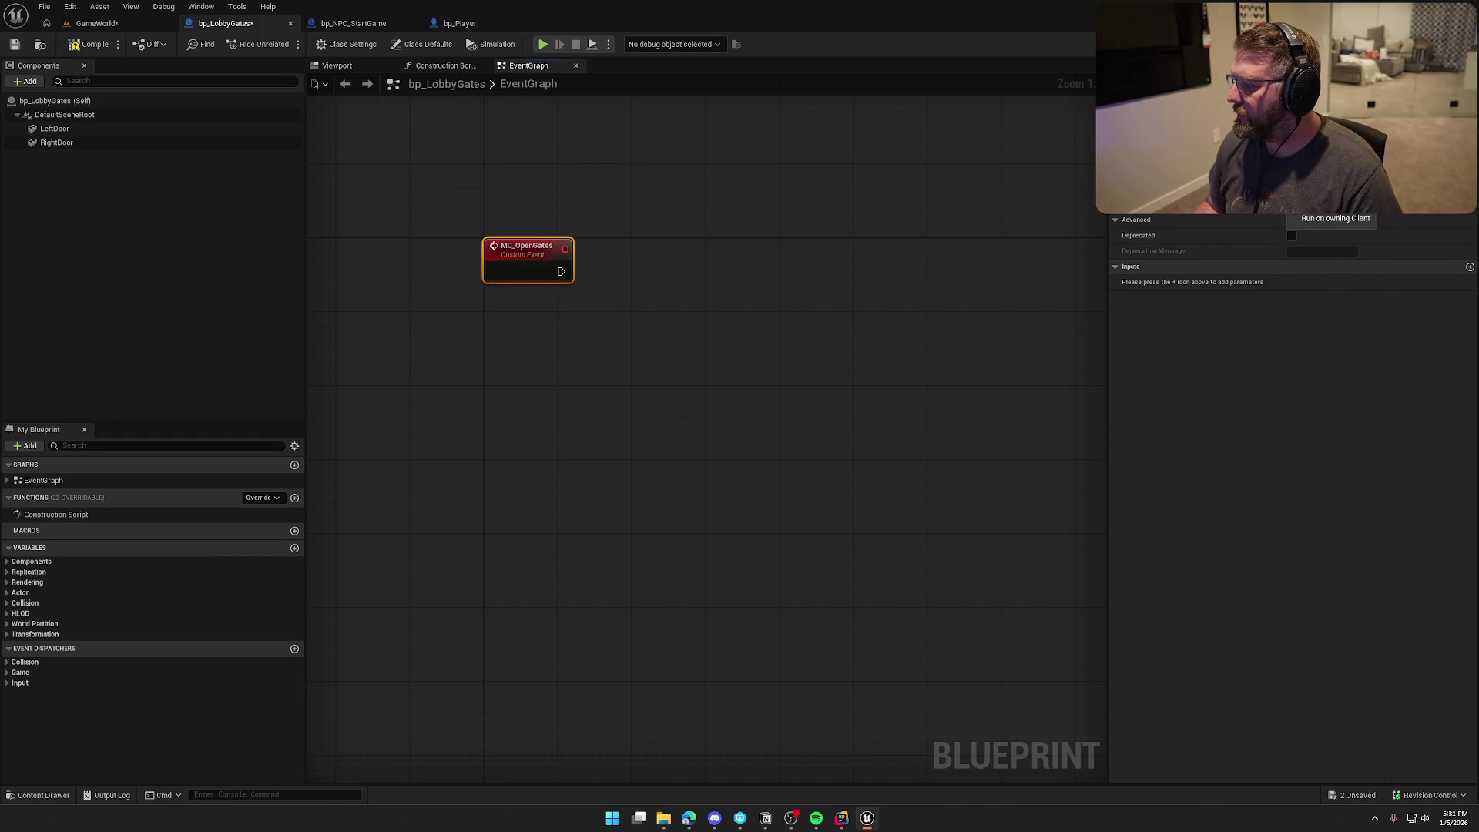
{"action": "left_click", "coordinate": [1294, 197]}
{"action": "left_click", "coordinate": [838, 362]}
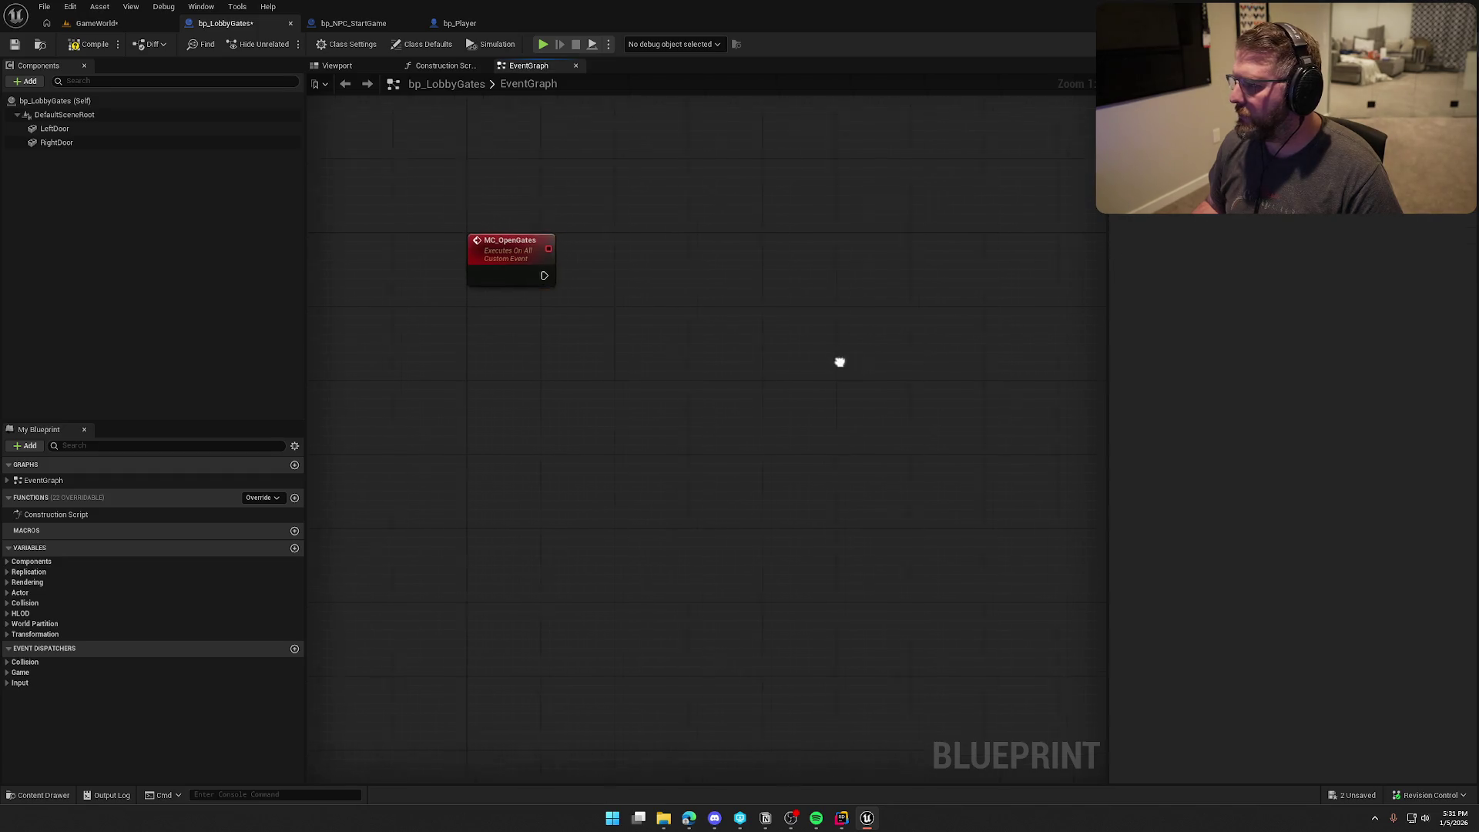
{"action": "mouse_move", "coordinate": [531, 481]}
{"action": "left_mouse_down"}
{"action": "mouse_move", "coordinate": [568, 479]}
{"action": "mouse_move", "coordinate": [506, 451]}
{"action": "left_mouse_up"}
Step: Wire a new Timeline named Open after MC_OpenGates and open it in the timeline editor
{"action": "left_click_drag", "start_coordinate": [510, 266], "coordinate": [658, 269]}
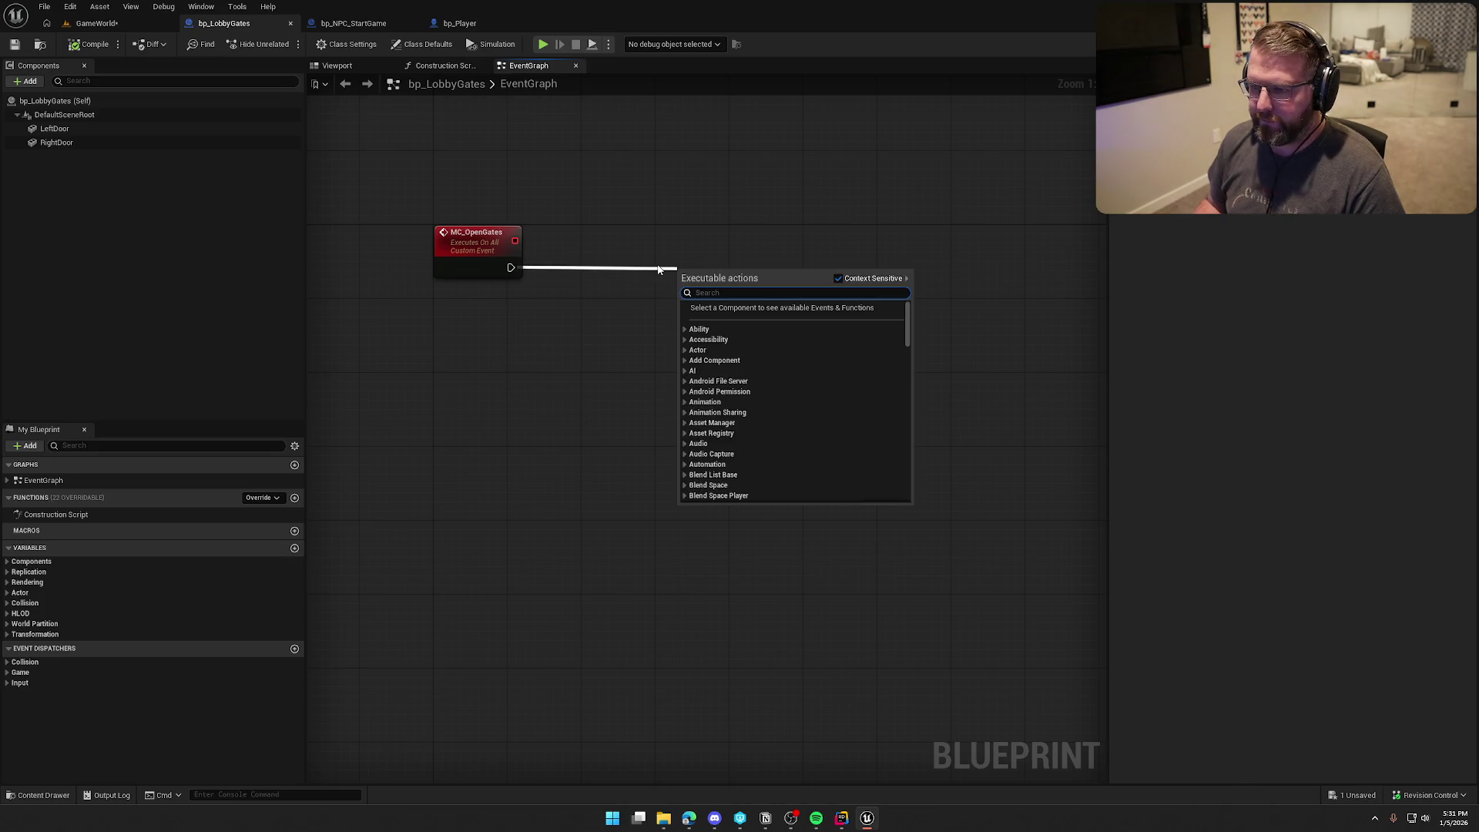
{"action": "type", "text": "timlieneline"}
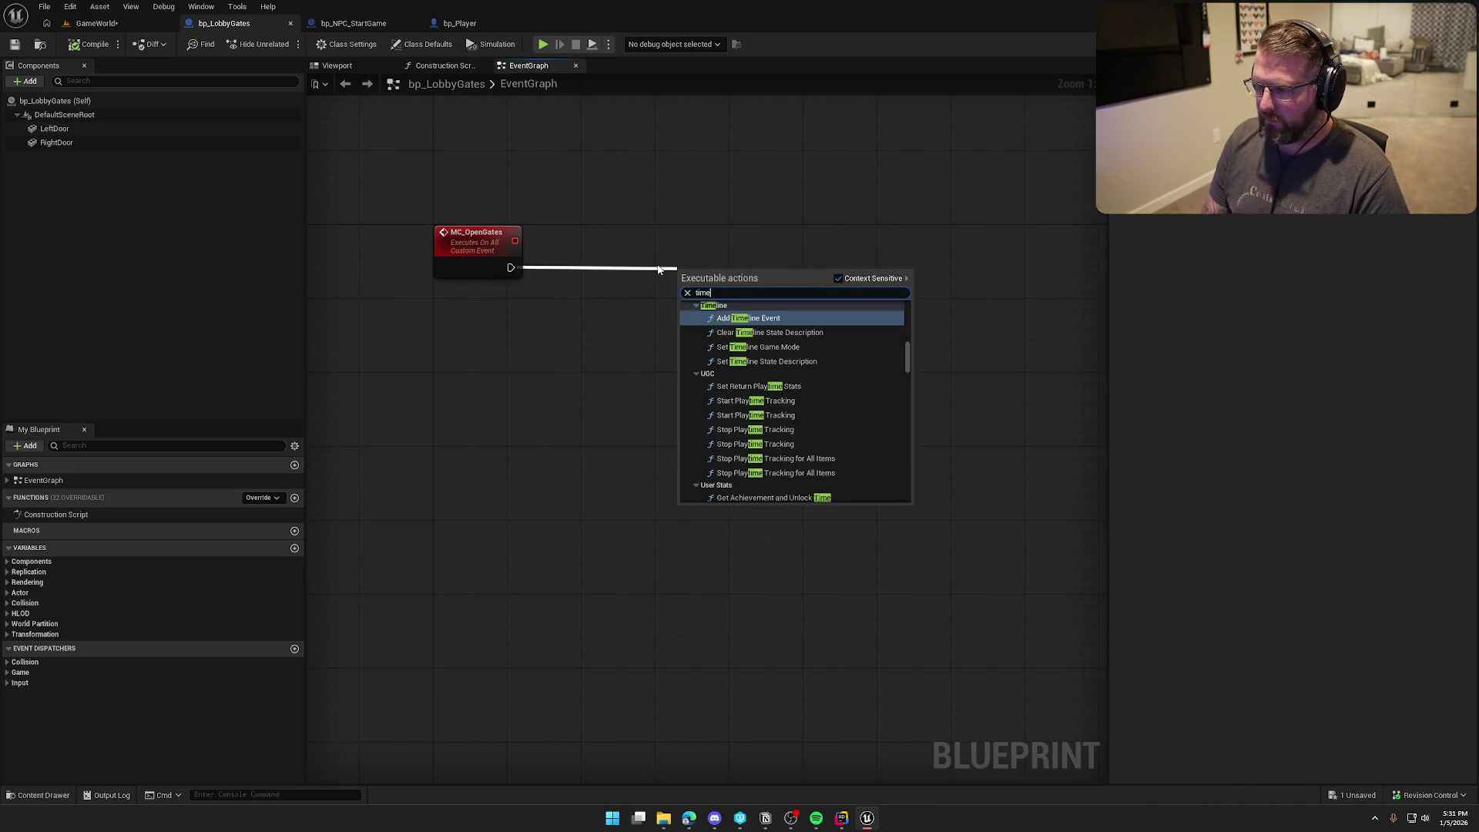
{"action": "scroll", "coordinate": [752, 336], "scroll_direction": "up", "scroll_amount": 2}
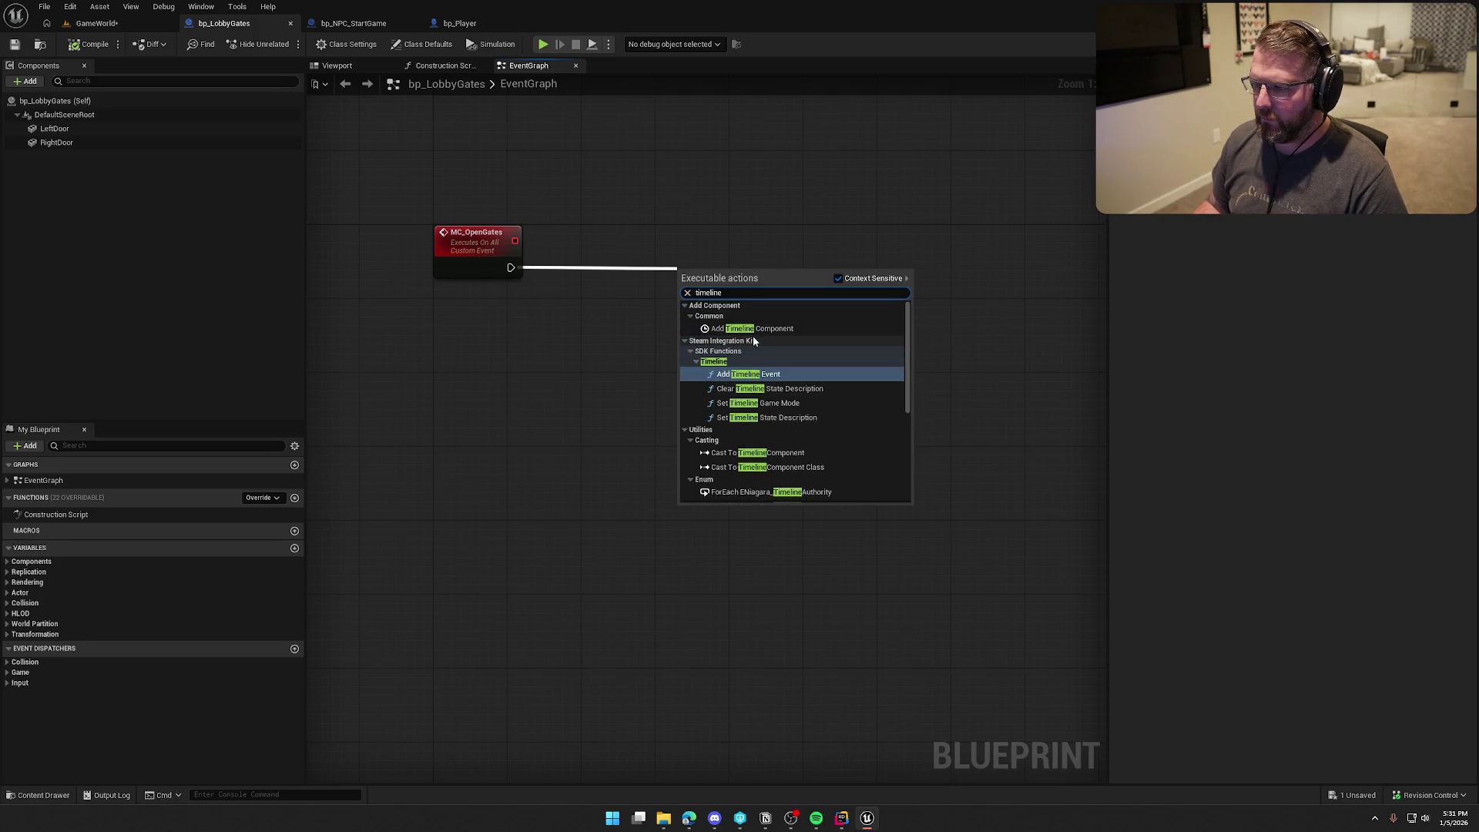
{"action": "left_click_drag", "start_coordinate": [907, 331], "coordinate": [901, 488]}
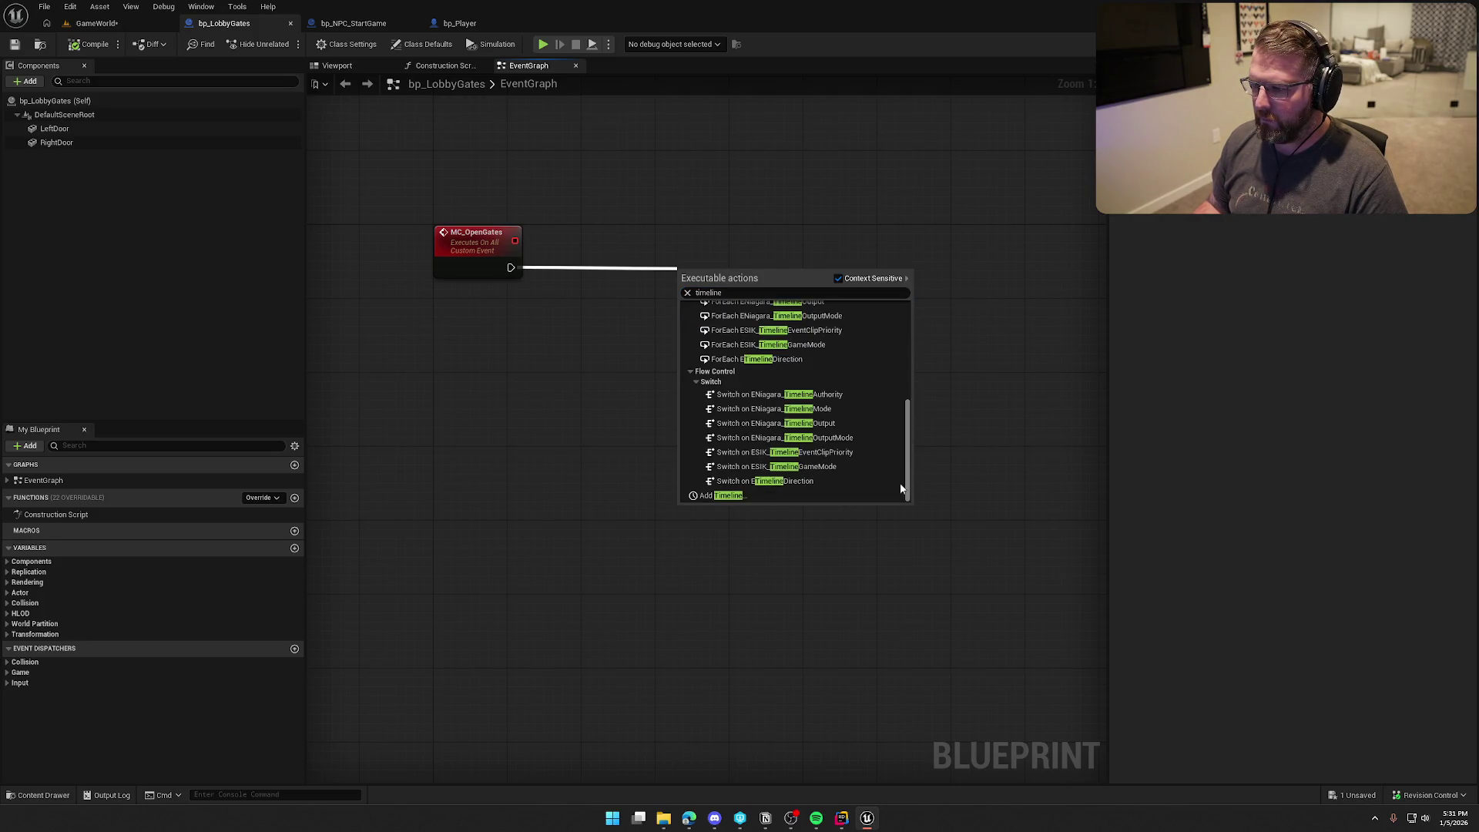
{"action": "left_click", "coordinate": [801, 494]}
{"action": "type", "text": "Open"}
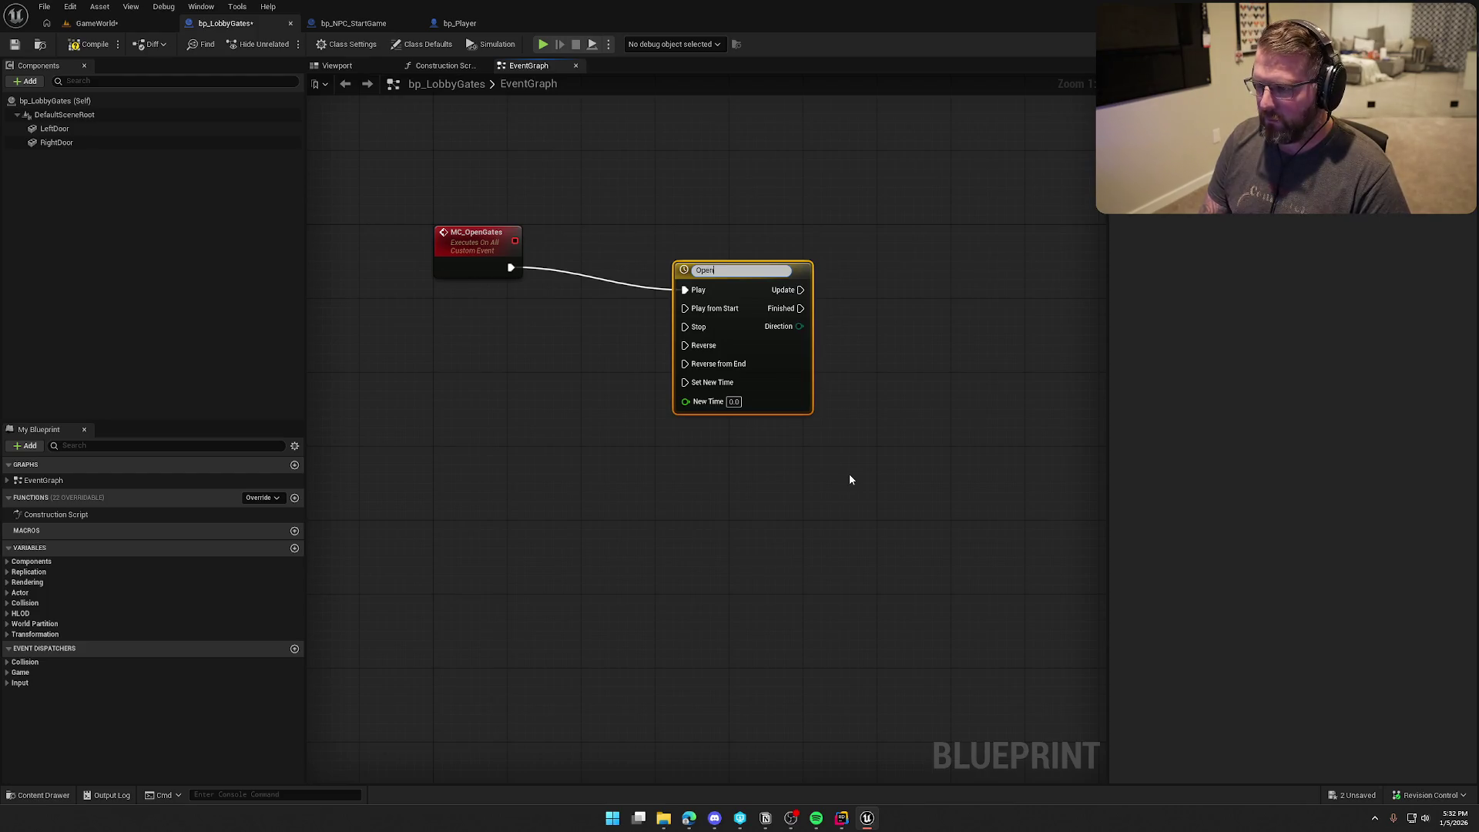
{"action": "key", "text": "Return"}
{"action": "mouse_move", "coordinate": [738, 279]}
{"action": "left_mouse_down"}
{"action": "mouse_move", "coordinate": [655, 251]}
{"action": "mouse_move", "coordinate": [646, 266]}
{"action": "left_mouse_up"}
{"action": "left_click", "coordinate": [660, 194]}
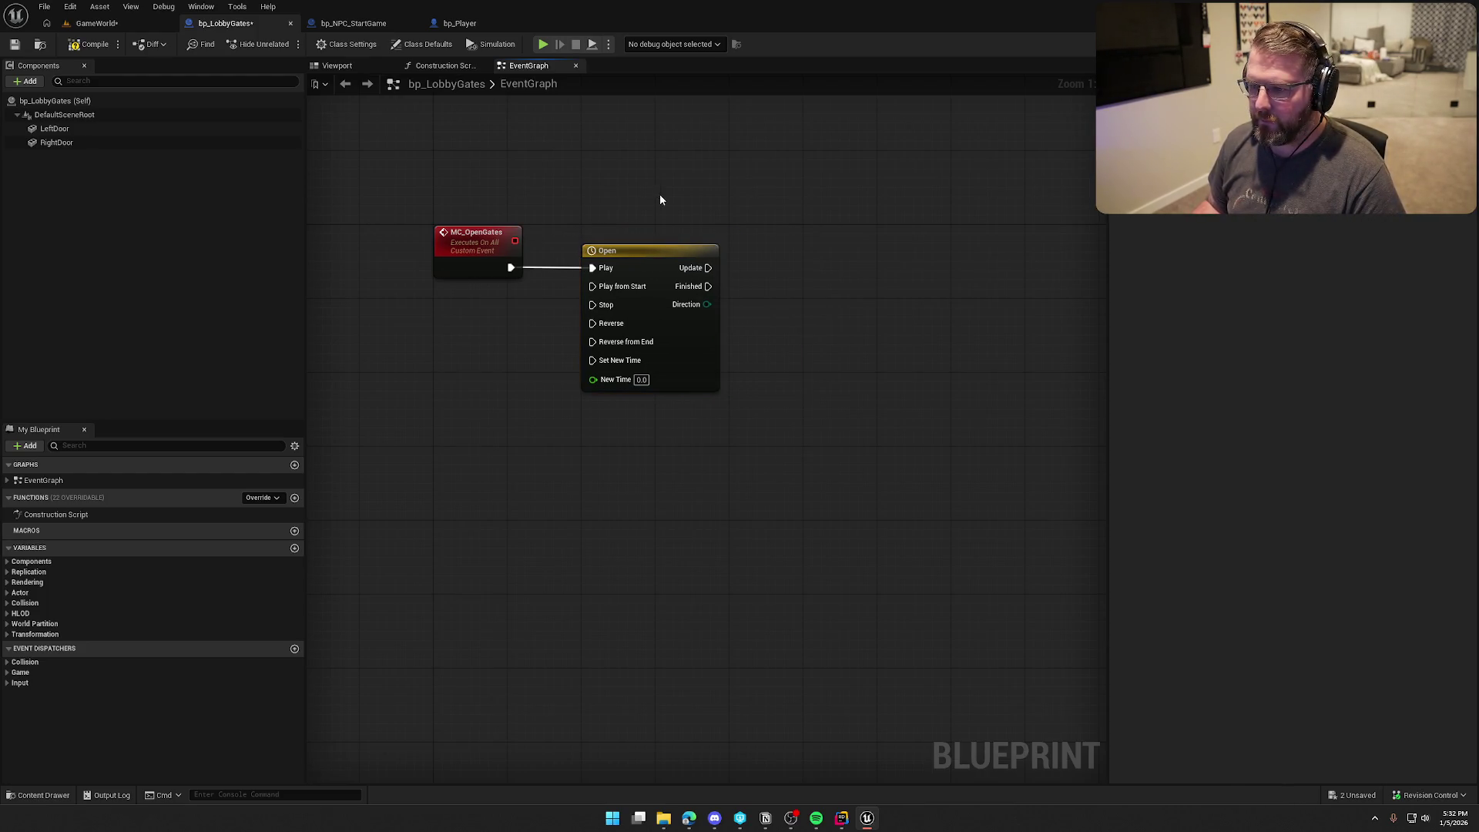
{"action": "double_click", "coordinate": [650, 248]}
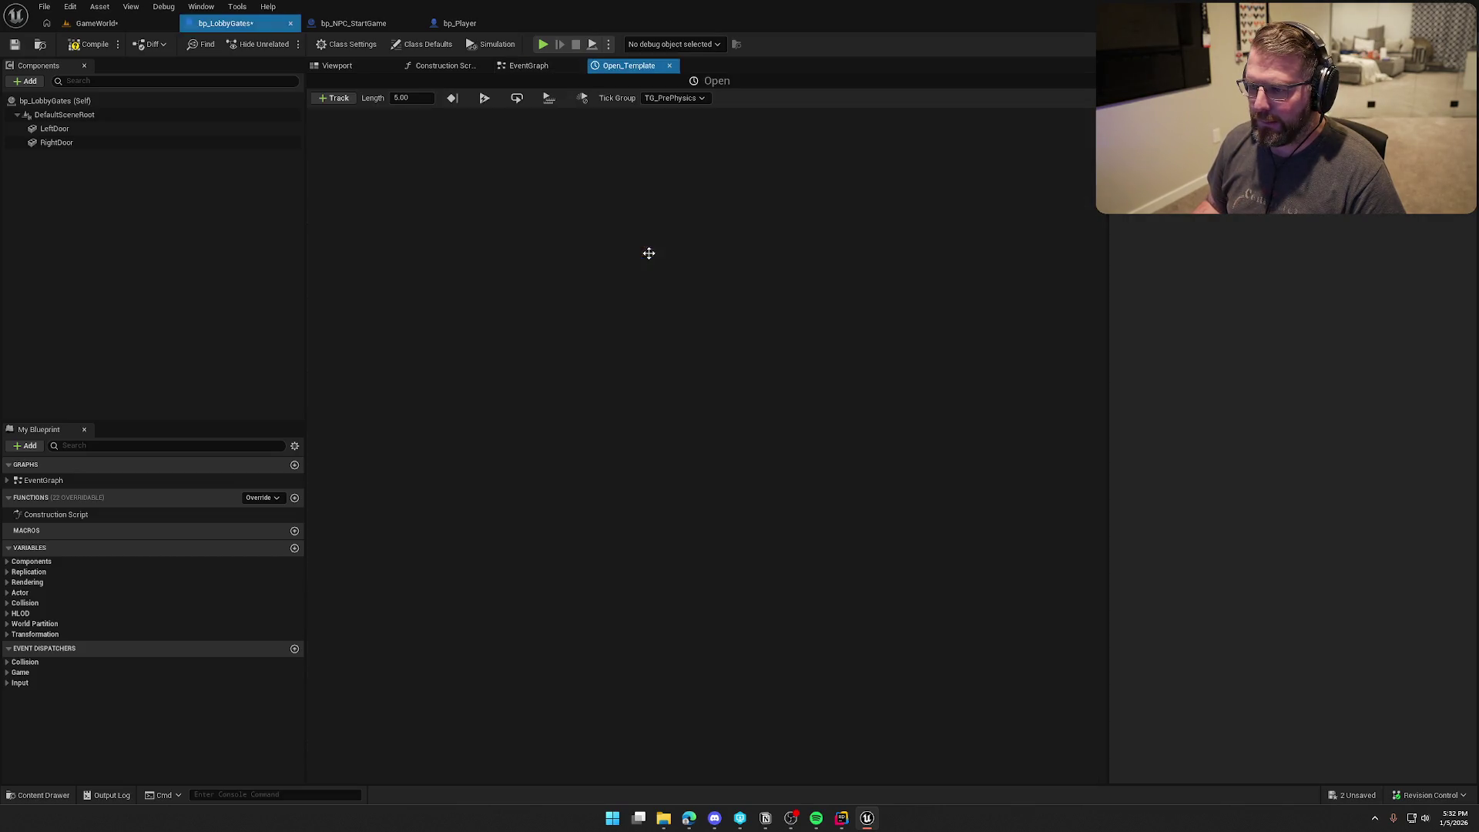
Step: Set the timeline length to 3.00 and add a float track named Alpha
{"action": "left_click", "coordinate": [402, 98]}
{"action": "type", "text": "3"}
{"action": "key", "text": "Return"}
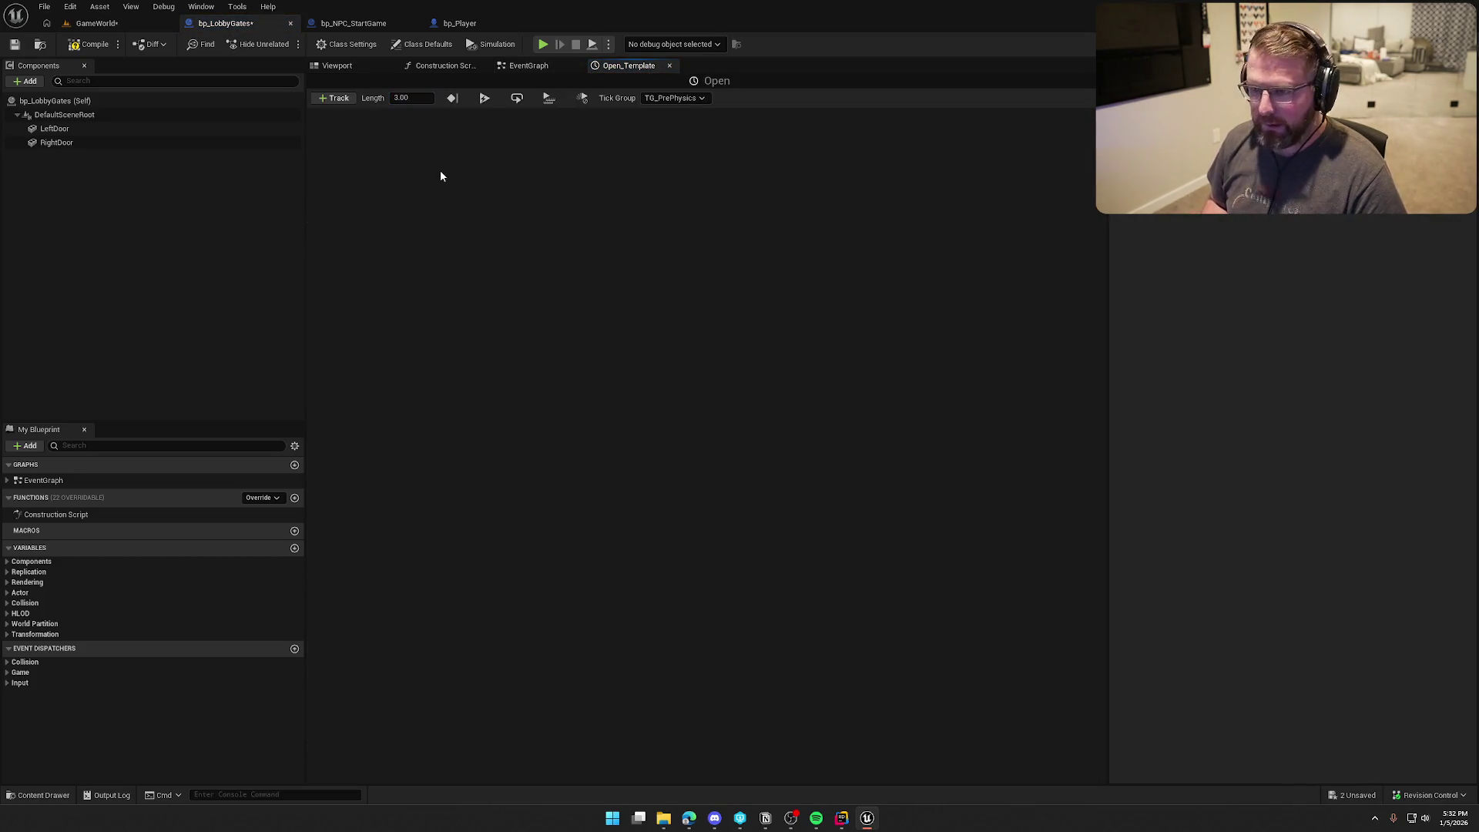
{"action": "left_click", "coordinate": [333, 99]}
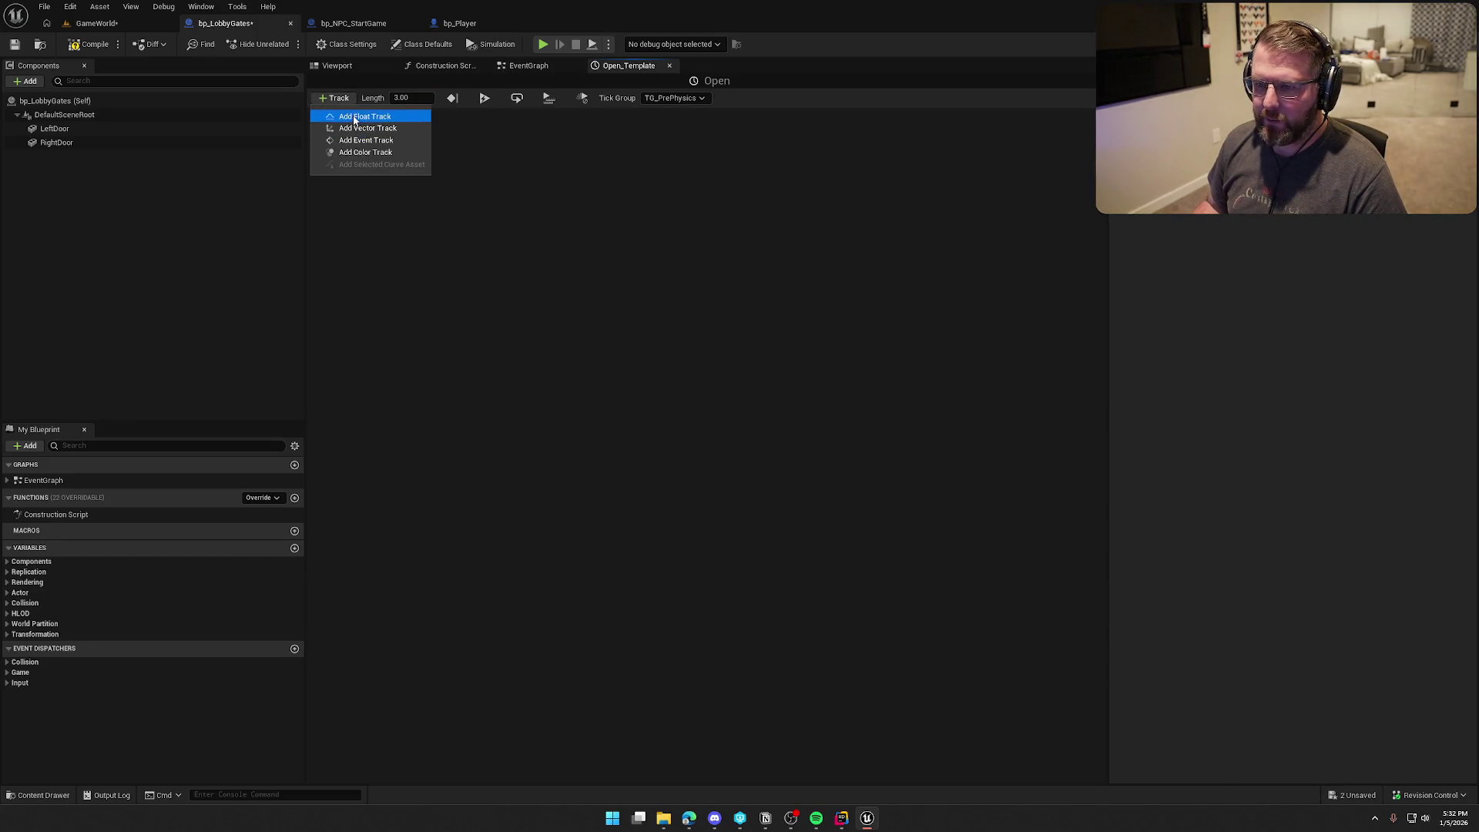
{"action": "left_click", "coordinate": [355, 116]}
{"action": "type", "text": "a"}
{"action": "key", "text": "Return"}
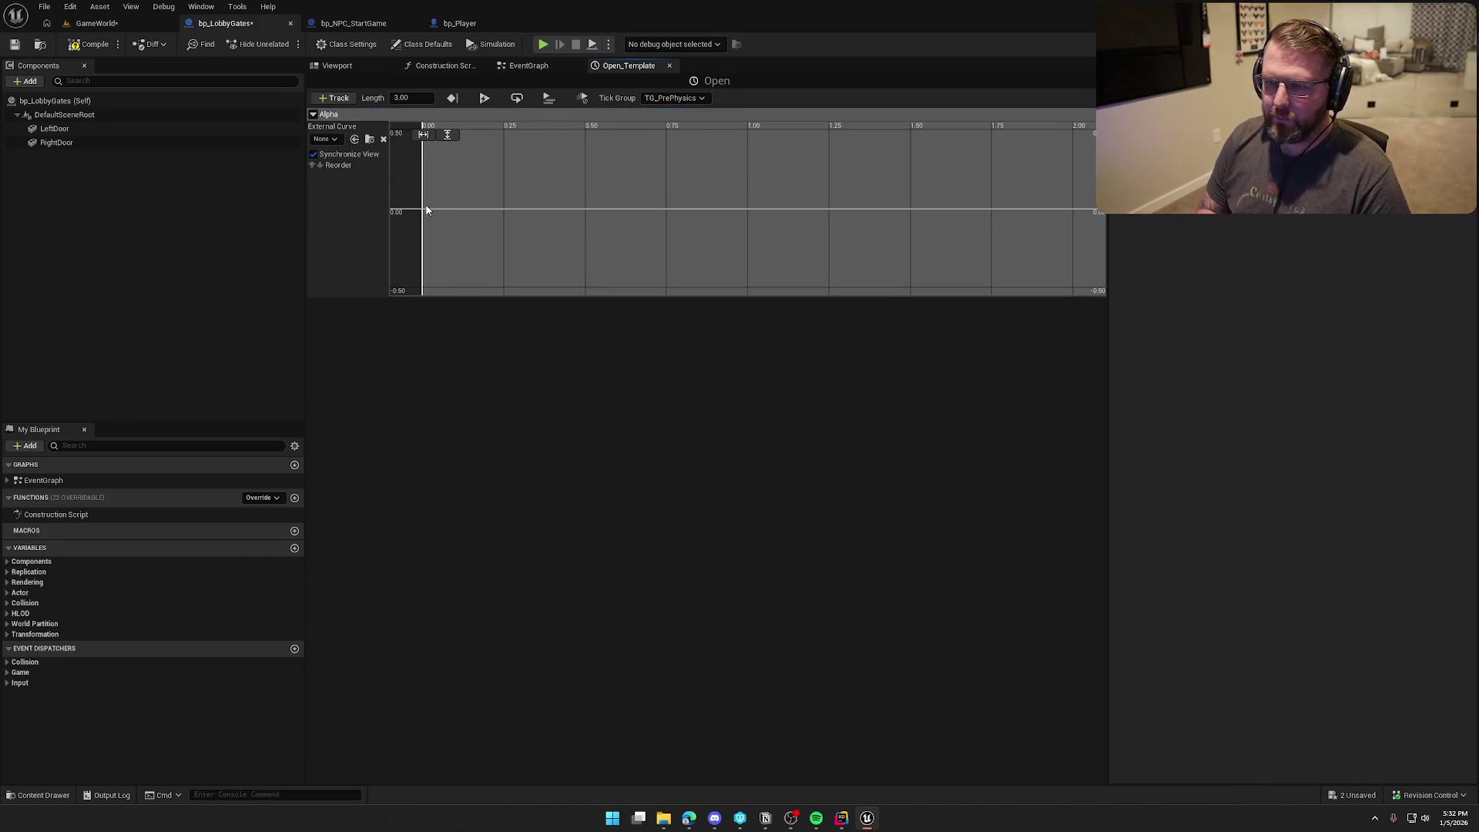
Step: Key Alpha from 0 at time 0 to 1 at time 3, fit the view, and use Auto interpolation
{"action": "right_click", "coordinate": [426, 209]}
{"action": "left_click", "coordinate": [462, 224]}
{"action": "right_click", "coordinate": [507, 220]}
{"action": "left_click", "coordinate": [531, 245]}
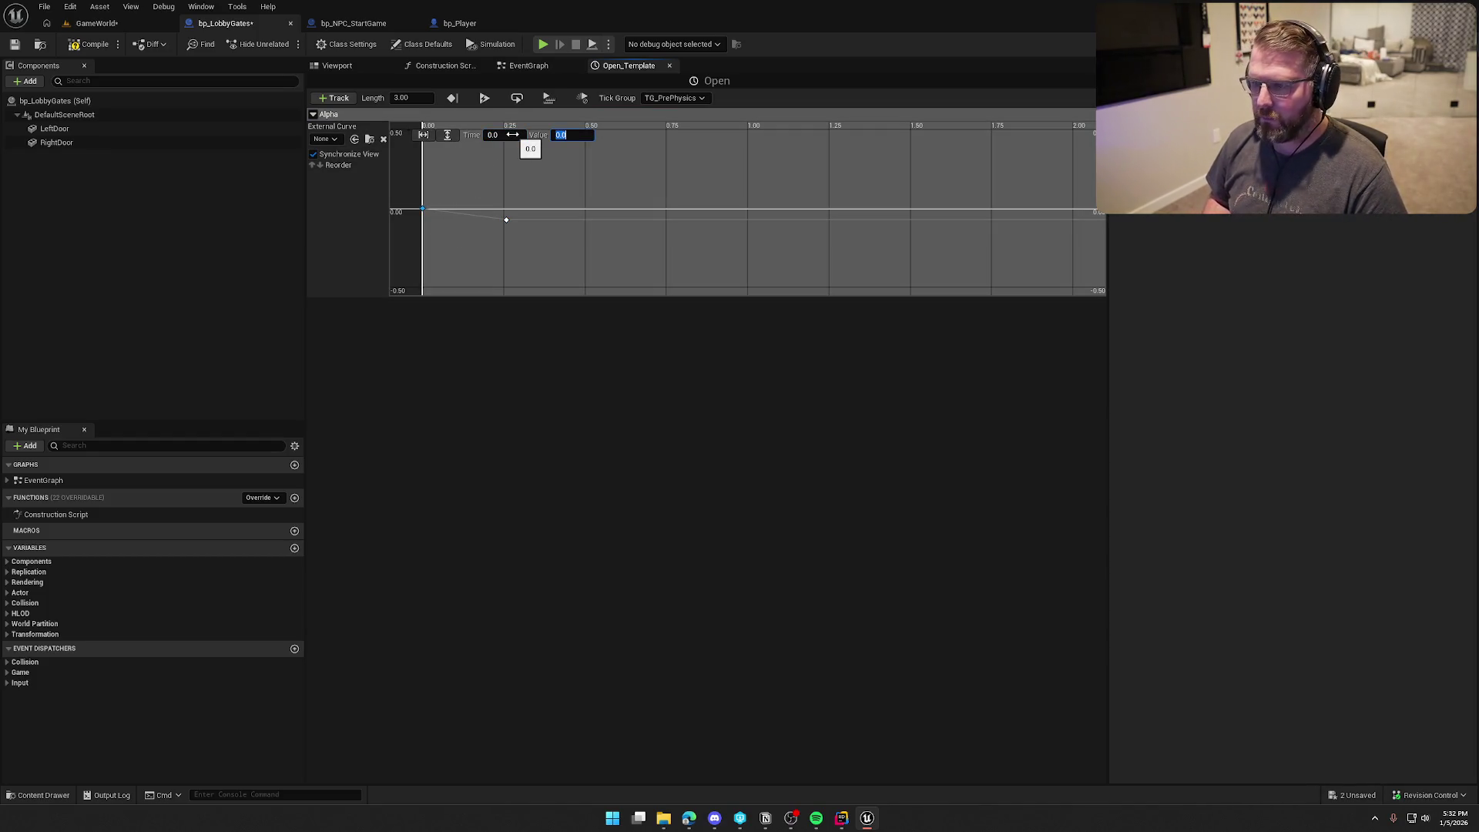
{"action": "left_click", "coordinate": [494, 134]}
{"action": "type", "text": "3"}
{"action": "key", "text": "Tab"}
{"action": "type", "text": "1"}
{"action": "left_click", "coordinate": [447, 135]}
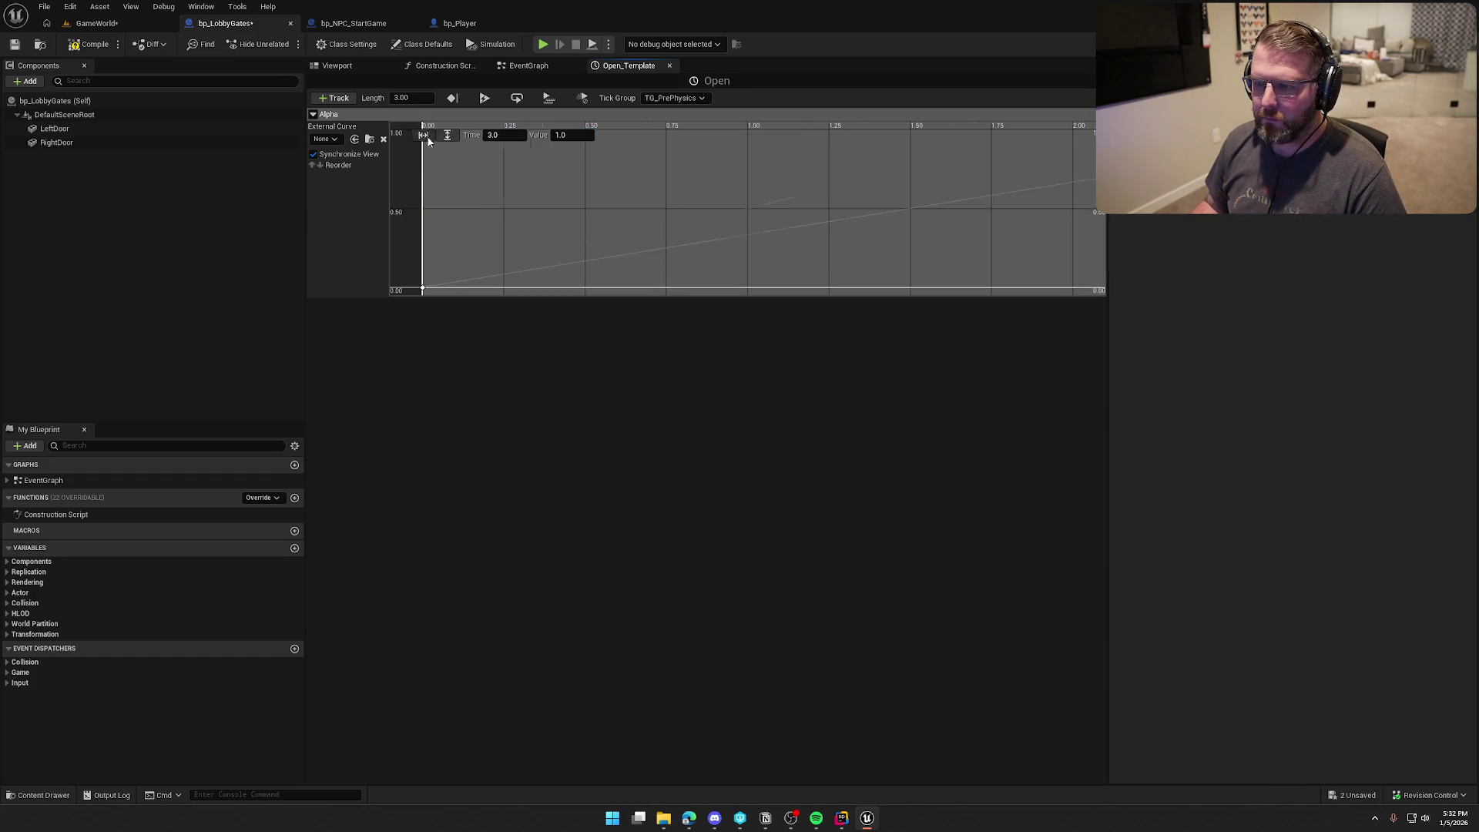
{"action": "left_click", "coordinate": [423, 135]}
{"action": "right_click", "coordinate": [422, 289]}
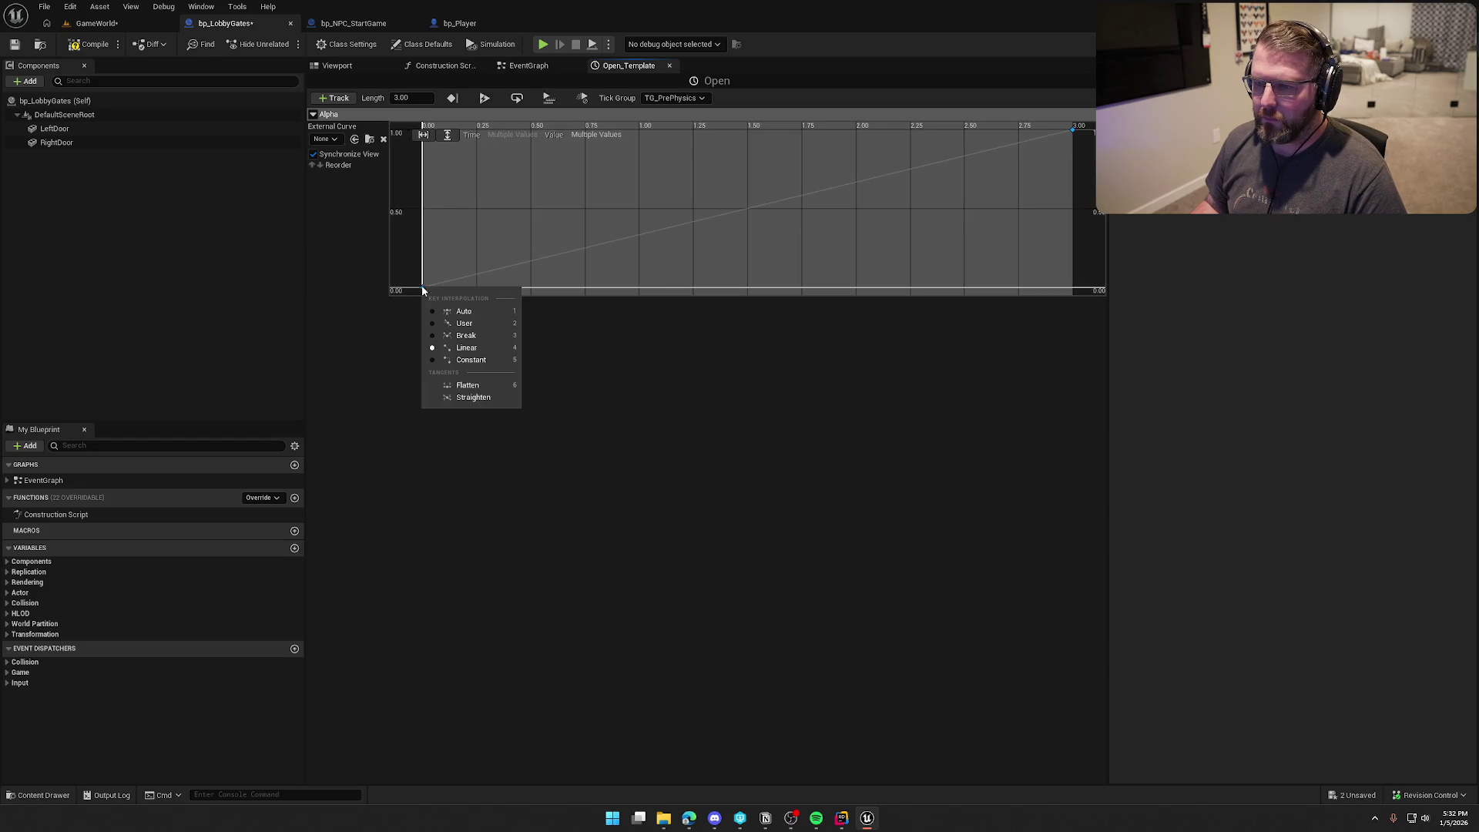
{"action": "left_click", "coordinate": [464, 310]}
Step: Save and drag Left Door and Right Door references into the EventGraph
{"action": "key", "text": "ctrl+s"}
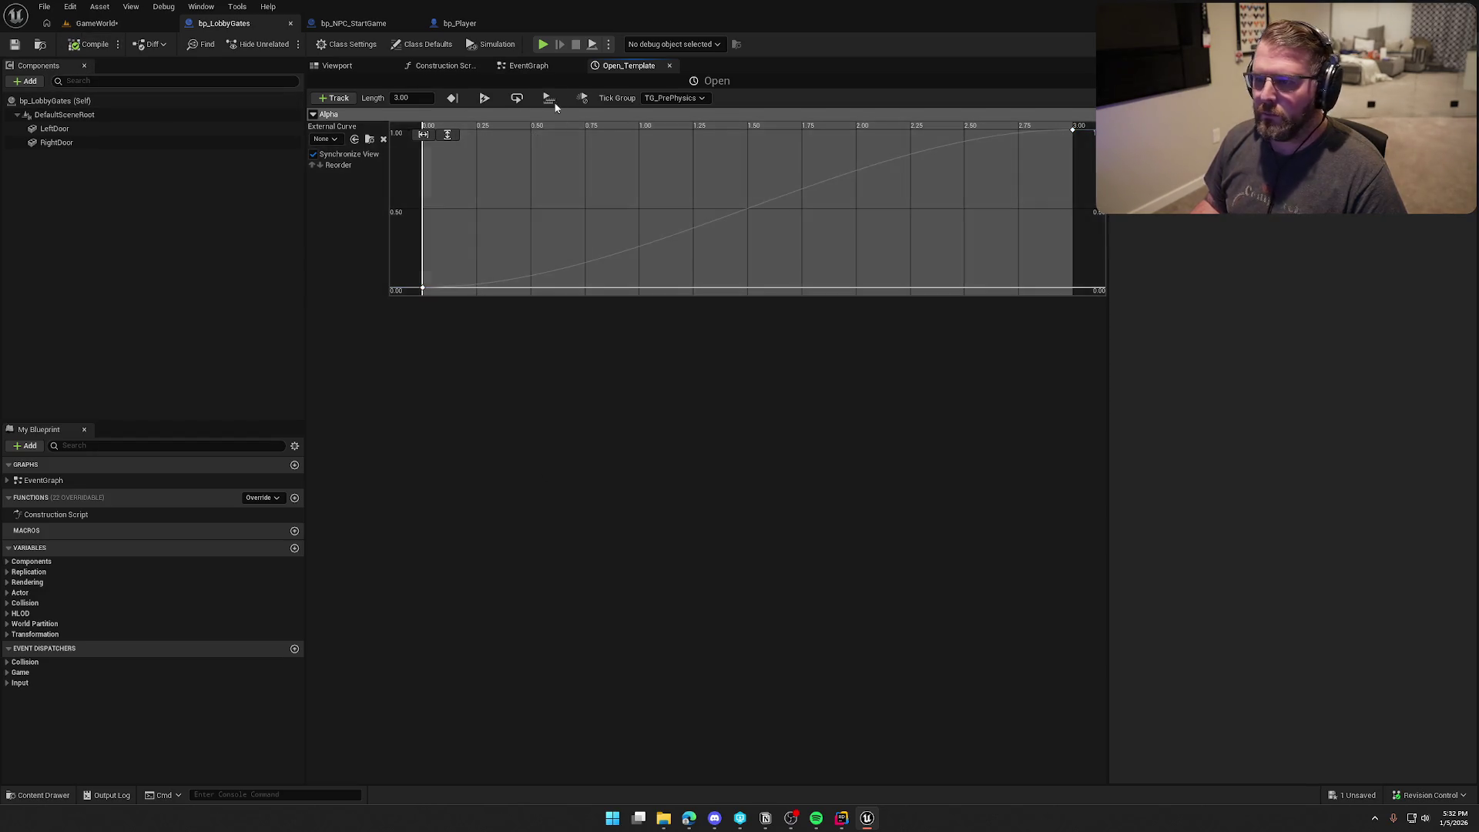
{"action": "left_click", "coordinate": [528, 66]}
{"action": "mouse_move", "coordinate": [54, 129]}
{"action": "left_mouse_down"}
{"action": "mouse_move", "coordinate": [751, 180]}
{"action": "mouse_move", "coordinate": [677, 198]}
{"action": "mouse_move", "coordinate": [863, 217]}
{"action": "left_mouse_up"}
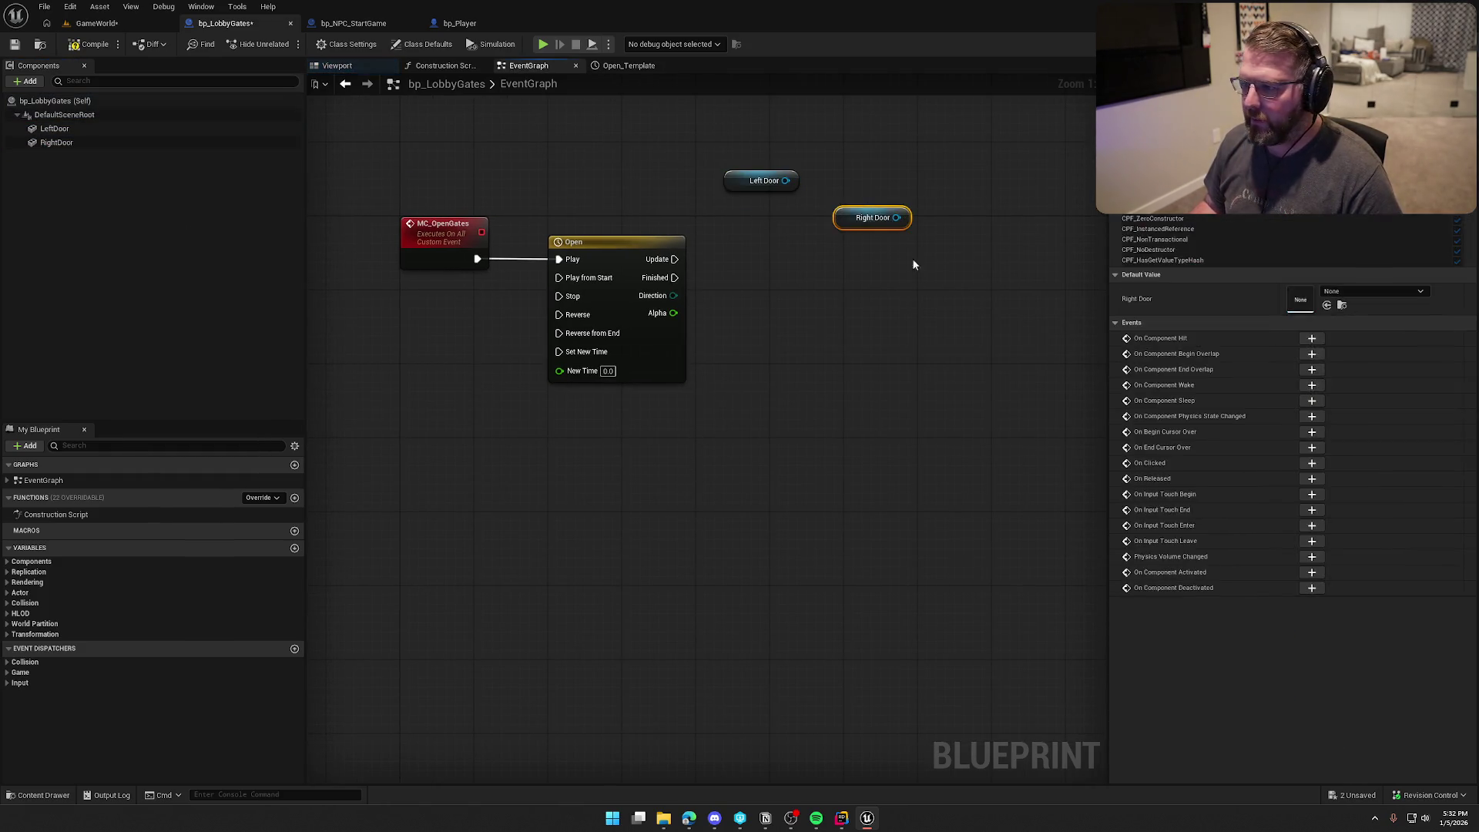
Step: Arrange the door nodes and preview the LeftDoor's opening yaw in the viewport
{"action": "left_click", "coordinate": [913, 264]}
{"action": "left_click_drag", "start_coordinate": [945, 375], "coordinate": [824, 370]}
{"action": "left_click_drag", "start_coordinate": [721, 210], "coordinate": [776, 182]}
{"action": "left_click_drag", "start_coordinate": [657, 291], "coordinate": [712, 271]}
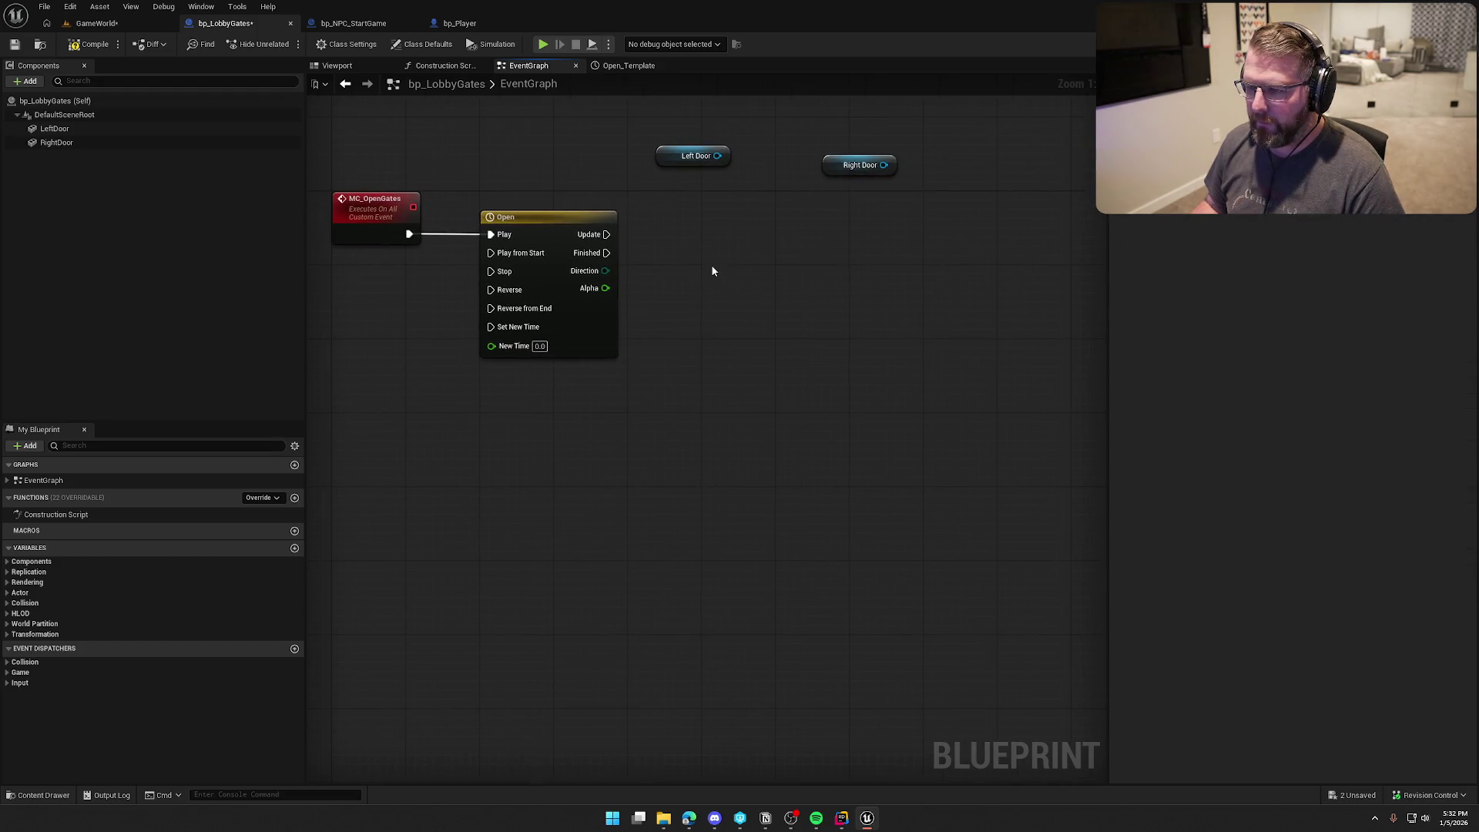
{"action": "left_click", "coordinate": [337, 67]}
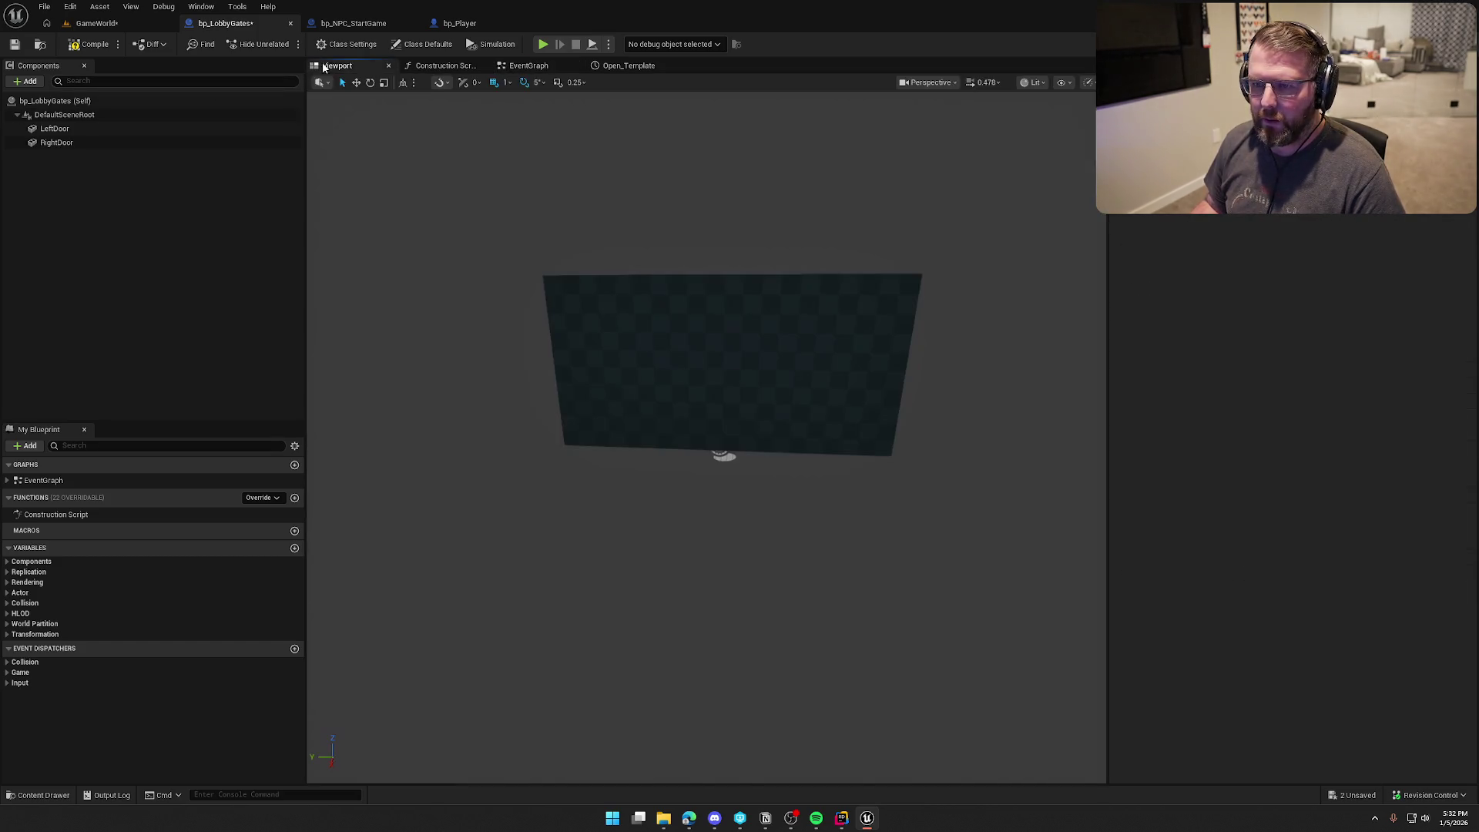
{"action": "left_click", "coordinate": [795, 352]}
{"action": "mouse_move", "coordinate": [886, 480]}
{"action": "left_mouse_down"}
{"action": "mouse_move", "coordinate": [809, 484]}
{"action": "mouse_move", "coordinate": [819, 449]}
{"action": "left_mouse_up"}
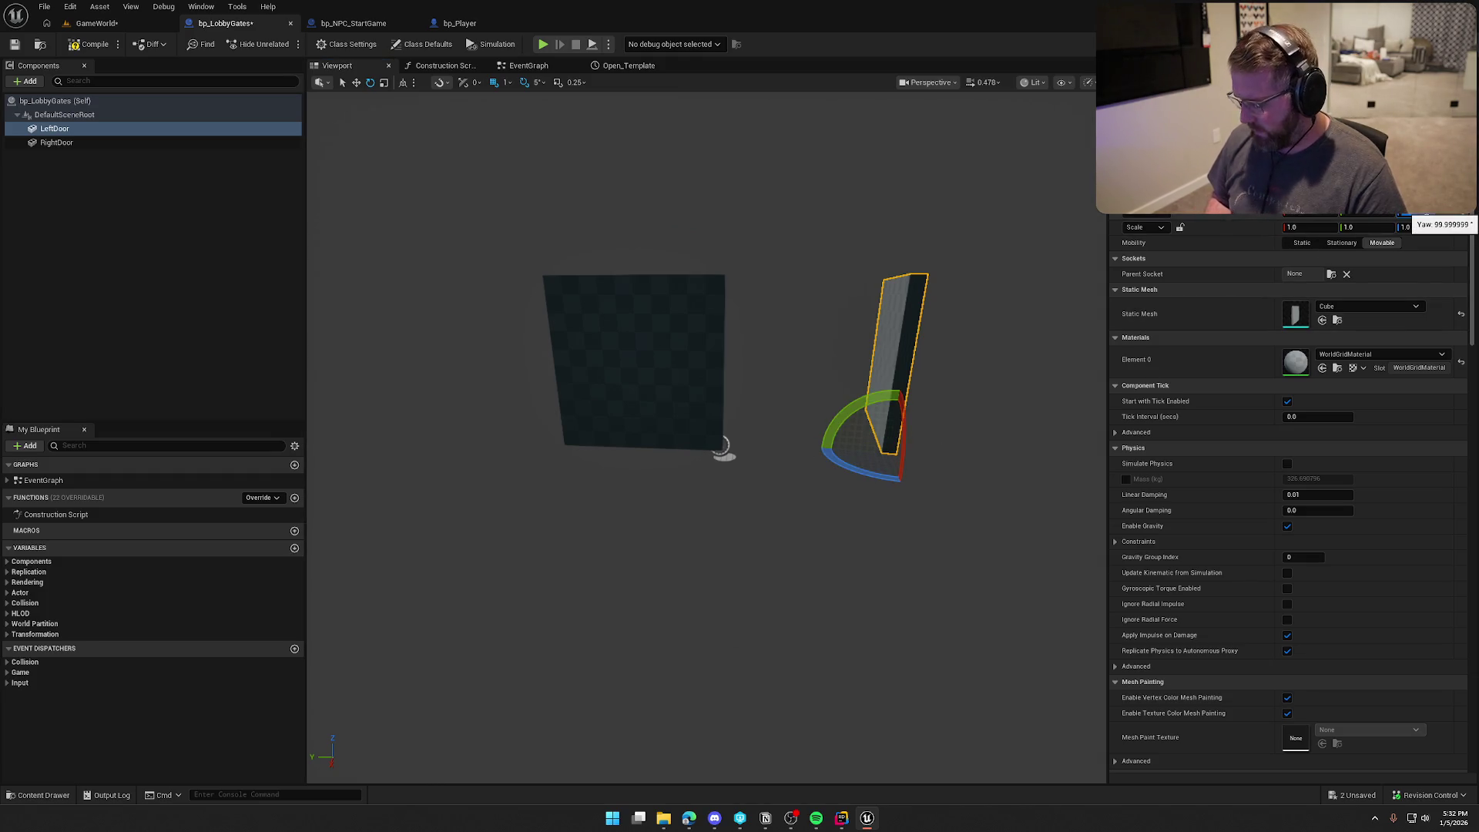
{"action": "key", "text": "Return"}
Step: Add Set Relative Rotation for Left Door, driven by the Open timeline's Update
{"action": "left_click", "coordinate": [620, 66]}
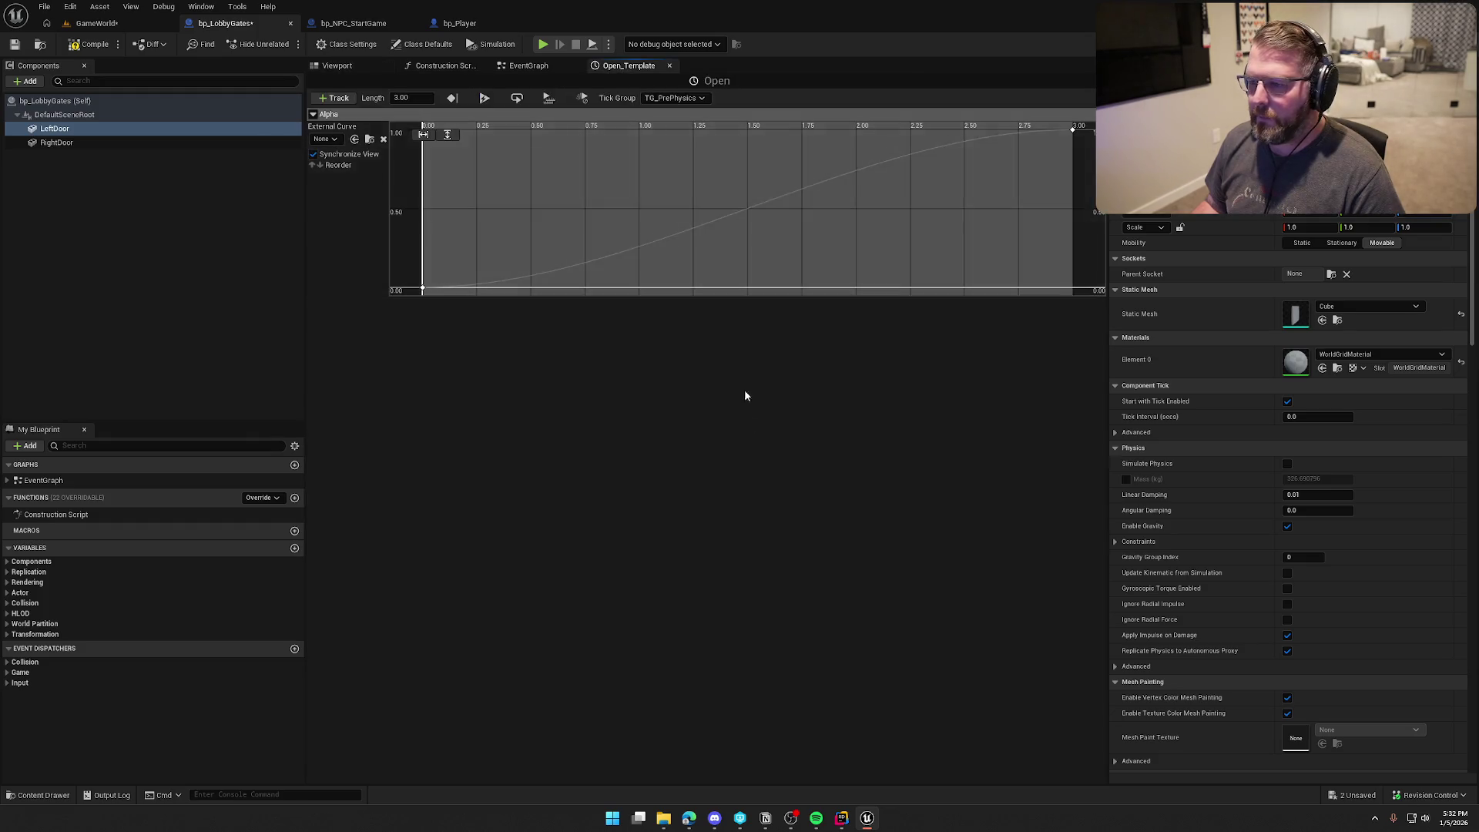
{"action": "middle_click", "coordinate": [624, 68]}
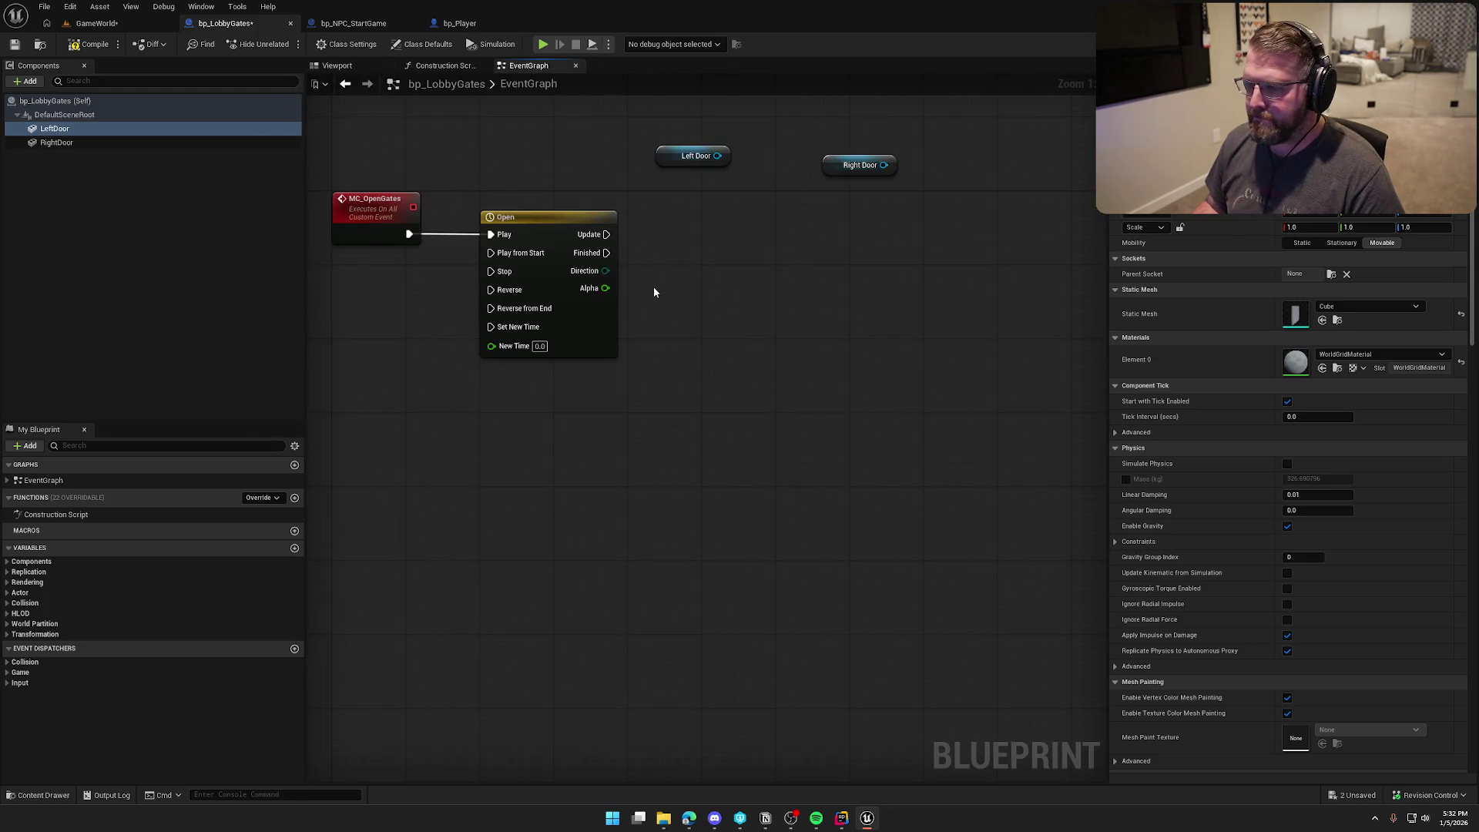
{"action": "left_click_drag", "start_coordinate": [717, 156], "coordinate": [784, 213]}
{"action": "type", "text": "set"}
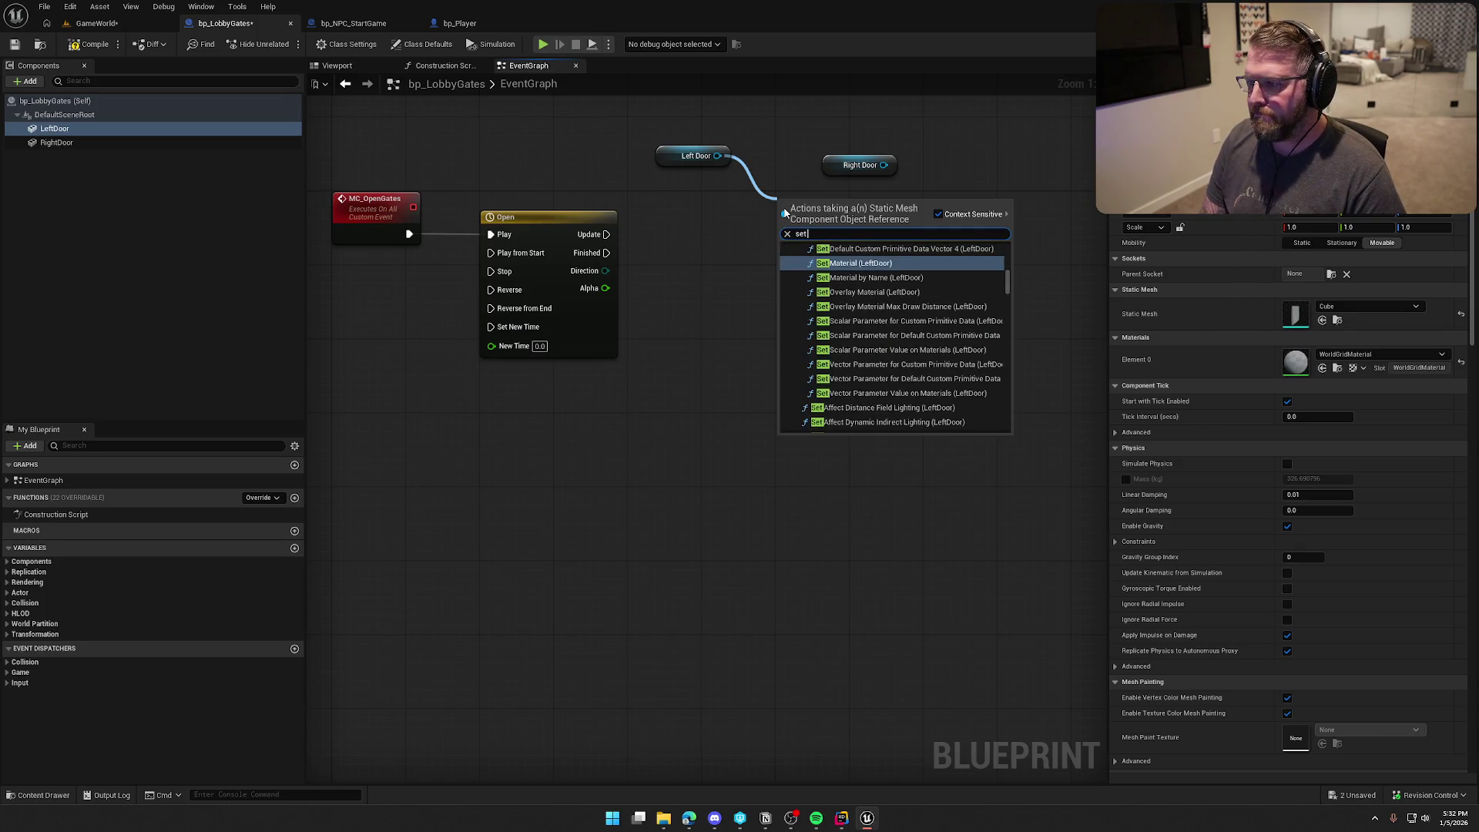
{"action": "type", "text": " relative rot"}
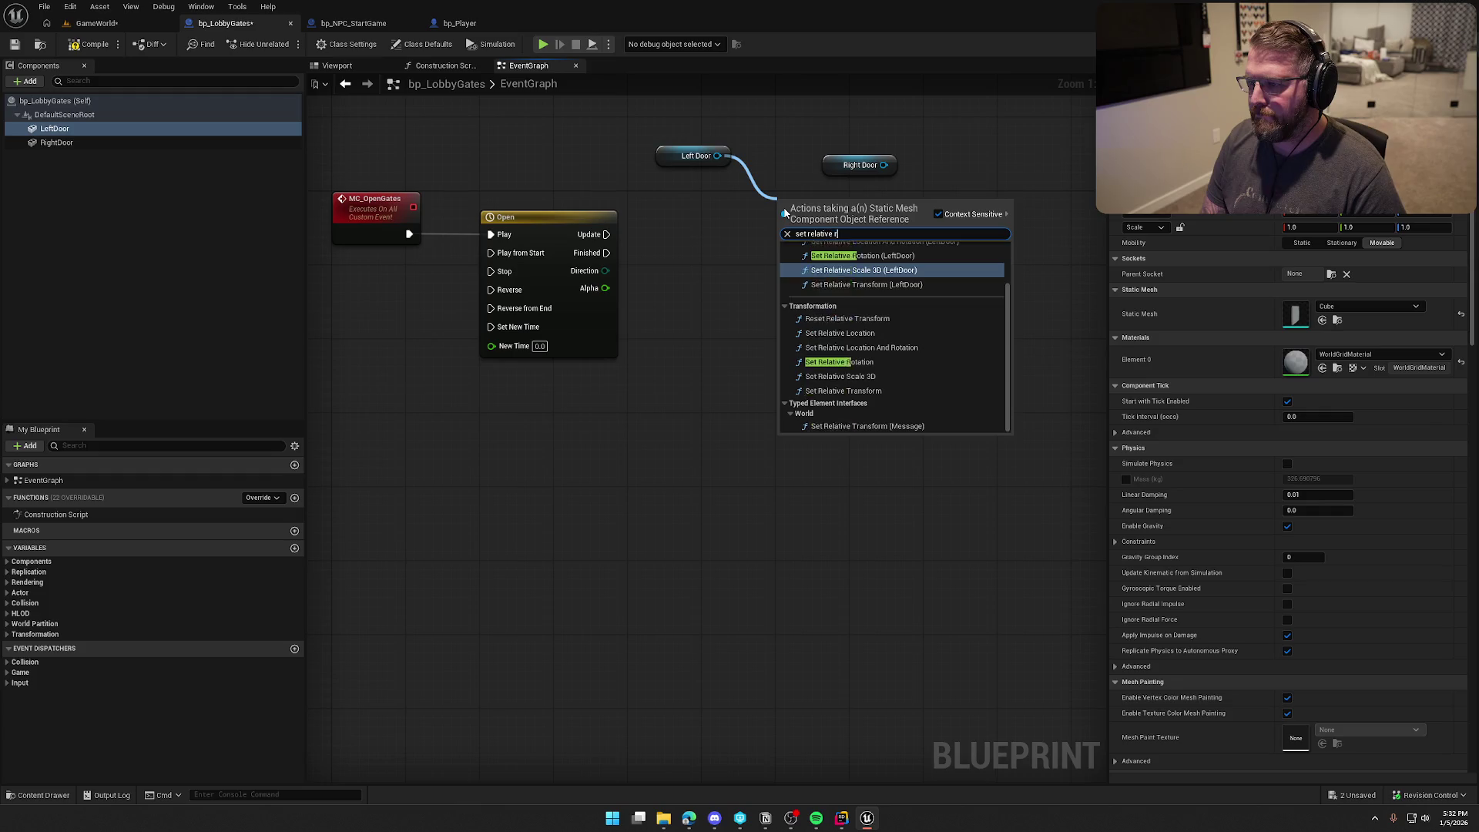
{"action": "left_click", "coordinate": [858, 331]}
{"action": "left_click_drag", "start_coordinate": [787, 244], "coordinate": [606, 234]}
{"action": "left_click_drag", "start_coordinate": [818, 231], "coordinate": [818, 222]}
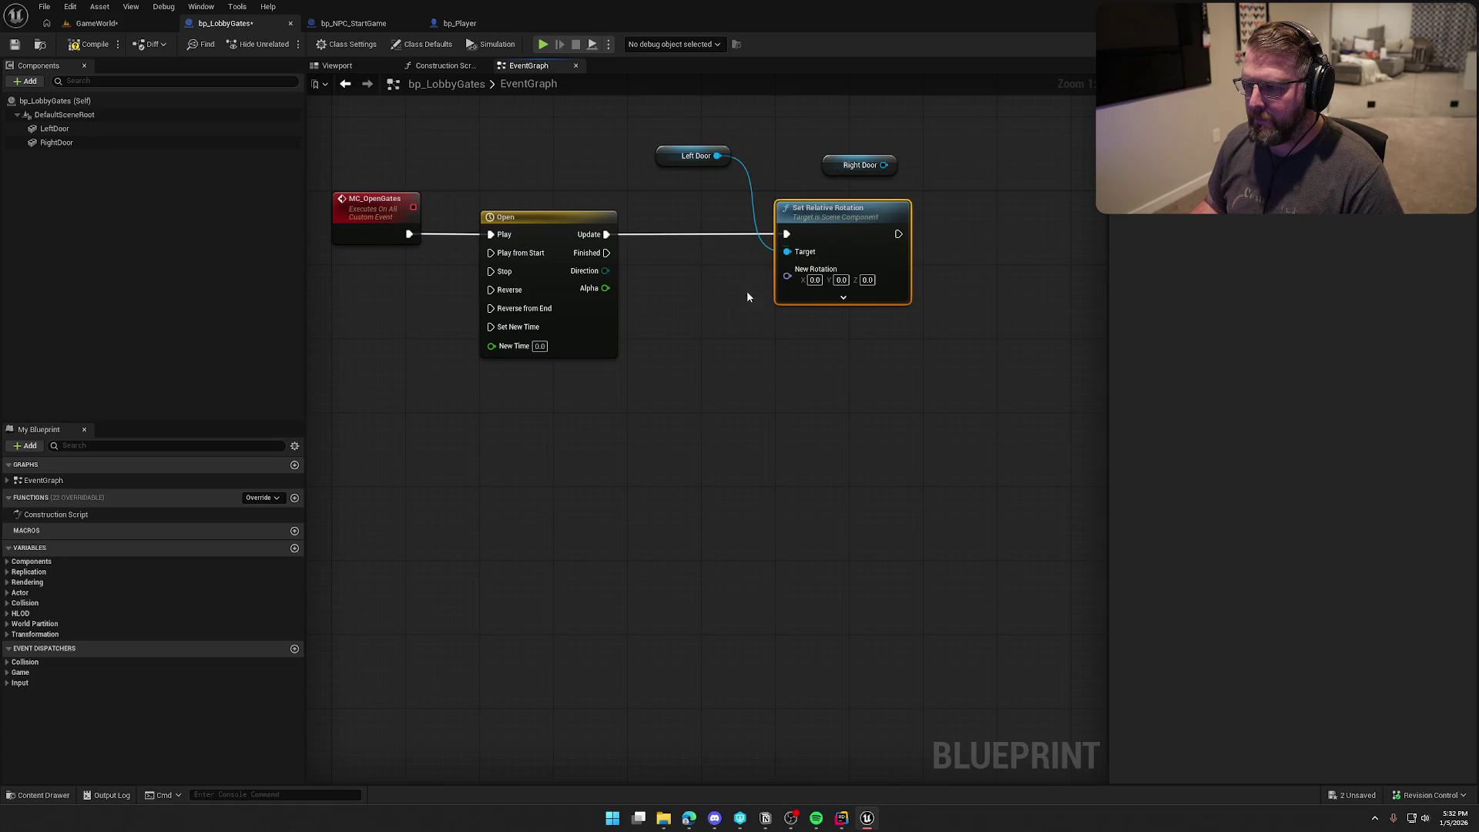
Step: Feed New Rotation from a Lerp (Rotator) using timeline Alpha, with B Z set to 100
{"action": "left_click_drag", "start_coordinate": [787, 276], "coordinate": [756, 329]}
{"action": "type", "text": "lerp"}
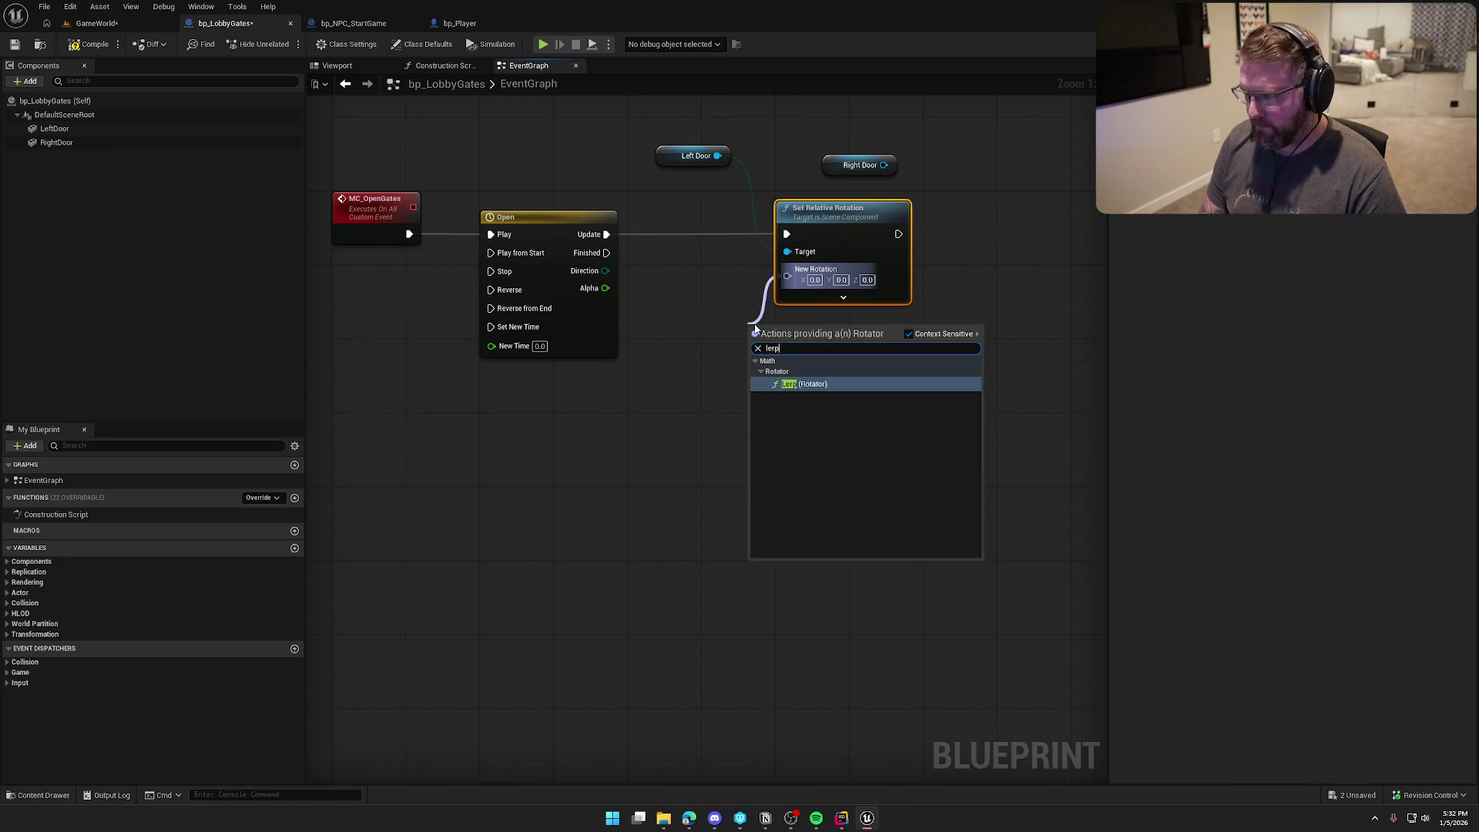
{"action": "key", "text": "Return"}
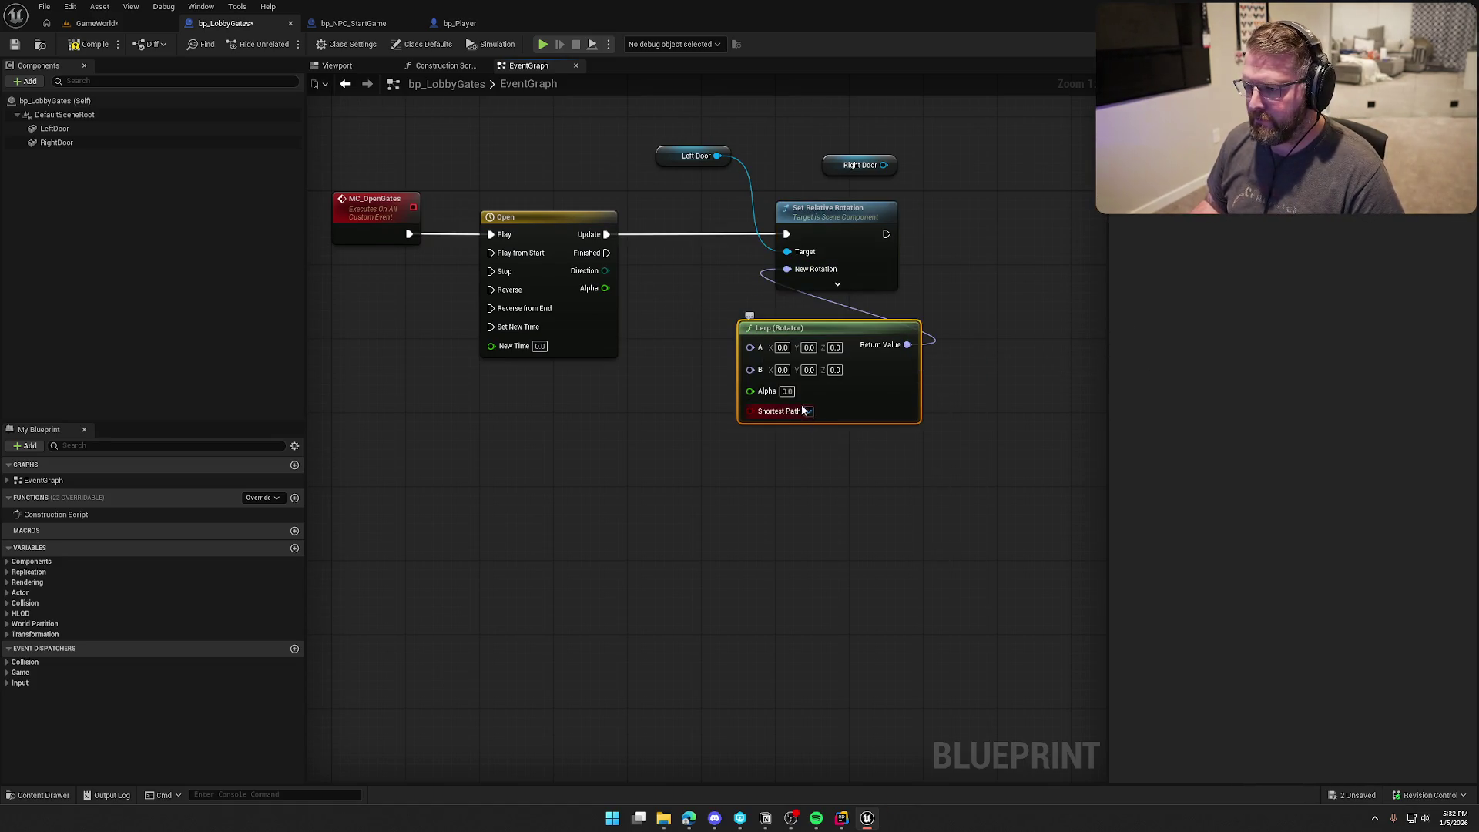
{"action": "left_click_drag", "start_coordinate": [846, 231], "coordinate": [919, 230]}
{"action": "left_click_drag", "start_coordinate": [832, 331], "coordinate": [756, 257]}
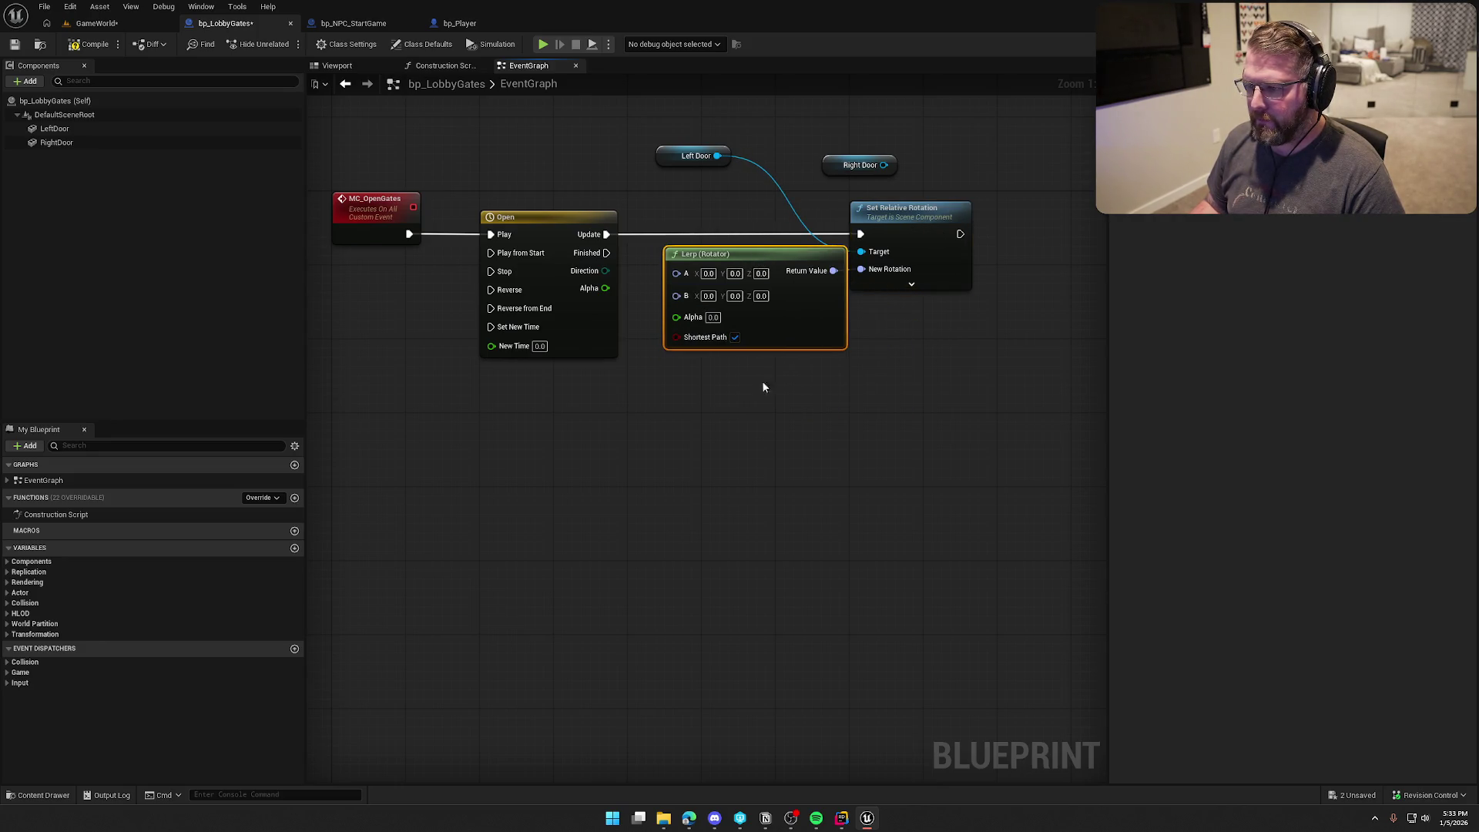
{"action": "left_click", "coordinate": [763, 387]}
{"action": "left_click_drag", "start_coordinate": [623, 280], "coordinate": [693, 308]}
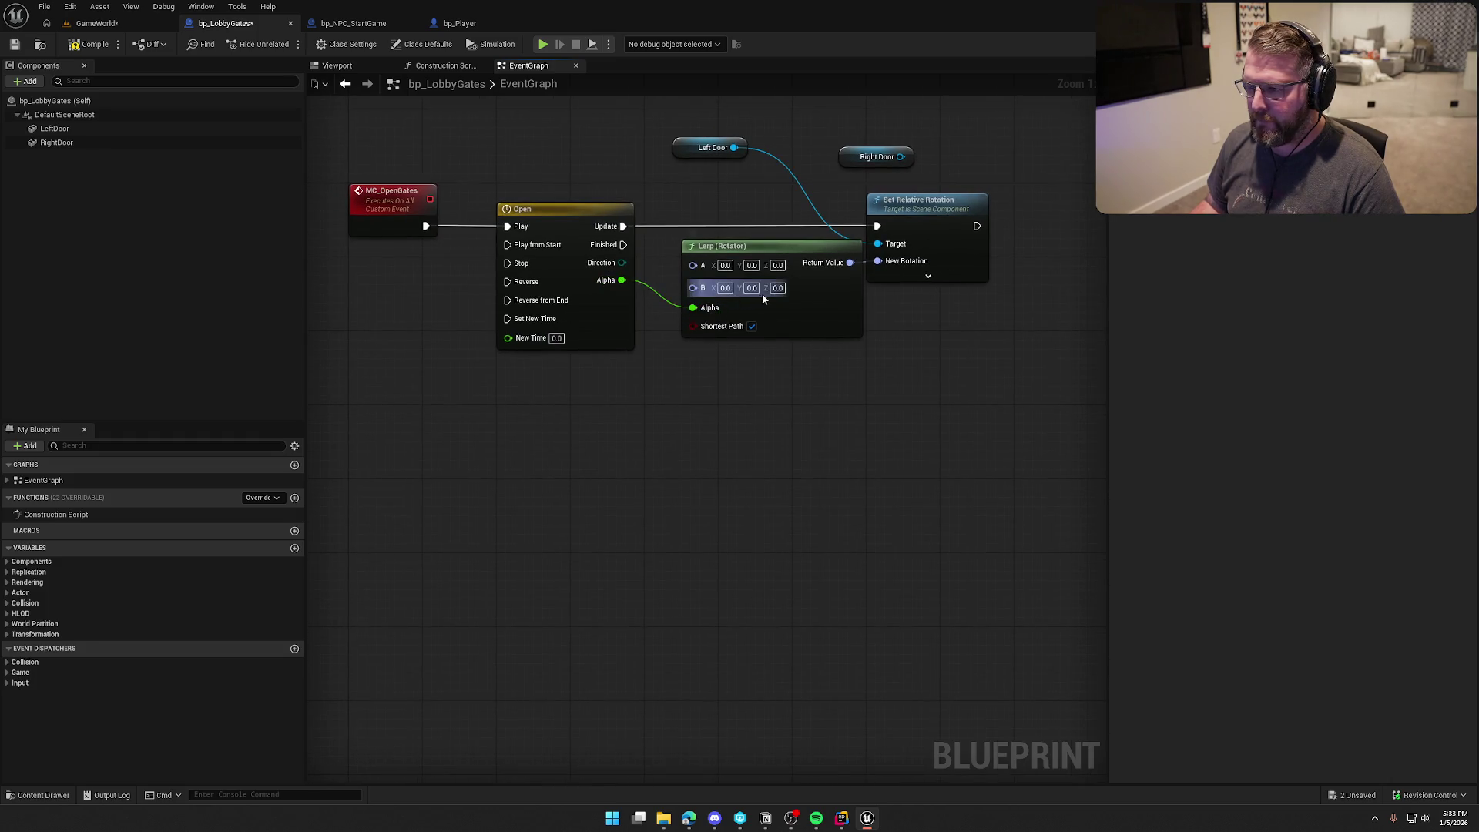
{"action": "type", "text": "18"}
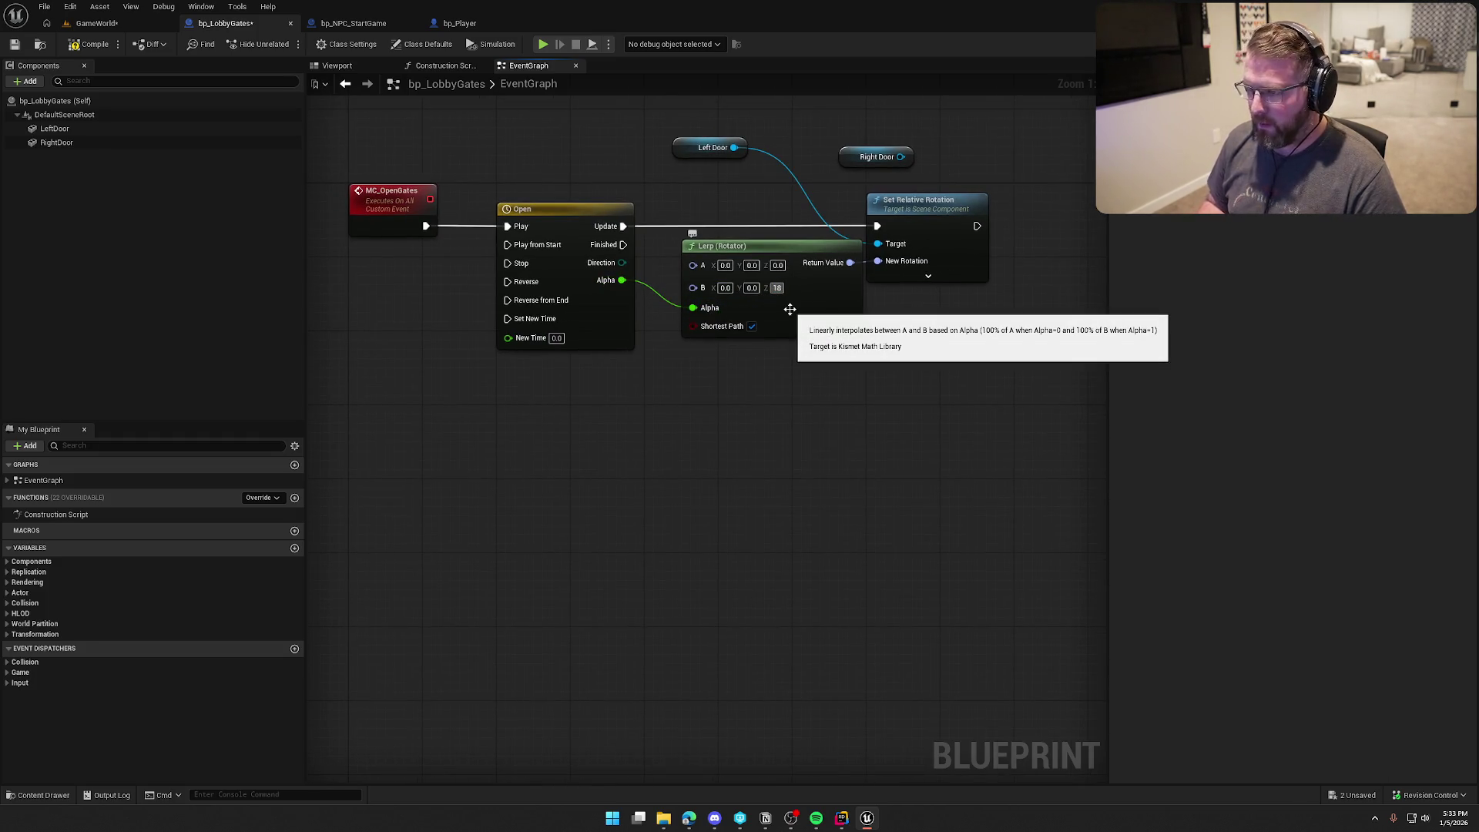
{"action": "type", "text": "00"}
{"action": "key", "text": "Return"}
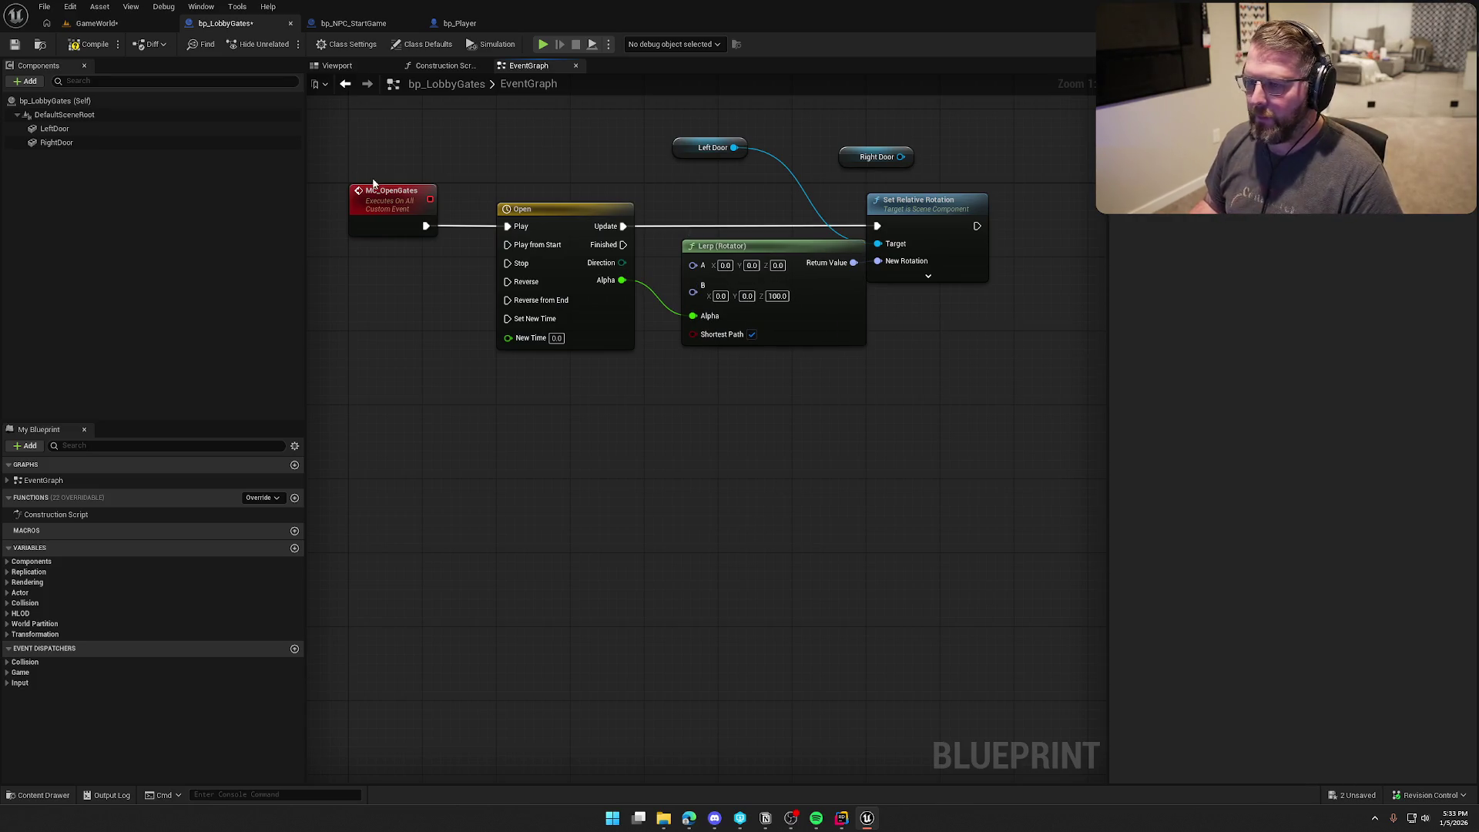
{"action": "left_click", "coordinate": [337, 66]}
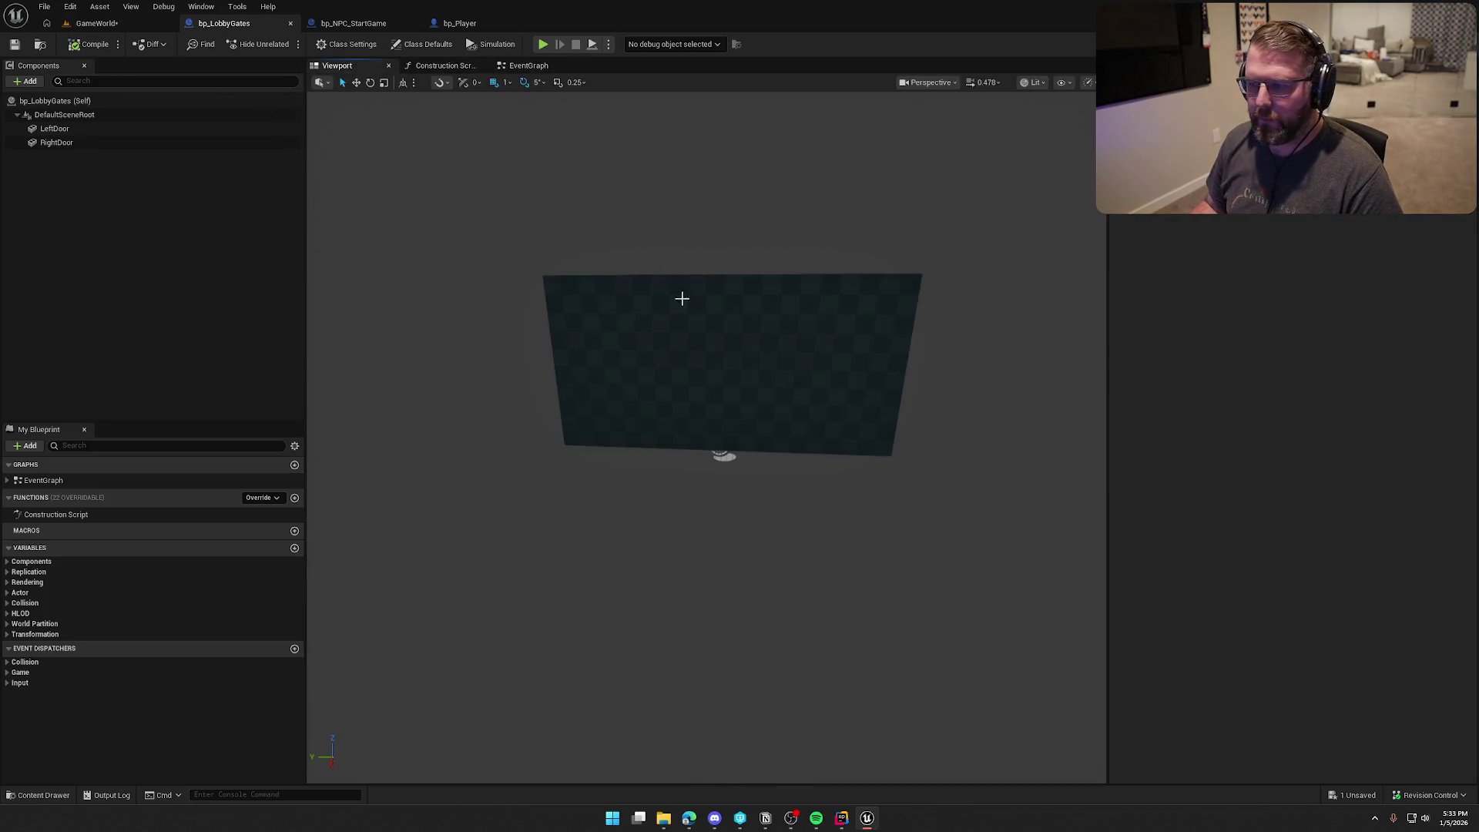
Step: Test-rotate LeftDoor and RightDoor in the viewport to check opening yaws, then undo
{"action": "left_click", "coordinate": [763, 382]}
{"action": "left_click_drag", "start_coordinate": [875, 474], "coordinate": [799, 449]}
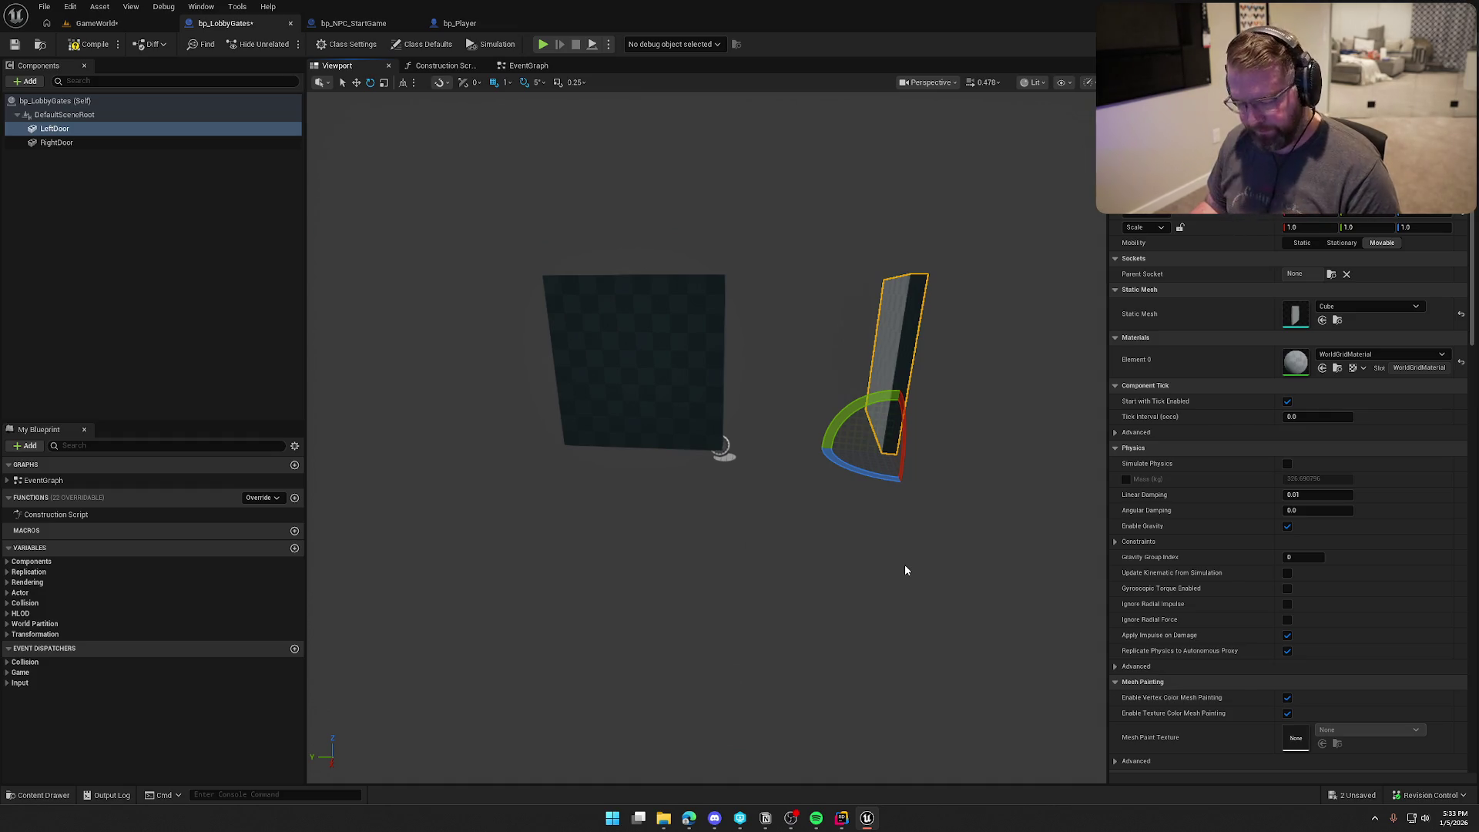
{"action": "key", "text": "ctrl+z"}
{"action": "left_click", "coordinate": [654, 354]}
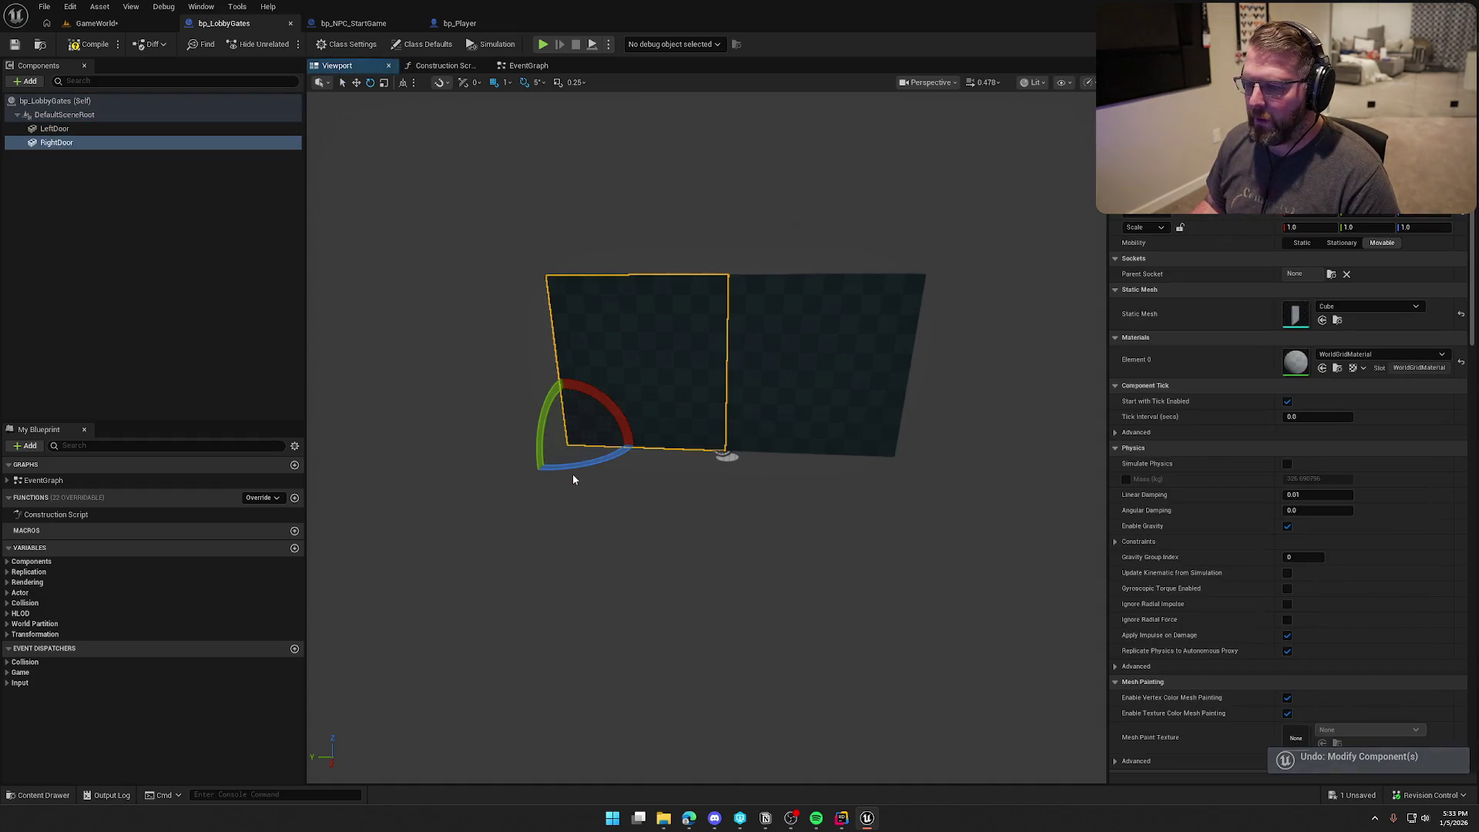
{"action": "left_click_drag", "start_coordinate": [567, 467], "coordinate": [497, 465]}
{"action": "key", "text": "ctrl+z"}
Step: Duplicate Set Relative Rotation and chain the copy after the Left Door rotation
{"action": "left_click", "coordinate": [541, 68]}
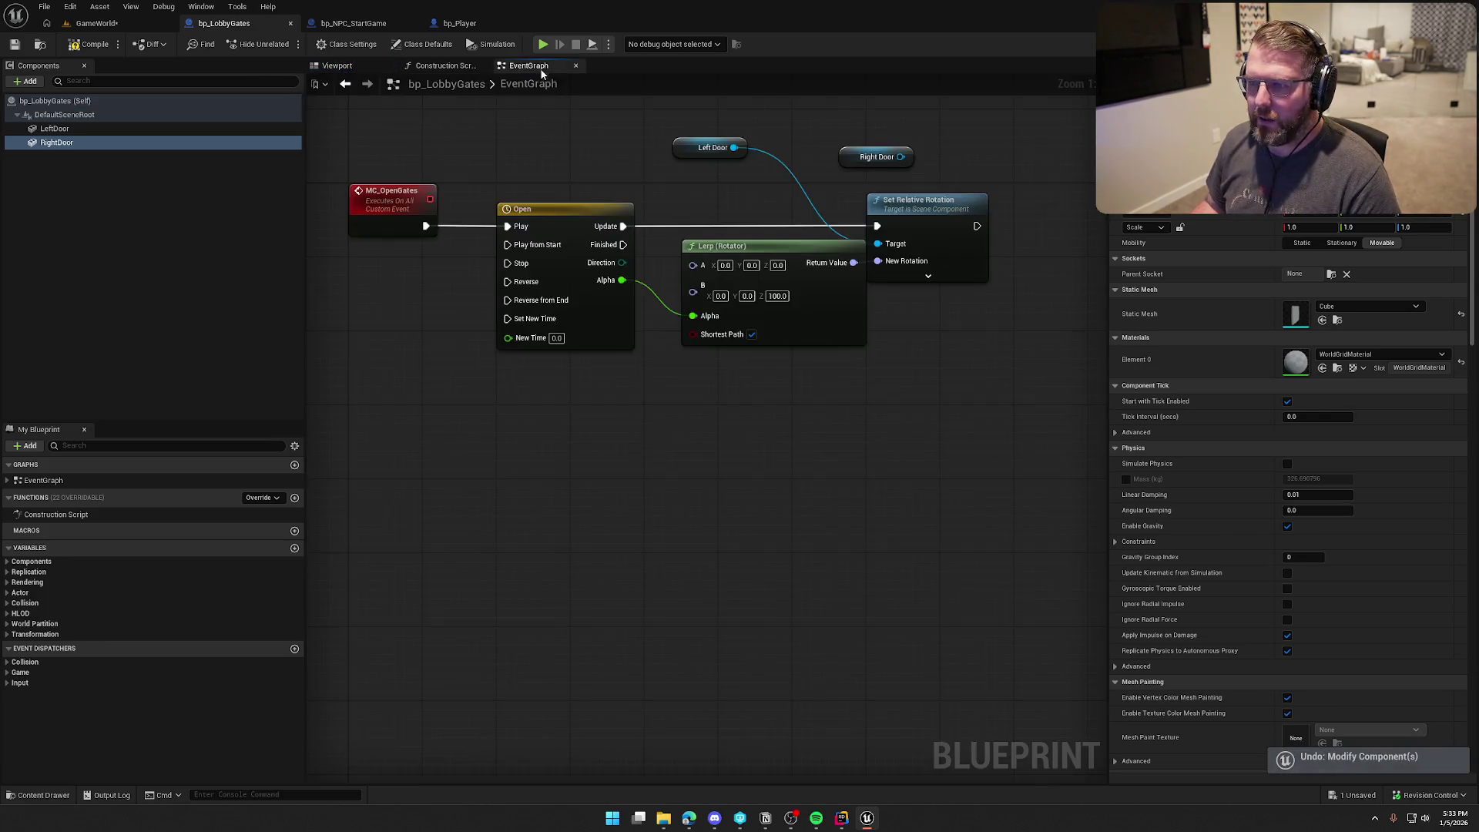
{"action": "left_click_drag", "start_coordinate": [901, 416], "coordinate": [746, 437]}
{"action": "left_click_drag", "start_coordinate": [790, 234], "coordinate": [867, 234]}
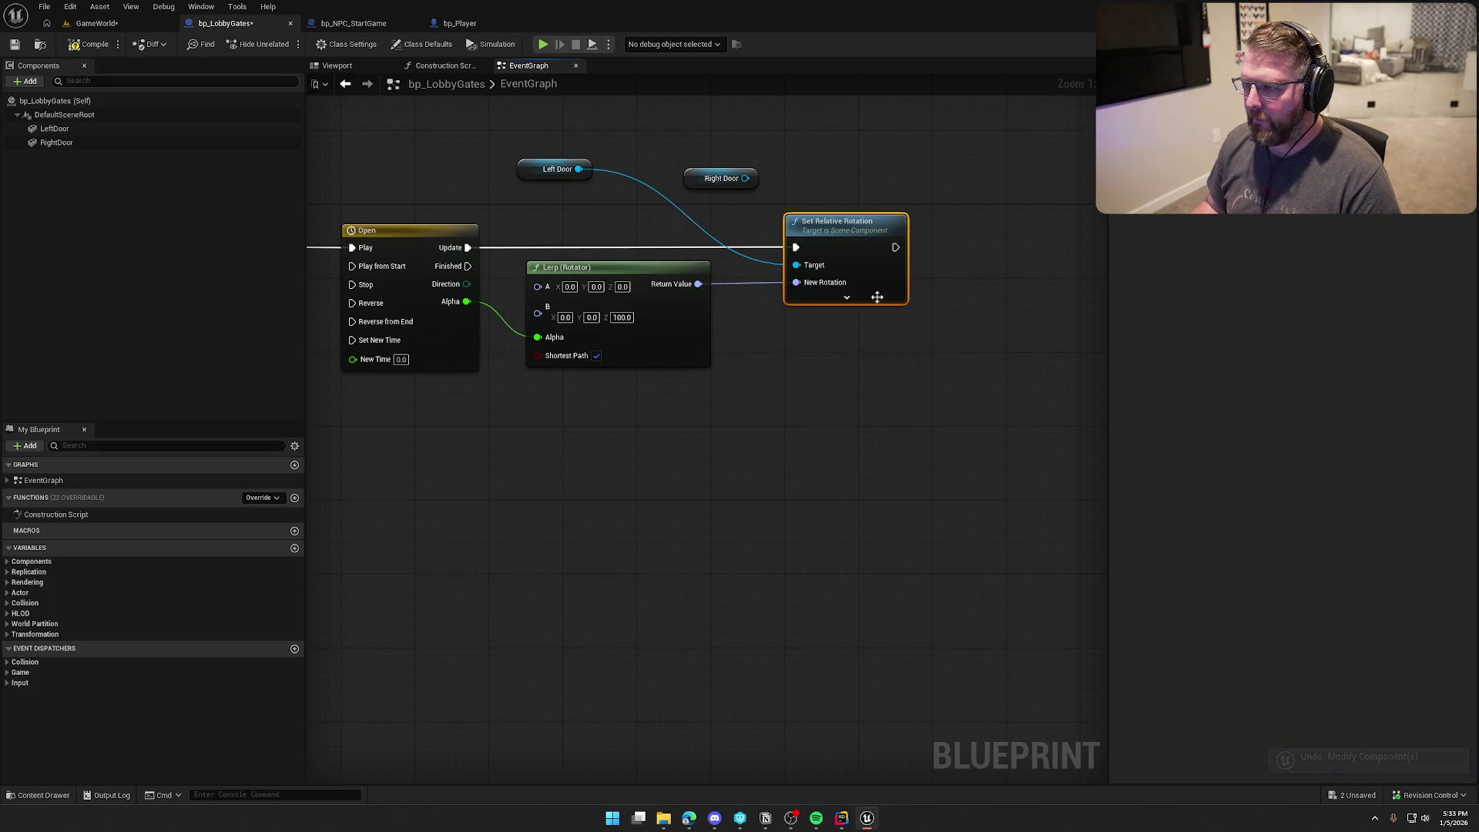
{"action": "left_click", "coordinate": [855, 362]}
{"action": "left_click_drag", "start_coordinate": [850, 435], "coordinate": [815, 434]}
{"action": "left_click_drag", "start_coordinate": [526, 167], "coordinate": [795, 203]}
{"action": "left_click", "coordinate": [842, 255]}
{"action": "key", "text": "ctrl+c"}
{"action": "key", "text": "ctrl+v"}
{"action": "mouse_move", "coordinate": [859, 245]}
{"action": "left_mouse_down"}
{"action": "mouse_move", "coordinate": [959, 279]}
{"action": "mouse_move", "coordinate": [1025, 227]}
{"action": "left_mouse_up"}
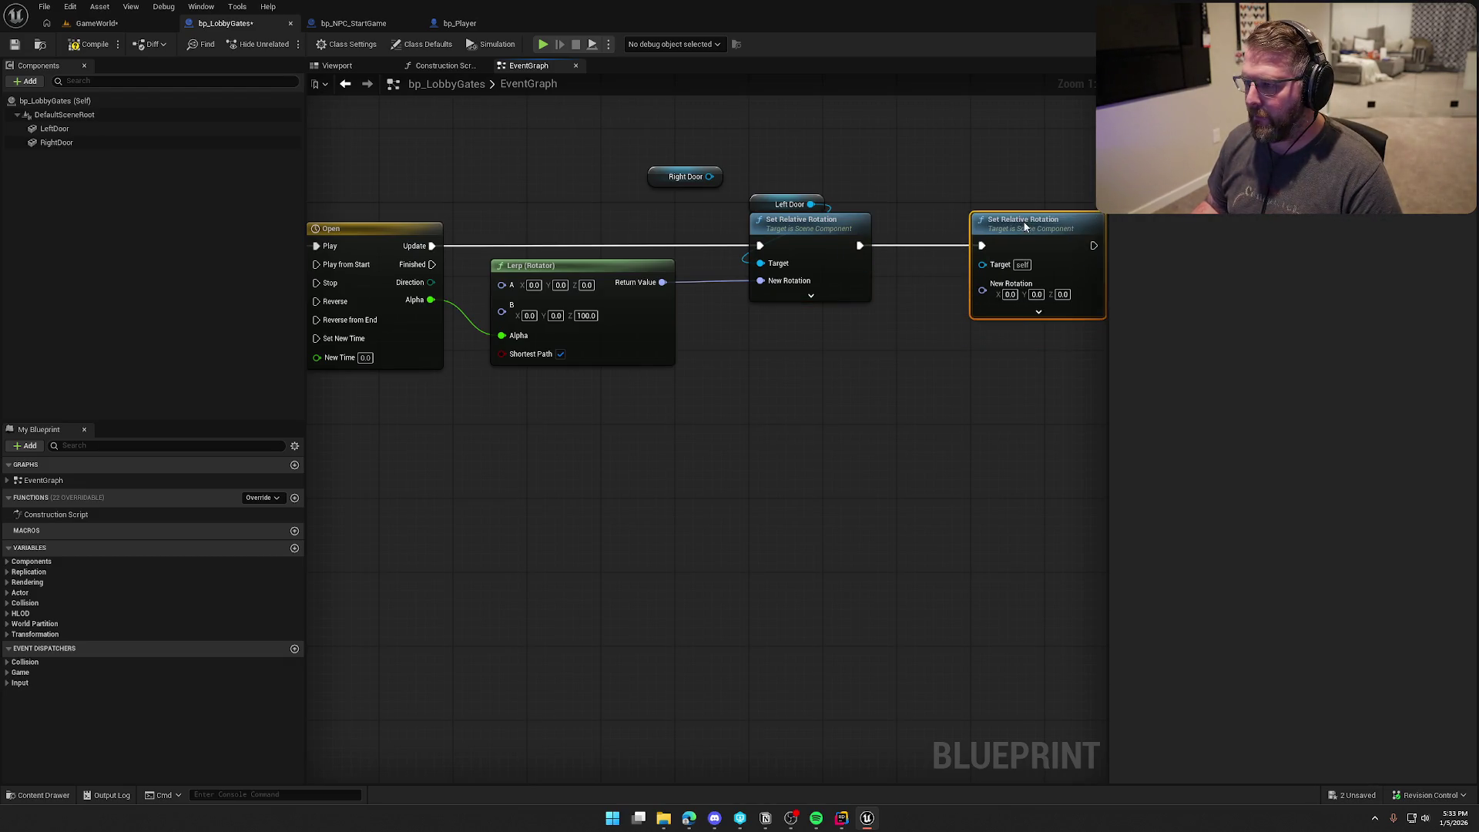
Step: Duplicate the Lerp (Rotator) and wire Right Door into the second rotation node's Target
{"action": "left_click", "coordinate": [661, 335]}
{"action": "key", "text": "ctrl+c"}
{"action": "key", "text": "ctrl+v"}
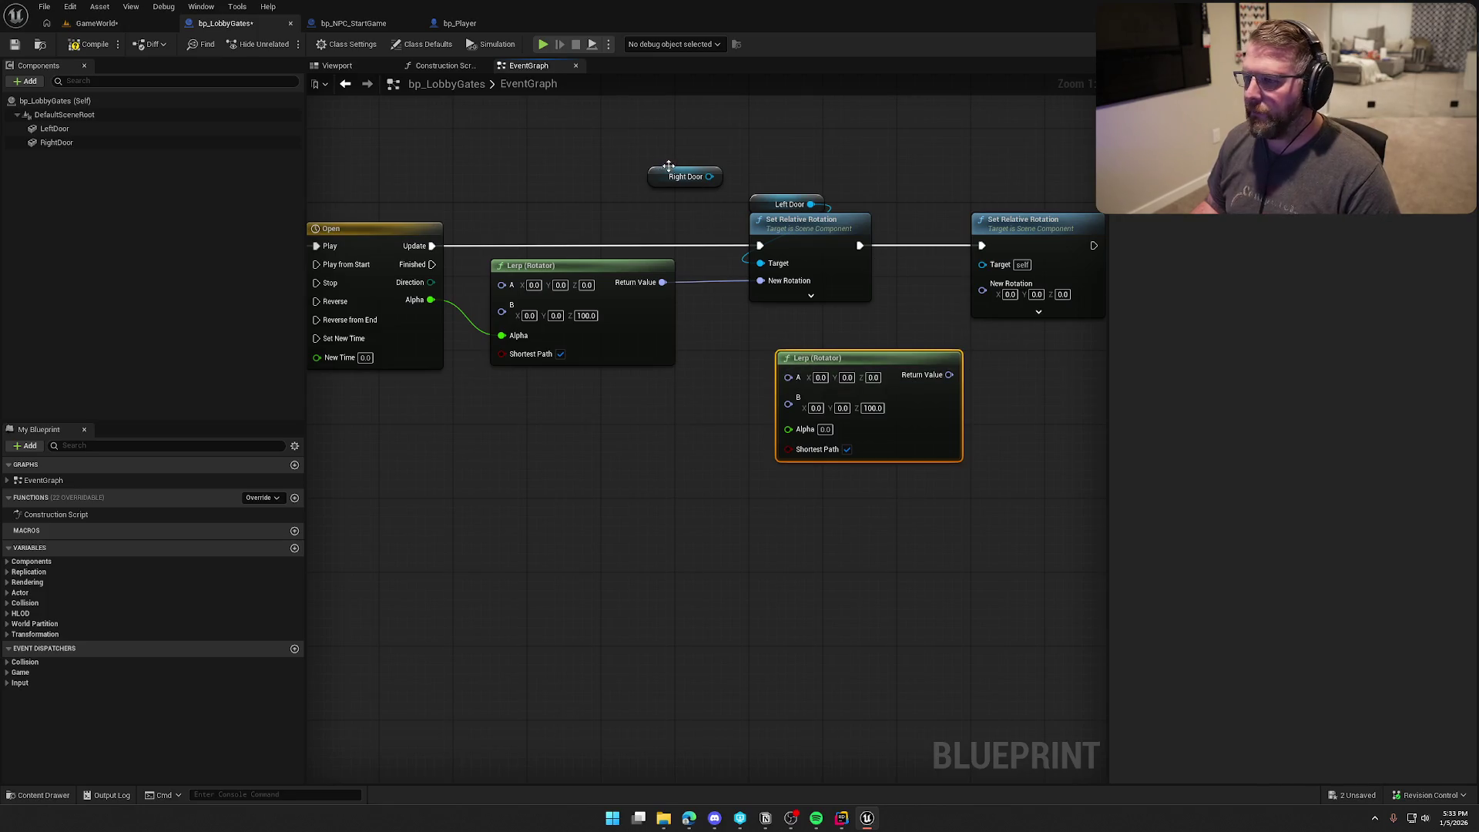
{"action": "left_click_drag", "start_coordinate": [708, 176], "coordinate": [982, 262]}
{"action": "mouse_move", "coordinate": [661, 176]}
{"action": "left_mouse_down"}
{"action": "mouse_move", "coordinate": [943, 175]}
{"action": "mouse_move", "coordinate": [984, 204]}
{"action": "left_mouse_up"}
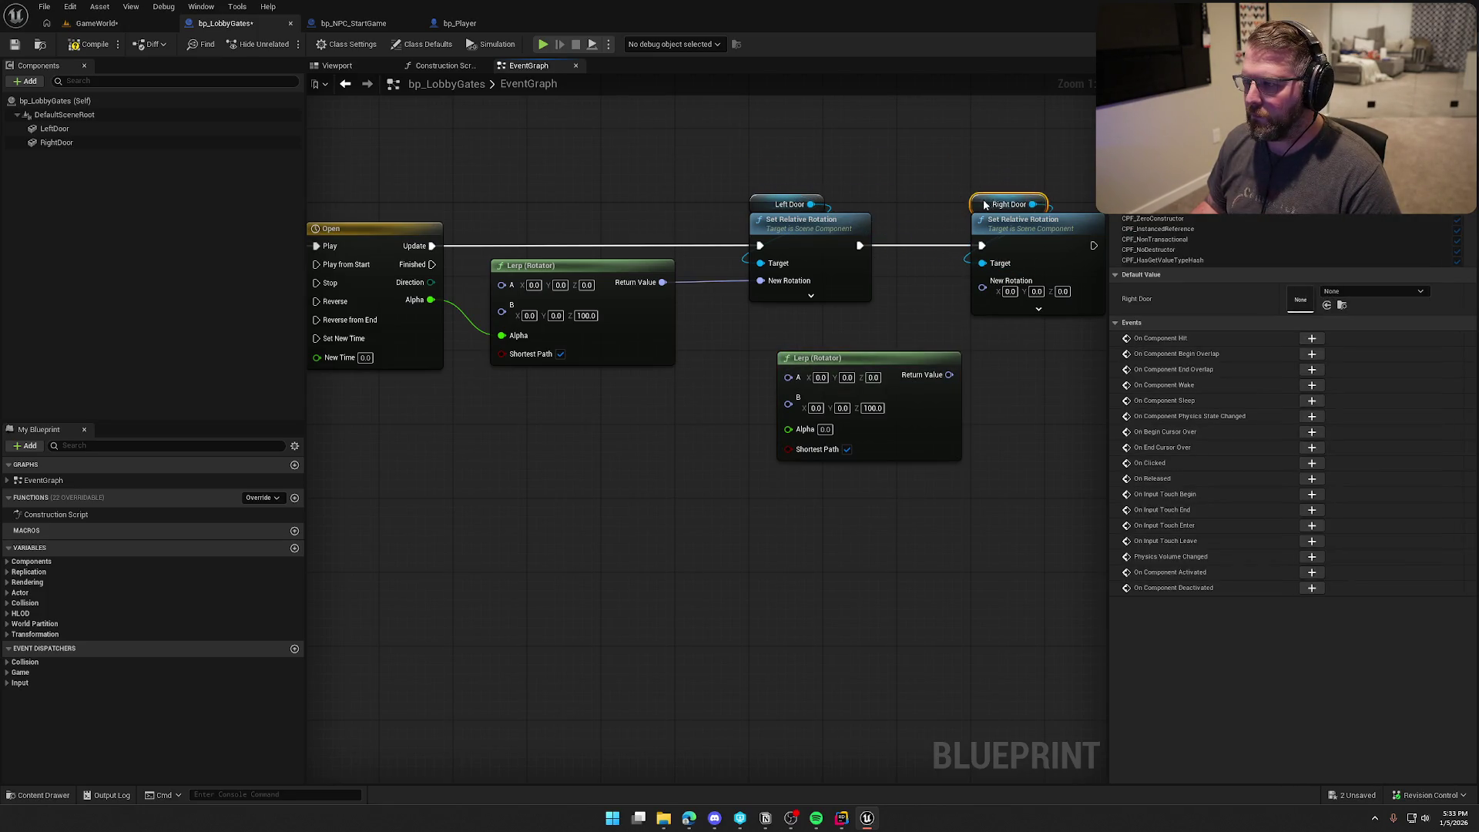
Step: Set the second Lerp to A Z 180, B Z 80, and feed Right Door's New Rotation
{"action": "left_click", "coordinate": [872, 408]}
{"action": "type", "text": "80"}
{"action": "key", "text": "Return"}
{"action": "key", "text": "BackSpace"}
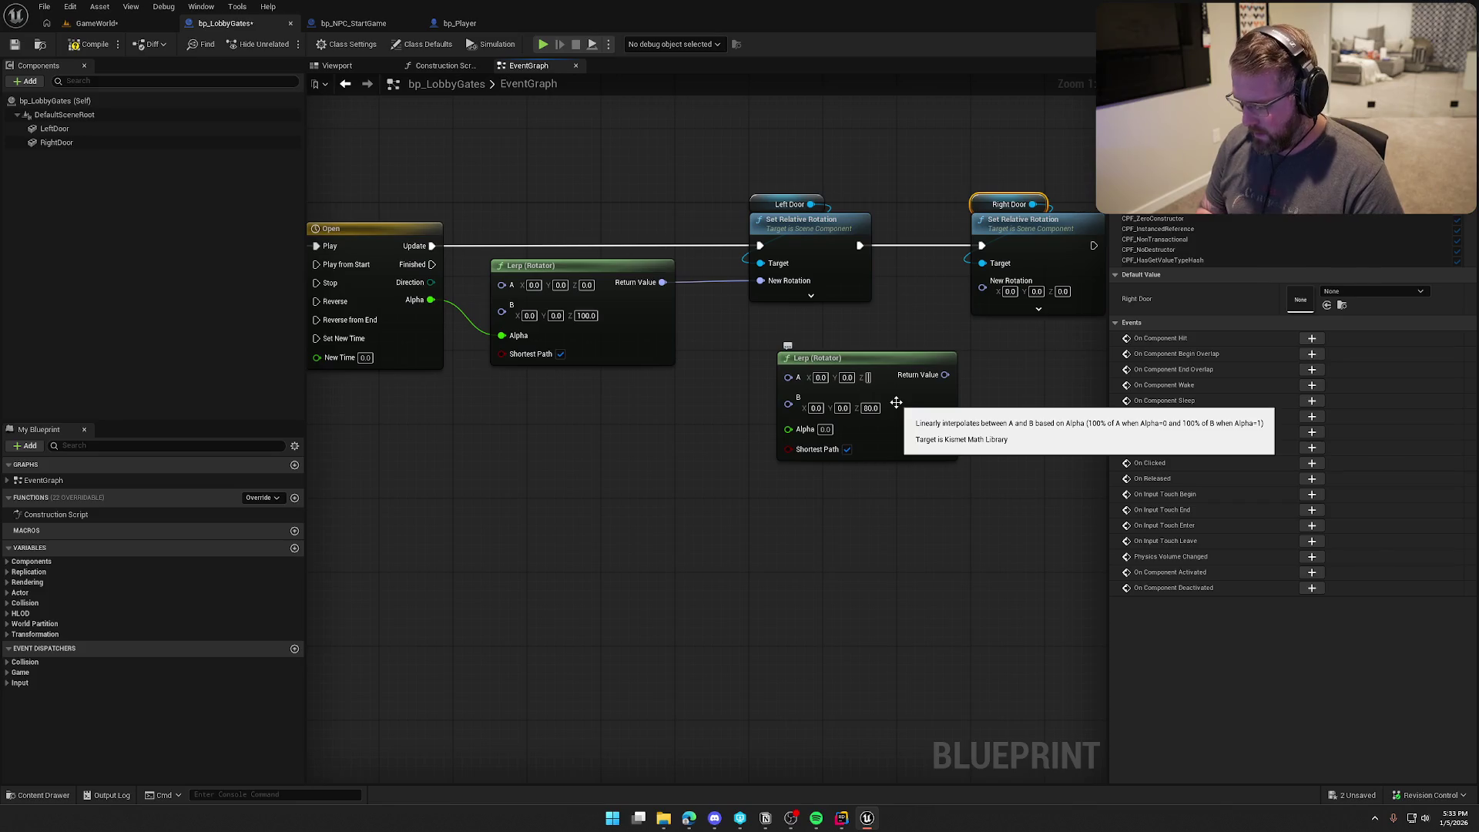
{"action": "type", "text": "80"}
{"action": "key", "text": "Return"}
{"action": "left_click_drag", "start_coordinate": [948, 374], "coordinate": [995, 295]}
{"action": "left_click_drag", "start_coordinate": [911, 369], "coordinate": [883, 323]}
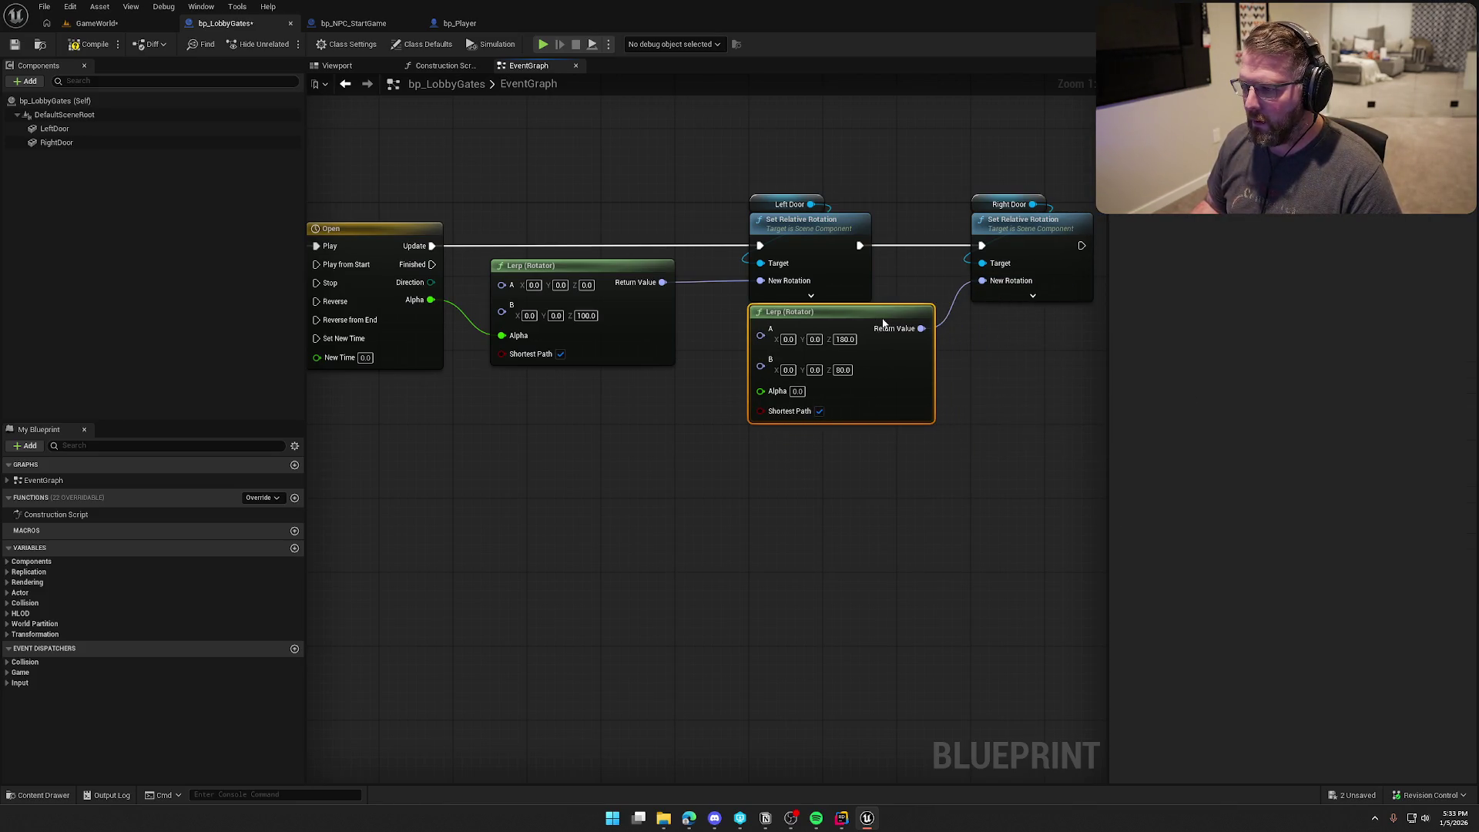
{"action": "mouse_move", "coordinate": [653, 455]}
{"action": "left_mouse_down"}
{"action": "mouse_move", "coordinate": [723, 426]}
{"action": "mouse_move", "coordinate": [810, 534]}
{"action": "left_mouse_up"}
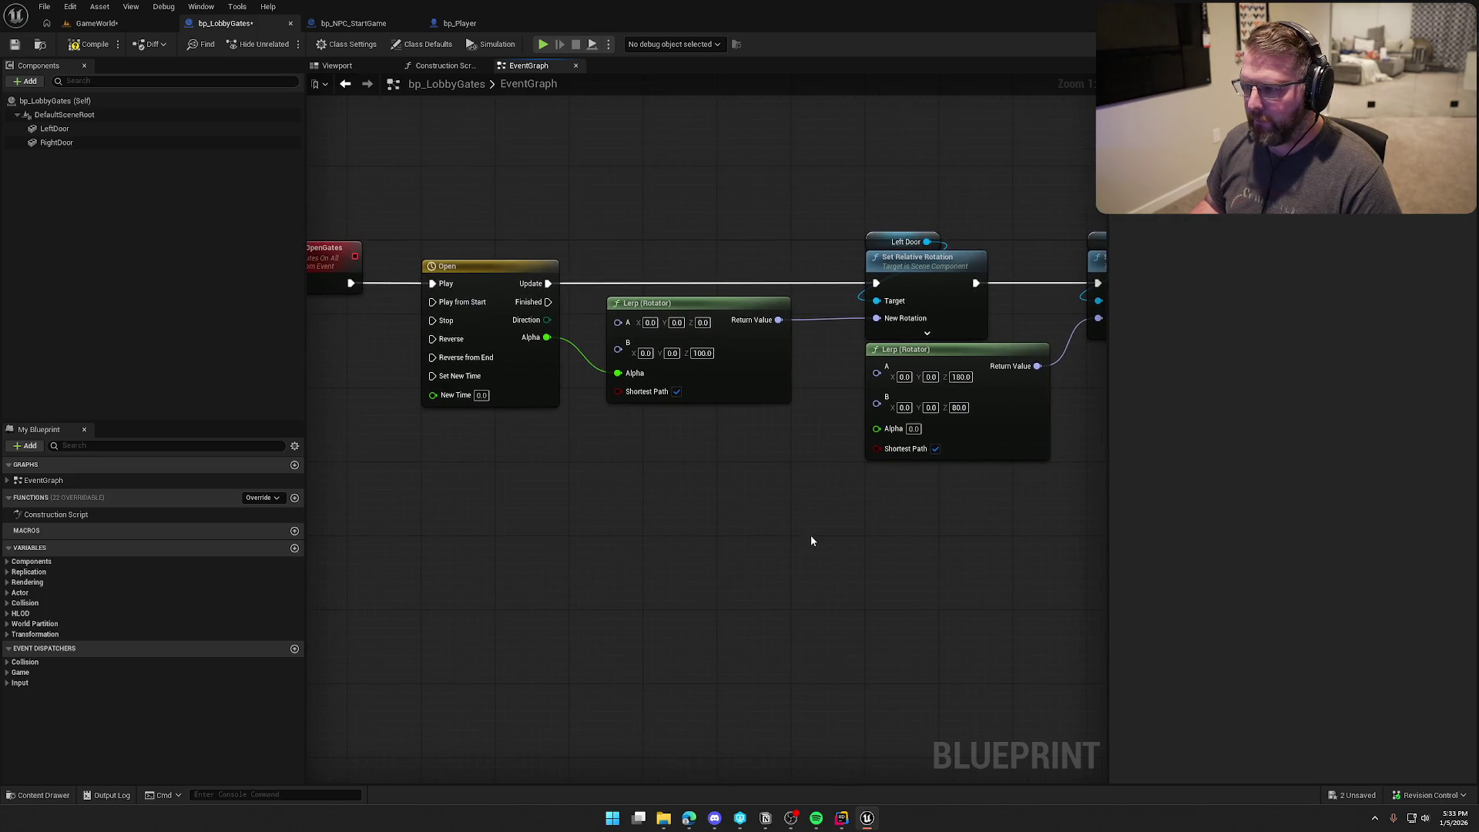
{"action": "left_click", "coordinate": [46, 23]}
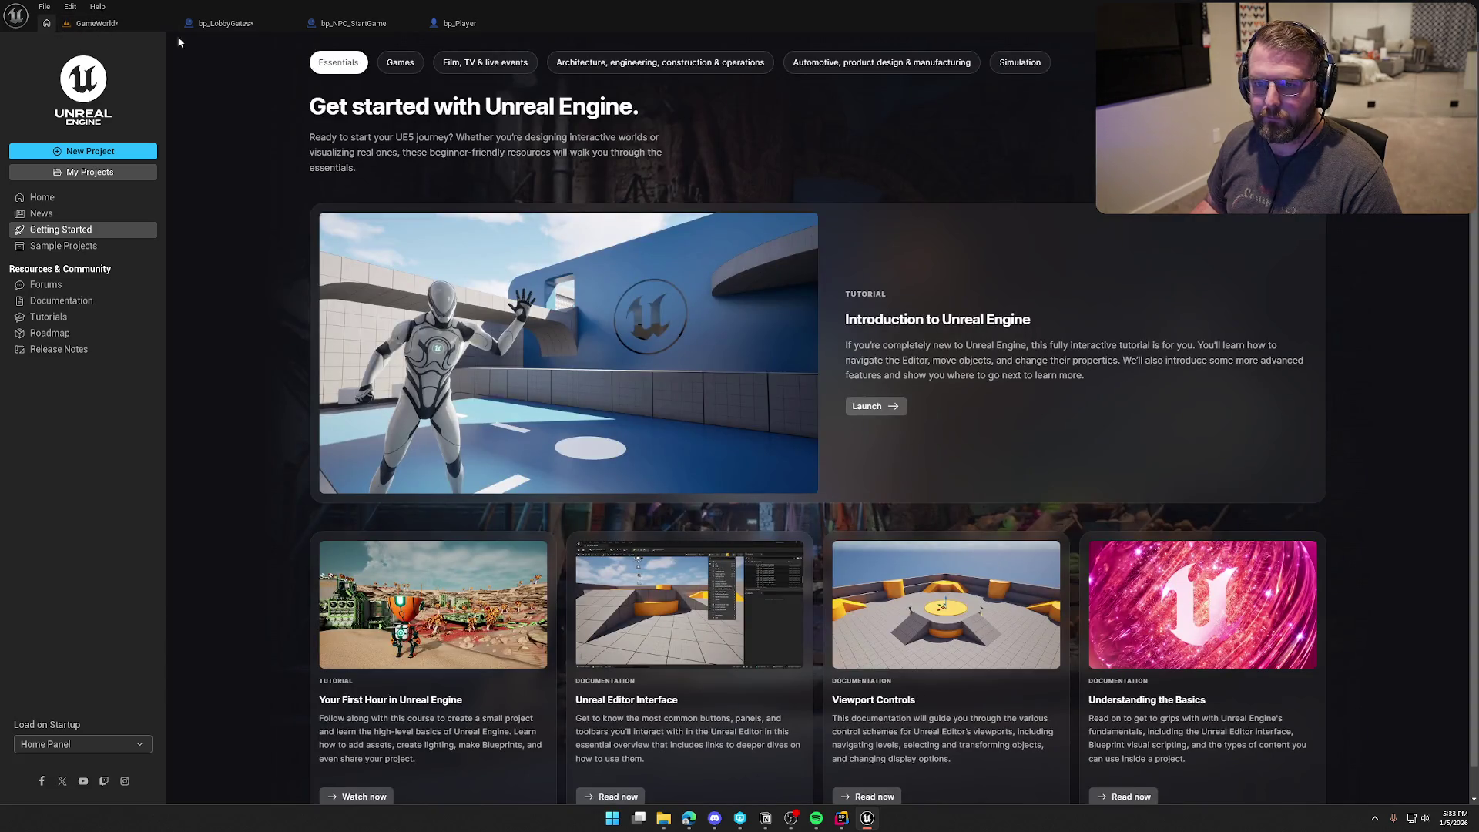
Step: Add an Event BeginPlay node to the bp_LobbyGates graph
{"action": "left_click", "coordinate": [226, 23]}
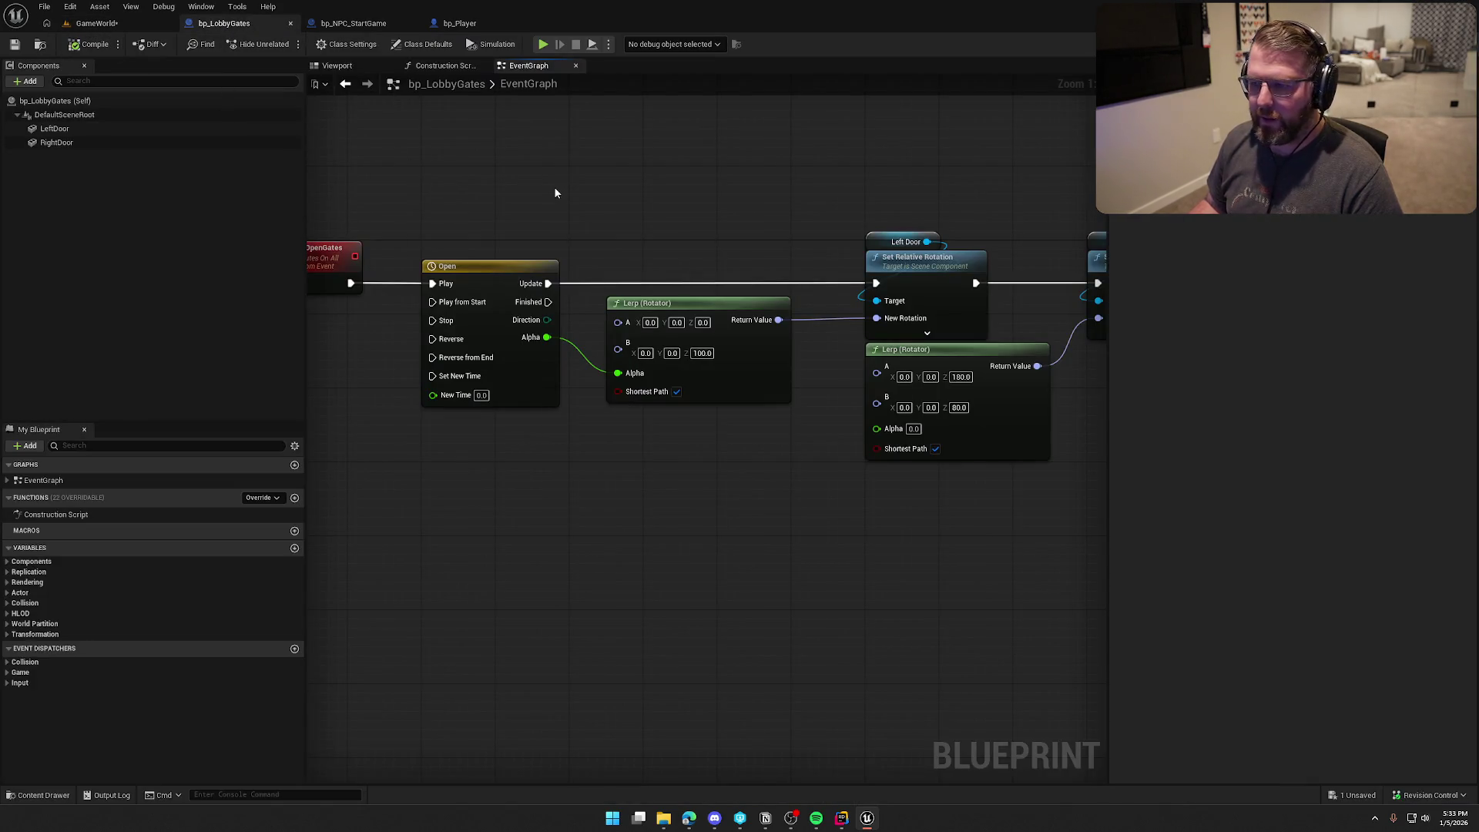
{"action": "right_click", "coordinate": [520, 218]}
{"action": "type", "text": "event begin"}
{"action": "key", "text": "Return"}
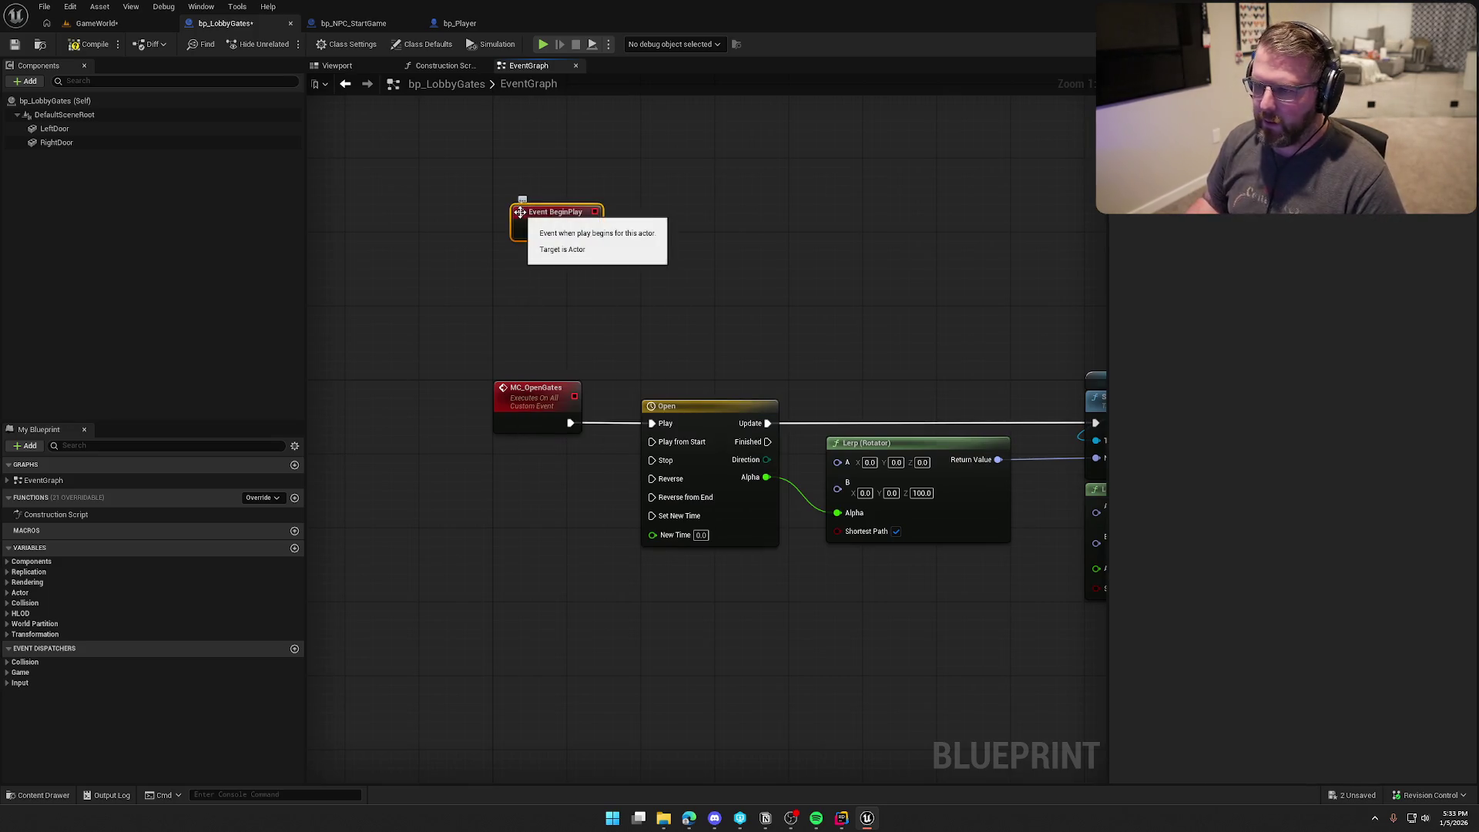
{"action": "left_click_drag", "start_coordinate": [519, 212], "coordinate": [502, 167]}
Step: Follow BeginPlay with a 5-second Delay that then calls MC Open Gates
{"action": "left_click", "coordinate": [643, 171]}
{"action": "mouse_move", "coordinate": [651, 192]}
{"action": "left_mouse_down"}
{"action": "mouse_move", "coordinate": [593, 192]}
{"action": "mouse_move", "coordinate": [681, 179]}
{"action": "mouse_move", "coordinate": [837, 188]}
{"action": "left_mouse_up"}
{"action": "type", "text": "5"}
{"action": "left_click", "coordinate": [740, 258]}
{"action": "type", "text": "mc op"}
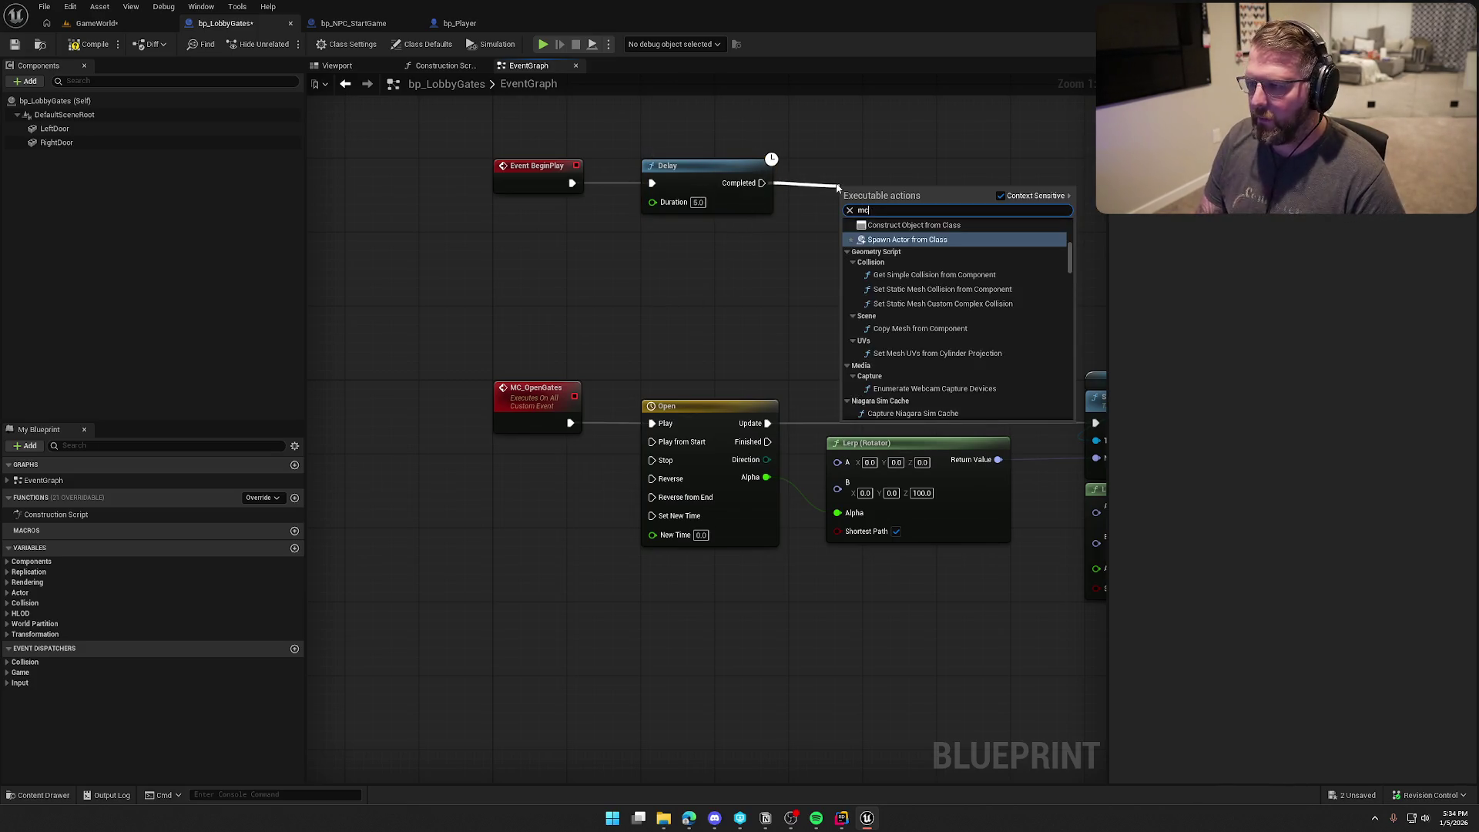
{"action": "key", "text": "Return"}
Step: Compile the blueprint and start a play test in the GameWorld level
{"action": "left_click", "coordinate": [91, 44]}
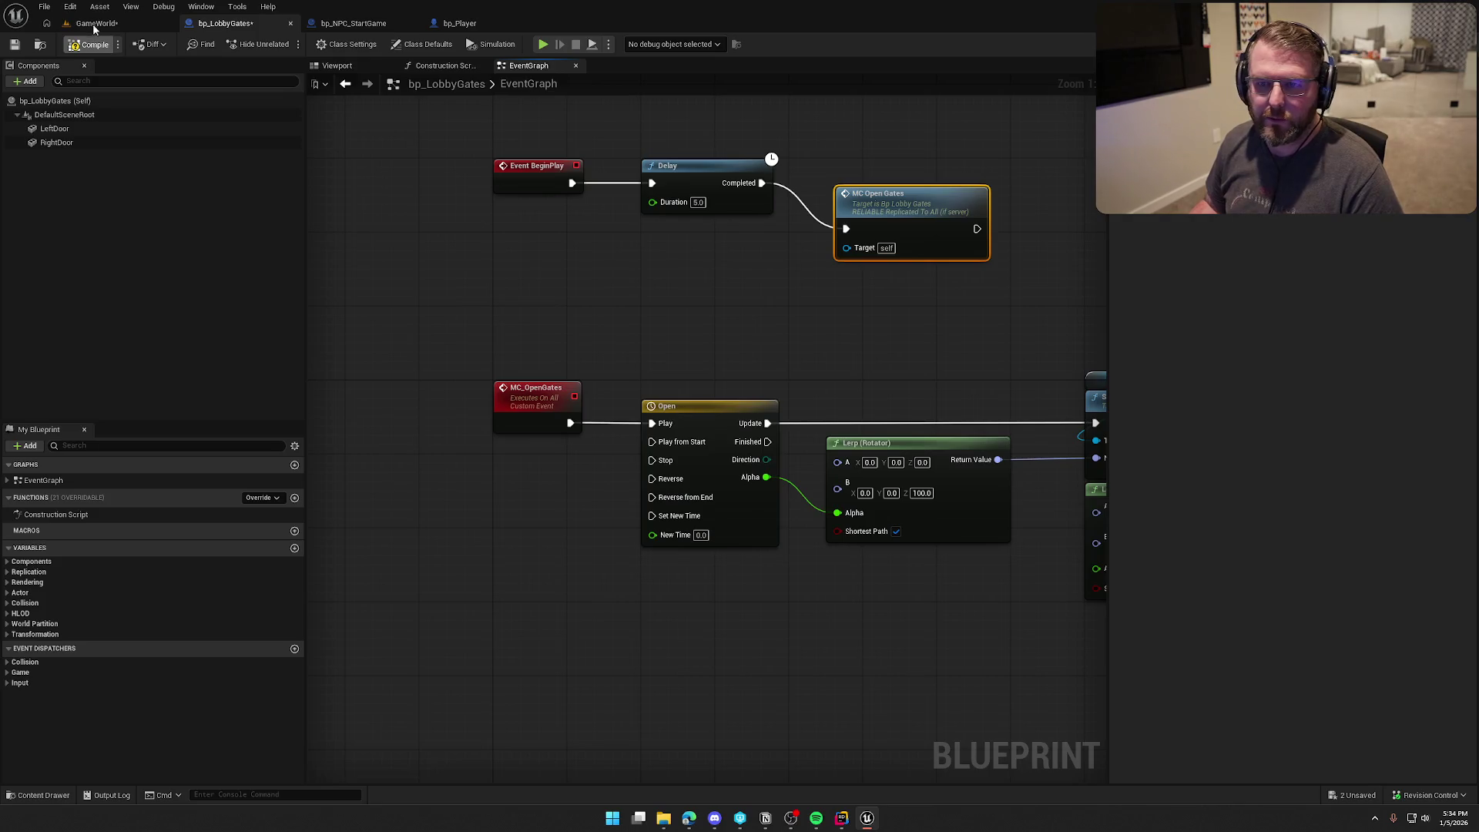
{"action": "left_click", "coordinate": [96, 23]}
{"action": "left_click", "coordinate": [287, 44]}
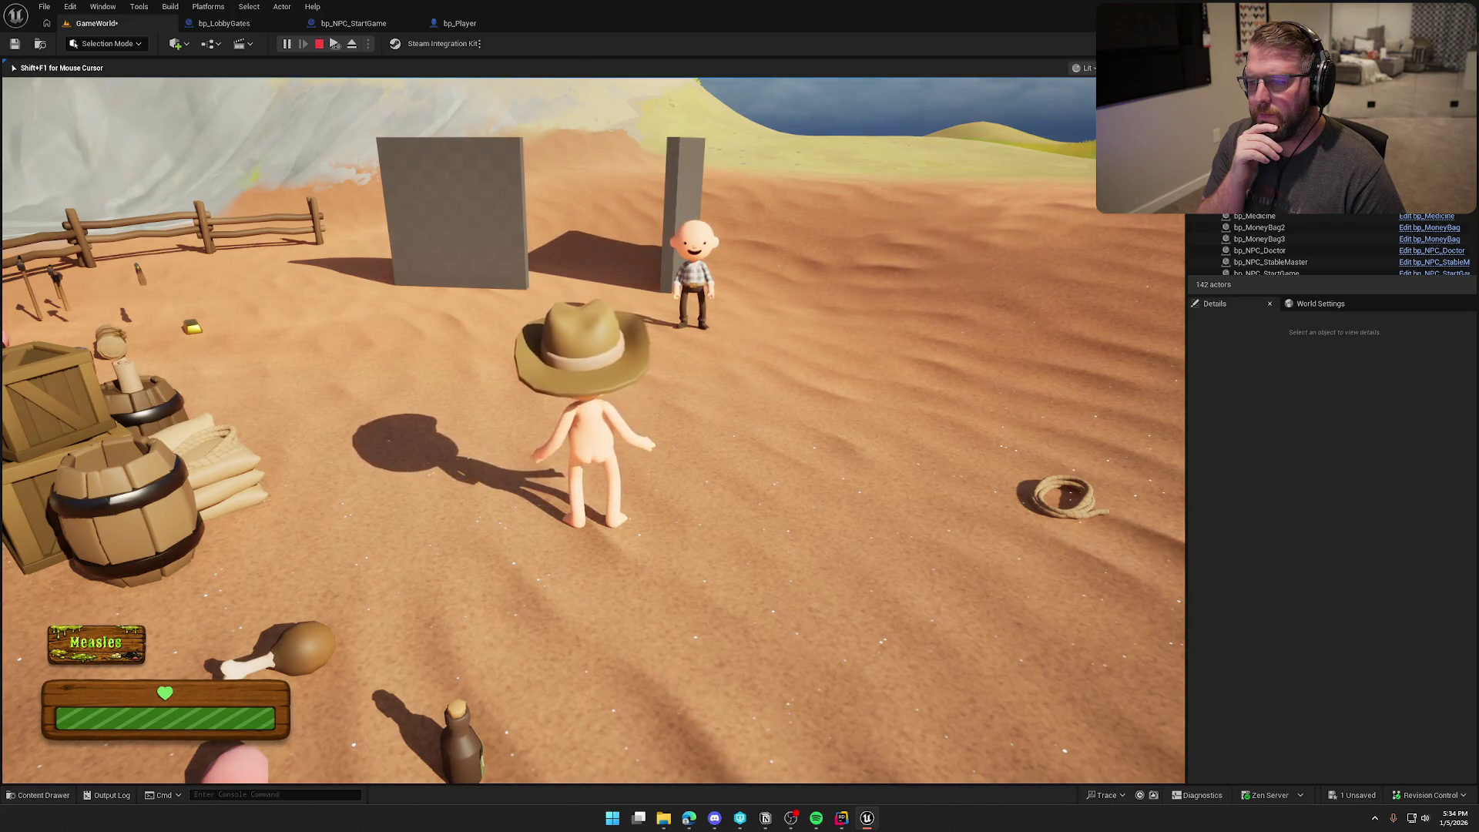
Step: Stop the play test and connect the timeline Alpha to the second Lerp's Alpha
{"action": "key", "text": "Escape"}
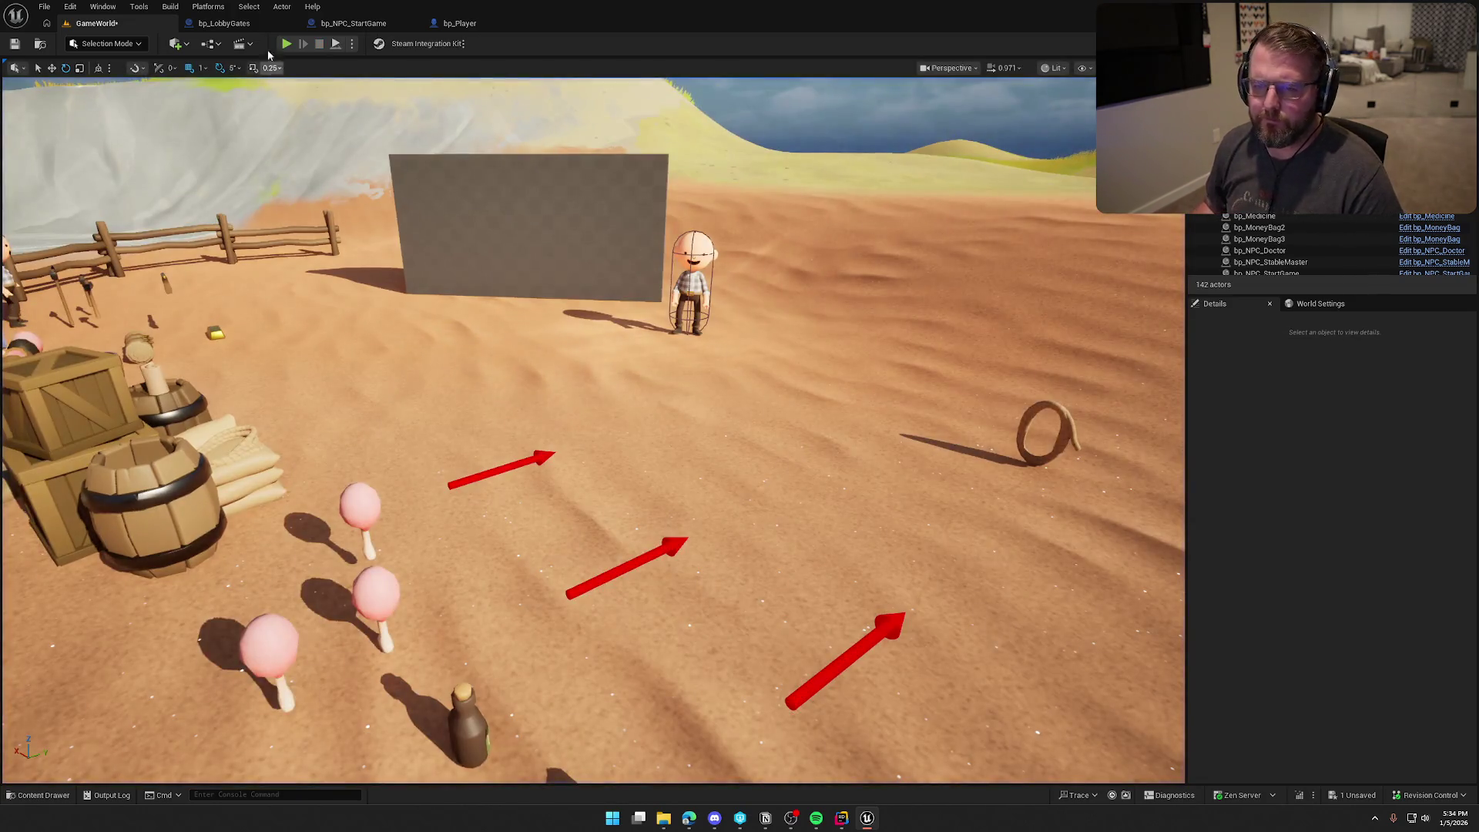
{"action": "left_click", "coordinate": [224, 23]}
{"action": "mouse_move", "coordinate": [851, 329]}
{"action": "left_mouse_down"}
{"action": "mouse_move", "coordinate": [415, 273]}
{"action": "mouse_move", "coordinate": [630, 233]}
{"action": "left_mouse_up"}
{"action": "mouse_move", "coordinate": [870, 469]}
{"action": "left_mouse_down"}
{"action": "mouse_move", "coordinate": [616, 462]}
{"action": "mouse_move", "coordinate": [541, 379]}
{"action": "left_mouse_up"}
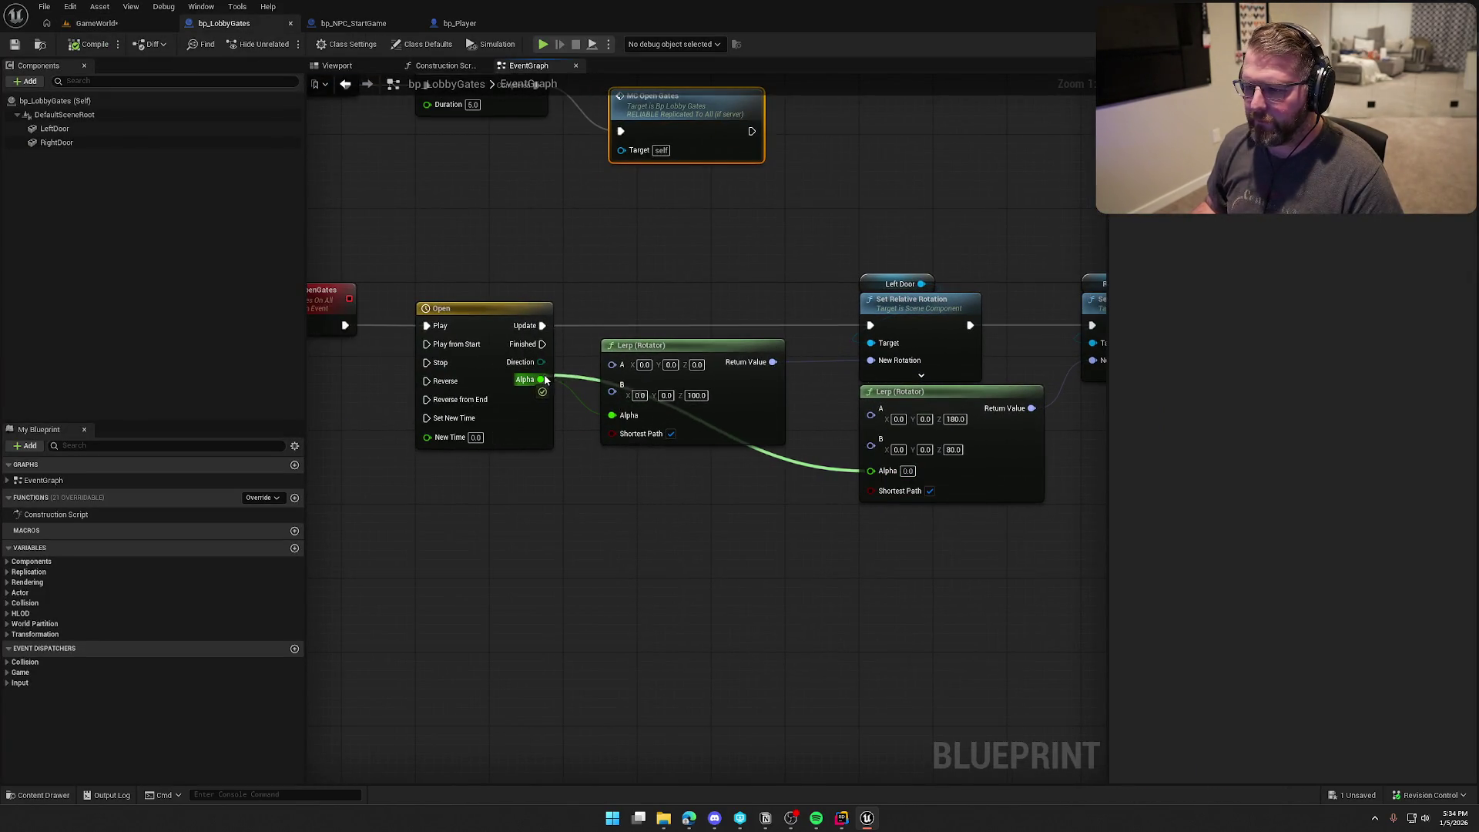
Step: Play test GameWorld again, run through the open gates, then return to bp_LobbyGates
{"action": "left_click", "coordinate": [95, 24]}
{"action": "left_click", "coordinate": [285, 43]}
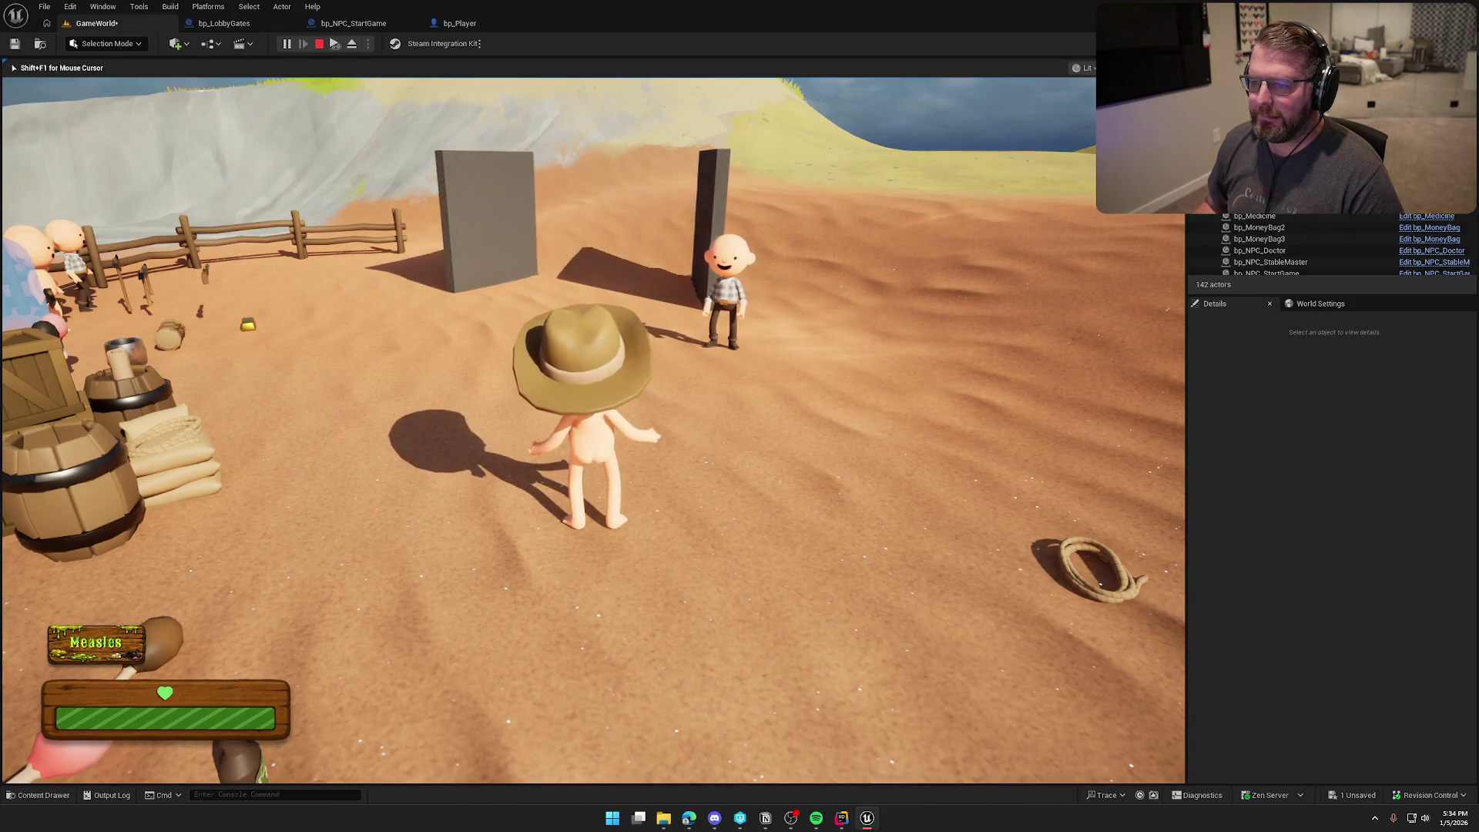
{"action": "key", "text": "shift+w"}
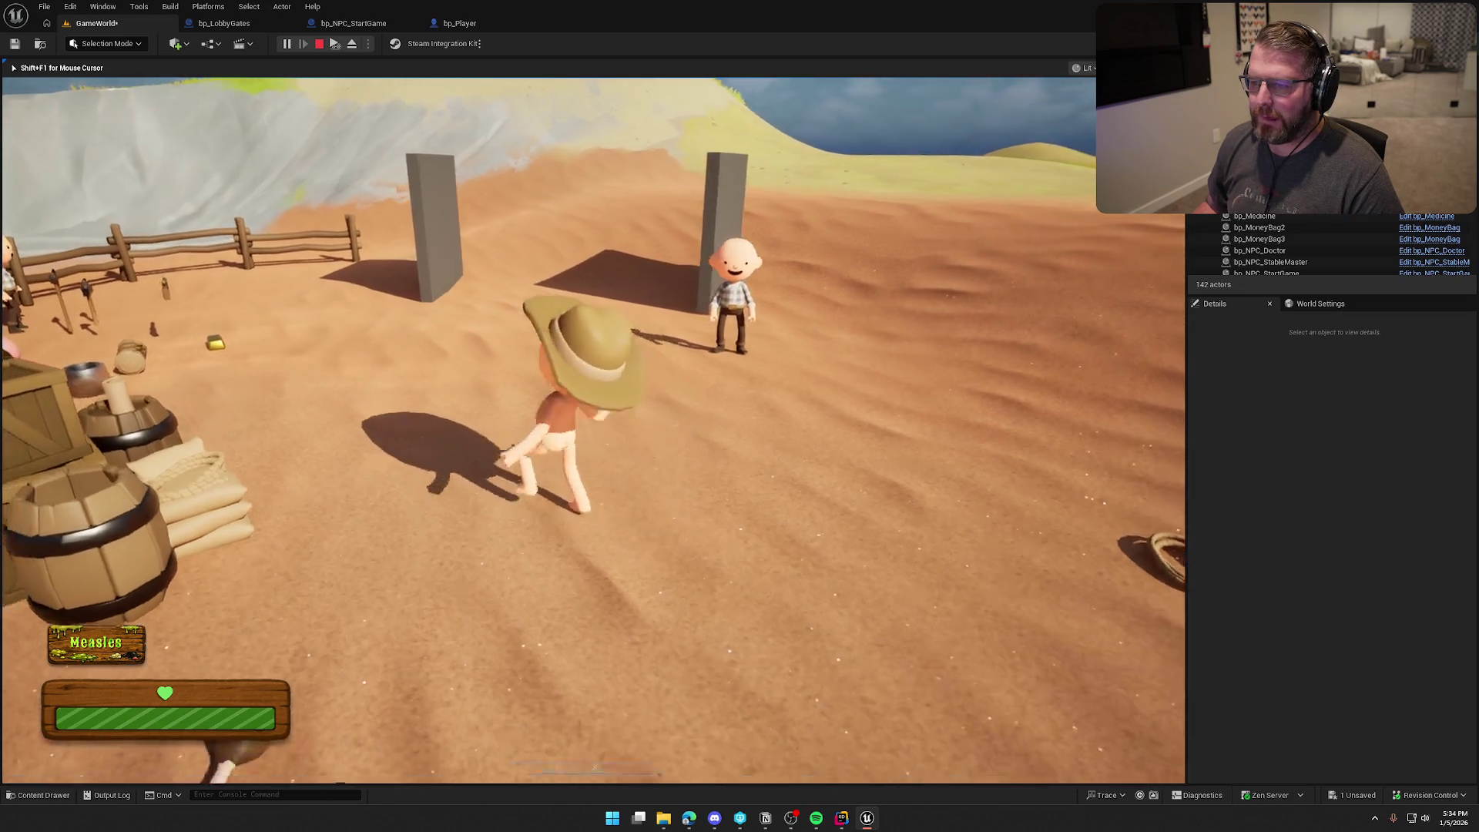
{"action": "key", "text": "shift+w"}
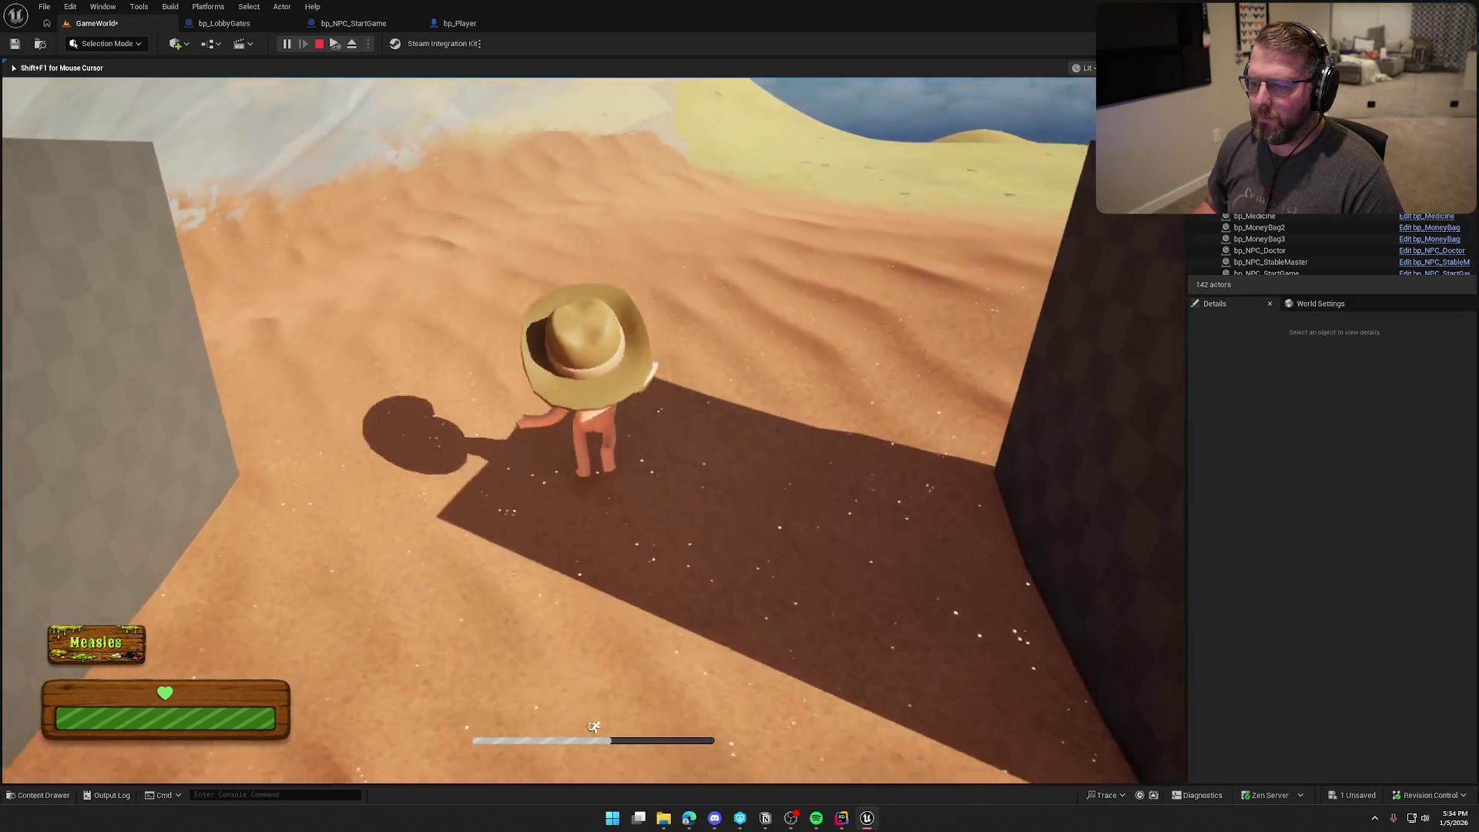
{"action": "key", "text": "shift+s"}
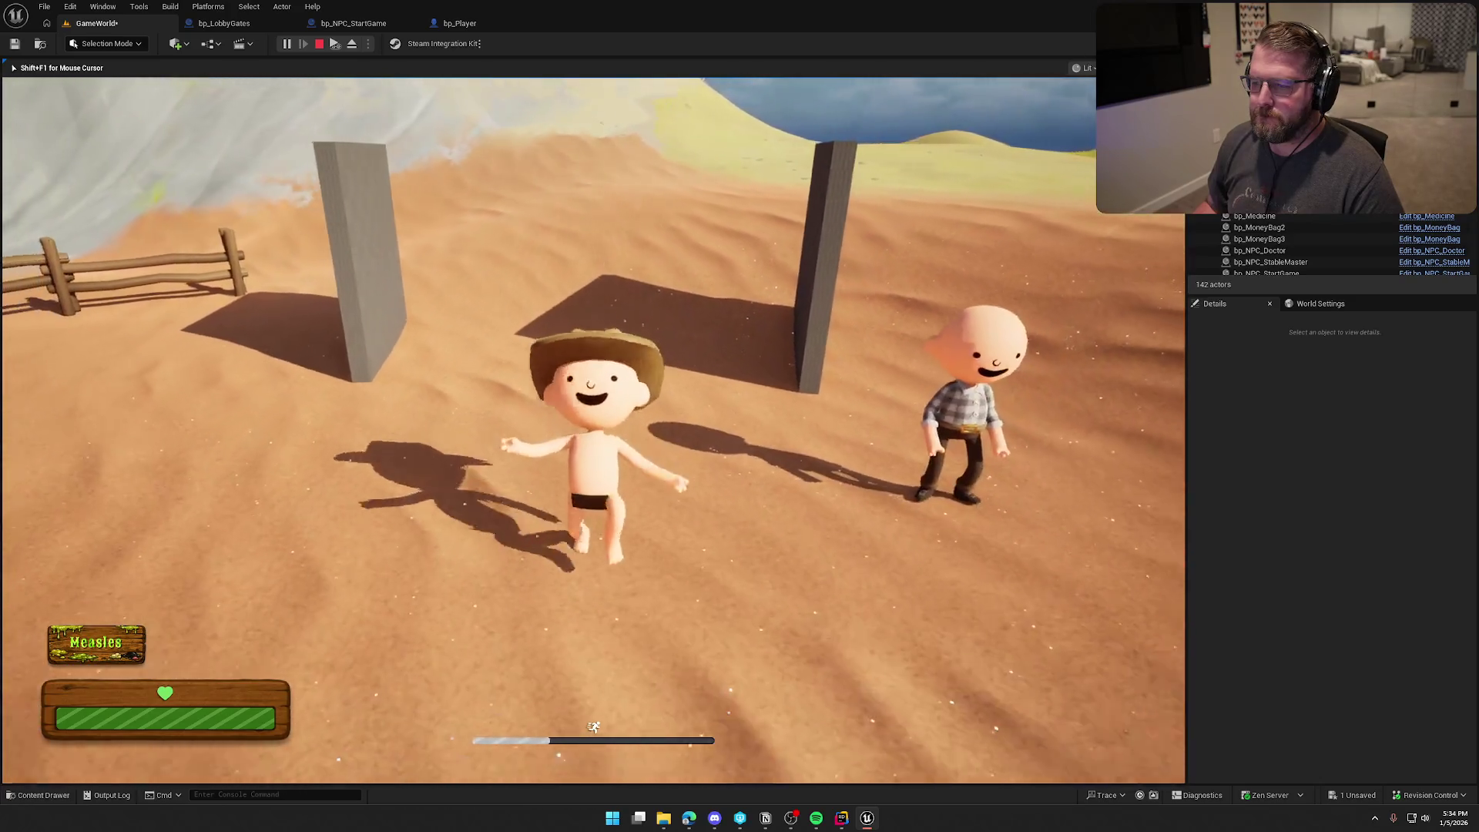
{"action": "key", "text": "shift+F1"}
{"action": "left_click", "coordinate": [209, 26]}
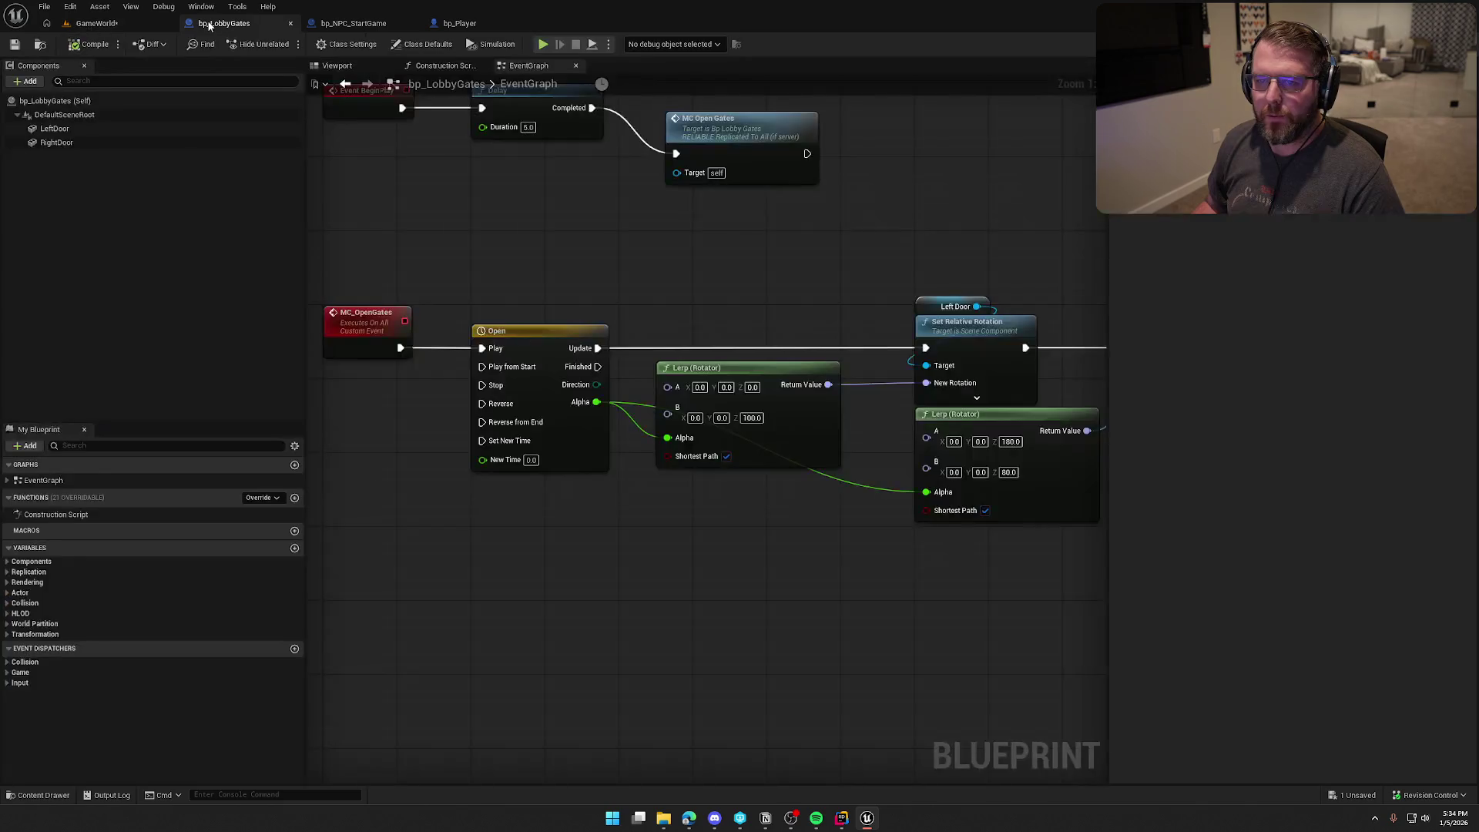
Step: Delete the test BeginPlay, Delay and MC Open Gates nodes and save bp_LobbyGates
{"action": "mouse_move", "coordinate": [901, 347]}
{"action": "left_mouse_down"}
{"action": "mouse_move", "coordinate": [547, 231]}
{"action": "mouse_move", "coordinate": [408, 220]}
{"action": "left_mouse_up"}
{"action": "key", "text": "Delete"}
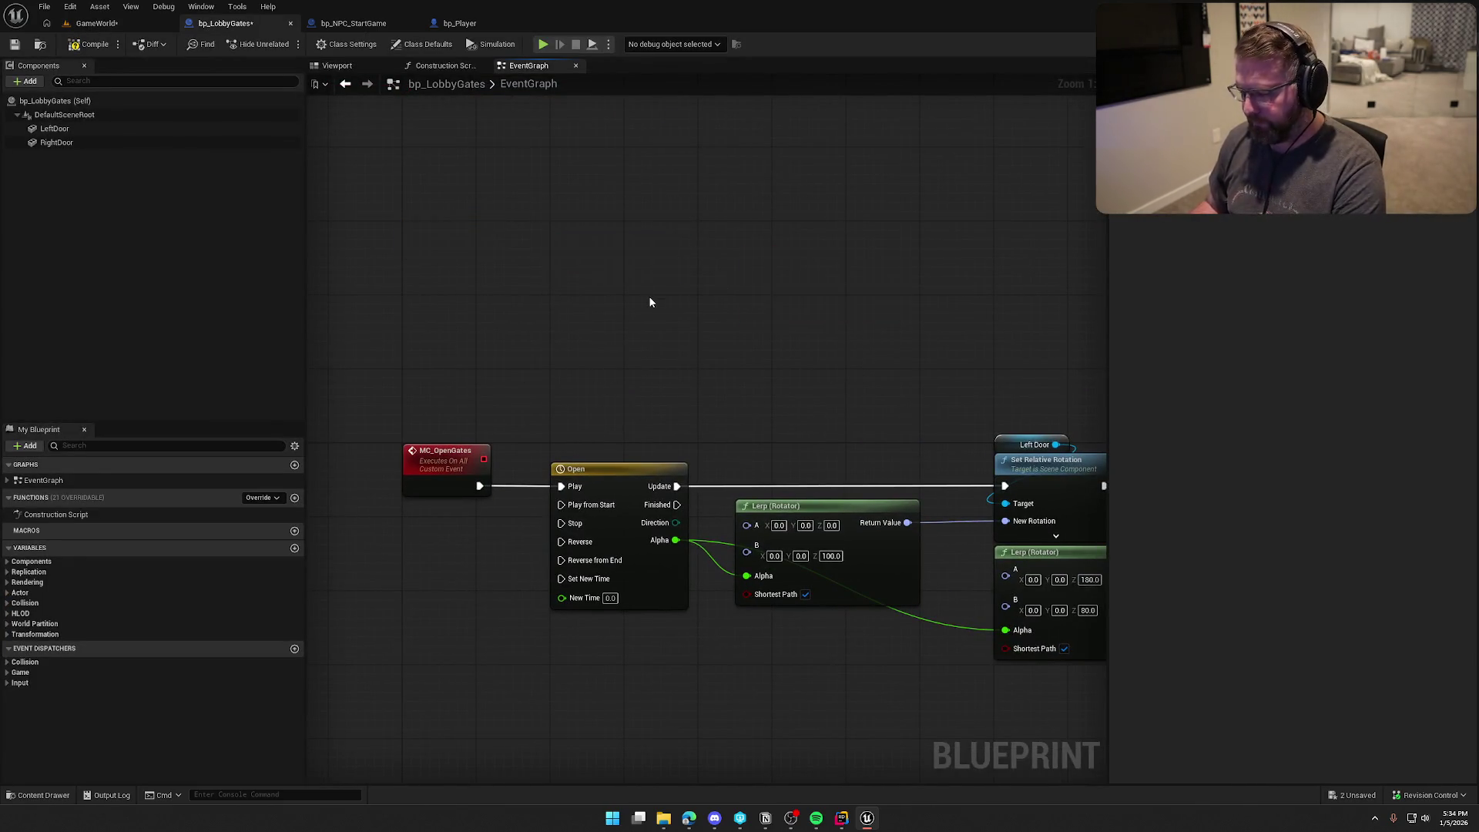
{"action": "key", "text": "ctrl+s"}
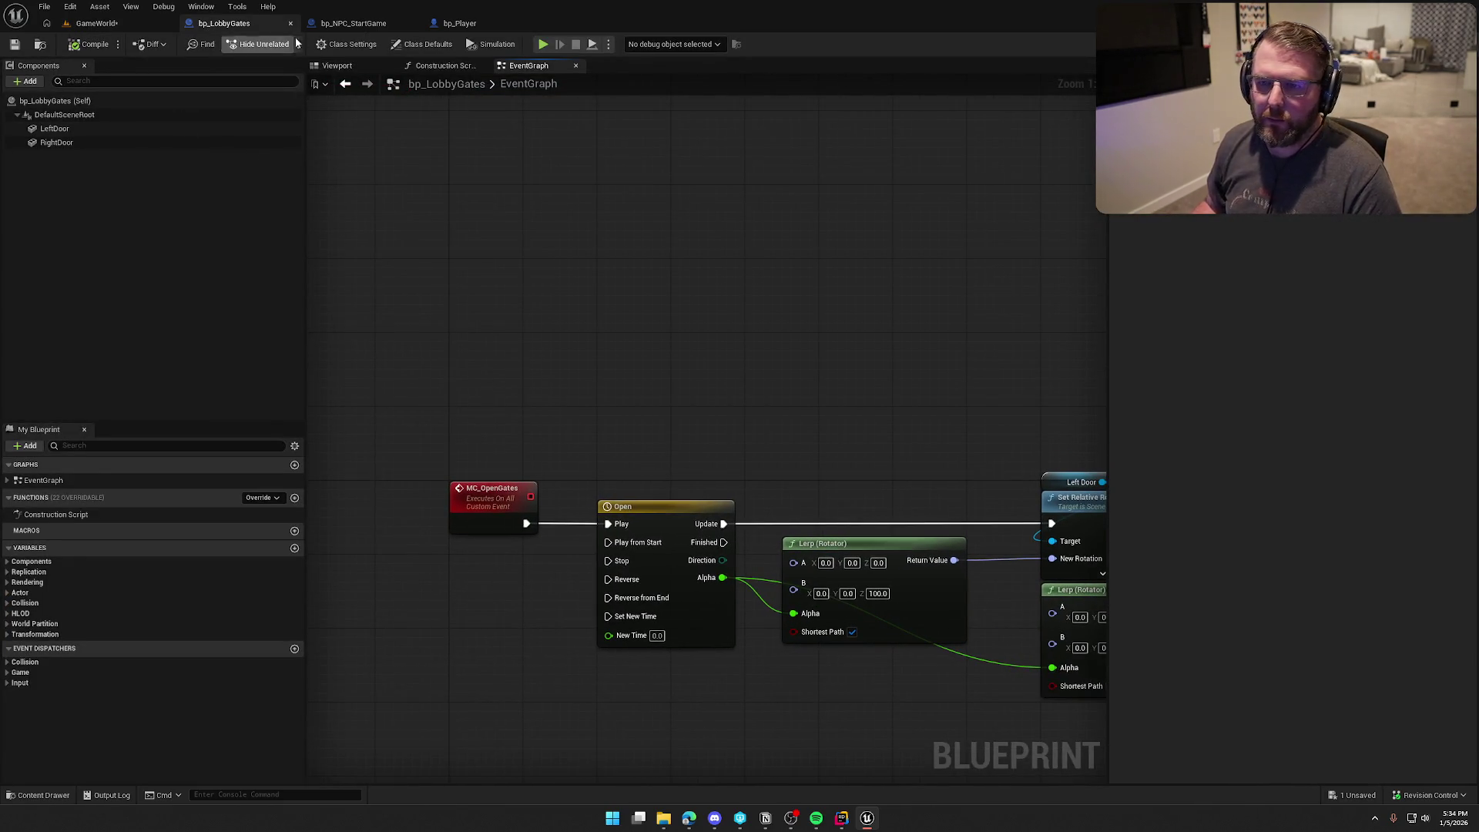
Step: In bp_NPC_StartGame, add an instance-editable TradingPostGates variable of type Bp Lobby Gates Object Reference and compile
{"action": "left_click", "coordinate": [346, 23]}
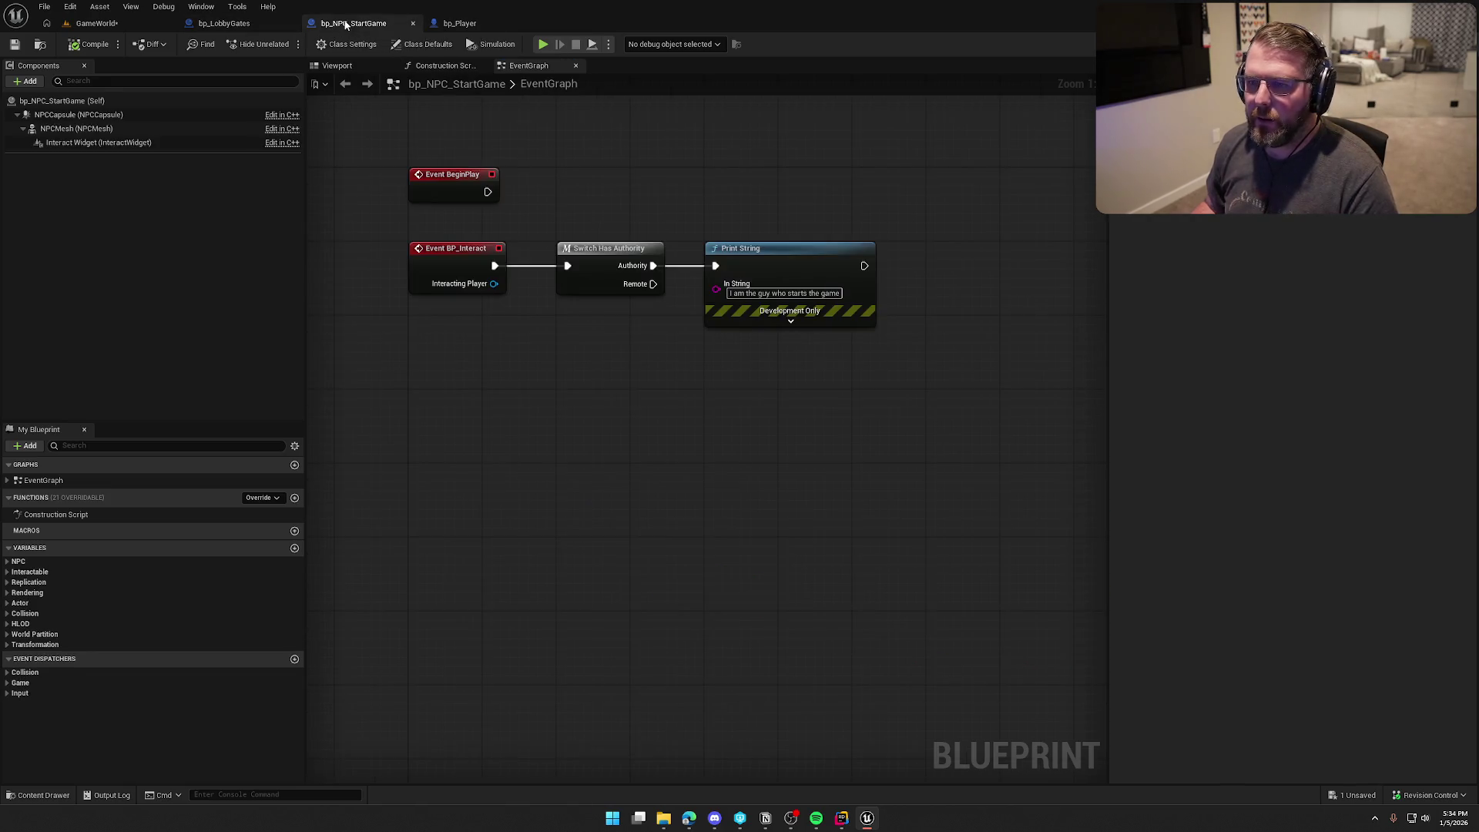
{"action": "left_click", "coordinate": [294, 548]}
{"action": "type", "text": "TradingPostGa"}
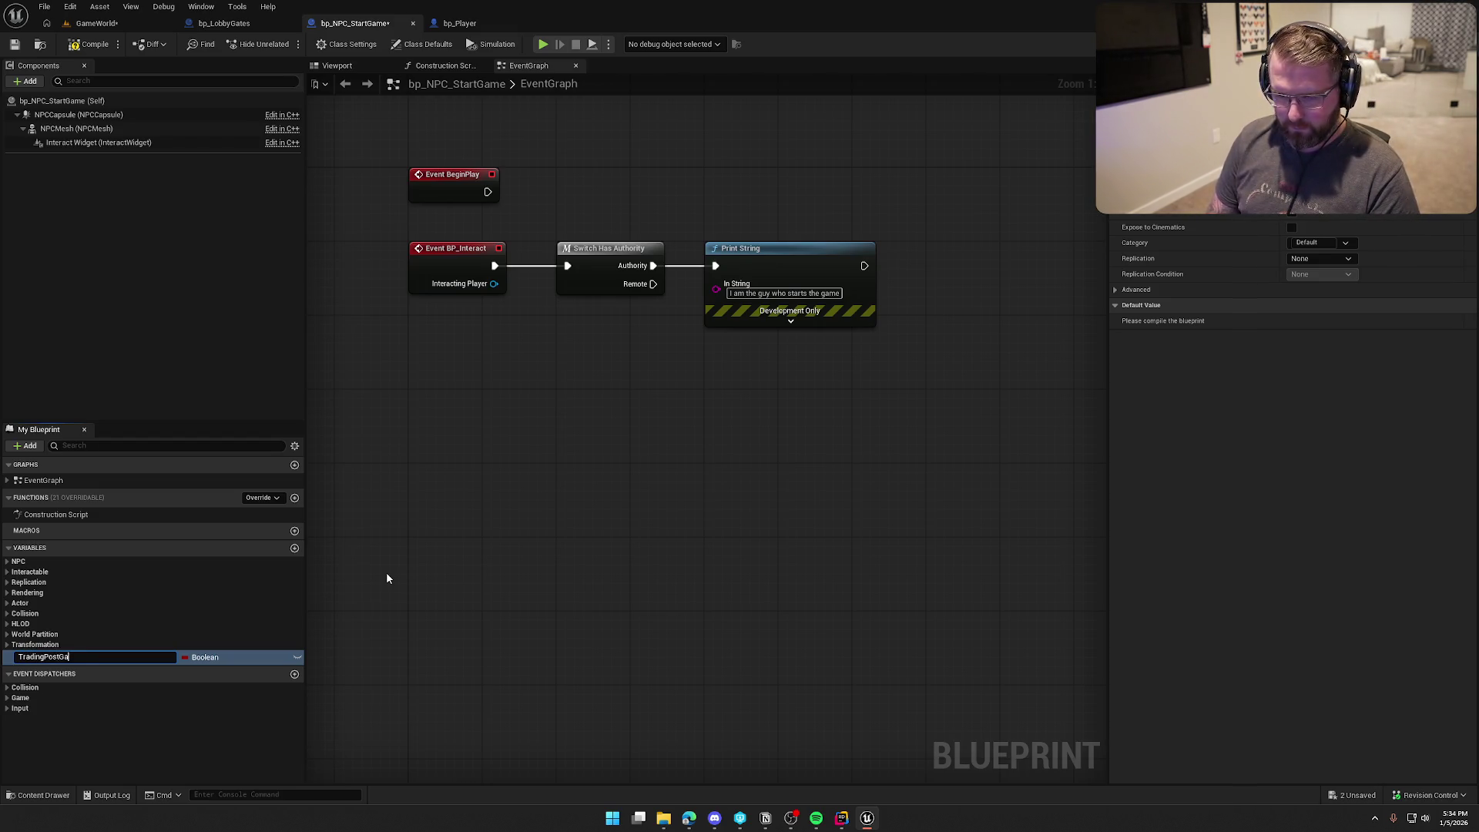
{"action": "type", "text": "tes"}
{"action": "key", "text": "Return"}
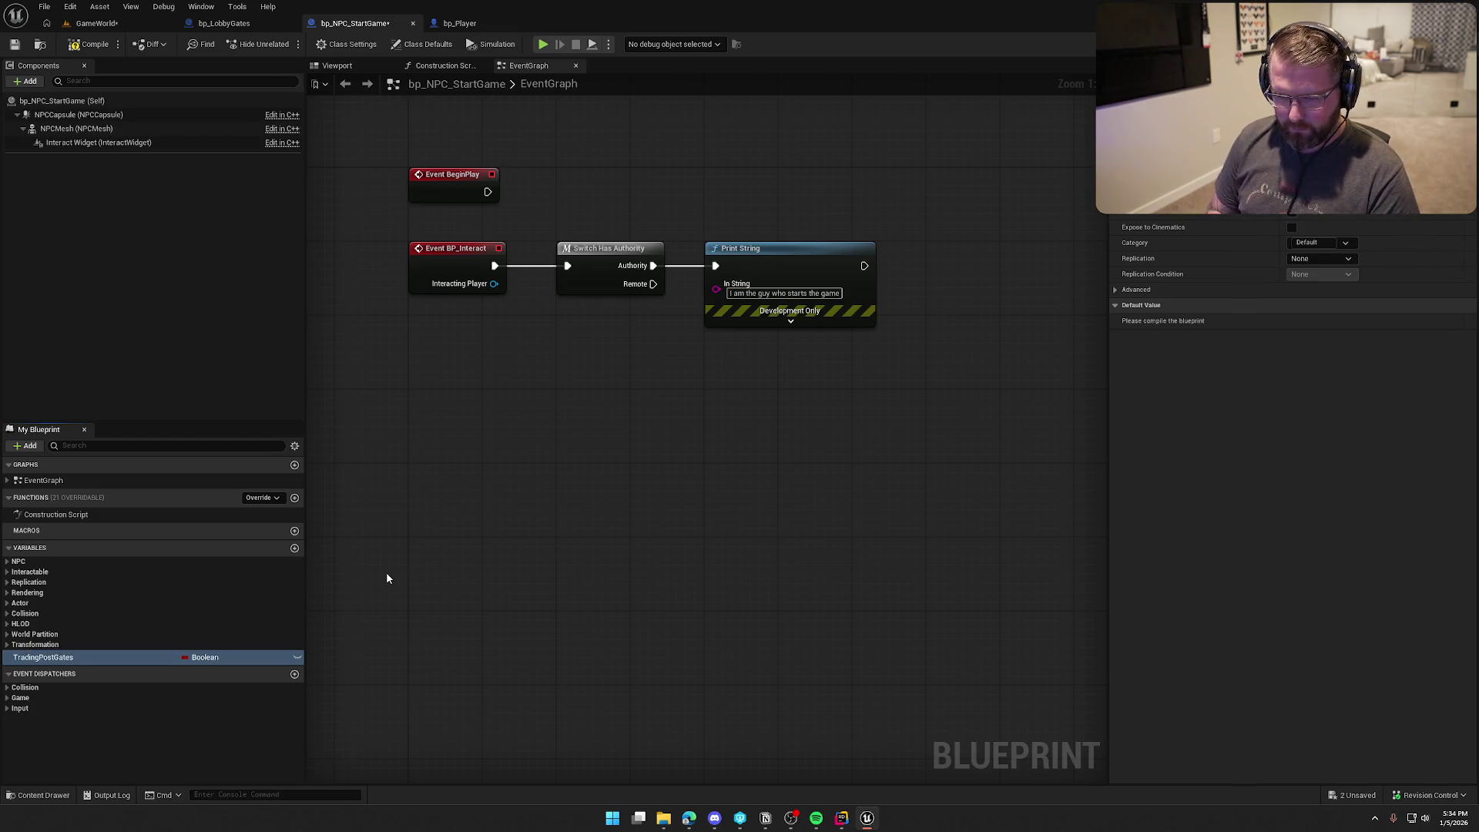
{"action": "left_click", "coordinate": [202, 657]}
{"action": "type", "text": "bp"}
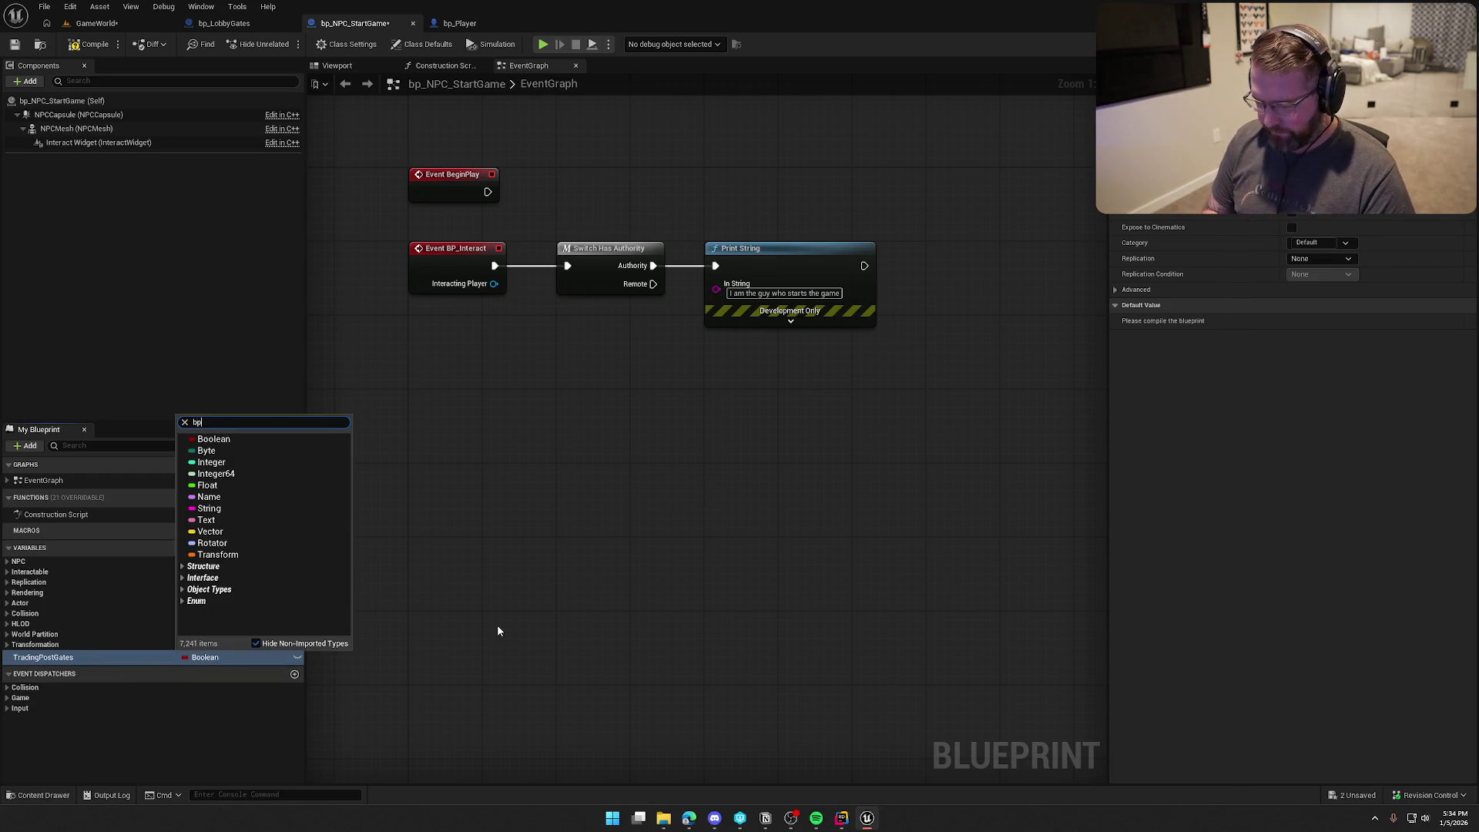
{"action": "type", "text": "_Lo"}
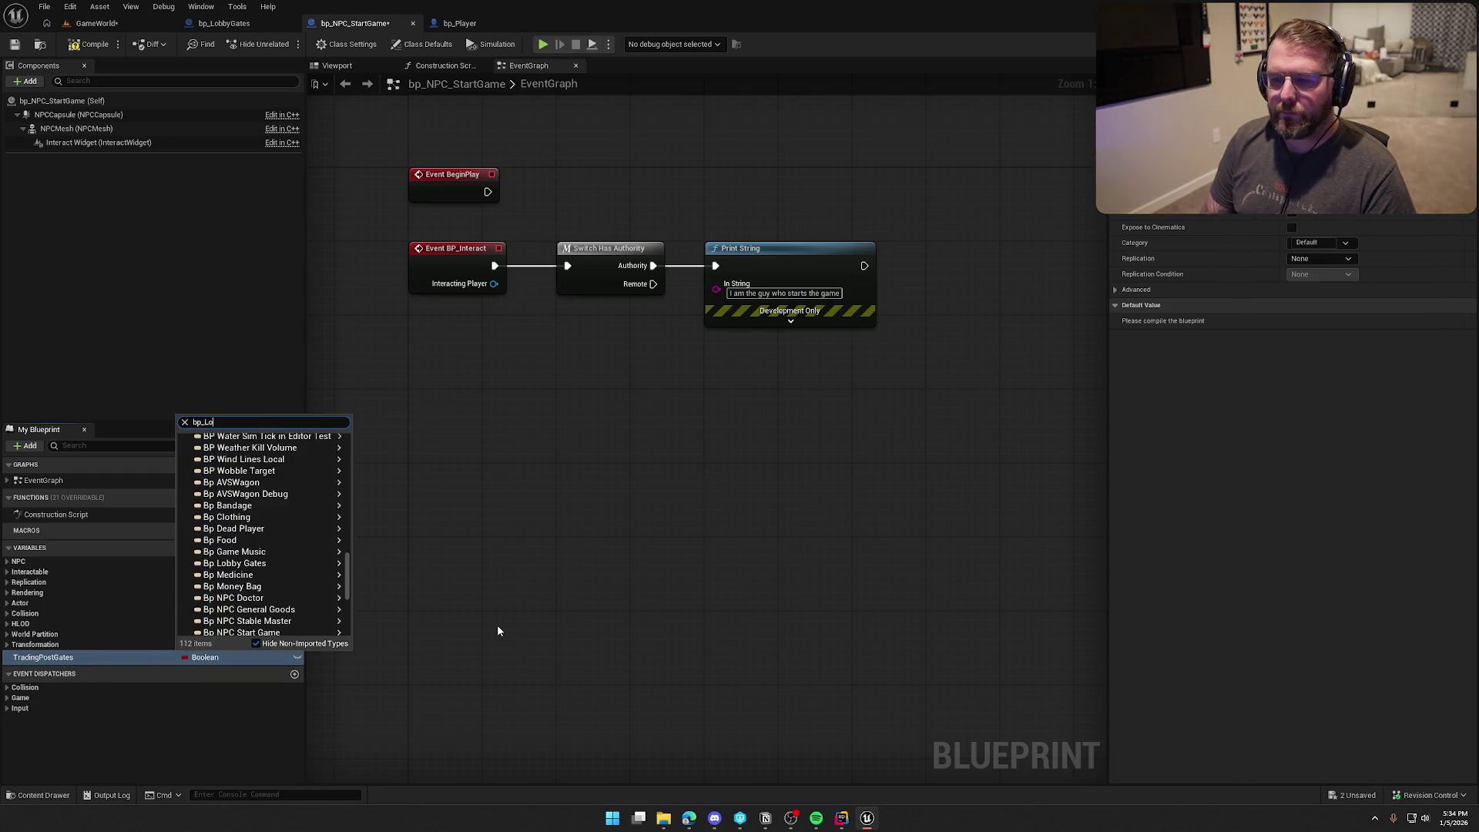
{"action": "mouse_move", "coordinate": [293, 451]}
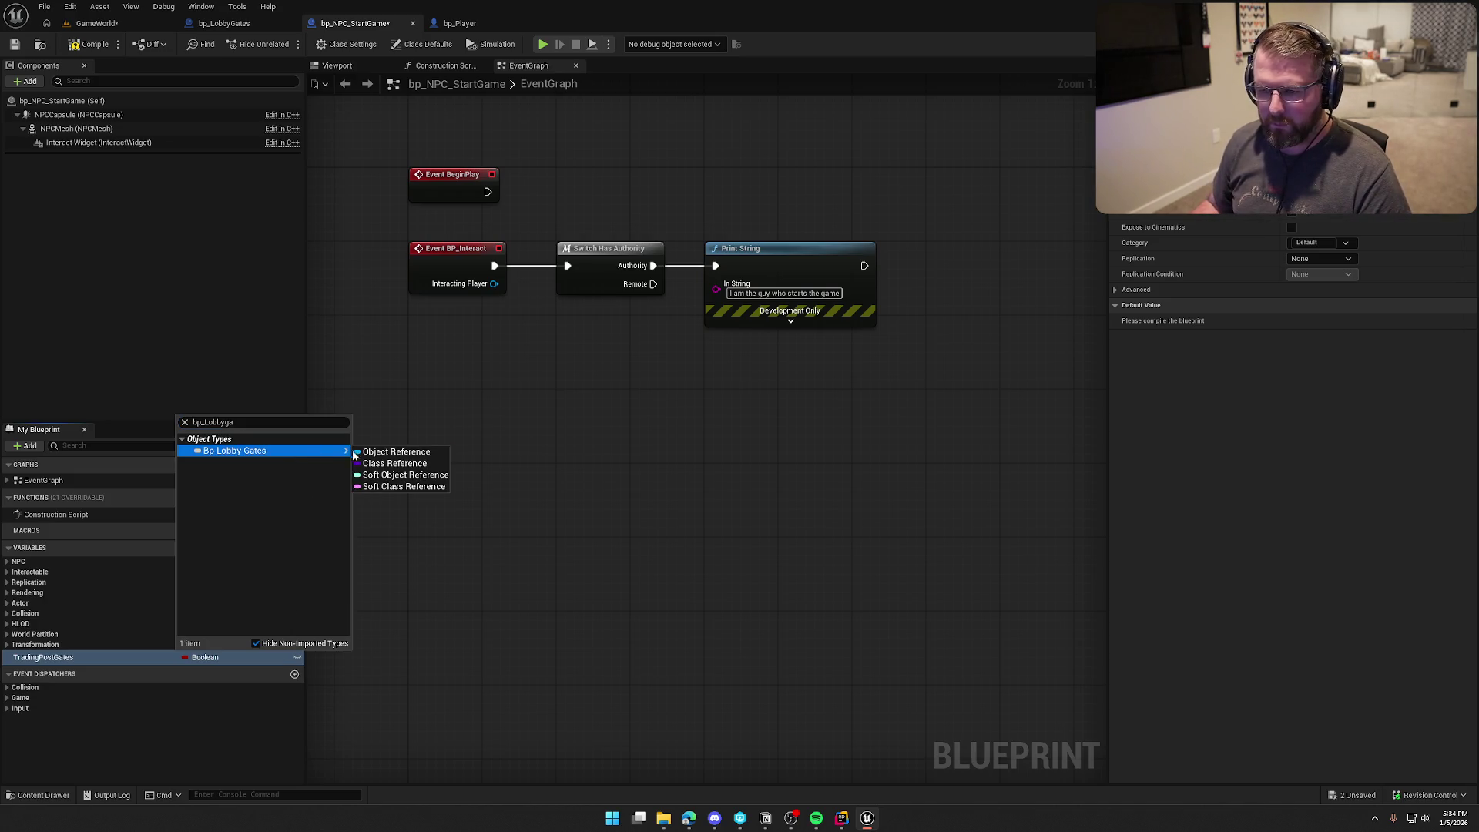
{"action": "left_click", "coordinate": [378, 453]}
{"action": "left_click", "coordinate": [297, 657]}
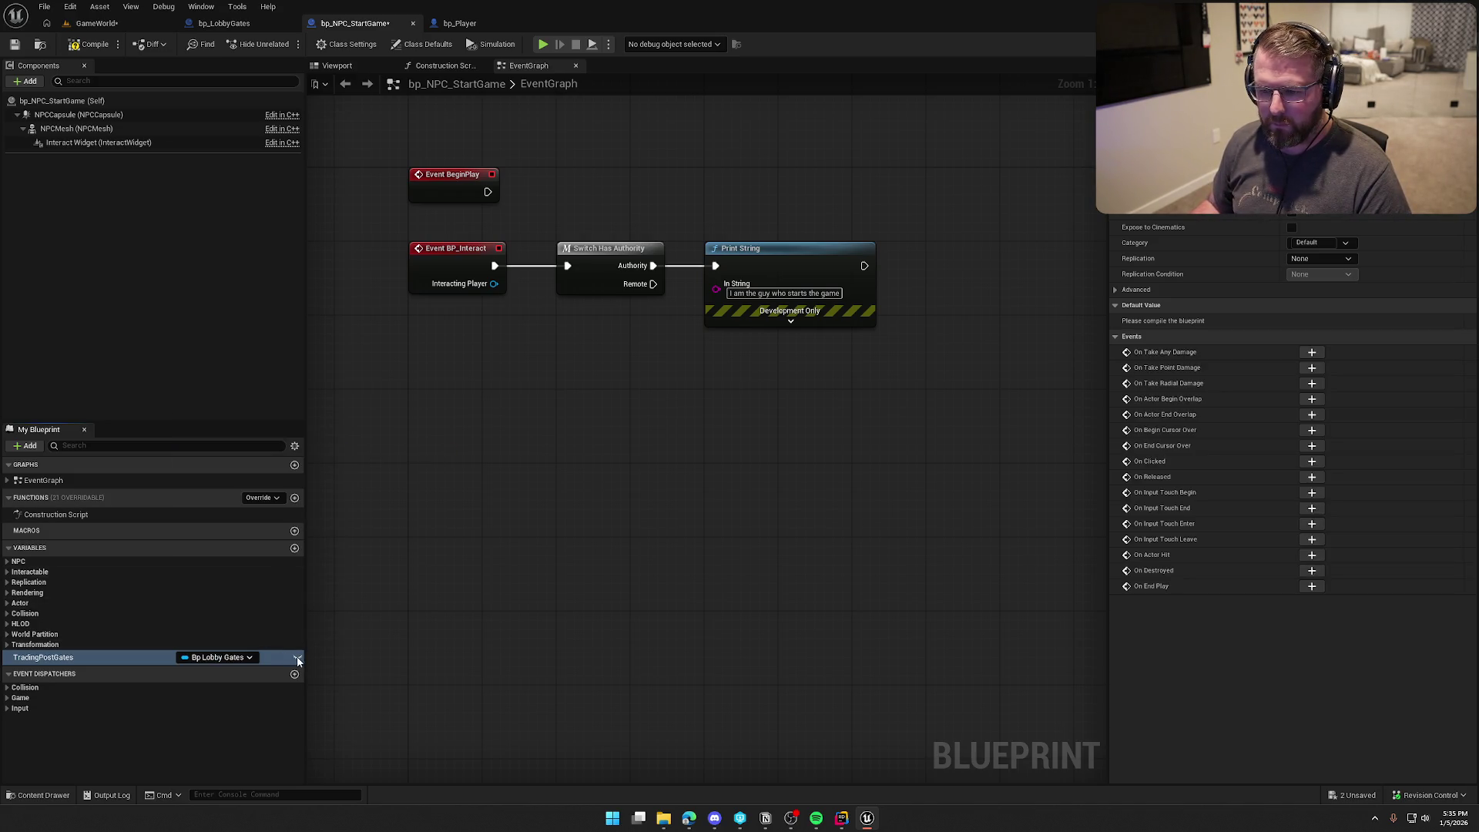
{"action": "left_click", "coordinate": [89, 44]}
Step: In the GameWorld level, set the start-game NPC's Trading Post Gates to bp_LobbyGates
{"action": "left_click", "coordinate": [96, 23]}
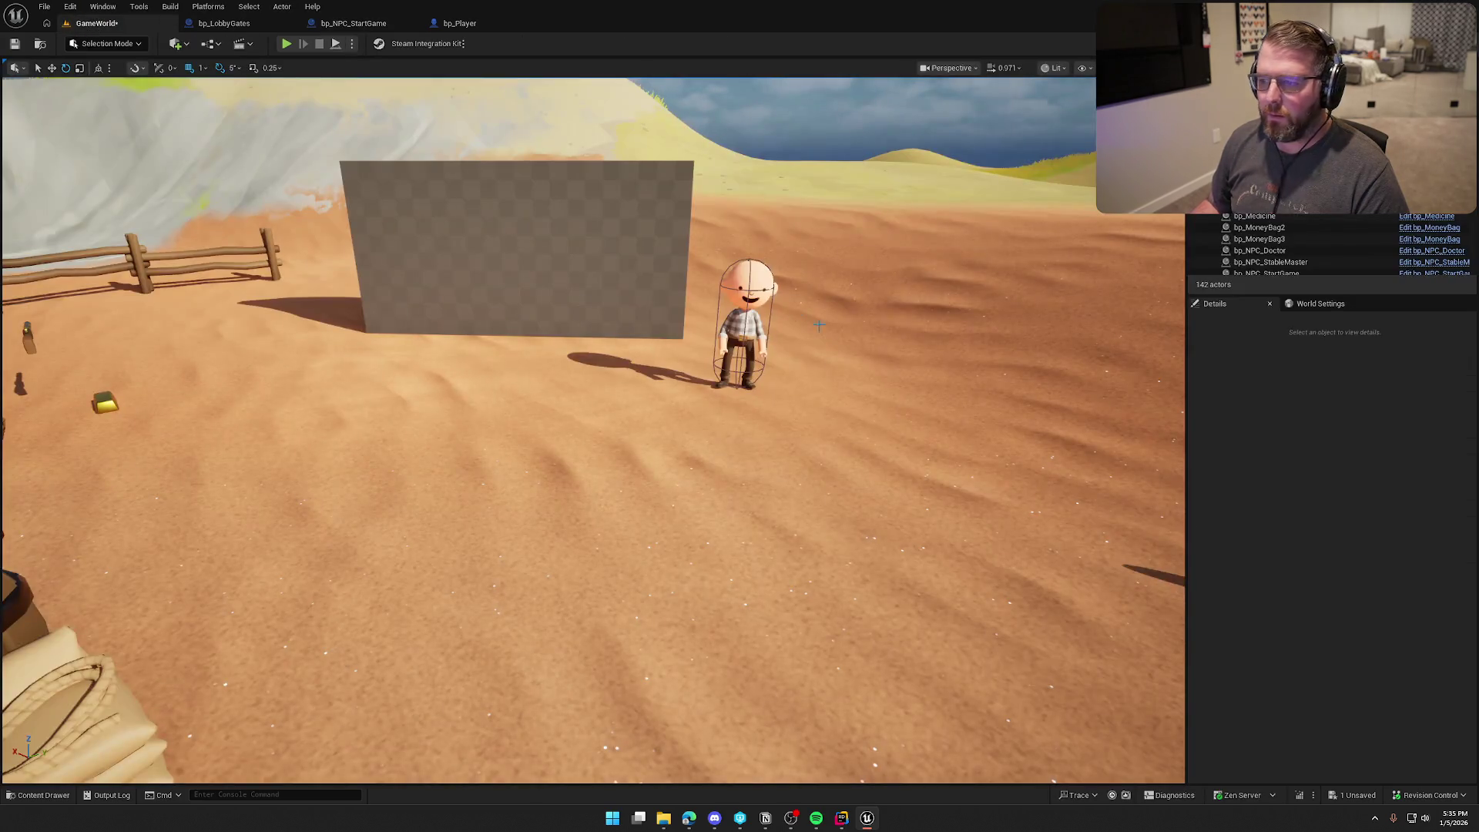
{"action": "left_click", "coordinate": [743, 323]}
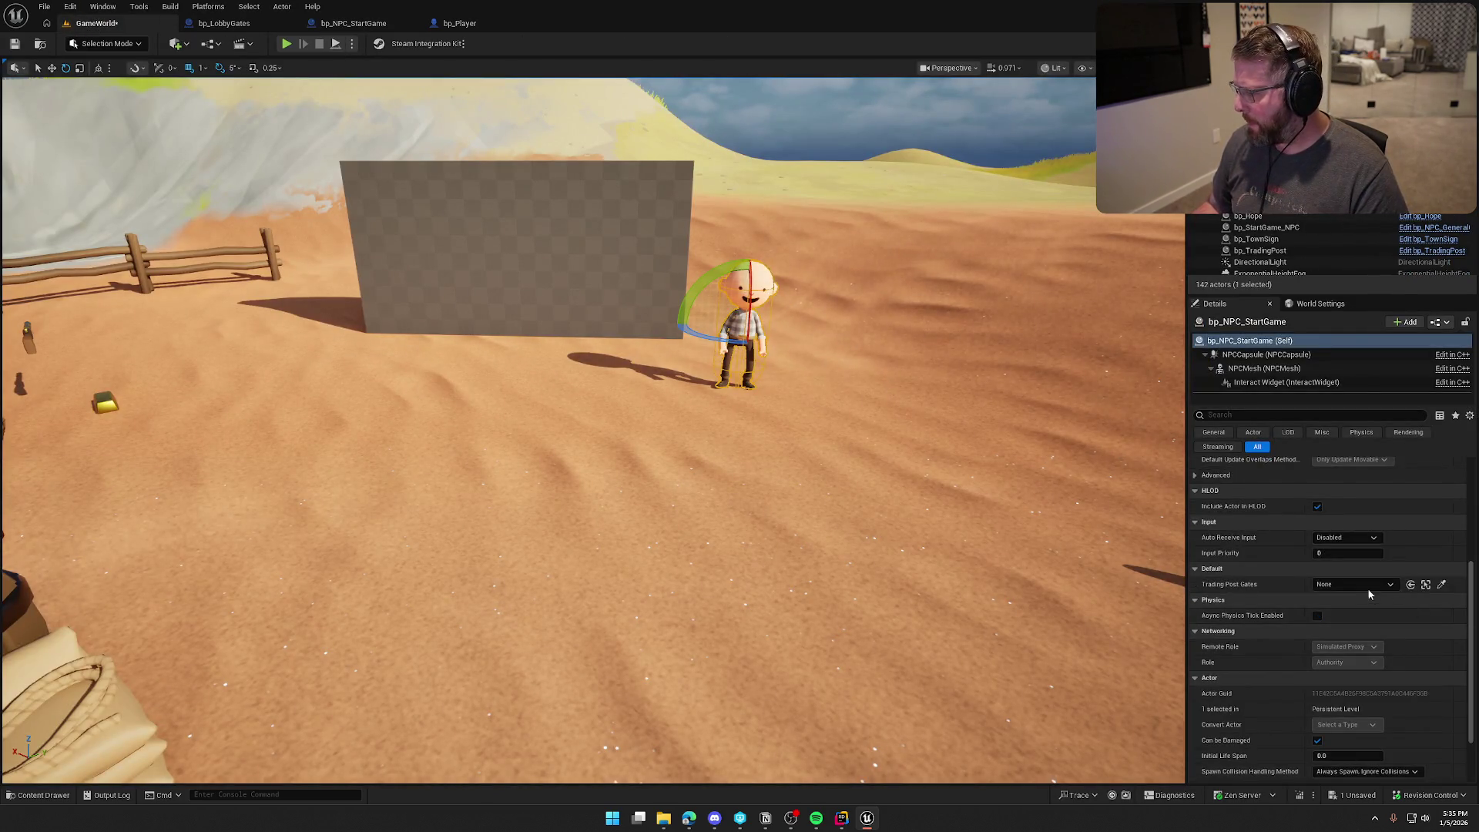
{"action": "left_click", "coordinate": [1364, 585]}
{"action": "left_click", "coordinate": [1338, 451]}
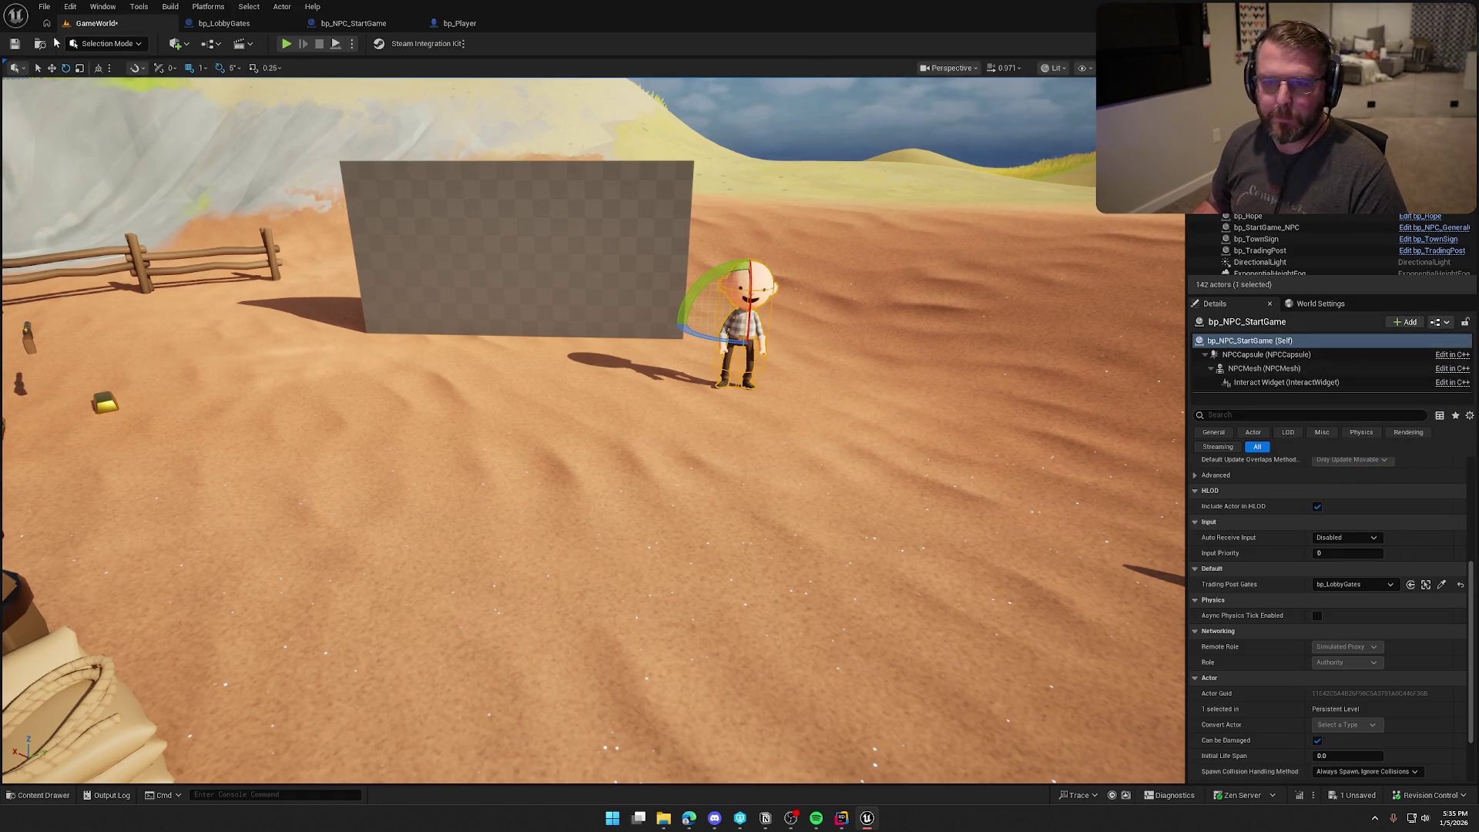
{"action": "left_click", "coordinate": [223, 23]}
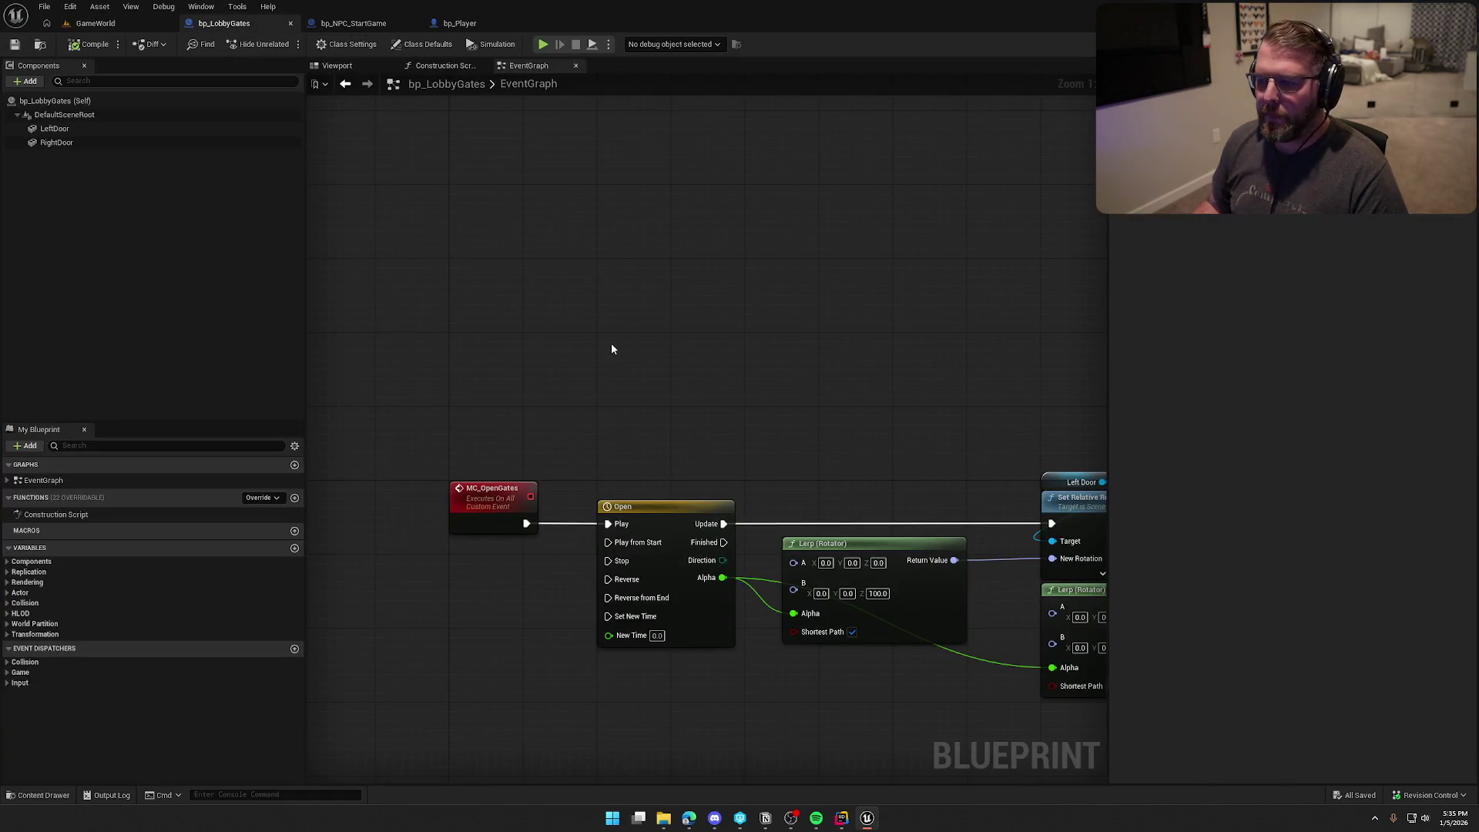
Step: Show bp_NPC_StartGame's EventGraph with Event BP_Interact, Switch Has Authority and Print String
{"action": "left_click", "coordinate": [451, 23]}
{"action": "left_click", "coordinate": [353, 23]}
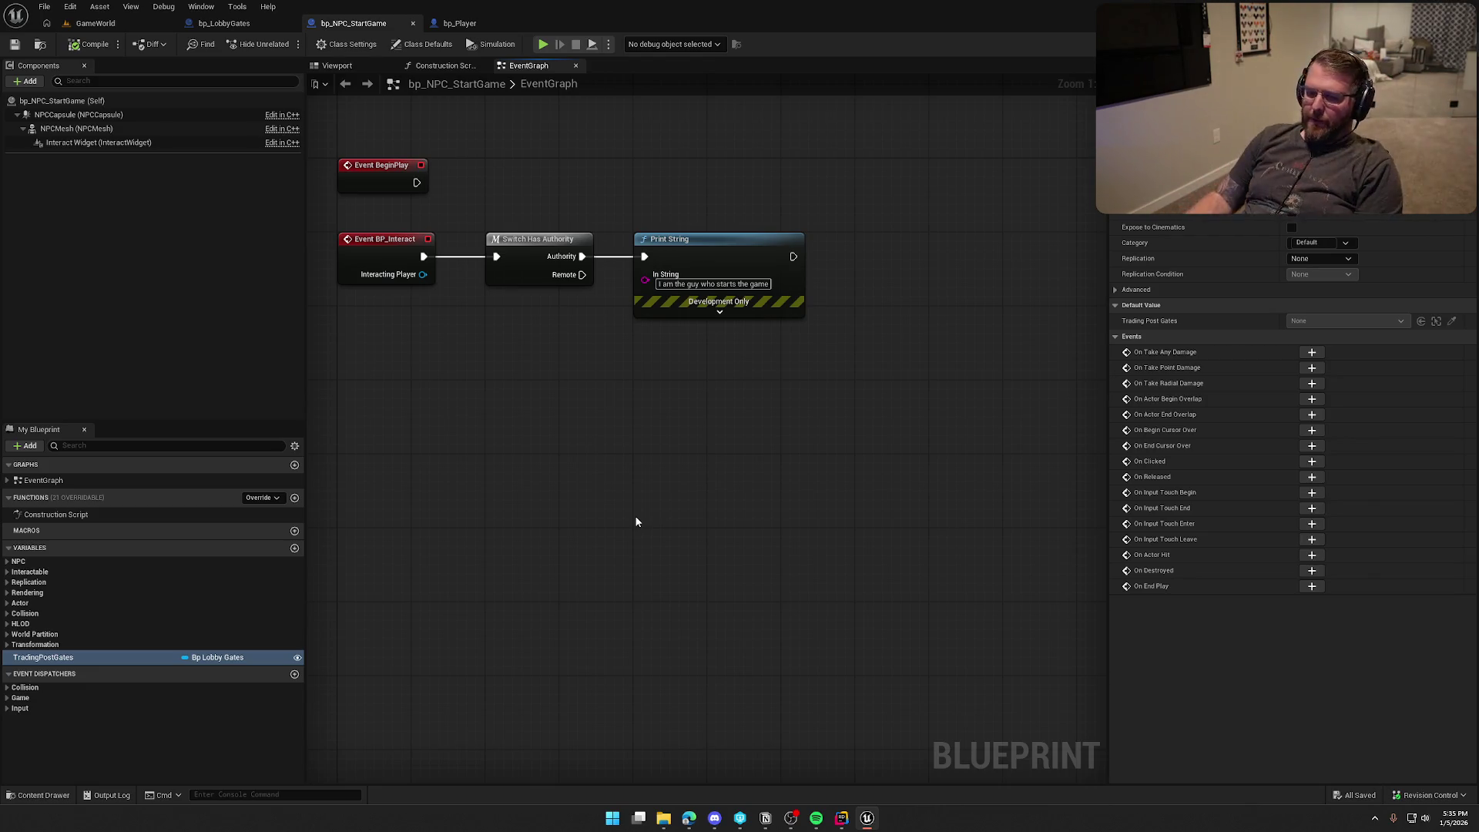
{"action": "left_click_drag", "start_coordinate": [543, 451], "coordinate": [622, 424]}
Step: Add Get Game State feeding a pure Cast to GS_InGame
{"action": "right_click", "coordinate": [617, 317]}
{"action": "type", "text": "get game state"}
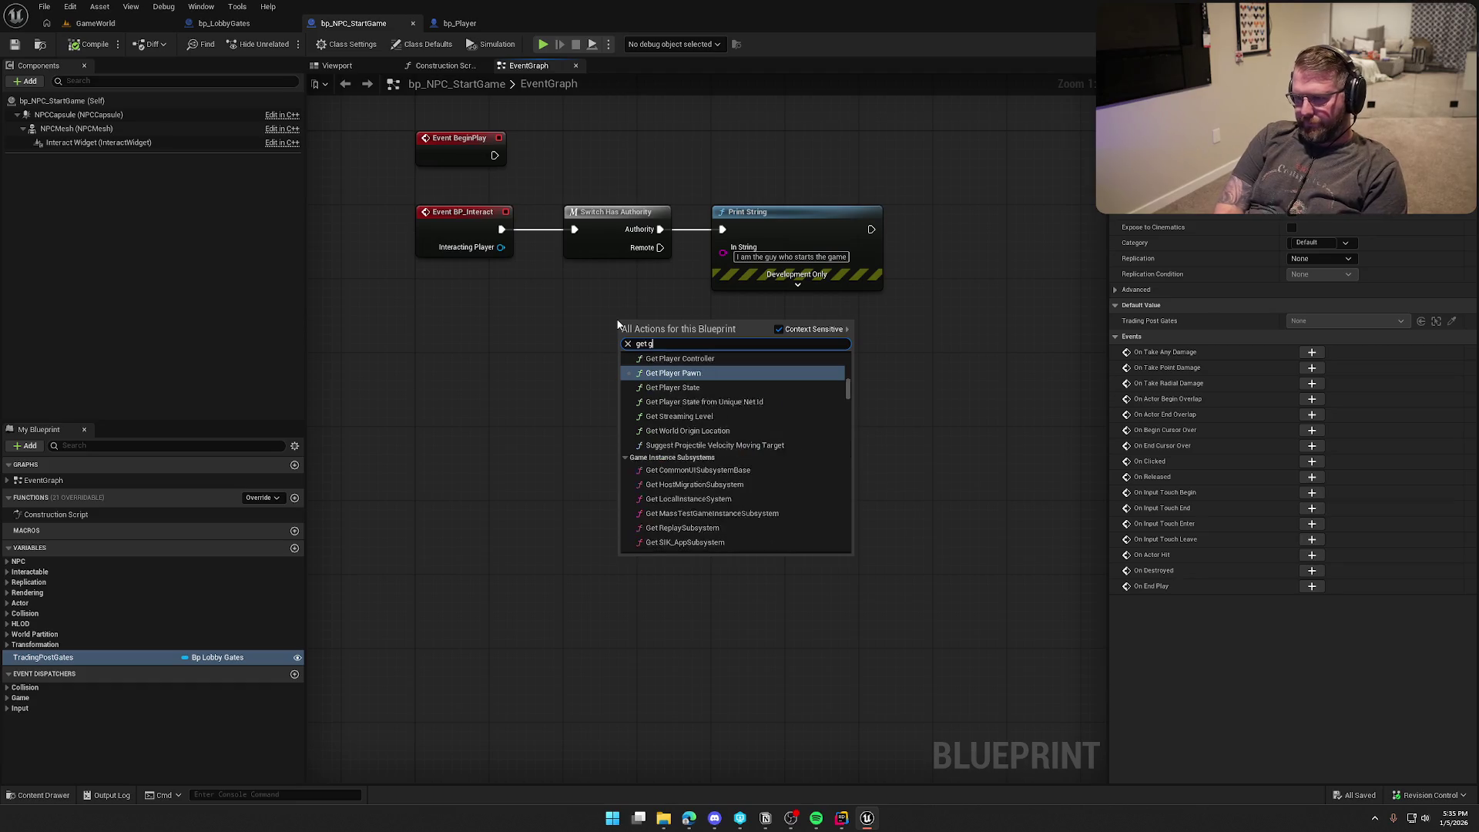
{"action": "key", "text": "Return"}
{"action": "left_click_drag", "start_coordinate": [687, 340], "coordinate": [733, 358]}
{"action": "type", "text": "cast to"}
{"action": "scroll", "coordinate": [847, 462], "scroll_direction": "down", "scroll_amount": 2}
{"action": "left_click", "coordinate": [813, 425]}
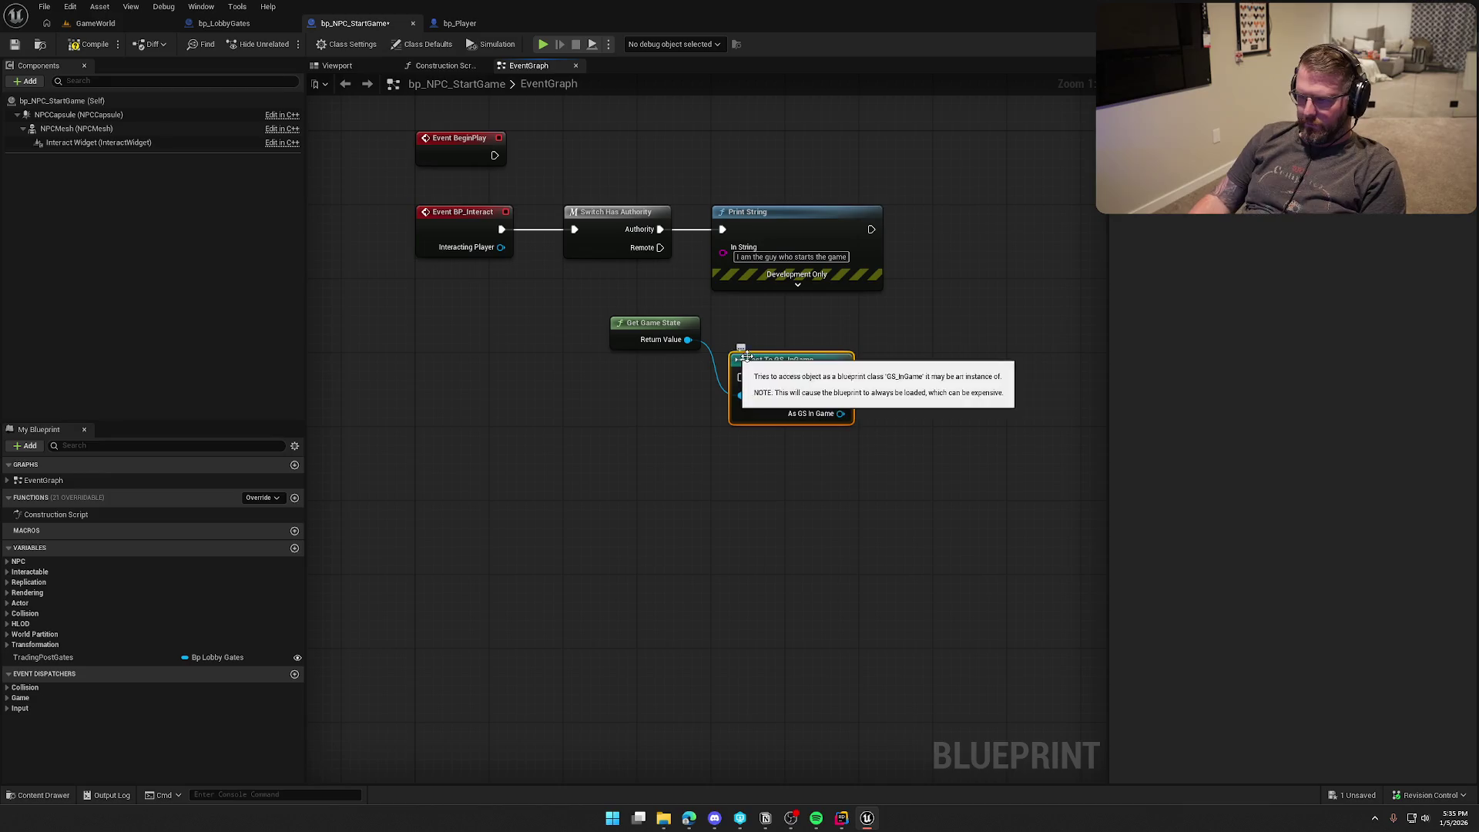
{"action": "right_click", "coordinate": [862, 358]}
{"action": "right_click", "coordinate": [829, 360]}
{"action": "left_click", "coordinate": [874, 683]}
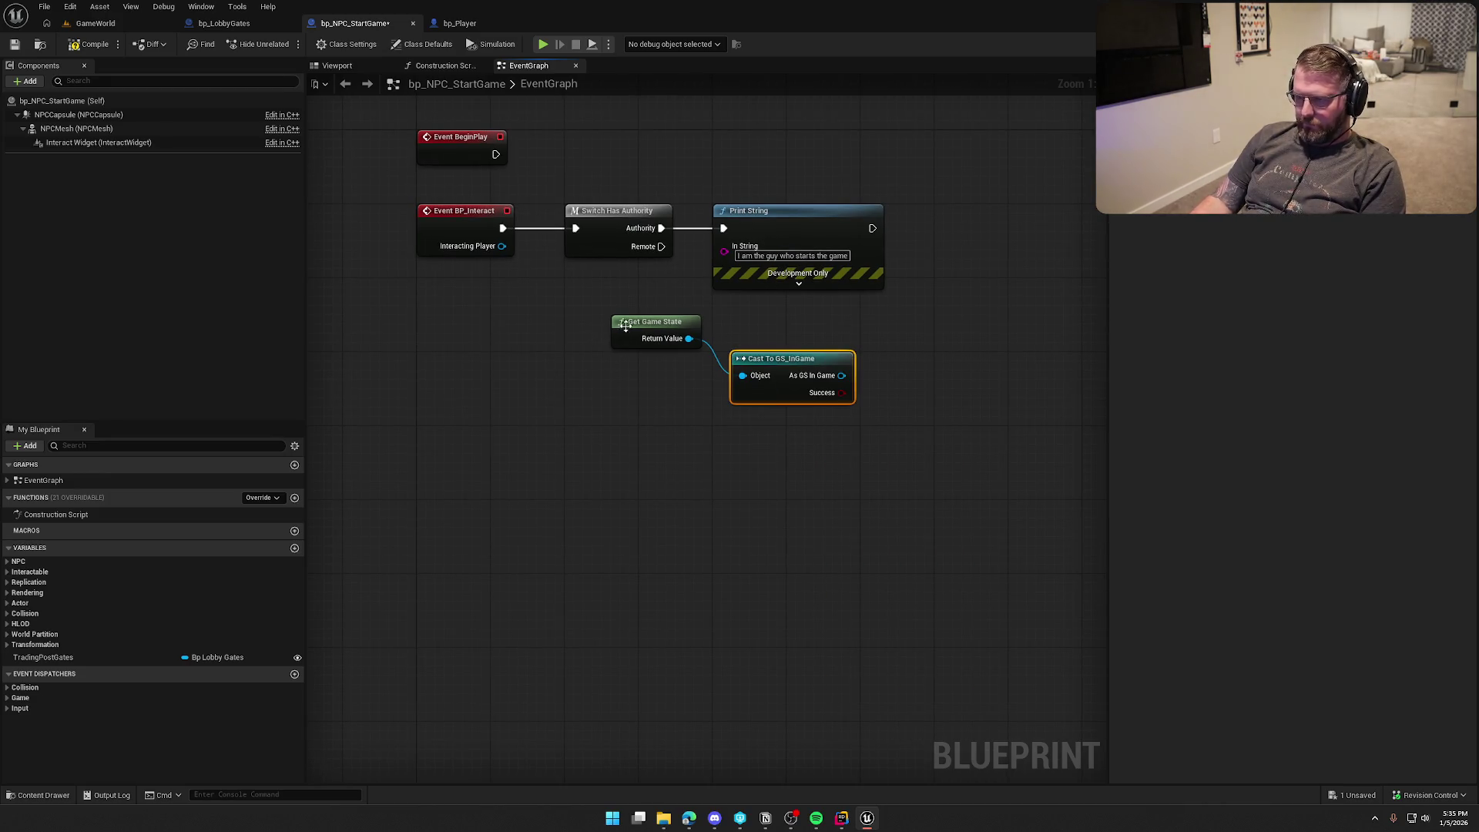
Step: Reposition the cast and Get Game State nodes and delete the Print String node
{"action": "left_click_drag", "start_coordinate": [625, 325], "coordinate": [745, 417]}
{"action": "left_click", "coordinate": [784, 362], "text": "ctrl"}
{"action": "left_click_drag", "start_coordinate": [783, 362], "coordinate": [621, 294]}
{"action": "left_click", "coordinate": [741, 376]}
{"action": "left_click_drag", "start_coordinate": [700, 404], "coordinate": [571, 275]}
{"action": "left_click_drag", "start_coordinate": [800, 359], "coordinate": [701, 462]}
{"action": "left_click", "coordinate": [729, 319]}
{"action": "key", "text": "Delete"}
Step: Search setter actions off As GS In Game, cancel the search, and switch to Rider
{"action": "left_click_drag", "start_coordinate": [575, 403], "coordinate": [626, 370]}
{"action": "type", "text": "set"}
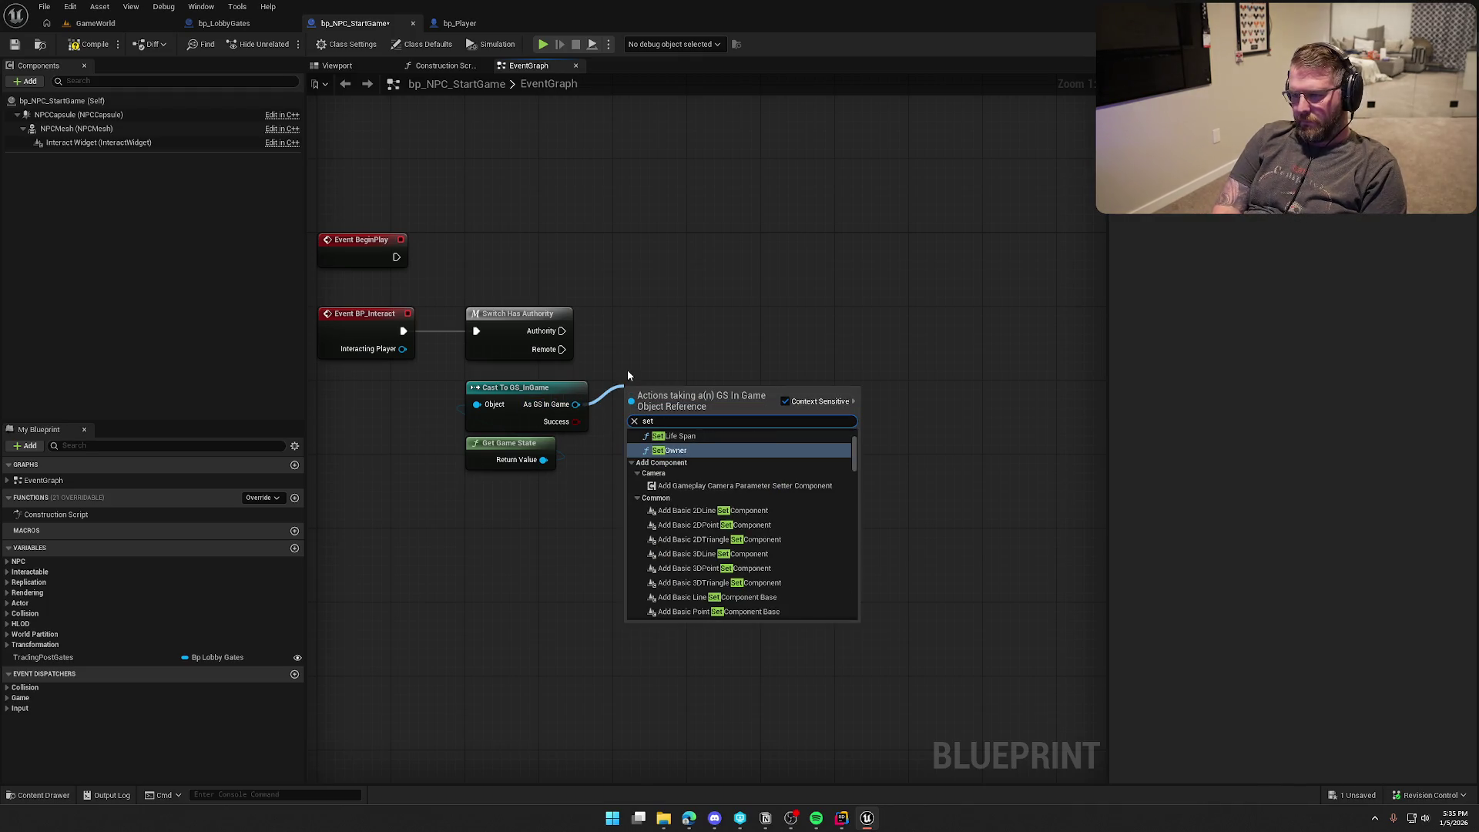
{"action": "type", "text": " star"}
{"action": "key", "text": "BackSpace"}
{"action": "key", "text": "BackSpace"}
{"action": "key", "text": "BackSpace"}
{"action": "type", "text": "ga"}
{"action": "key", "text": "BackSpace"}
{"action": "key", "text": "BackSpace"}
{"action": "key", "text": "BackSpace"}
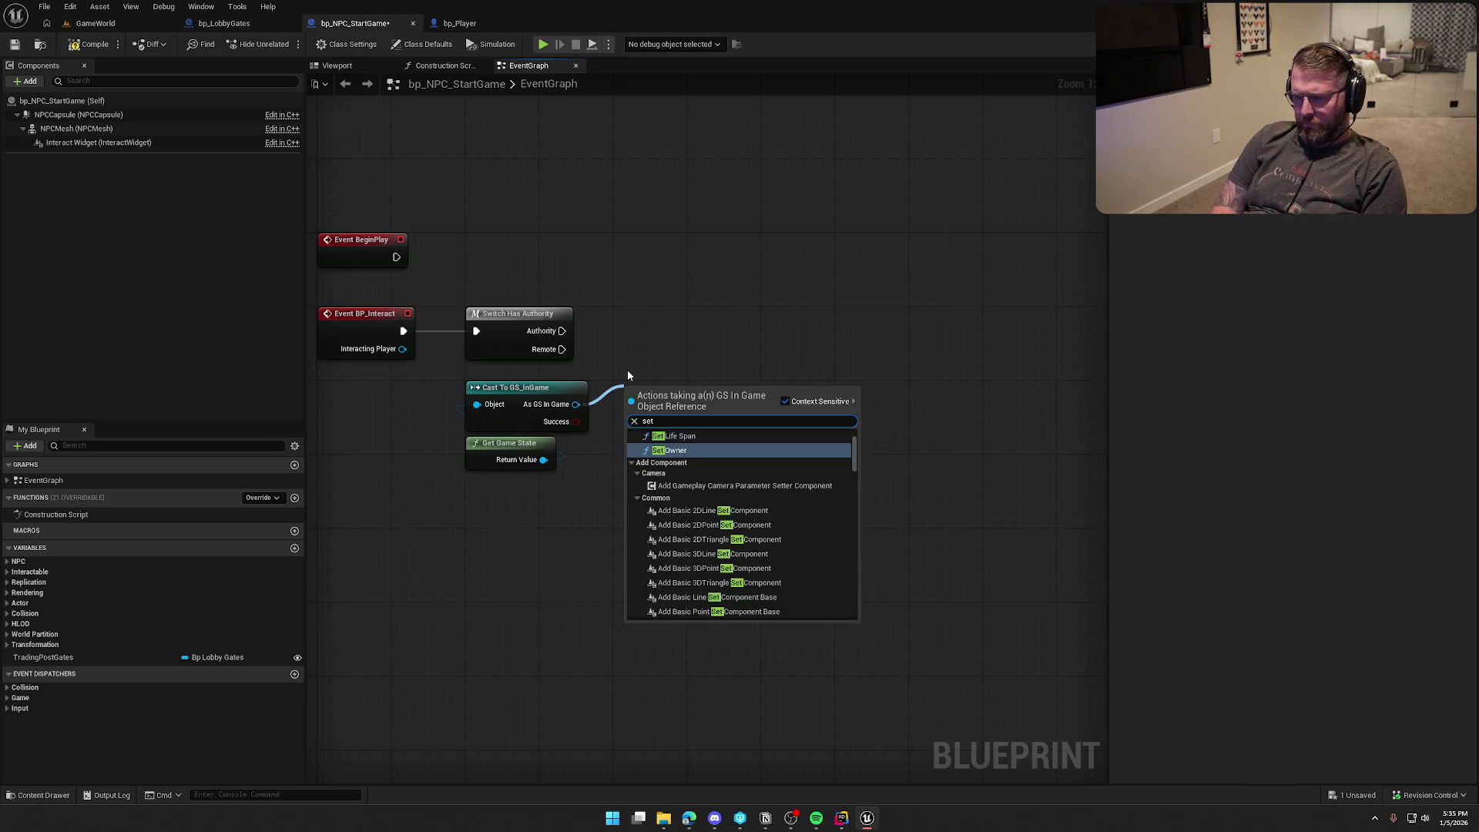
{"action": "key", "text": "Escape"}
{"action": "left_click", "coordinate": [842, 817]}
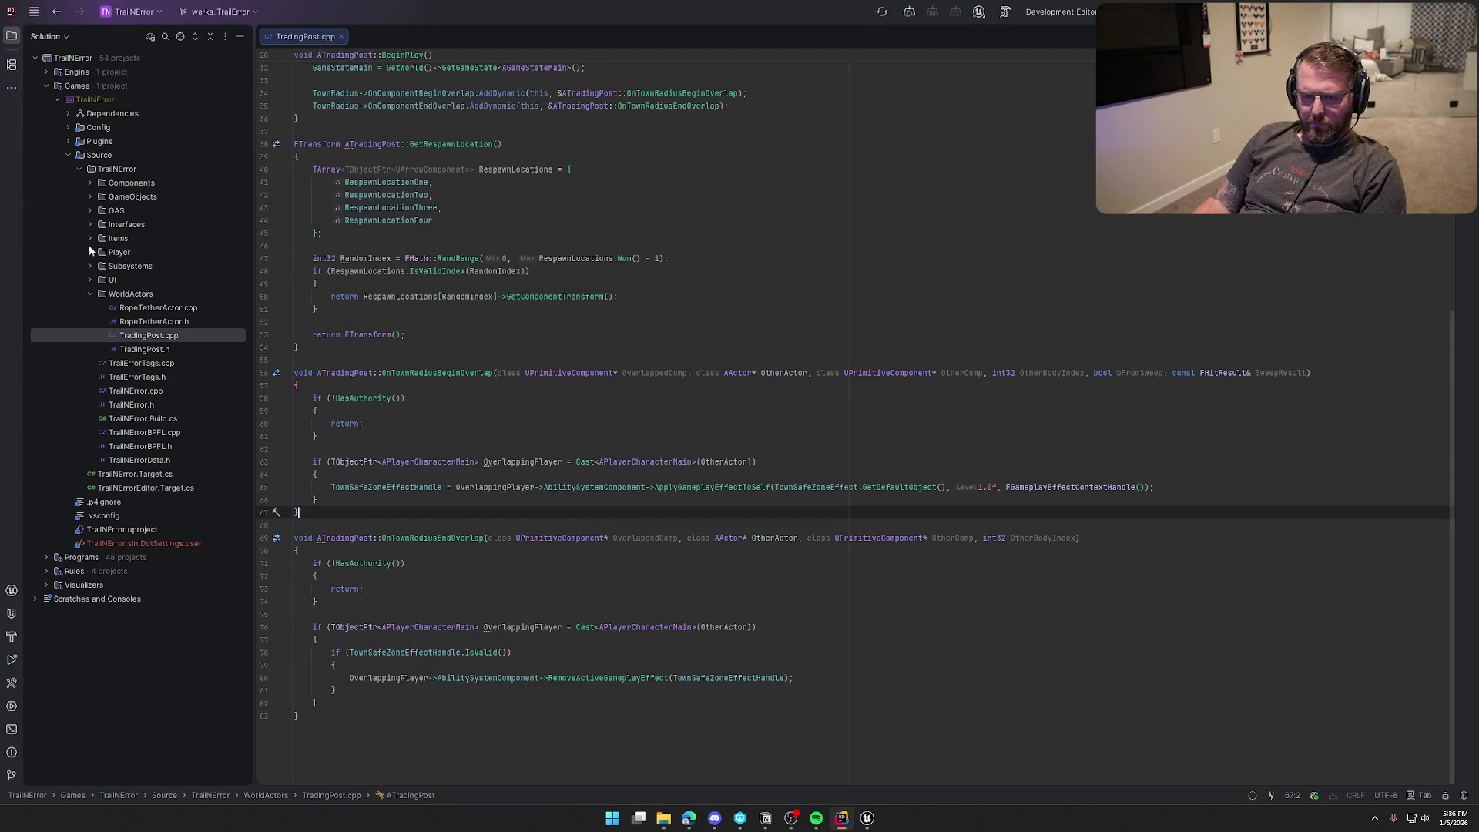
Step: Open GameStateMain.h from the GameObjects folder in Rider to review its functions
{"action": "left_click", "coordinate": [90, 196]}
{"action": "left_click", "coordinate": [173, 252]}
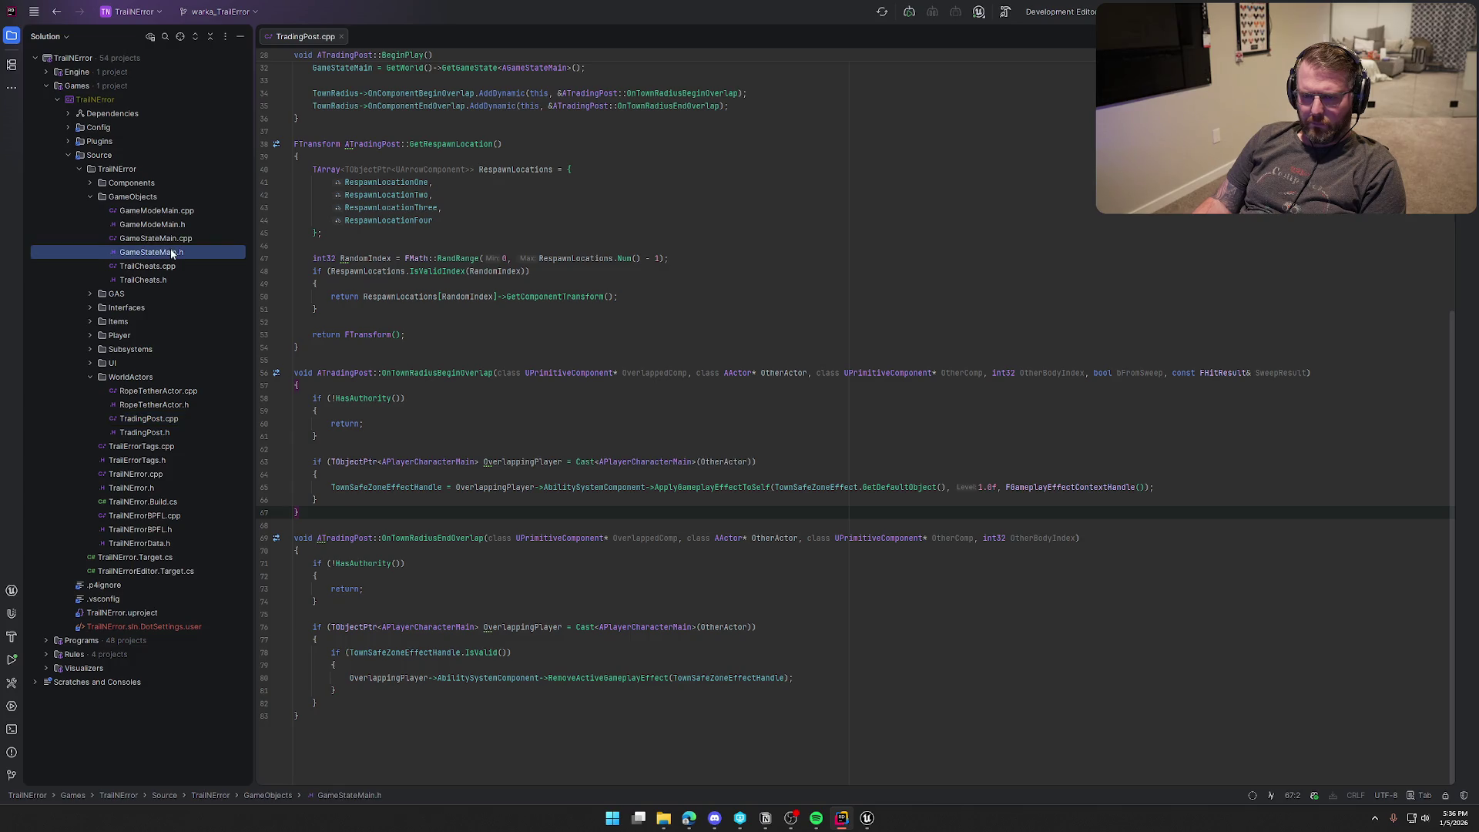
{"action": "double_click", "coordinate": [173, 252]}
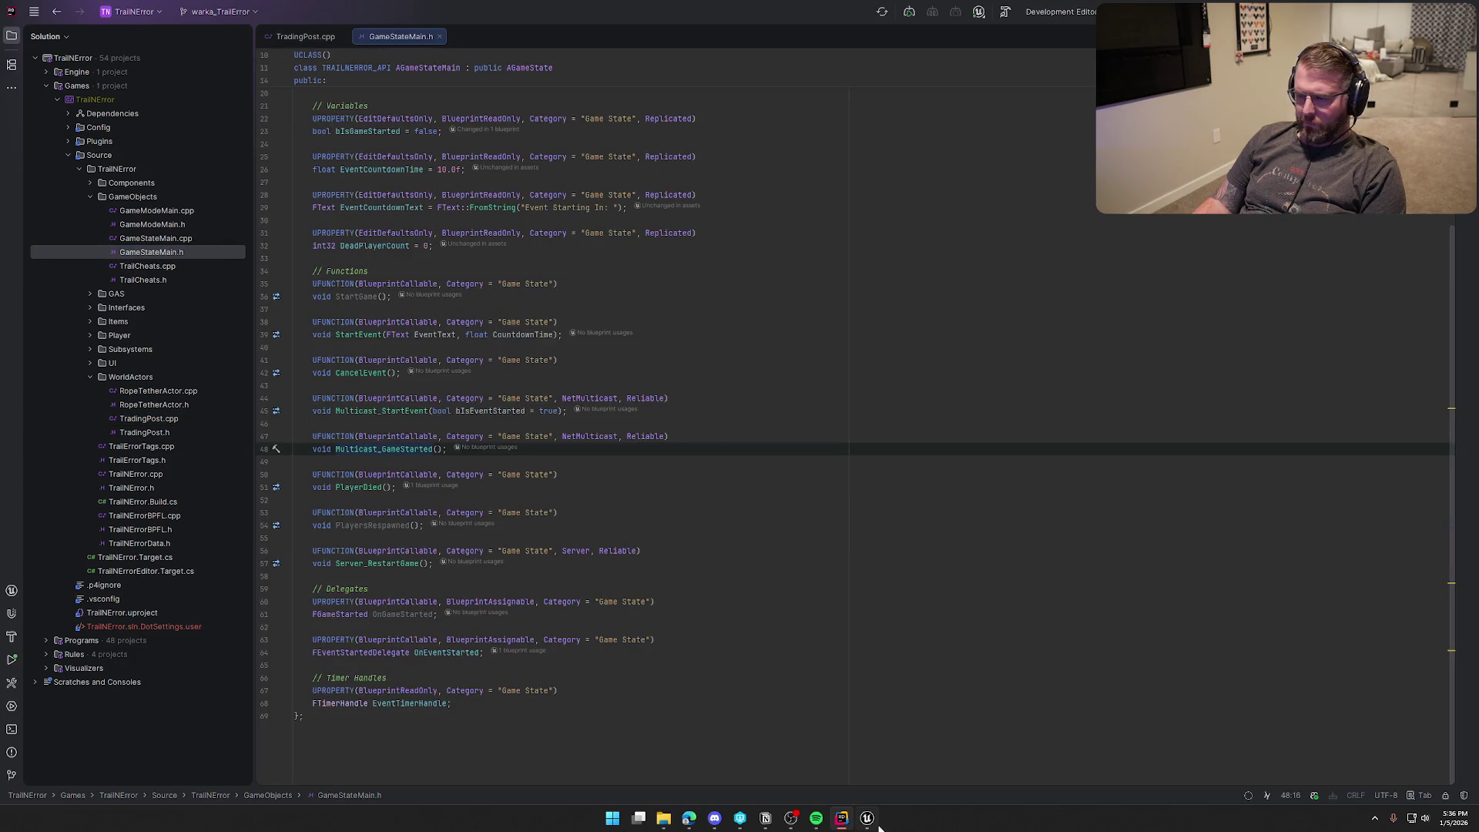
Step: Back in Unreal, search 'start' in the action menu off As GS In Game
{"action": "left_click", "coordinate": [868, 820]}
{"action": "left_click_drag", "start_coordinate": [579, 403], "coordinate": [634, 389]}
{"action": "type", "text": "start game"}
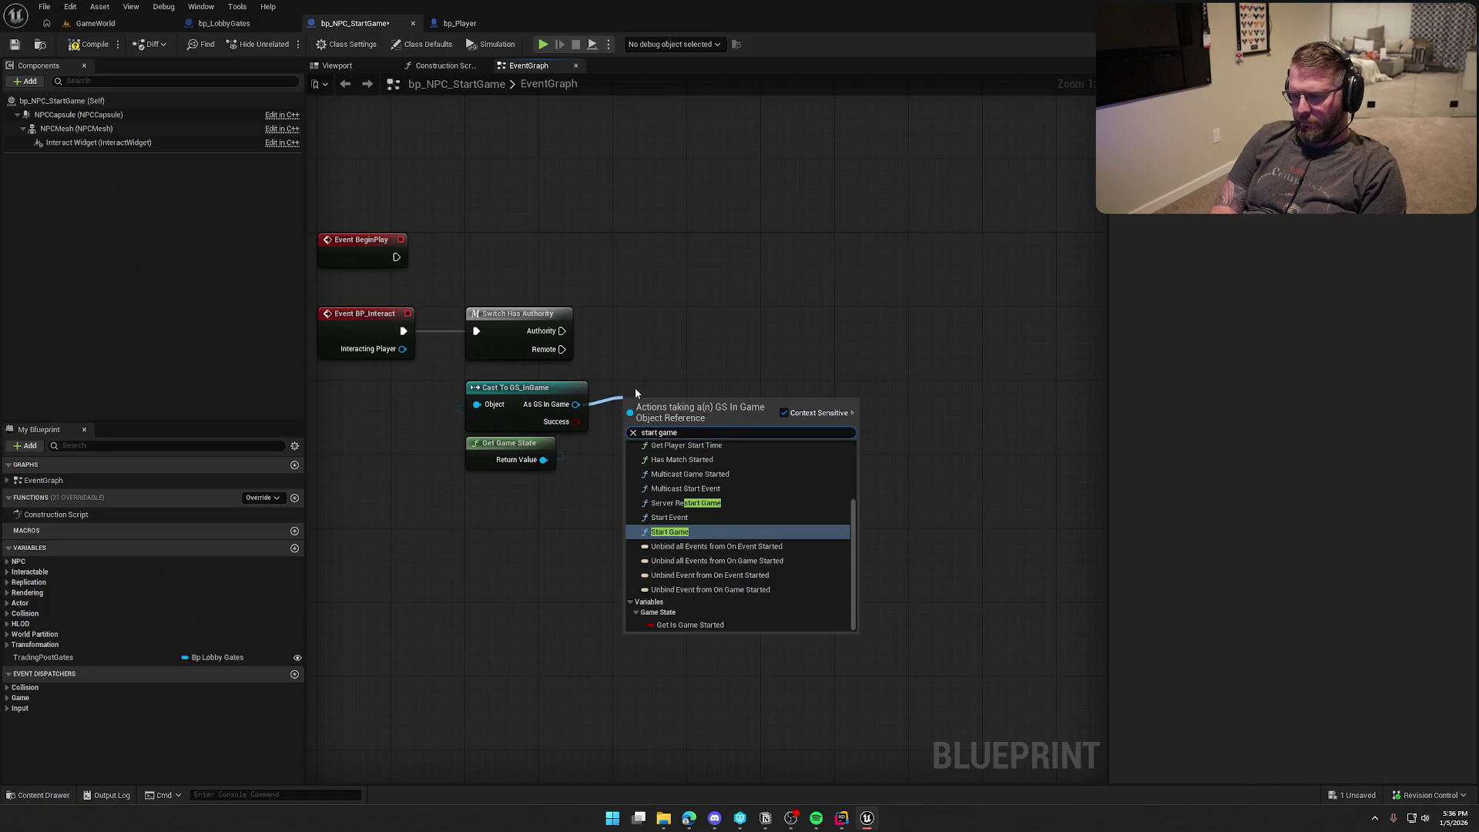
Step: Call Start Game on the Authority path, then check TradingPostGates with a validated get
{"action": "key", "text": "Return"}
{"action": "left_click_drag", "start_coordinate": [635, 423], "coordinate": [563, 330]}
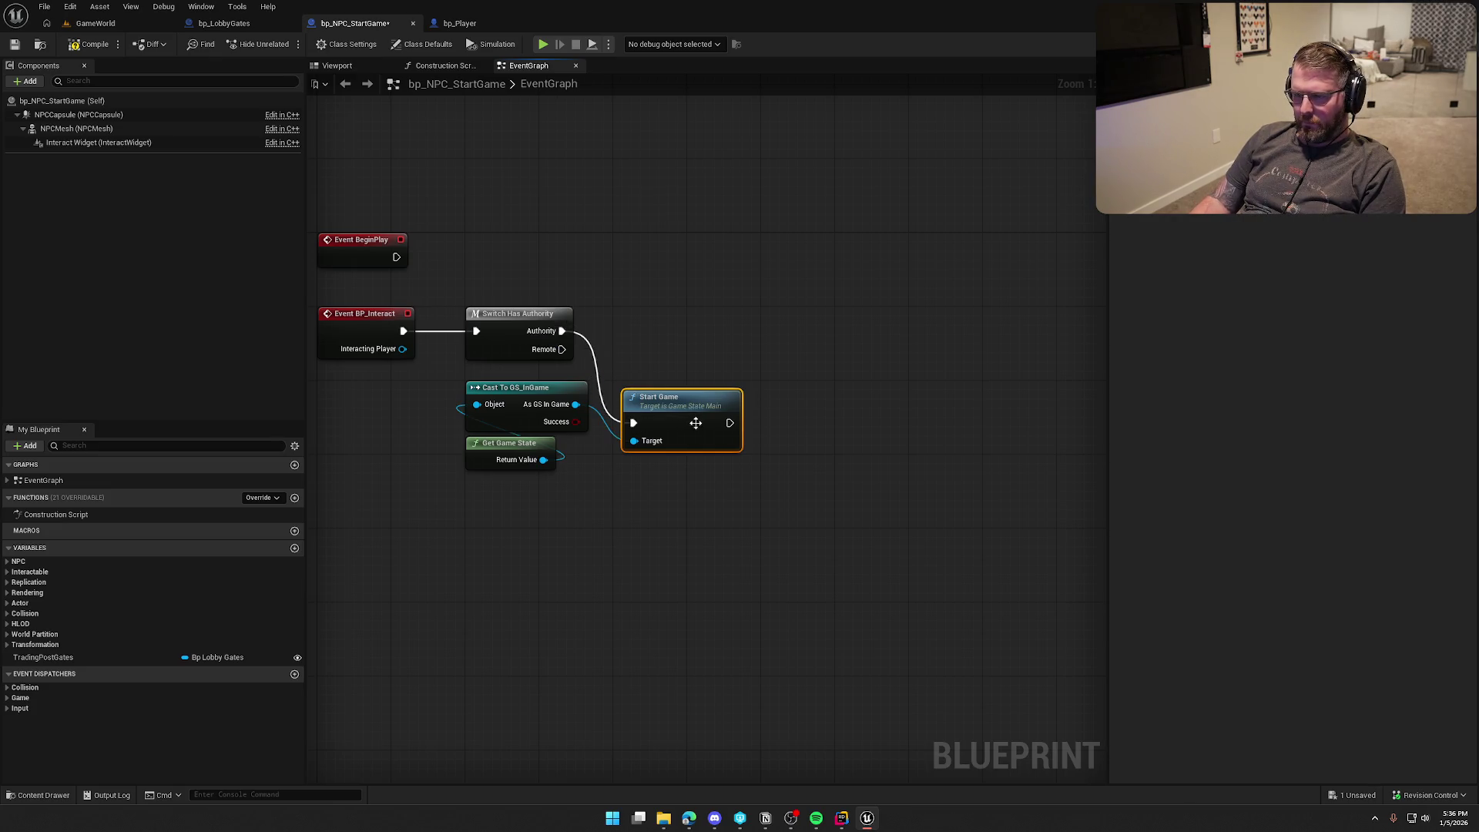
{"action": "left_click_drag", "start_coordinate": [688, 421], "coordinate": [679, 328]}
{"action": "mouse_move", "coordinate": [43, 656]}
{"action": "left_mouse_down"}
{"action": "mouse_move", "coordinate": [491, 559]}
{"action": "mouse_move", "coordinate": [797, 328]}
{"action": "mouse_move", "coordinate": [730, 335]}
{"action": "mouse_move", "coordinate": [842, 389]}
{"action": "mouse_move", "coordinate": [840, 492]}
{"action": "left_mouse_up"}
{"action": "right_click", "coordinate": [798, 326]}
{"action": "left_click", "coordinate": [805, 396]}
{"action": "left_click", "coordinate": [809, 439]}
Step: On Is Not Valid, print 'You need to set the gate reference in the start game NPC' in red
{"action": "type", "text": "print string"}
{"action": "key", "text": "Return"}
{"action": "left_click", "coordinate": [856, 517]}
{"action": "type", "text": "Y"}
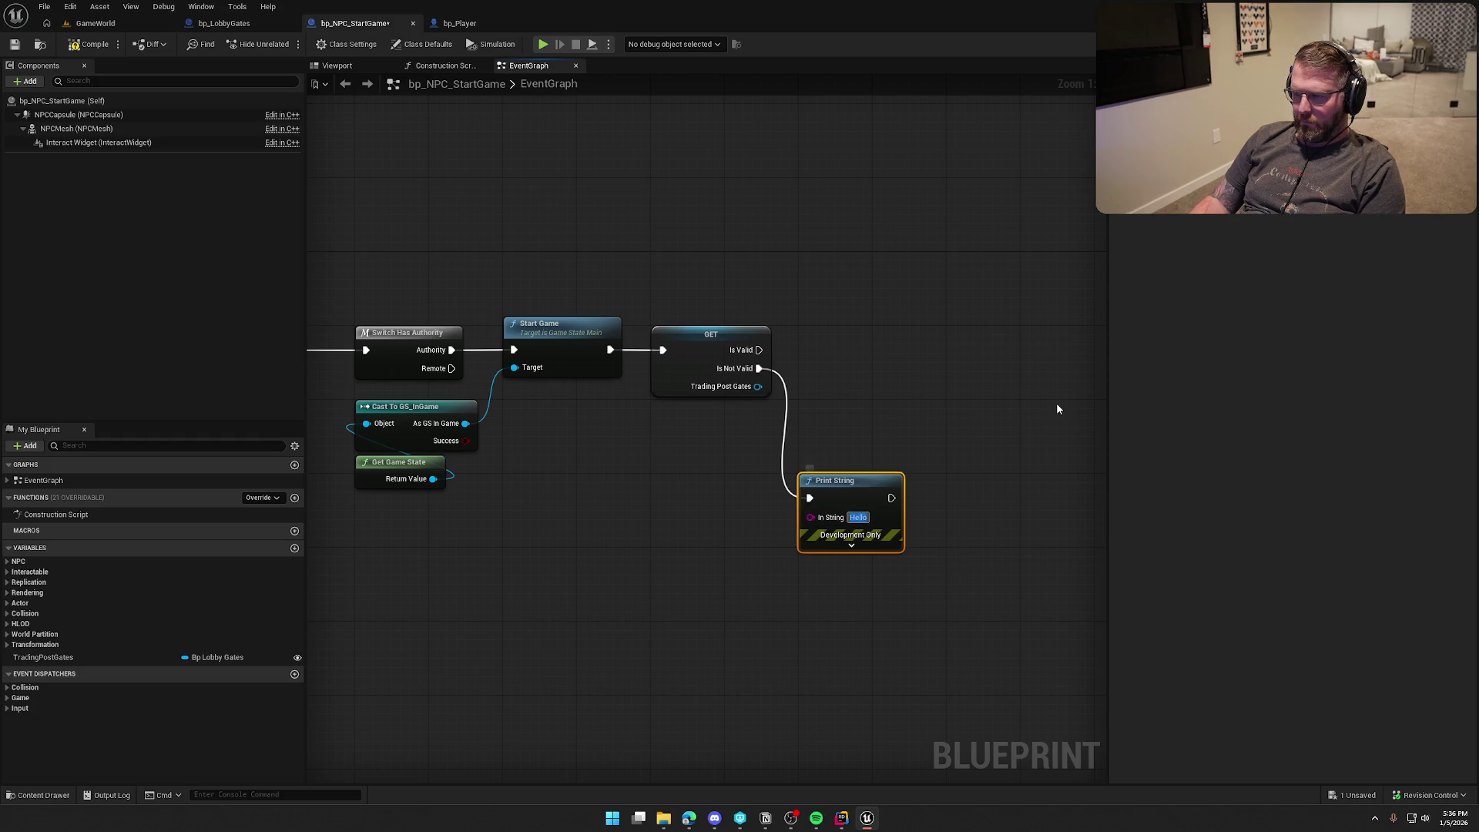
{"action": "type", "text": "ou need to set"}
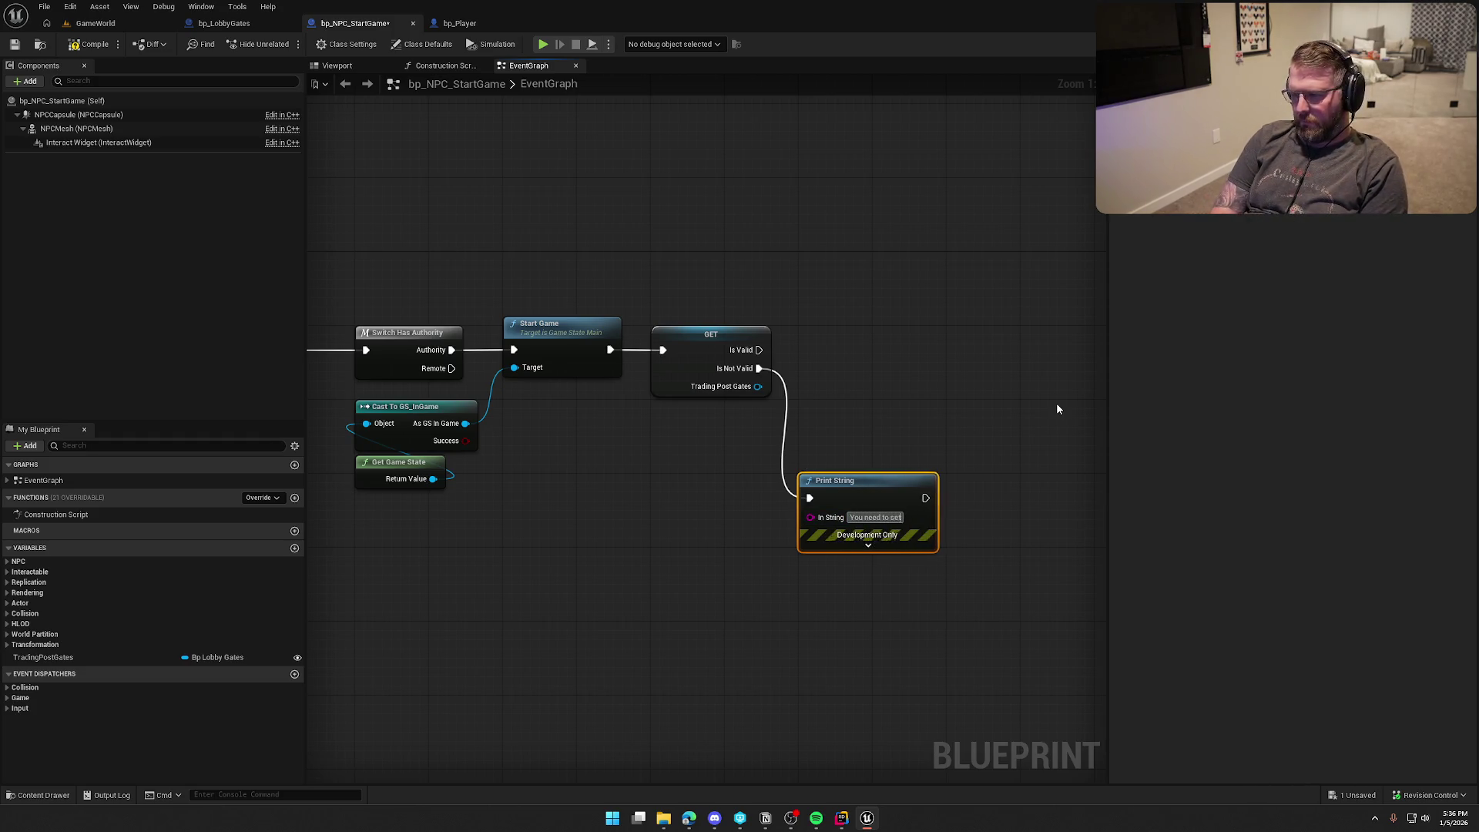
{"action": "type", "text": " the gate"}
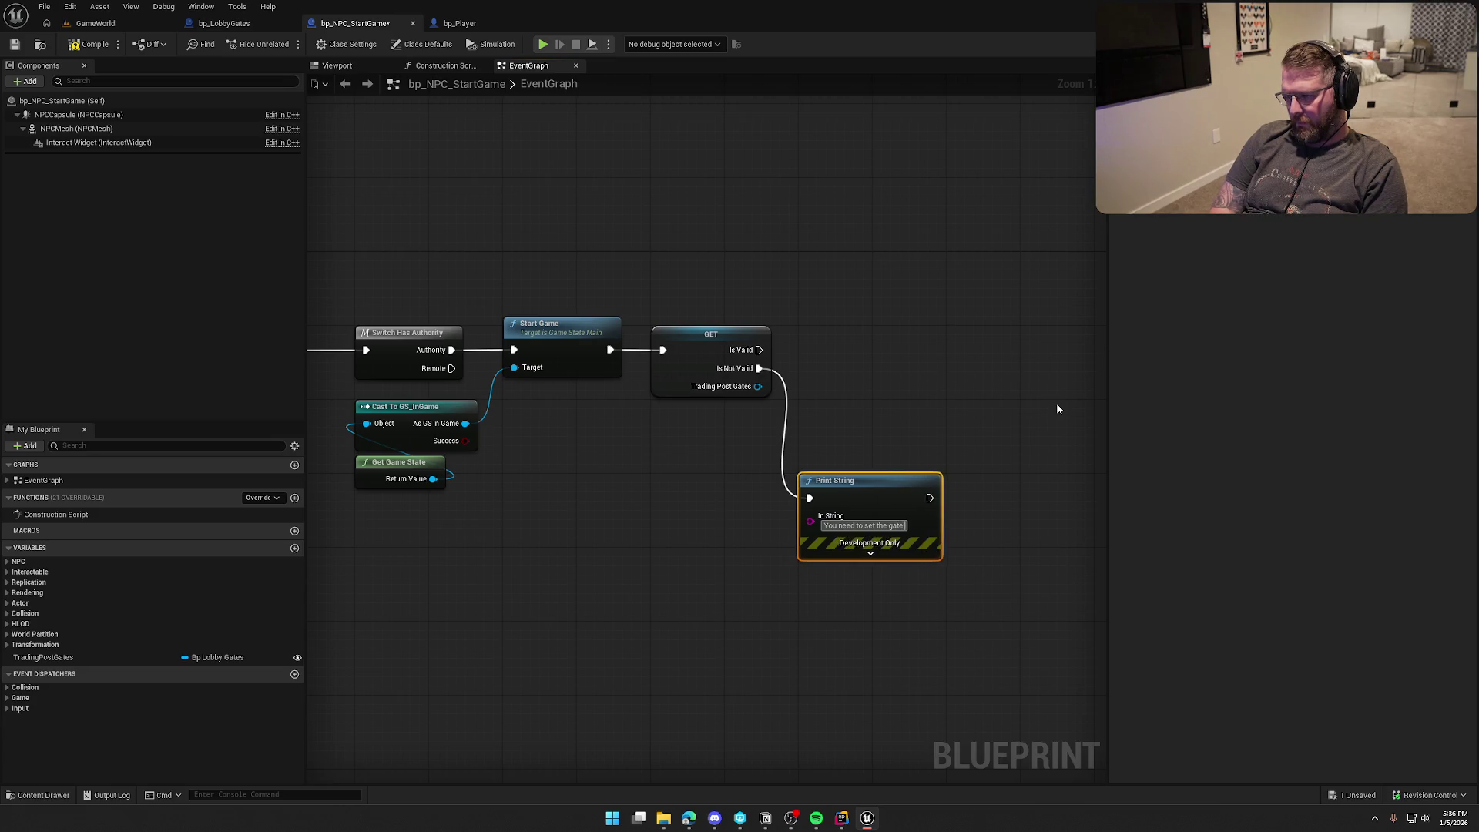
{"action": "type", "text": " refere"}
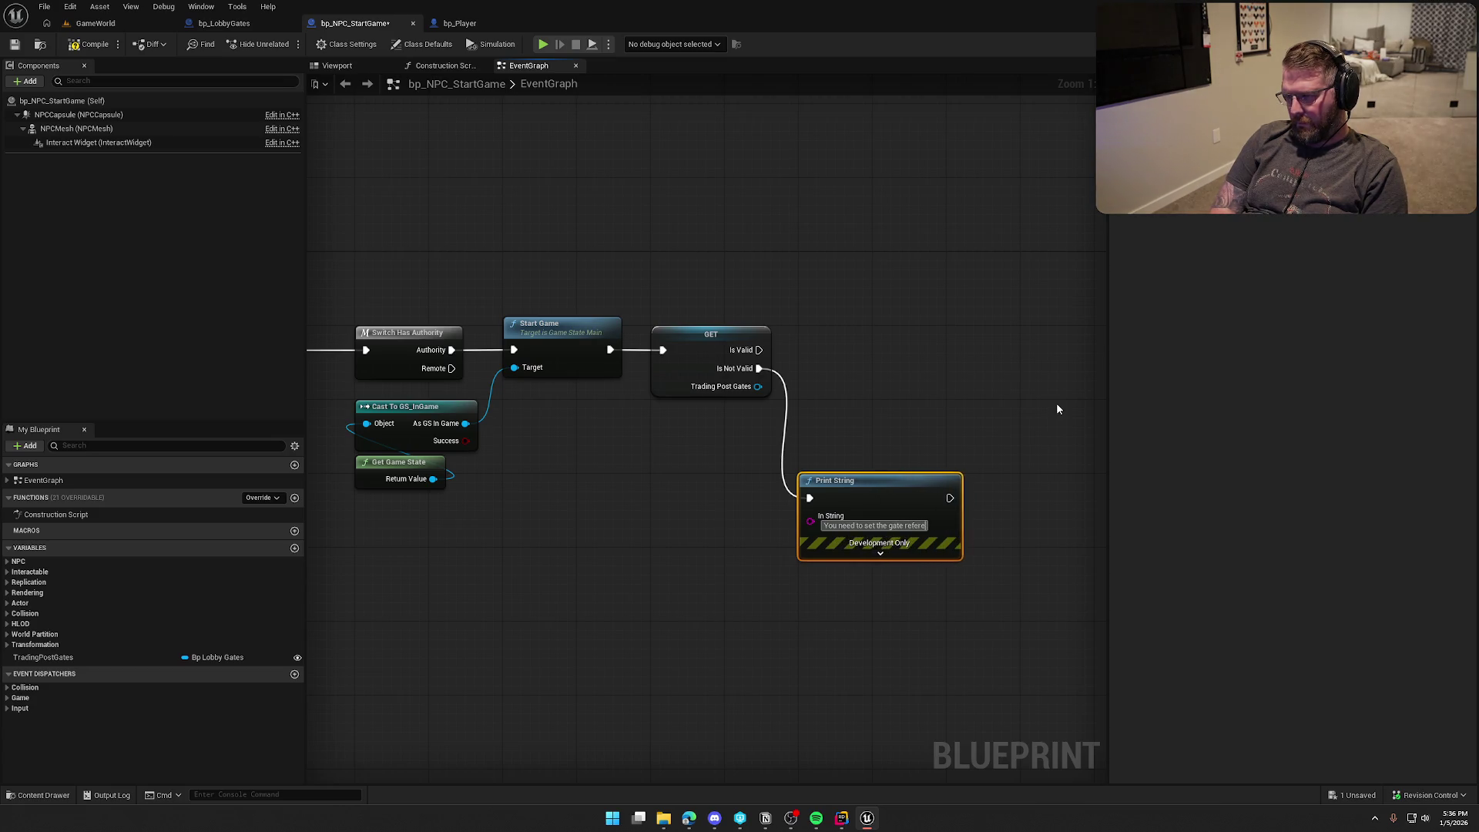
{"action": "type", "text": "nce in the start gam"}
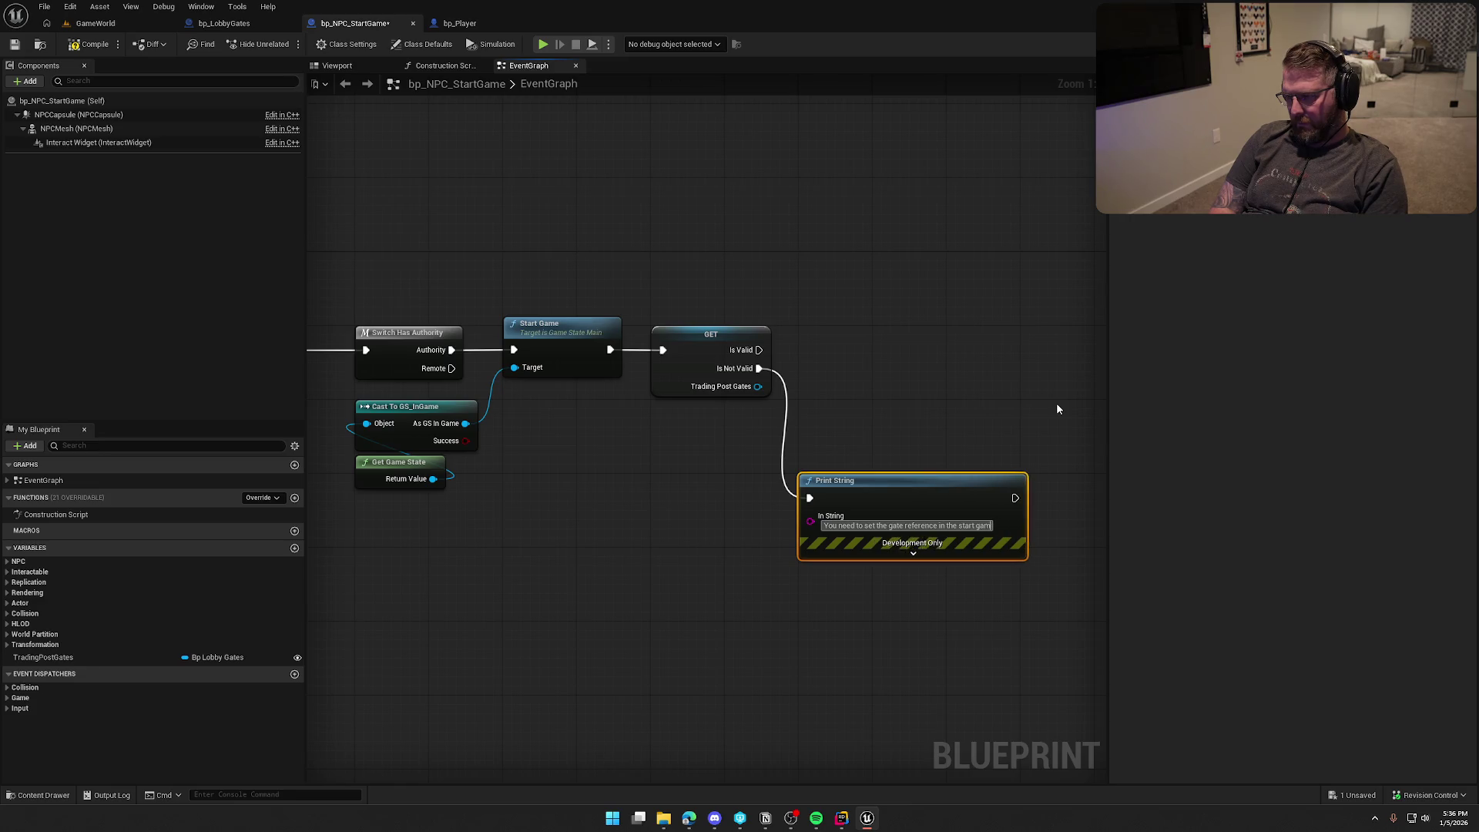
{"action": "type", "text": "e NPC"}
{"action": "key", "text": "Return"}
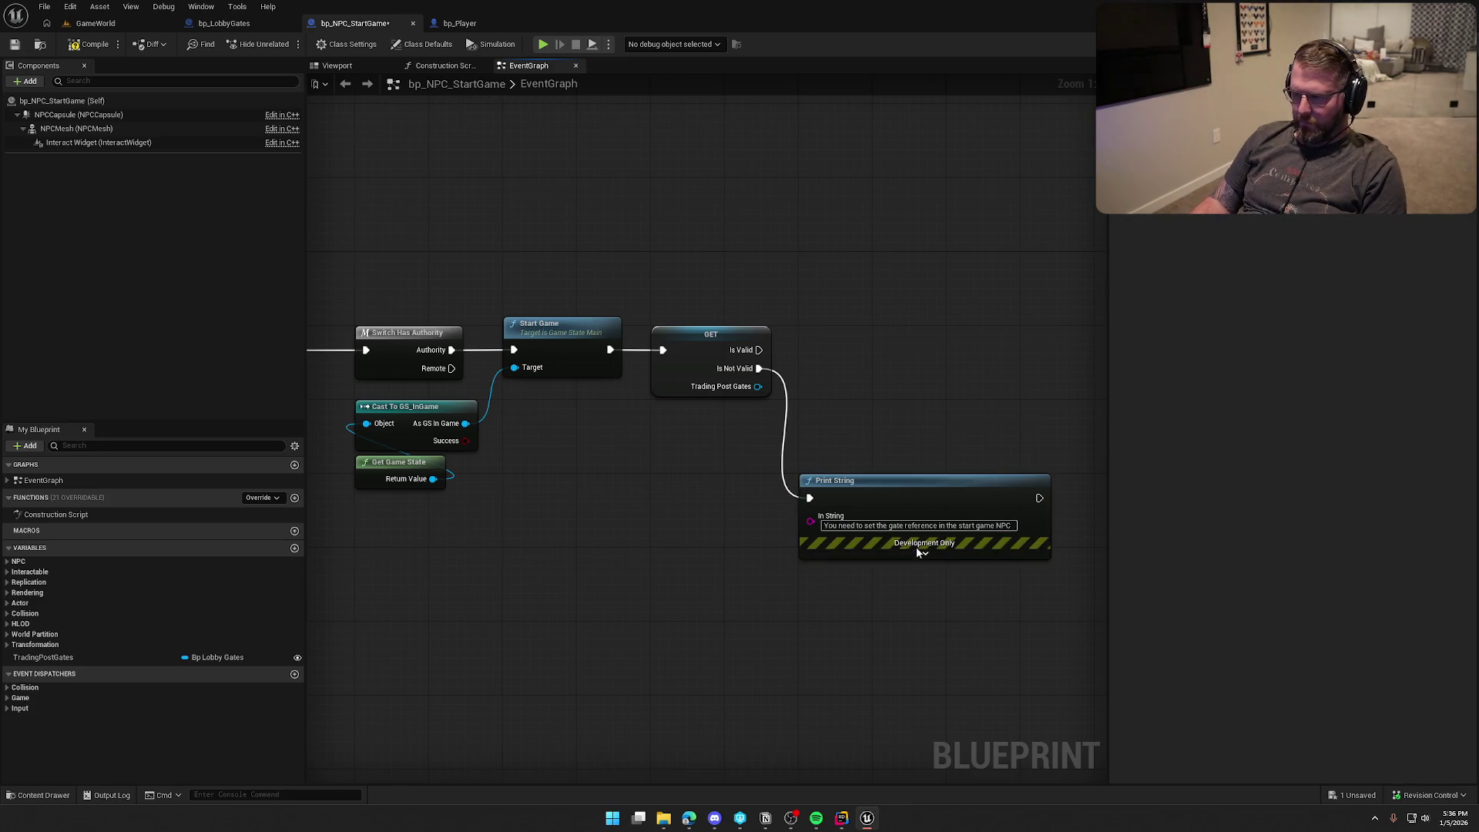
{"action": "left_click", "coordinate": [920, 553]}
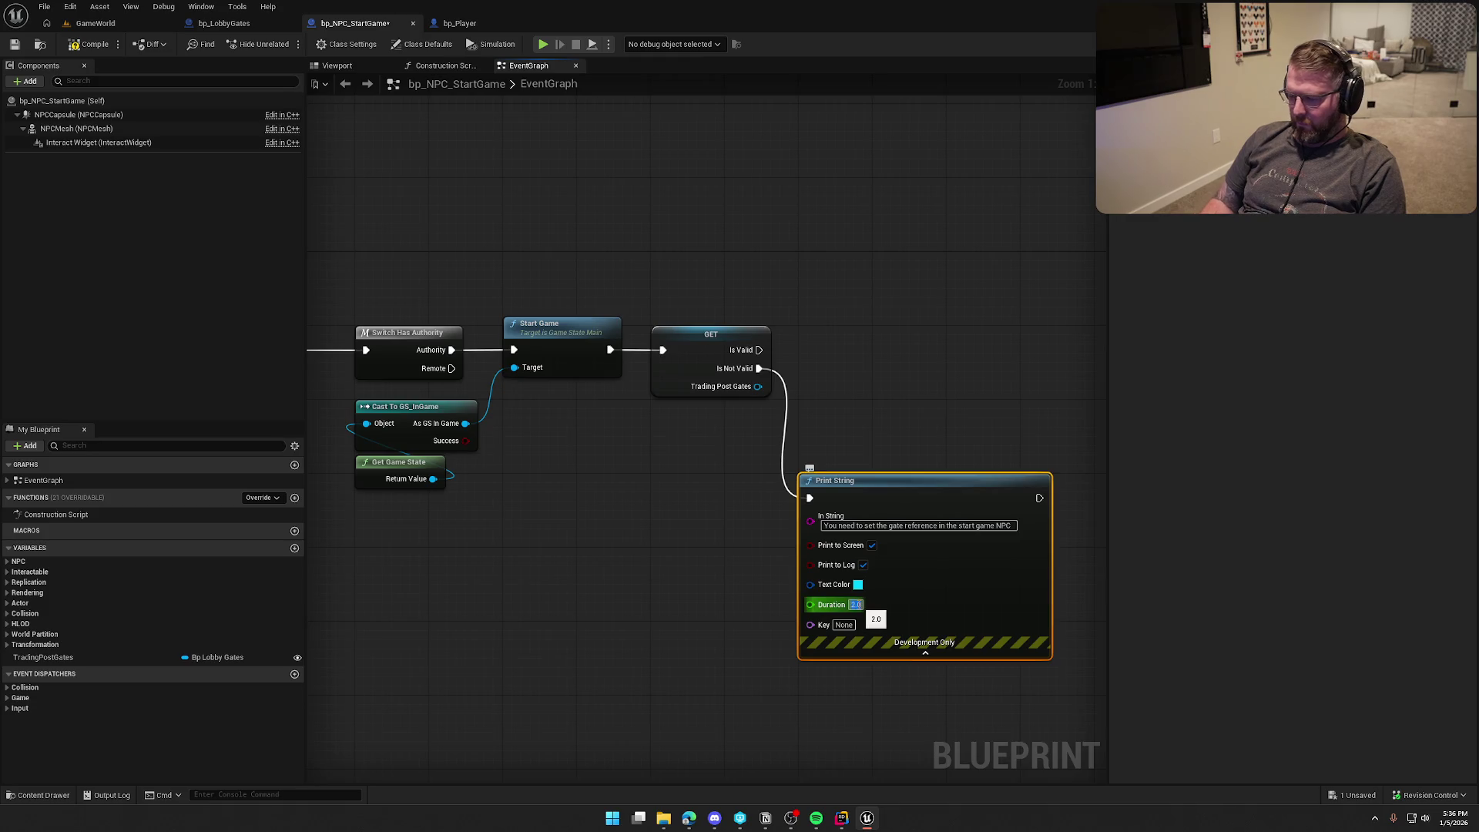
{"action": "left_click", "coordinate": [857, 584]}
{"action": "mouse_move", "coordinate": [927, 605]}
{"action": "left_mouse_down"}
{"action": "mouse_move", "coordinate": [974, 539]}
{"action": "mouse_move", "coordinate": [982, 557]}
{"action": "left_mouse_up"}
{"action": "left_click", "coordinate": [1026, 750]}
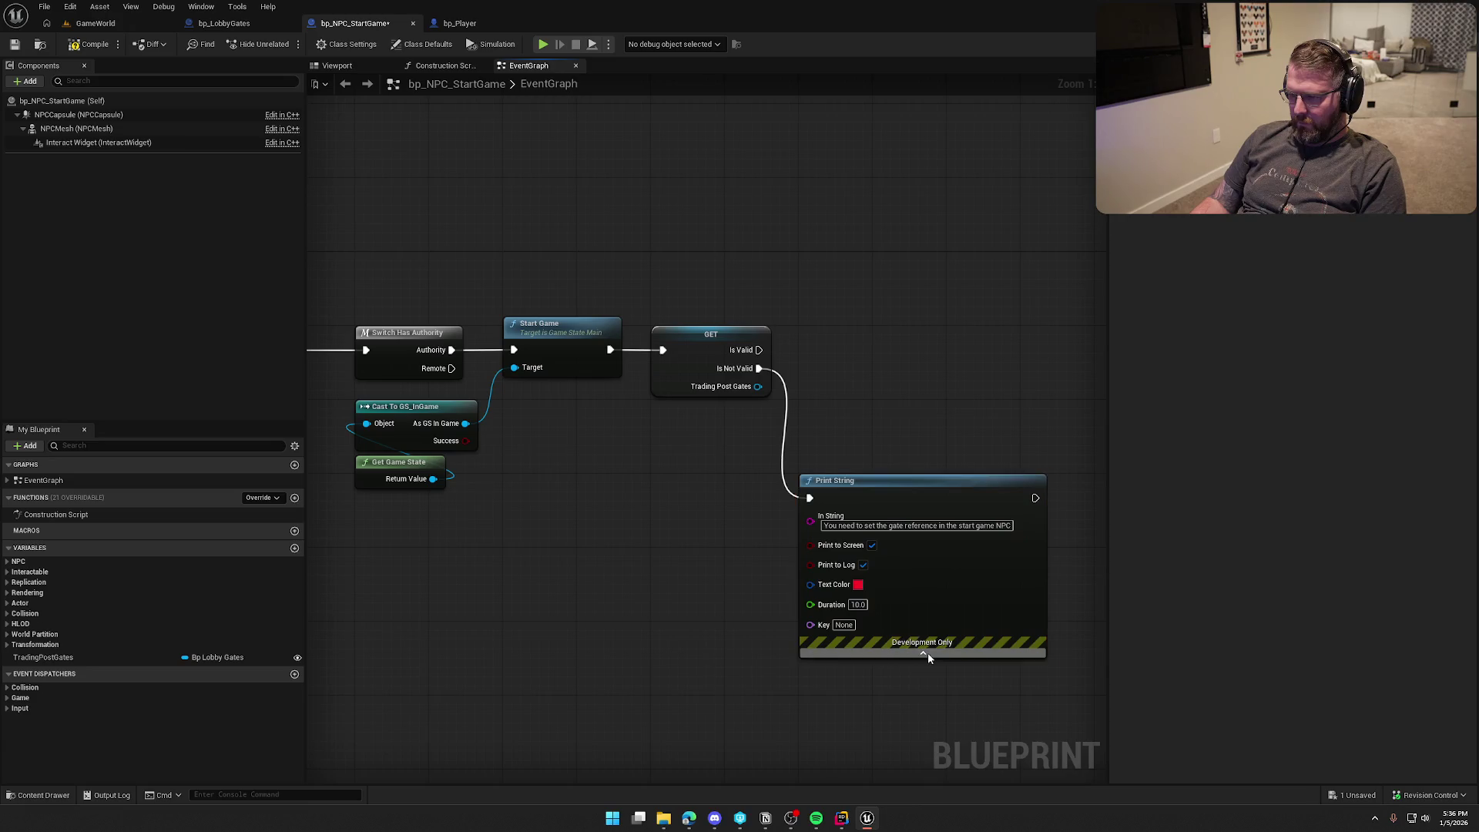
{"action": "left_click", "coordinate": [925, 653]}
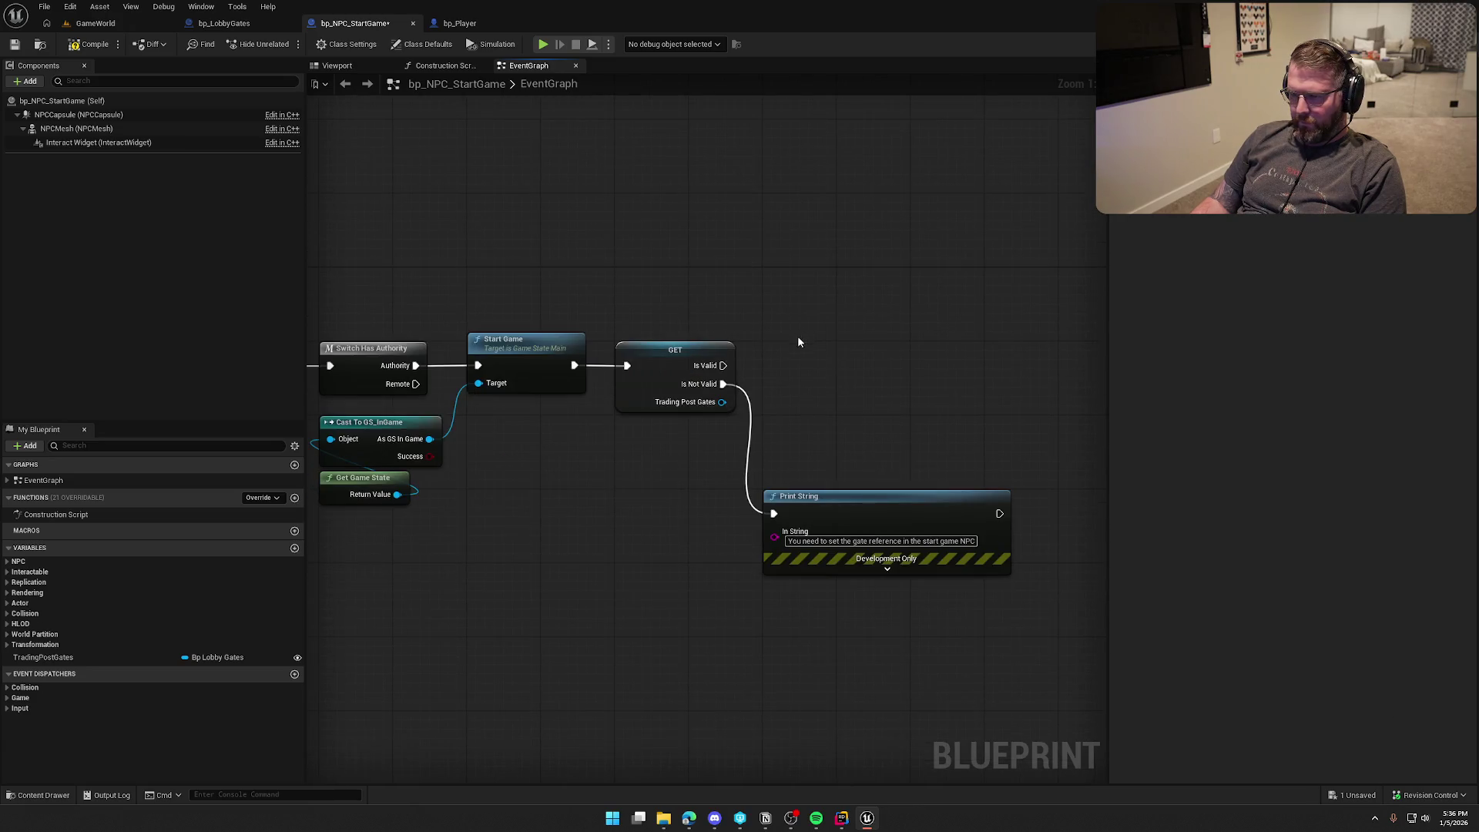
Step: On Is Valid, call MC Open Gates on TradingPostGates and tidy the graph layout
{"action": "mouse_move", "coordinate": [724, 402]}
{"action": "left_mouse_down"}
{"action": "mouse_move", "coordinate": [802, 393]}
{"action": "mouse_move", "coordinate": [777, 385]}
{"action": "left_mouse_up"}
{"action": "left_click", "coordinate": [220, 23]}
{"action": "left_click", "coordinate": [360, 24]}
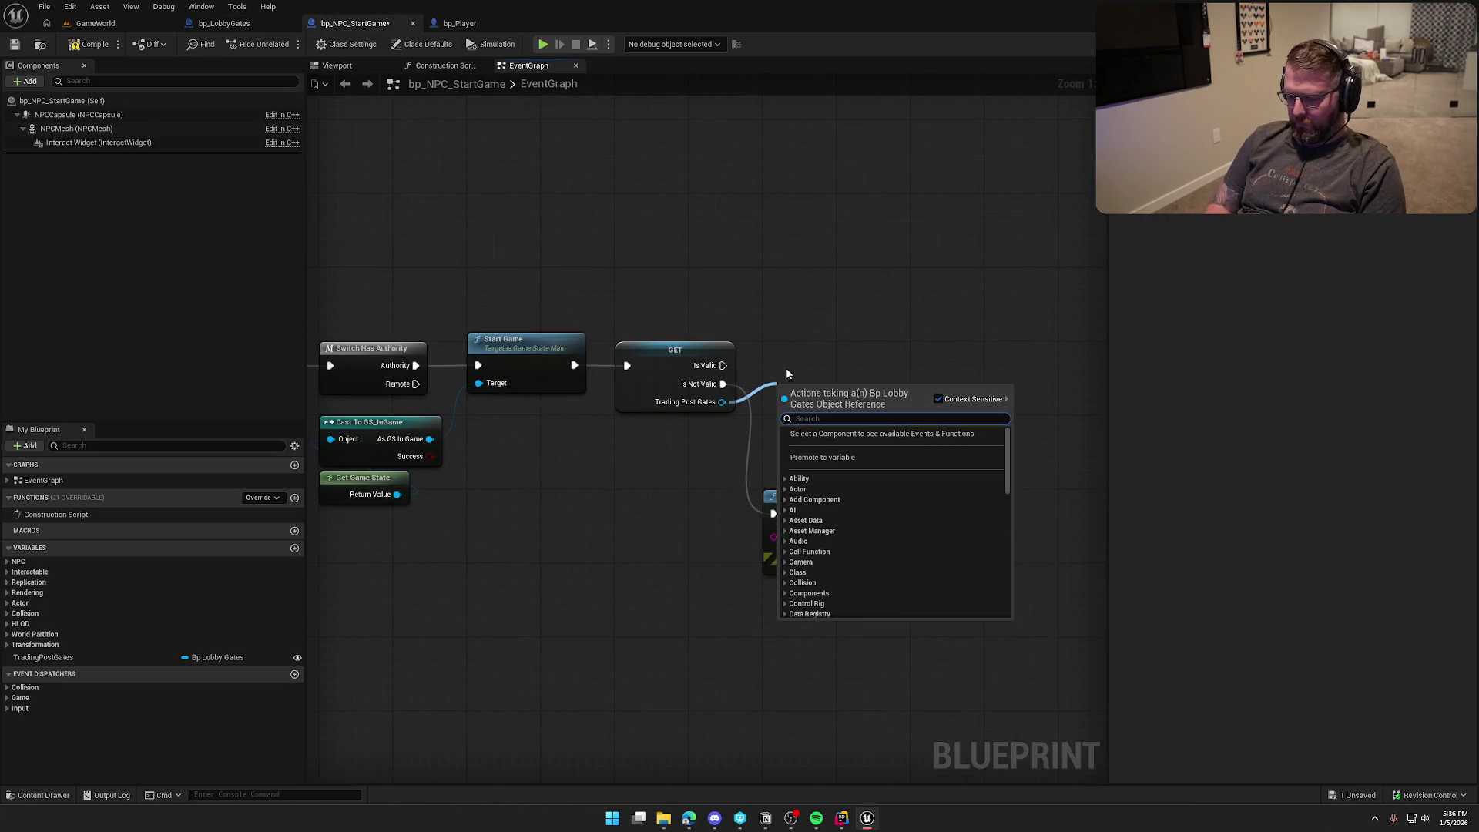
{"action": "type", "text": "mc"}
{"action": "type", "text": "op"}
{"action": "key", "text": "Return"}
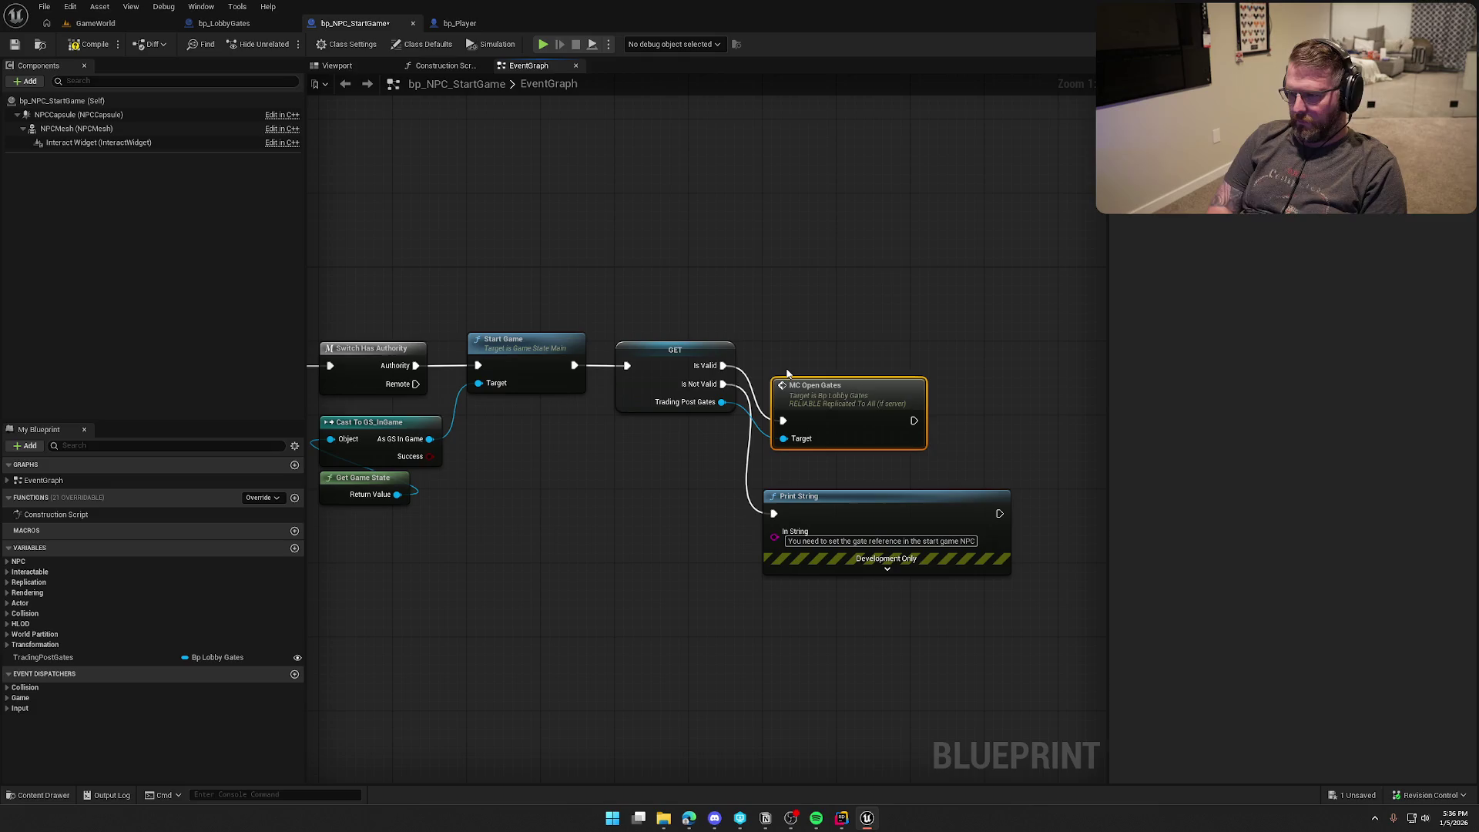
{"action": "left_click_drag", "start_coordinate": [818, 355], "coordinate": [811, 346]}
{"action": "left_click_drag", "start_coordinate": [820, 279], "coordinate": [926, 279]}
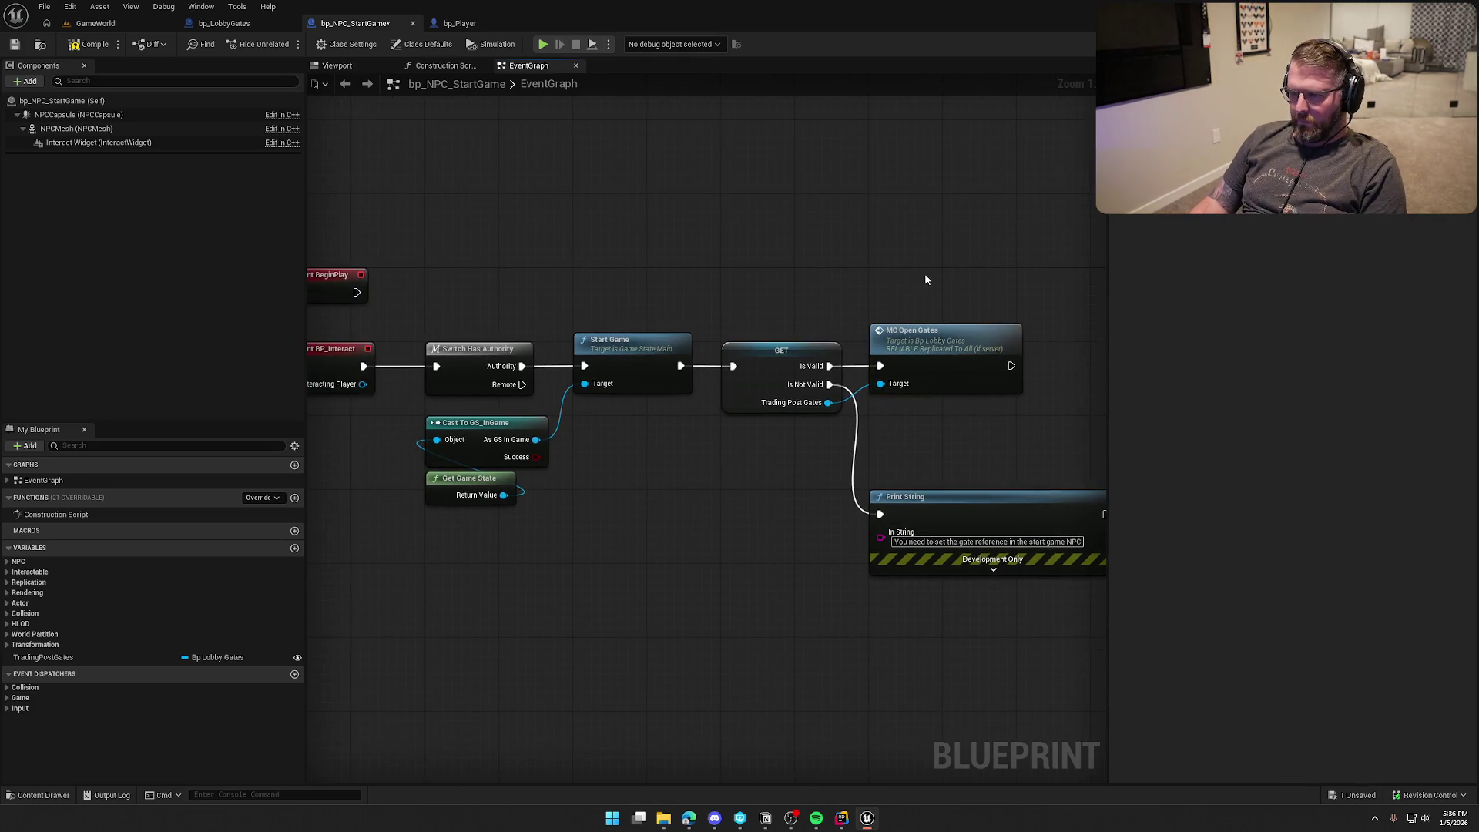
{"action": "left_click_drag", "start_coordinate": [585, 395], "coordinate": [419, 510]}
{"action": "left_click_drag", "start_coordinate": [477, 422], "coordinate": [477, 412]}
{"action": "left_click", "coordinate": [729, 638]}
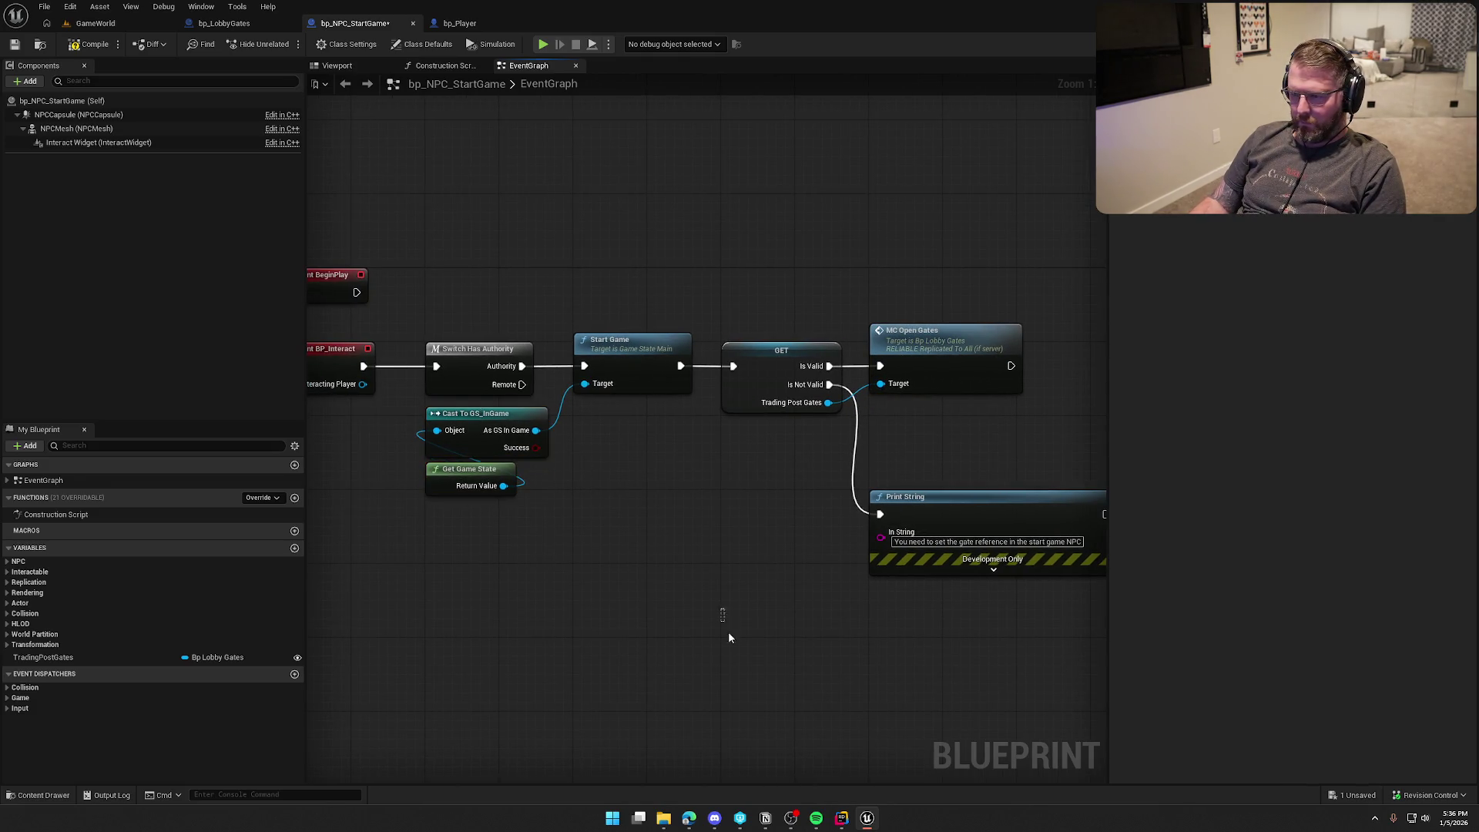
Step: Review StartGame's implementation in GameStateMain.cpp in Rider, then return to Unreal
{"action": "left_click", "coordinate": [849, 823]}
{"action": "left_click", "coordinate": [353, 334]}
{"action": "left_click", "coordinate": [349, 296]}
{"action": "left_click", "coordinate": [349, 297], "text": "ctrl"}
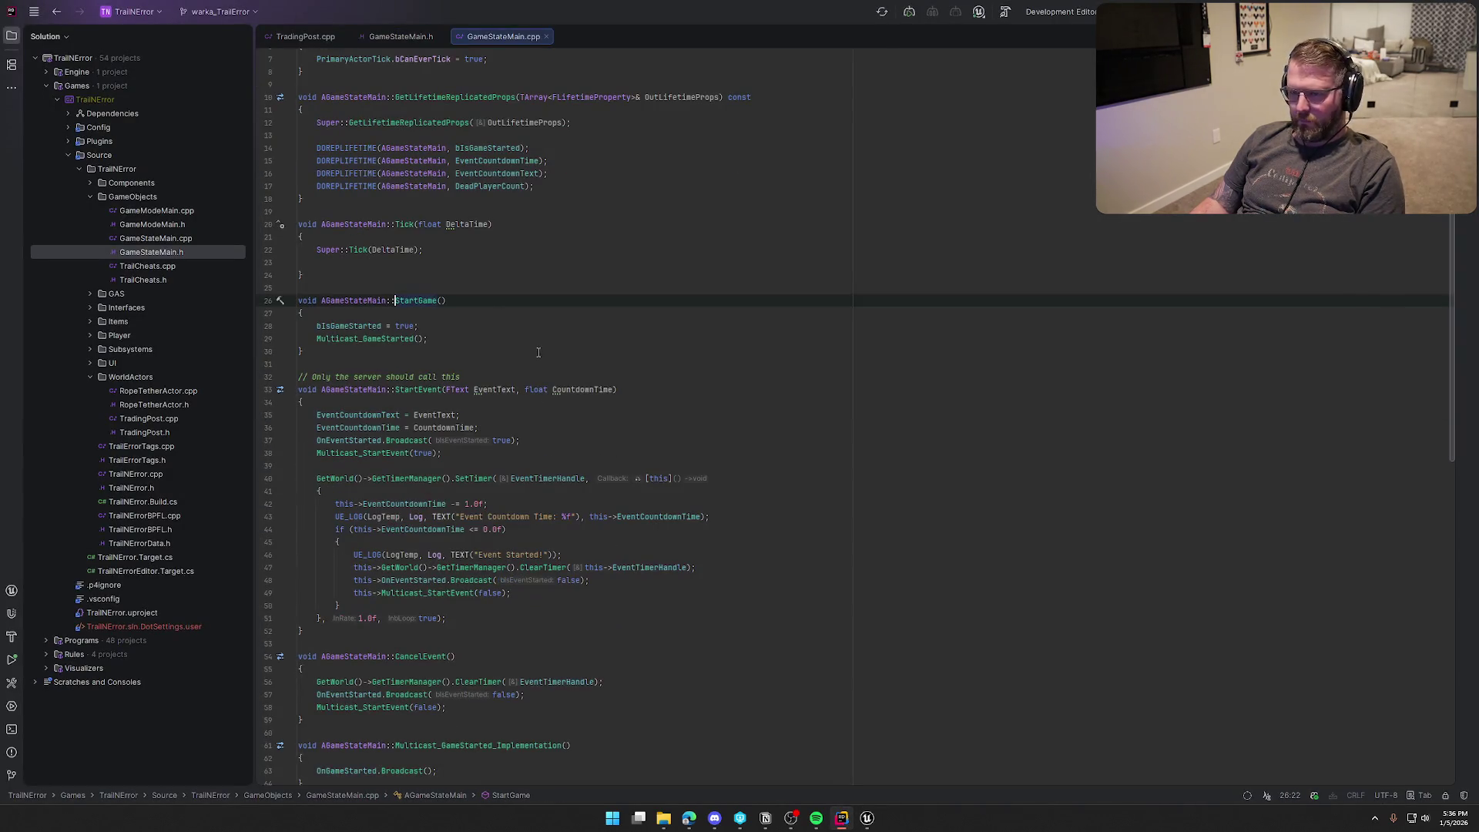
{"action": "left_click", "coordinate": [868, 820]}
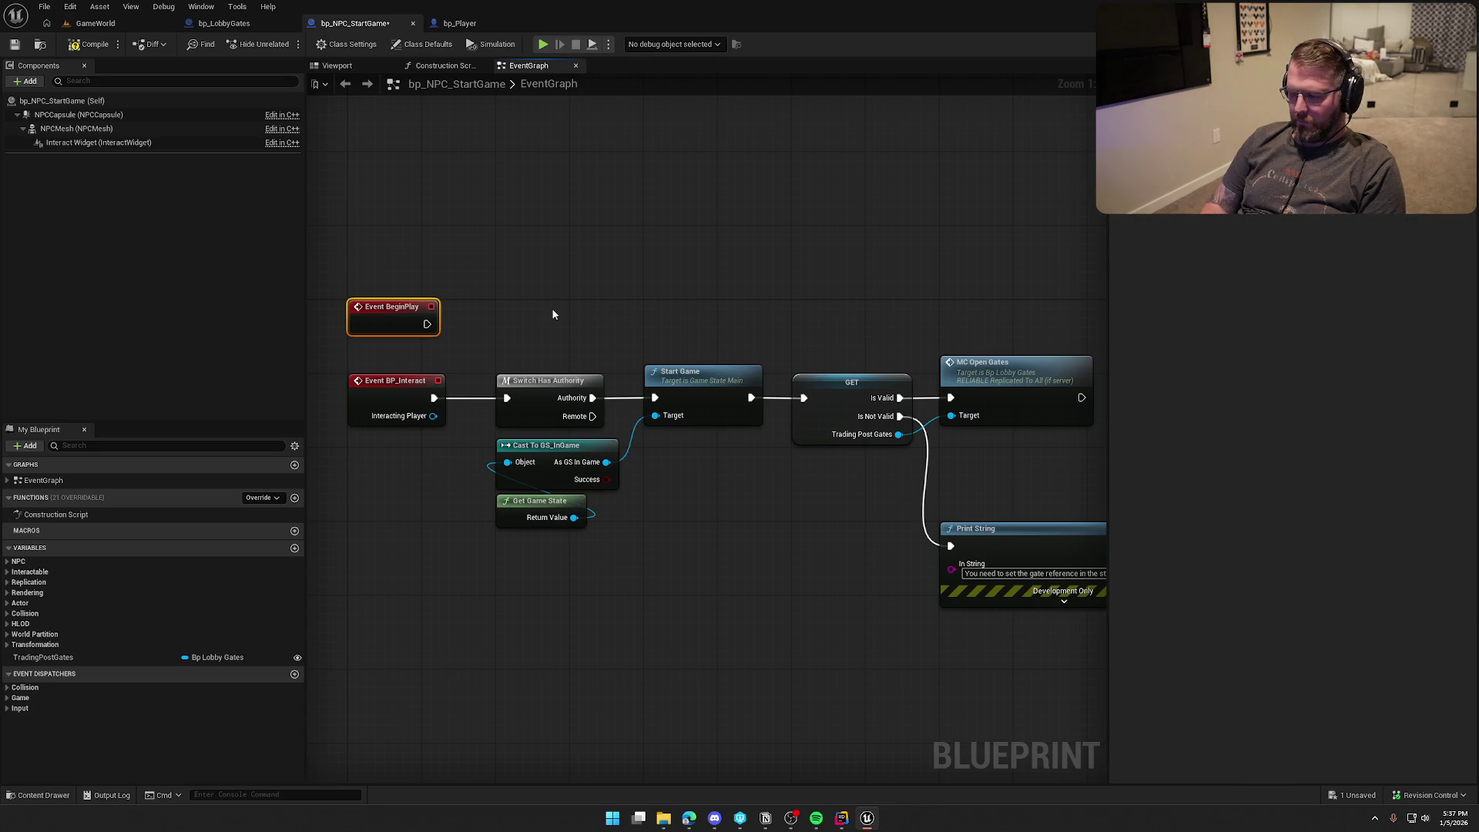
Step: Delete the unused Event BeginPlay, compile and save, then start playing the GameWorld level
{"action": "key", "text": "Delete"}
{"action": "left_click", "coordinate": [91, 44]}
{"action": "left_click", "coordinate": [96, 24]}
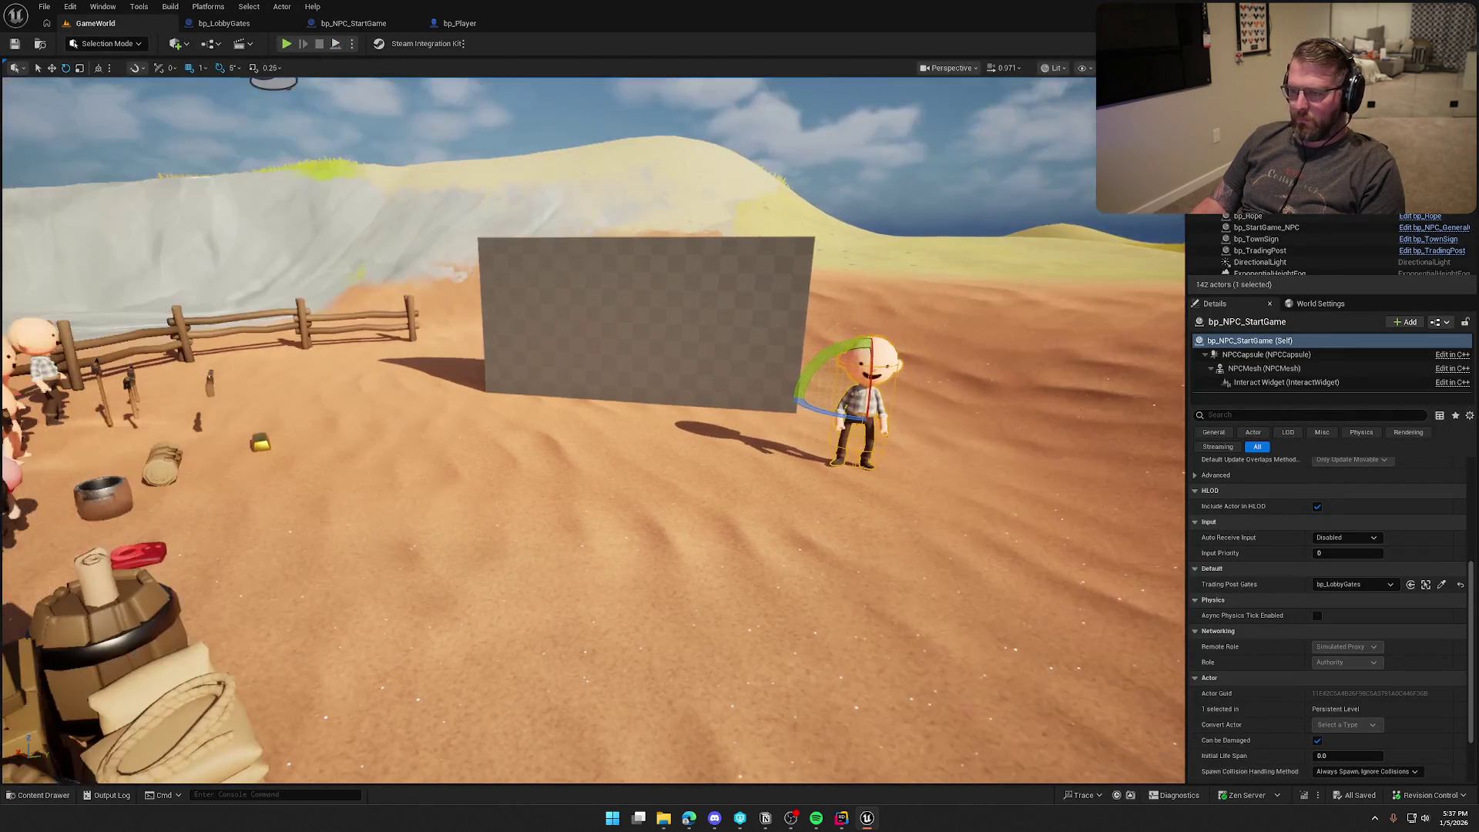
{"action": "left_click", "coordinate": [383, 96]}
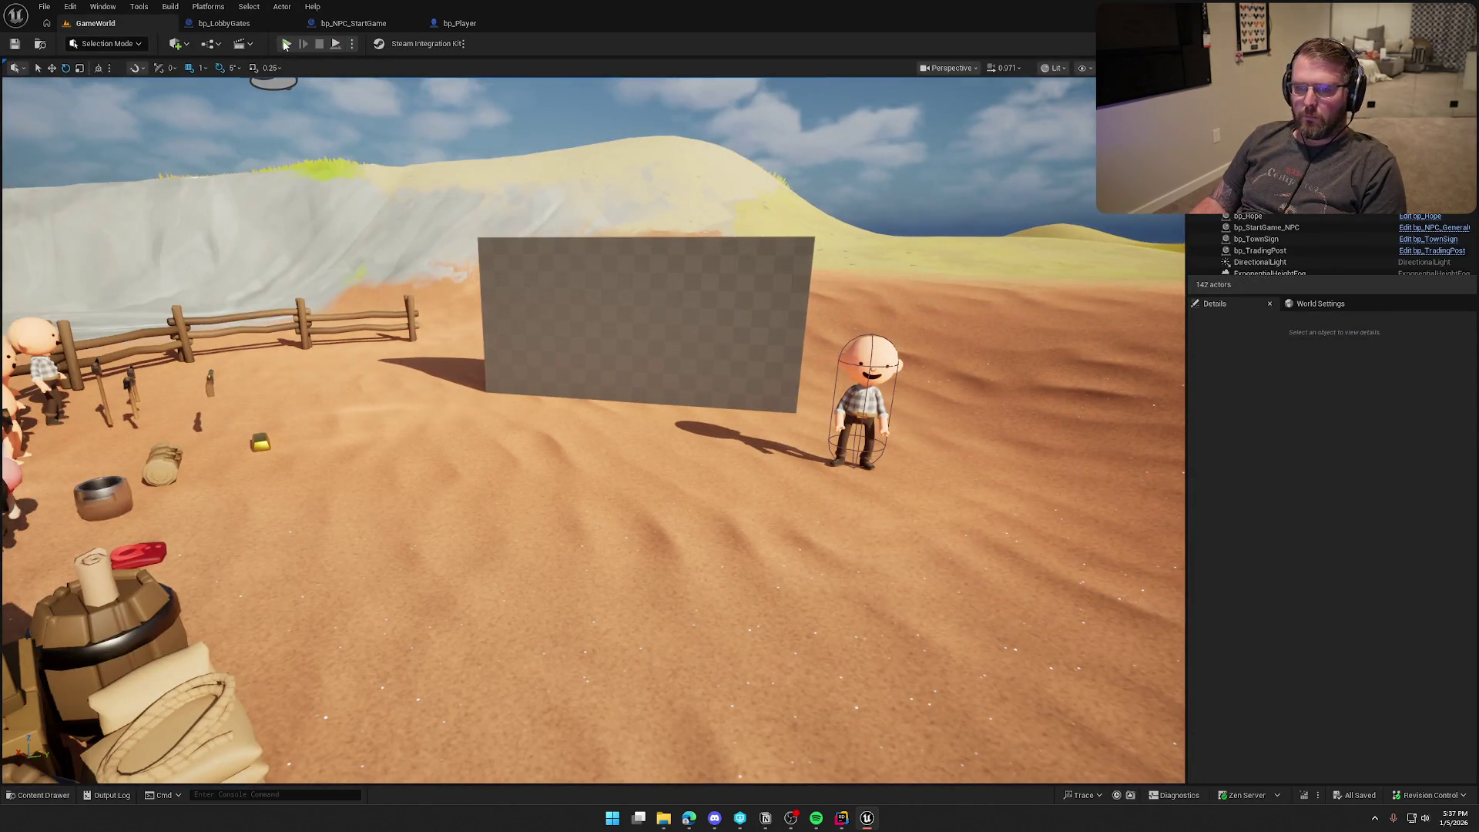
{"action": "left_click", "coordinate": [286, 43]}
Step: Walk the host character to the NPC, through the opened gates, and back
{"action": "key", "text": "w"}
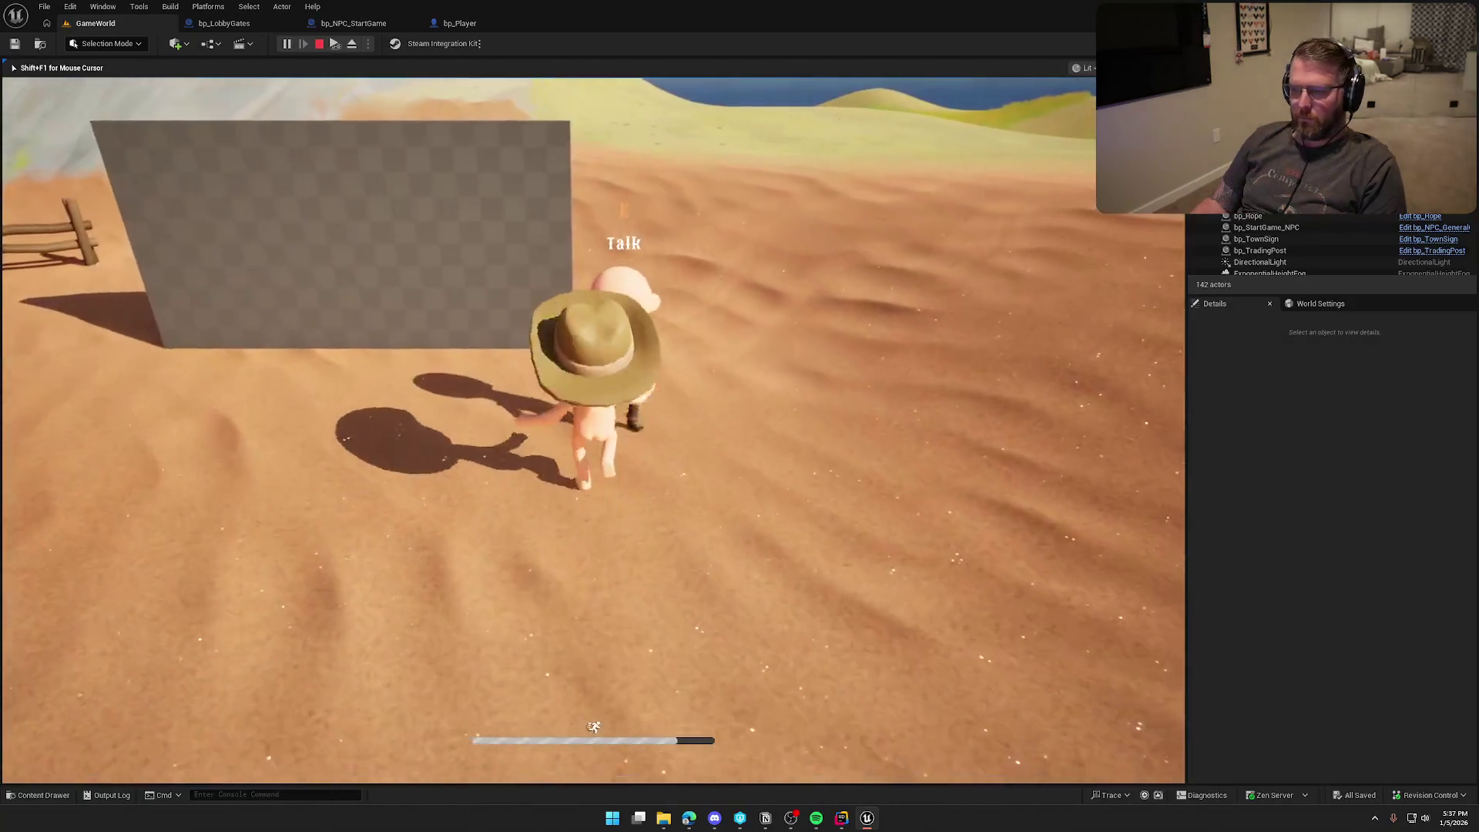
{"action": "key", "text": "s"}
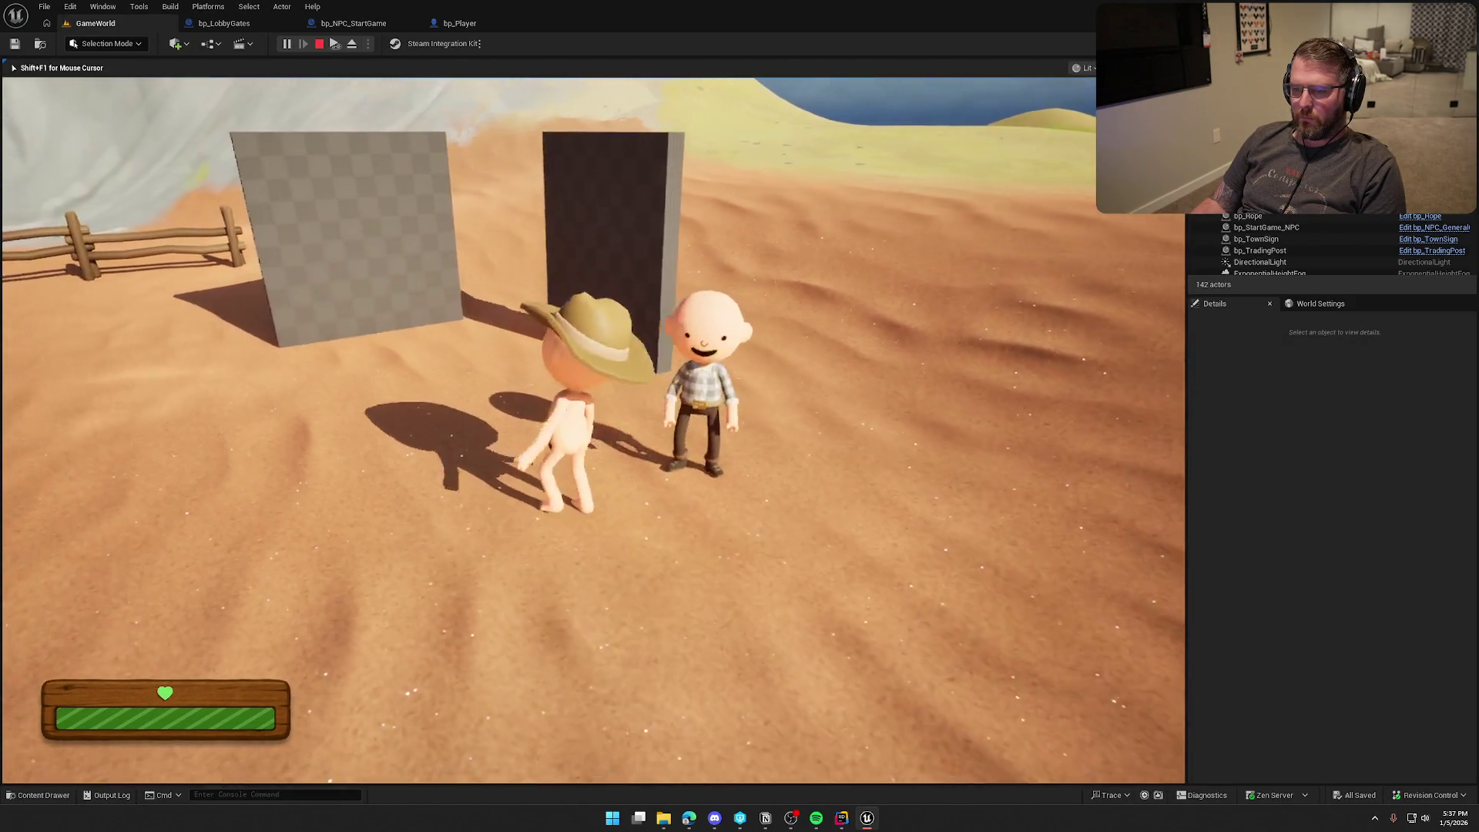
{"action": "key", "text": "w"}
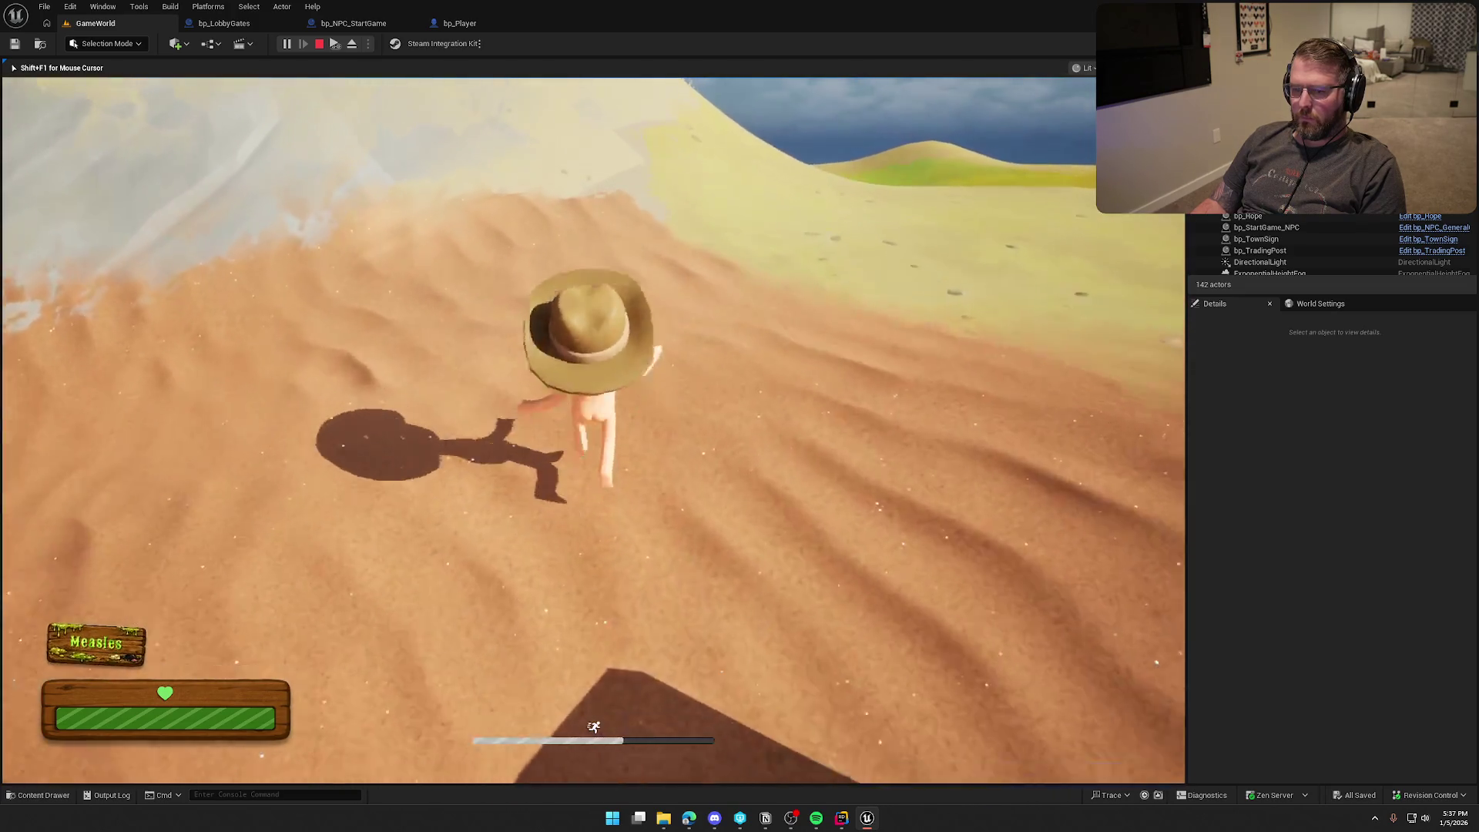
{"action": "key", "text": "w"}
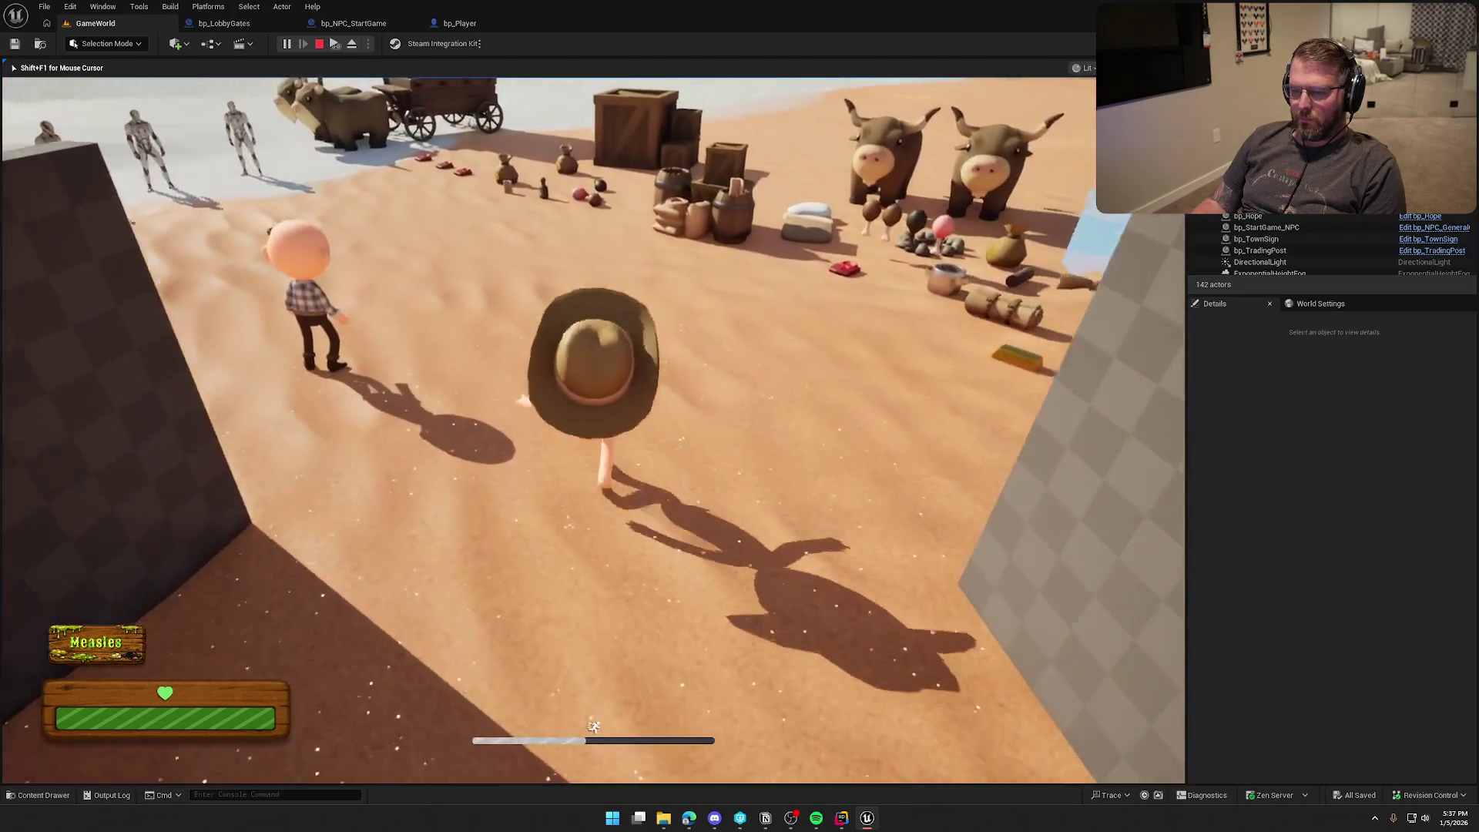
{"action": "key", "text": "w"}
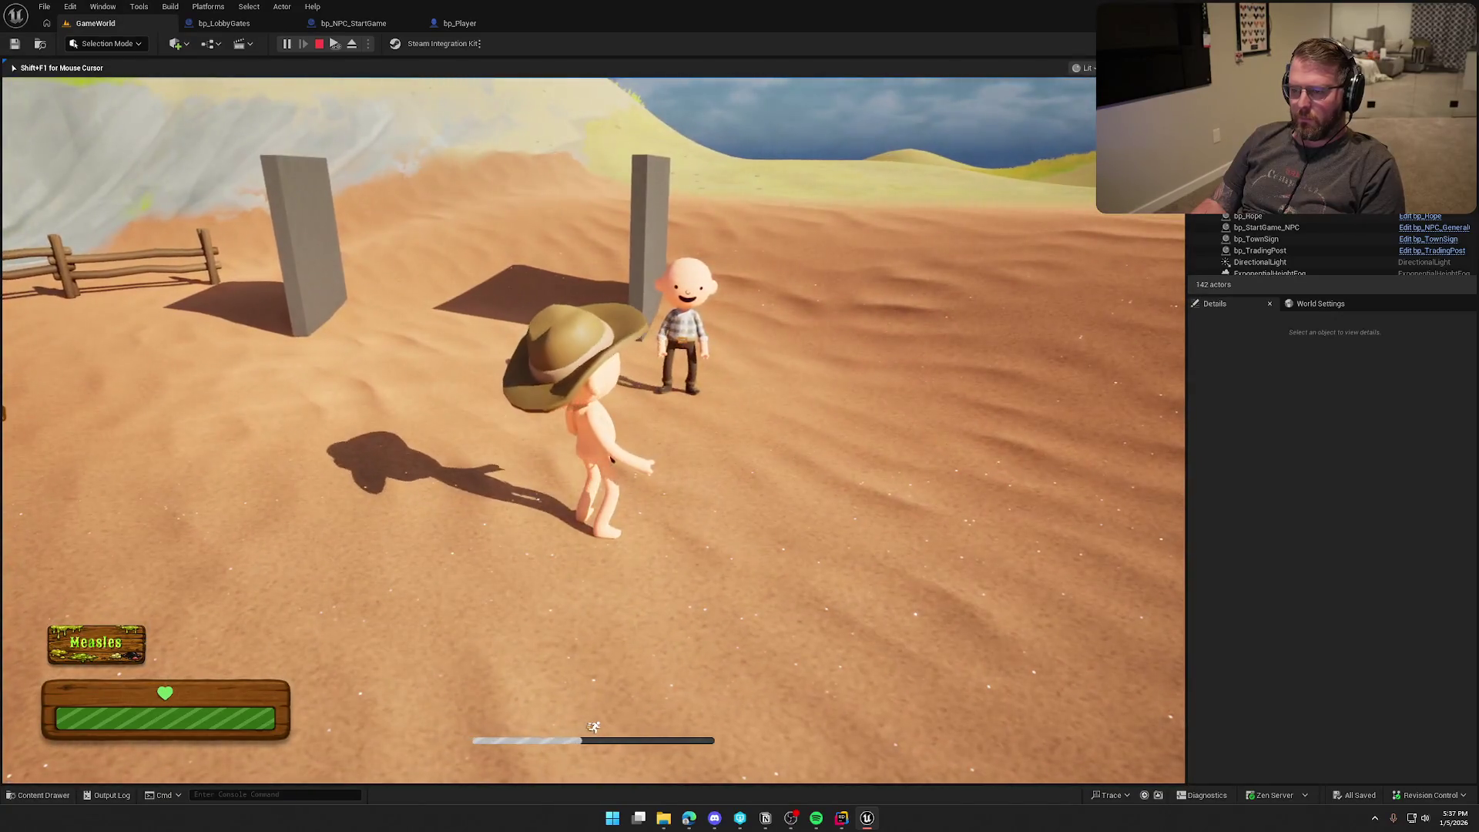
Step: Bring up a second client, walk it around the host, then stop the session
{"action": "key", "text": "super"}
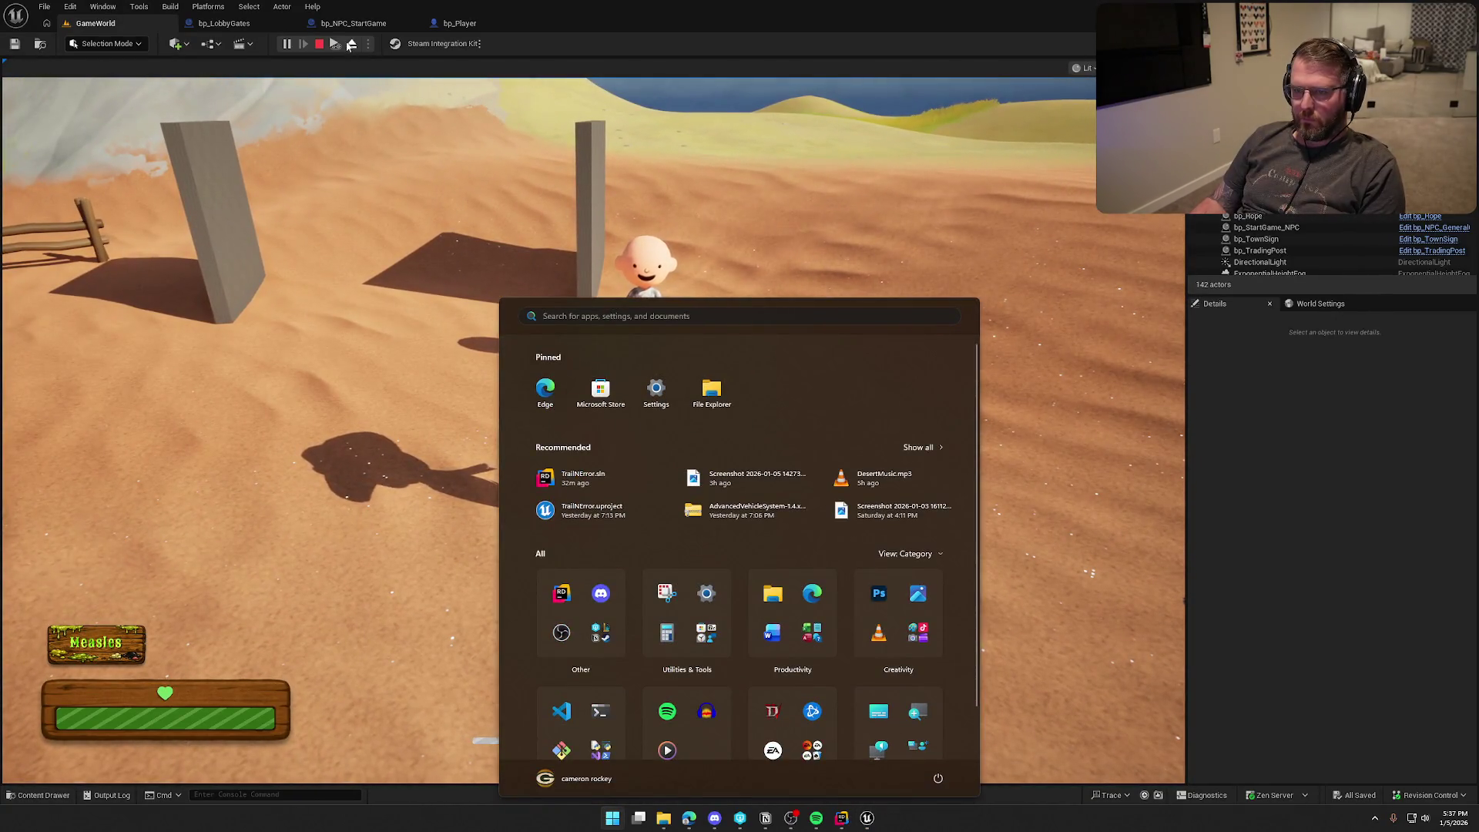
{"action": "key", "text": "super"}
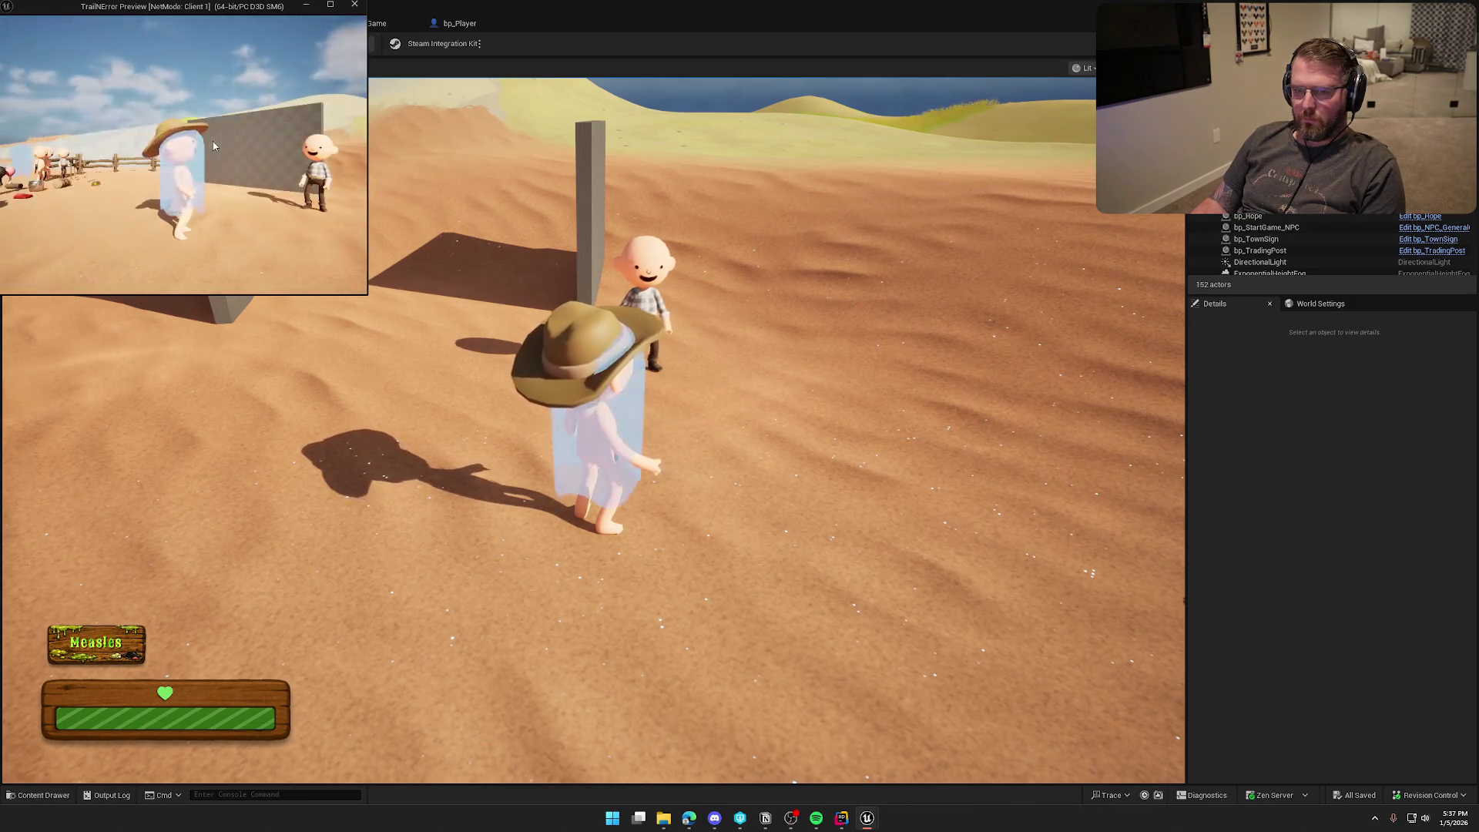
{"action": "key", "text": "w"}
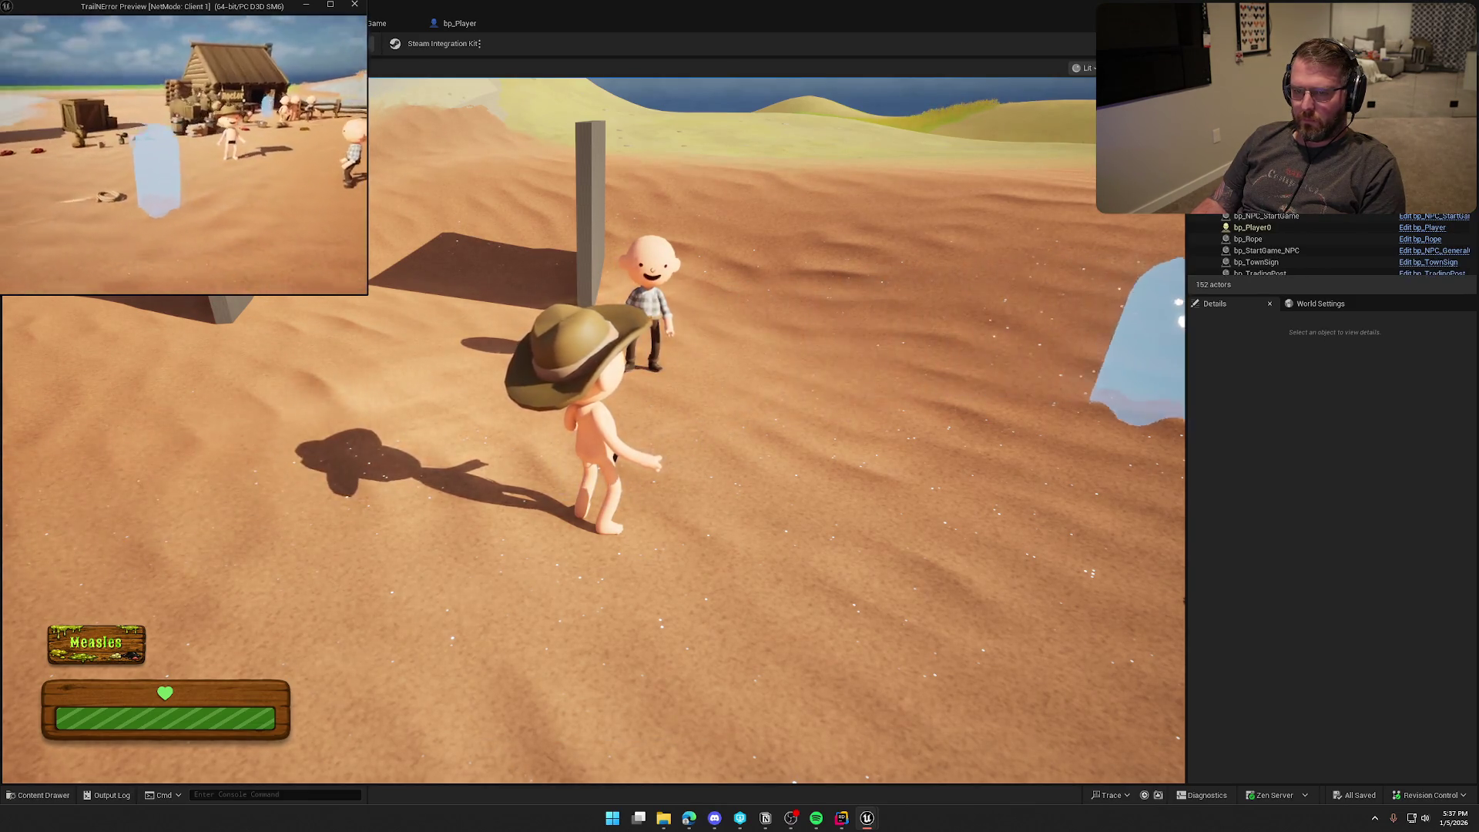
{"action": "key", "text": "w"}
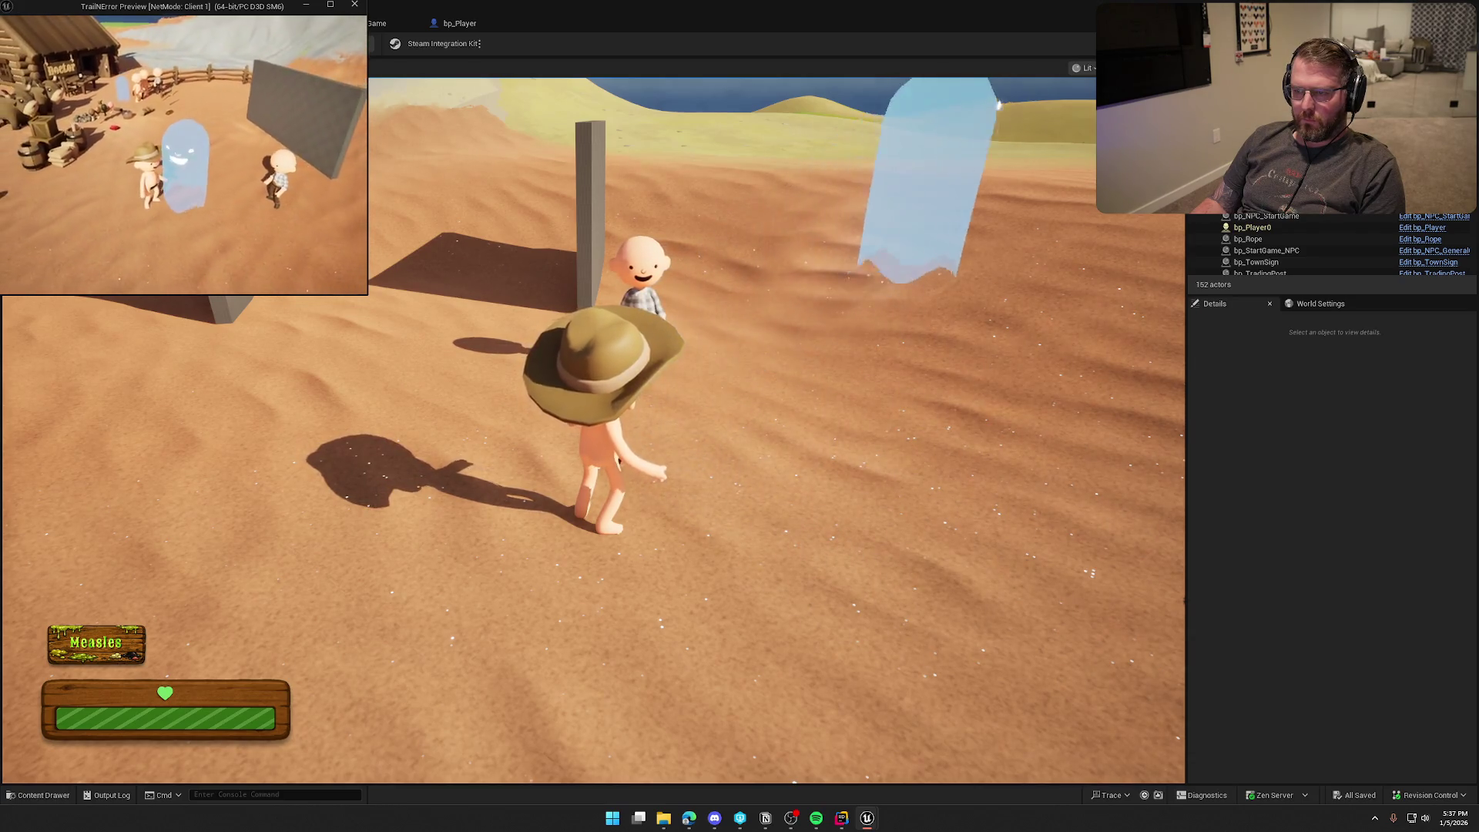
{"action": "key", "text": "w"}
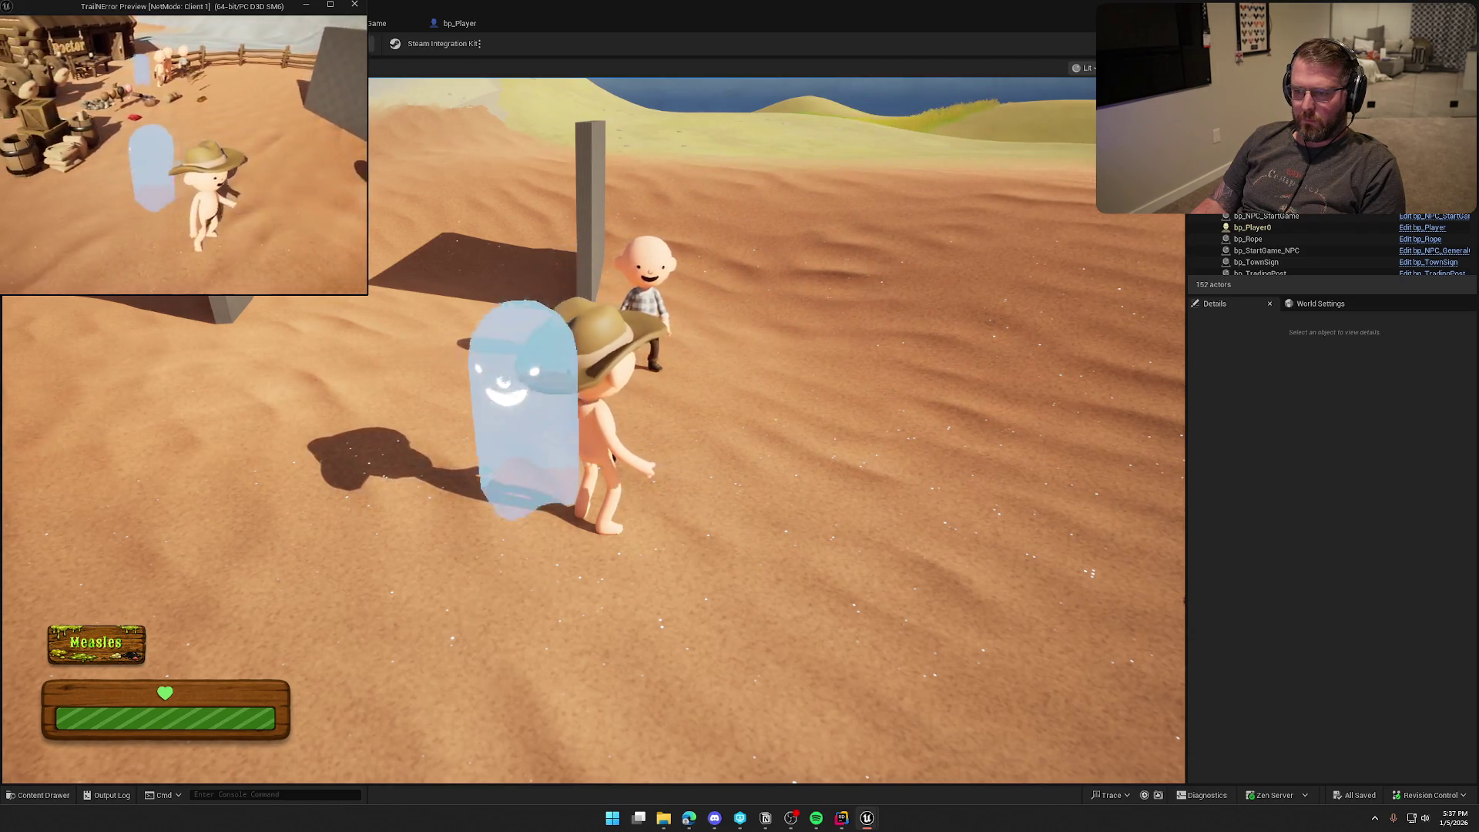
{"action": "key", "text": "w"}
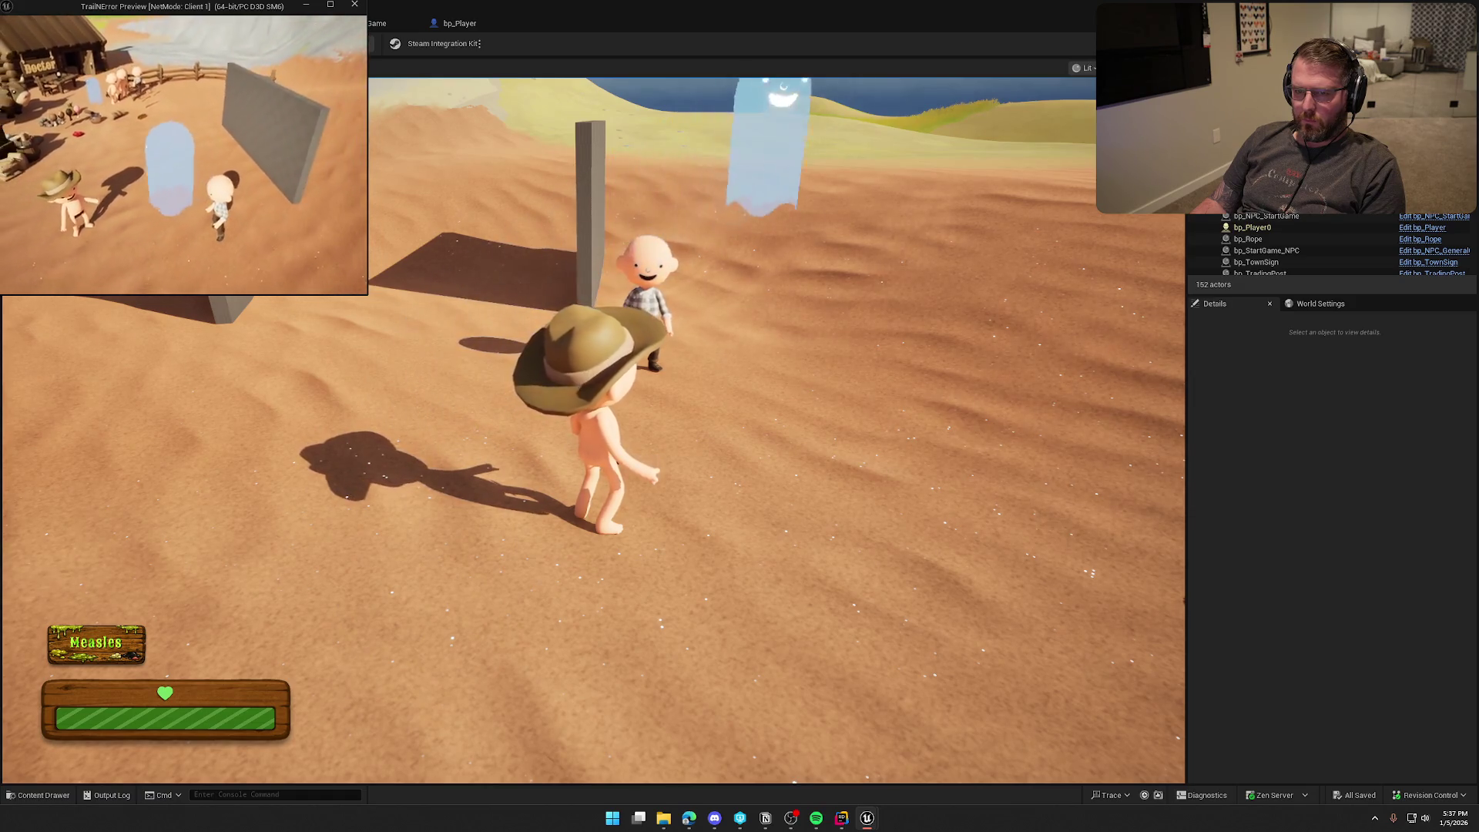
{"action": "key", "text": "w"}
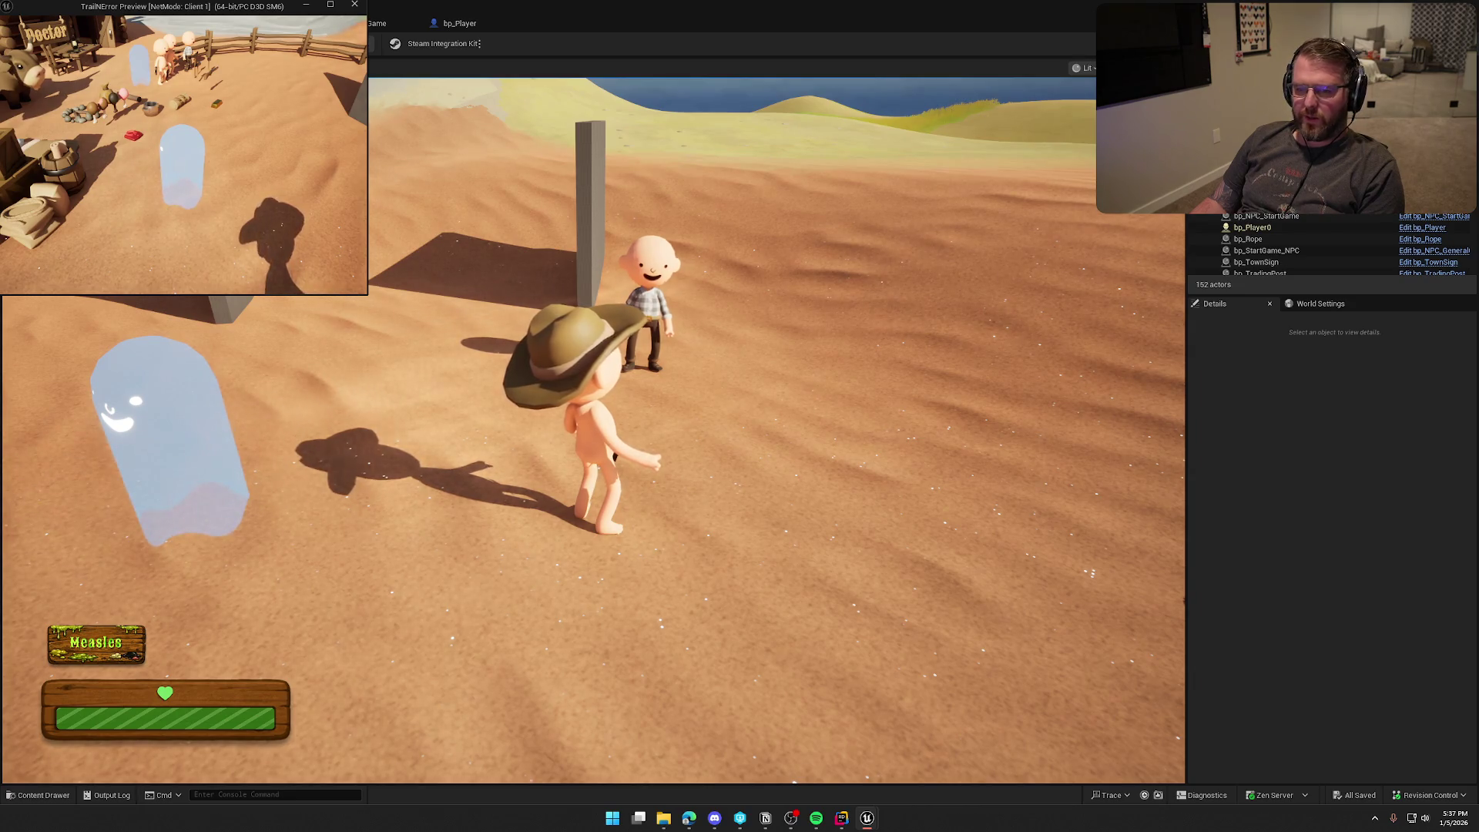
{"action": "key", "text": "Escape"}
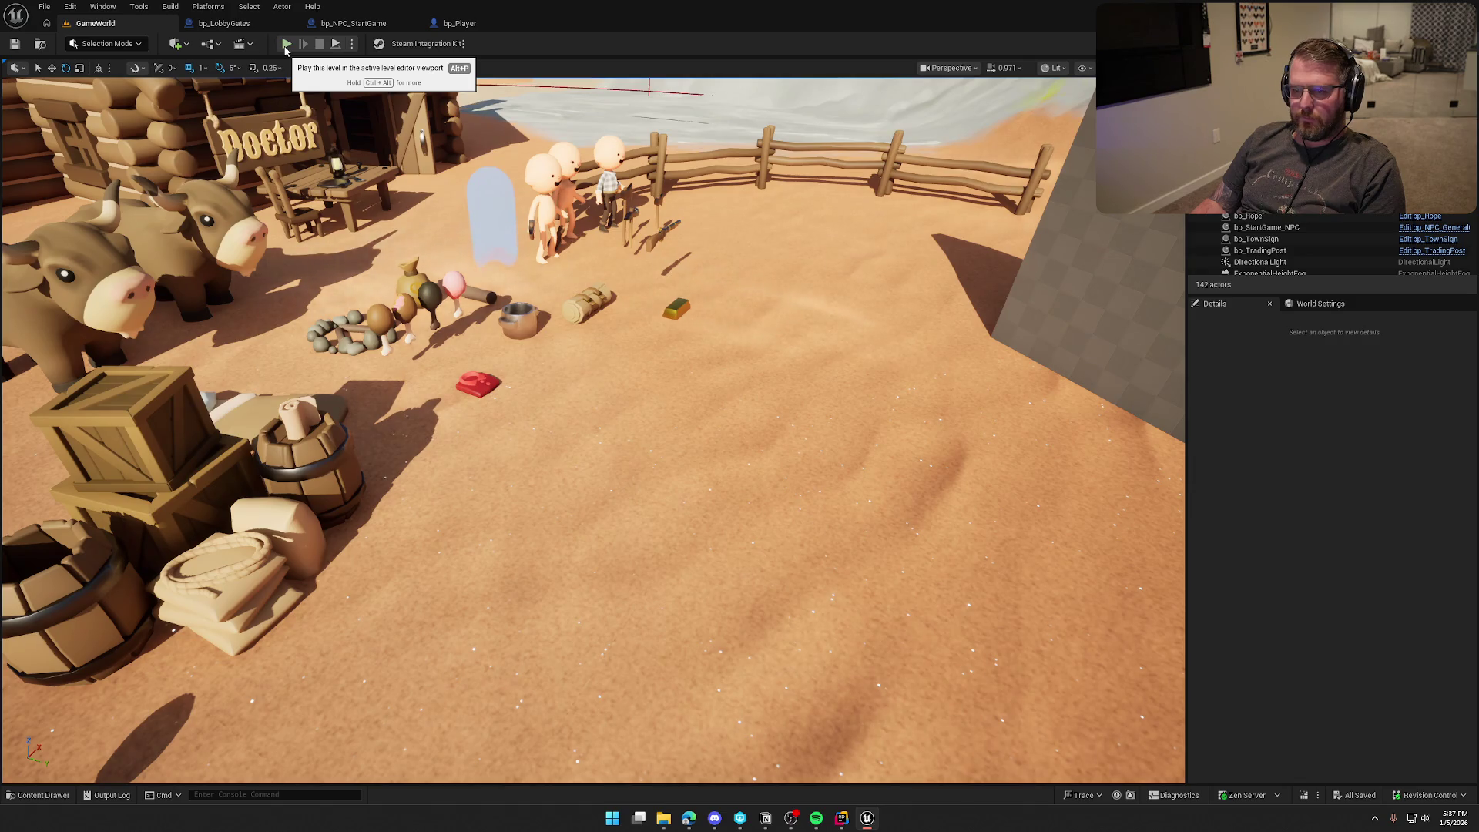
{"action": "left_click", "coordinate": [284, 45]}
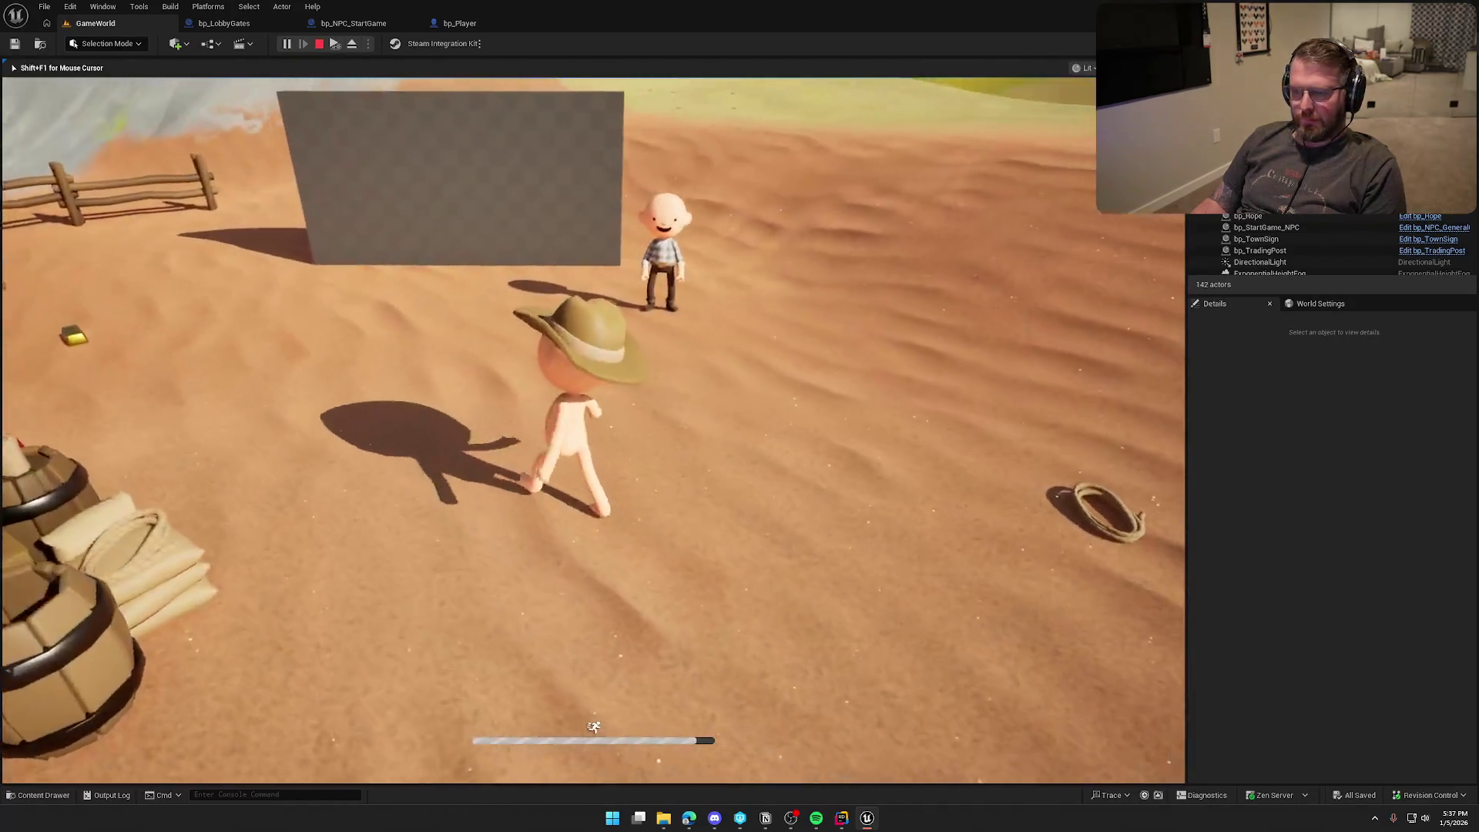
{"action": "key", "text": "super"}
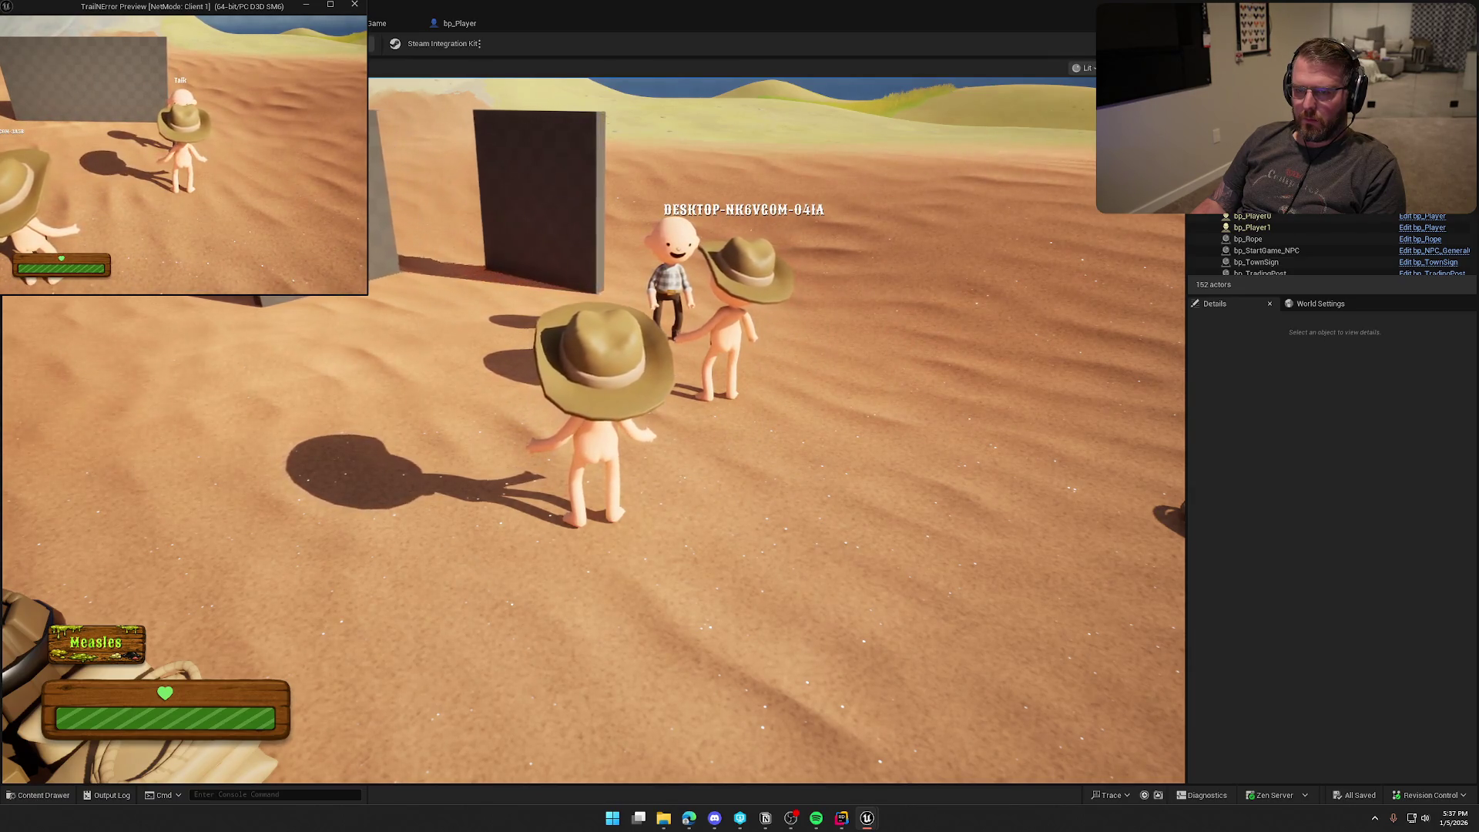
{"action": "key", "text": "w"}
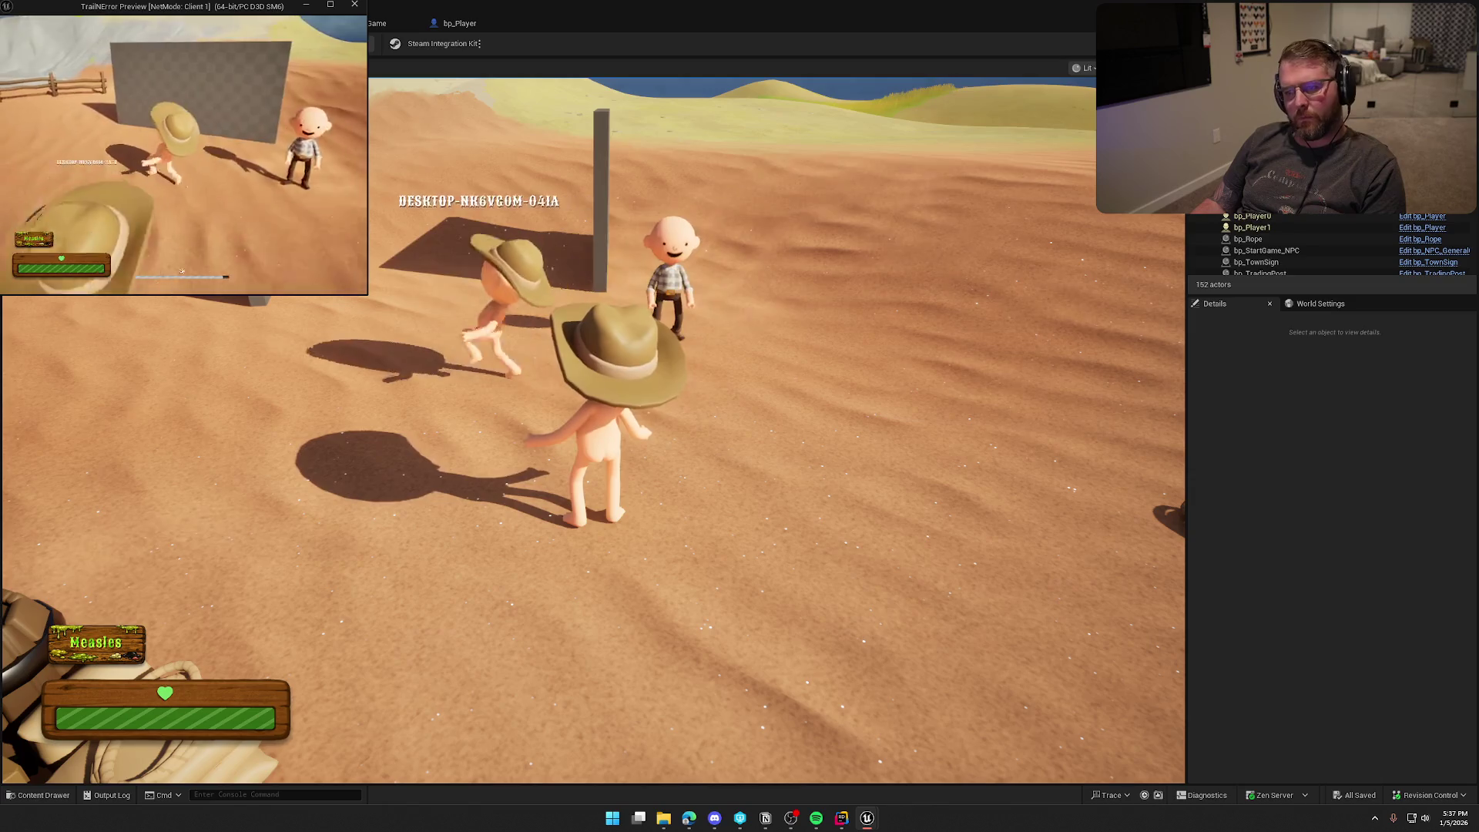
{"action": "key", "text": "w"}
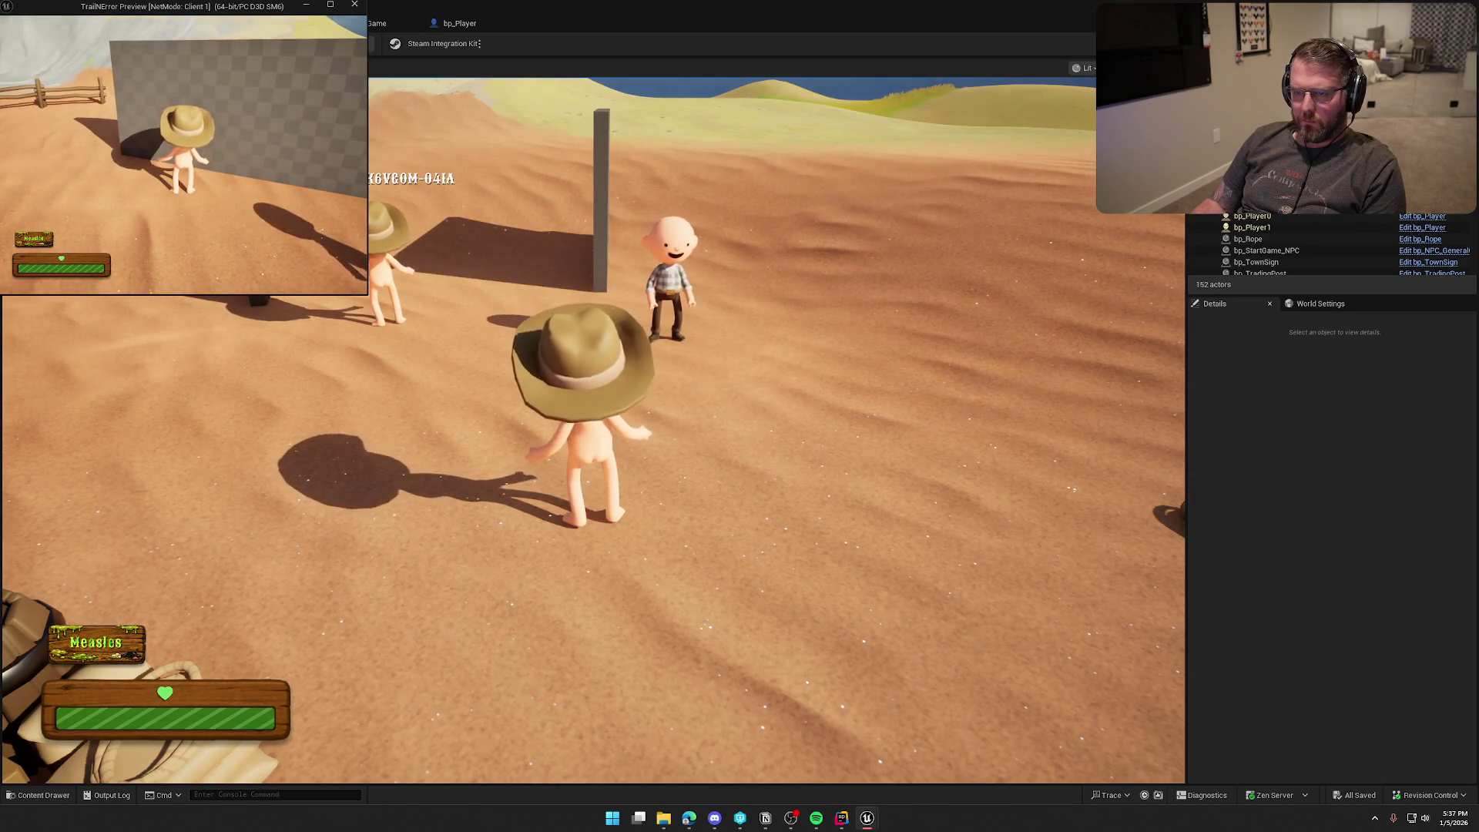
{"action": "key", "text": "w"}
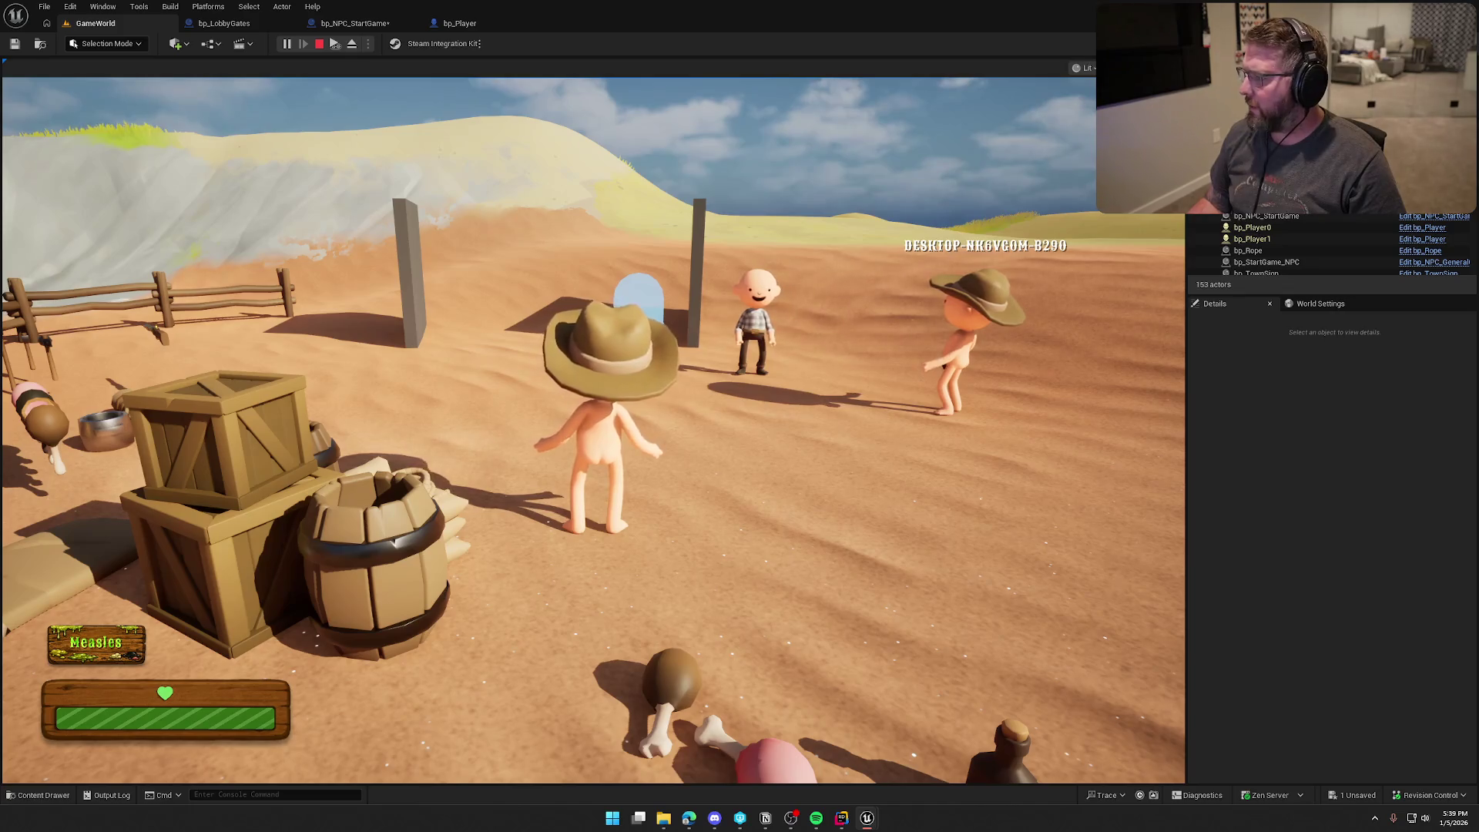
{"action": "key", "text": "super"}
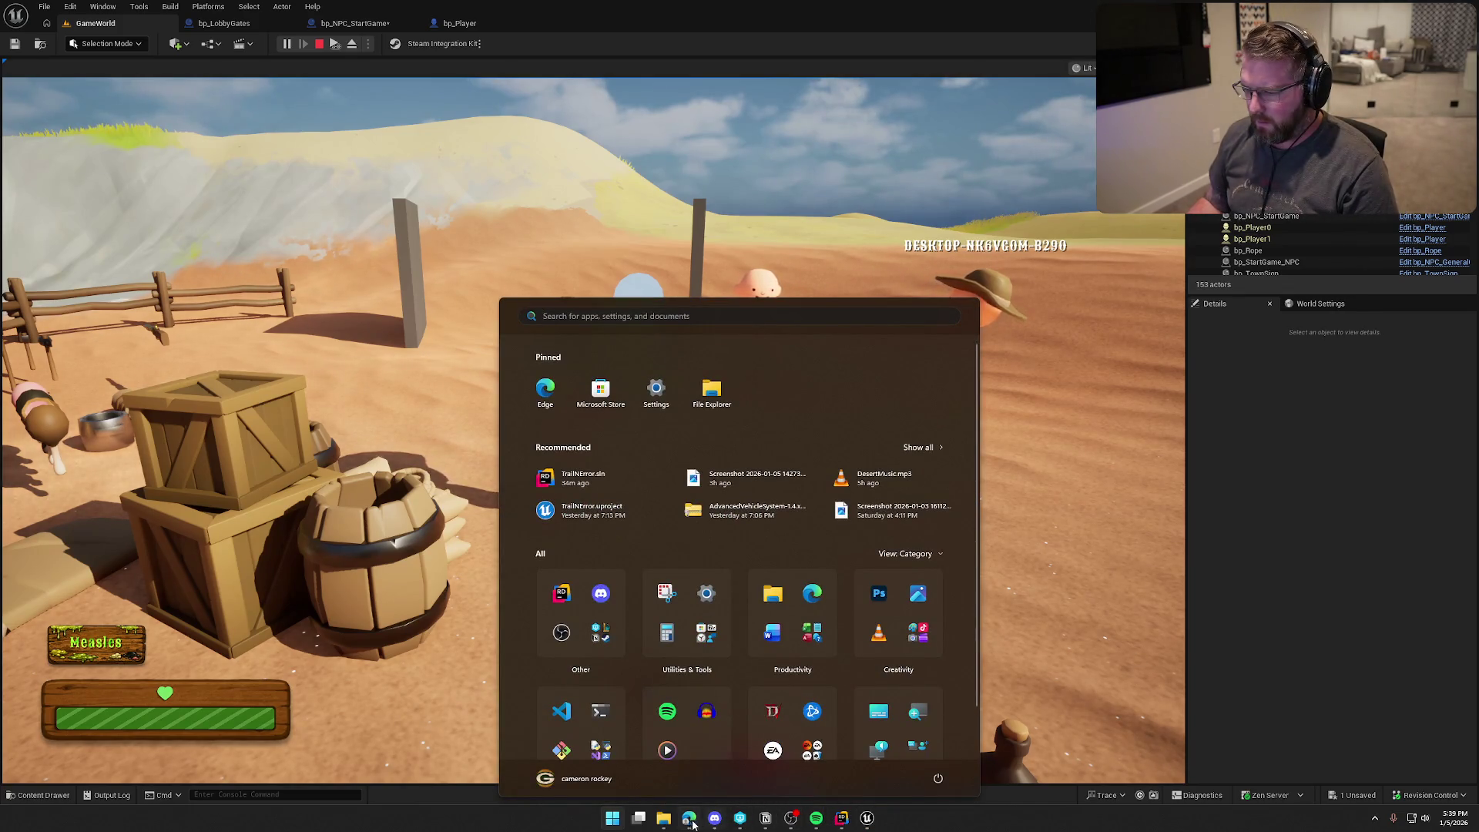
{"action": "mouse_move", "coordinate": [867, 821]}
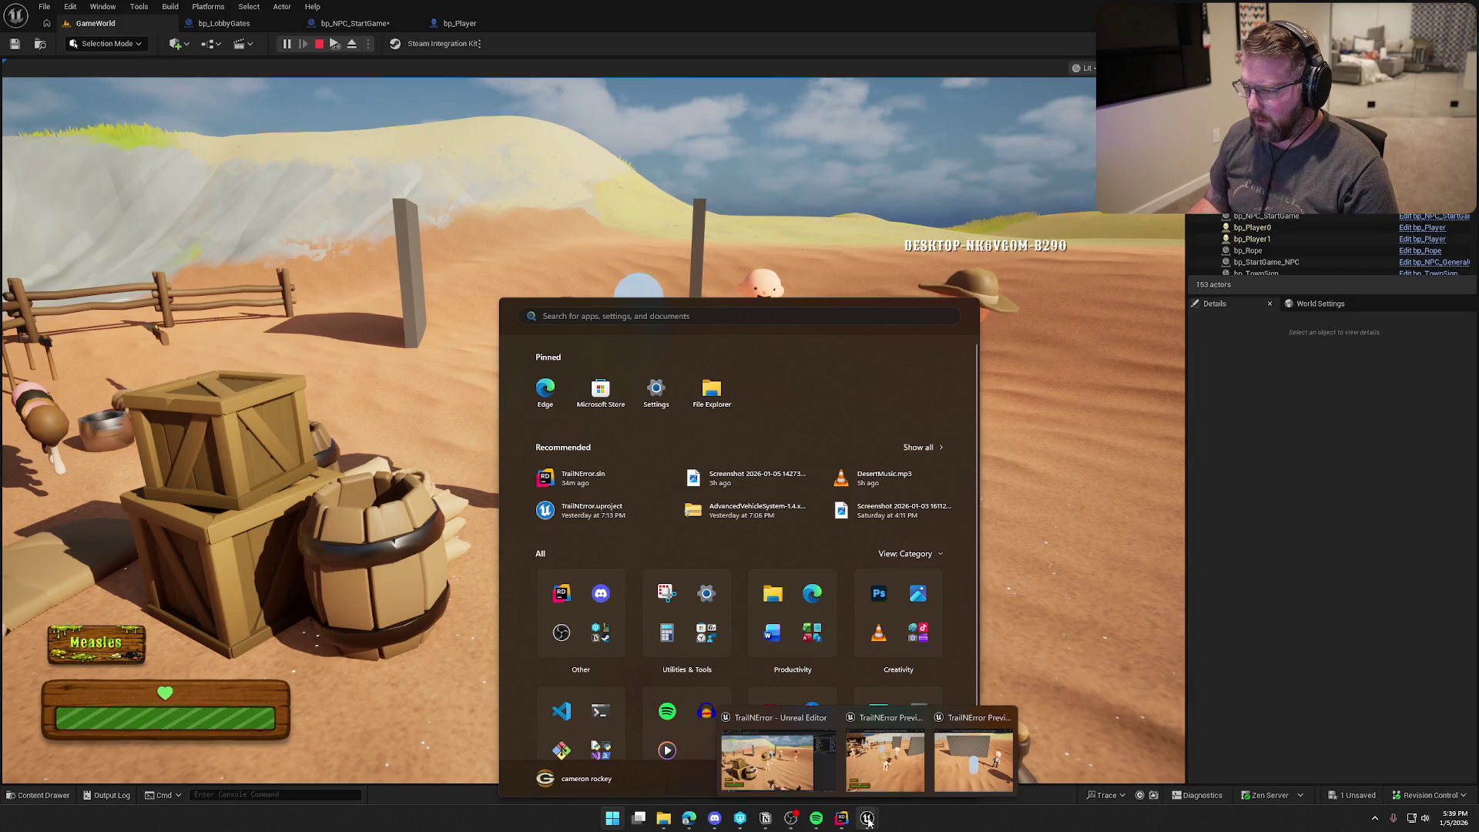
{"action": "left_click", "coordinate": [878, 770]}
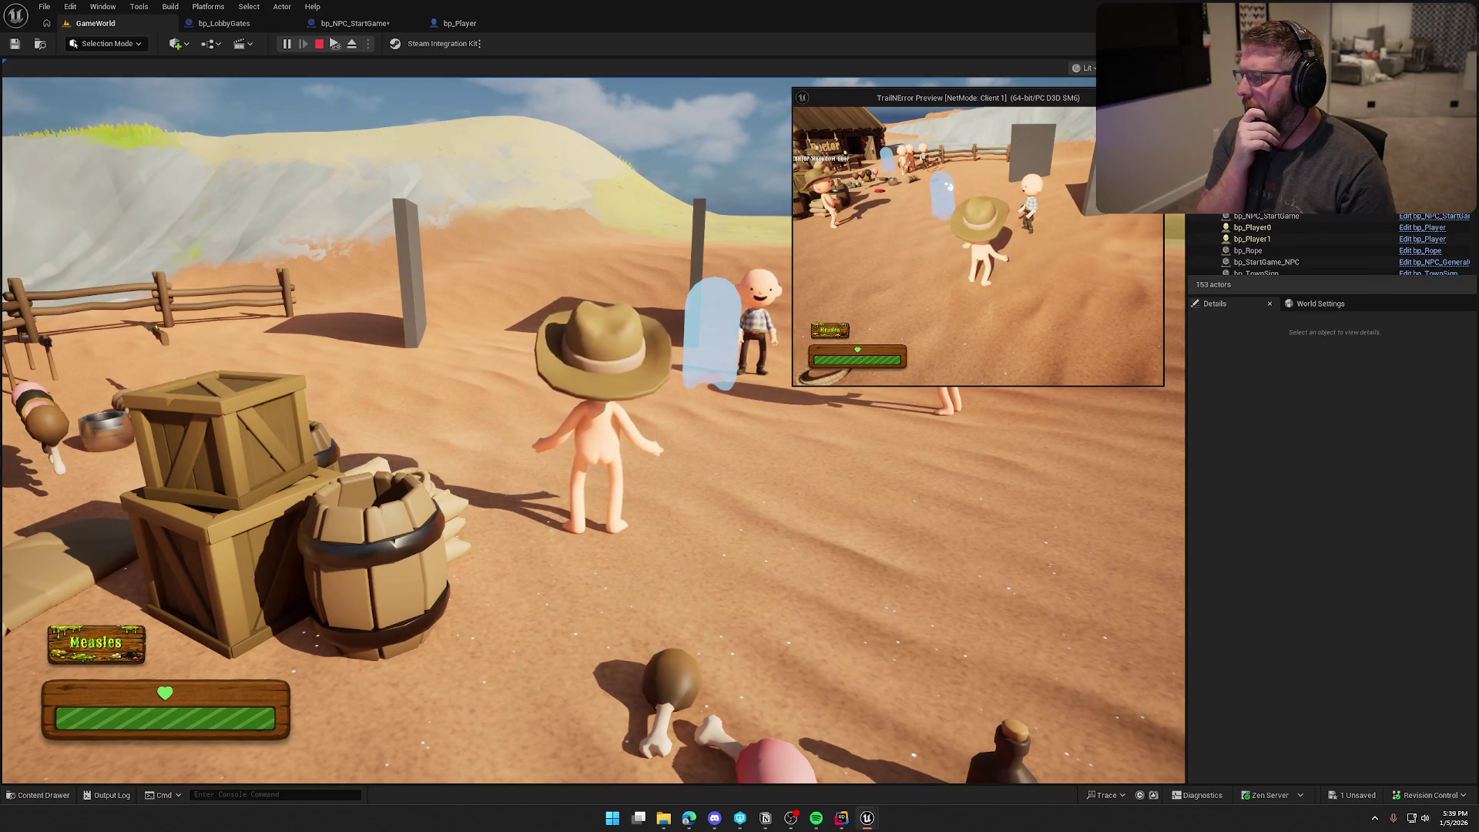
{"action": "key", "text": "Escape"}
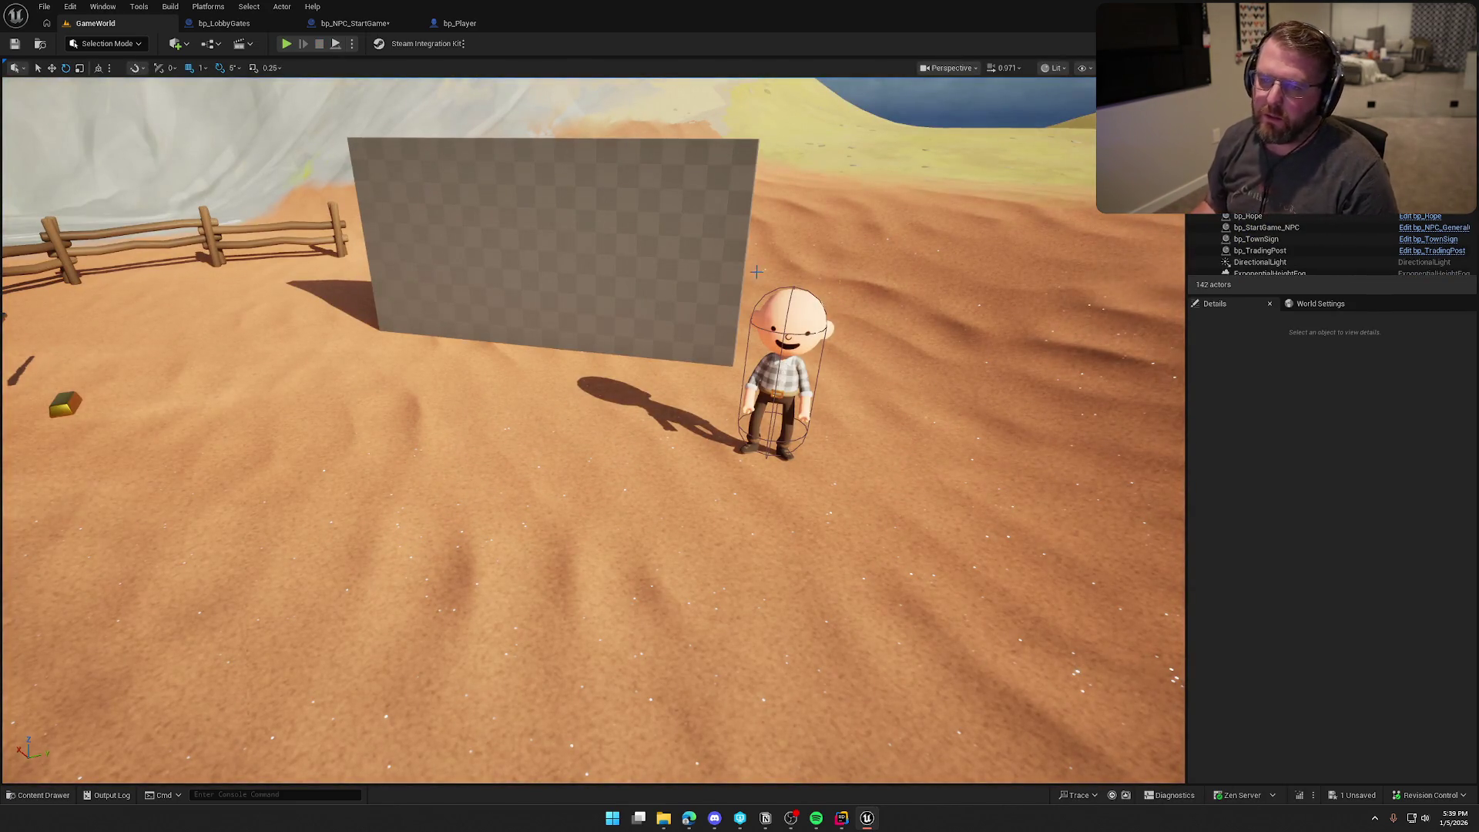
{"action": "left_click", "coordinate": [354, 23]}
{"action": "key", "text": "Home"}
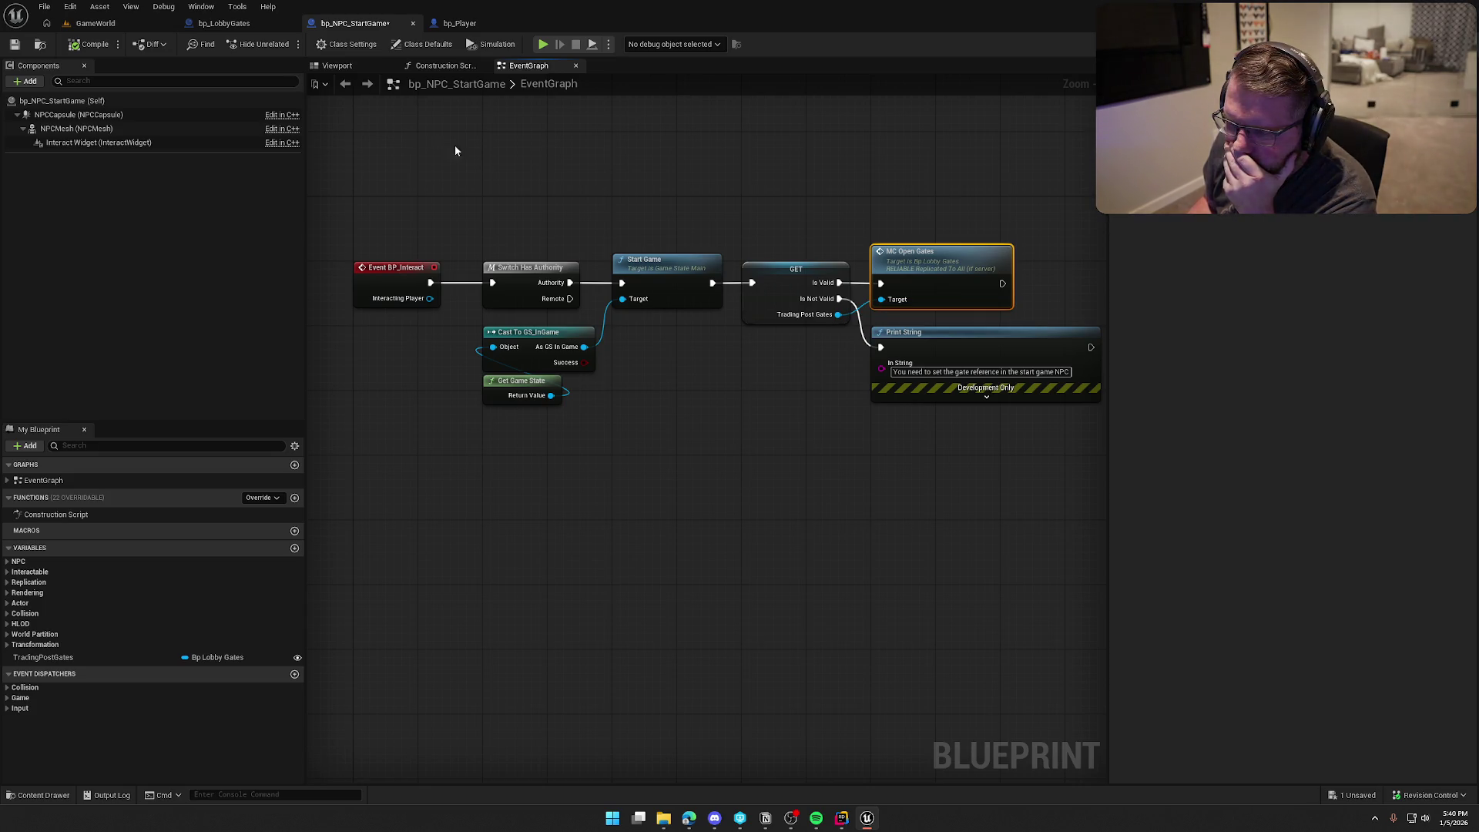
{"action": "left_click", "coordinate": [244, 26]}
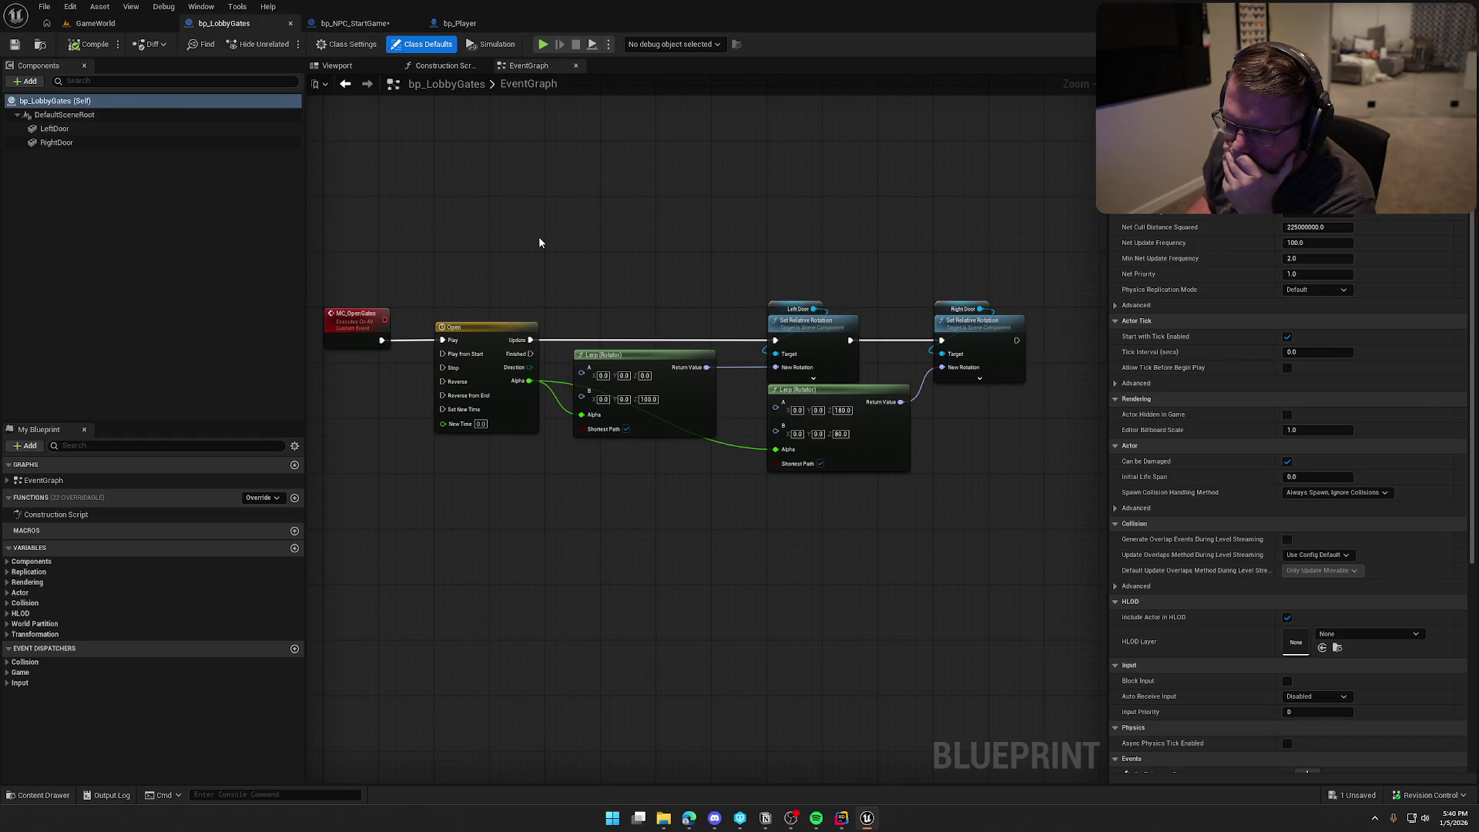
{"action": "left_click_drag", "start_coordinate": [539, 242], "coordinate": [563, 178]}
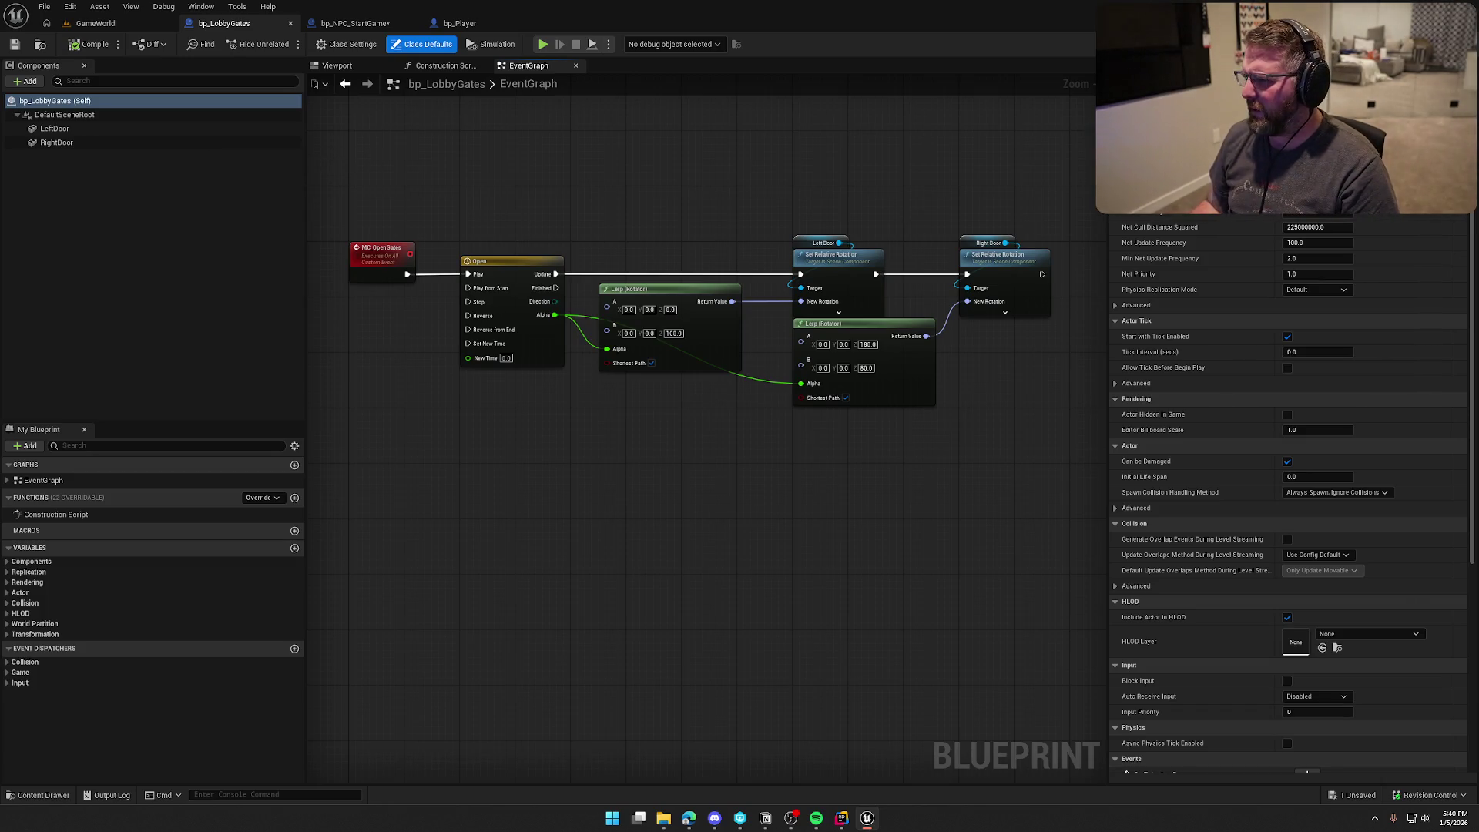
{"action": "left_click", "coordinate": [124, 27]}
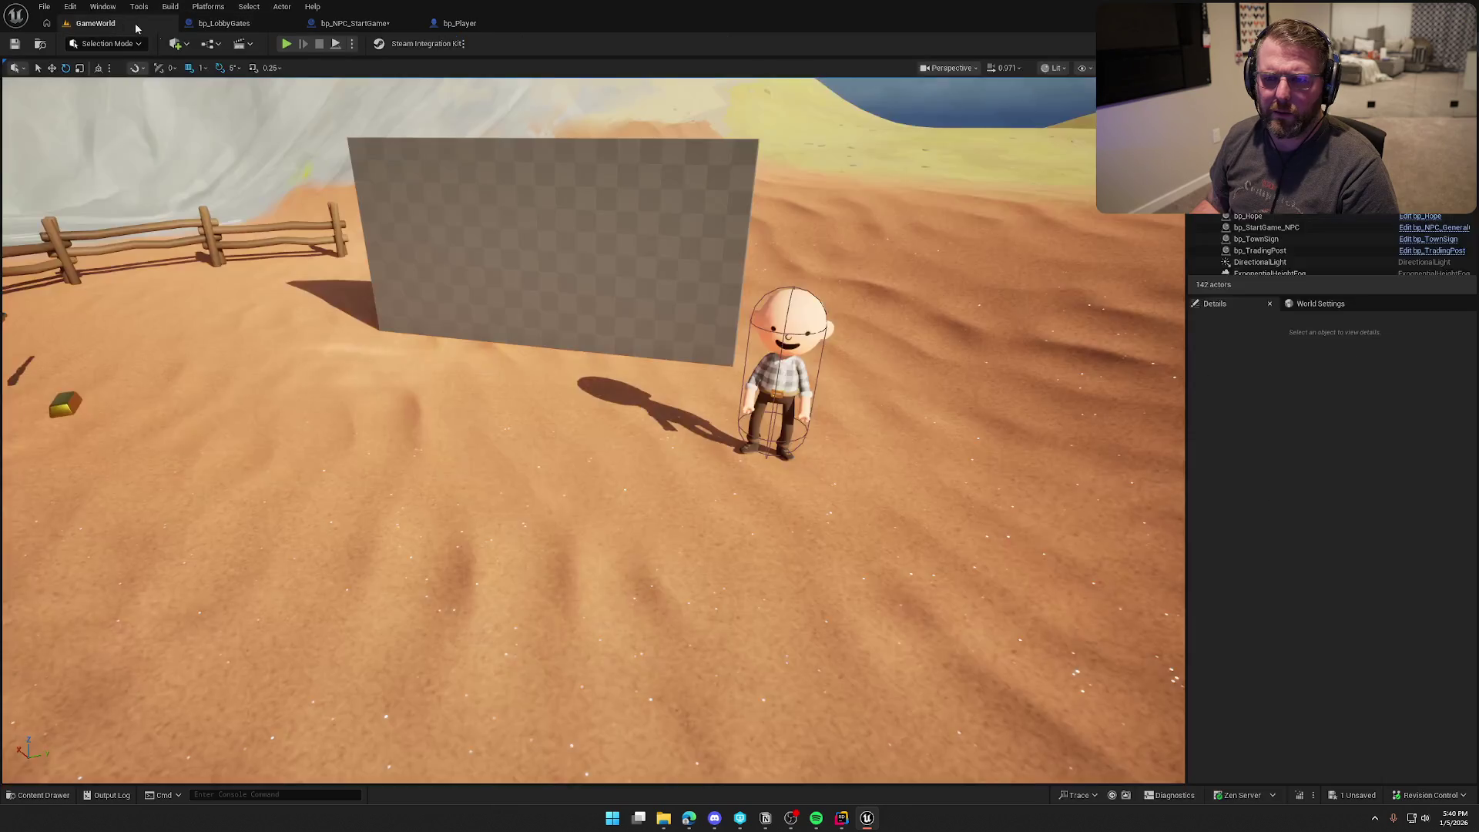
Step: Play, walk to the NPC and interact, then stop and reopen the bp_LobbyGates graph
{"action": "key", "text": "w"}
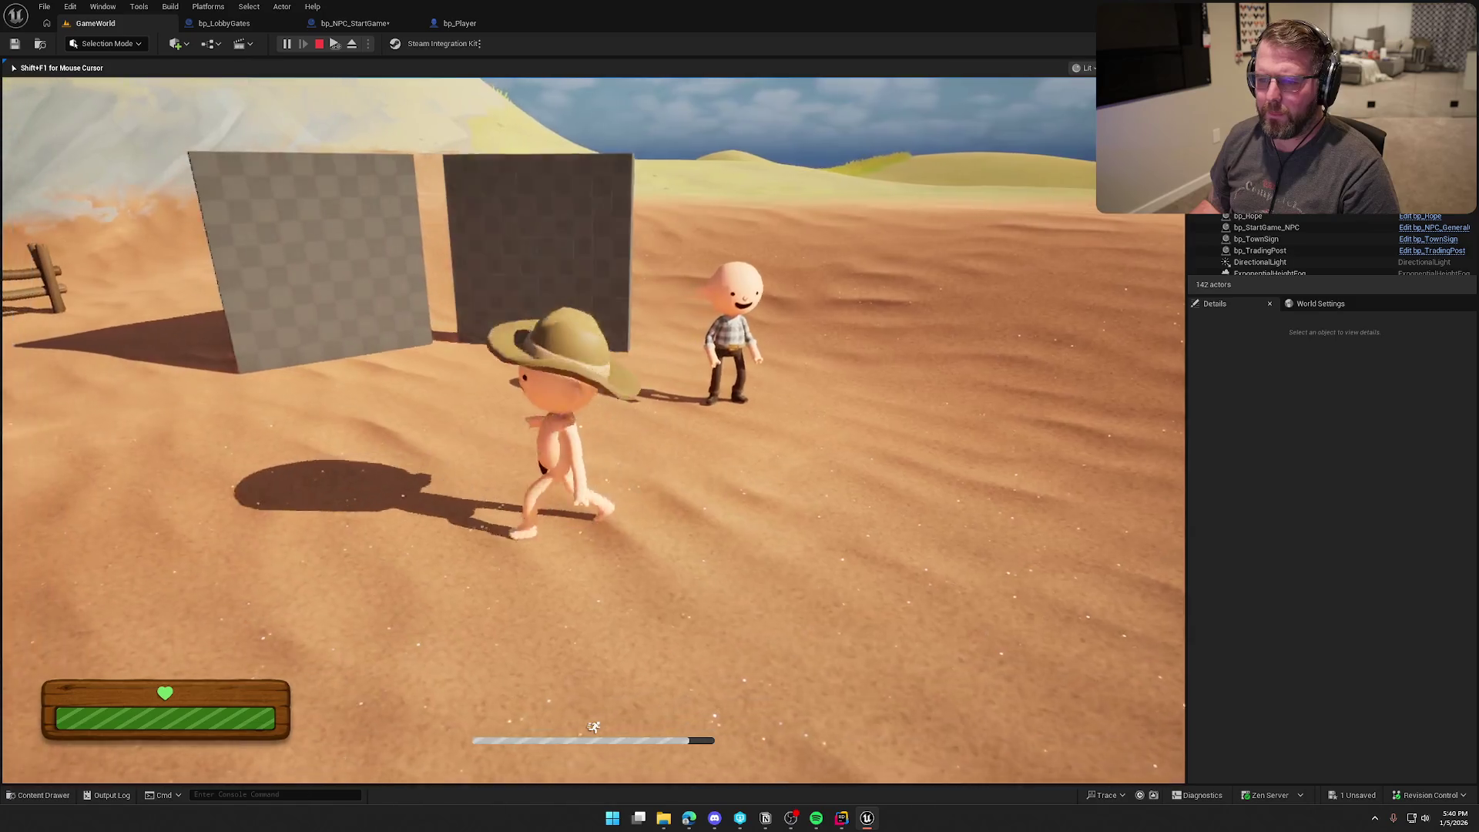
{"action": "key", "text": "super"}
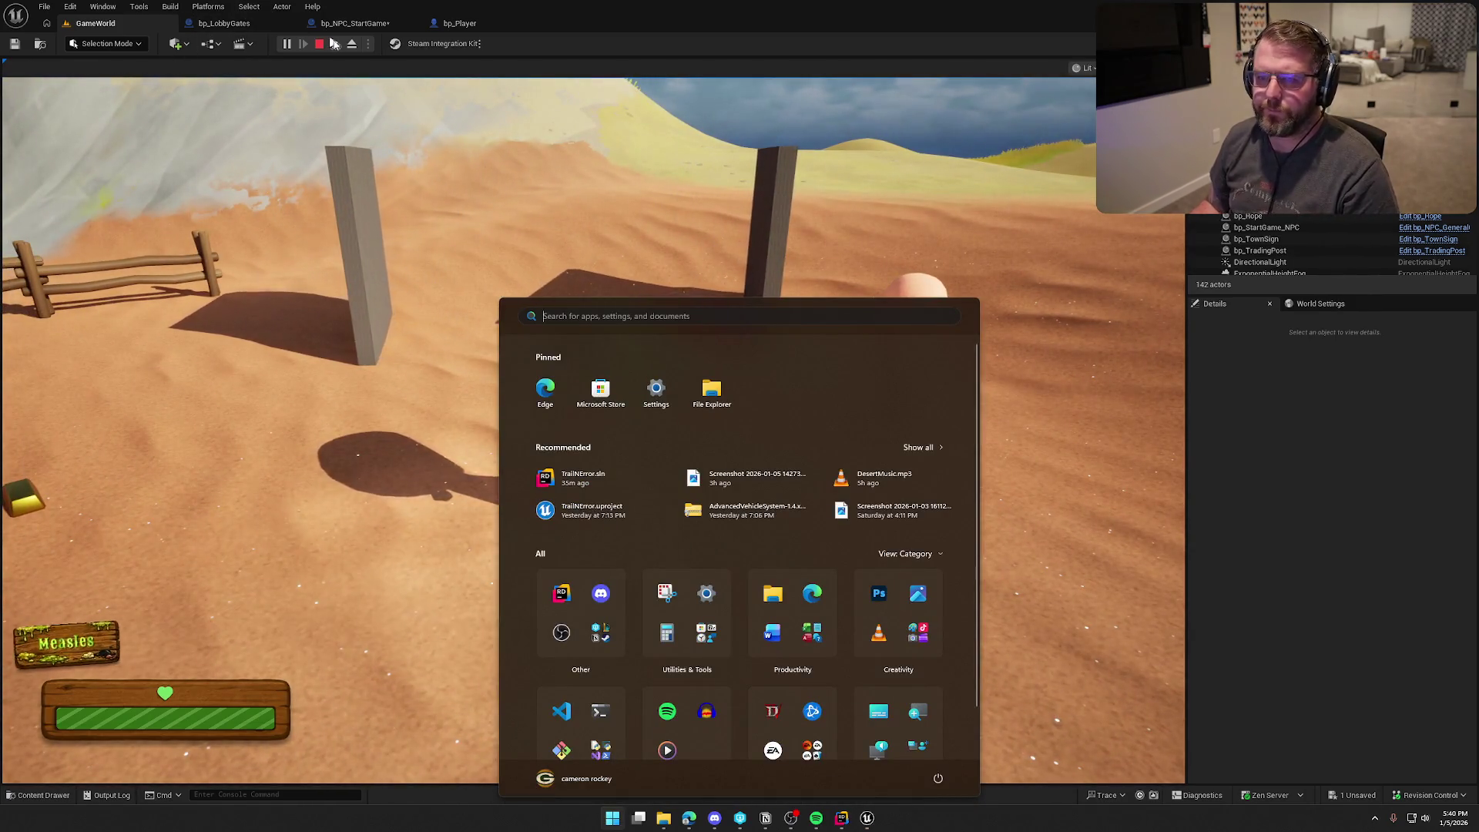
{"action": "key", "text": "super"}
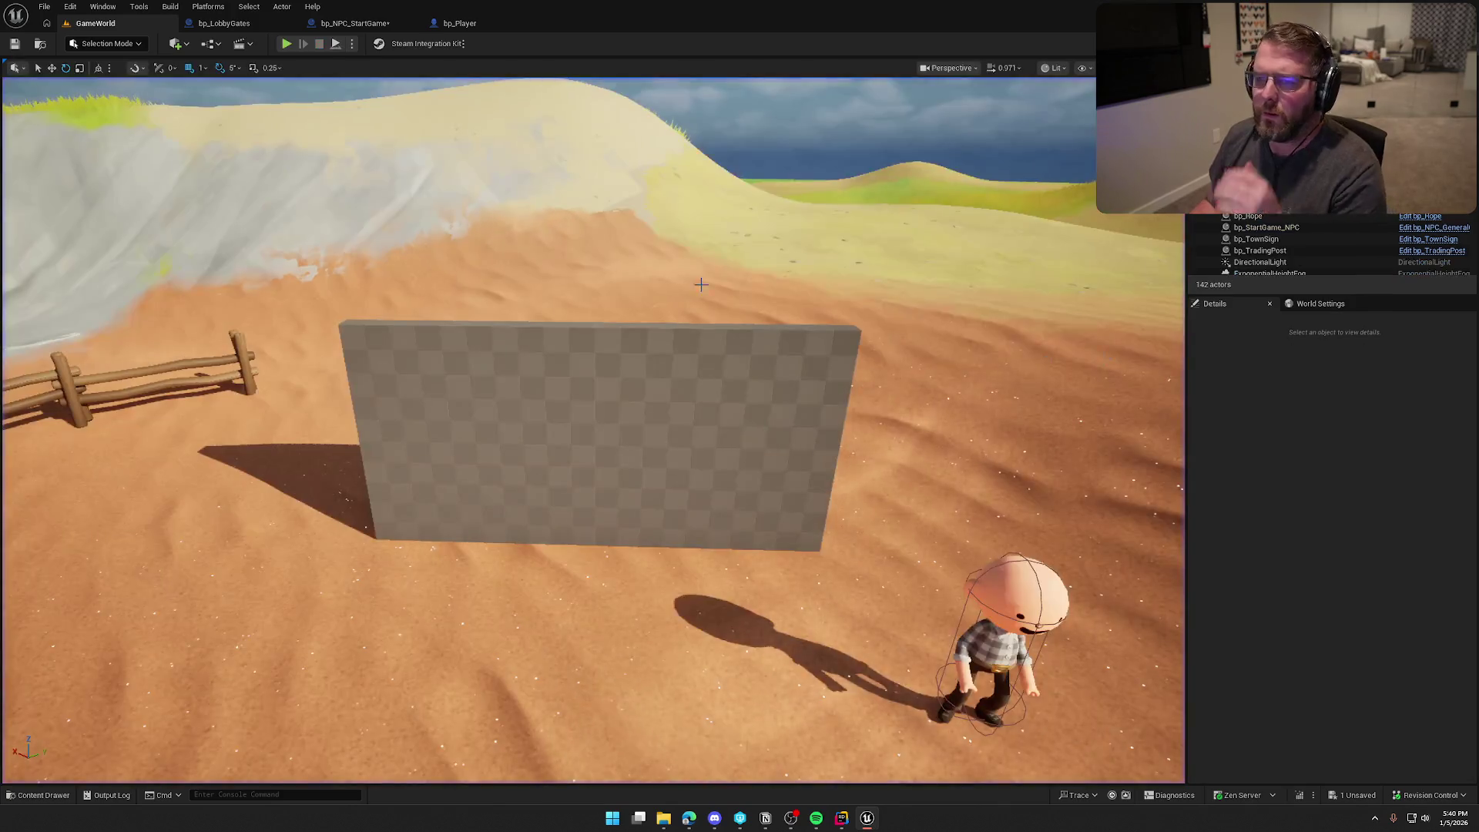
{"action": "left_click", "coordinate": [224, 23]}
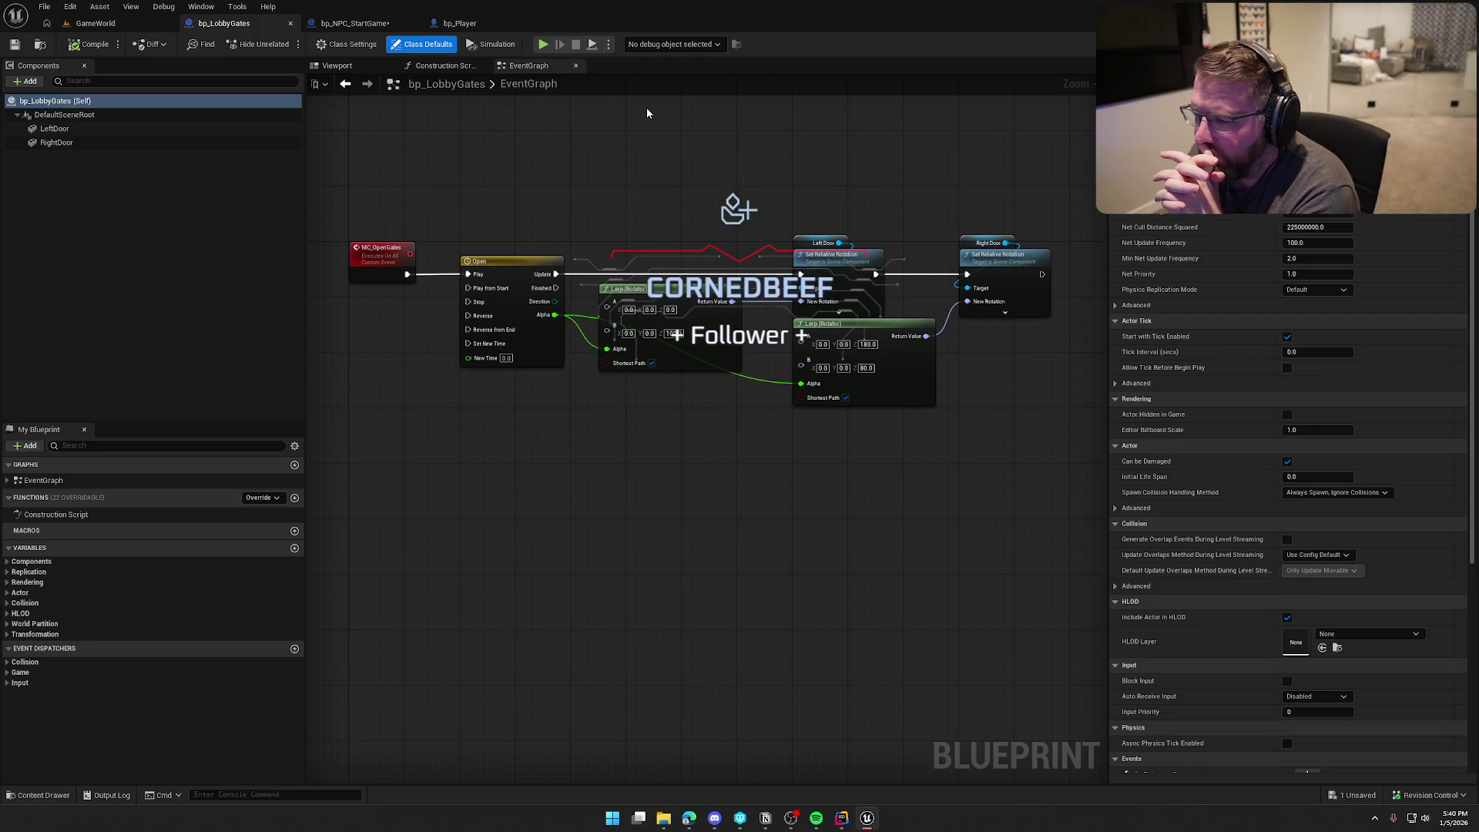
Step: Nudge the first Lerp (Rotator) node right, save bp_LobbyGates, and marquee-select the gate-opening nodes
{"action": "left_click_drag", "start_coordinate": [665, 291], "coordinate": [692, 291]}
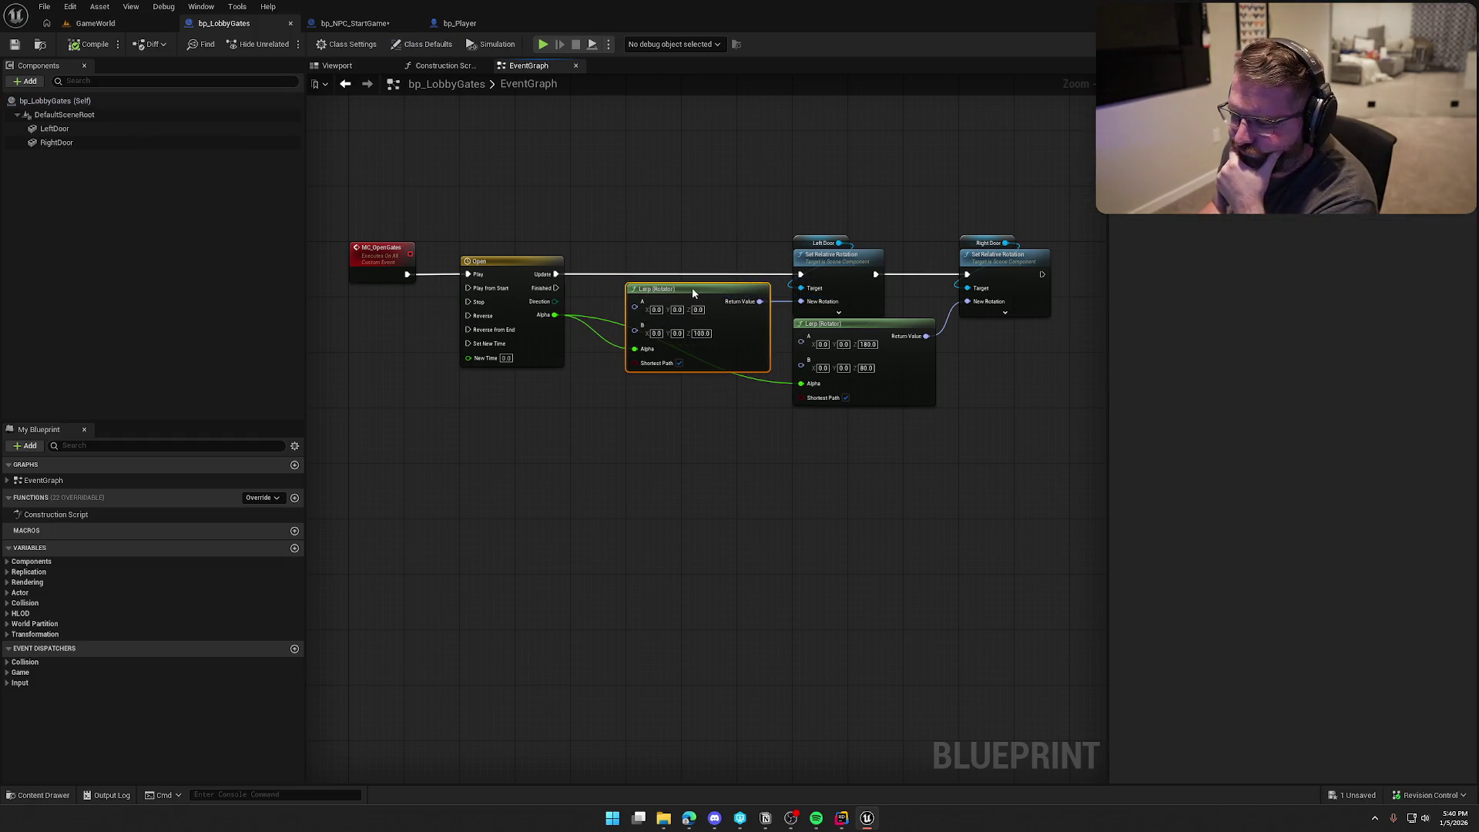
{"action": "left_click", "coordinate": [701, 210]}
{"action": "mouse_move", "coordinate": [700, 208]}
{"action": "left_mouse_down"}
{"action": "mouse_move", "coordinate": [644, 116]}
{"action": "mouse_move", "coordinate": [689, 187]}
{"action": "left_mouse_up"}
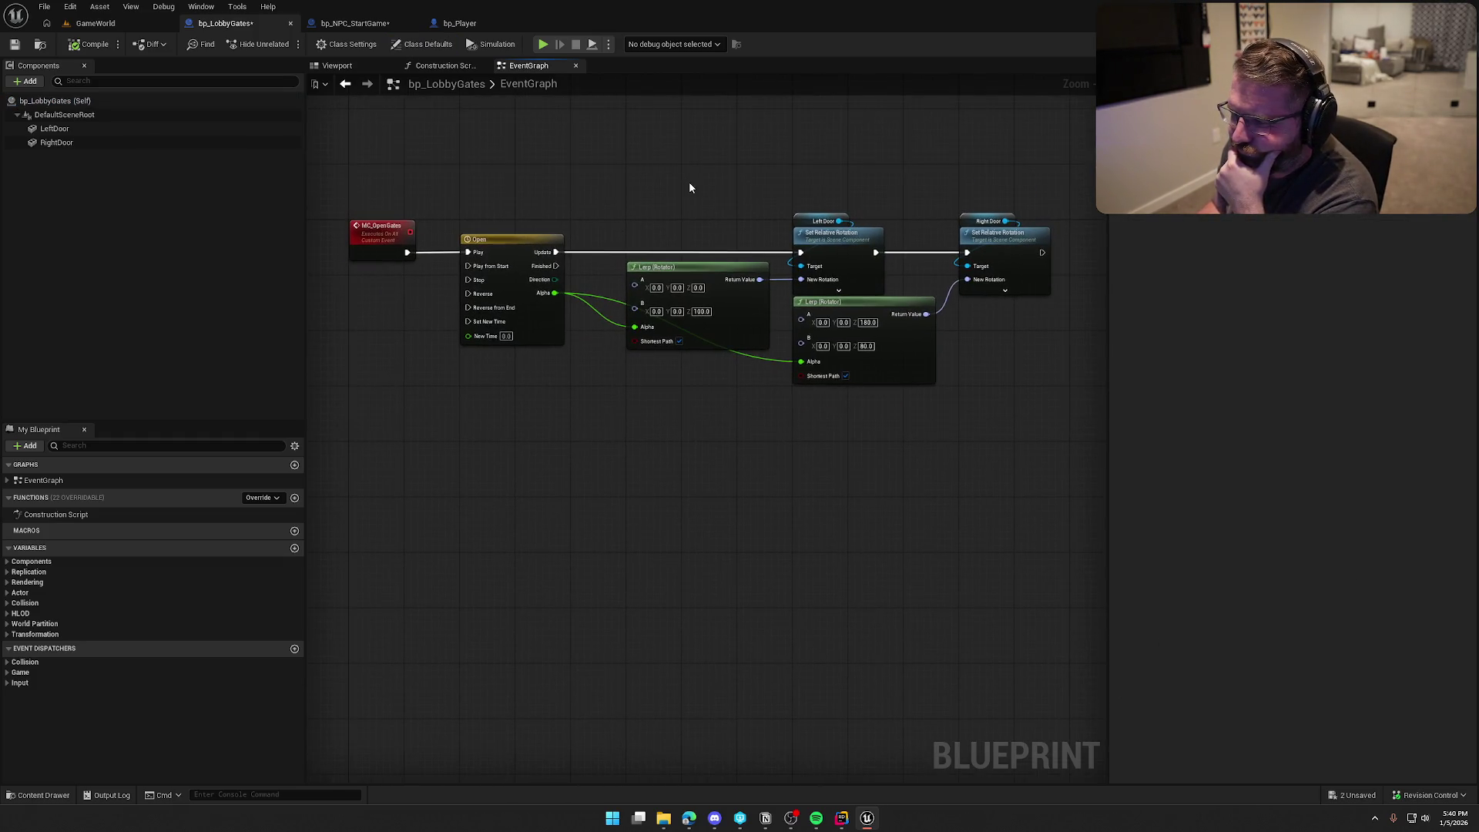
{"action": "key", "text": "ctrl+s"}
{"action": "left_click_drag", "start_coordinate": [339, 204], "coordinate": [1023, 415]}
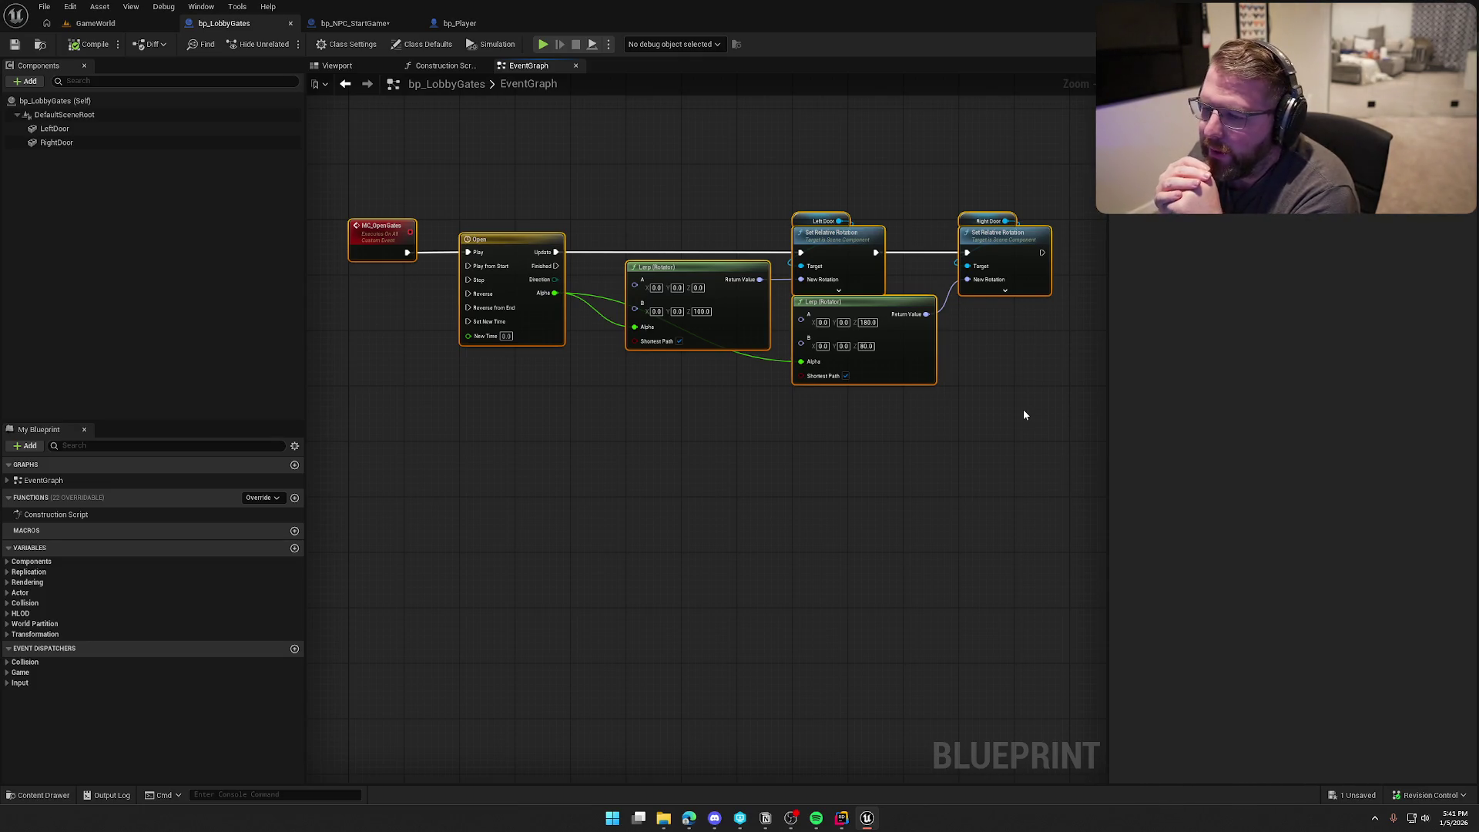
Step: Add a Boolean isOpen variable replicated with RepNotify, then compile and save
{"action": "left_click", "coordinate": [294, 548]}
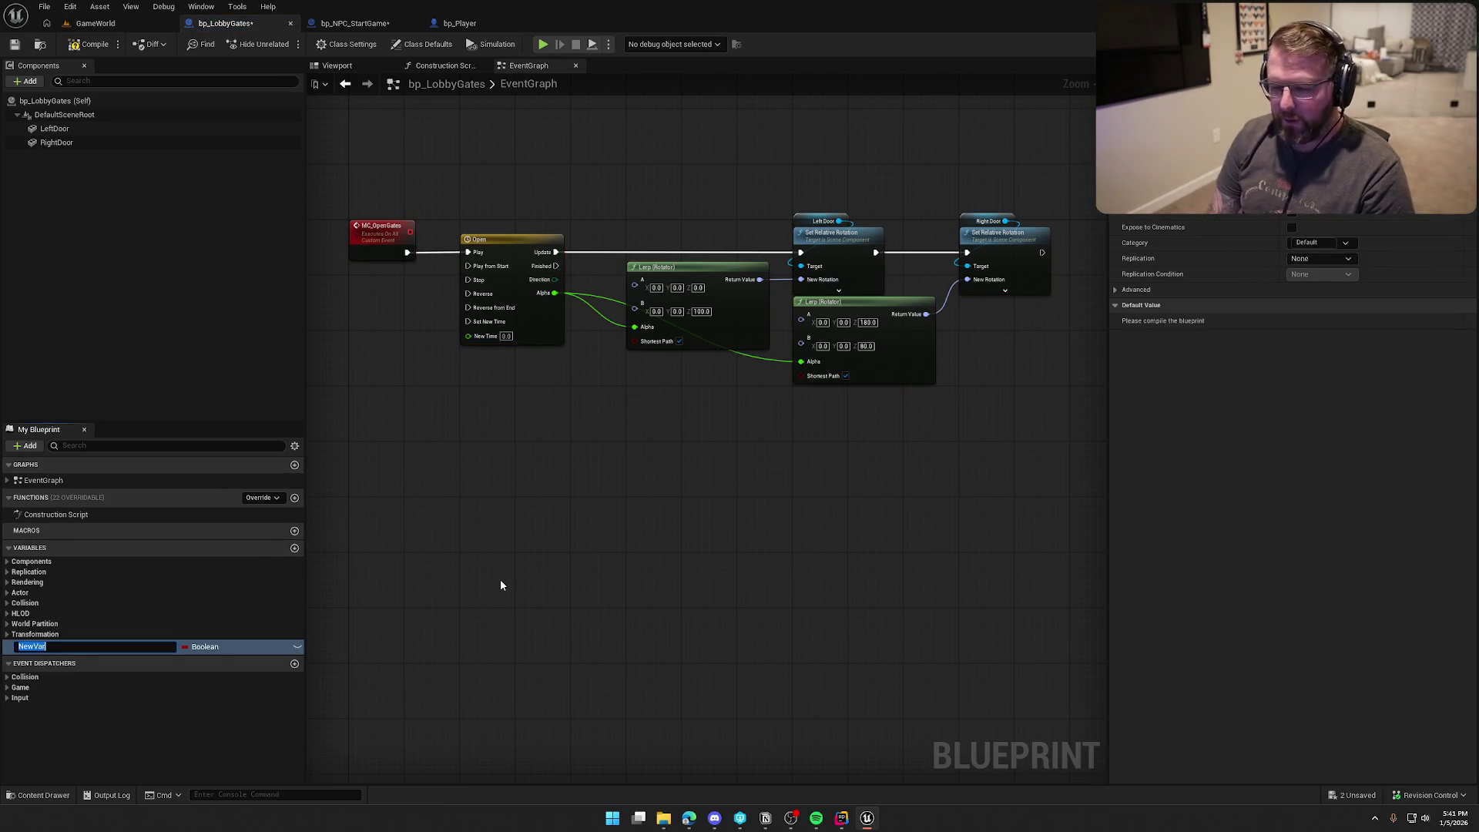
{"action": "type", "text": "isOpen"}
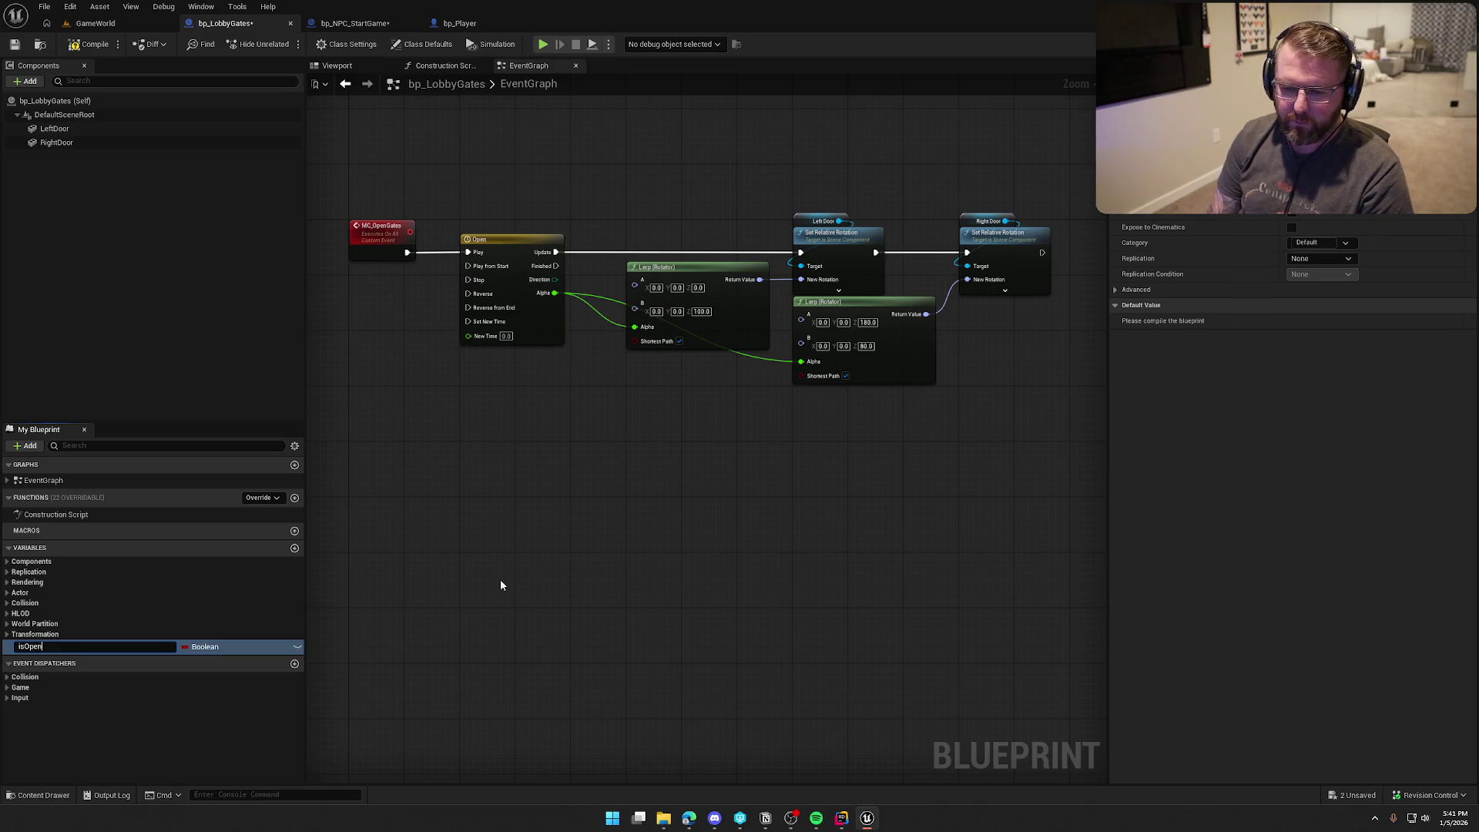
{"action": "key", "text": "Return"}
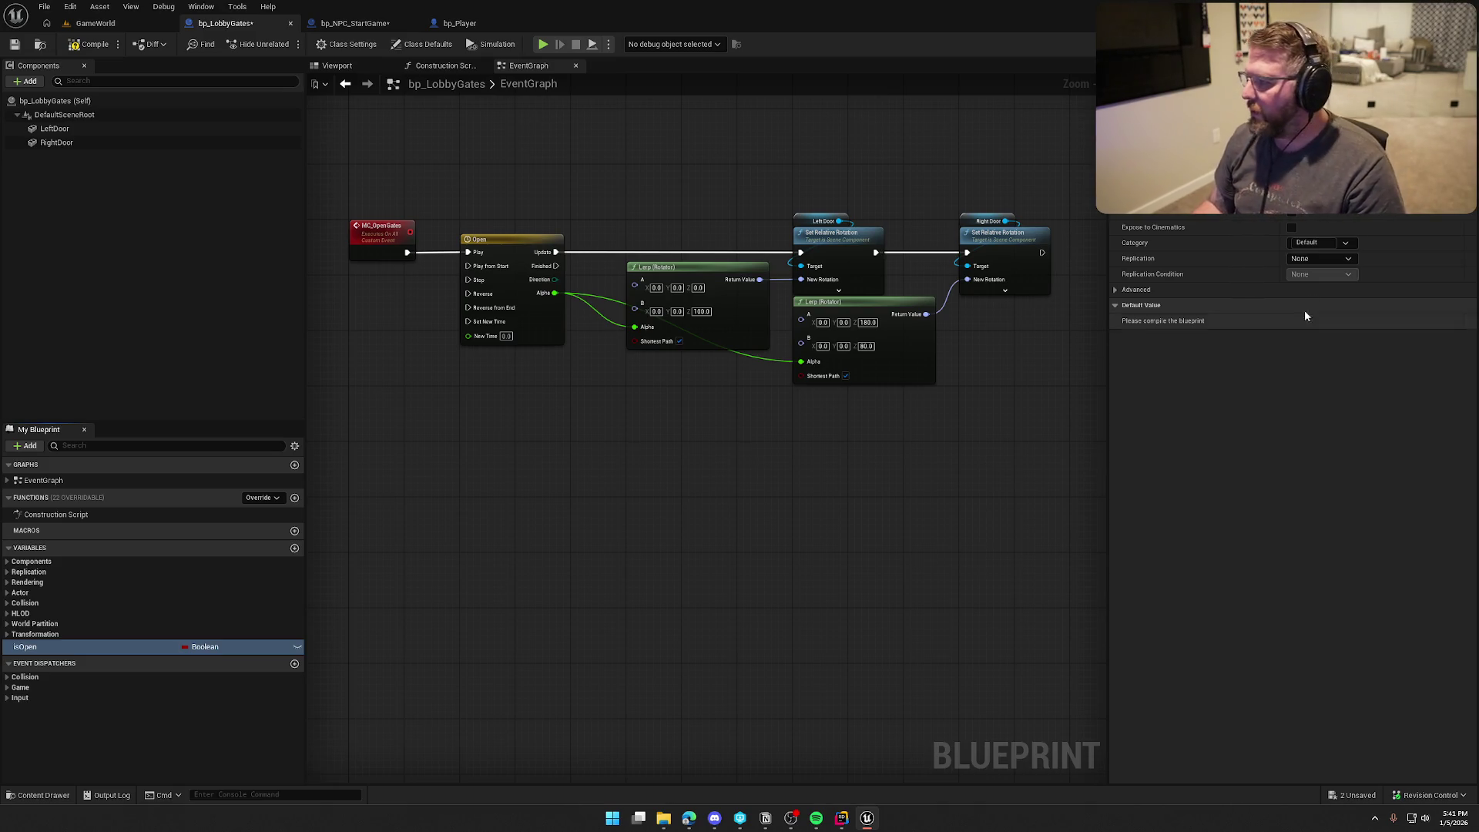
{"action": "left_click", "coordinate": [1340, 259]}
{"action": "left_click", "coordinate": [1306, 295]}
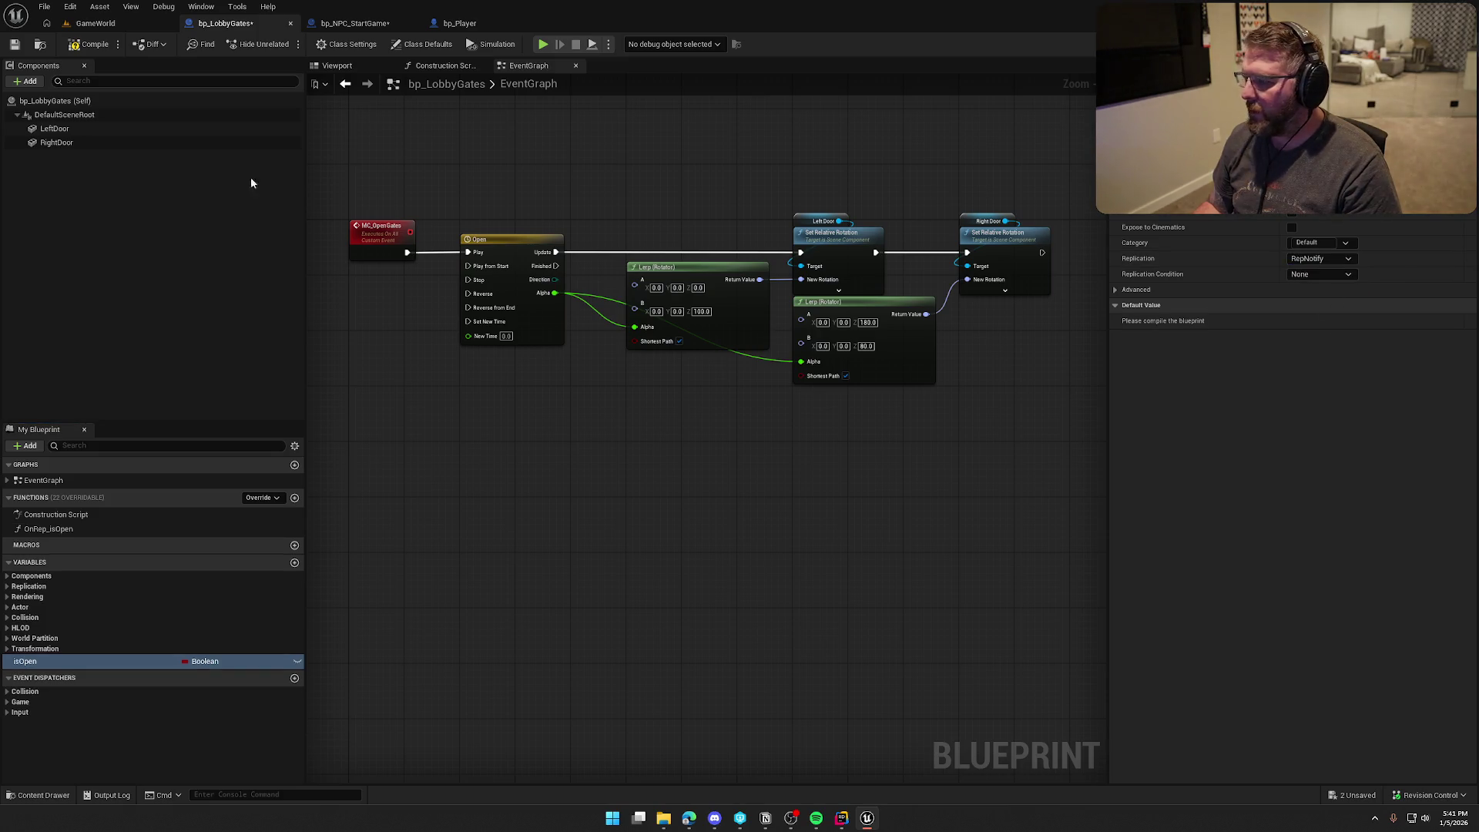
{"action": "key", "text": "ctrl+s"}
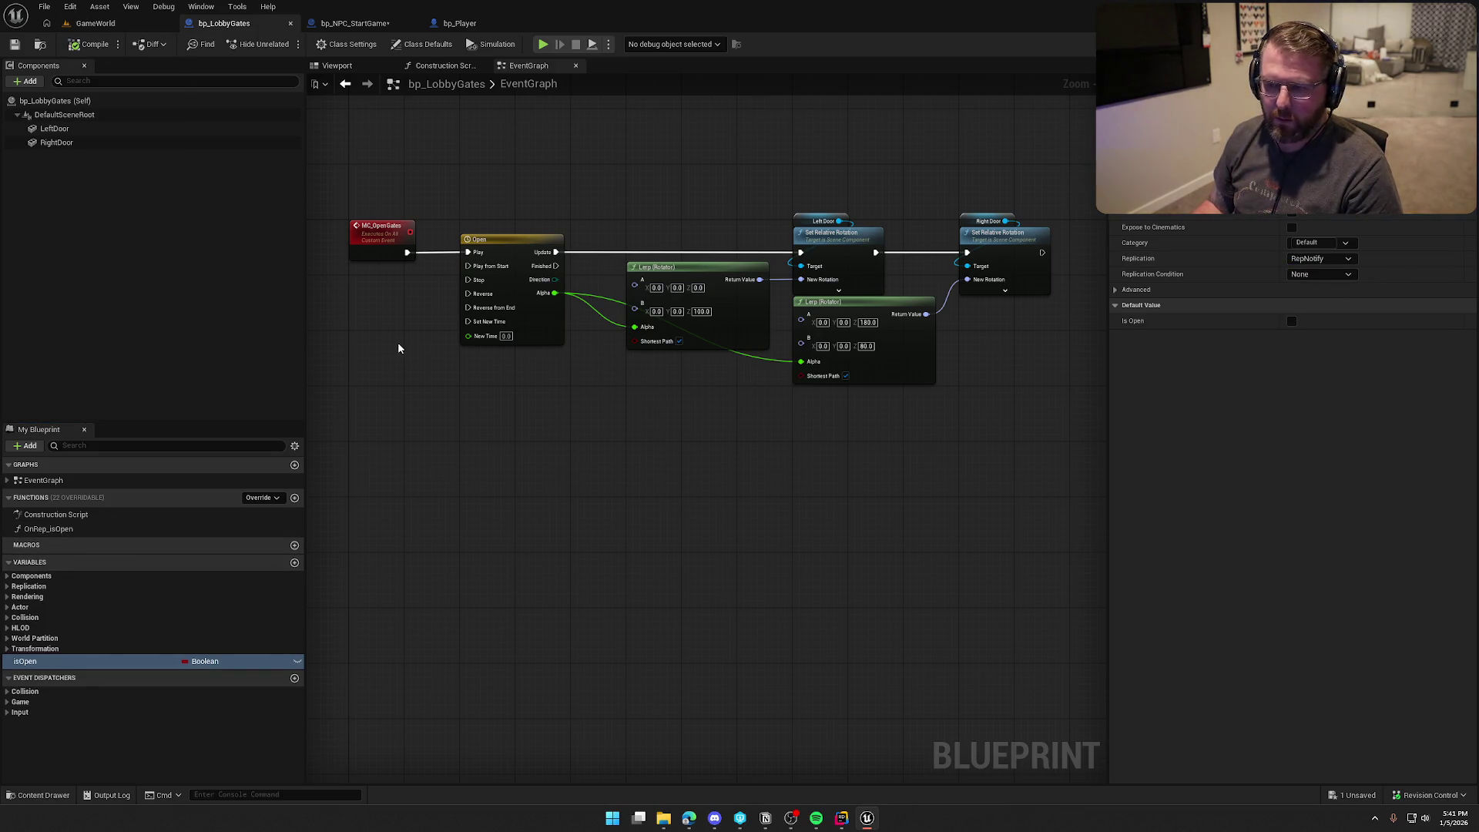
Step: Create a custom event OpenGates that plays the Open timeline
{"action": "right_click", "coordinate": [443, 270]}
{"action": "type", "text": "custom"}
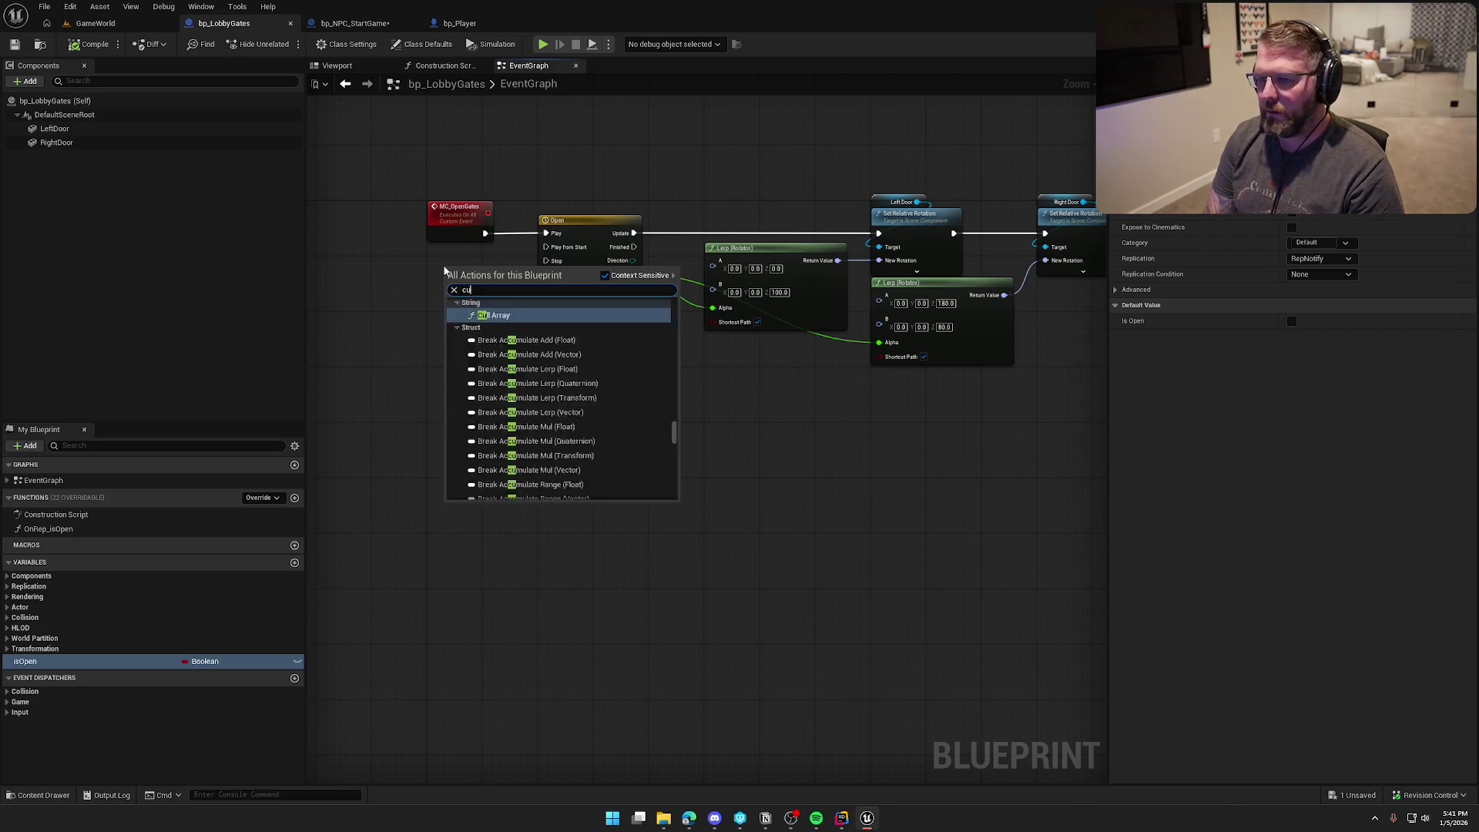
{"action": "key", "text": "Return"}
{"action": "scroll", "coordinate": [632, 377], "scroll_direction": "up", "scroll_amount": 1}
{"action": "type", "text": "OpenGates"}
{"action": "key", "text": "Return"}
{"action": "left_click_drag", "start_coordinate": [543, 322], "coordinate": [604, 258]}
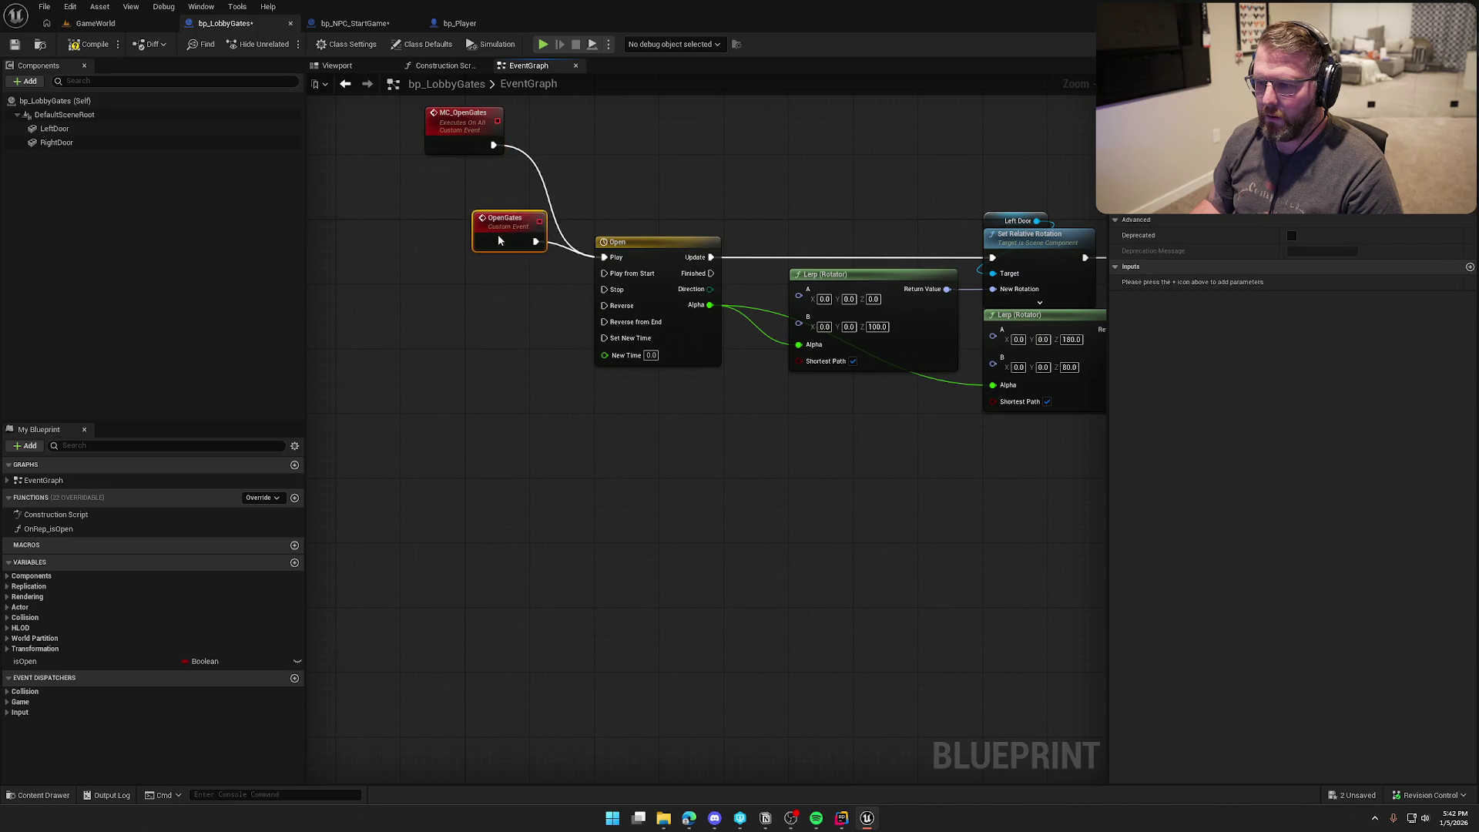
Step: In OnRep_isOpen, branch on Is Open and call Open Gates on True
{"action": "double_click", "coordinate": [75, 530]}
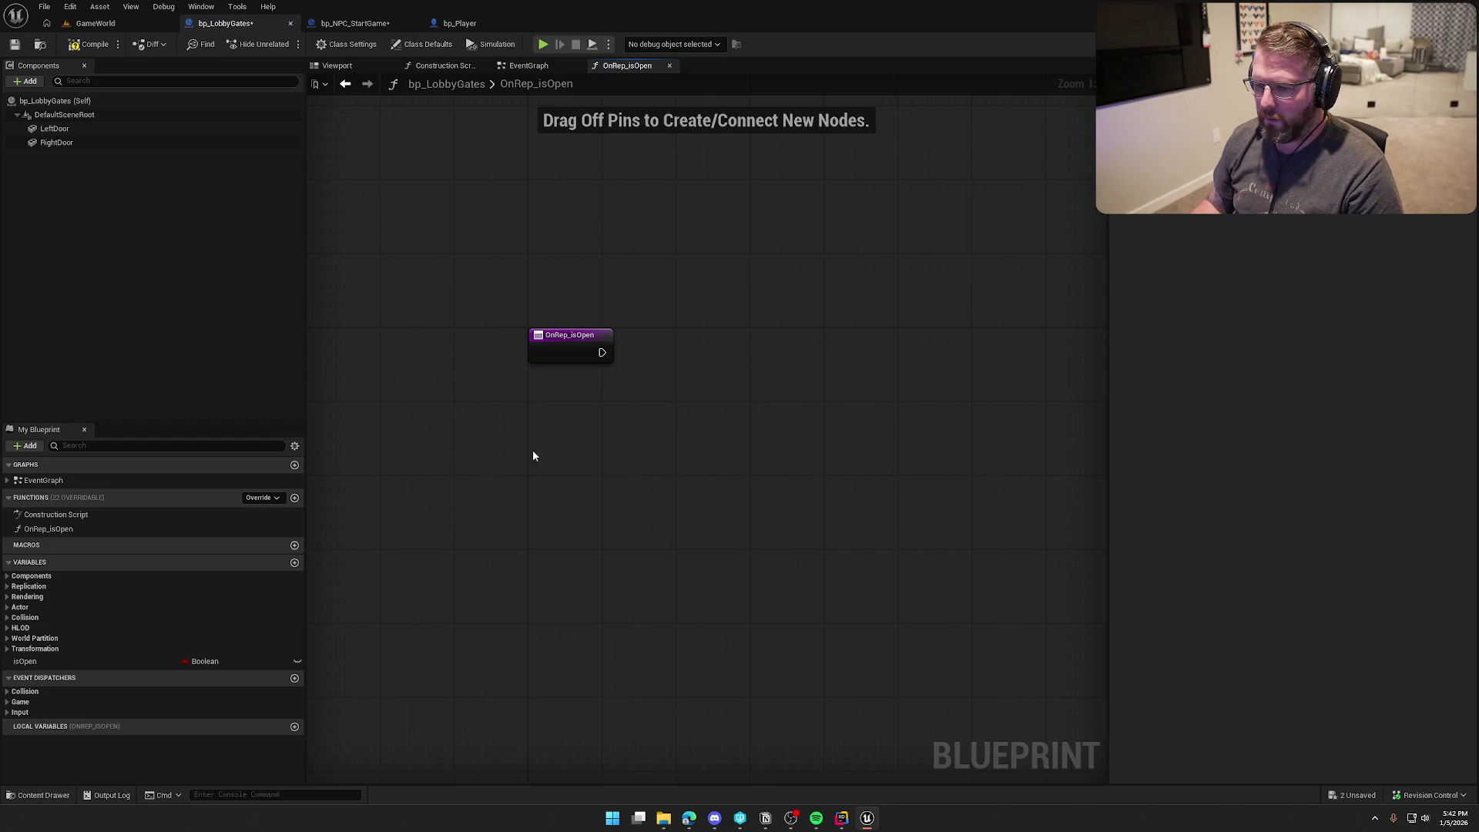
{"action": "mouse_move", "coordinate": [27, 661]}
{"action": "left_mouse_down"}
{"action": "mouse_move", "coordinate": [617, 429]}
{"action": "mouse_move", "coordinate": [571, 396]}
{"action": "mouse_move", "coordinate": [670, 383]}
{"action": "mouse_move", "coordinate": [605, 355]}
{"action": "left_mouse_up"}
{"action": "left_click", "coordinate": [700, 347]}
{"action": "left_click", "coordinate": [701, 346]}
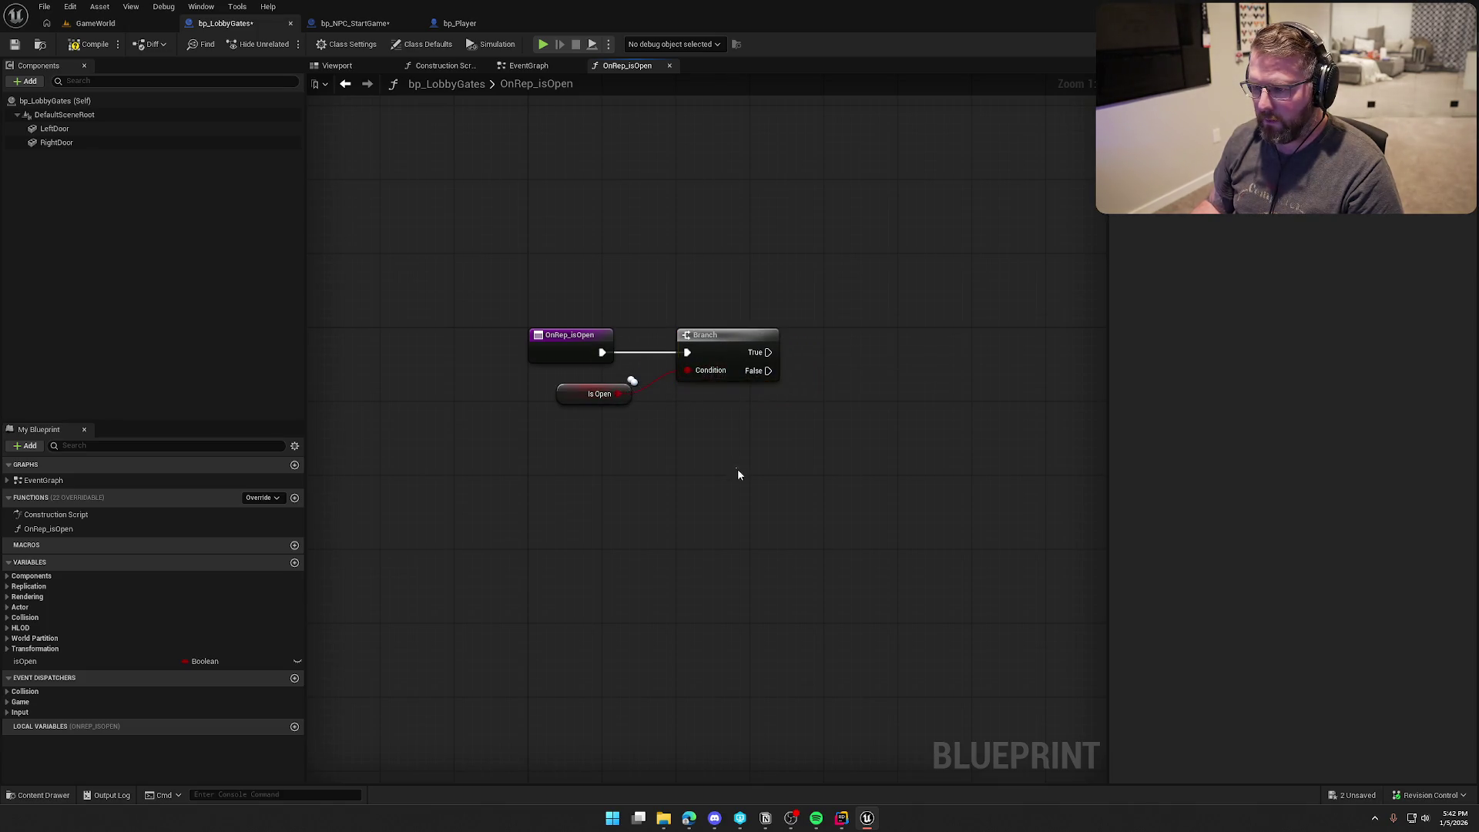
{"action": "left_click_drag", "start_coordinate": [720, 341], "coordinate": [800, 345]}
{"action": "type", "text": "open ga"}
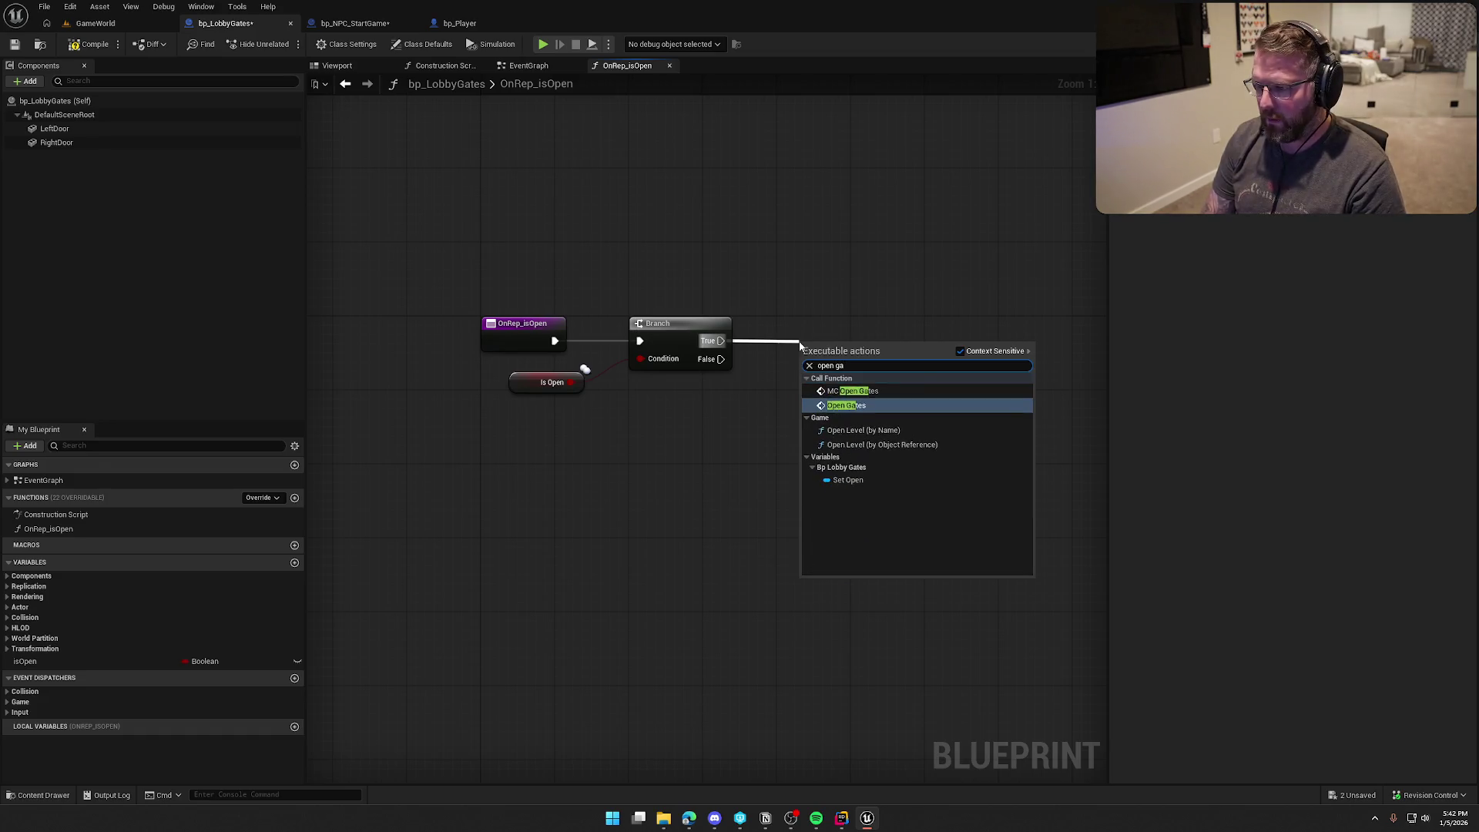
{"action": "key", "text": "Return"}
Step: Delete the old MC_OpenGates event from the EventGraph
{"action": "double_click", "coordinate": [812, 329]}
{"action": "mouse_move", "coordinate": [589, 251]}
{"action": "left_mouse_down"}
{"action": "mouse_move", "coordinate": [759, 326]}
{"action": "mouse_move", "coordinate": [781, 322]}
{"action": "left_mouse_up"}
{"action": "key", "text": "Delete"}
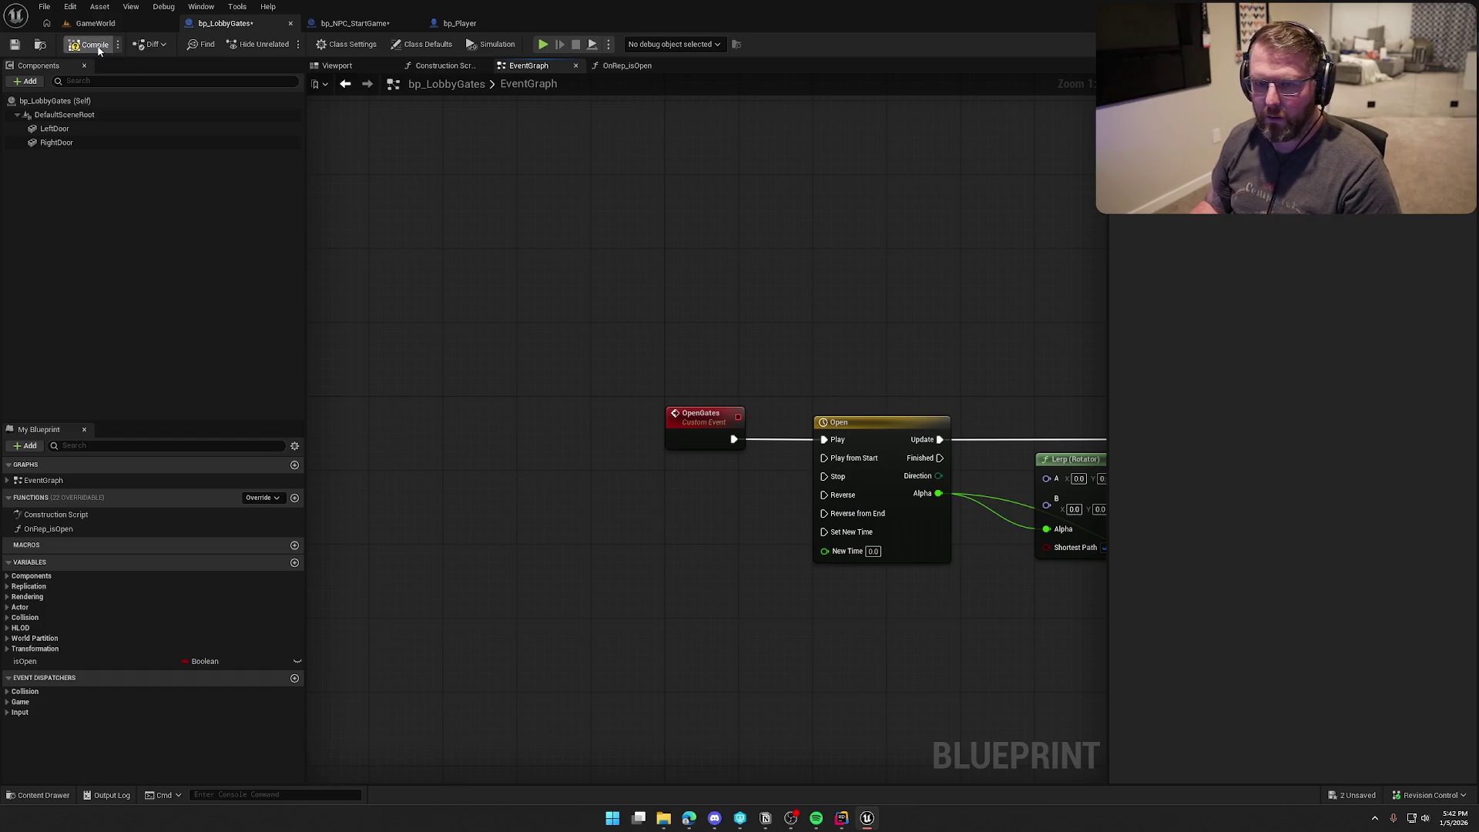
{"action": "left_click", "coordinate": [362, 23]}
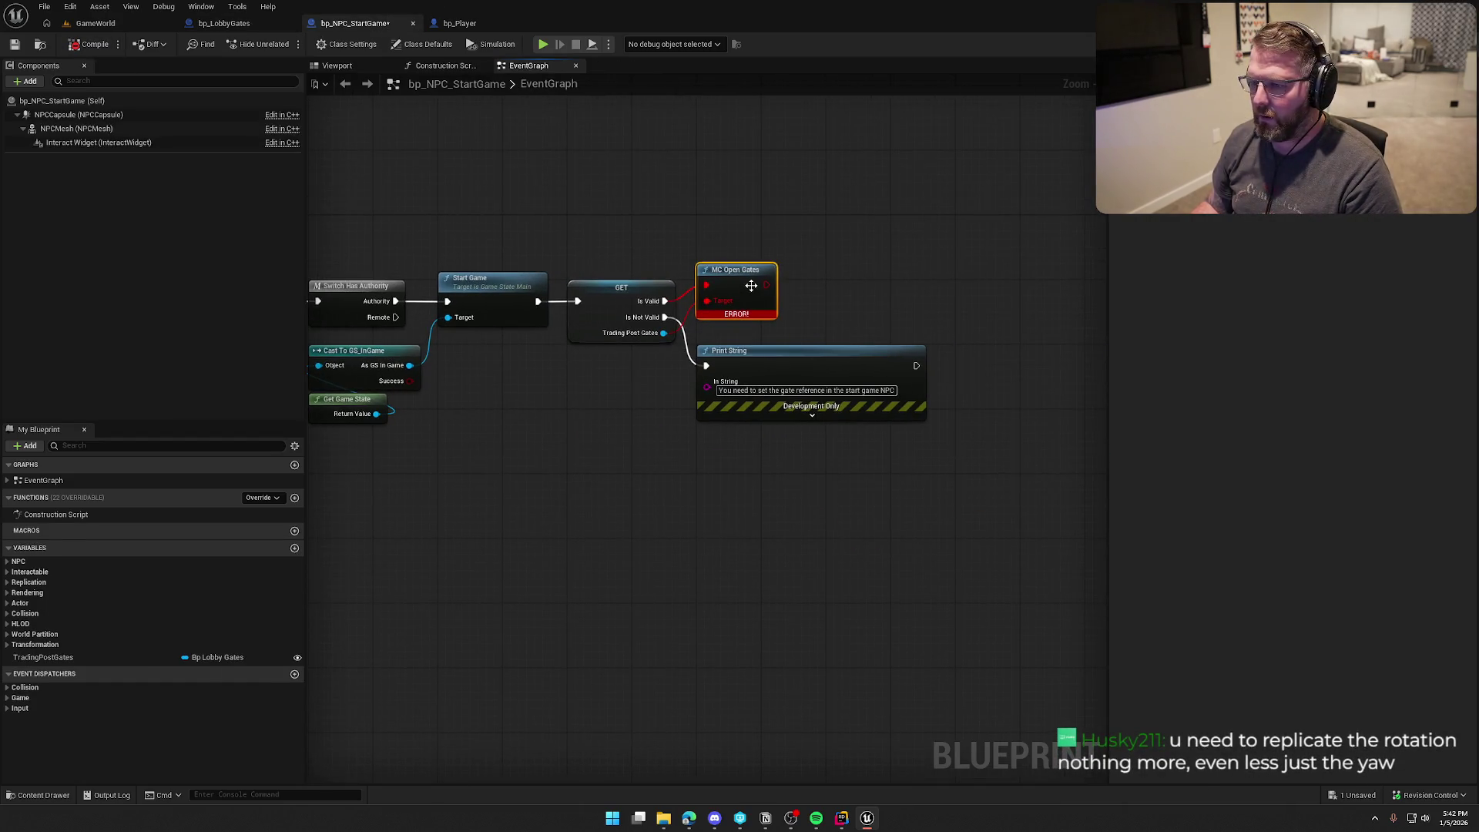
Step: Replace the MC Open Gates call with a SET Is Open (w/ Notify) node on Trading Post Gates
{"action": "left_click_drag", "start_coordinate": [742, 279], "coordinate": [774, 206]}
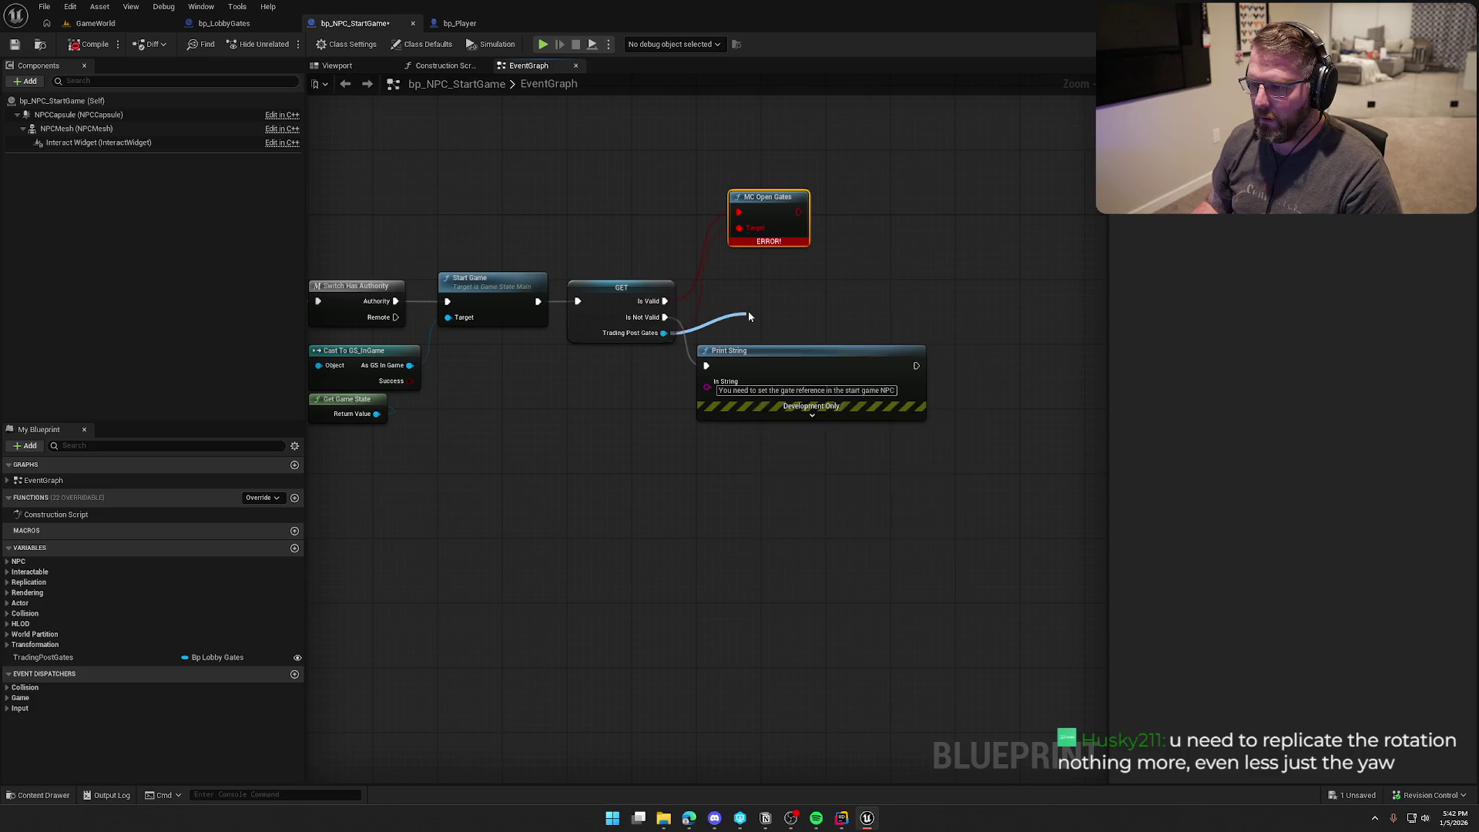
{"action": "left_click_drag", "start_coordinate": [748, 316], "coordinate": [749, 315]}
{"action": "type", "text": "set is open"}
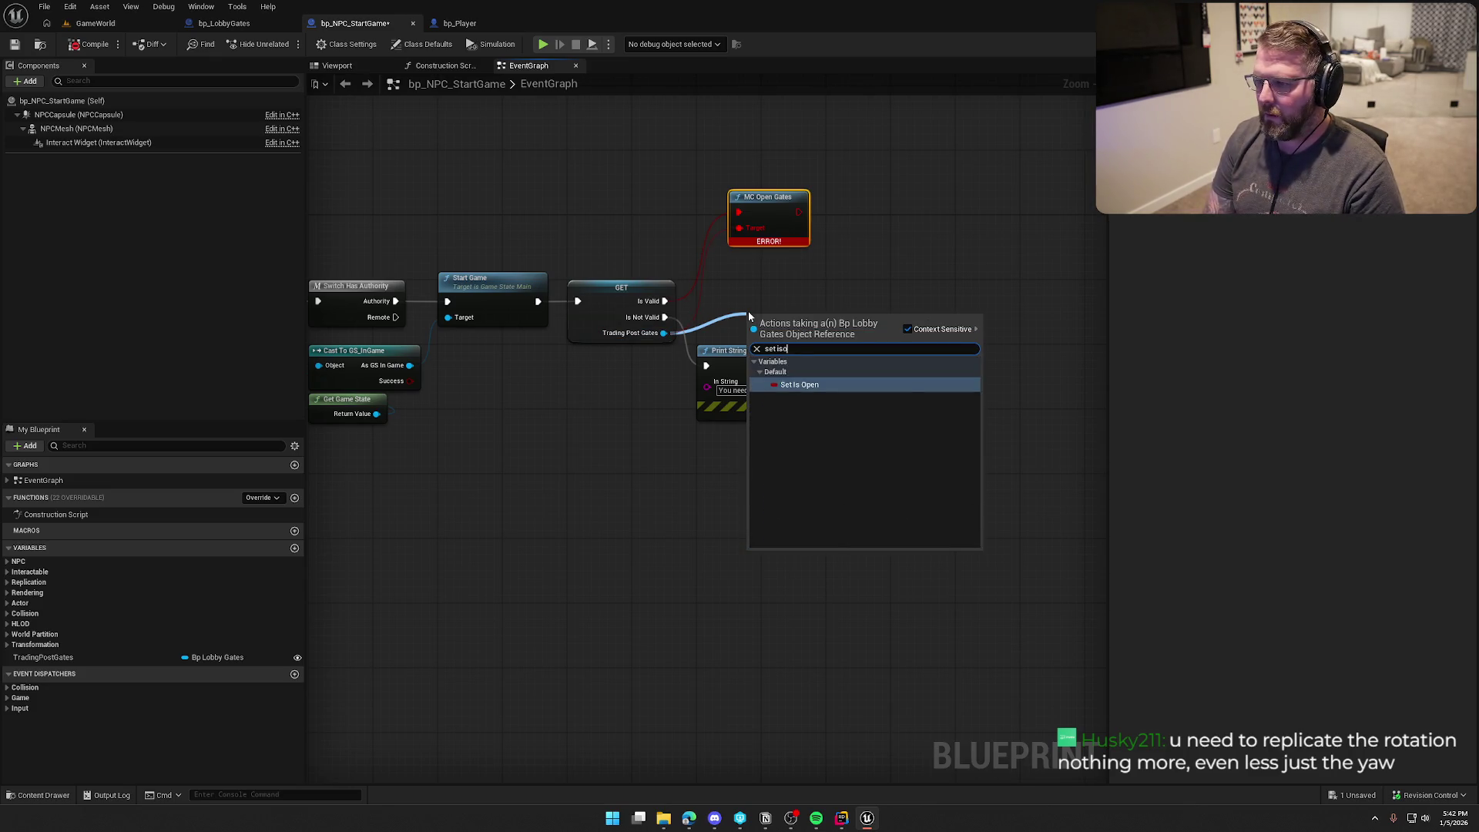
{"action": "key", "text": "Return"}
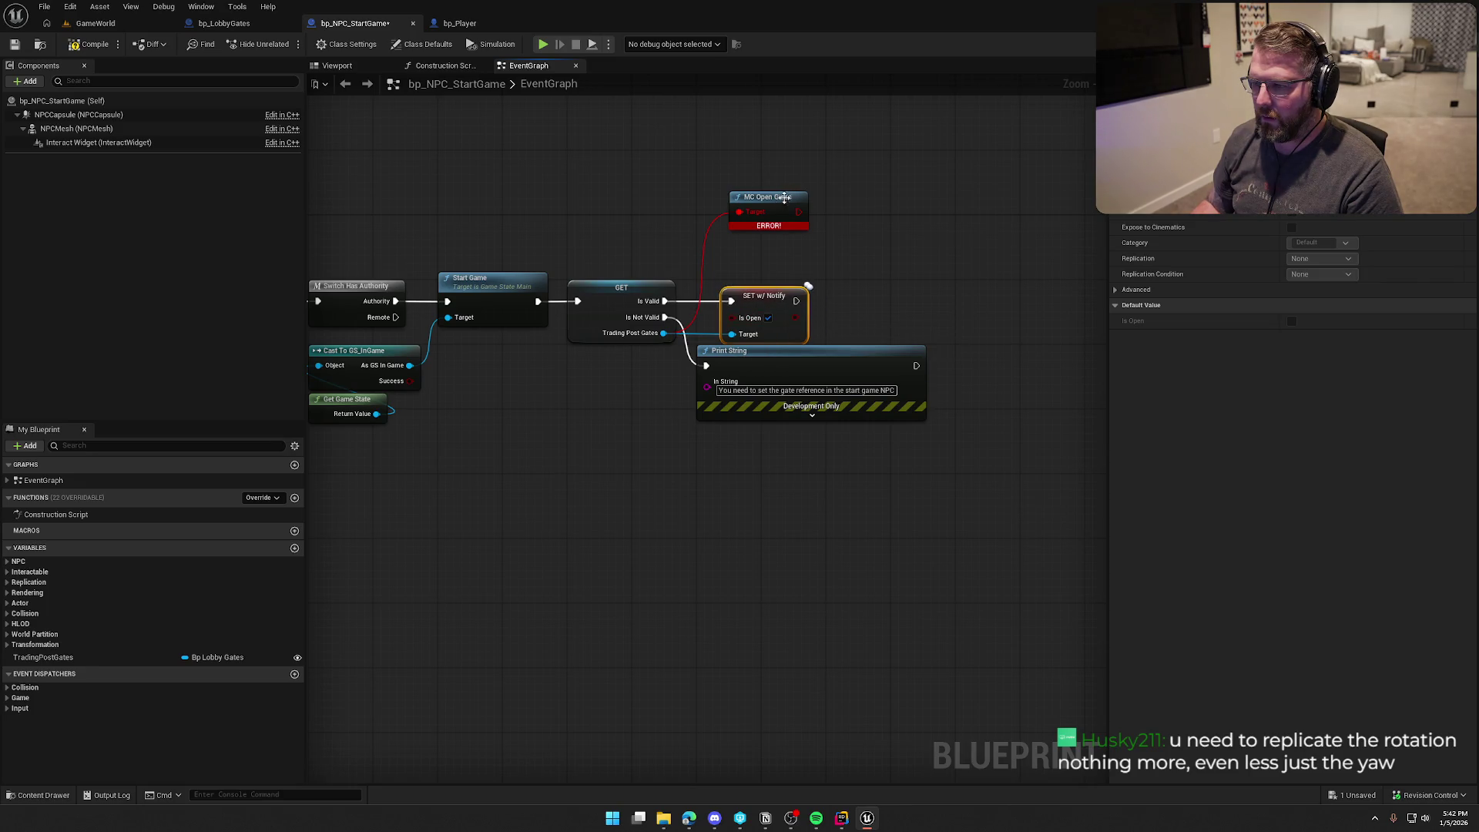
{"action": "left_click", "coordinate": [784, 197]}
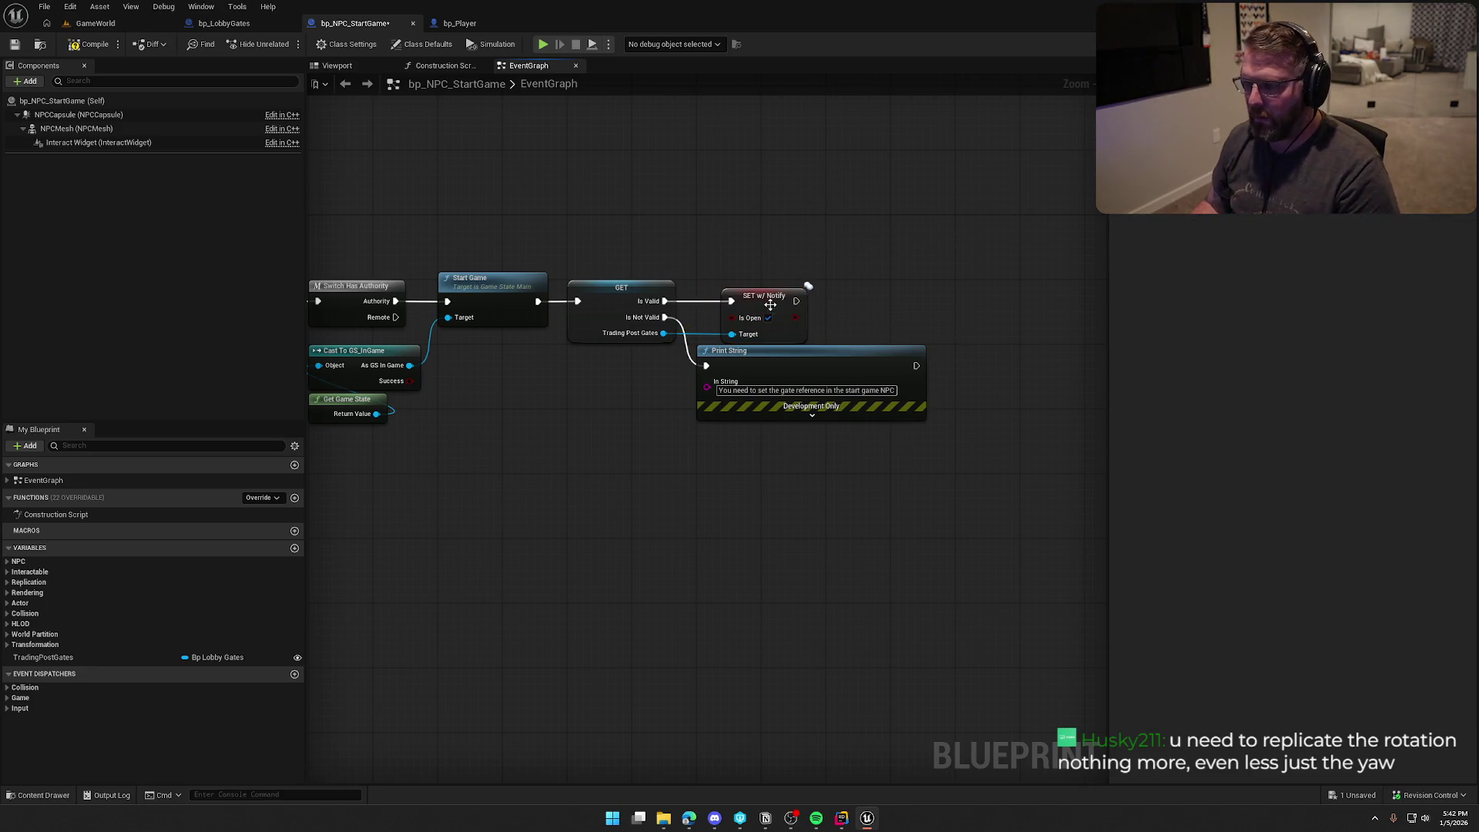
{"action": "left_click_drag", "start_coordinate": [769, 305], "coordinate": [730, 306]}
{"action": "left_click", "coordinate": [747, 259]}
{"action": "key", "text": "Home"}
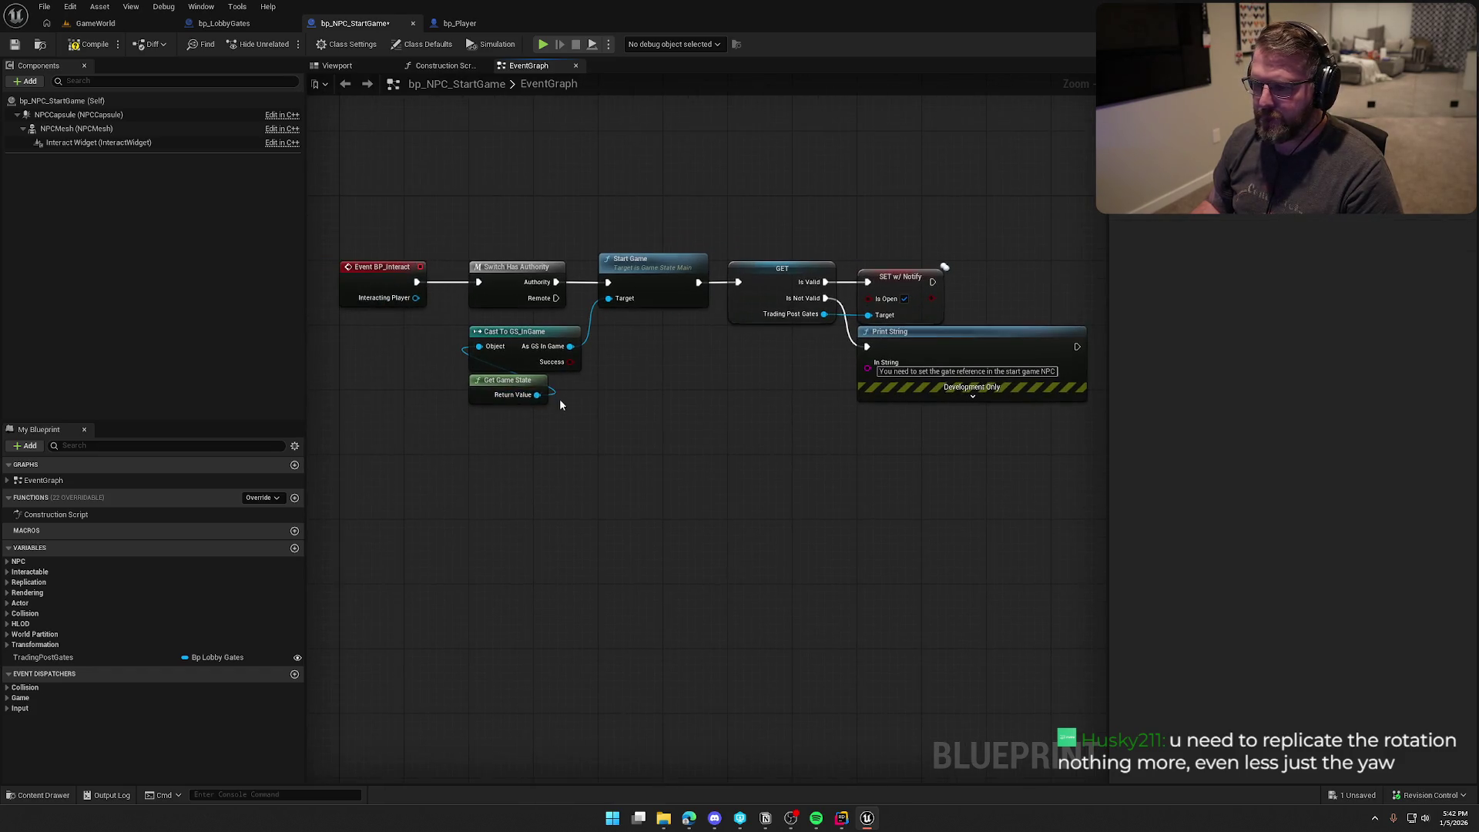
Step: Run a quick play test, then change replication in bp_LobbyGates' Class Defaults
{"action": "left_click", "coordinate": [112, 23]}
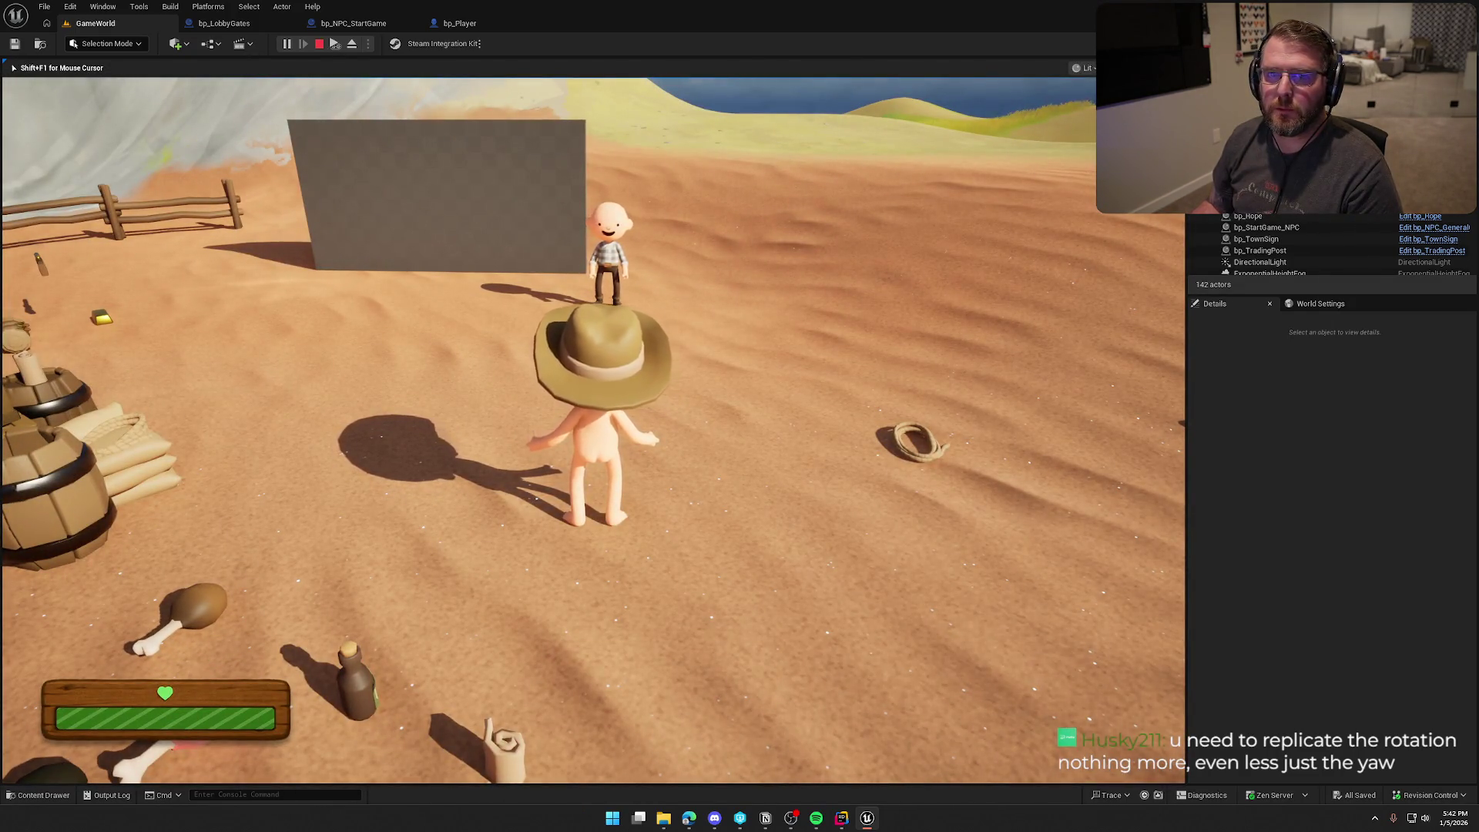
{"action": "key", "text": "Escape"}
{"action": "left_click", "coordinate": [270, 24]}
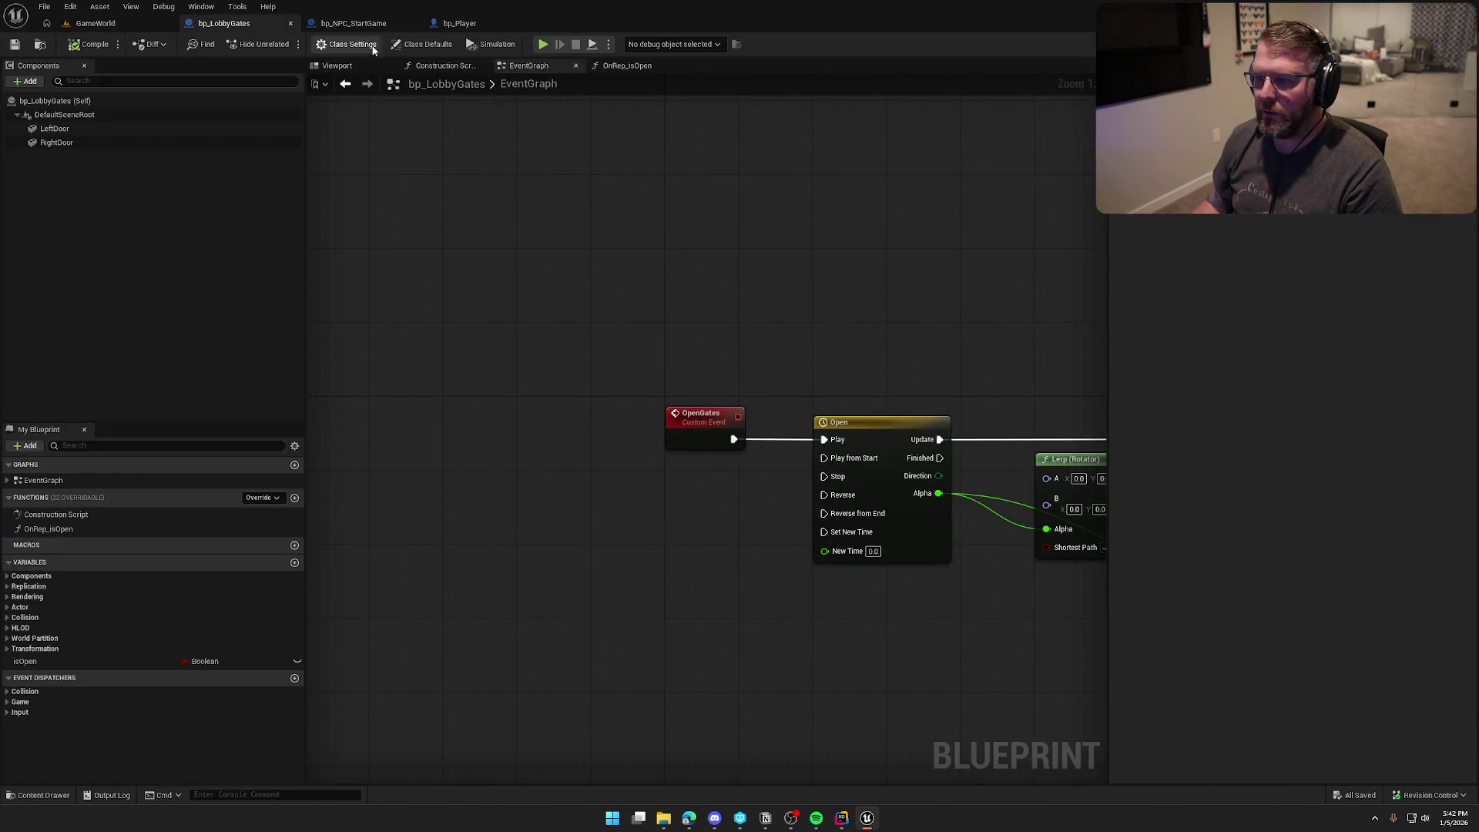
{"action": "left_click", "coordinate": [356, 24]}
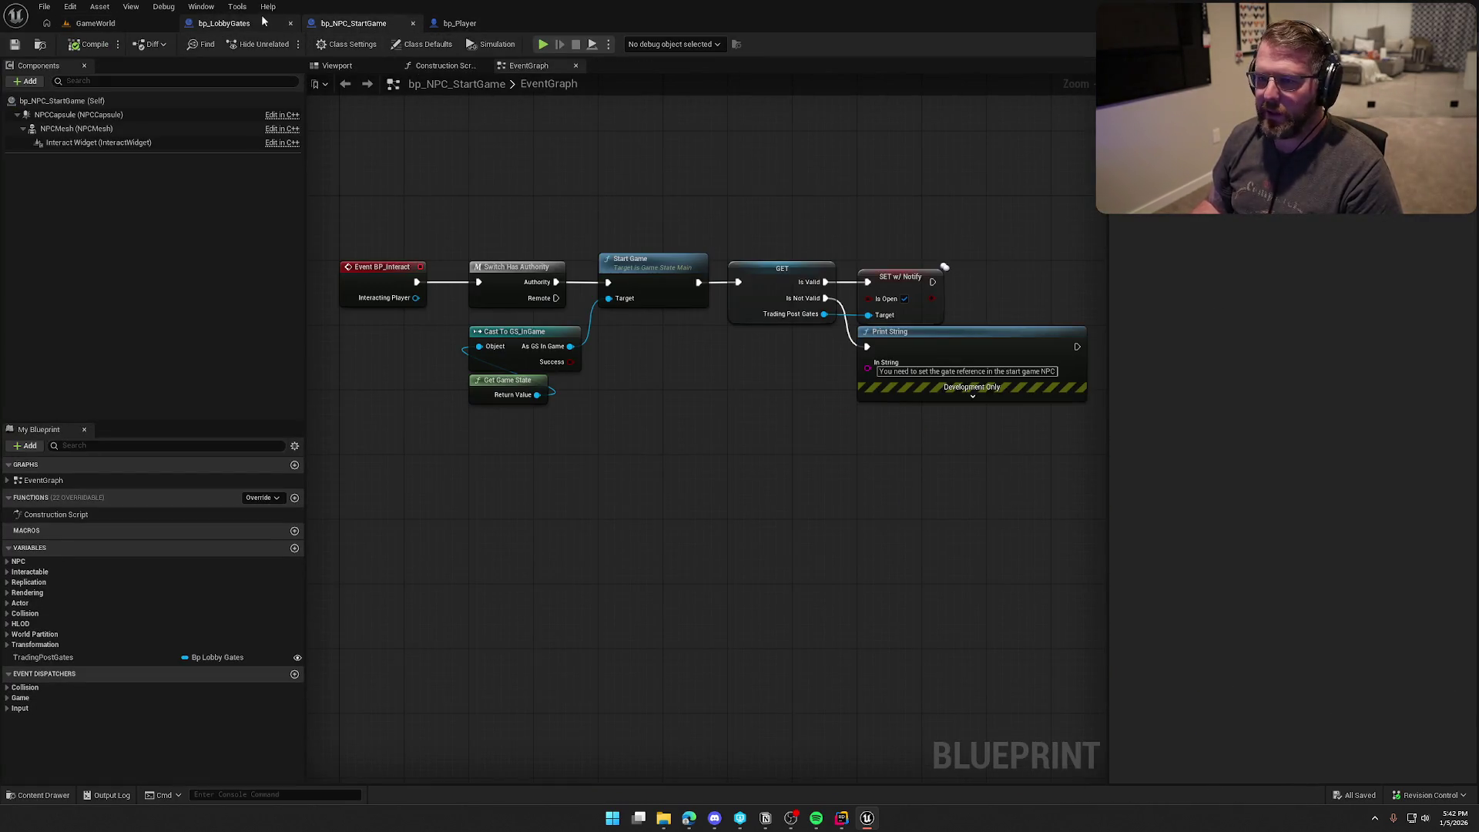
{"action": "left_click", "coordinate": [254, 25]}
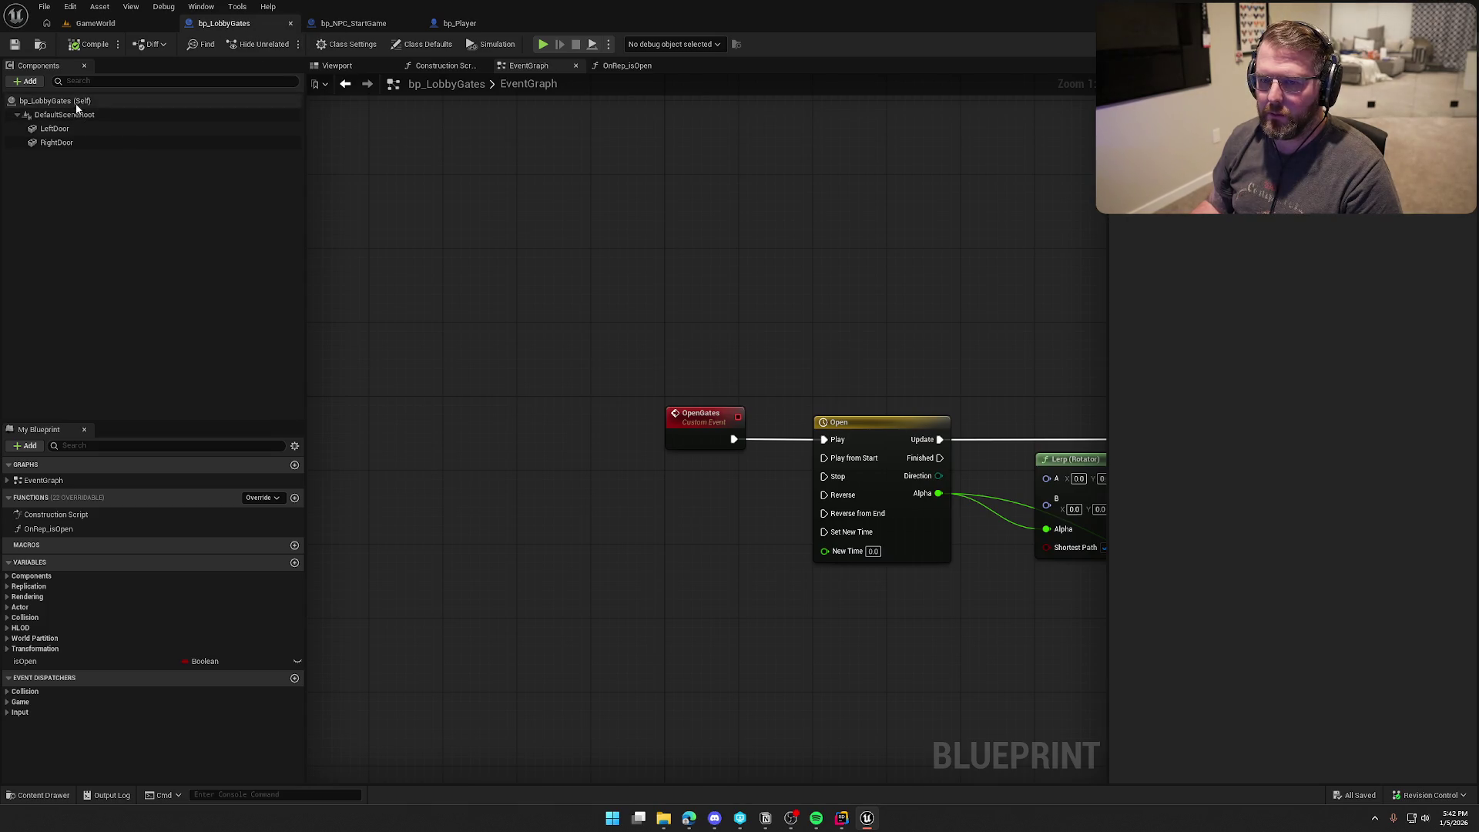
{"action": "left_click", "coordinate": [422, 44]}
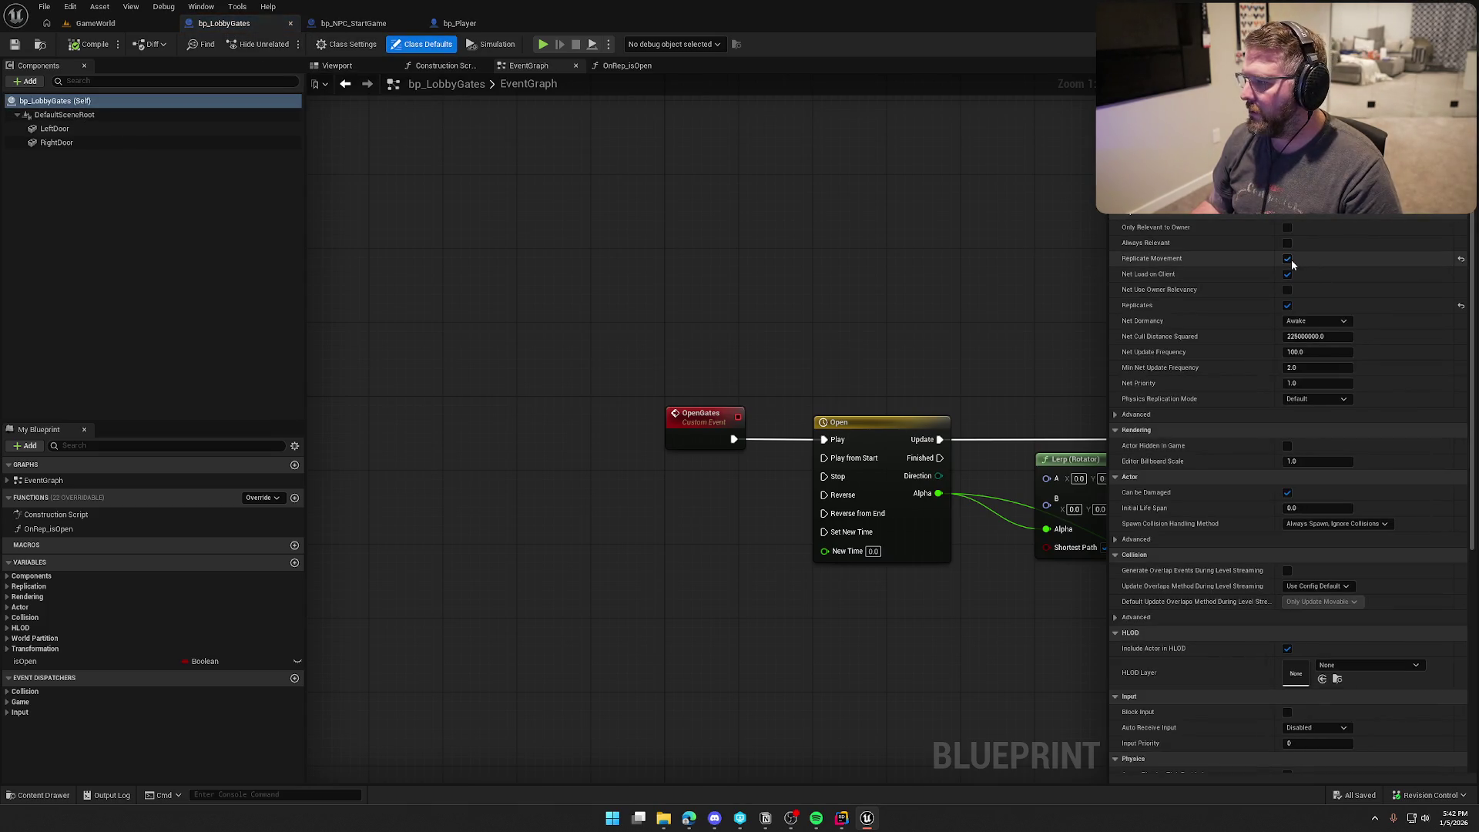
{"action": "left_click", "coordinate": [95, 23]}
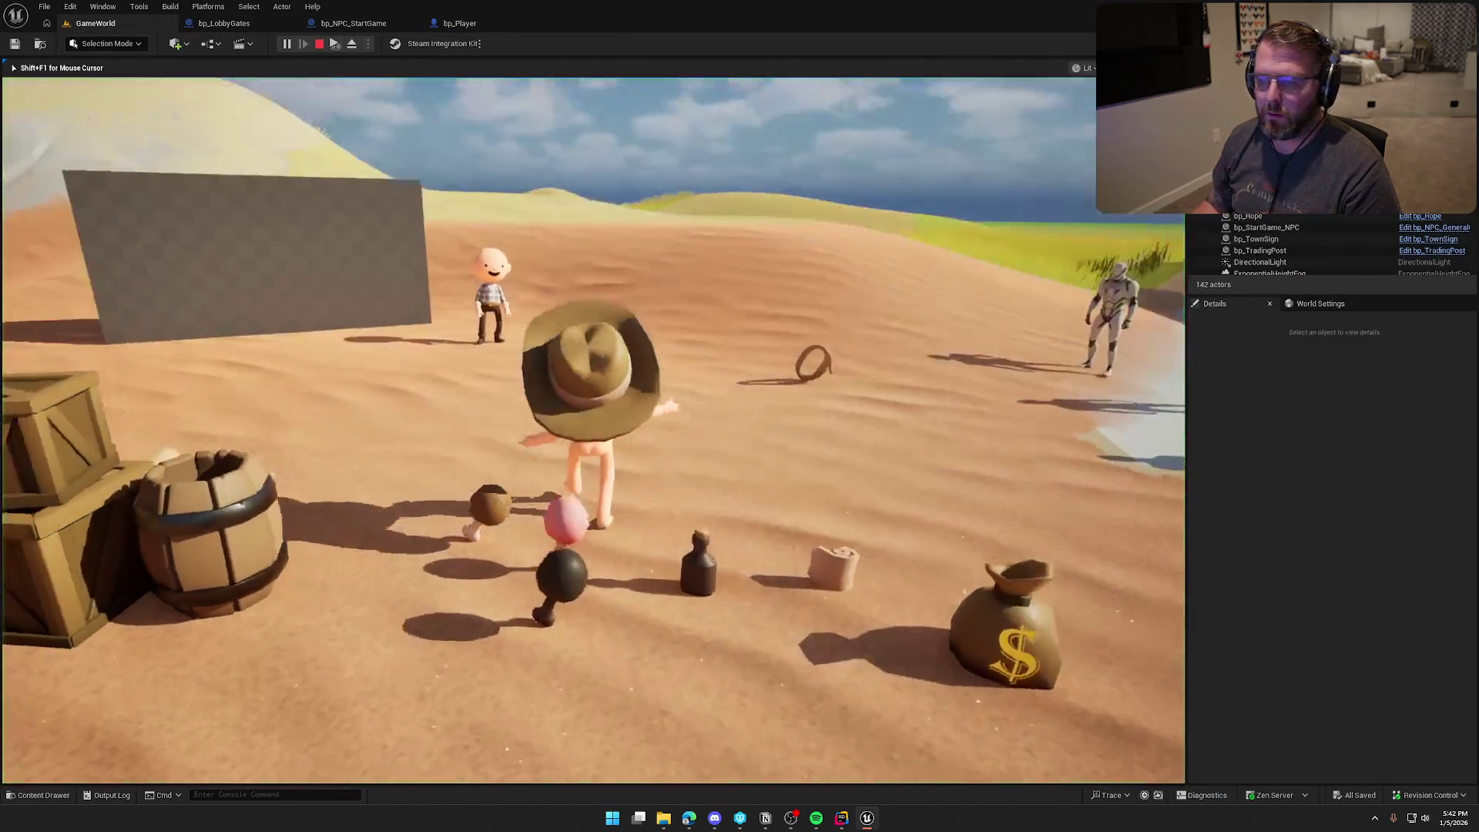
Step: Walk the player toward the NPC in a first play session, then stop it
{"action": "key", "text": "w"}
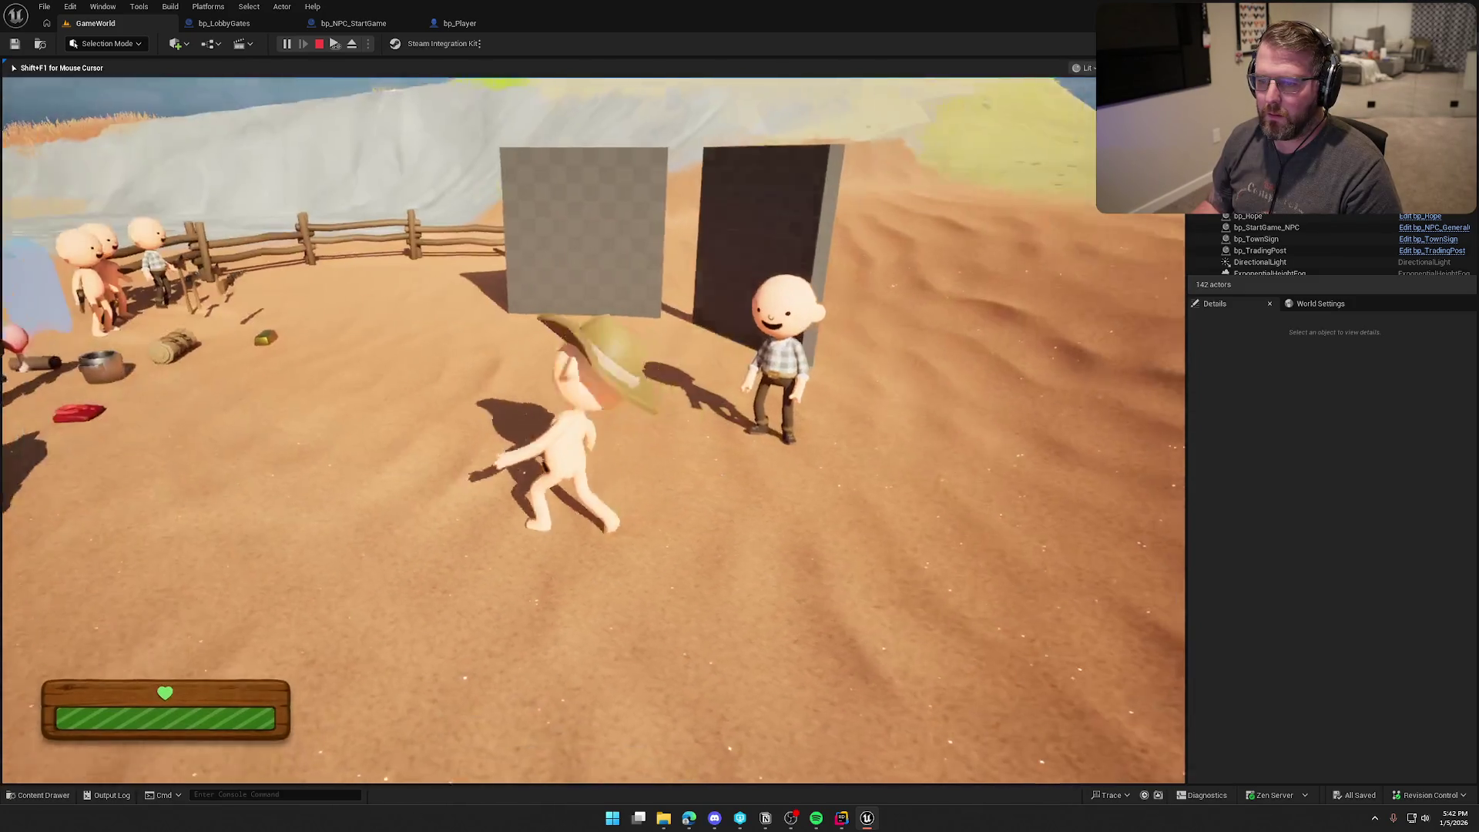
{"action": "key", "text": "super"}
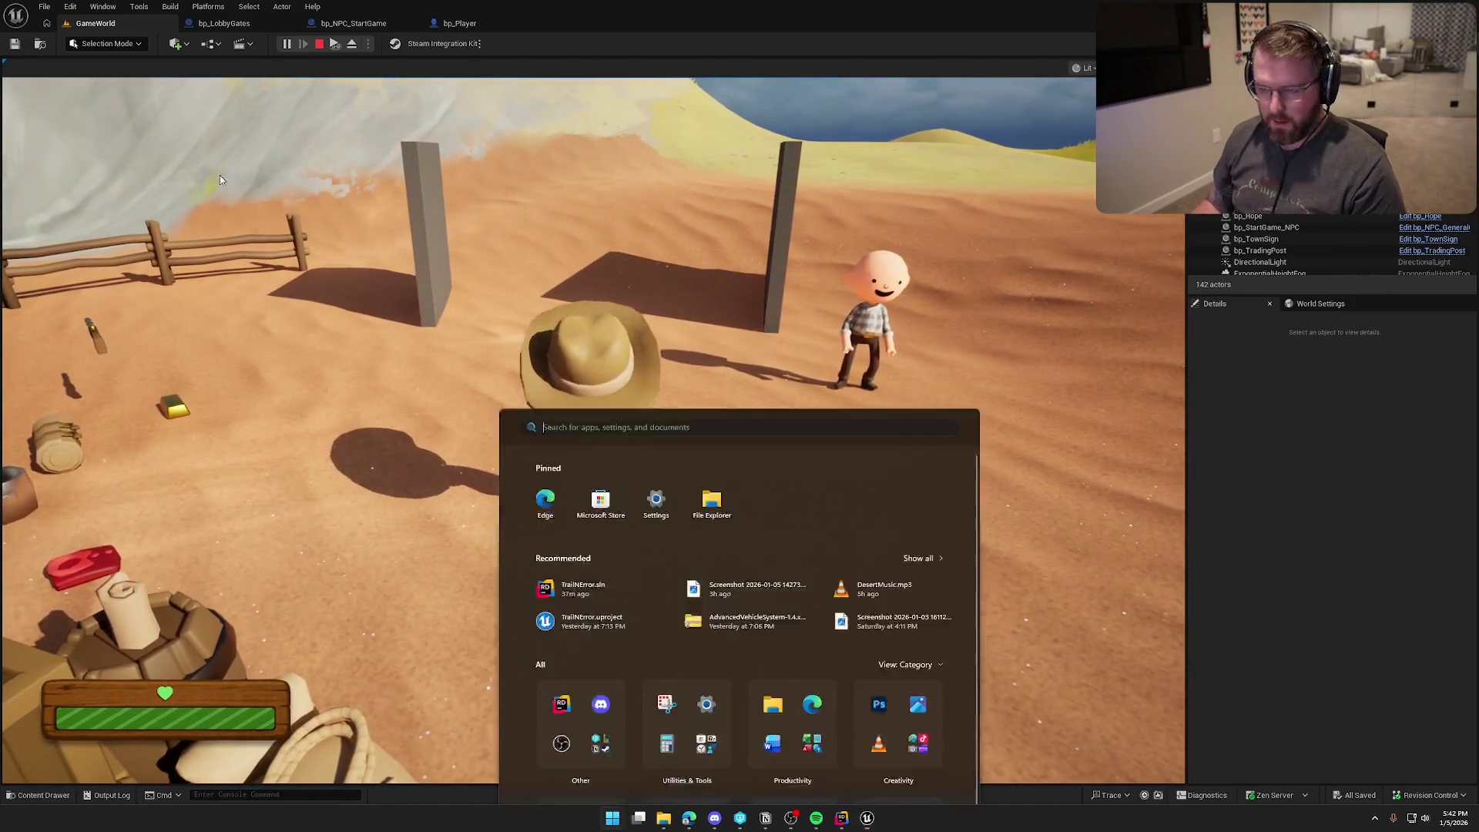
{"action": "left_click", "coordinate": [717, 198]}
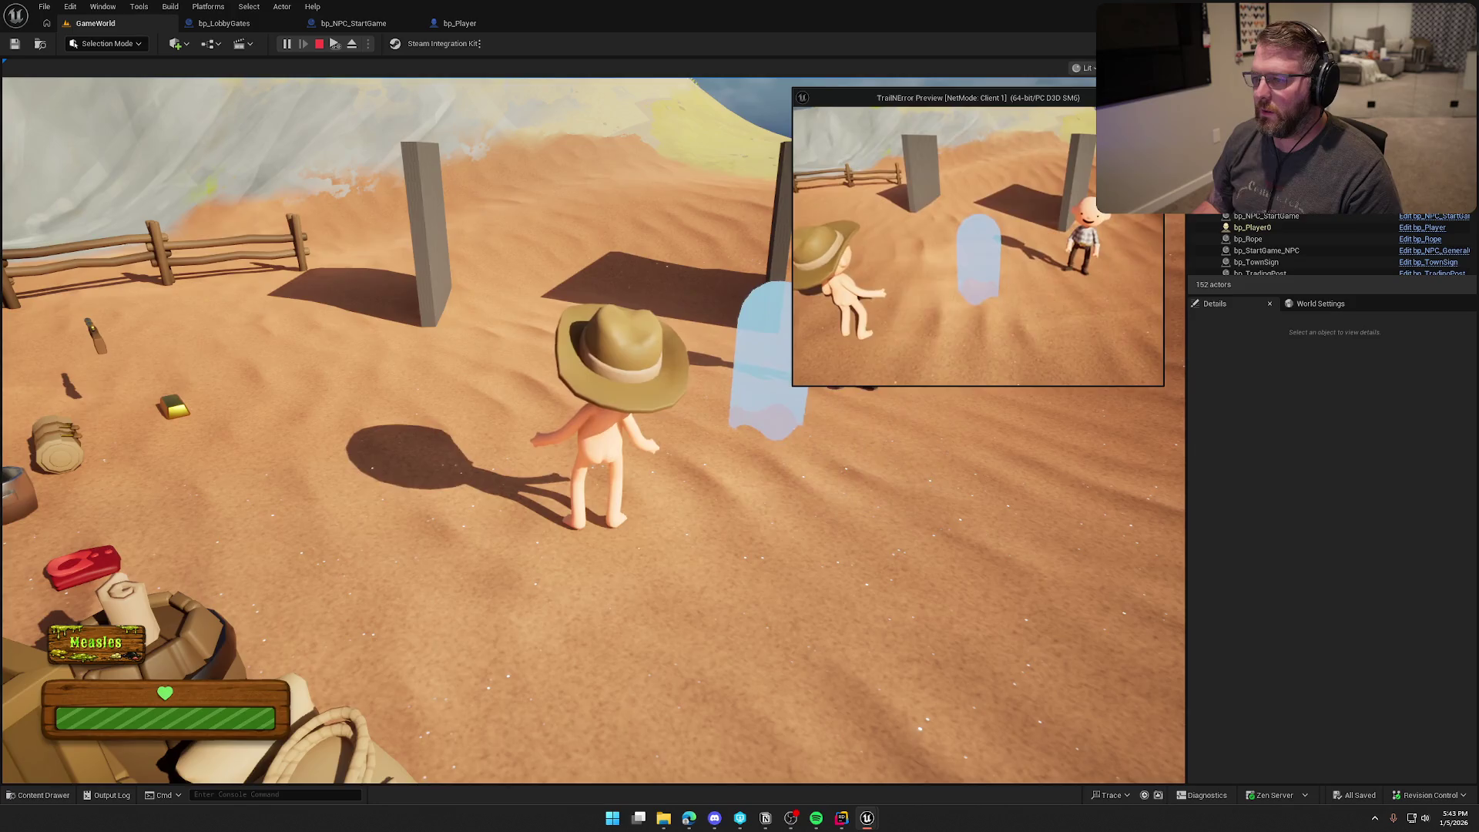
{"action": "key", "text": "Escape"}
Step: In a new session, walk Client 1 to the NPC, interact with E, and pass through the opened gates
{"action": "key", "text": "alt+p"}
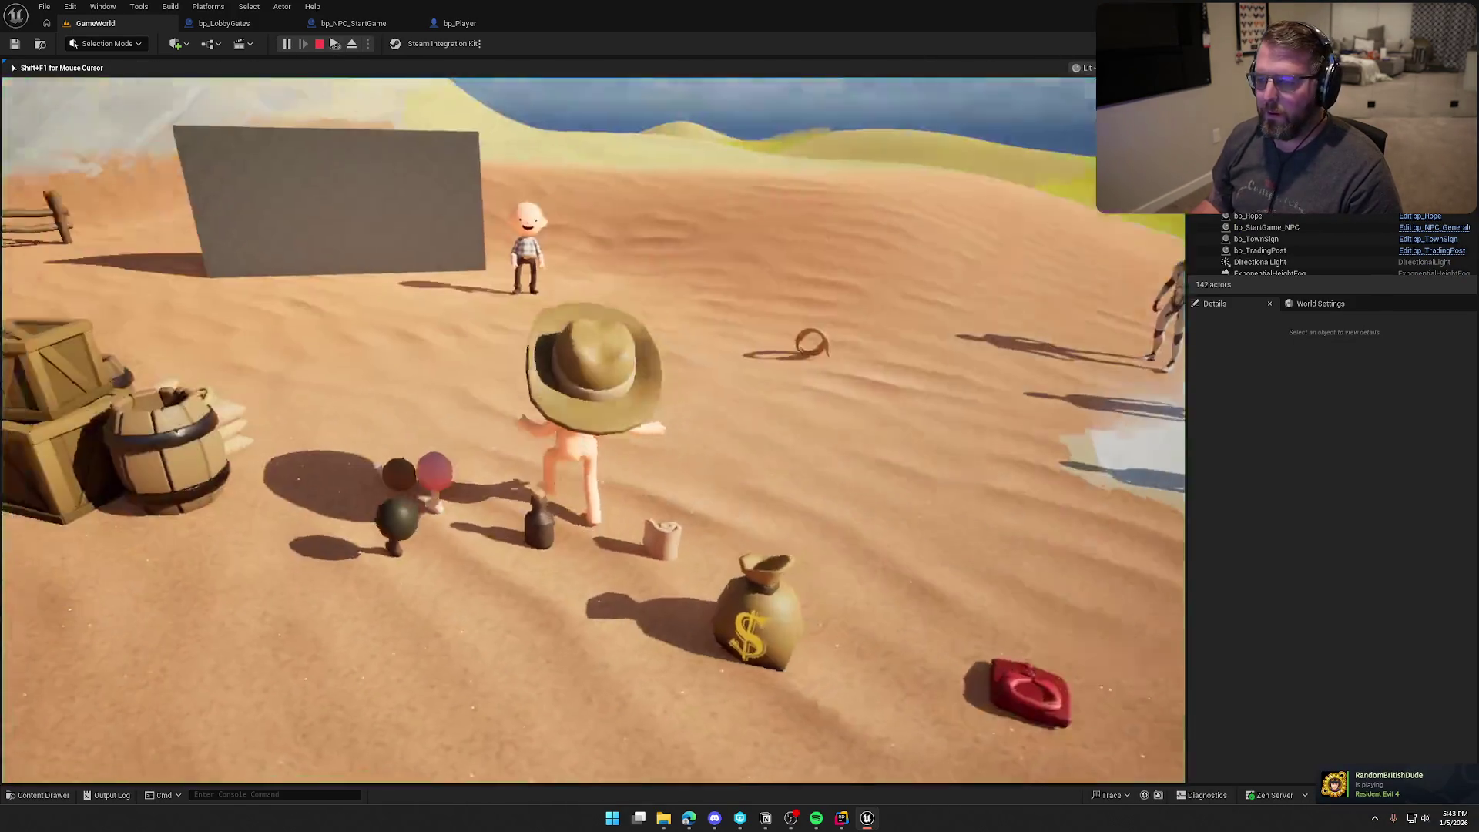
{"action": "key", "text": "super"}
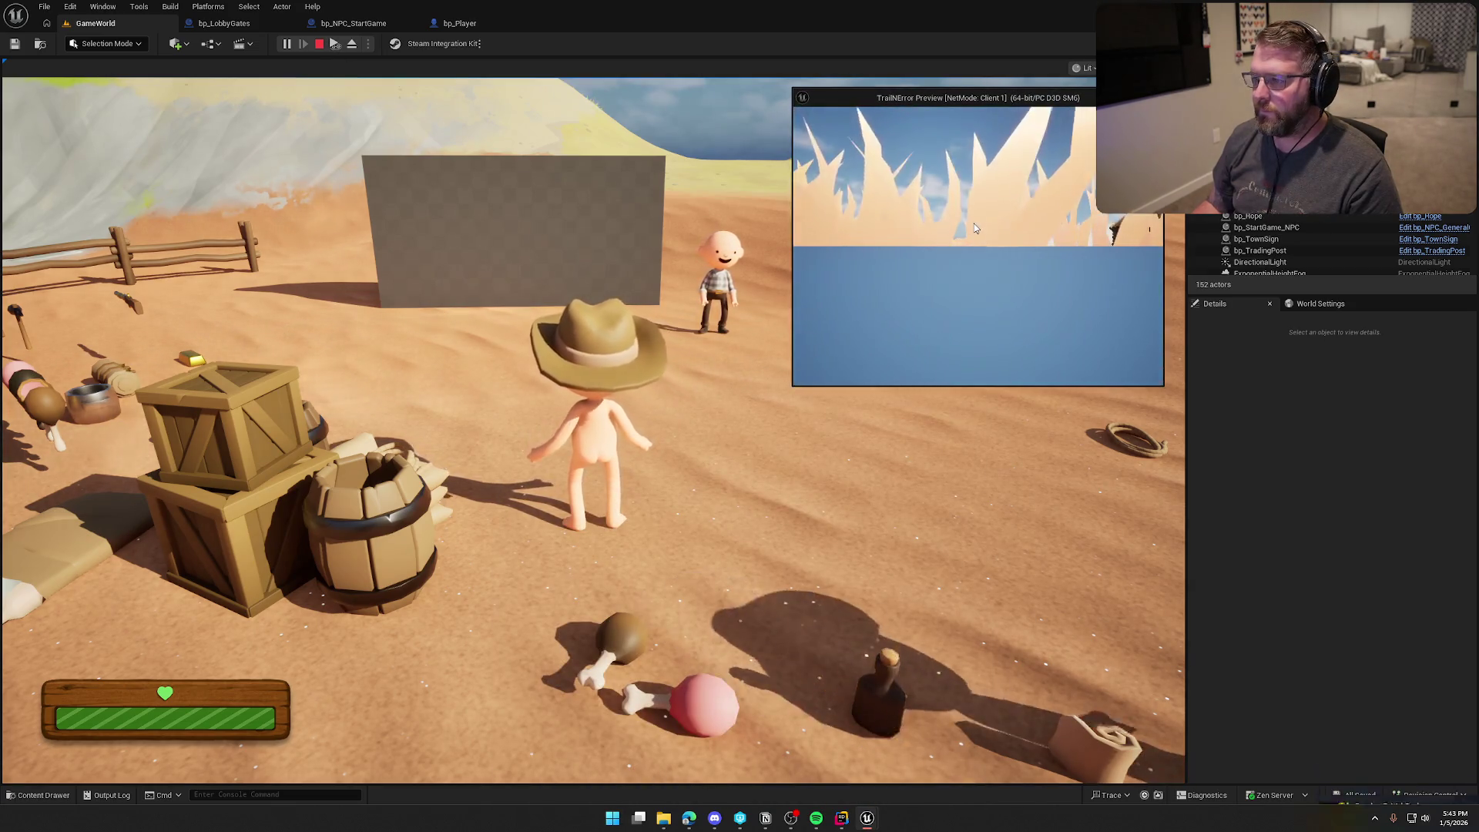
{"action": "key", "text": "w"}
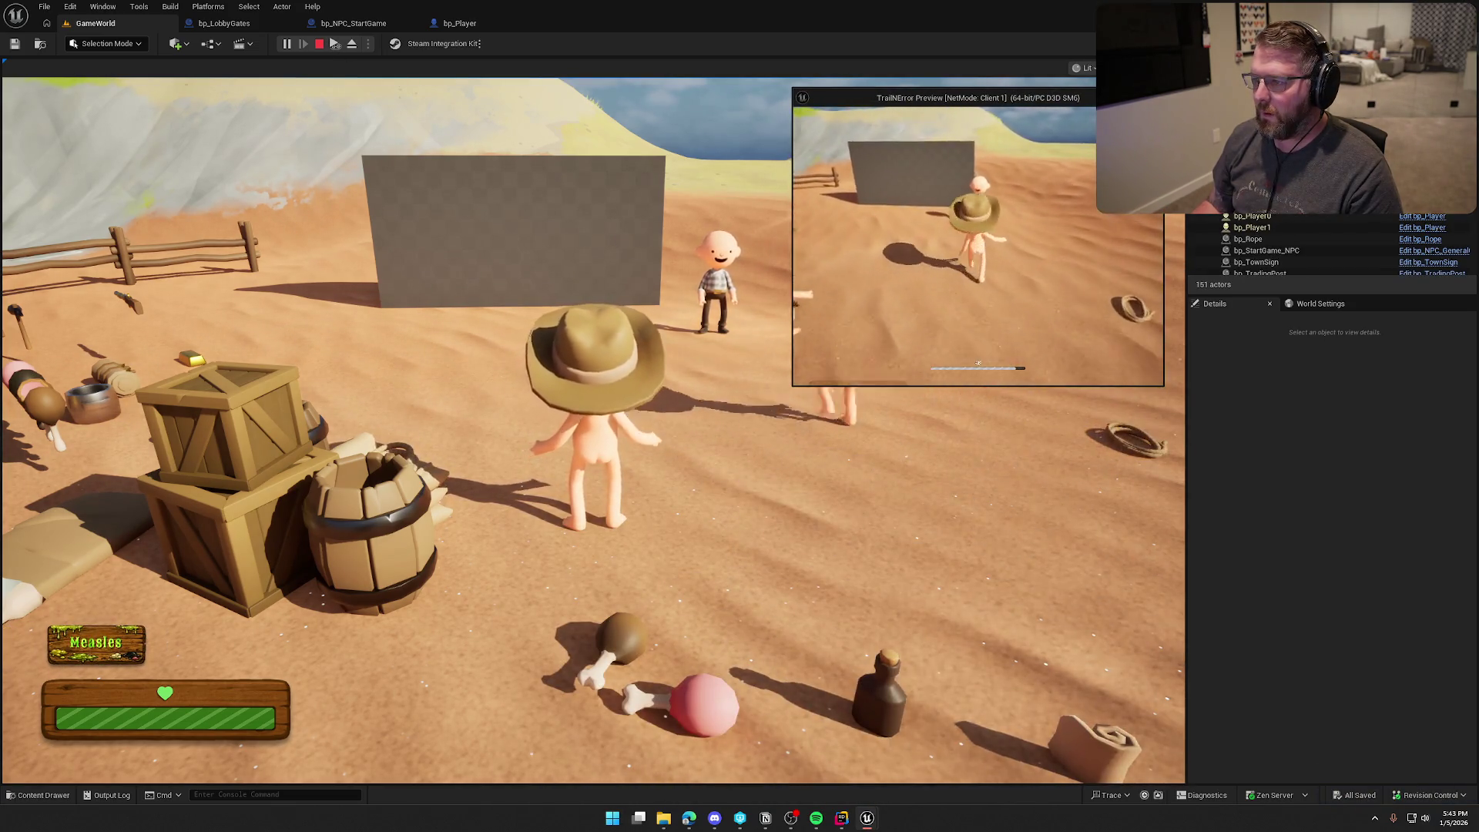
{"action": "key", "text": "w"}
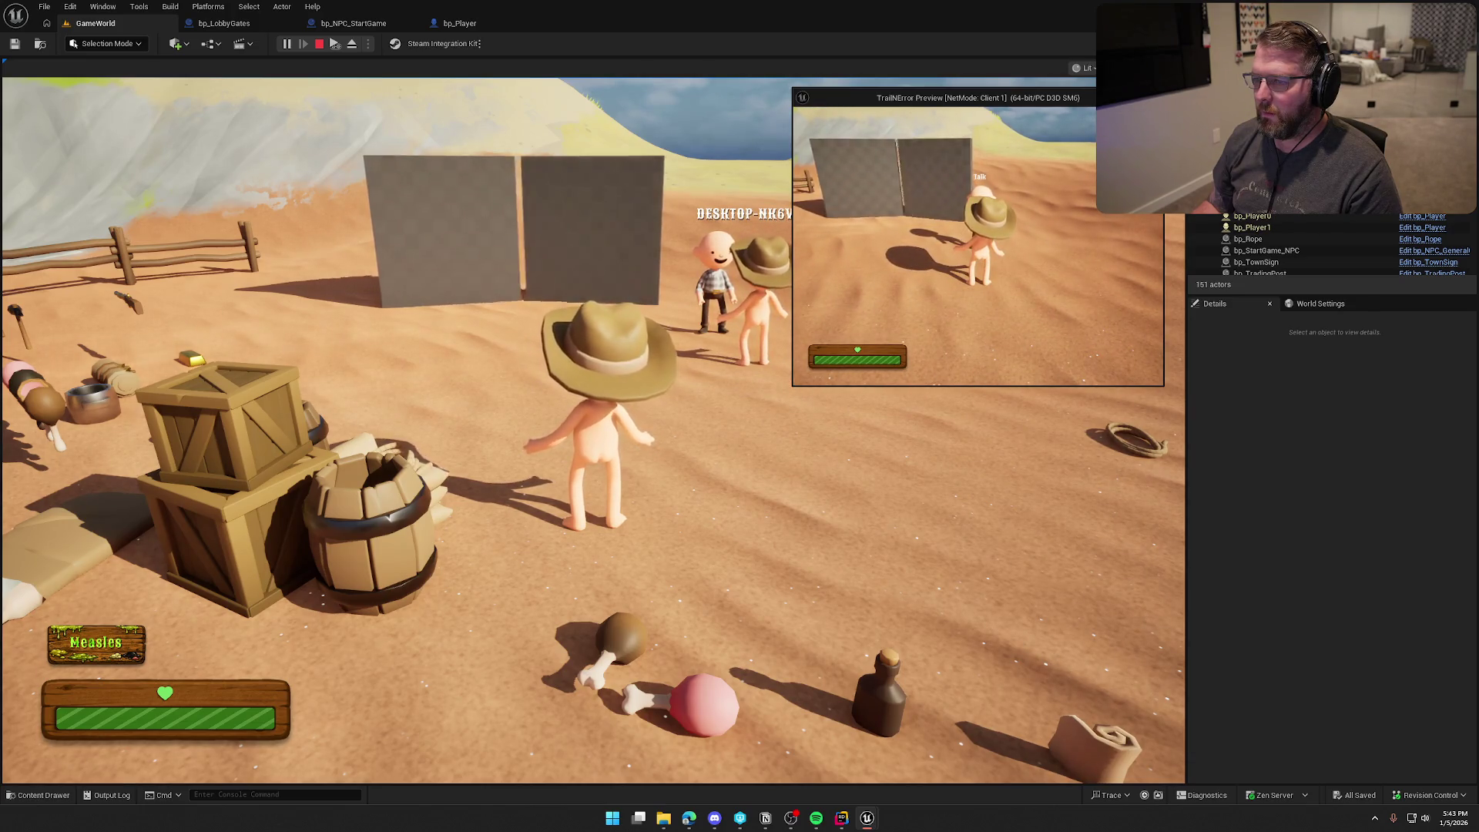
{"action": "key", "text": "e"}
{"action": "key", "text": "w"}
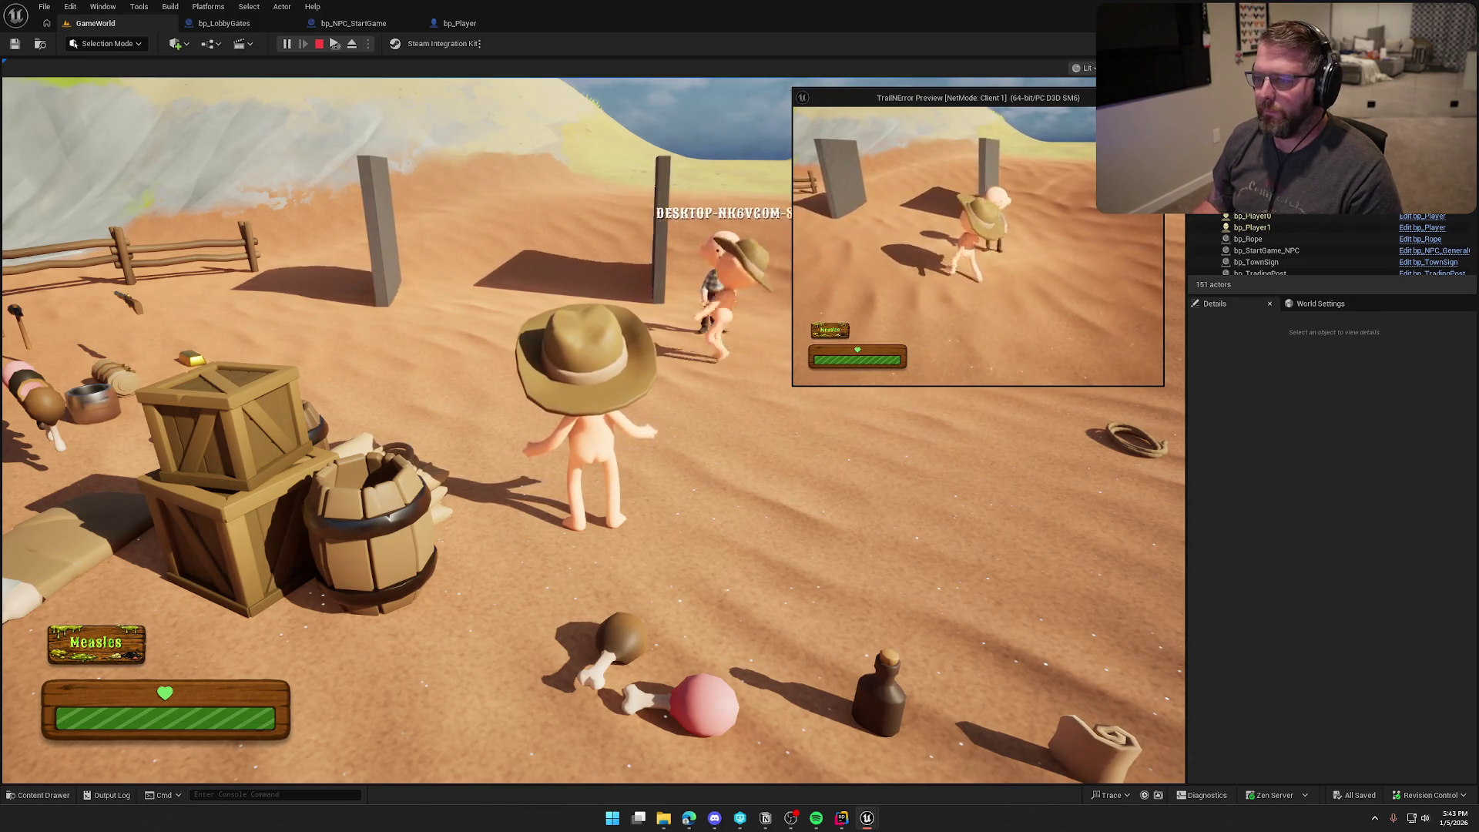
{"action": "key", "text": "Escape"}
{"action": "left_click", "coordinate": [353, 23]}
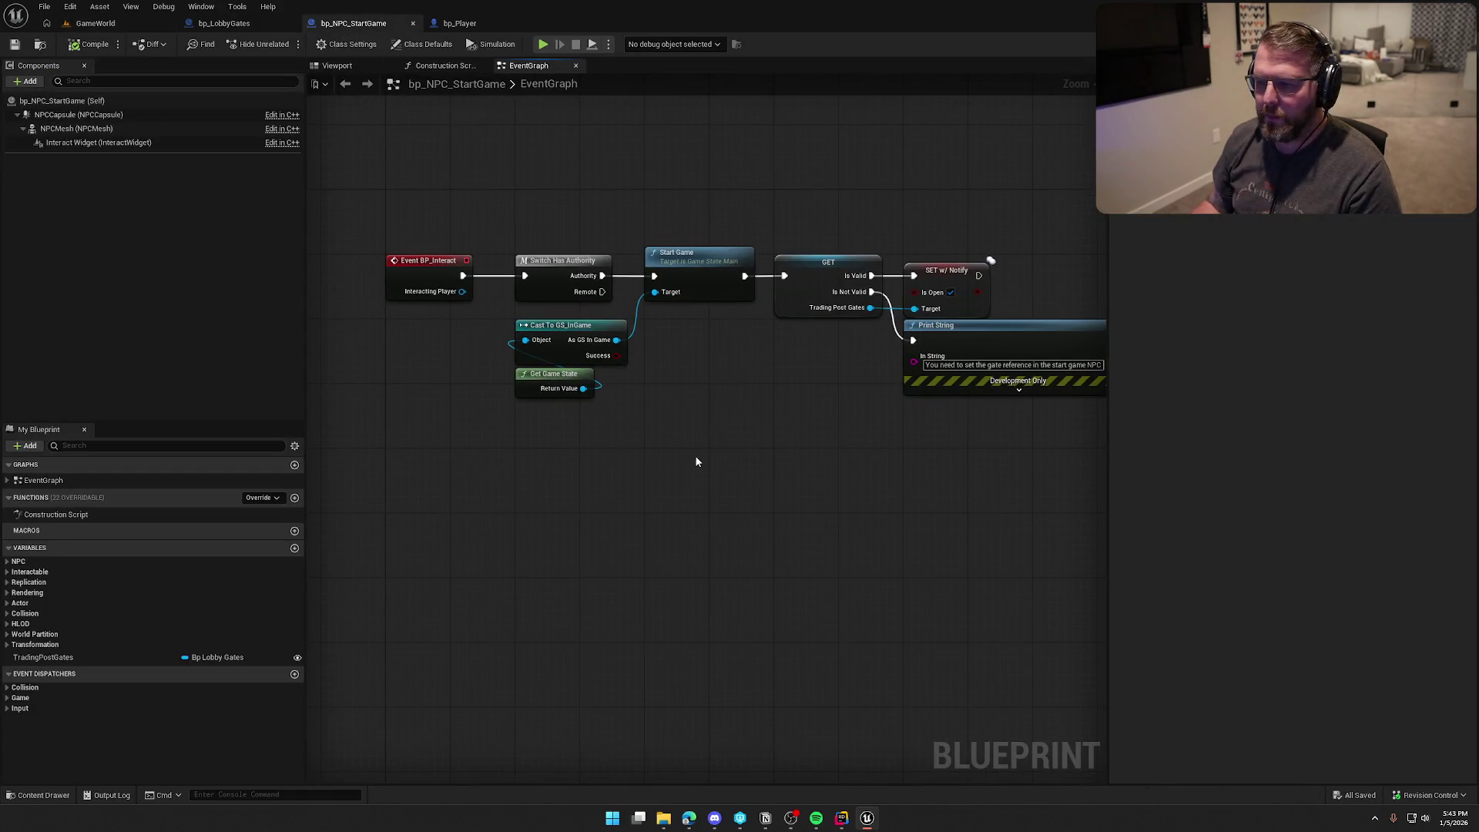
Step: Spread the cast and Start Game nodes apart and insert a Branch before Start Game
{"action": "mouse_move", "coordinate": [663, 426]}
{"action": "left_mouse_down"}
{"action": "mouse_move", "coordinate": [506, 290]}
{"action": "mouse_move", "coordinate": [638, 281]}
{"action": "left_mouse_up"}
{"action": "left_click_drag", "start_coordinate": [521, 297], "coordinate": [521, 298]}
{"action": "mouse_move", "coordinate": [674, 278]}
{"action": "left_mouse_down"}
{"action": "mouse_move", "coordinate": [577, 308]}
{"action": "mouse_move", "coordinate": [544, 295]}
{"action": "left_mouse_up"}
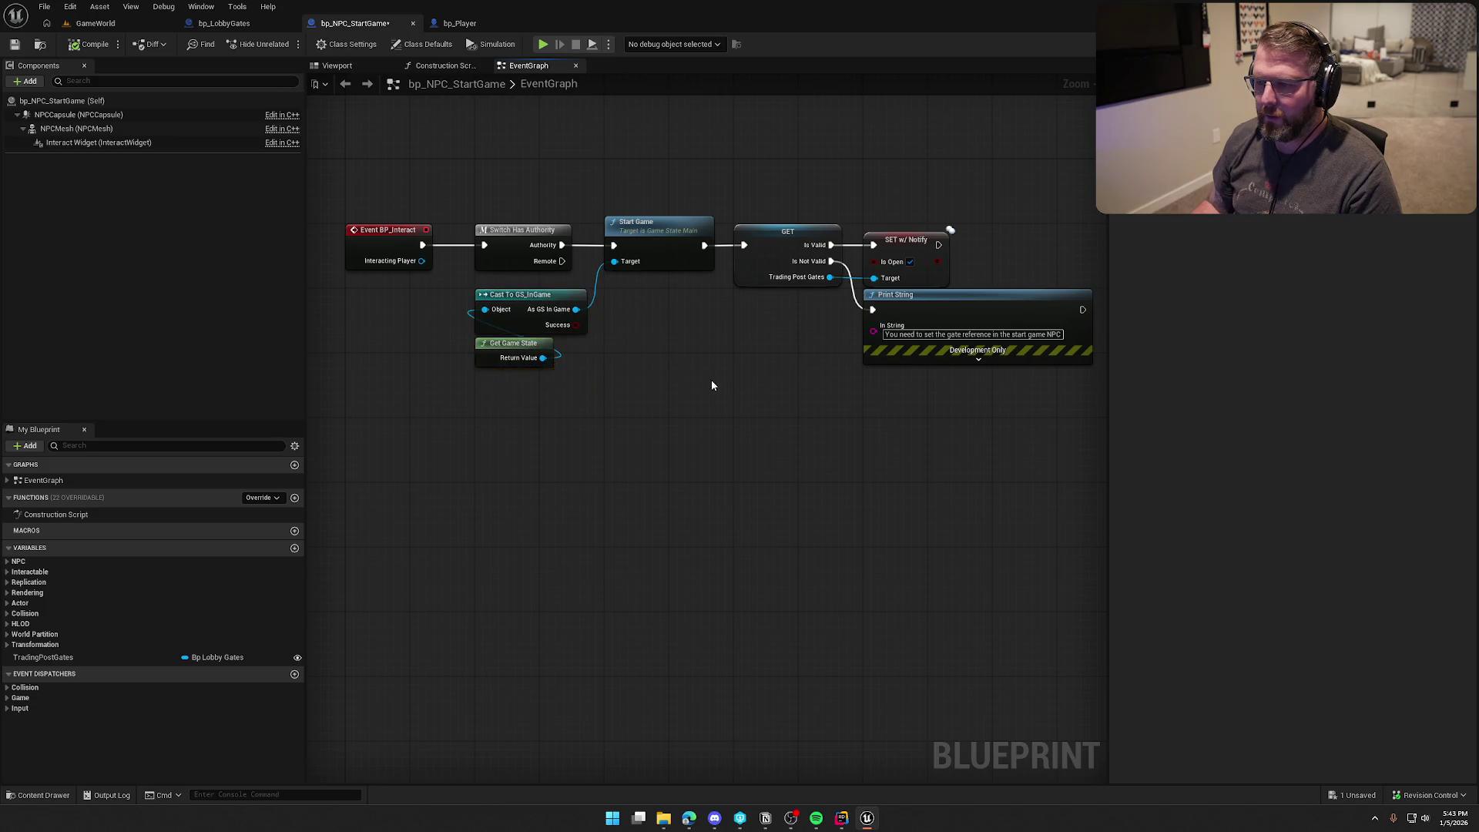
{"action": "left_click_drag", "start_coordinate": [712, 385], "coordinate": [1101, 212]}
{"action": "left_click_drag", "start_coordinate": [682, 229], "coordinate": [748, 222]}
{"action": "left_click", "coordinate": [598, 330]}
{"action": "mouse_move", "coordinate": [535, 240]}
{"action": "left_mouse_down"}
{"action": "mouse_move", "coordinate": [611, 237]}
{"action": "mouse_move", "coordinate": [519, 233]}
{"action": "left_mouse_up"}
{"action": "left_click", "coordinate": [606, 223]}
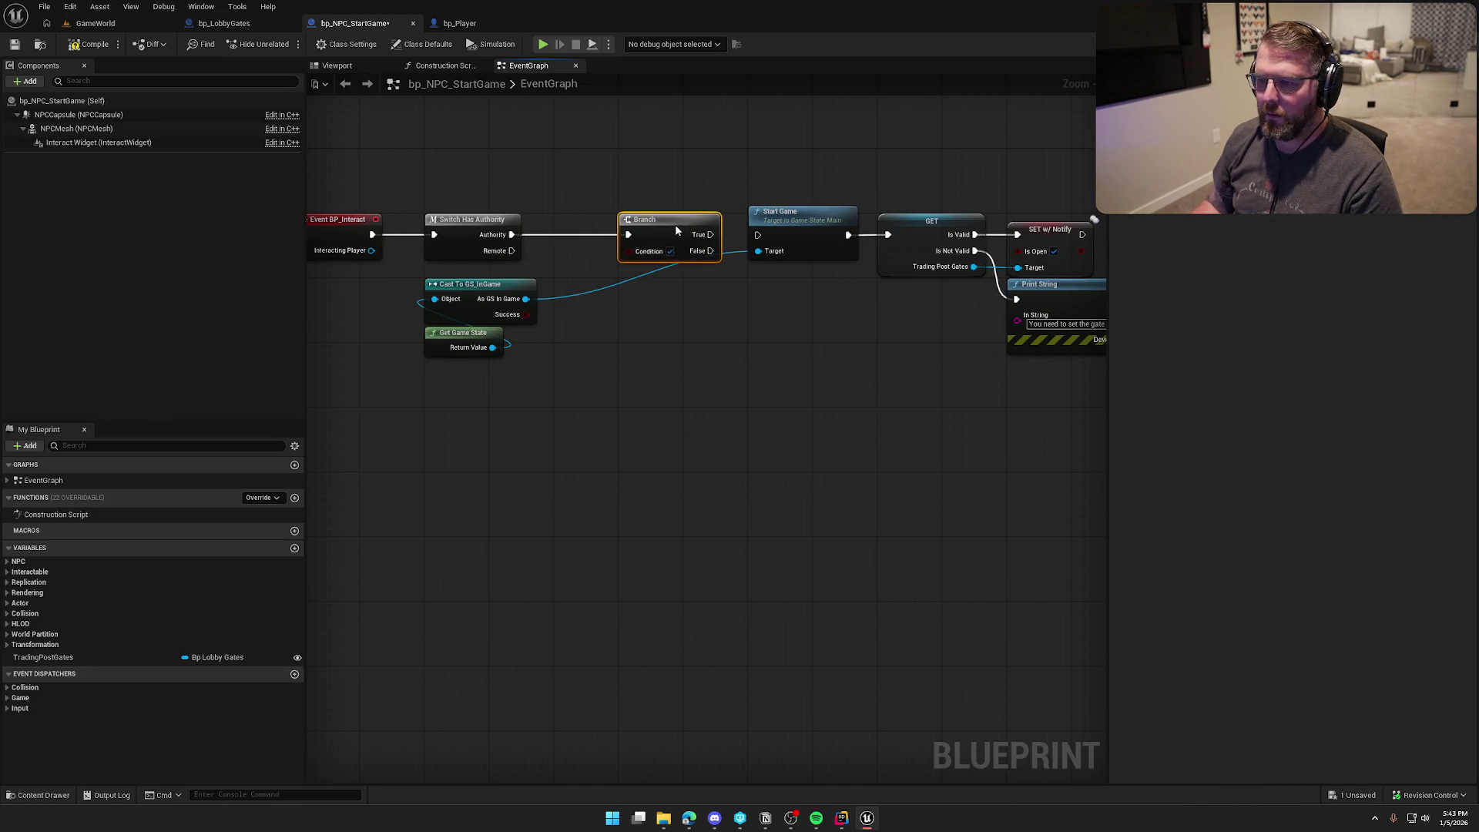
Step: Wire a Get Is Game Started from As GS In Game into the Branch Condition and tidy the nodes
{"action": "left_click_drag", "start_coordinate": [525, 299], "coordinate": [589, 308]}
{"action": "type", "text": "get"}
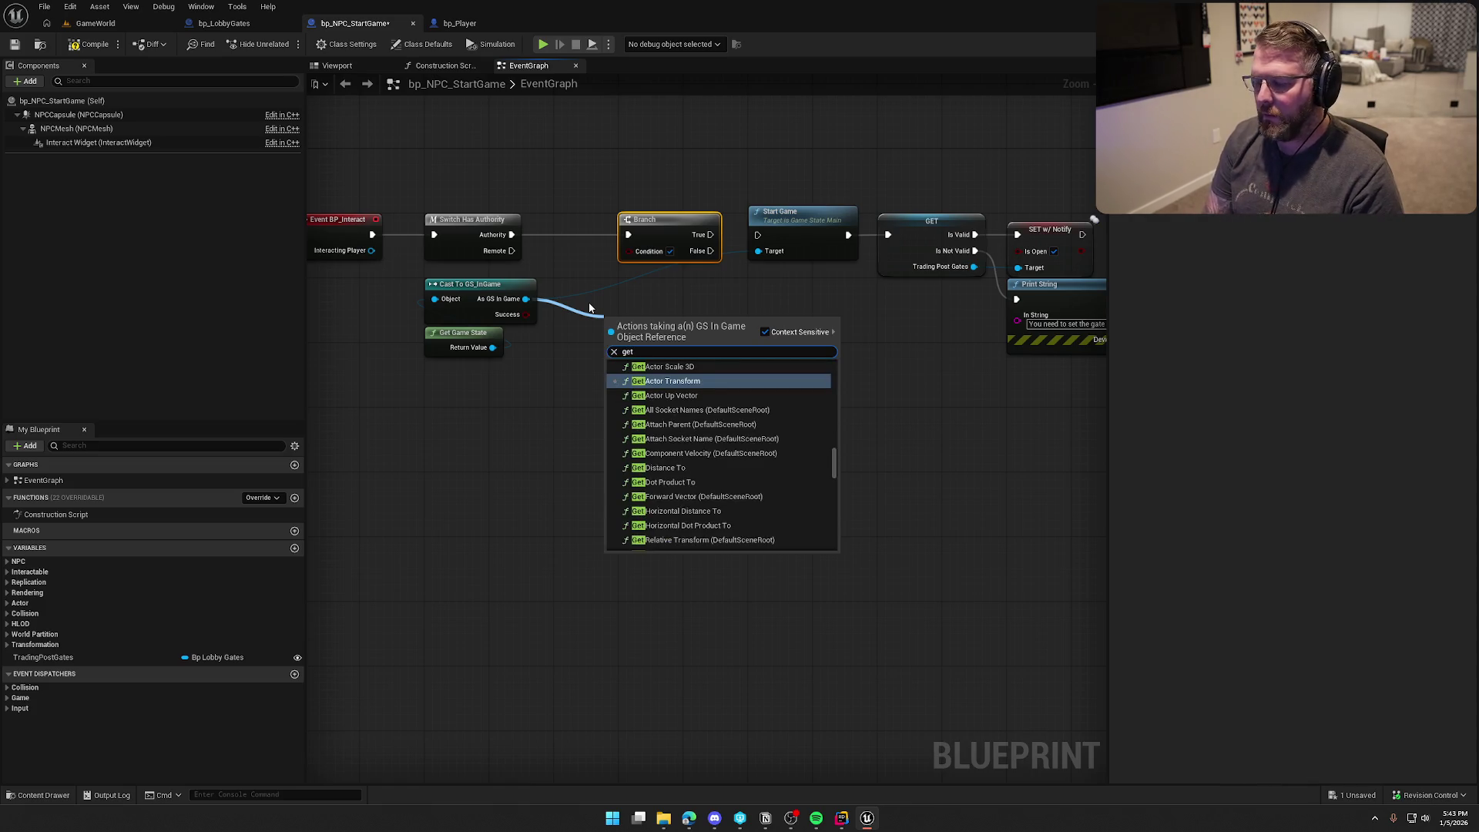
{"action": "type", "text": " is"}
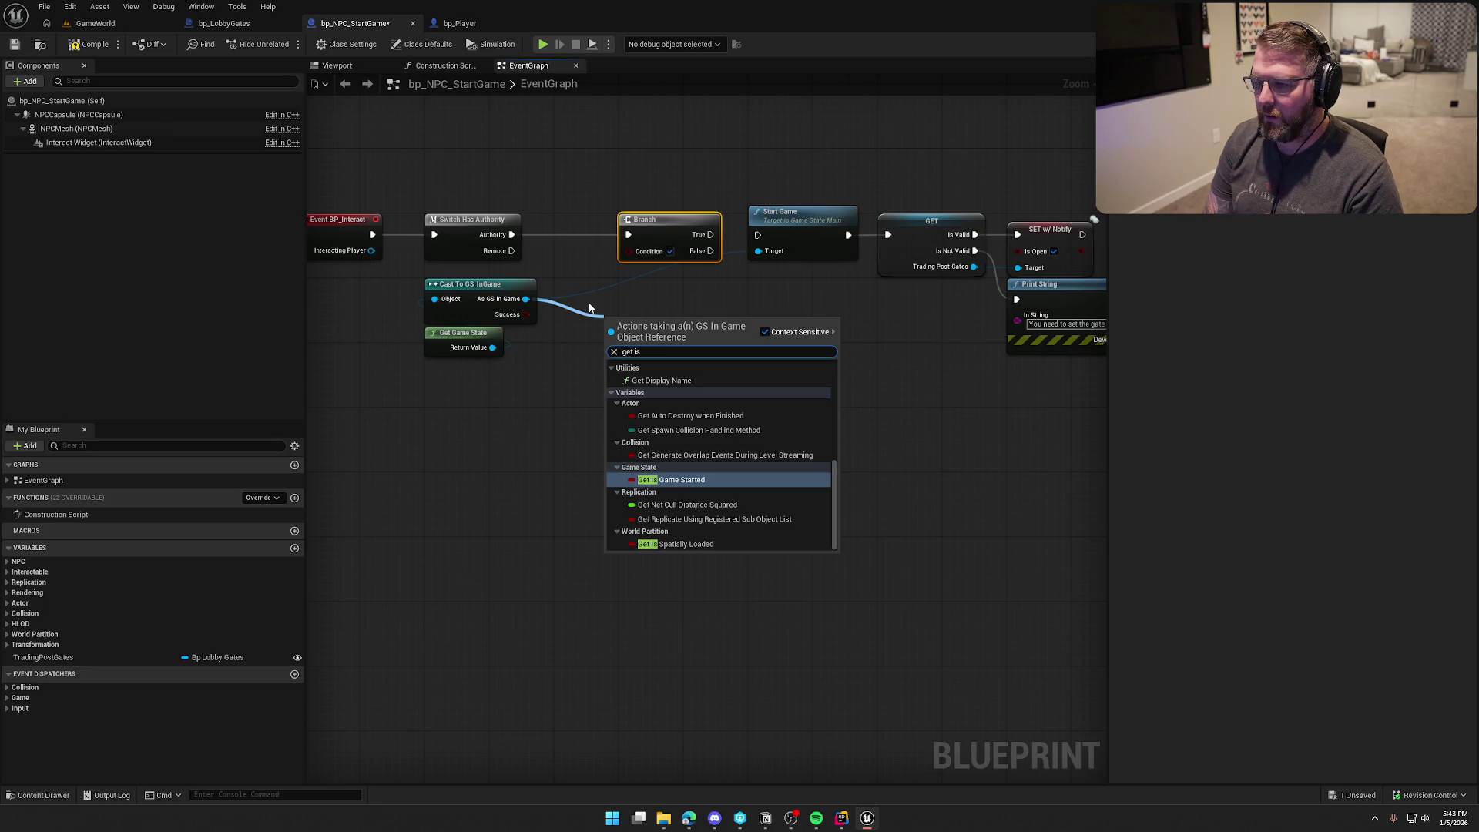
{"action": "key", "text": "Return"}
{"action": "left_click_drag", "start_coordinate": [716, 323], "coordinate": [629, 251]}
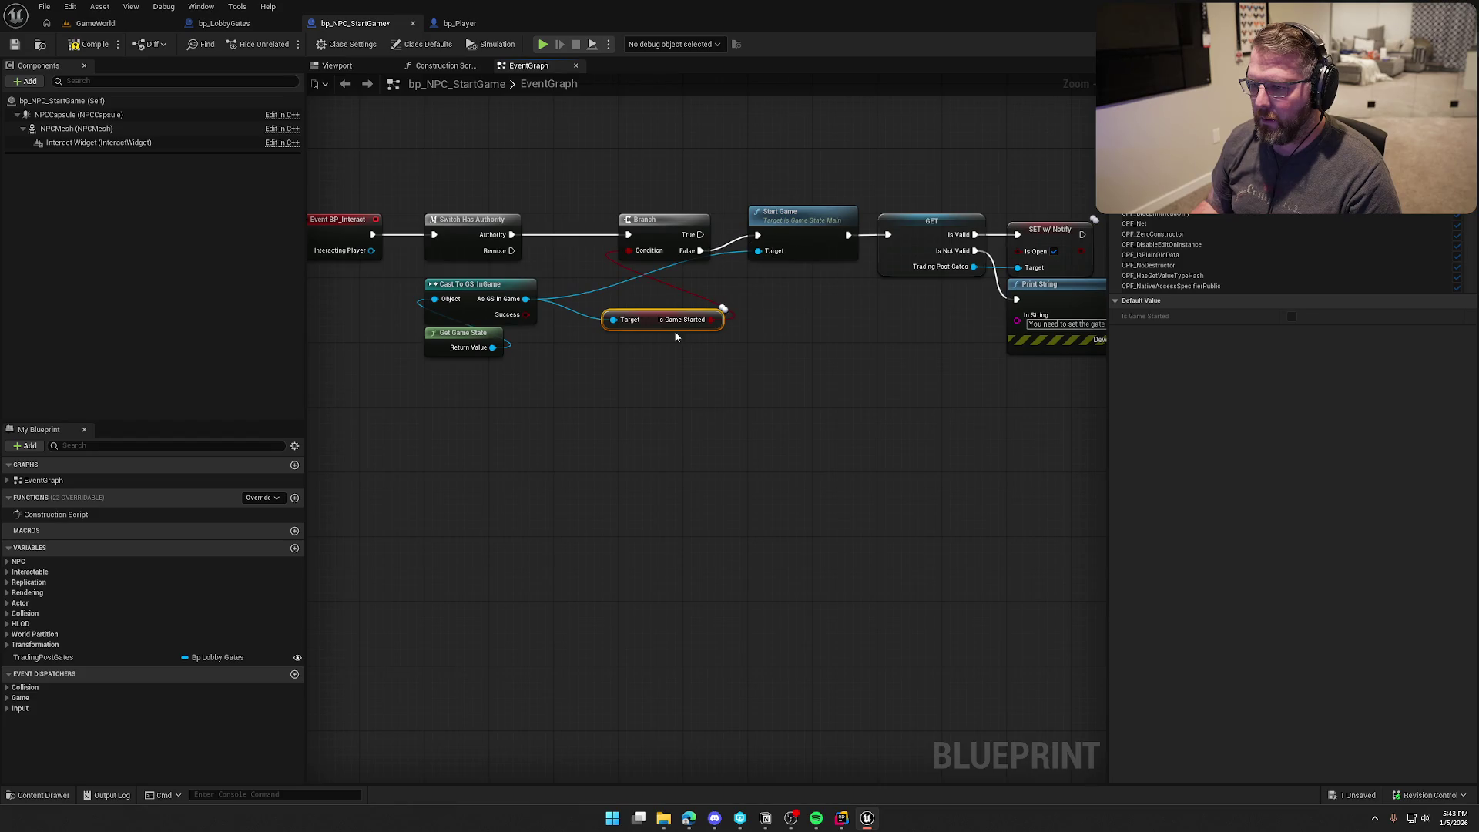
{"action": "left_click_drag", "start_coordinate": [658, 328], "coordinate": [667, 282]}
{"action": "left_click", "coordinate": [730, 304]}
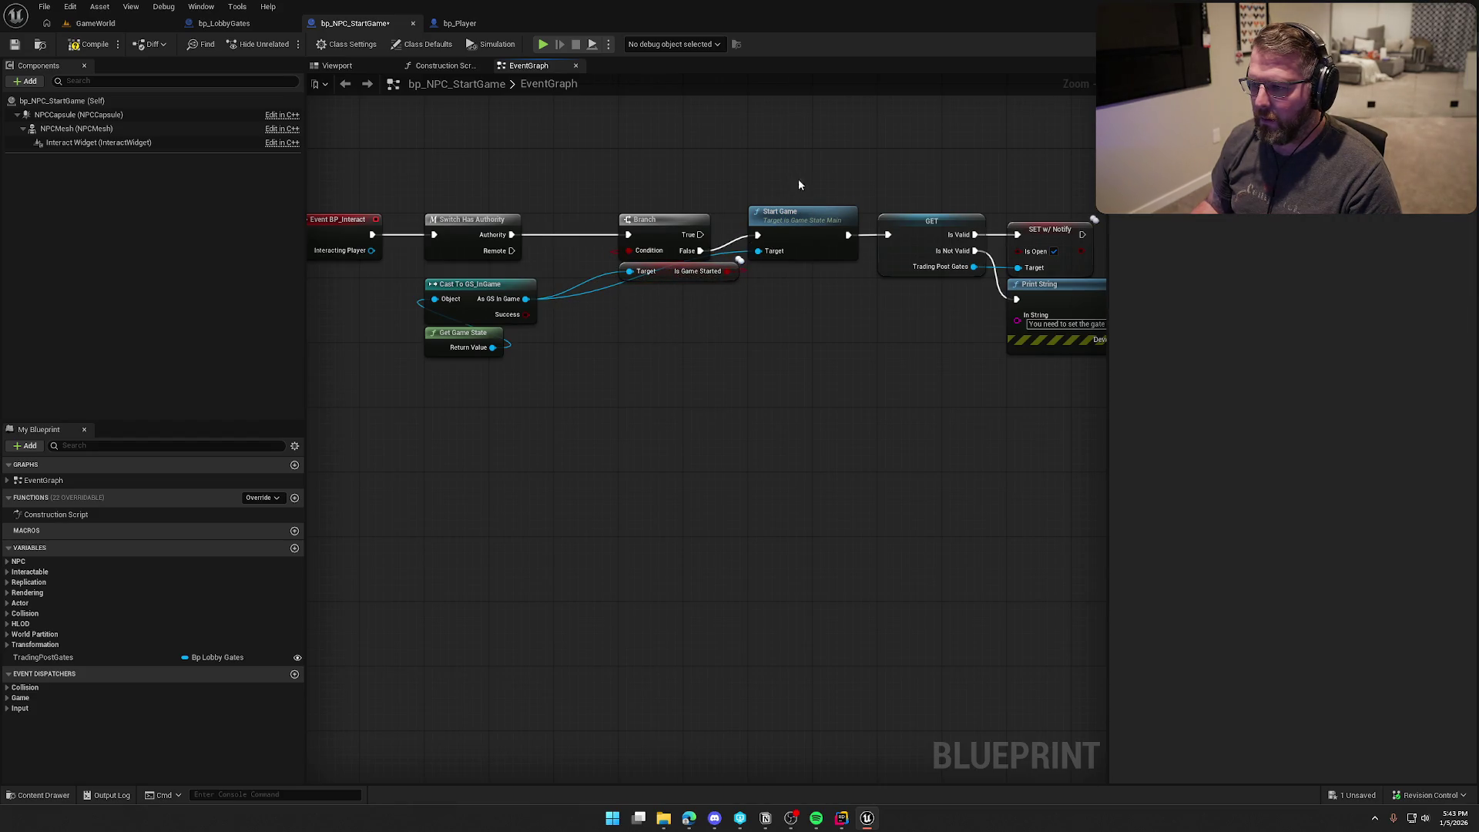
{"action": "left_click_drag", "start_coordinate": [798, 185], "coordinate": [1101, 362]}
{"action": "left_click_drag", "start_coordinate": [684, 222], "coordinate": [682, 241]}
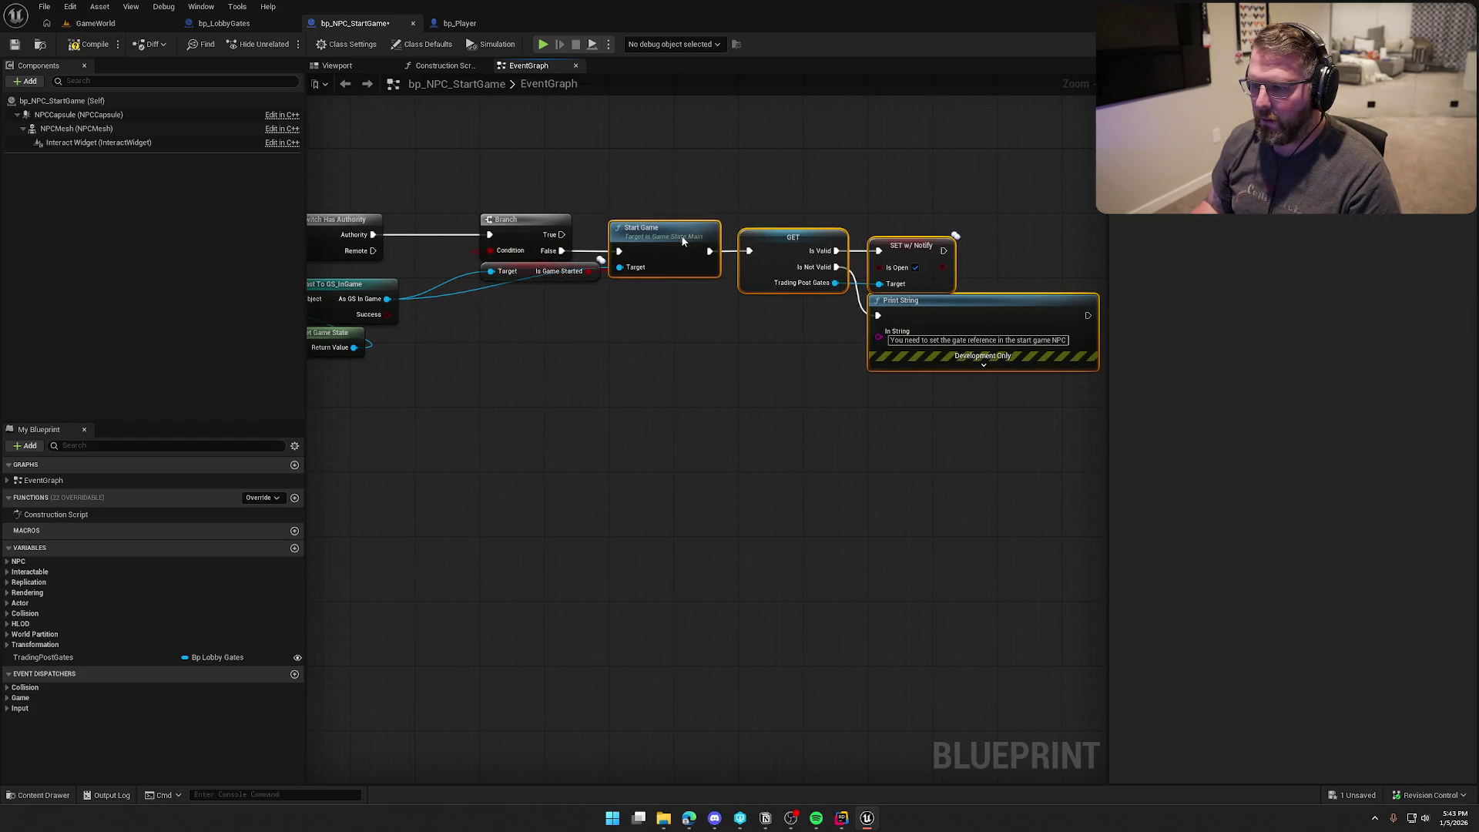
{"action": "left_click", "coordinate": [636, 364]}
{"action": "left_click_drag", "start_coordinate": [602, 276], "coordinate": [558, 276]}
{"action": "left_click", "coordinate": [617, 397]}
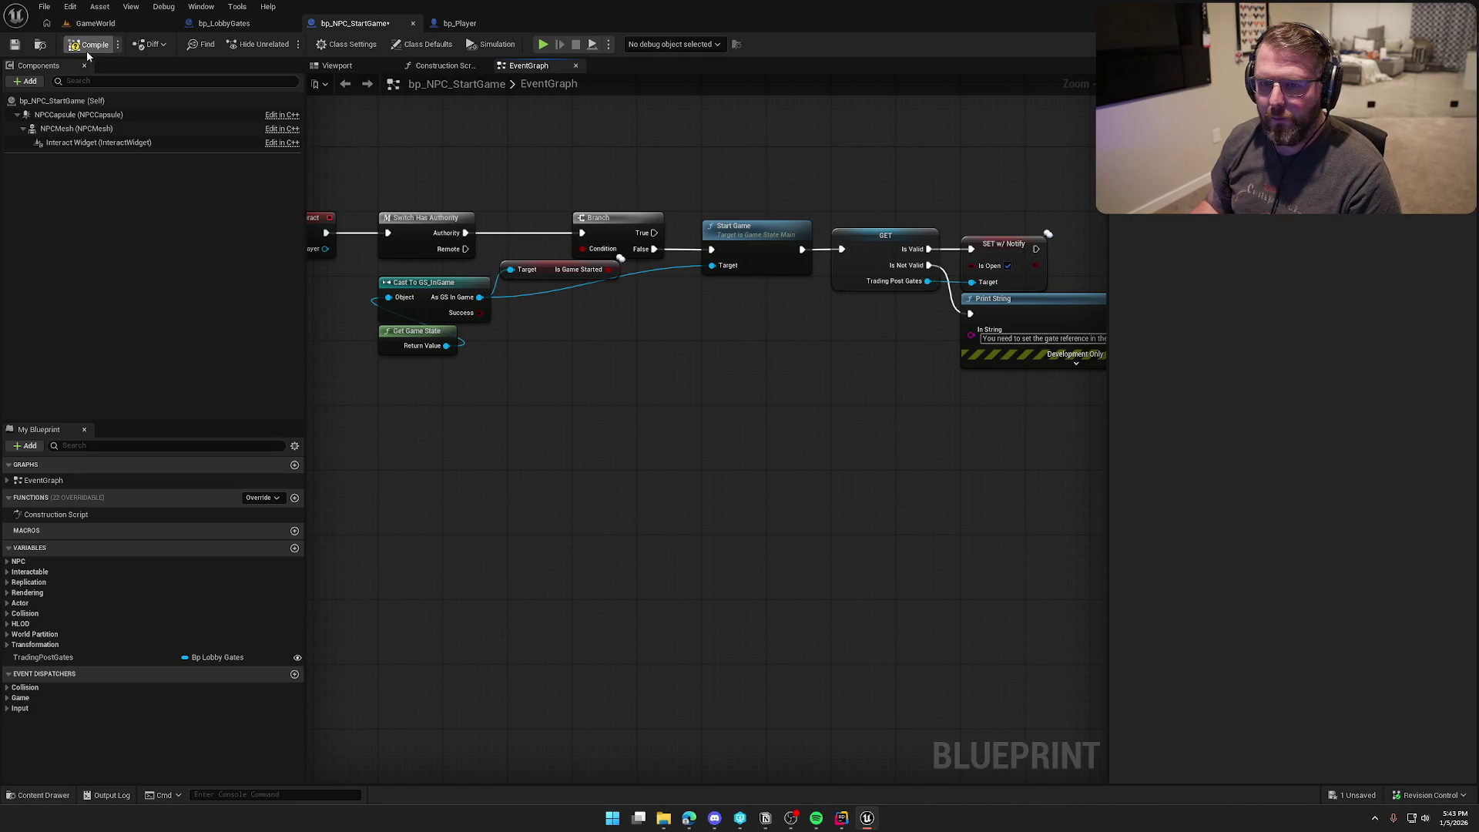
Step: Play-test the NPC interaction in the GameWorld level
{"action": "left_click", "coordinate": [93, 23]}
{"action": "key", "text": "alt+p"}
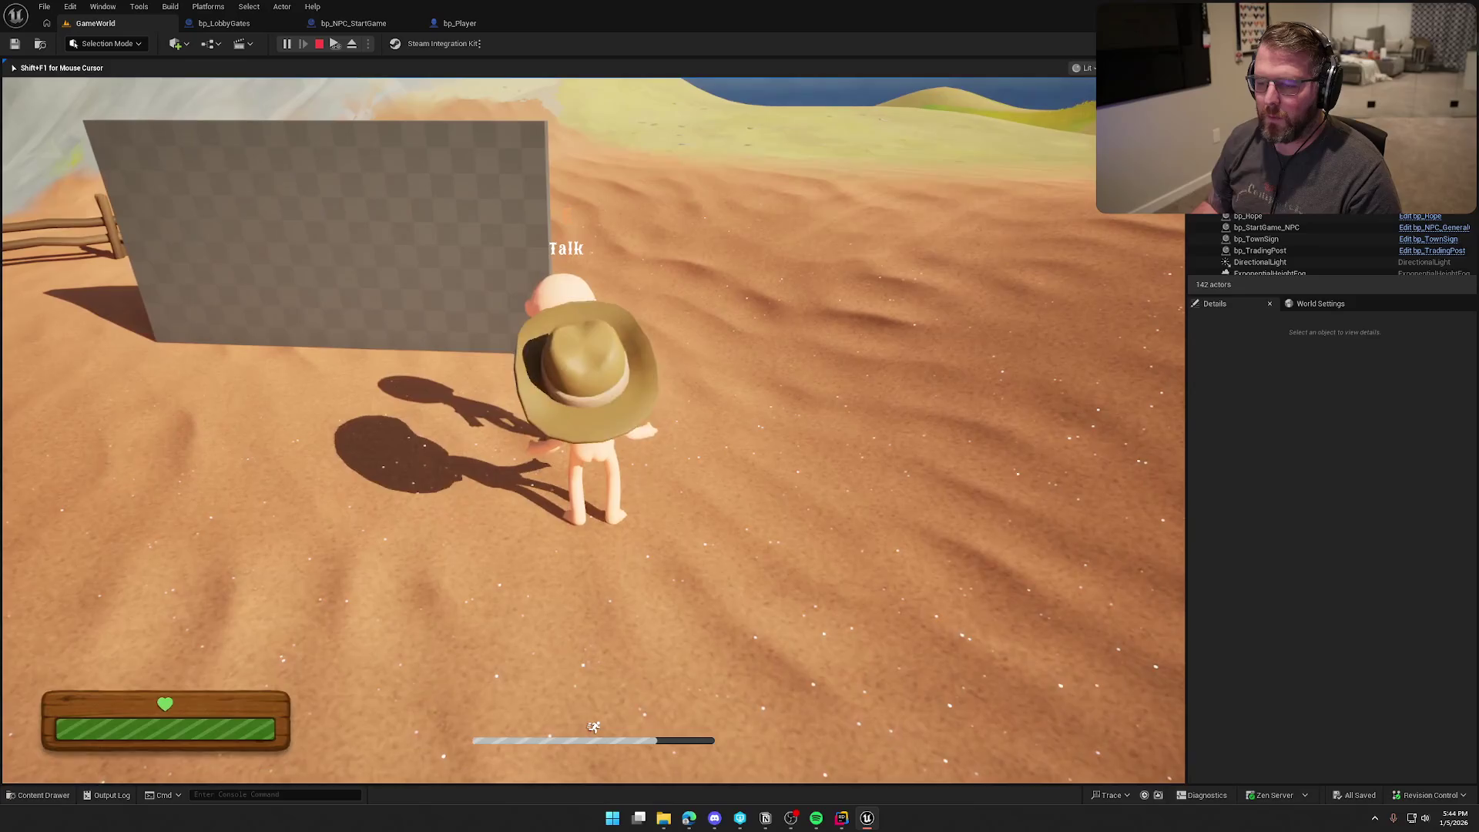
{"action": "key", "text": "shift+F1"}
{"action": "left_click", "coordinate": [224, 23]}
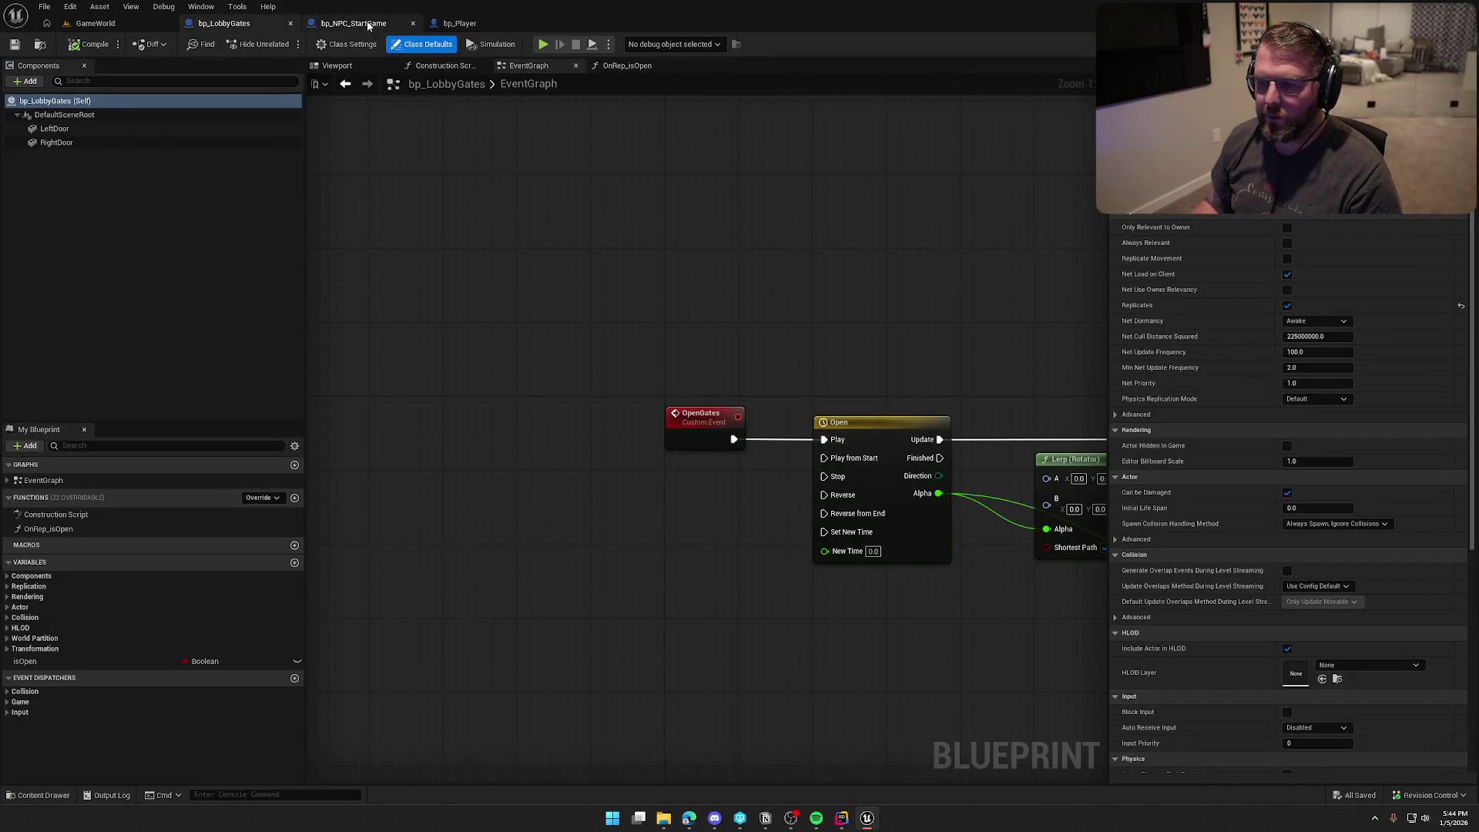
{"action": "left_click", "coordinate": [368, 26]}
Step: Attach a Print String node to the Branch's True output
{"action": "left_click_drag", "start_coordinate": [700, 154], "coordinate": [701, 154]}
{"action": "type", "text": "print string"}
{"action": "key", "text": "Return"}
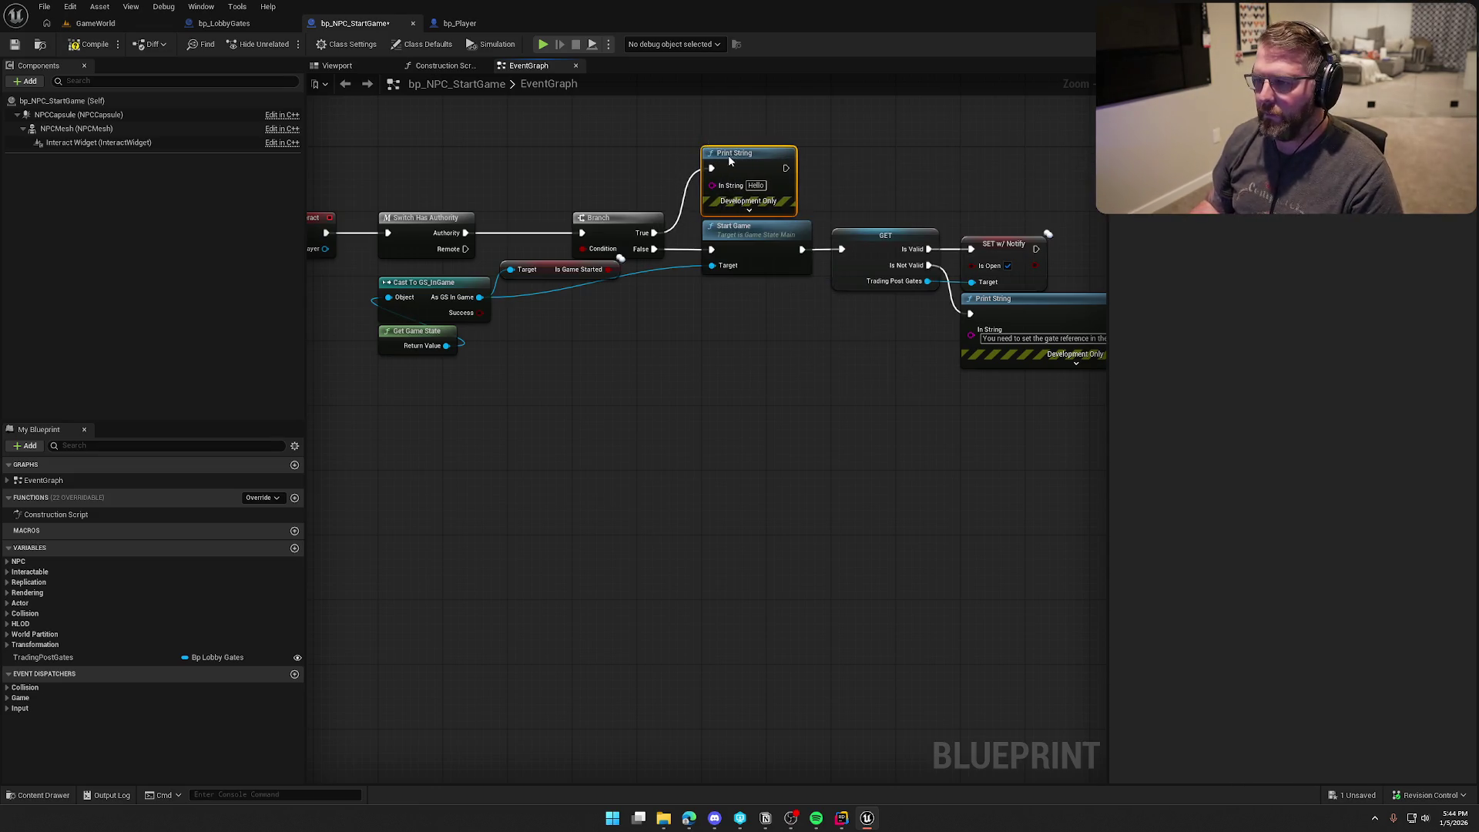
Step: Set the Print String text to 'Game is already started, stop bugging me', then compile and play
{"action": "type", "text": "Game is al"}
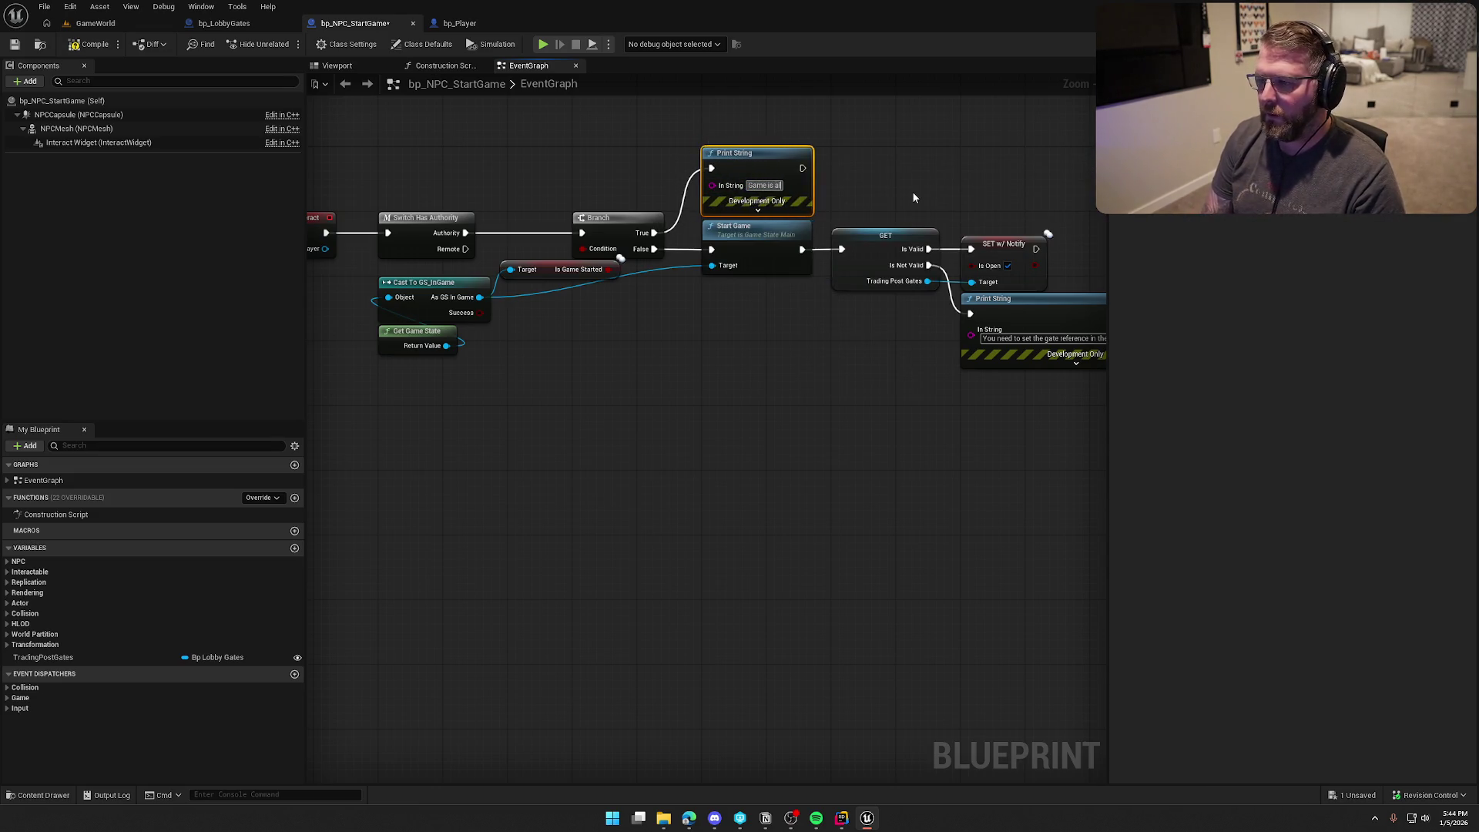
{"action": "type", "text": "ready starte"}
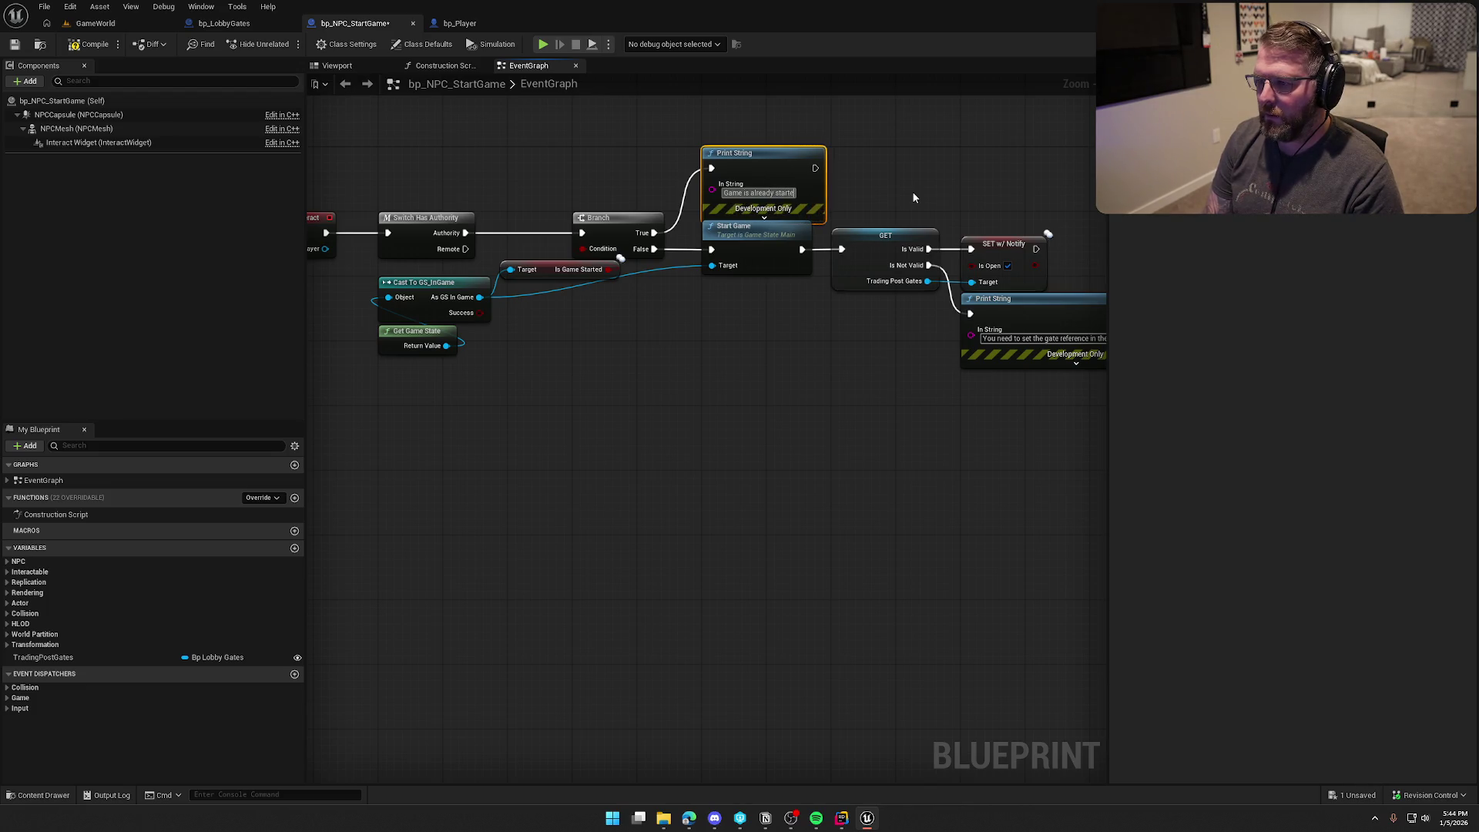
{"action": "type", "text": "d, stop buggin gme"}
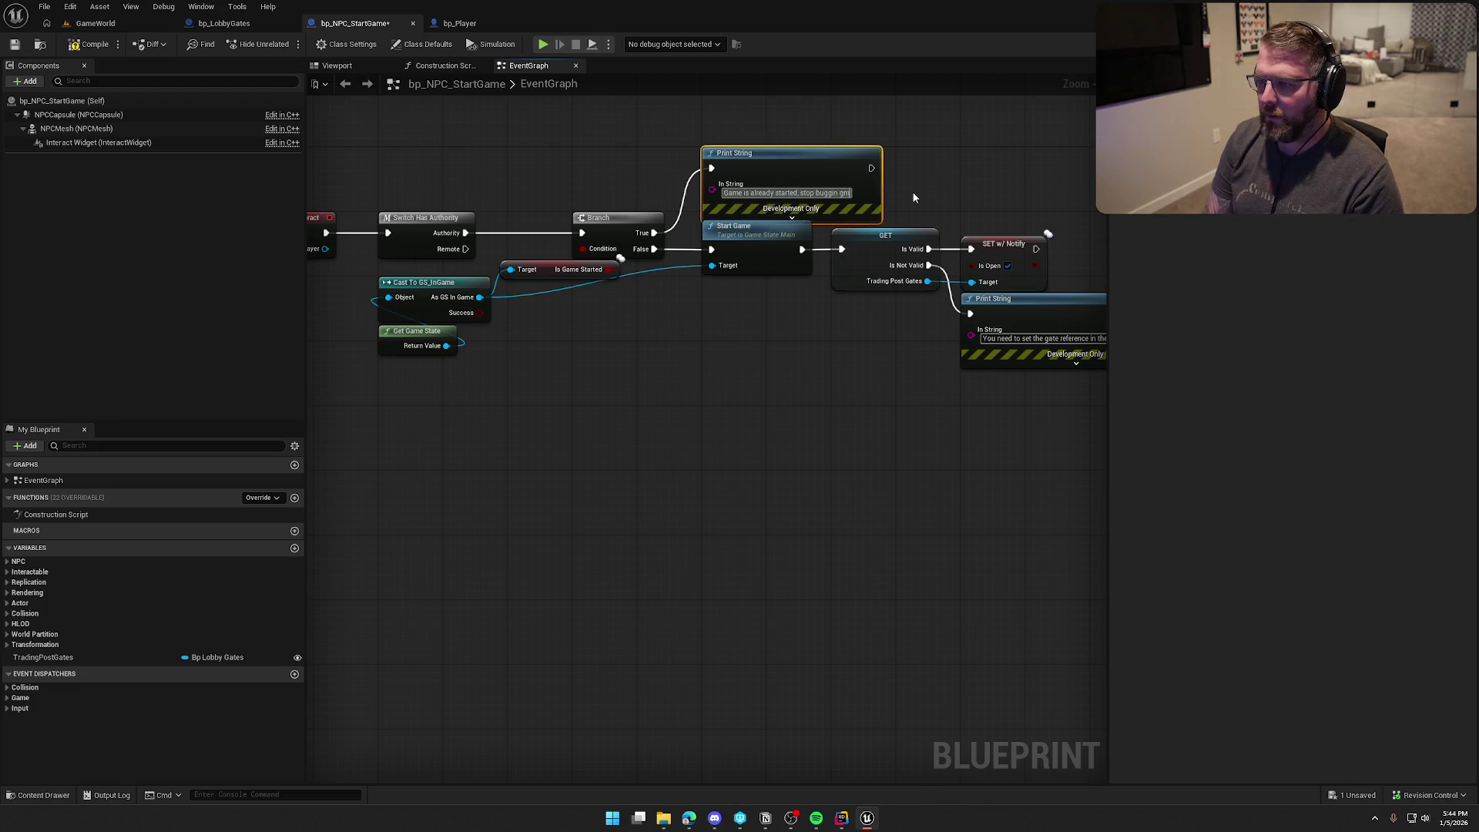
{"action": "left_click_drag", "start_coordinate": [845, 198], "coordinate": [845, 168]}
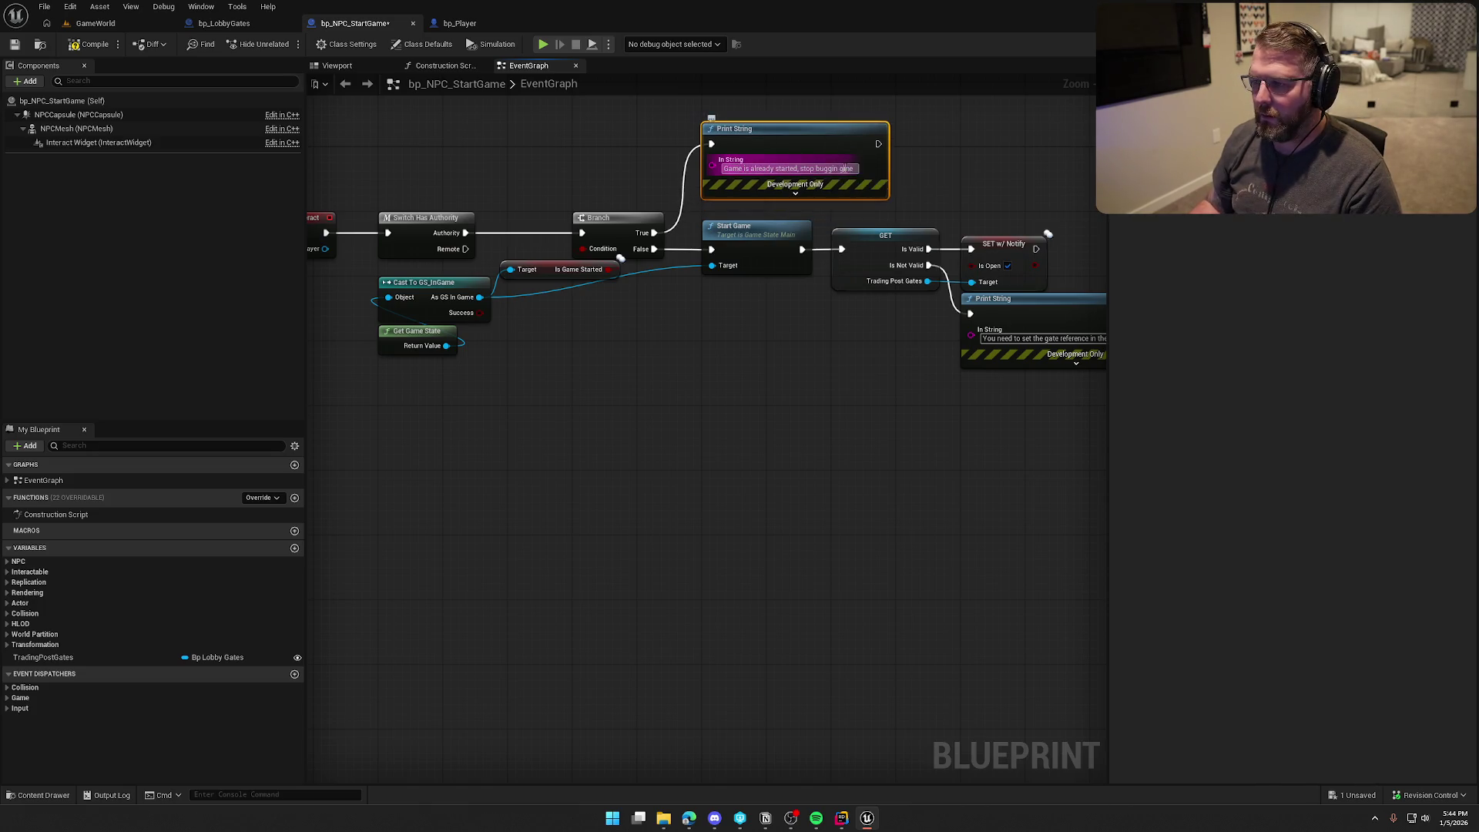
{"action": "key", "text": "BackSpace"}
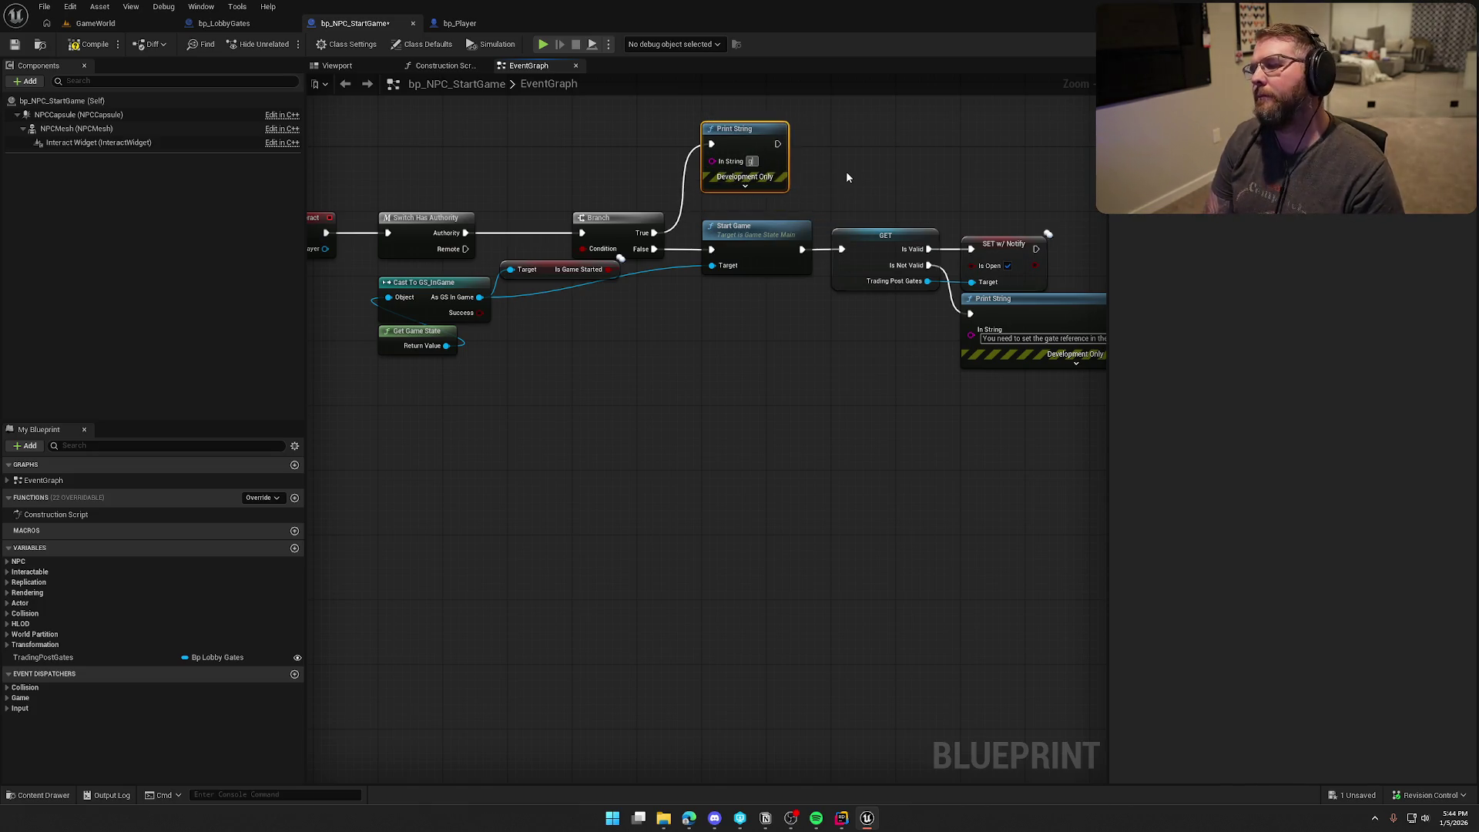
{"action": "key", "text": "ctrl+z"}
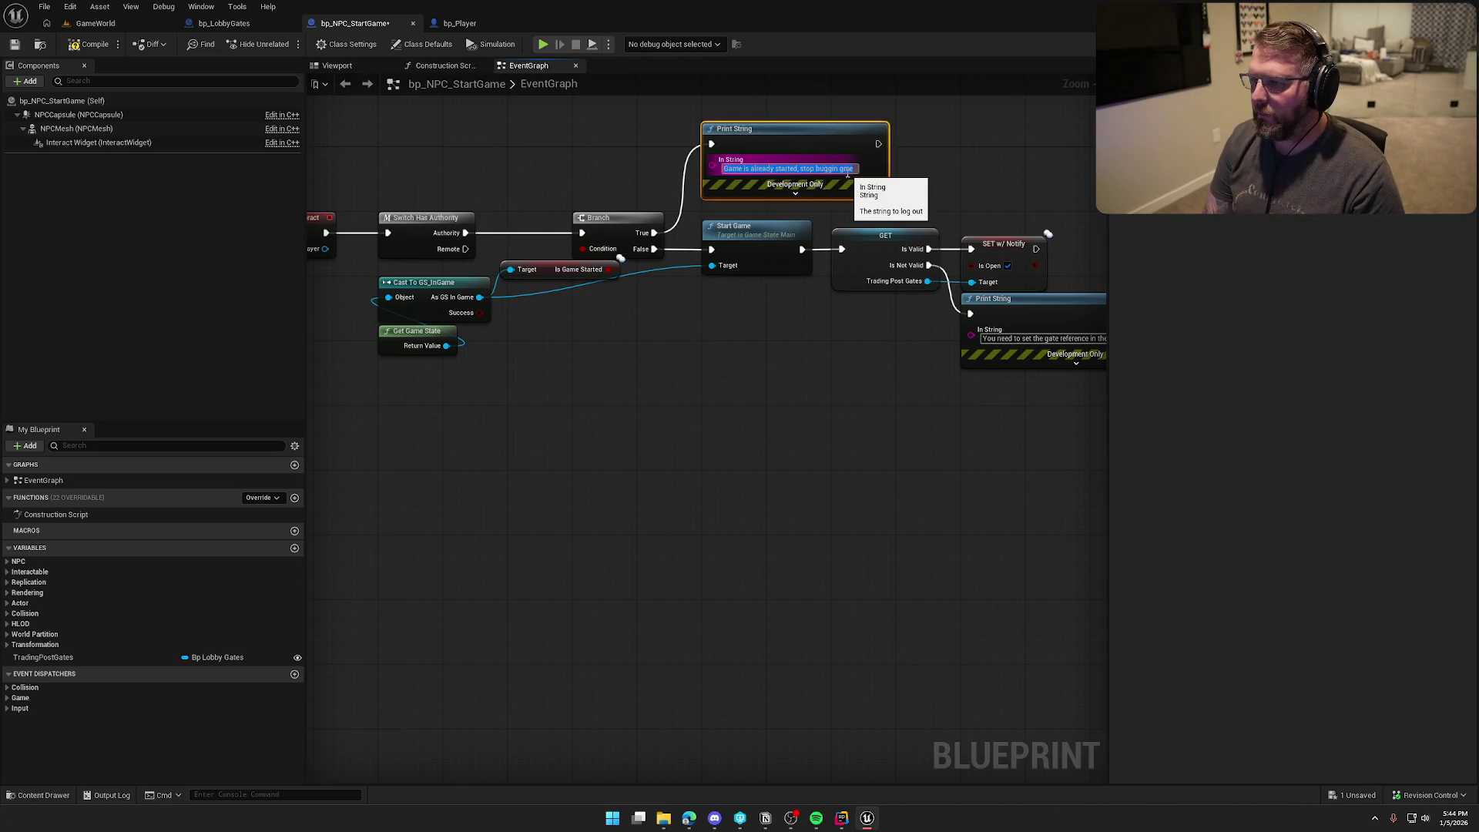
{"action": "key", "text": "BackSpace"}
{"action": "key", "text": "BackSpace"}
{"action": "key", "text": "BackSpace"}
{"action": "type", "text": "g me"}
{"action": "key", "text": "Return"}
{"action": "left_click", "coordinate": [68, 47]}
{"action": "key", "text": "alt+p"}
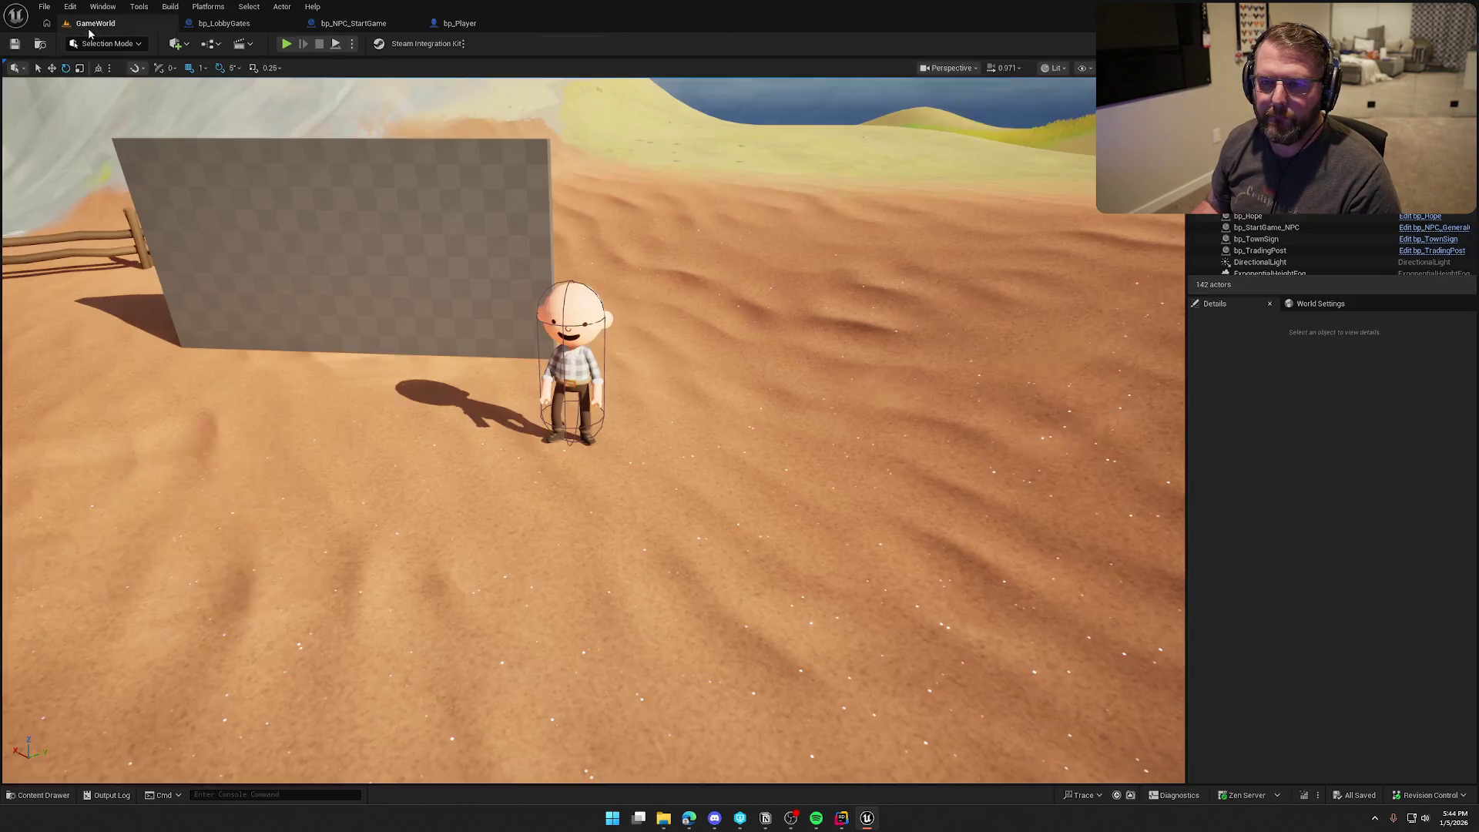
{"action": "key", "text": "shift+w"}
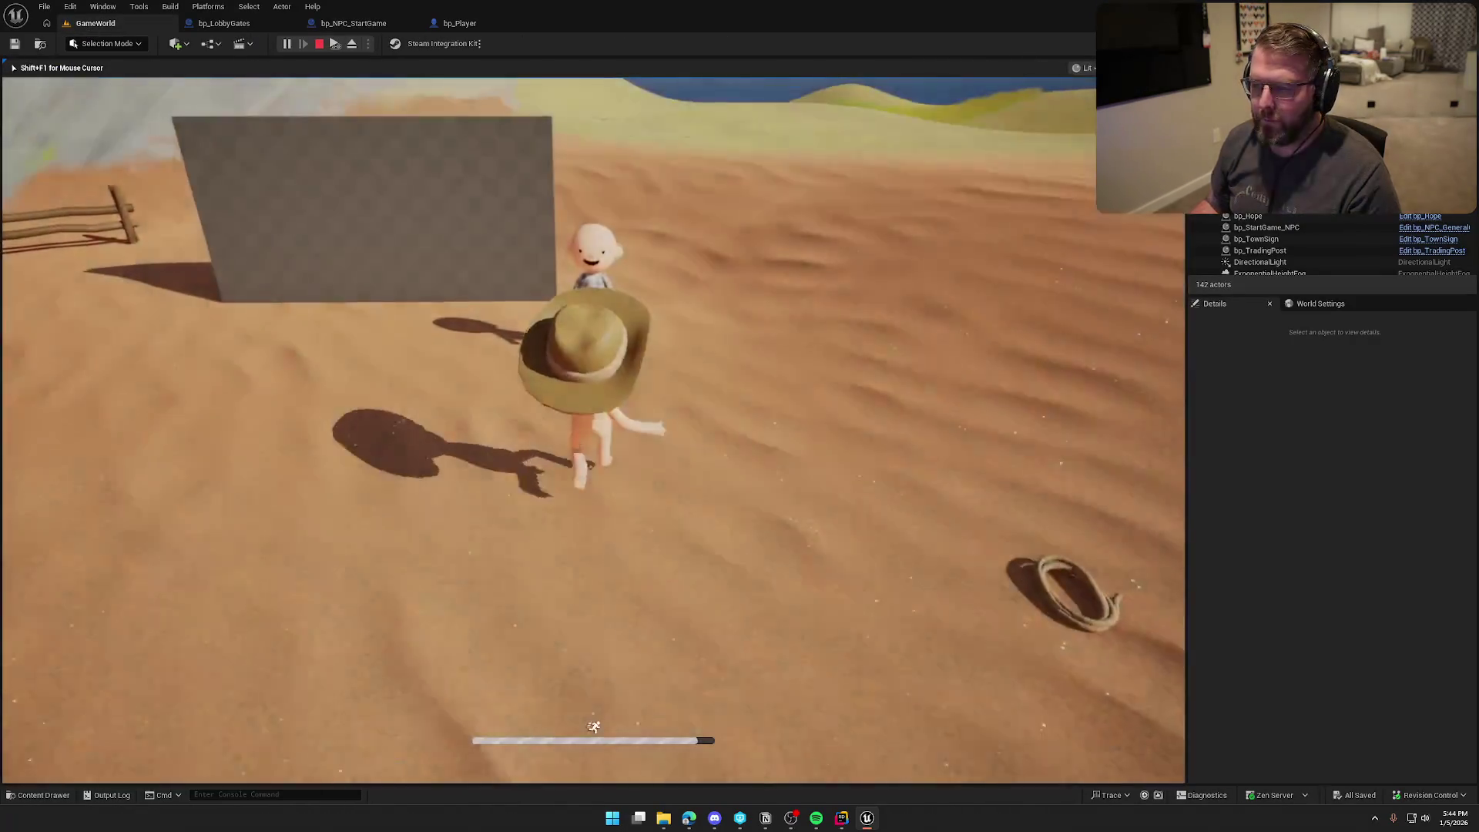
{"action": "key", "text": "e"}
{"action": "key", "text": "e"}
{"action": "key", "text": "e"}
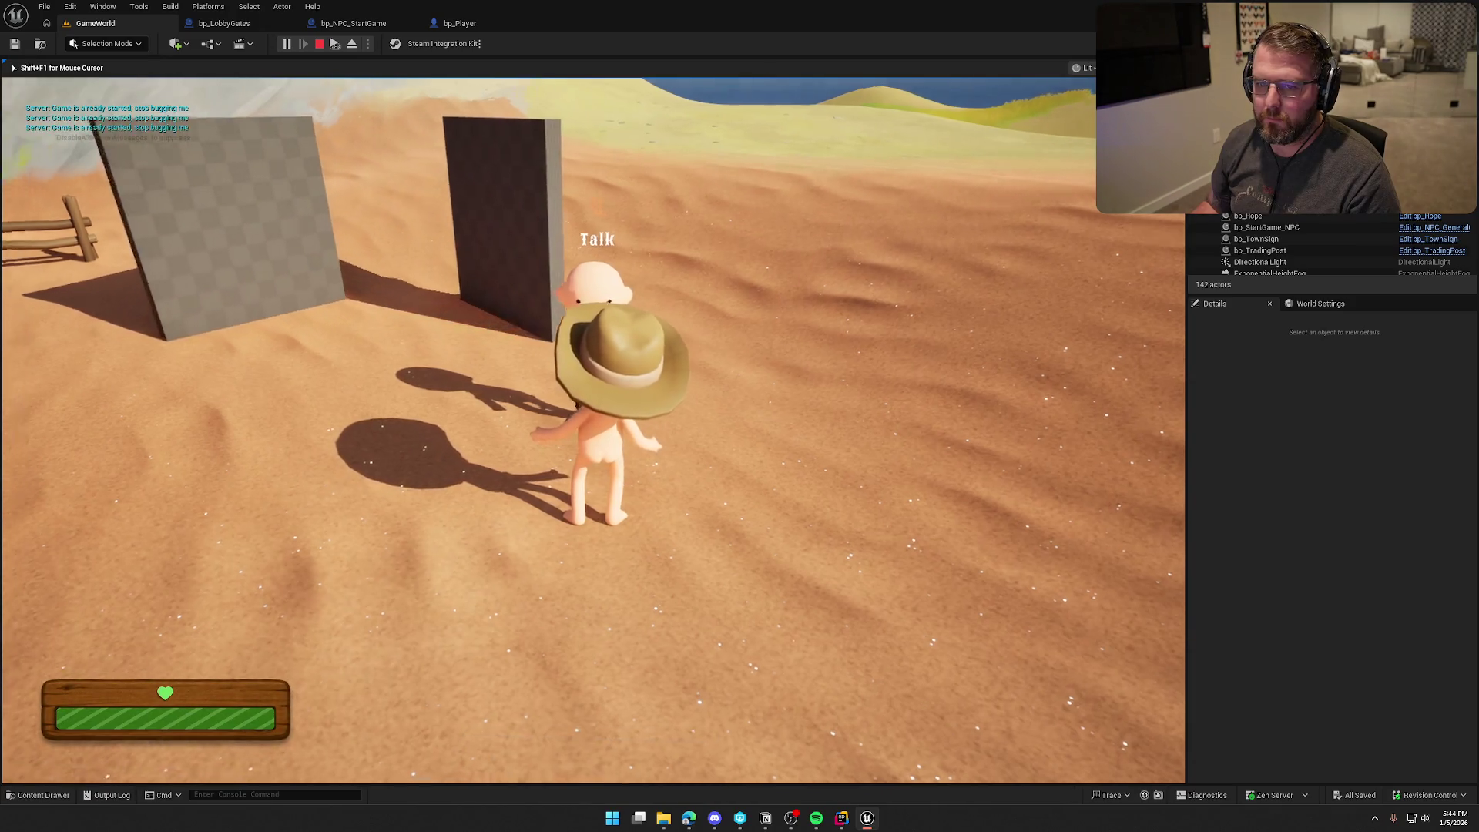
{"action": "key", "text": "shift+a"}
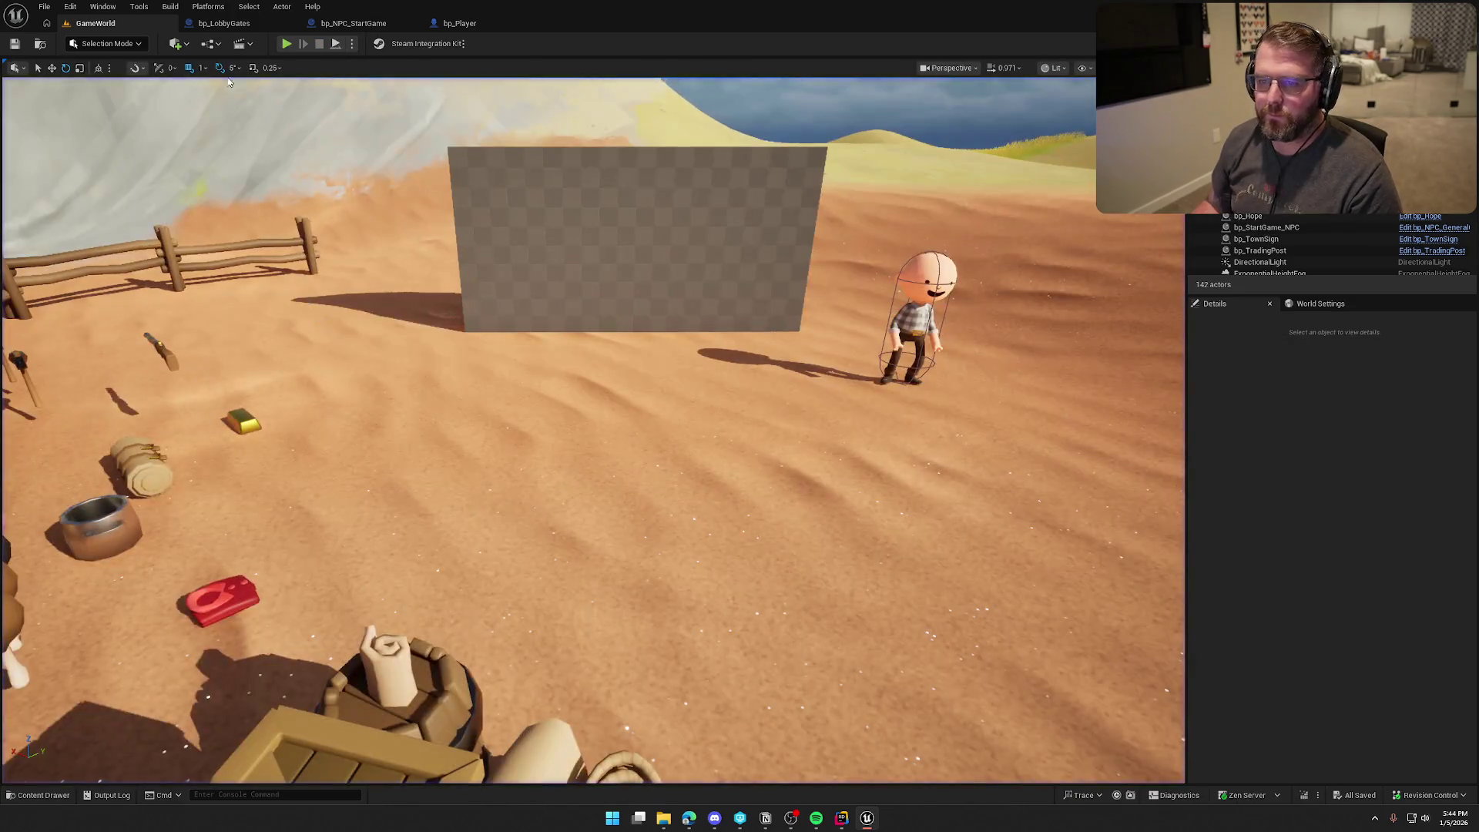
{"action": "key", "text": "shift+F1"}
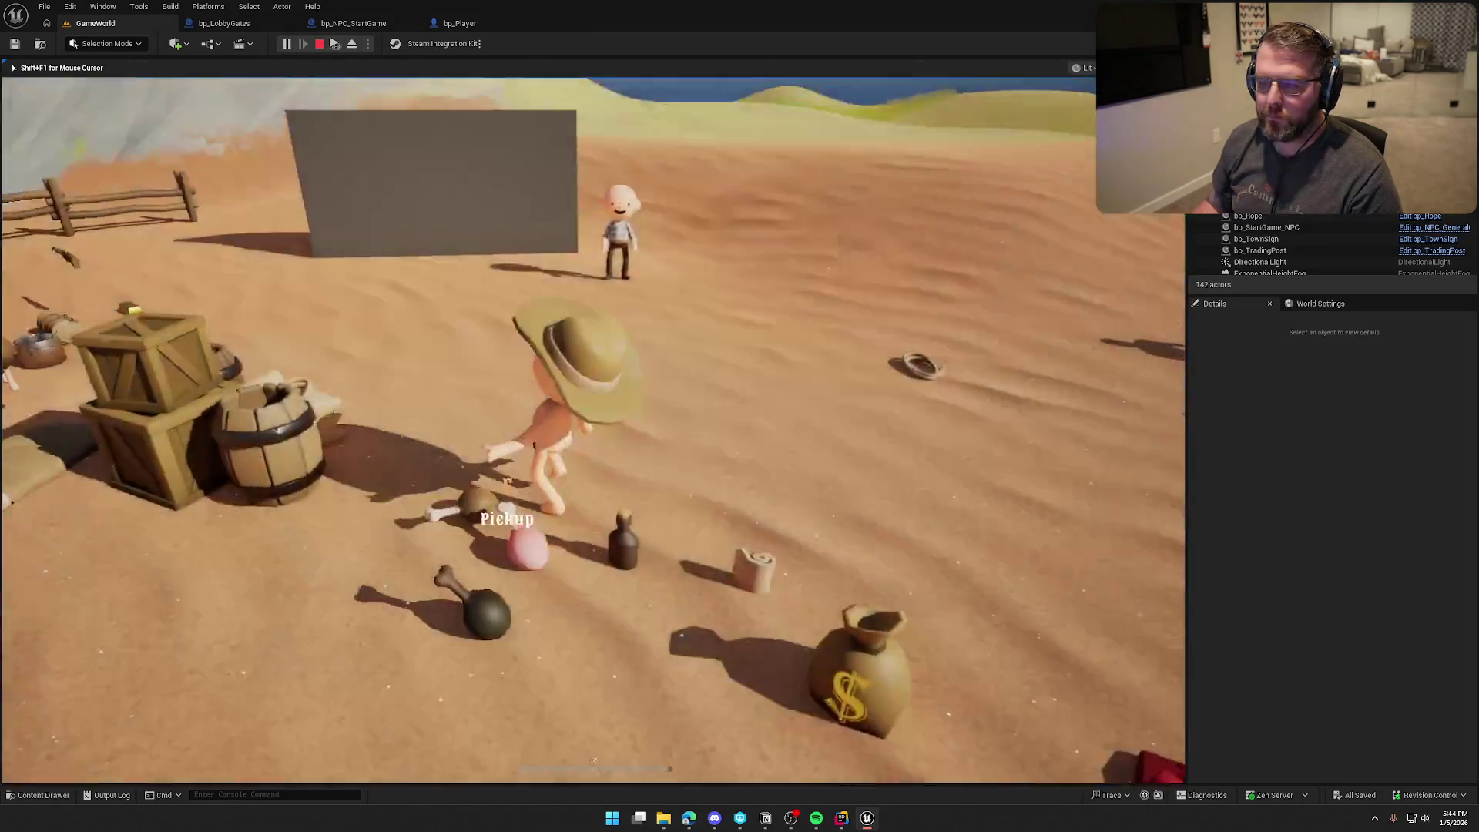
{"action": "key", "text": "super"}
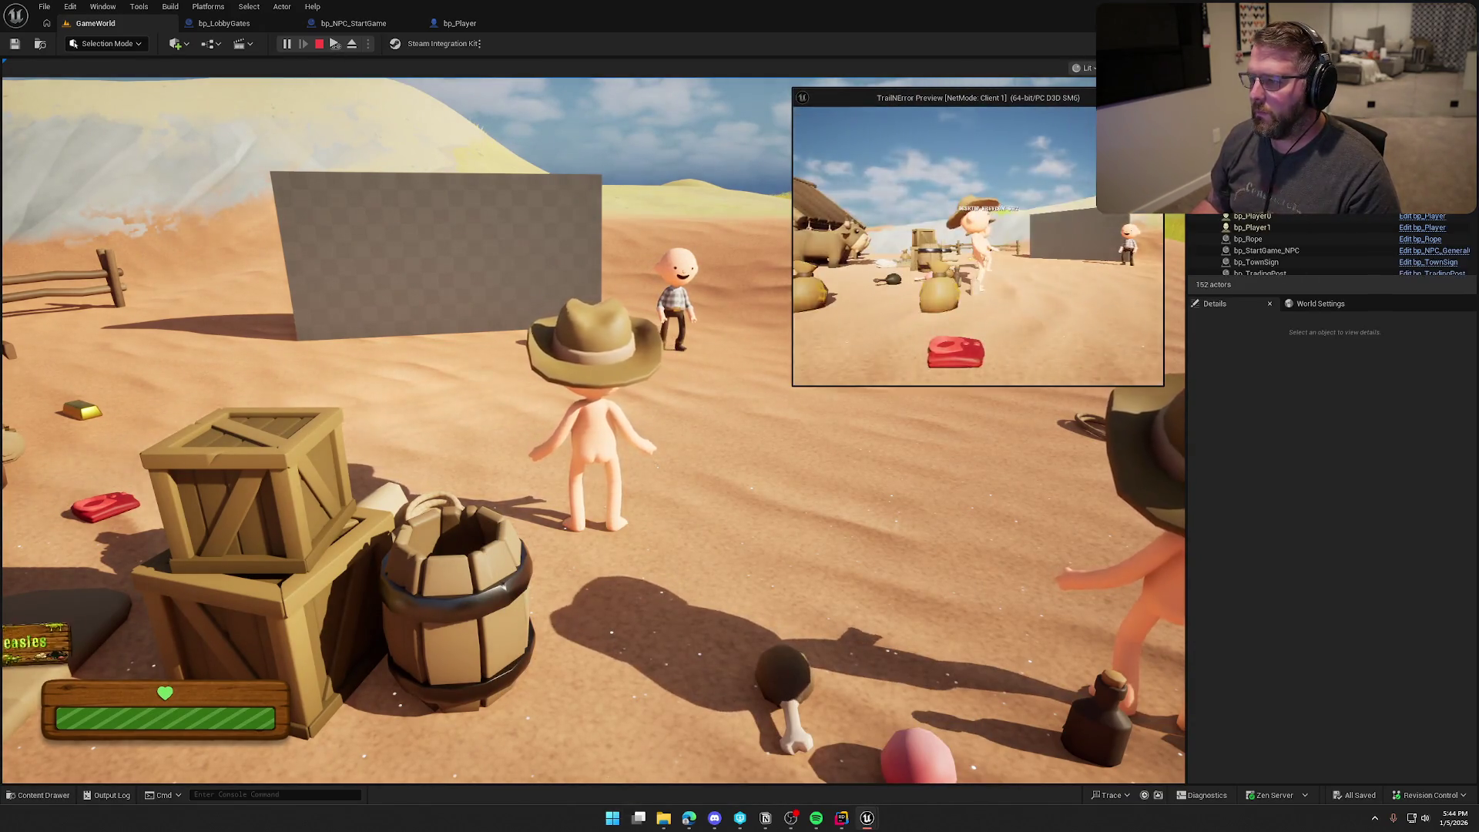
{"action": "key", "text": "e"}
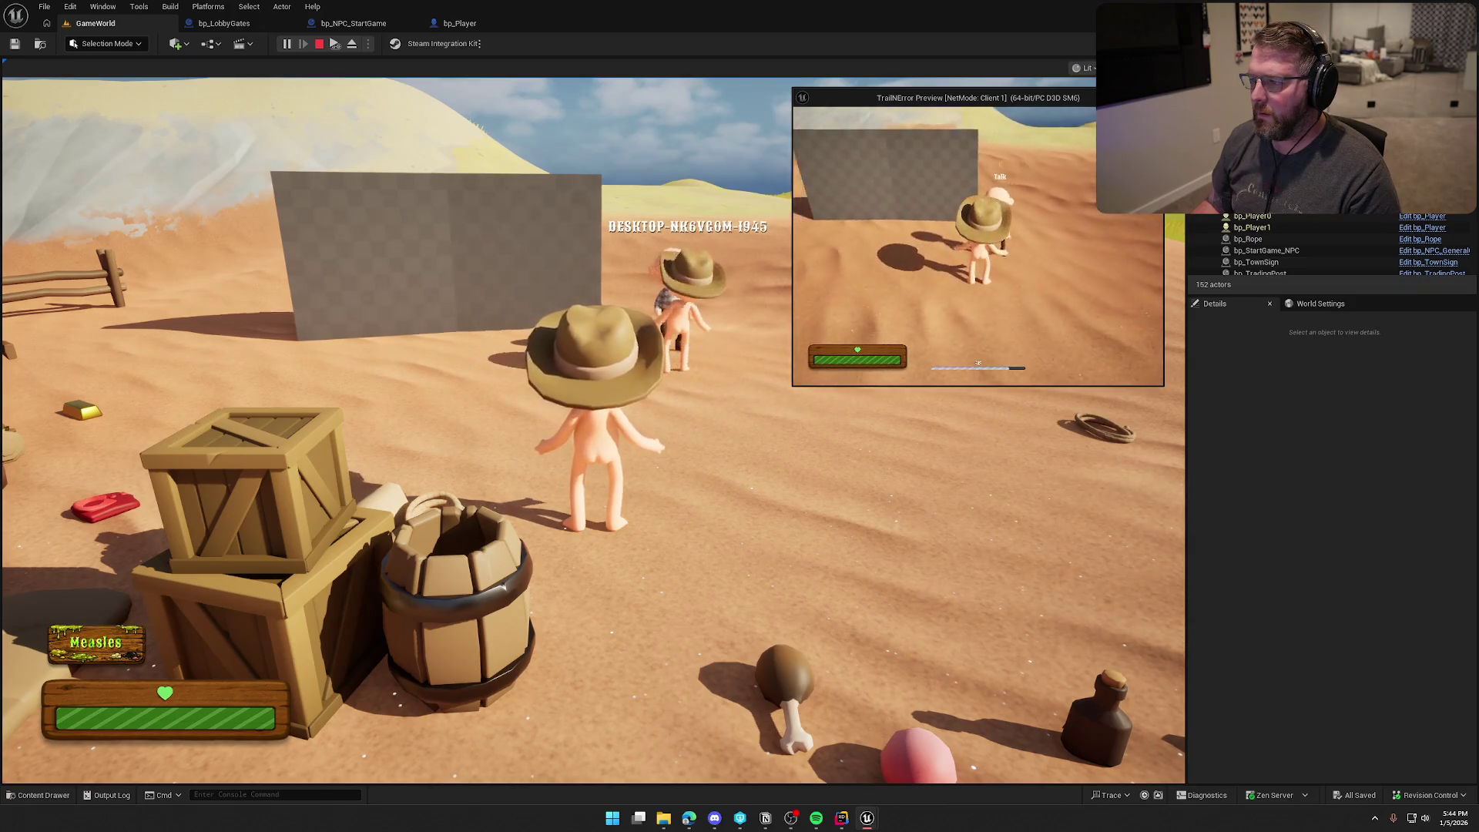
{"action": "key", "text": "w"}
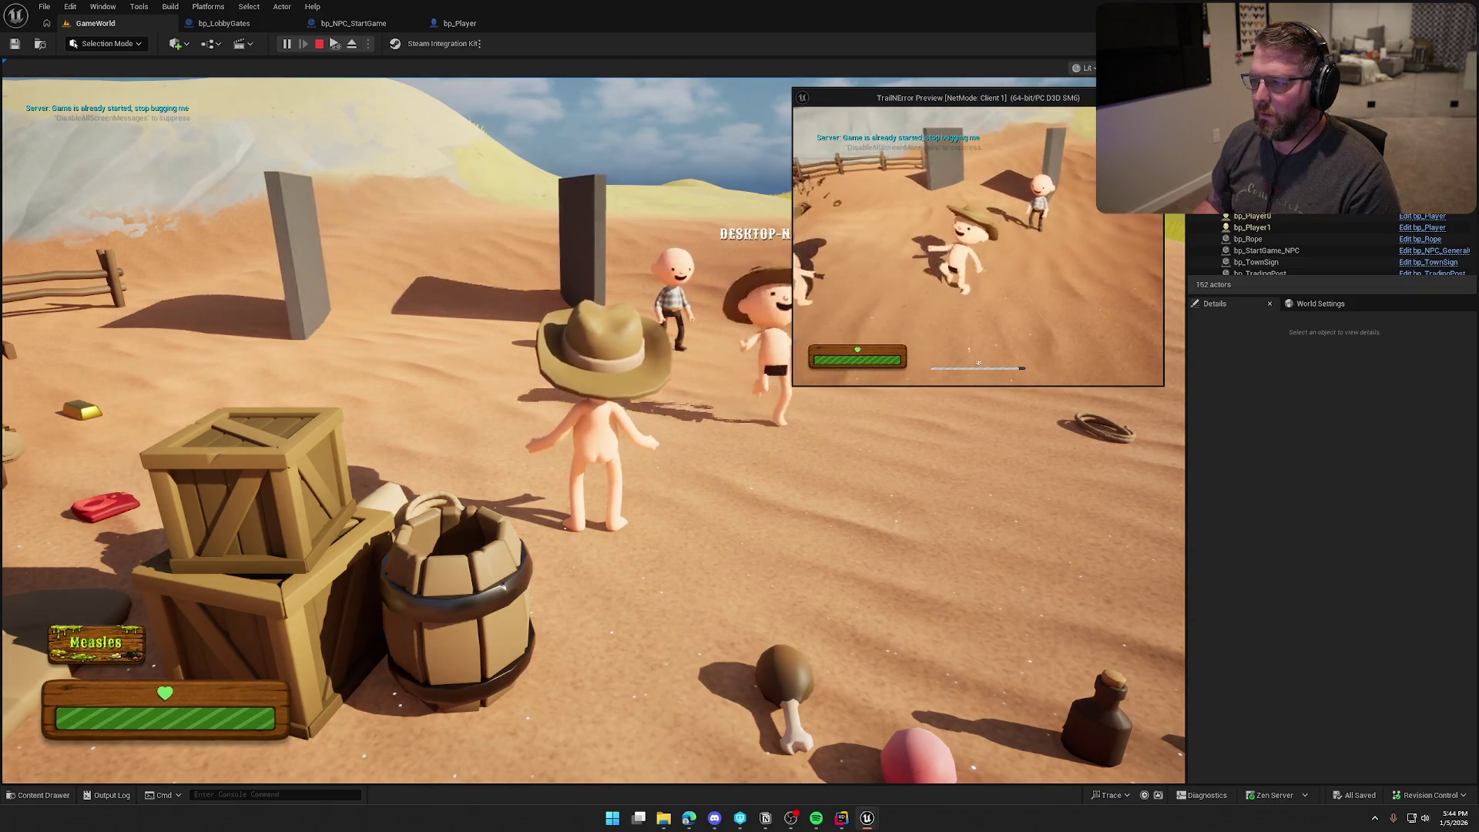
{"action": "key", "text": "super"}
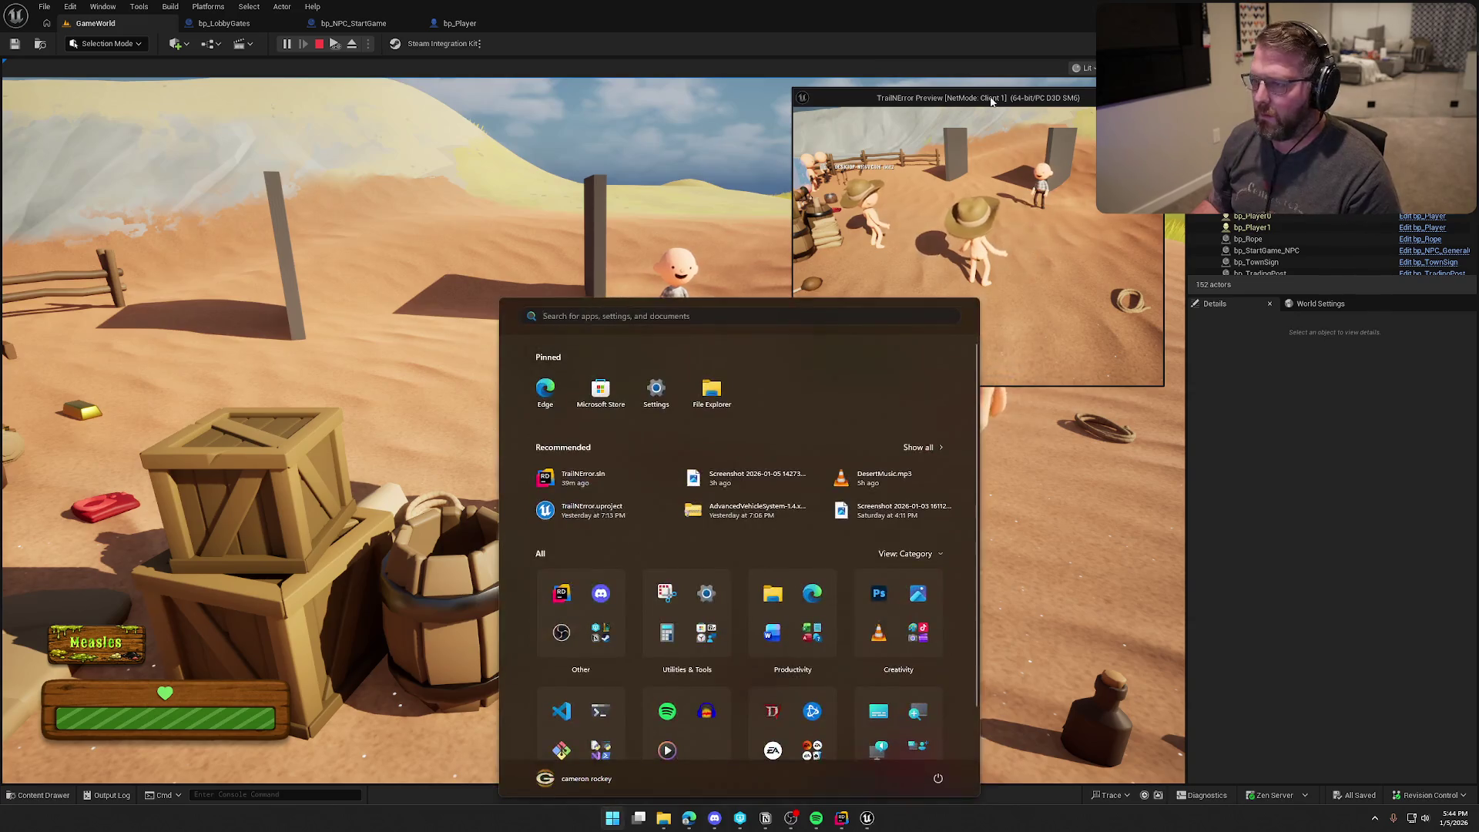
{"action": "key", "text": "super+shift+Right"}
{"action": "key", "text": "w"}
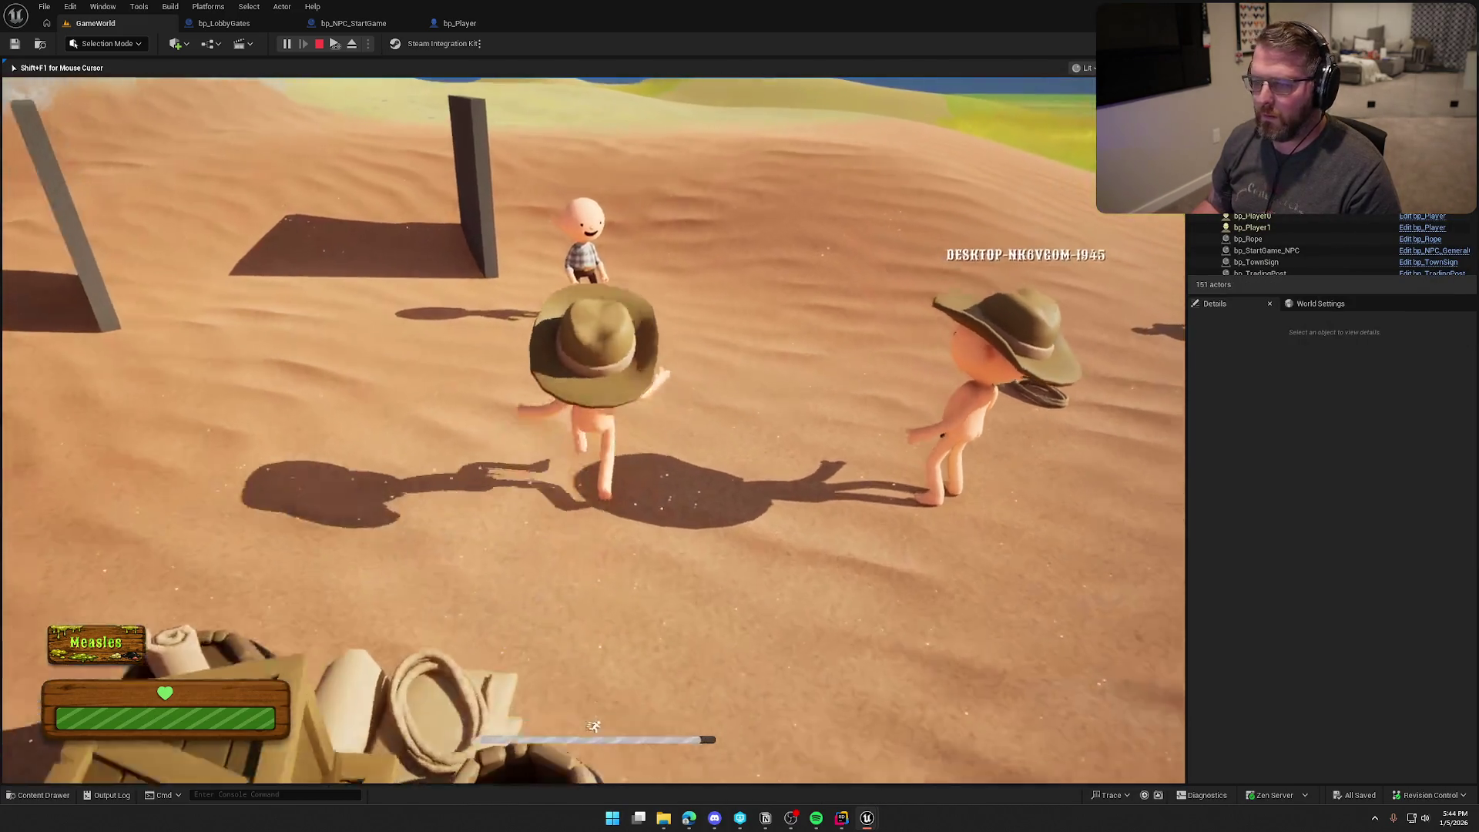
{"action": "key", "text": "Escape"}
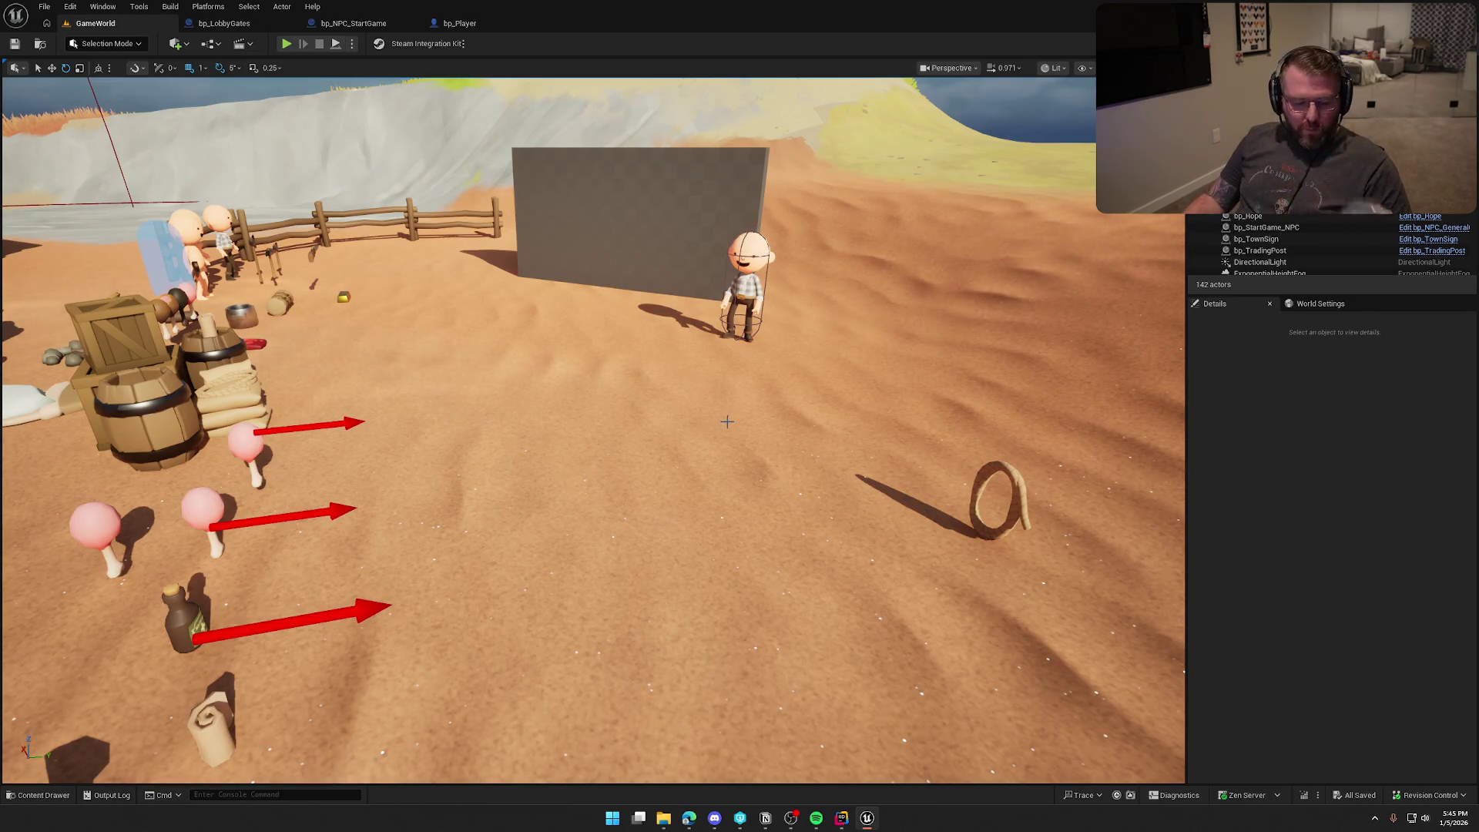
Step: Open GM_InGame from the World Settings GameMode Override to view its EventGraph
{"action": "mouse_move", "coordinate": [593, 431]}
{"action": "left_mouse_down"}
{"action": "mouse_move", "coordinate": [462, 439]}
{"action": "mouse_move", "coordinate": [463, 408]}
{"action": "mouse_move", "coordinate": [462, 446]}
{"action": "mouse_move", "coordinate": [462, 419]}
{"action": "left_mouse_up"}
{"action": "mouse_move", "coordinate": [829, 308]}
{"action": "left_mouse_down"}
{"action": "mouse_move", "coordinate": [829, 254]}
{"action": "mouse_move", "coordinate": [829, 271]}
{"action": "left_mouse_up"}
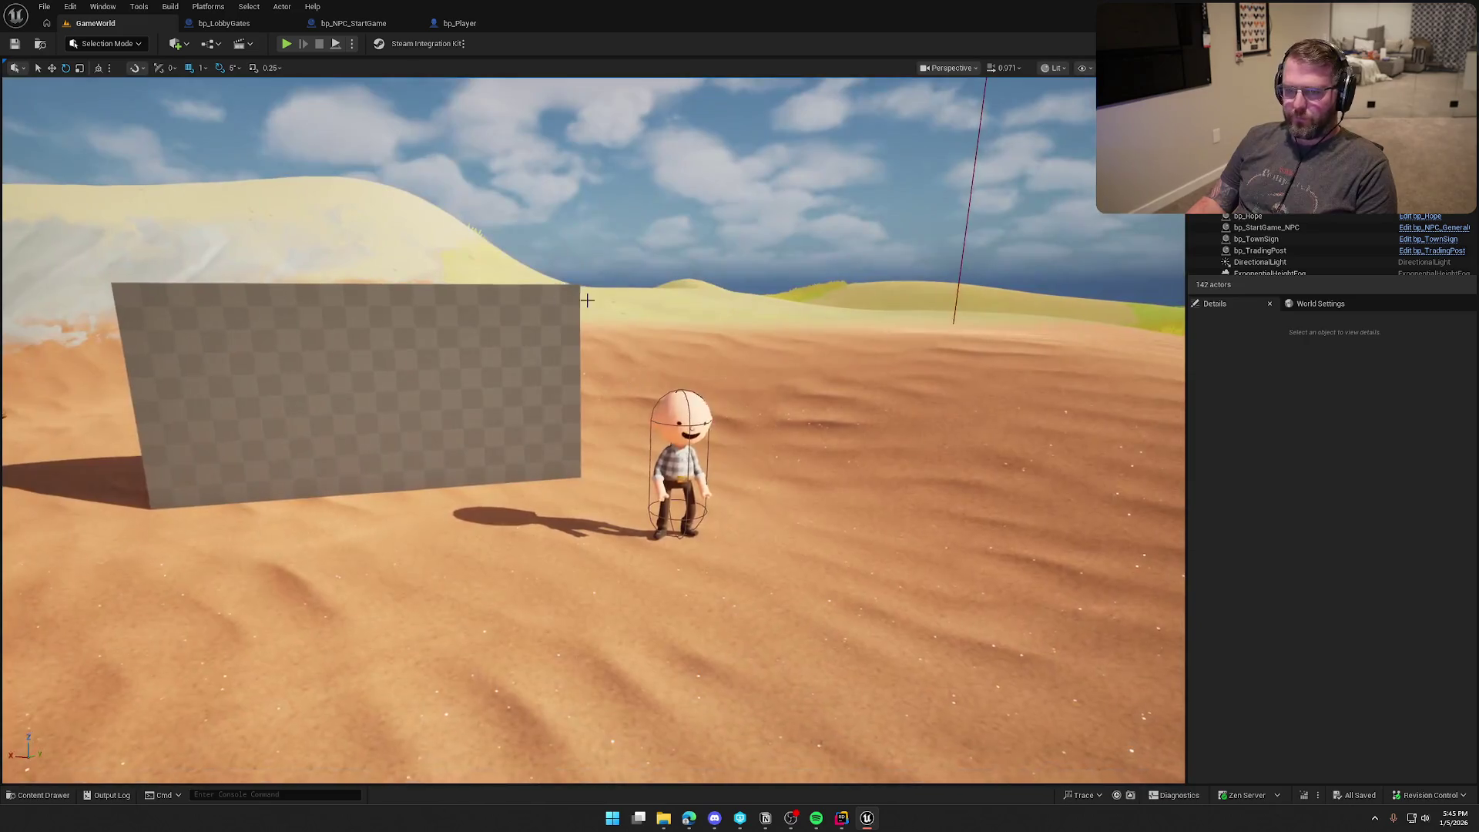
{"action": "left_click", "coordinate": [1307, 305]}
{"action": "left_click", "coordinate": [1425, 355]}
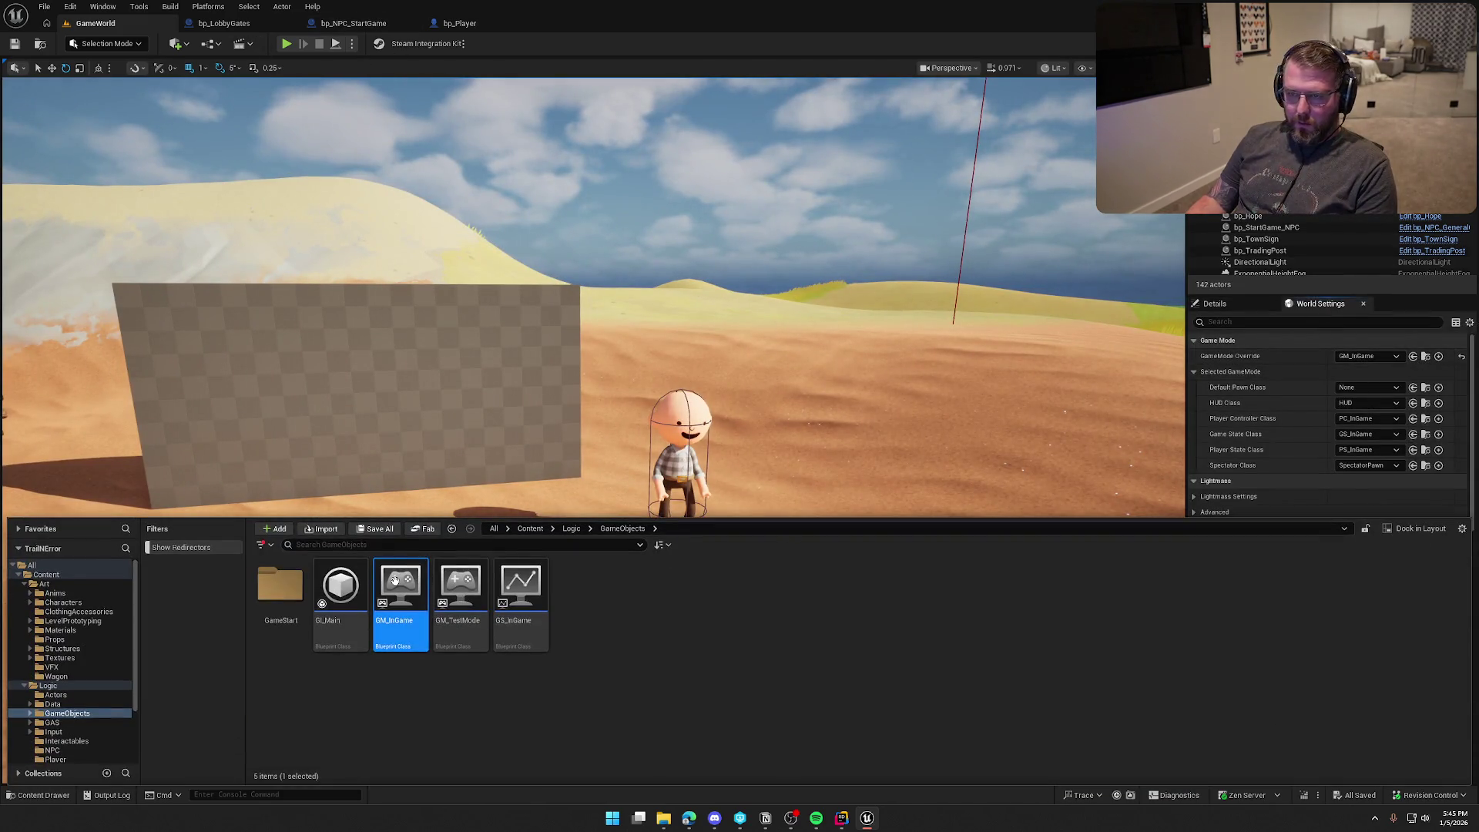
{"action": "double_click", "coordinate": [395, 579]}
{"action": "scroll", "coordinate": [630, 244], "scroll_direction": "up", "scroll_amount": 3}
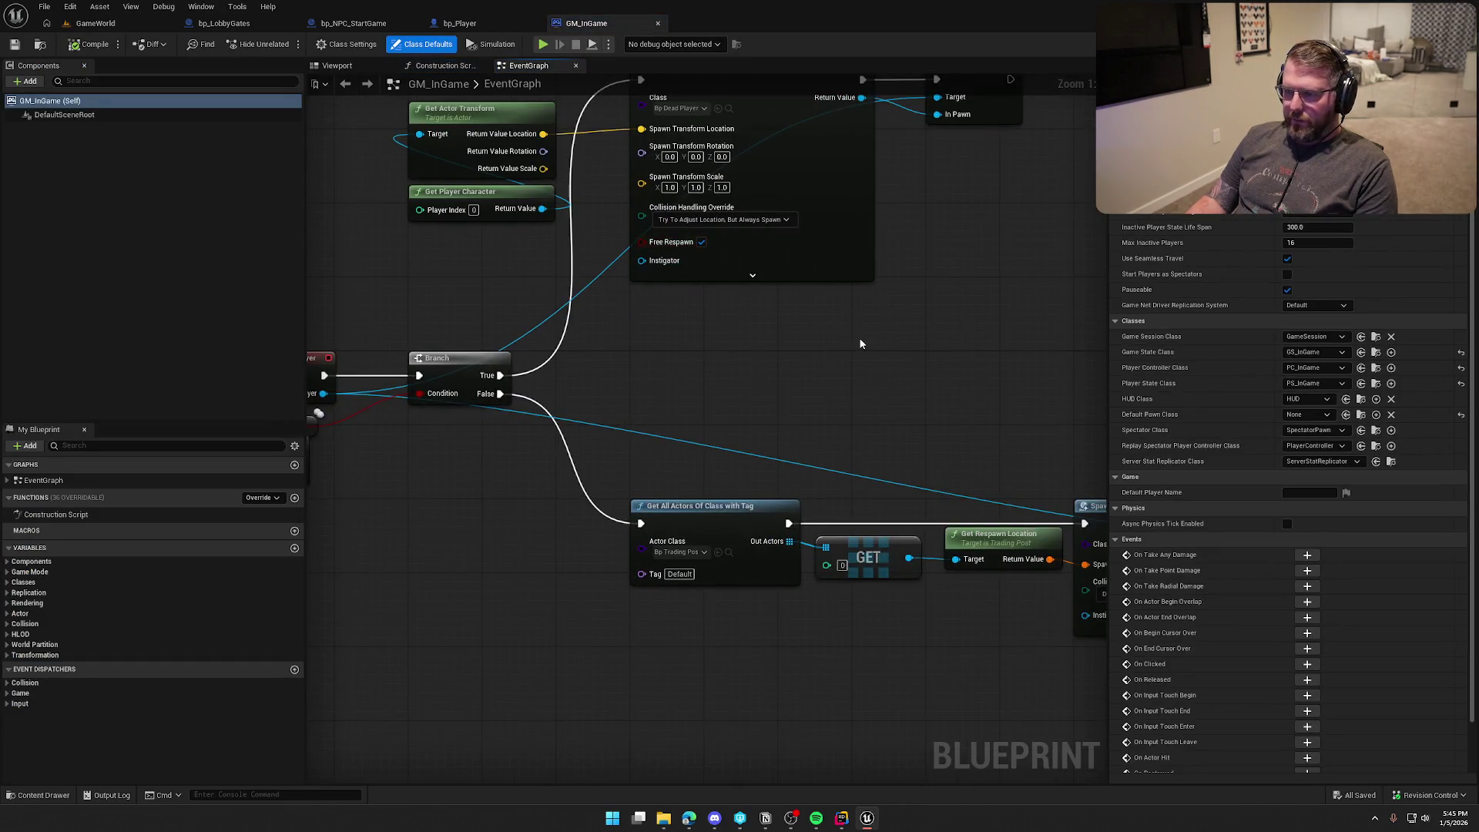
{"action": "left_click_drag", "start_coordinate": [861, 343], "coordinate": [796, 510]}
{"action": "scroll", "coordinate": [797, 510], "scroll_direction": "down", "scroll_amount": 1}
{"action": "scroll", "coordinate": [849, 583], "scroll_direction": "up", "scroll_amount": 1}
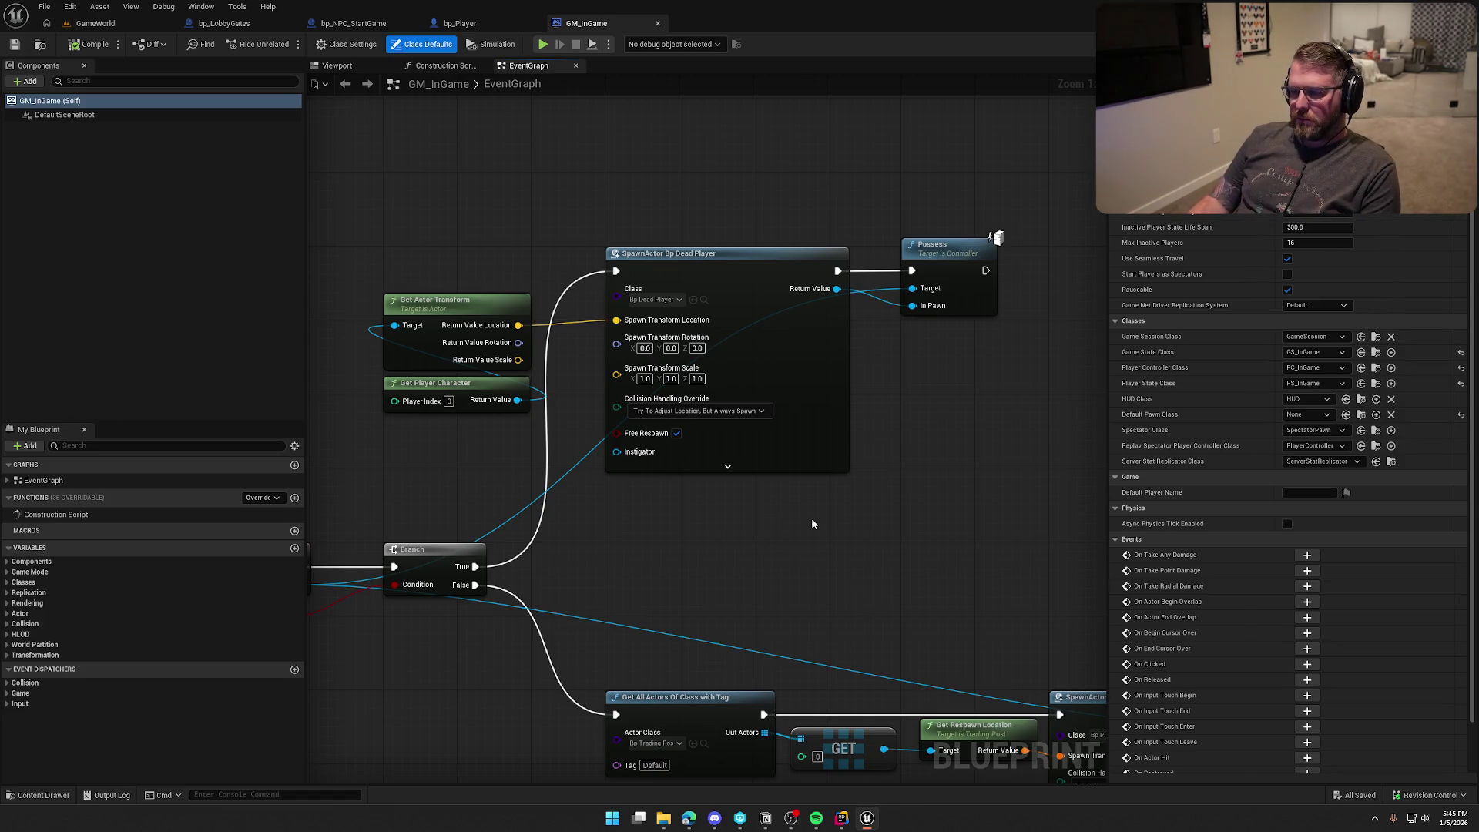
{"action": "left_click_drag", "start_coordinate": [886, 436], "coordinate": [520, 236]}
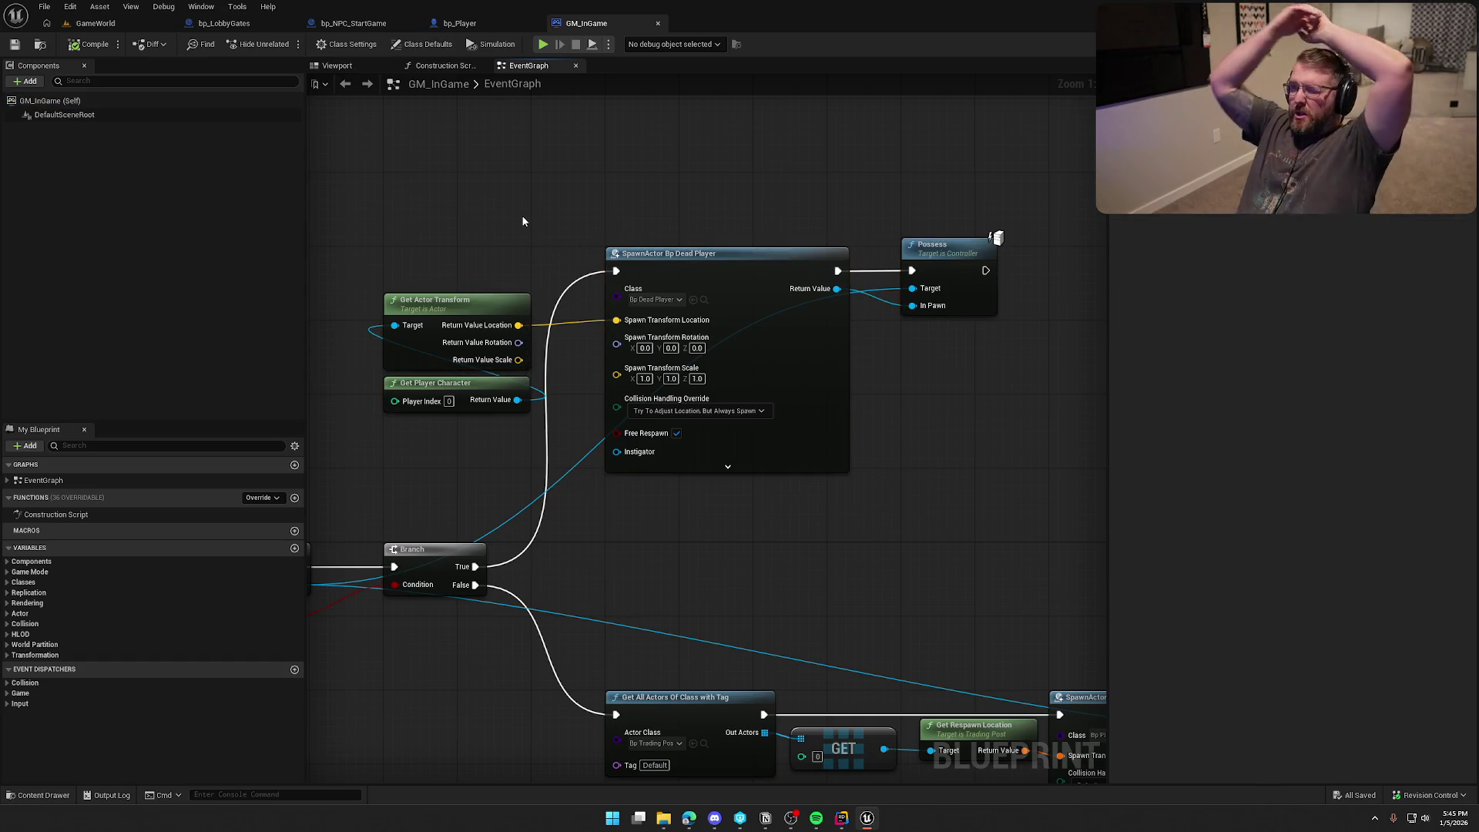
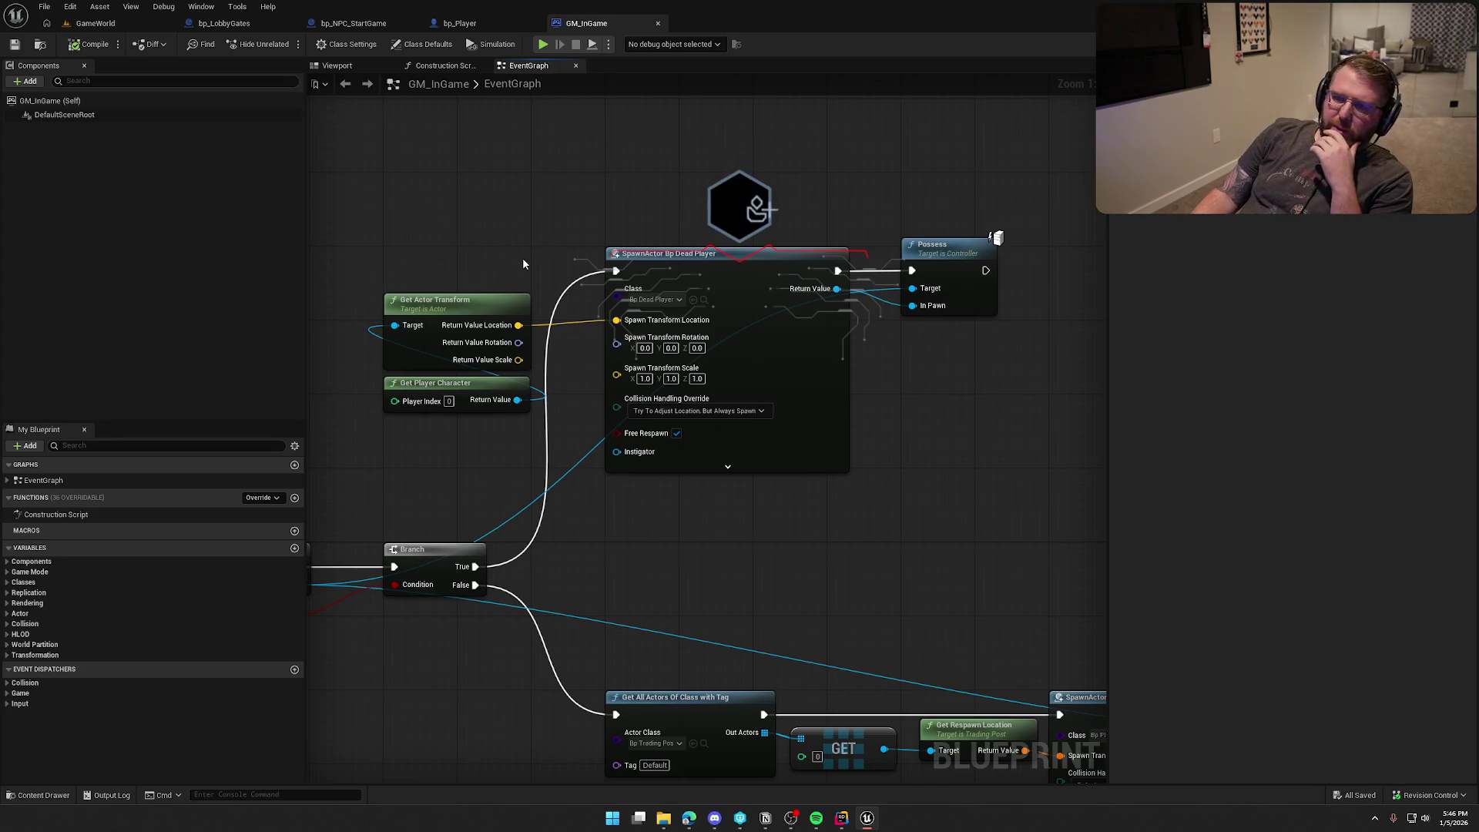
Step: Move the SpawnActor, Get Actor Transform and Get Player Character nodes lower in GM_InGame
{"action": "left_click_drag", "start_coordinate": [505, 201], "coordinate": [524, 166]}
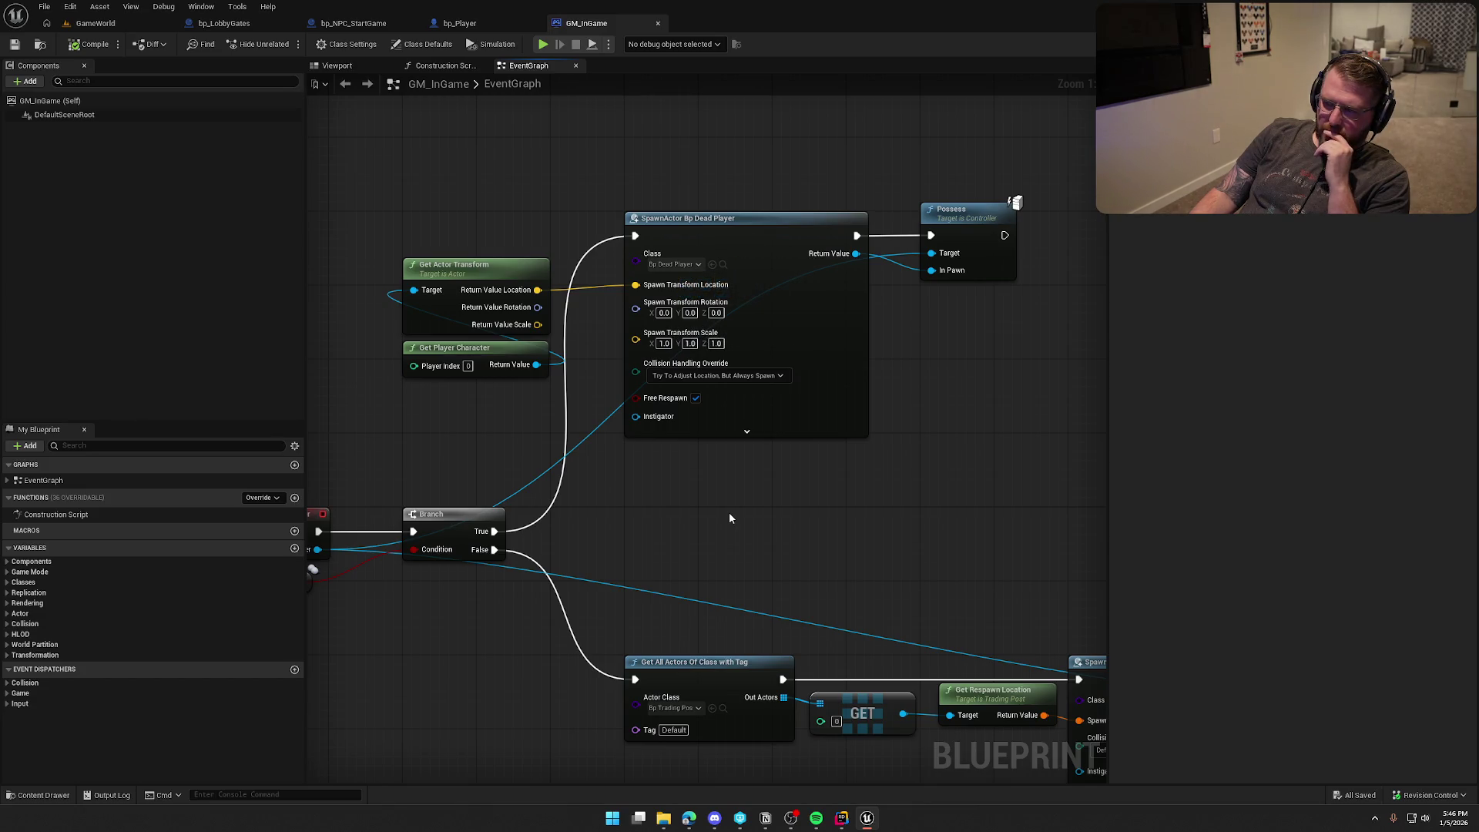
{"action": "left_click_drag", "start_coordinate": [709, 497], "coordinate": [653, 345]}
{"action": "scroll", "coordinate": [653, 345], "scroll_direction": "down", "scroll_amount": 2}
{"action": "mouse_move", "coordinate": [654, 396]}
{"action": "left_mouse_down"}
{"action": "mouse_move", "coordinate": [760, 380]}
{"action": "mouse_move", "coordinate": [760, 479]}
{"action": "left_mouse_up"}
{"action": "left_click_drag", "start_coordinate": [546, 202], "coordinate": [689, 347]}
{"action": "scroll", "coordinate": [664, 340], "scroll_direction": "up", "scroll_amount": 3}
{"action": "left_click_drag", "start_coordinate": [780, 205], "coordinate": [780, 279]}
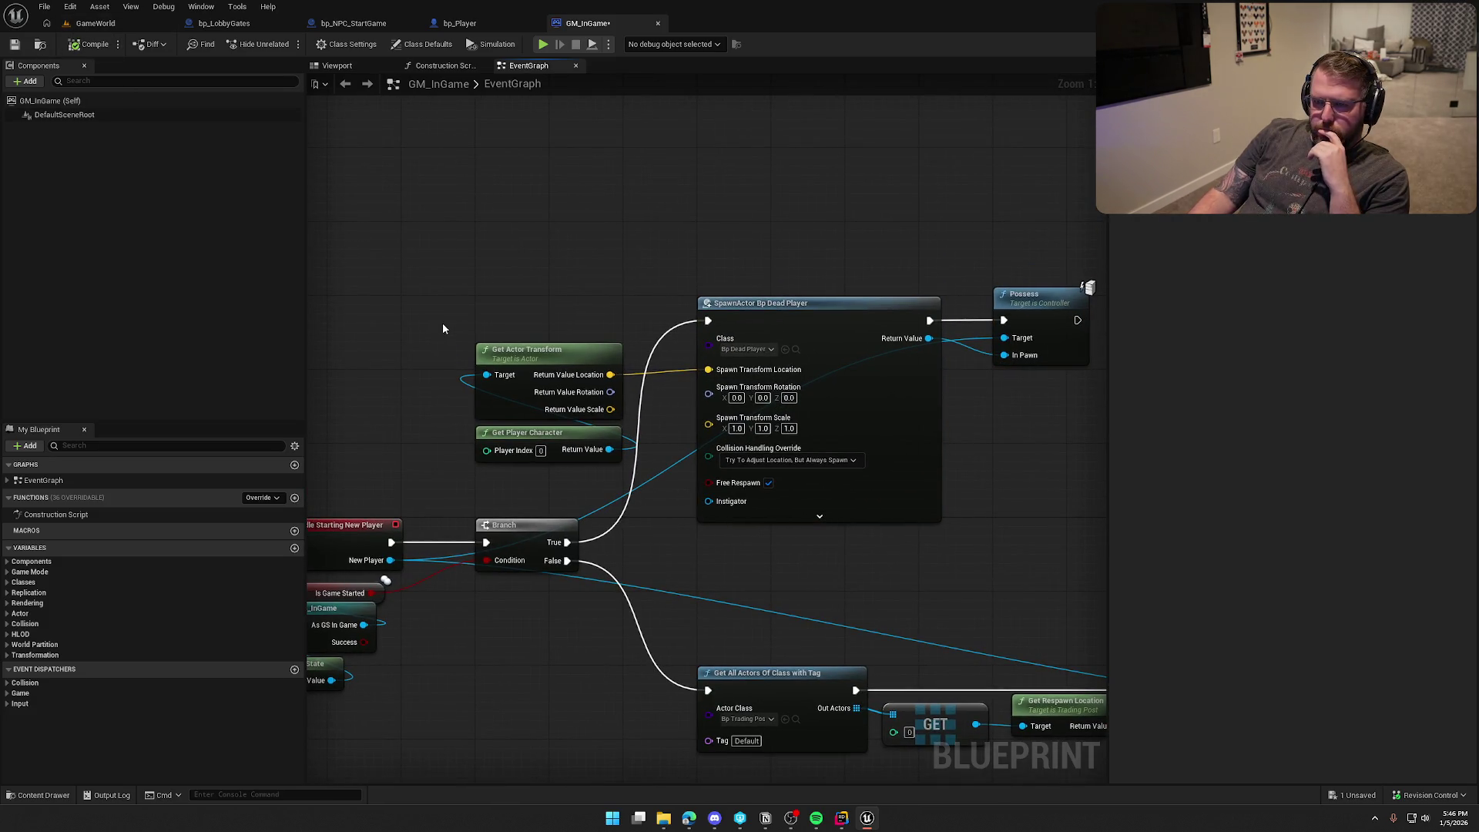
Step: Compile GM_InGame, check it out, and bring up bp_Player
{"action": "left_click", "coordinate": [93, 45]}
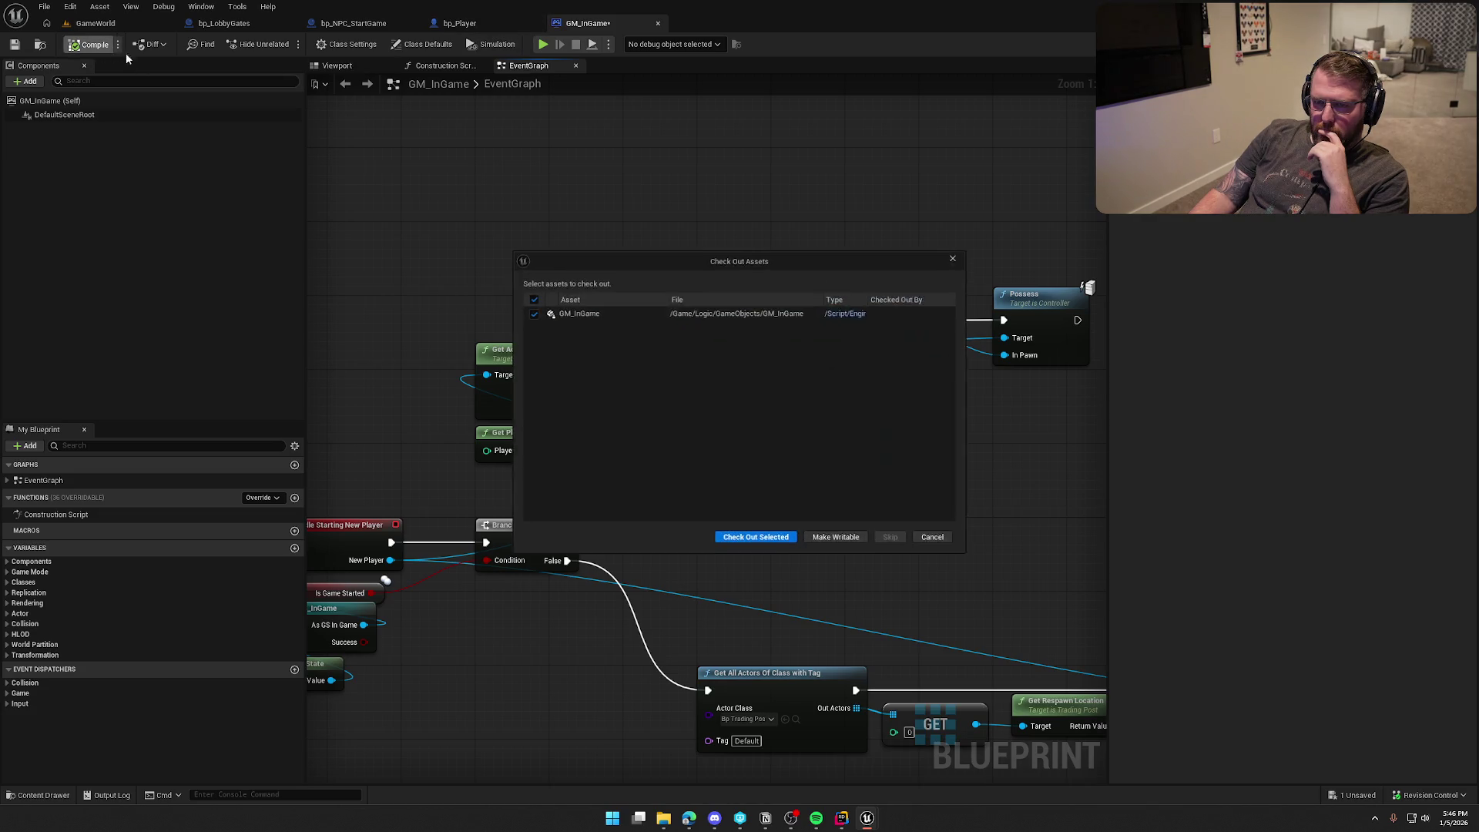
{"action": "left_click", "coordinate": [727, 539]}
{"action": "left_click", "coordinate": [456, 28]}
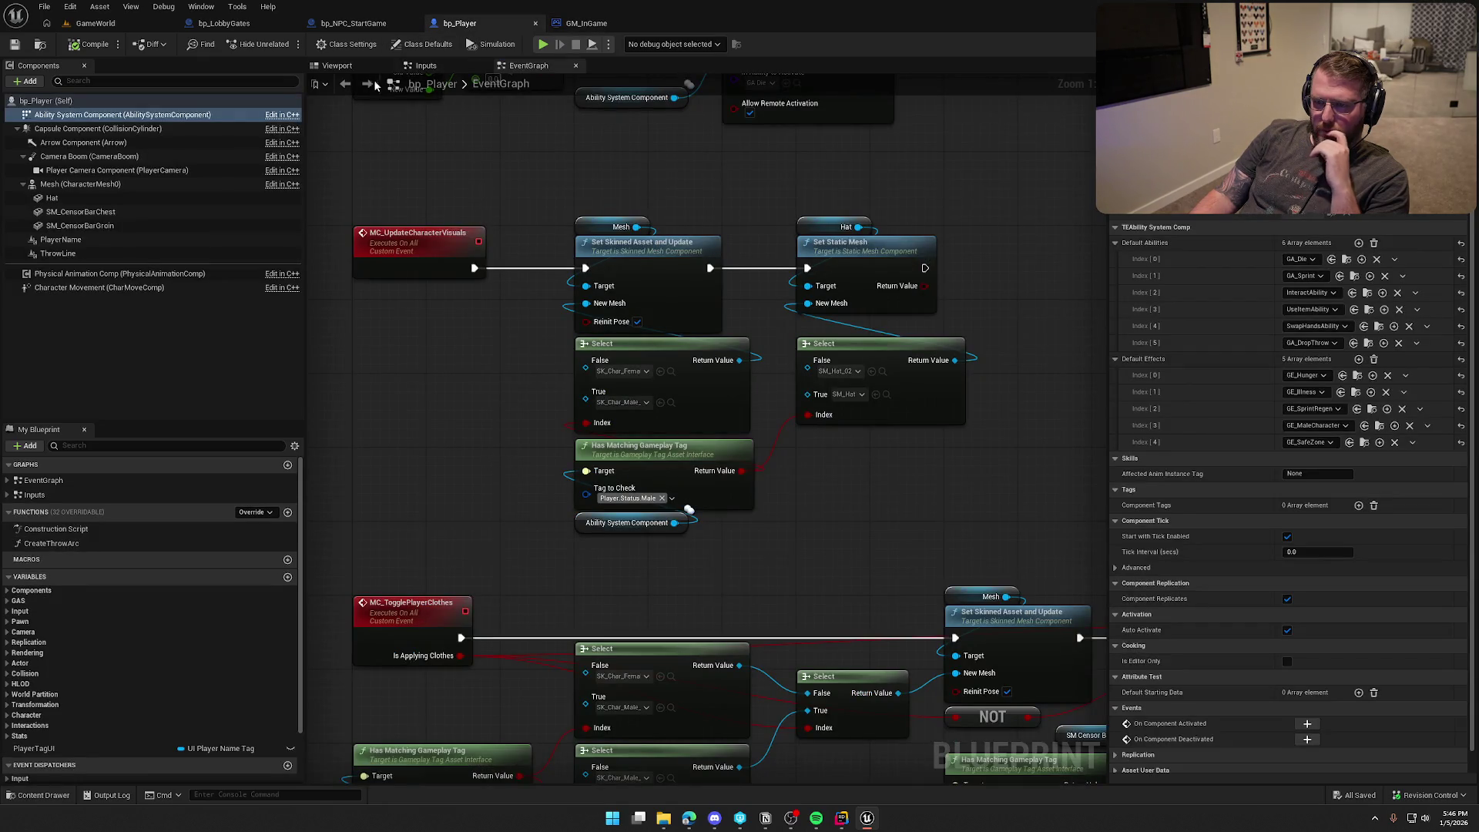
Step: In bp_NPC_StartGame, delete the 'Game is already started, stop bugging me' Print String node
{"action": "left_click", "coordinate": [352, 23]}
{"action": "mouse_move", "coordinate": [692, 373]}
{"action": "left_mouse_down"}
{"action": "mouse_move", "coordinate": [598, 400]}
{"action": "mouse_move", "coordinate": [454, 383]}
{"action": "mouse_move", "coordinate": [526, 397]}
{"action": "left_mouse_up"}
{"action": "left_click_drag", "start_coordinate": [611, 166], "coordinate": [613, 182]}
{"action": "left_click", "coordinate": [553, 132]}
{"action": "left_click_drag", "start_coordinate": [436, 150], "coordinate": [556, 182]}
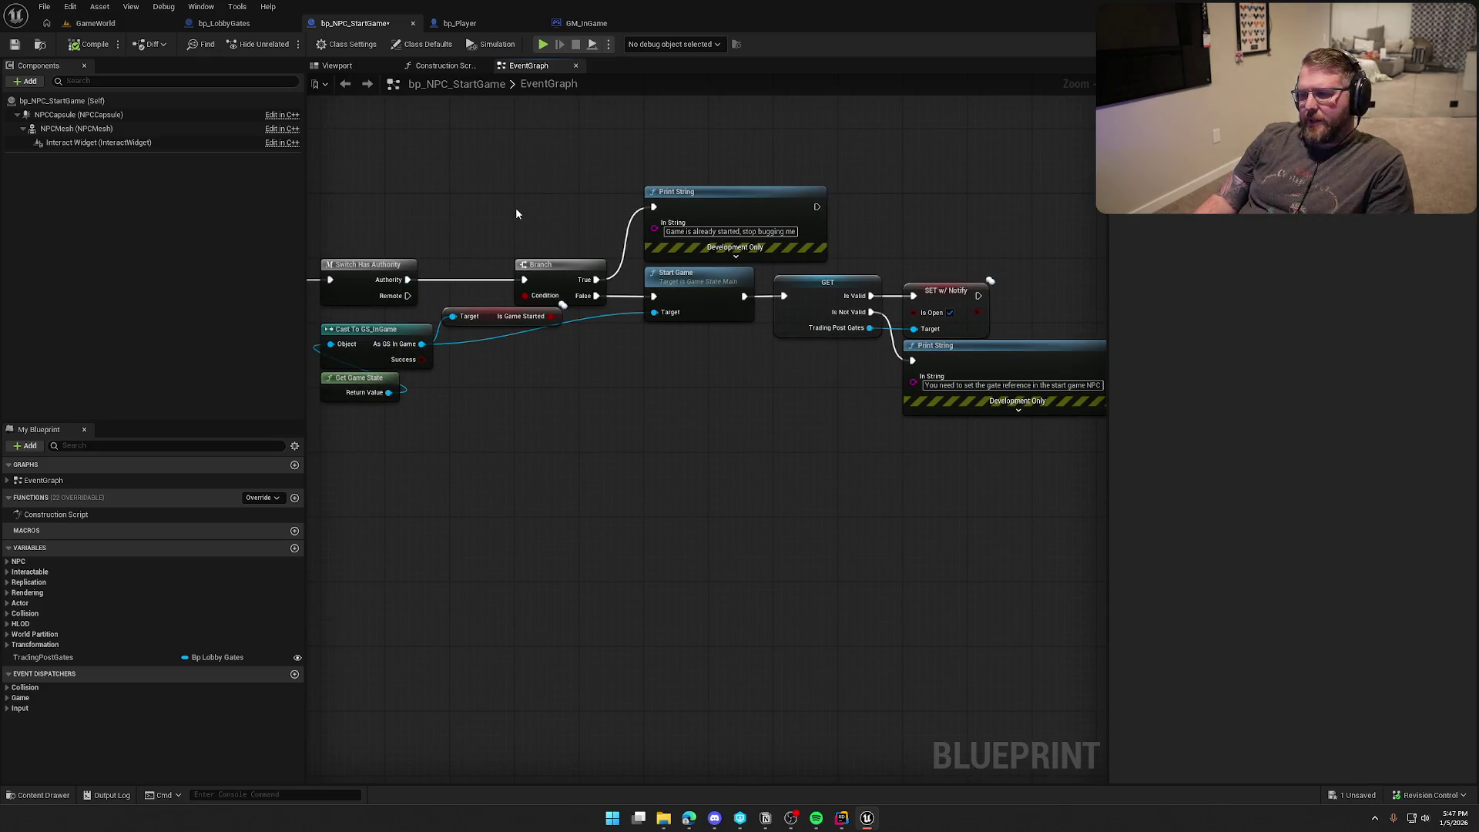
{"action": "left_click_drag", "start_coordinate": [587, 164], "coordinate": [678, 194]}
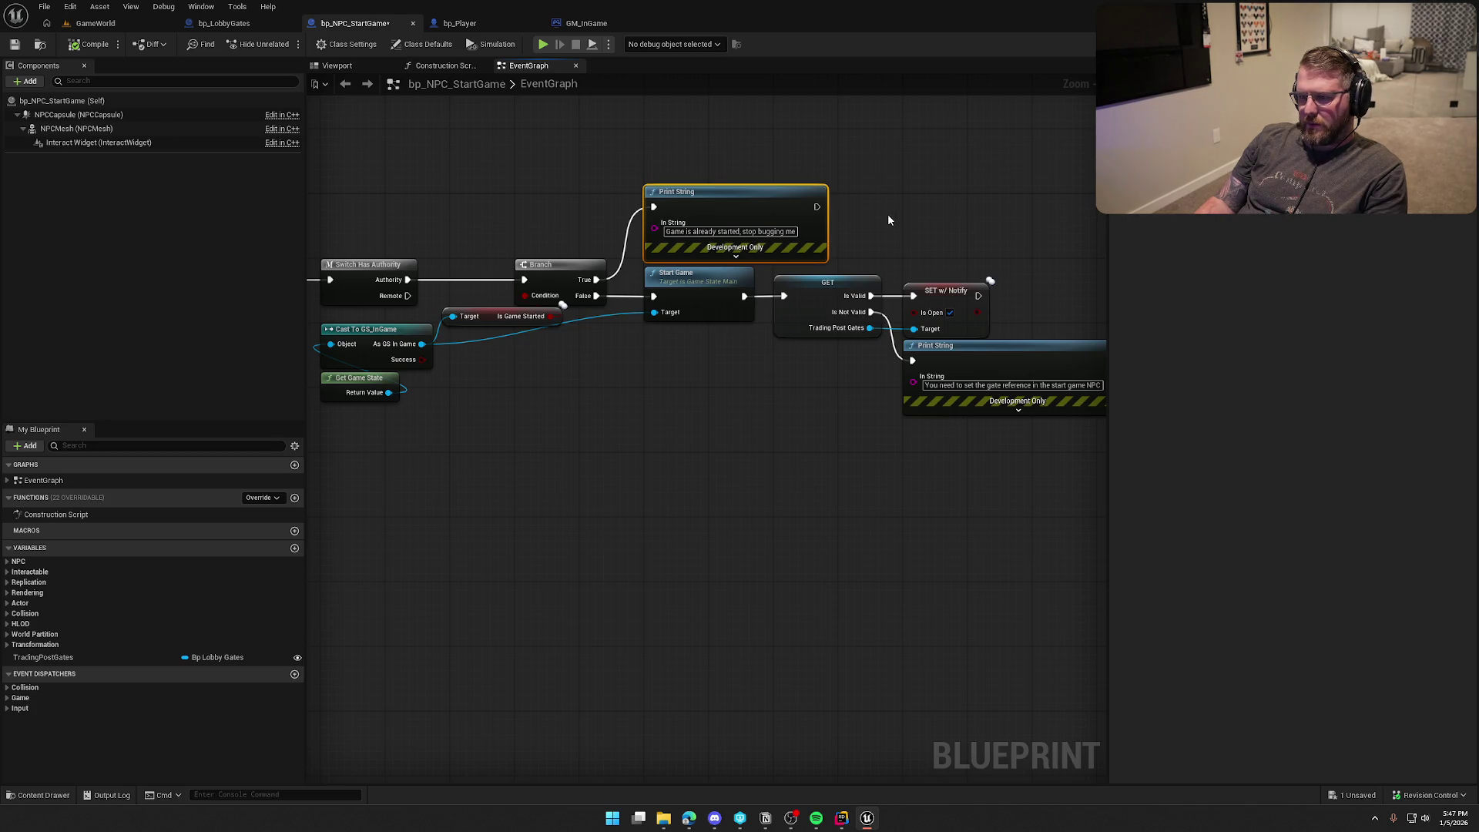
{"action": "key", "text": "Delete"}
{"action": "left_click_drag", "start_coordinate": [818, 446], "coordinate": [609, 461]}
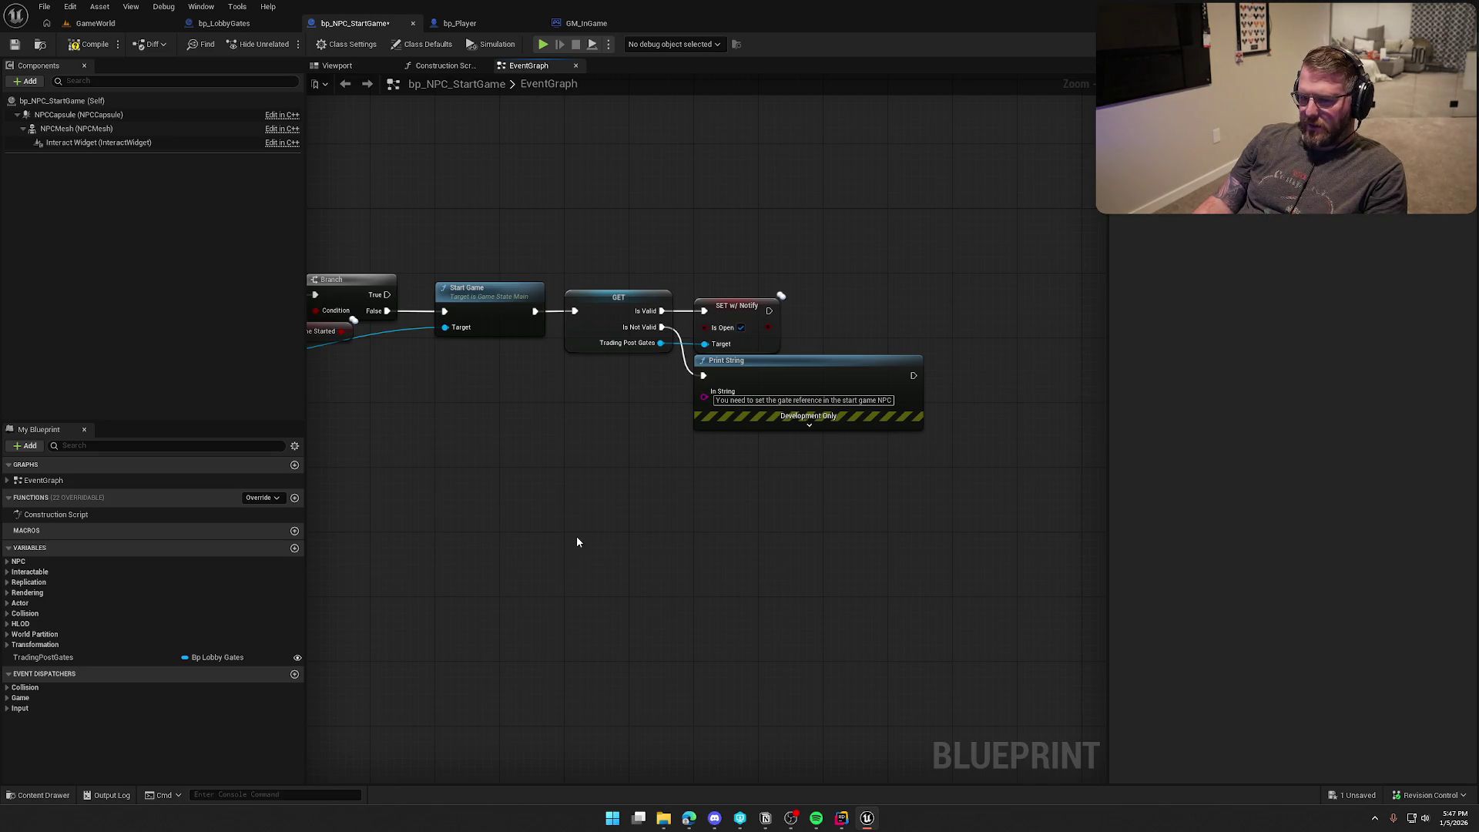
Step: Add a Remove Gameplay Tag node on Interact Status set to Item.Status.CanInteract
{"action": "left_click", "coordinate": [31, 571]}
{"action": "left_click", "coordinate": [76, 594]}
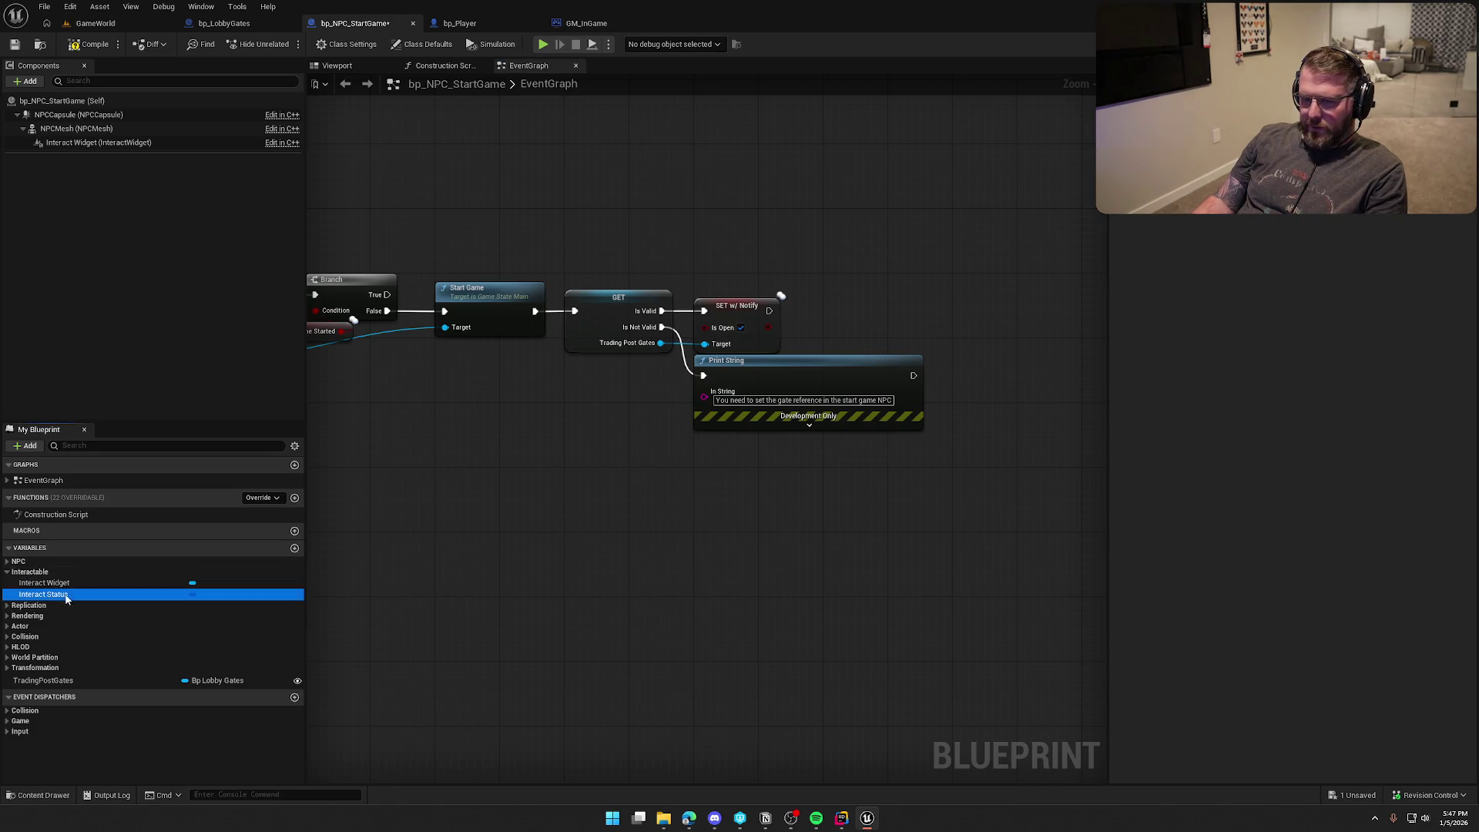
{"action": "mouse_move", "coordinate": [73, 598]}
{"action": "left_mouse_down"}
{"action": "mouse_move", "coordinate": [843, 275]}
{"action": "mouse_move", "coordinate": [826, 237]}
{"action": "mouse_move", "coordinate": [909, 258]}
{"action": "left_mouse_up"}
{"action": "type", "text": "re"}
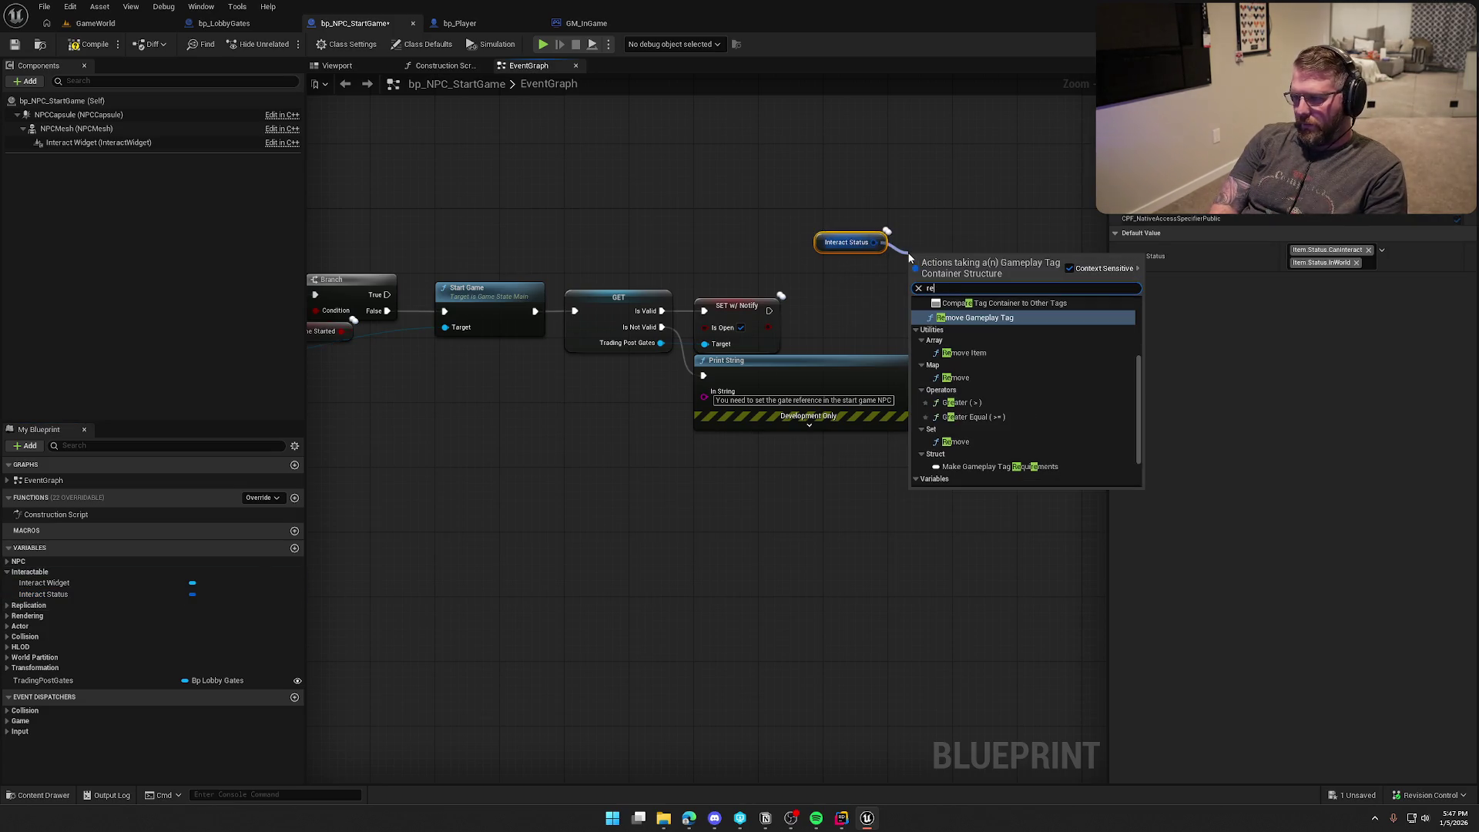
{"action": "key", "text": "Return"}
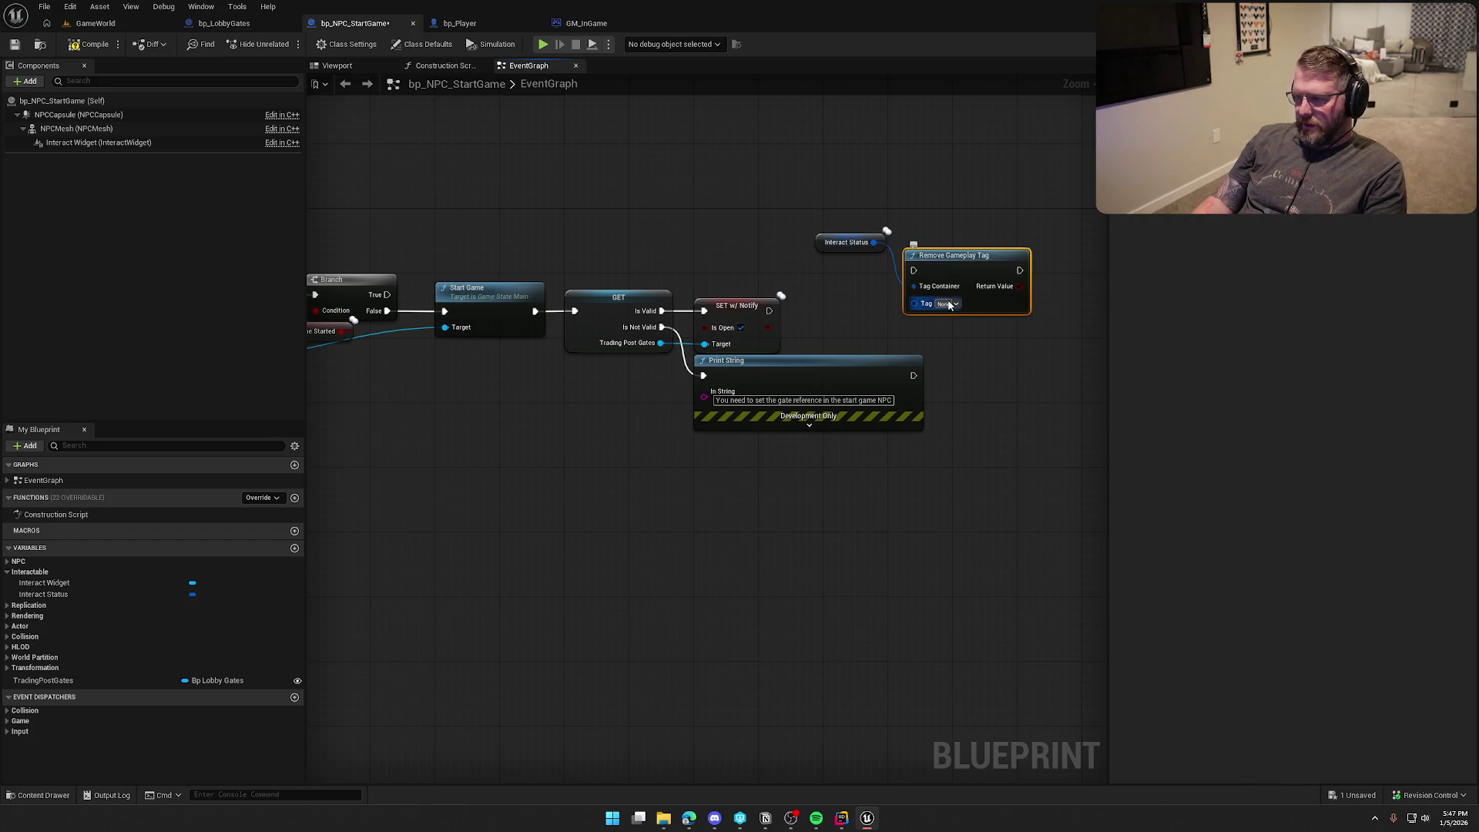
{"action": "left_click", "coordinate": [947, 303]}
{"action": "type", "text": "inter"}
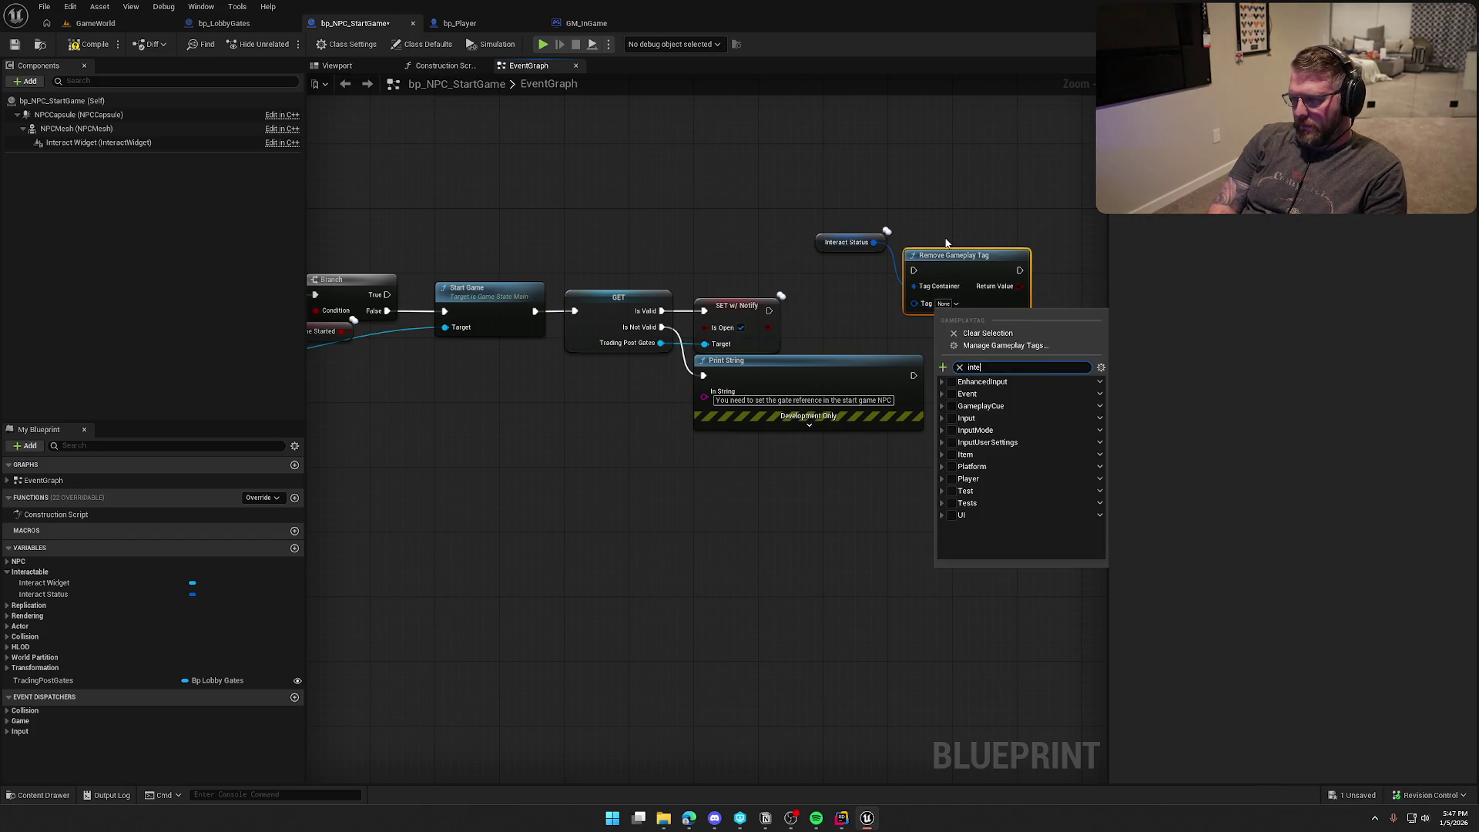
{"action": "left_click", "coordinate": [988, 430]}
Step: Wire SET w/ Notify into Remove Gameplay Tag, tidy the nodes, and save bp_NPC_StartGame
{"action": "mouse_move", "coordinate": [769, 310]}
{"action": "left_mouse_down"}
{"action": "mouse_move", "coordinate": [857, 309]}
{"action": "mouse_move", "coordinate": [913, 270]}
{"action": "left_mouse_up"}
{"action": "mouse_move", "coordinate": [827, 242]}
{"action": "left_mouse_down"}
{"action": "mouse_move", "coordinate": [929, 241]}
{"action": "mouse_move", "coordinate": [889, 308]}
{"action": "left_mouse_up"}
{"action": "left_click", "coordinate": [972, 274], "text": "shift"}
{"action": "left_click_drag", "start_coordinate": [804, 378], "coordinate": [803, 426]}
{"action": "left_click_drag", "start_coordinate": [739, 247], "coordinate": [807, 202]}
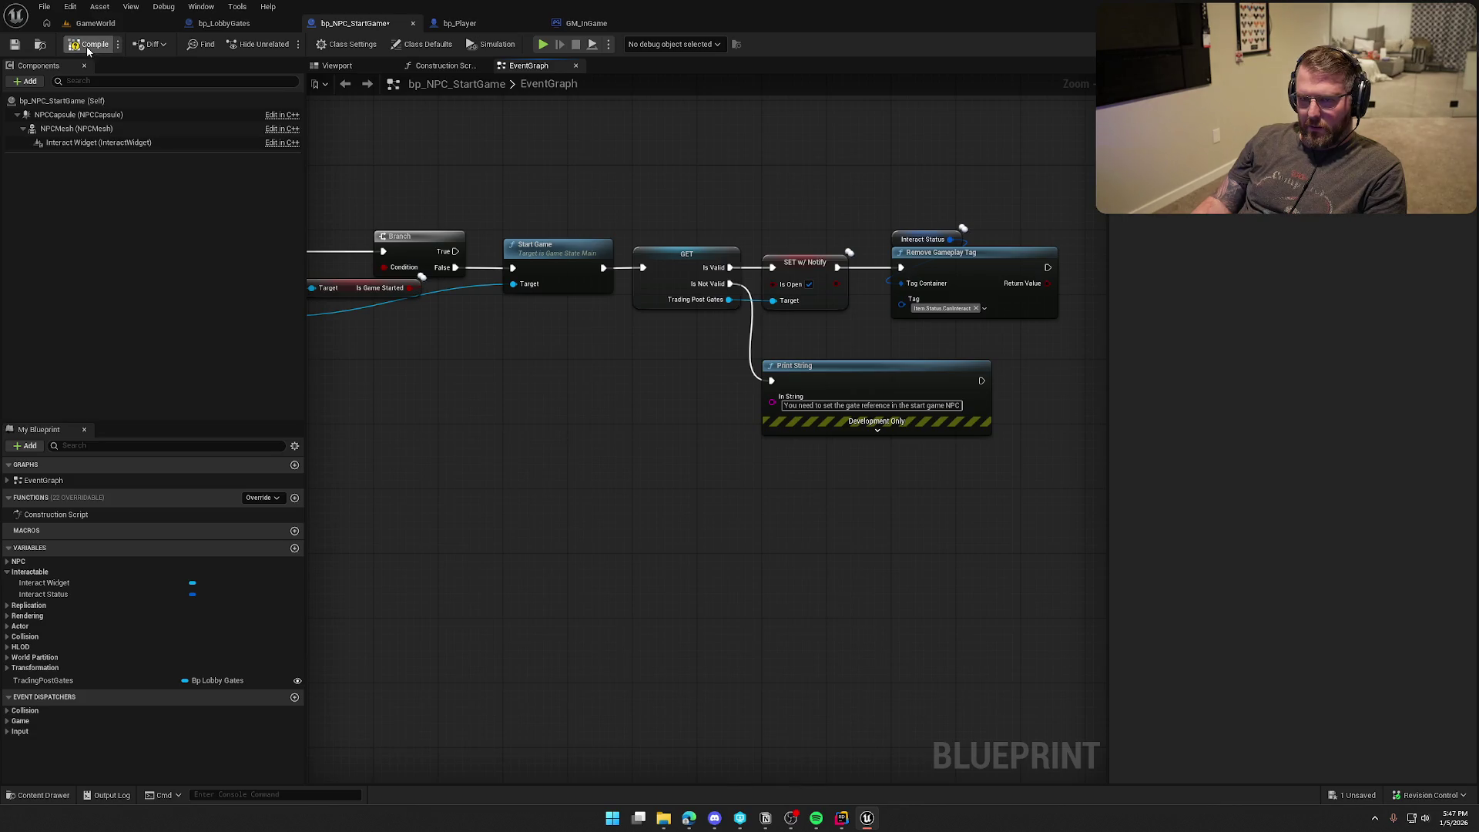
{"action": "key", "text": "ctrl+s"}
Step: Add an Interact Widget Set Visibility node running after Remove Gameplay Tag
{"action": "left_click", "coordinate": [89, 147]}
{"action": "mouse_move", "coordinate": [89, 147]}
{"action": "left_mouse_down"}
{"action": "mouse_move", "coordinate": [881, 211]}
{"action": "mouse_move", "coordinate": [906, 198]}
{"action": "left_mouse_up"}
{"action": "mouse_move", "coordinate": [969, 122]}
{"action": "left_mouse_down"}
{"action": "mouse_move", "coordinate": [743, 191]}
{"action": "mouse_move", "coordinate": [778, 217]}
{"action": "left_mouse_up"}
{"action": "type", "text": "set vo"}
{"action": "key", "text": "BackSpace"}
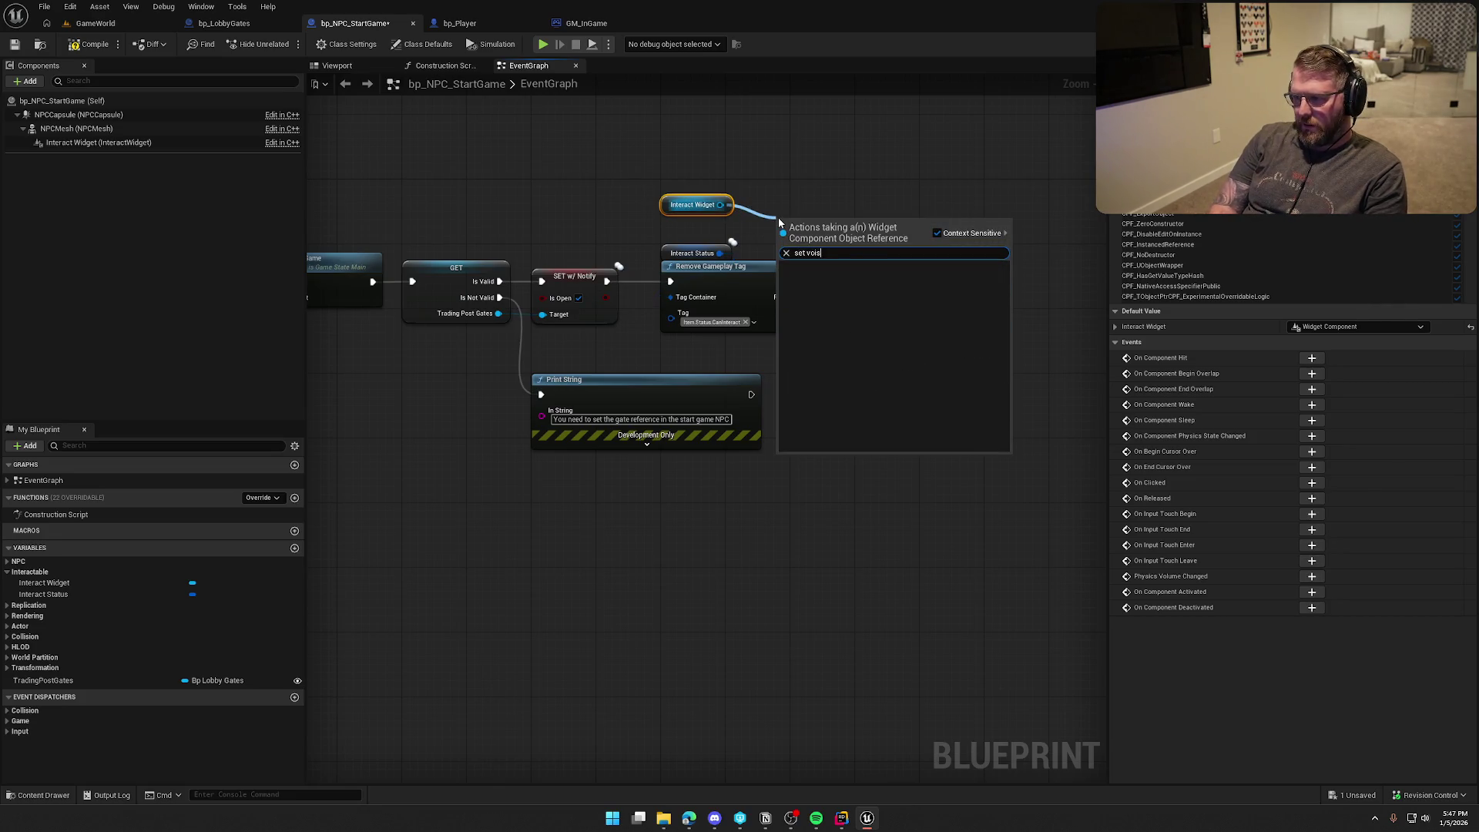
{"action": "key", "text": "Return"}
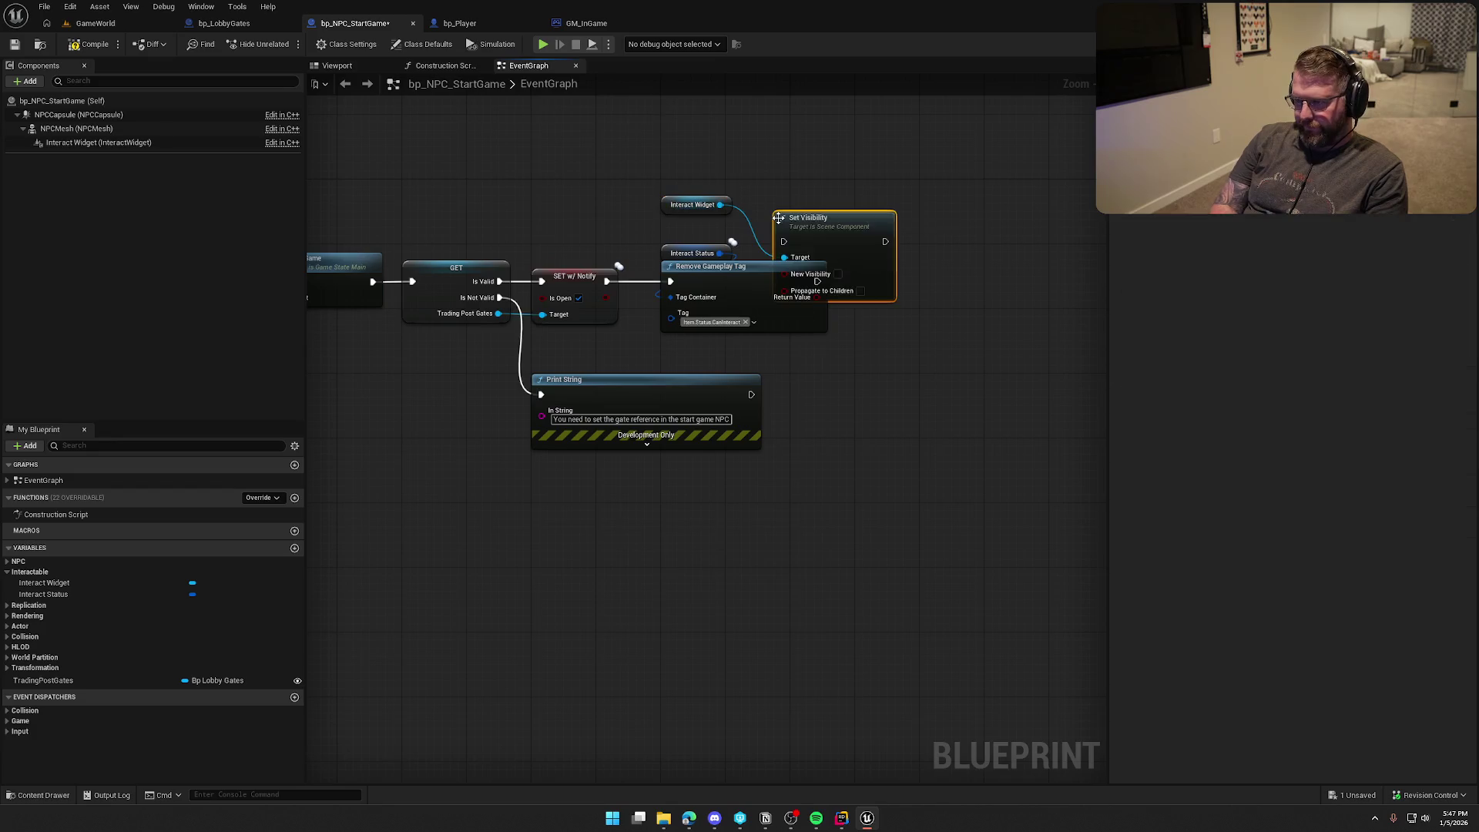
{"action": "mouse_move", "coordinate": [780, 219]}
{"action": "left_mouse_down"}
{"action": "mouse_move", "coordinate": [868, 264]}
{"action": "mouse_move", "coordinate": [818, 282]}
{"action": "left_mouse_up"}
{"action": "left_click_drag", "start_coordinate": [909, 266], "coordinate": [901, 258]}
{"action": "mouse_move", "coordinate": [670, 202]}
{"action": "left_mouse_down"}
{"action": "mouse_move", "coordinate": [859, 244]}
{"action": "mouse_move", "coordinate": [1023, 500]}
{"action": "left_mouse_up"}
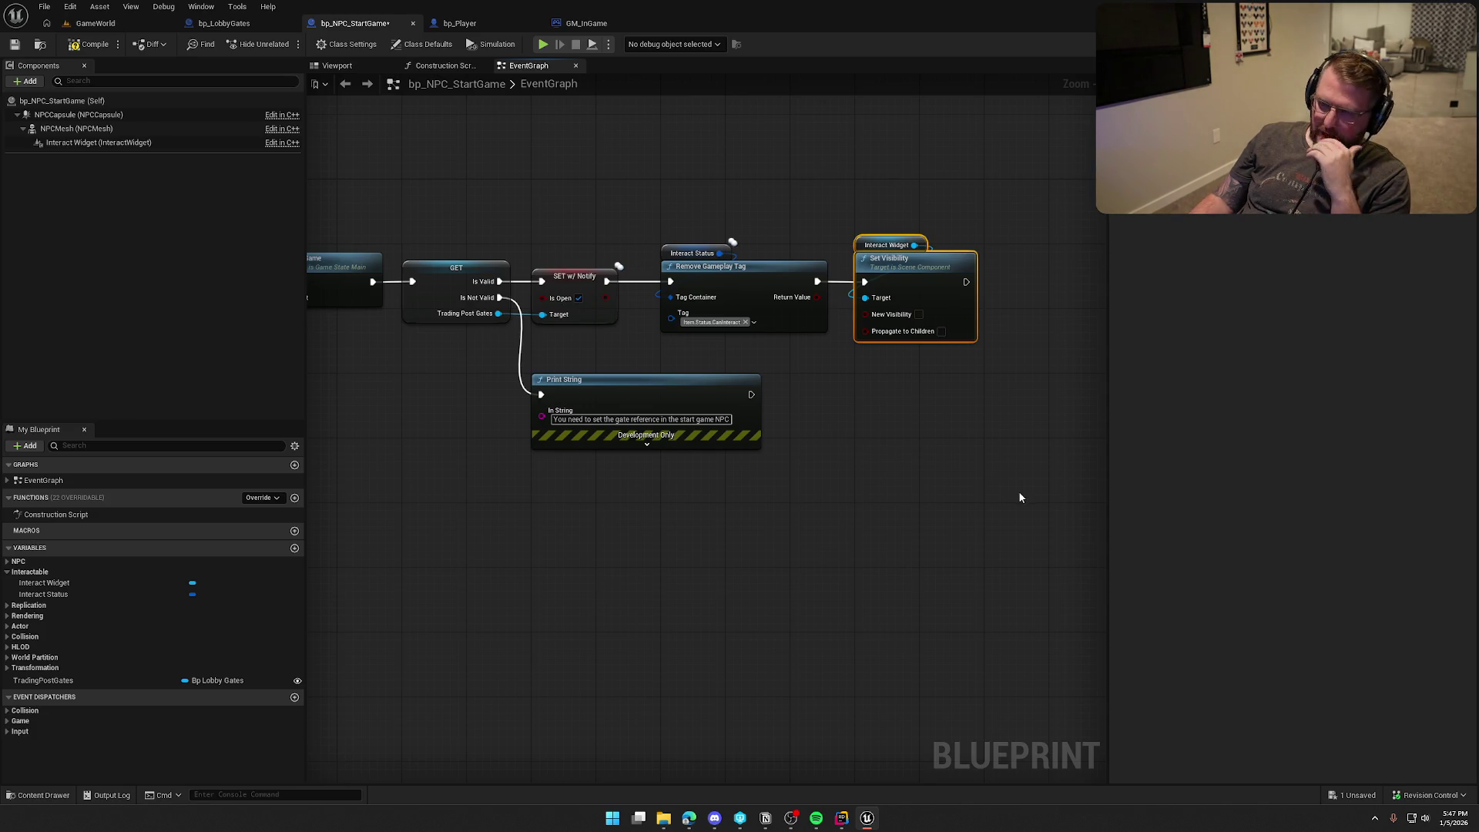
Step: Delete the Set Visibility and Interact Widget nodes, compile, and start a play session
{"action": "left_click_drag", "start_coordinate": [1020, 496], "coordinate": [1099, 512]}
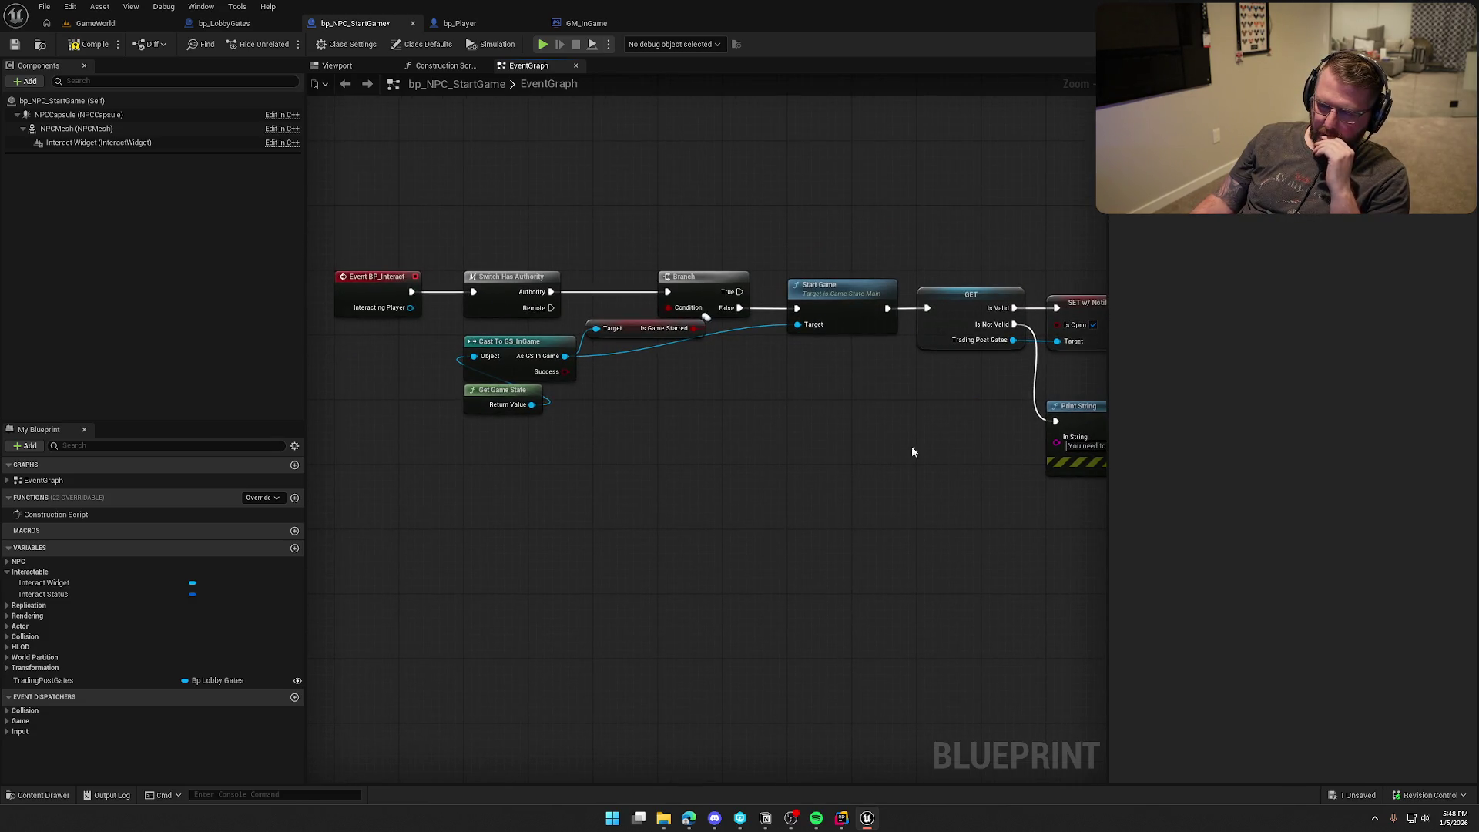
{"action": "left_click_drag", "start_coordinate": [912, 451], "coordinate": [428, 415]}
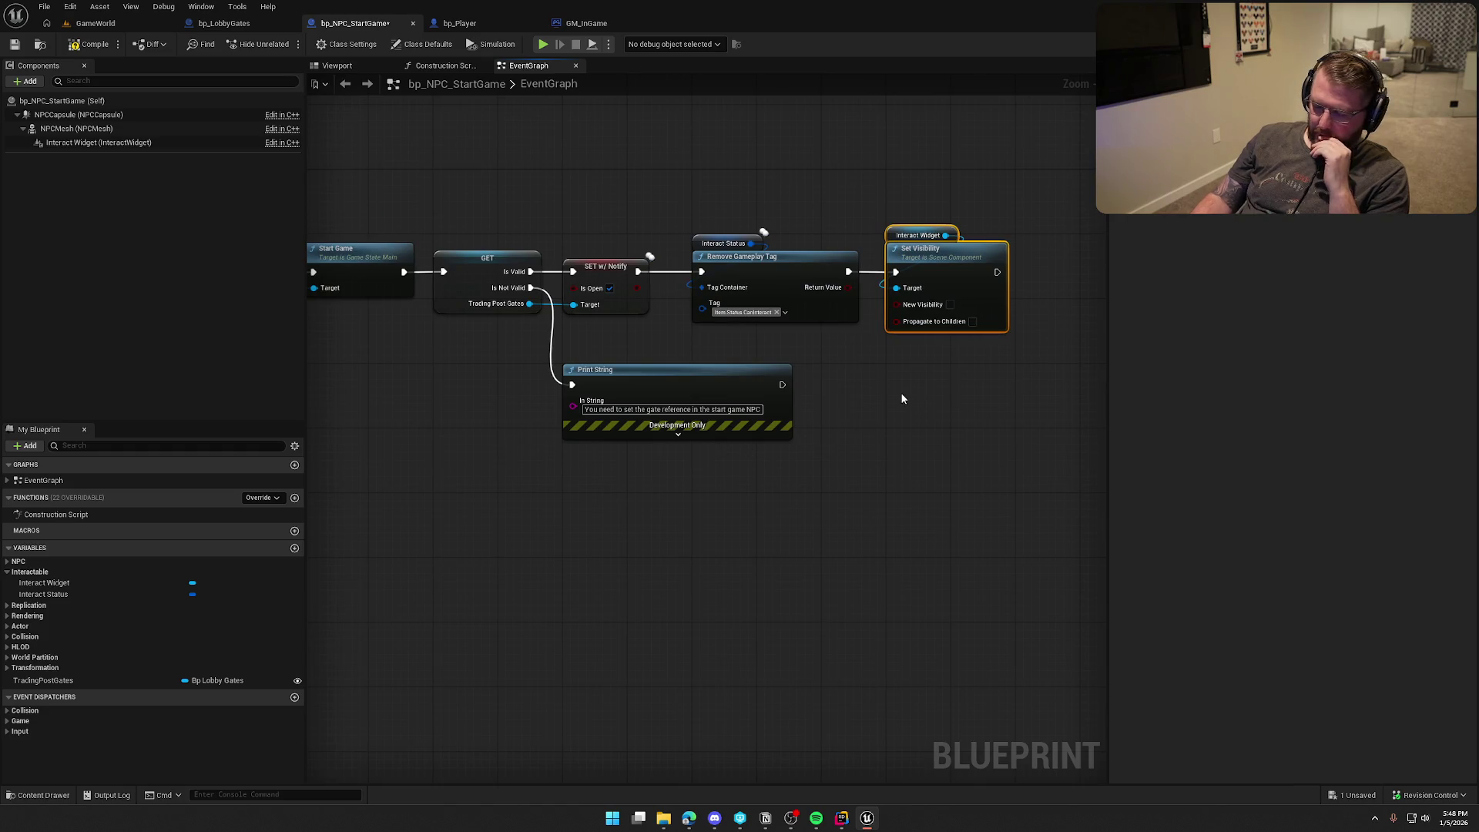
{"action": "key", "text": "Delete"}
{"action": "left_click", "coordinate": [94, 44]}
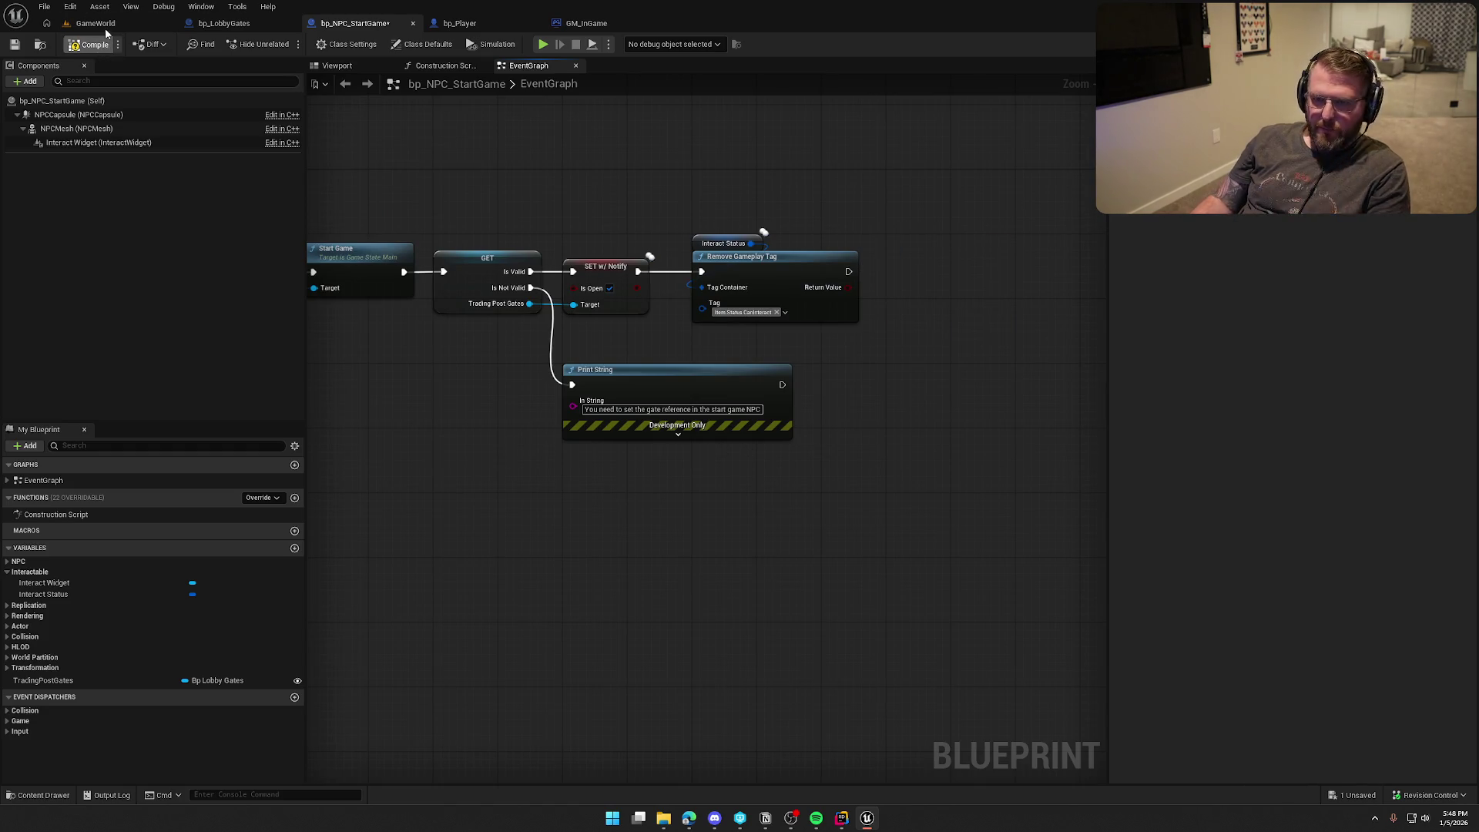
{"action": "key", "text": "alt+p"}
{"action": "key", "text": "w"}
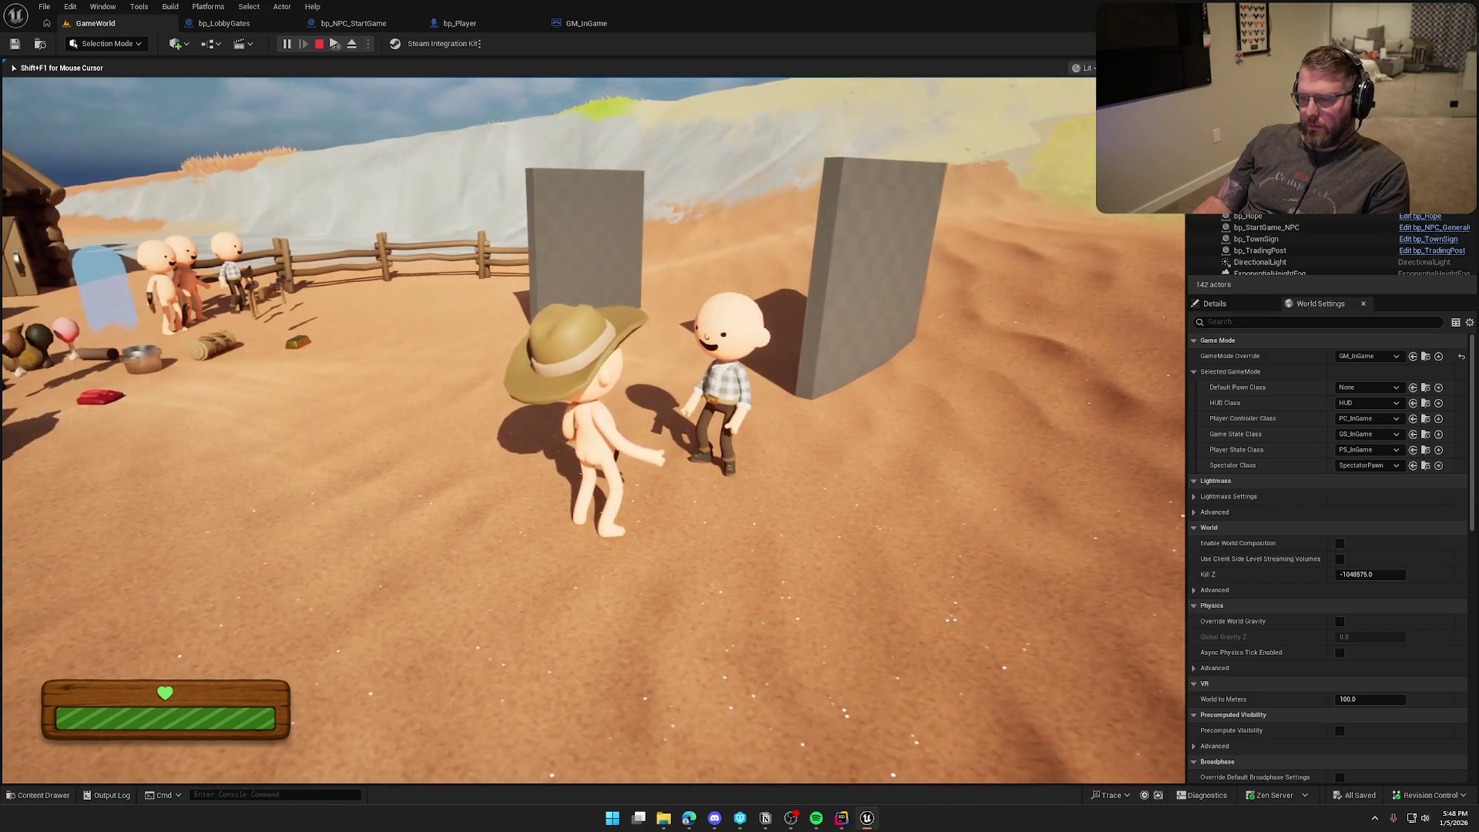
Step: Sprint the character to and from the NPC to test stamina, then stop playing
{"action": "key", "text": "shift+w"}
{"action": "key", "text": "shift+w"}
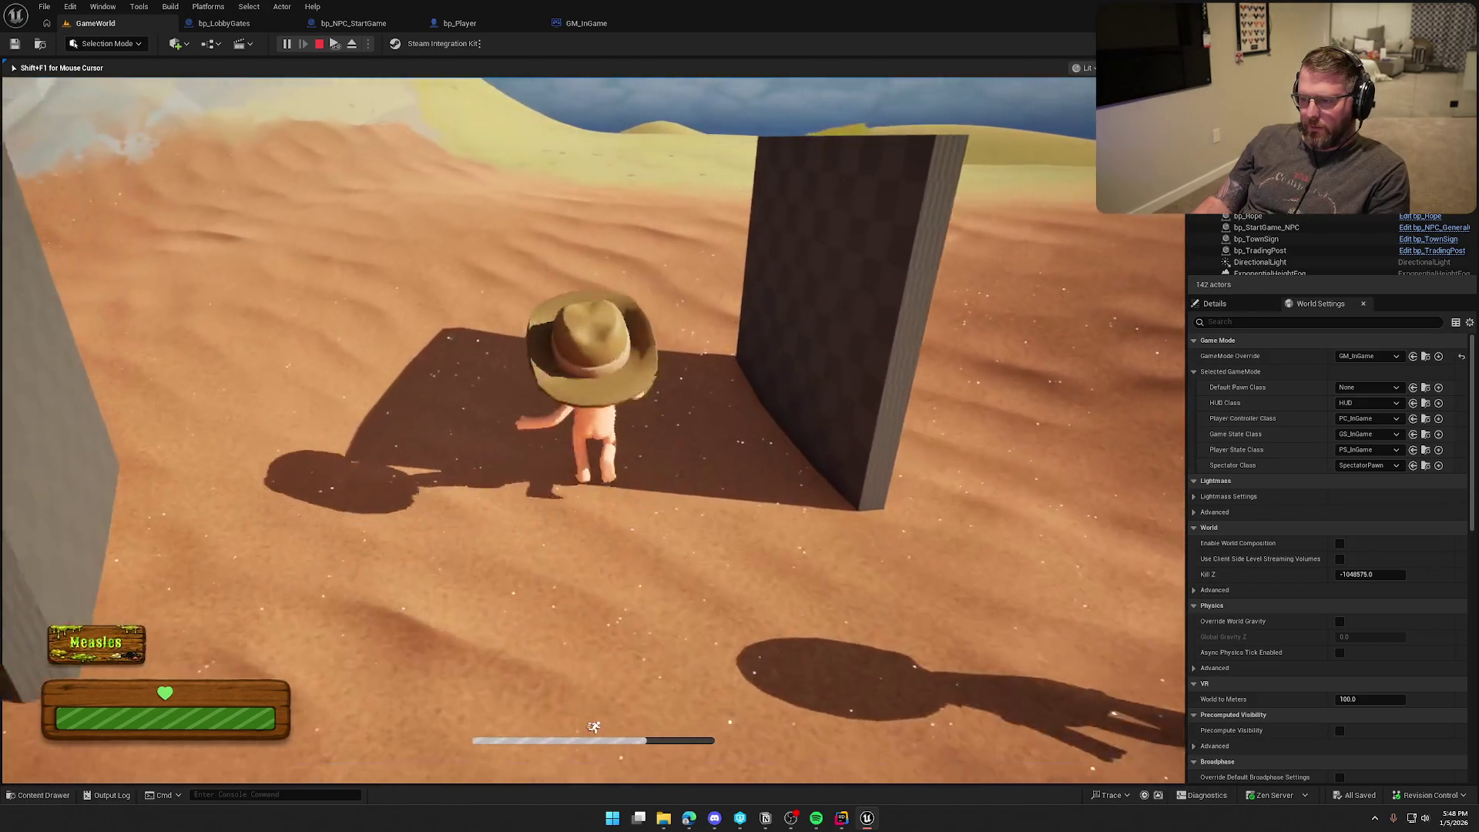
{"action": "key", "text": "shift+w"}
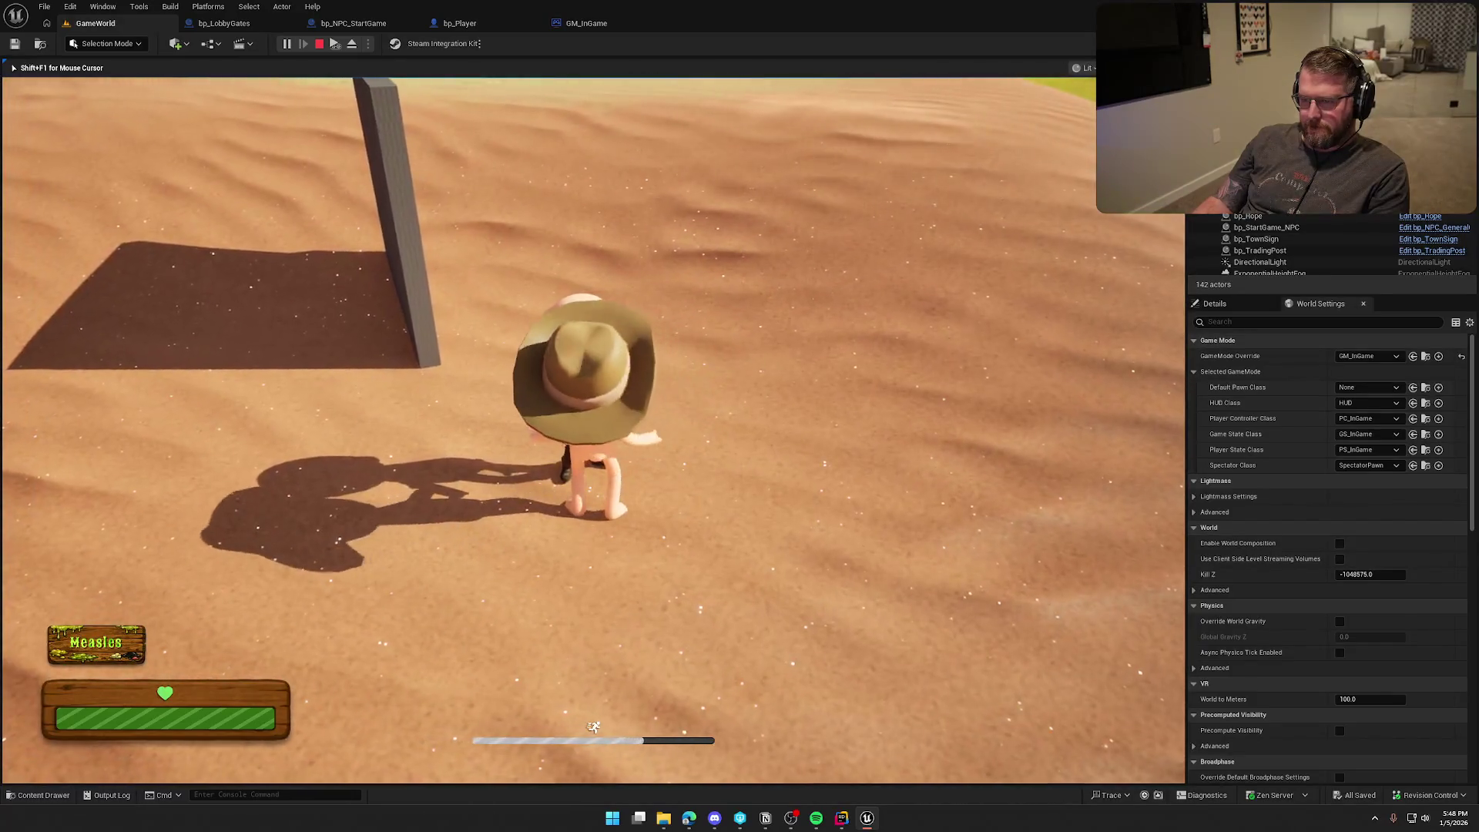
{"action": "key", "text": "shift+w"}
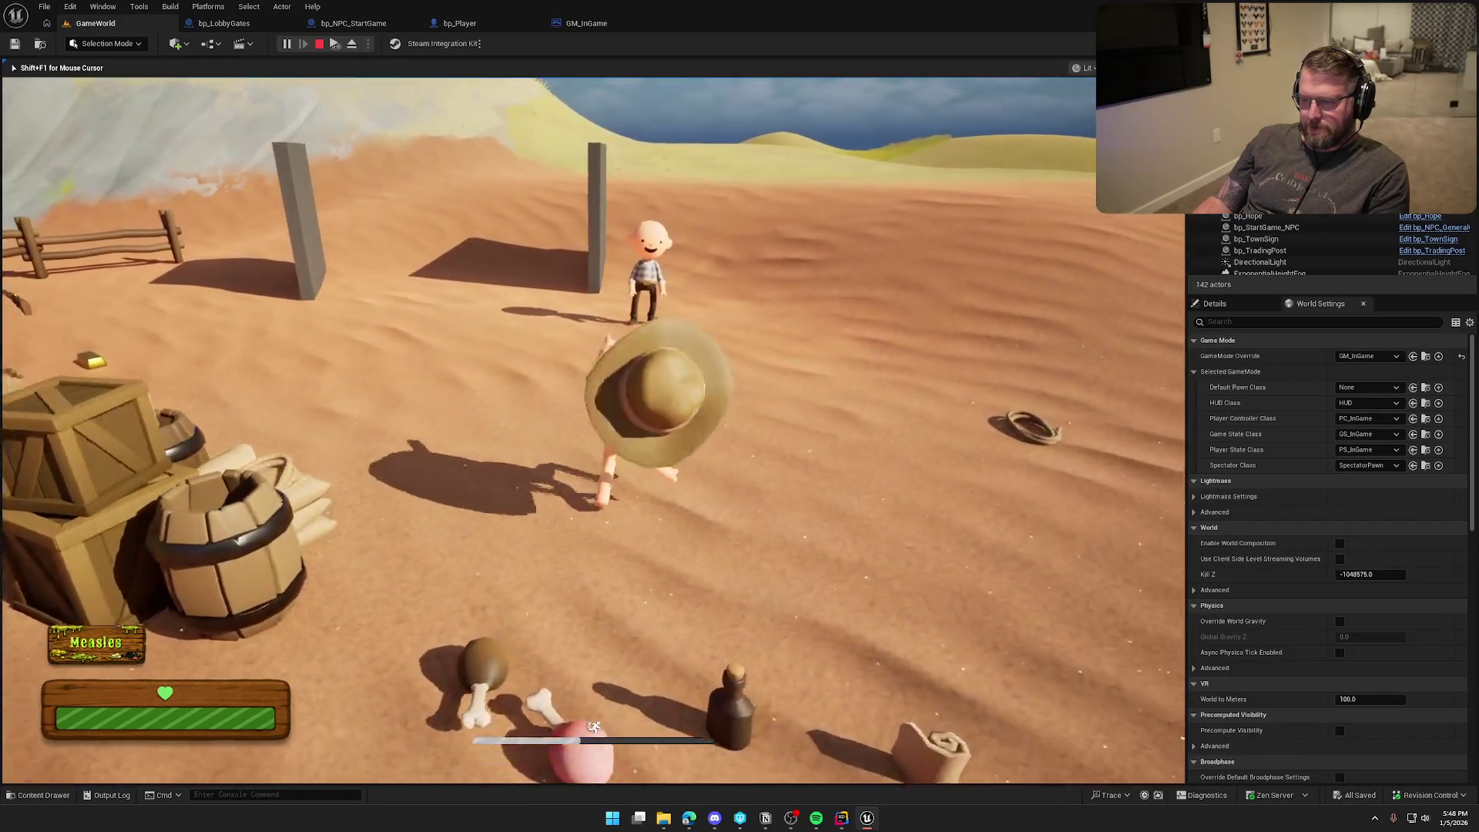
{"action": "key", "text": "Escape"}
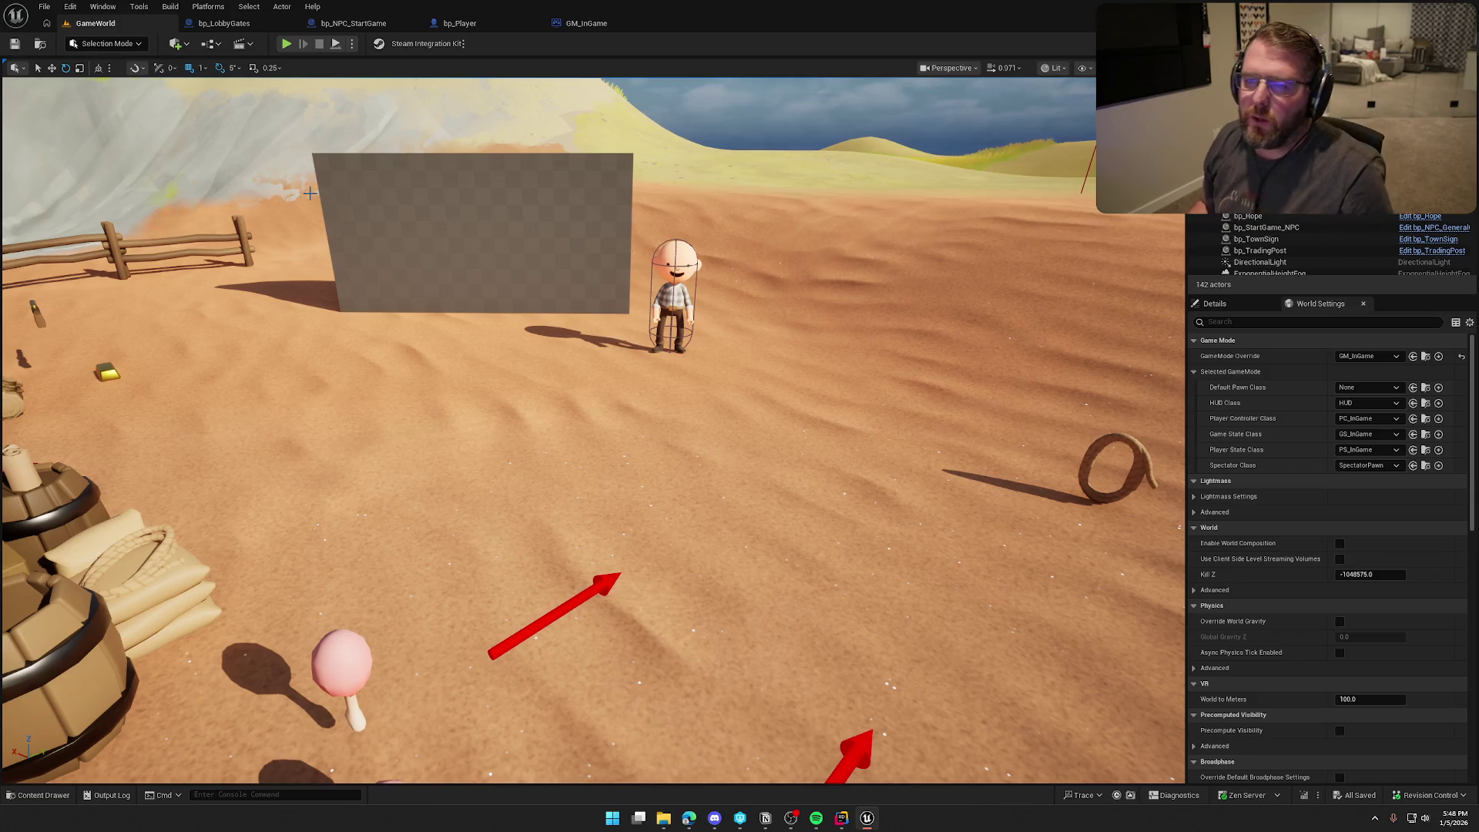
Step: Play again, walk the character toward the NPC, then end the session
{"action": "left_click", "coordinate": [288, 44]}
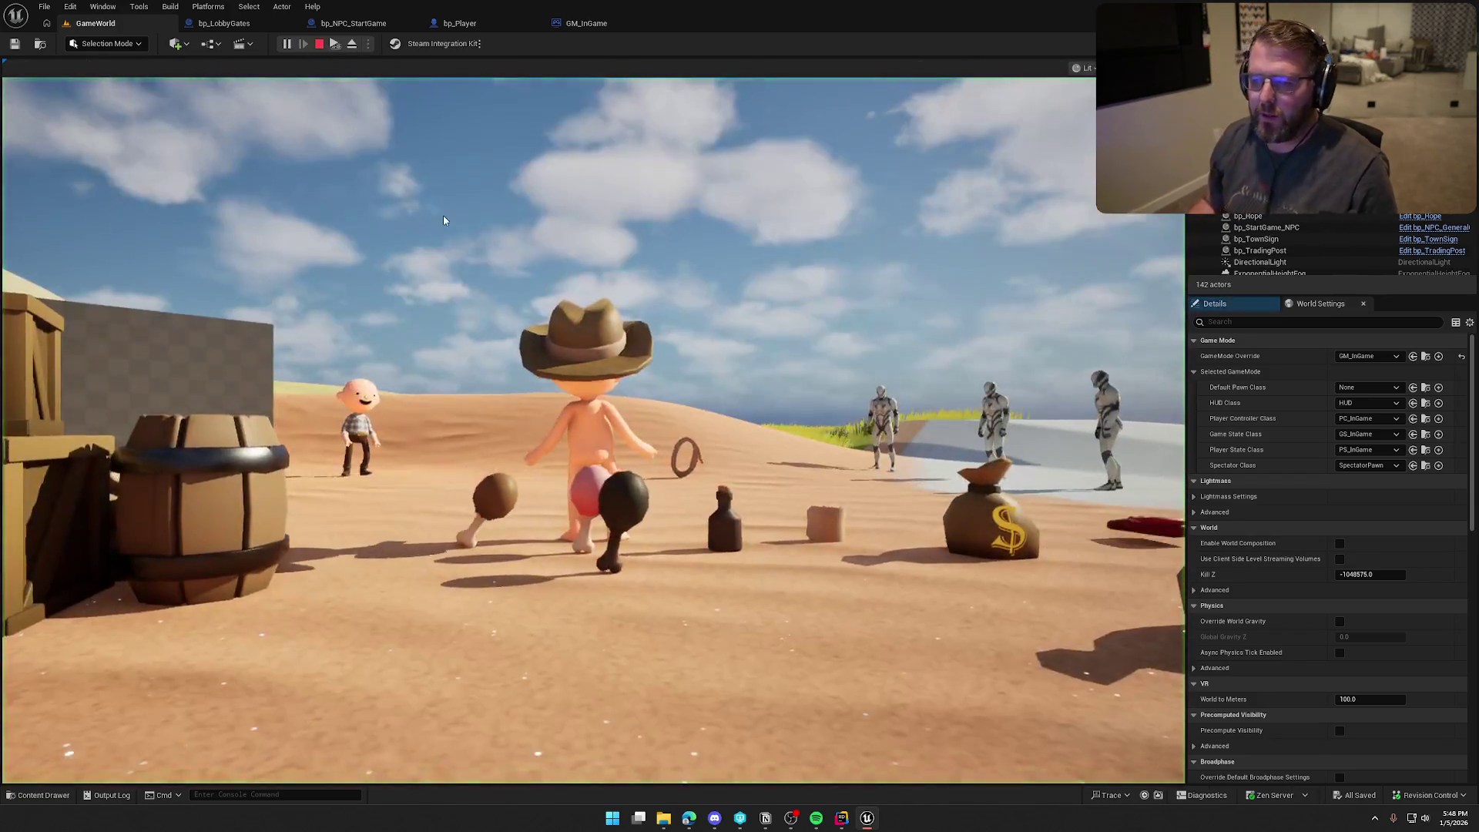
{"action": "key", "text": "w"}
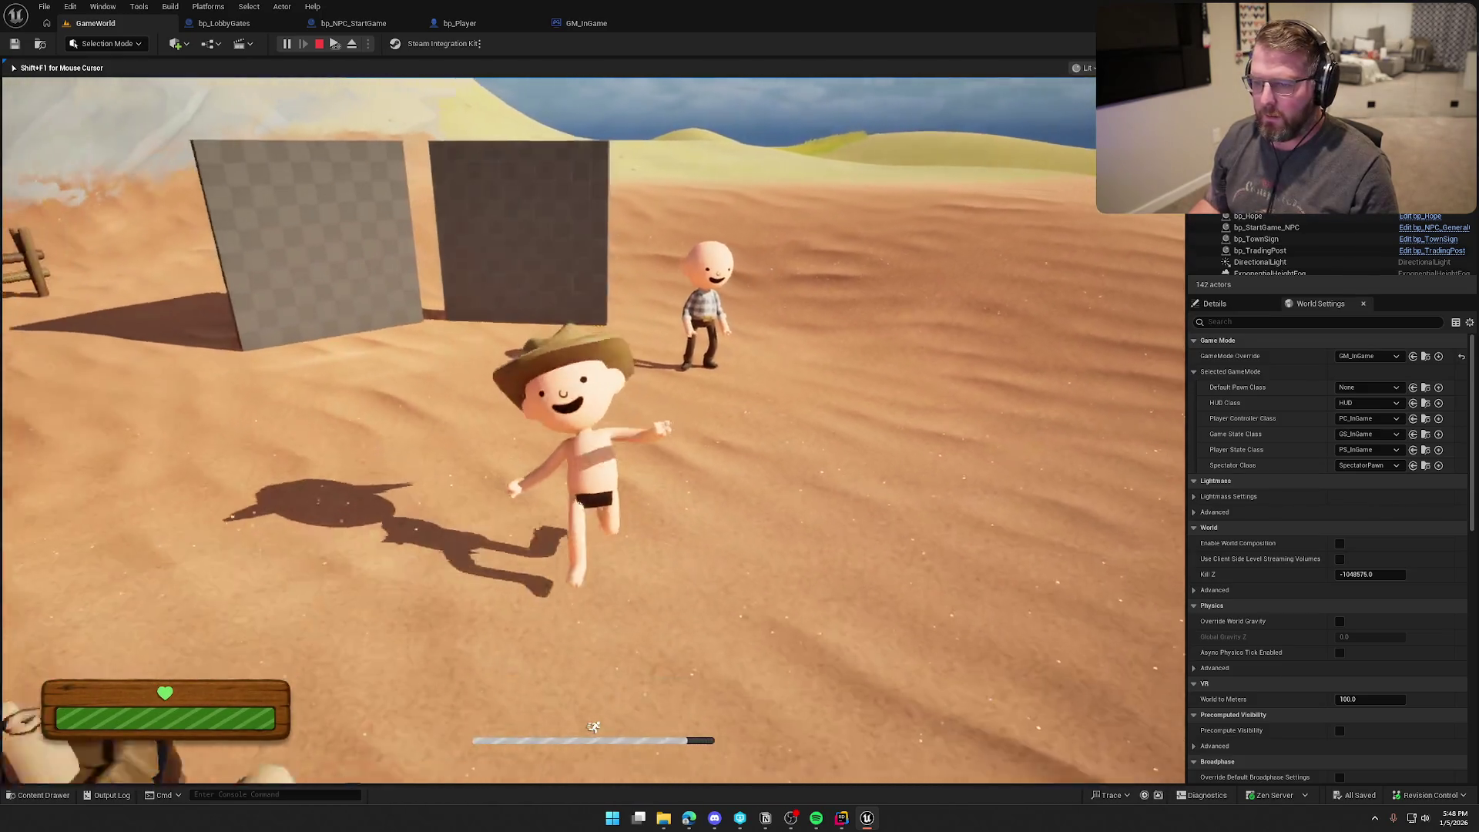
{"action": "key", "text": "super"}
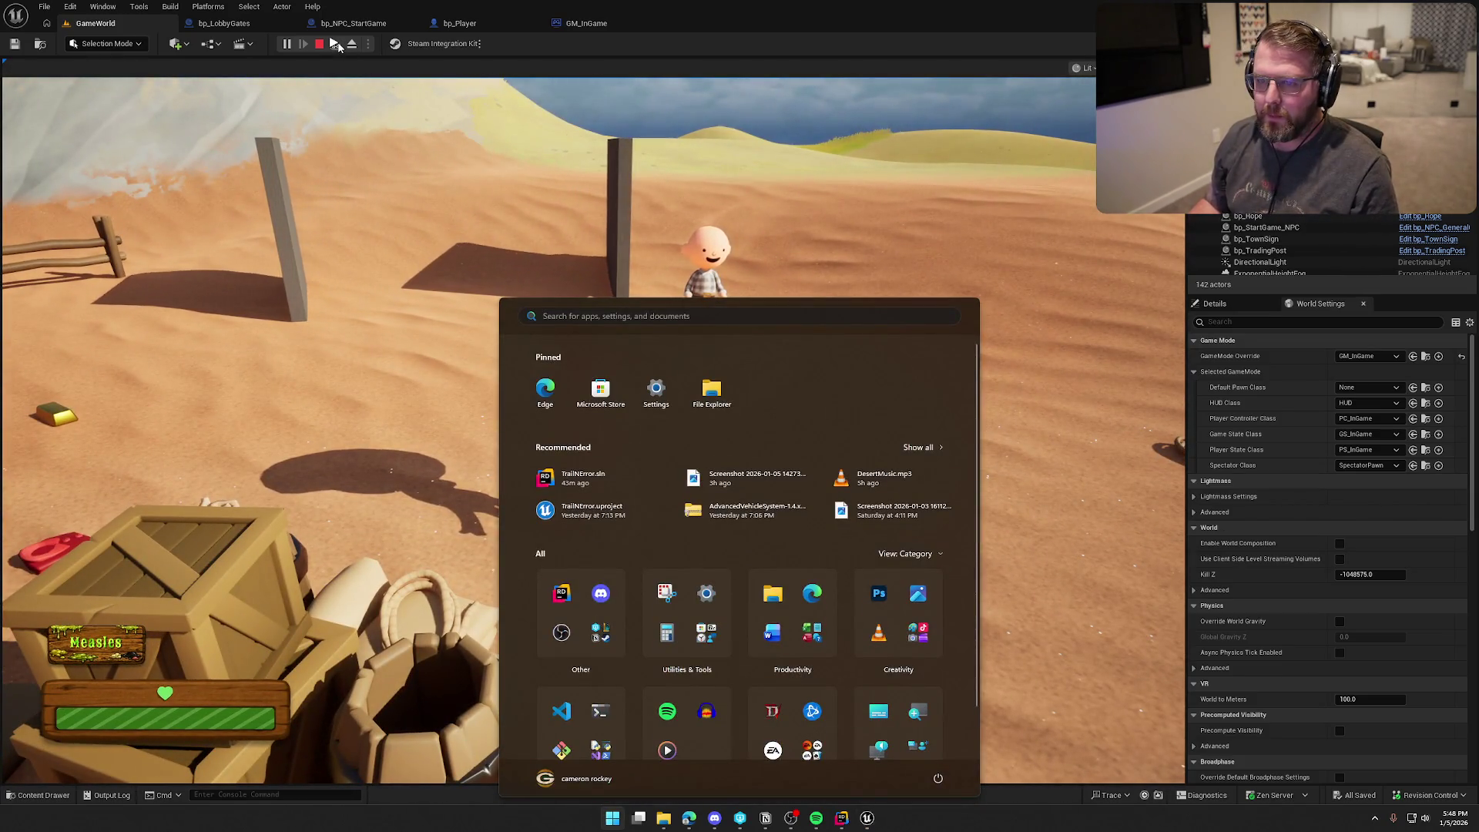
{"action": "key", "text": "Escape"}
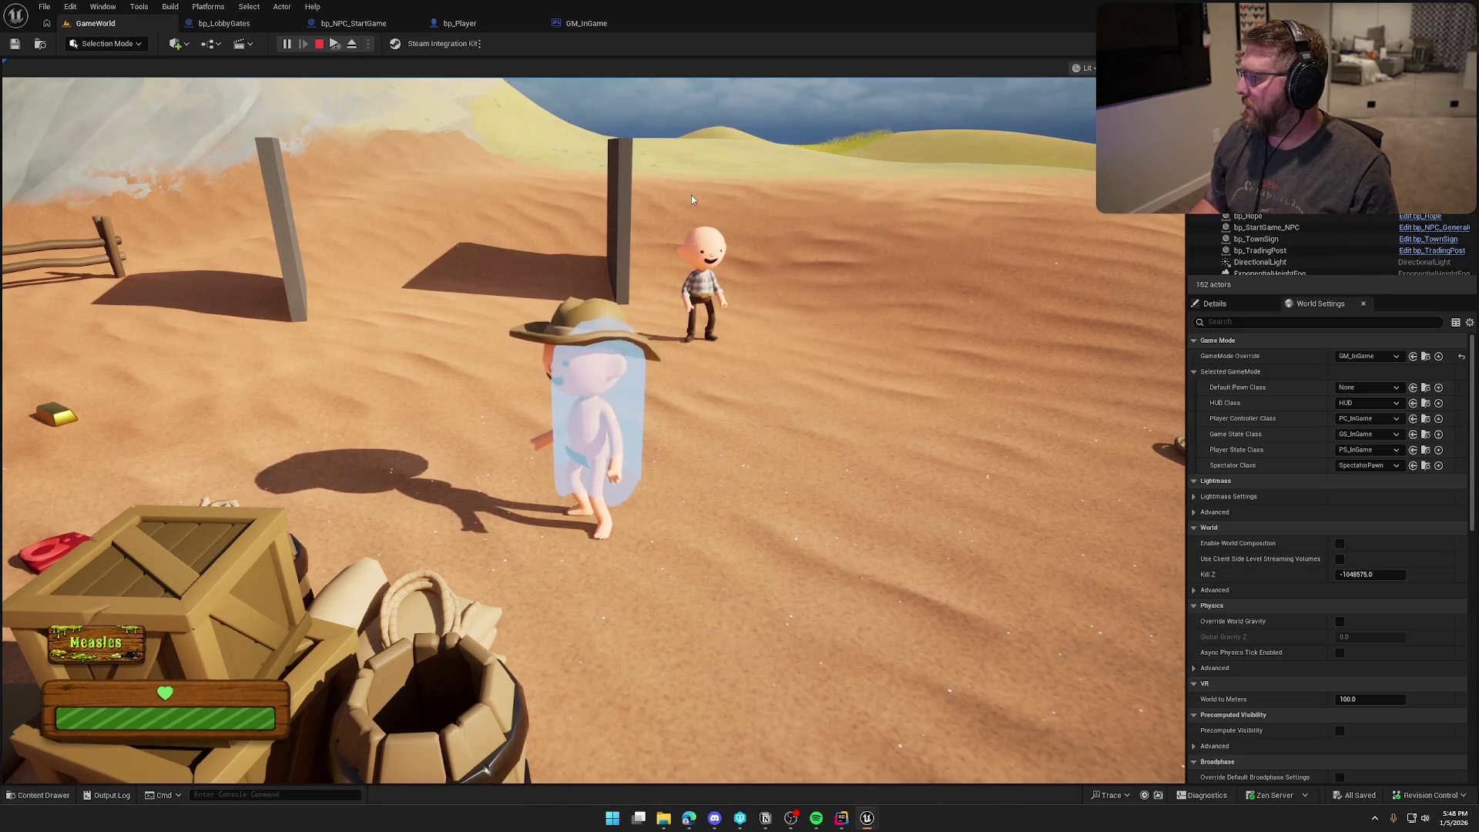
{"action": "left_click", "coordinate": [691, 200]}
{"action": "key", "text": "w"}
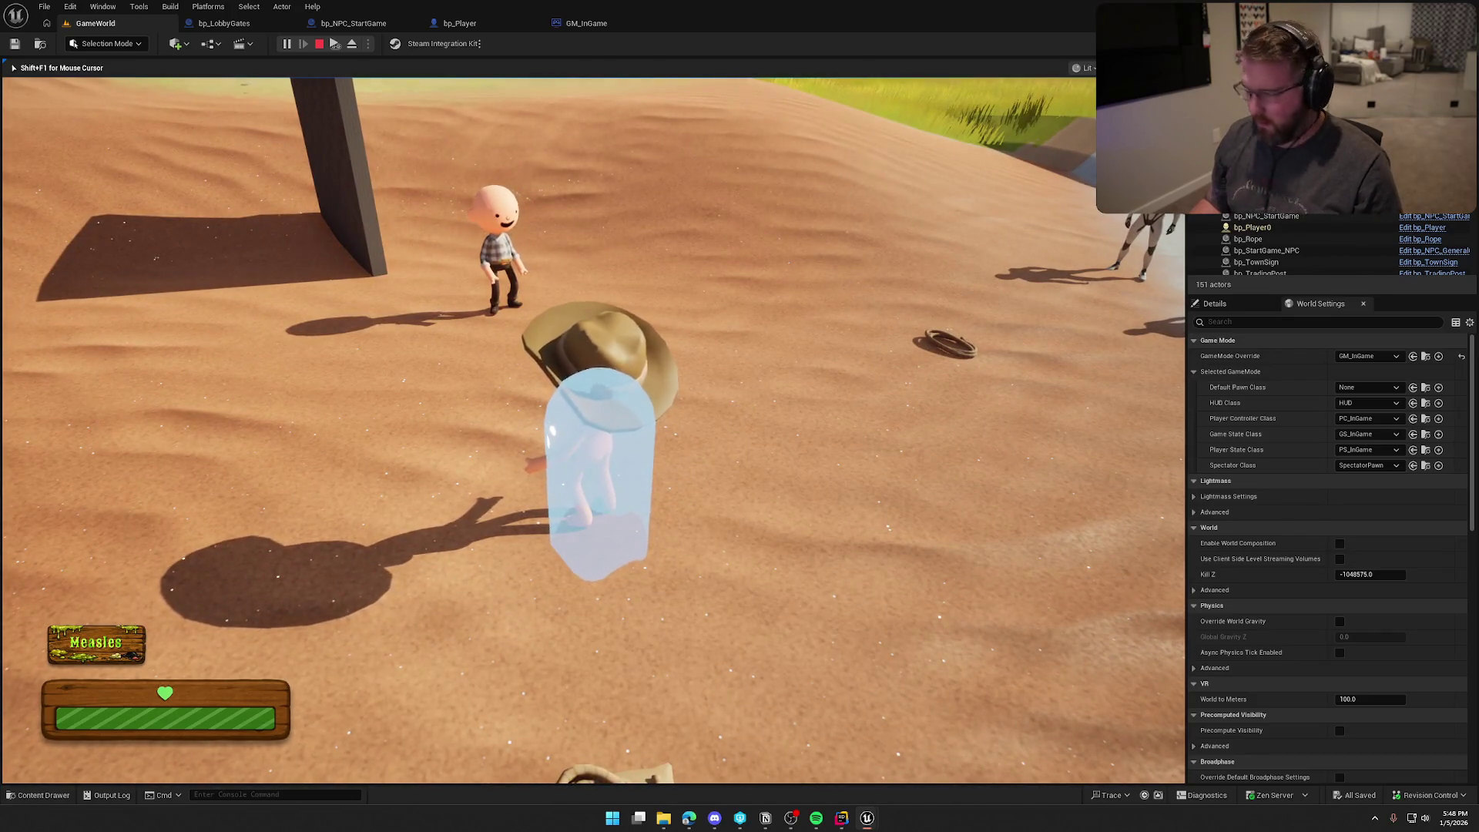
{"action": "key", "text": "super"}
{"action": "key", "text": "Escape"}
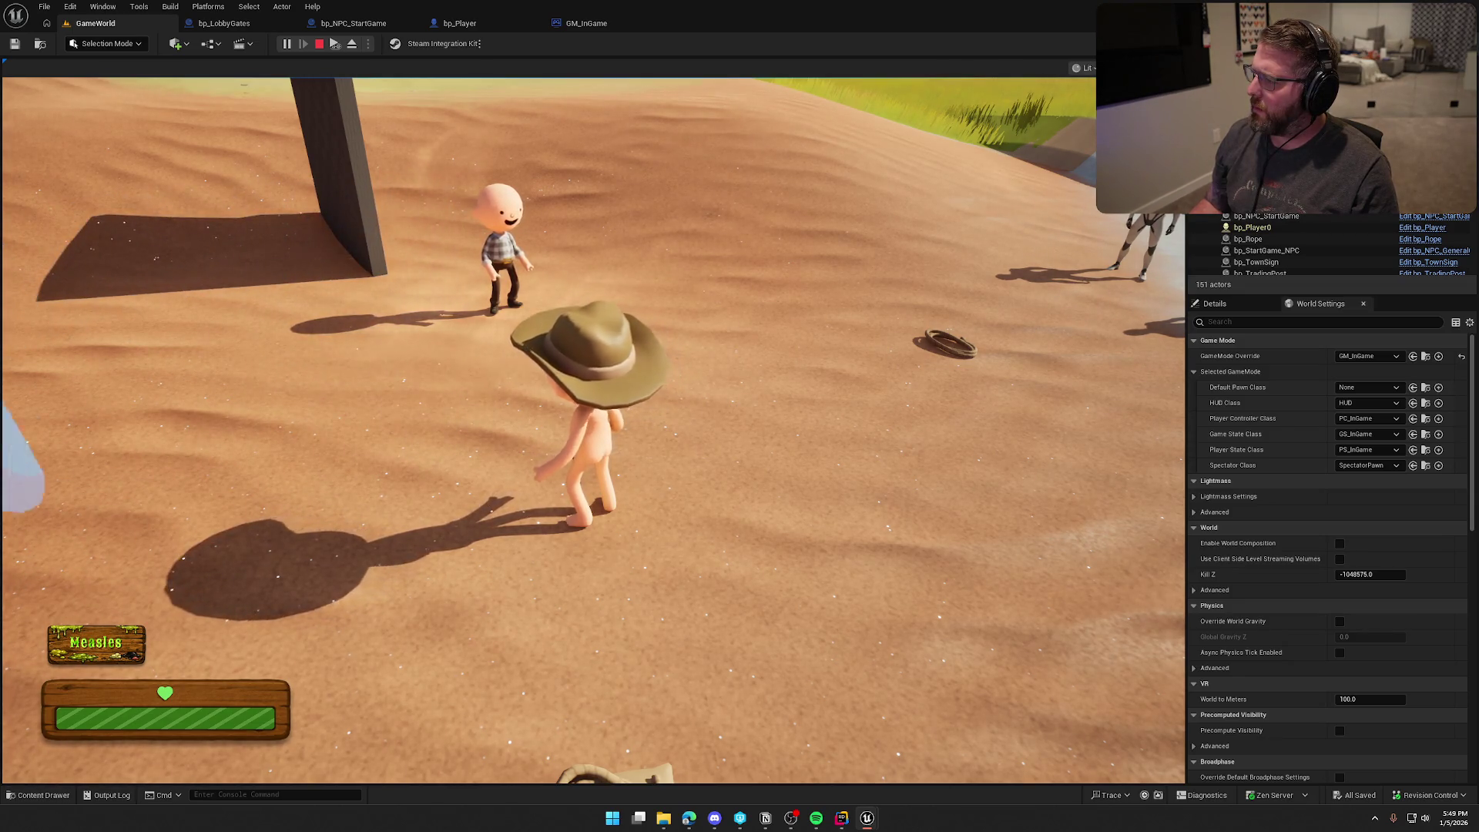
{"action": "key", "text": "Escape"}
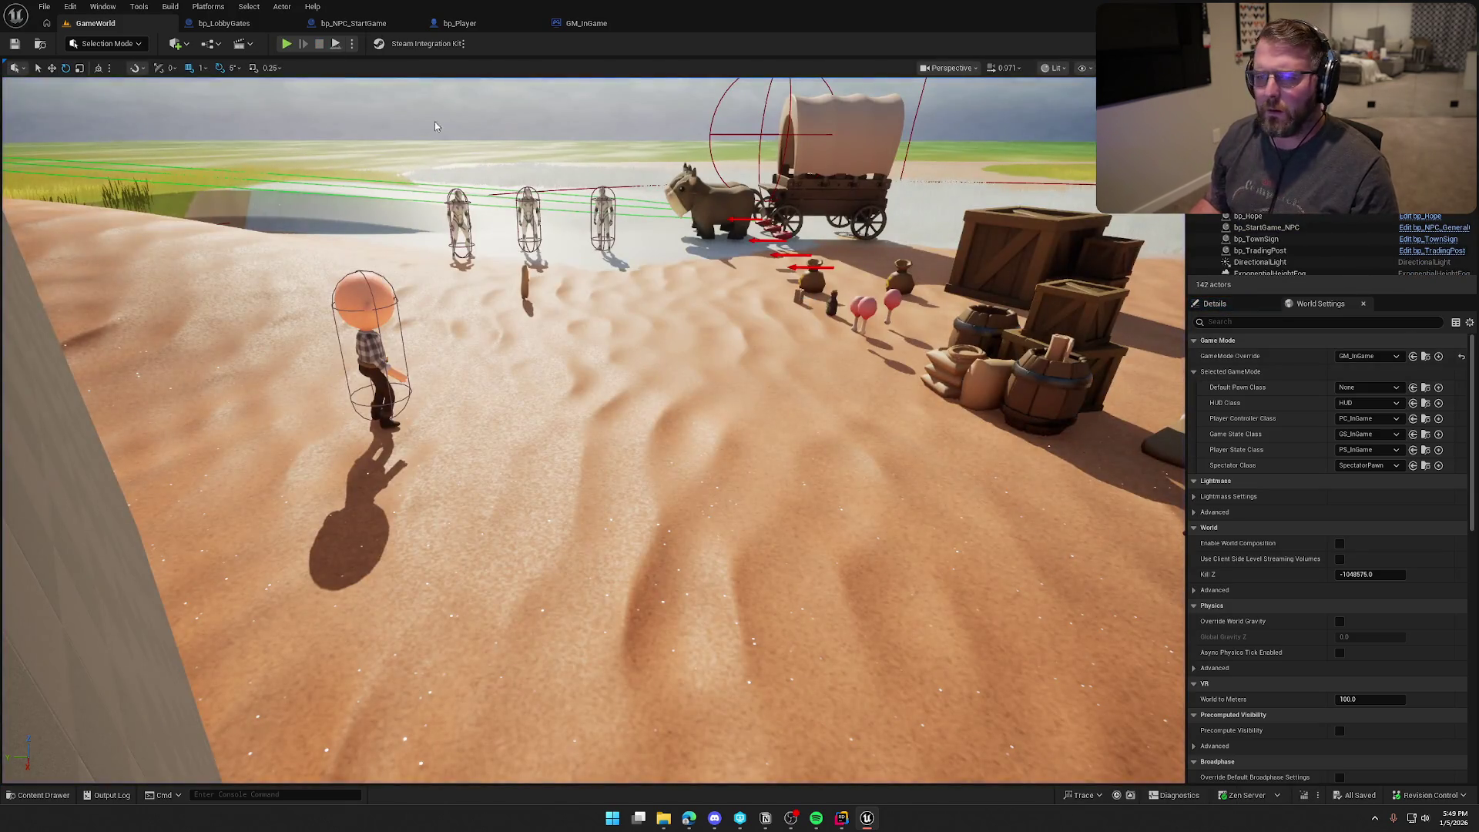
Step: Open PC_InGame from World Settings, inspect its Initial UIClass variable, and show the InGame UI widgets
{"action": "left_click", "coordinate": [460, 23]}
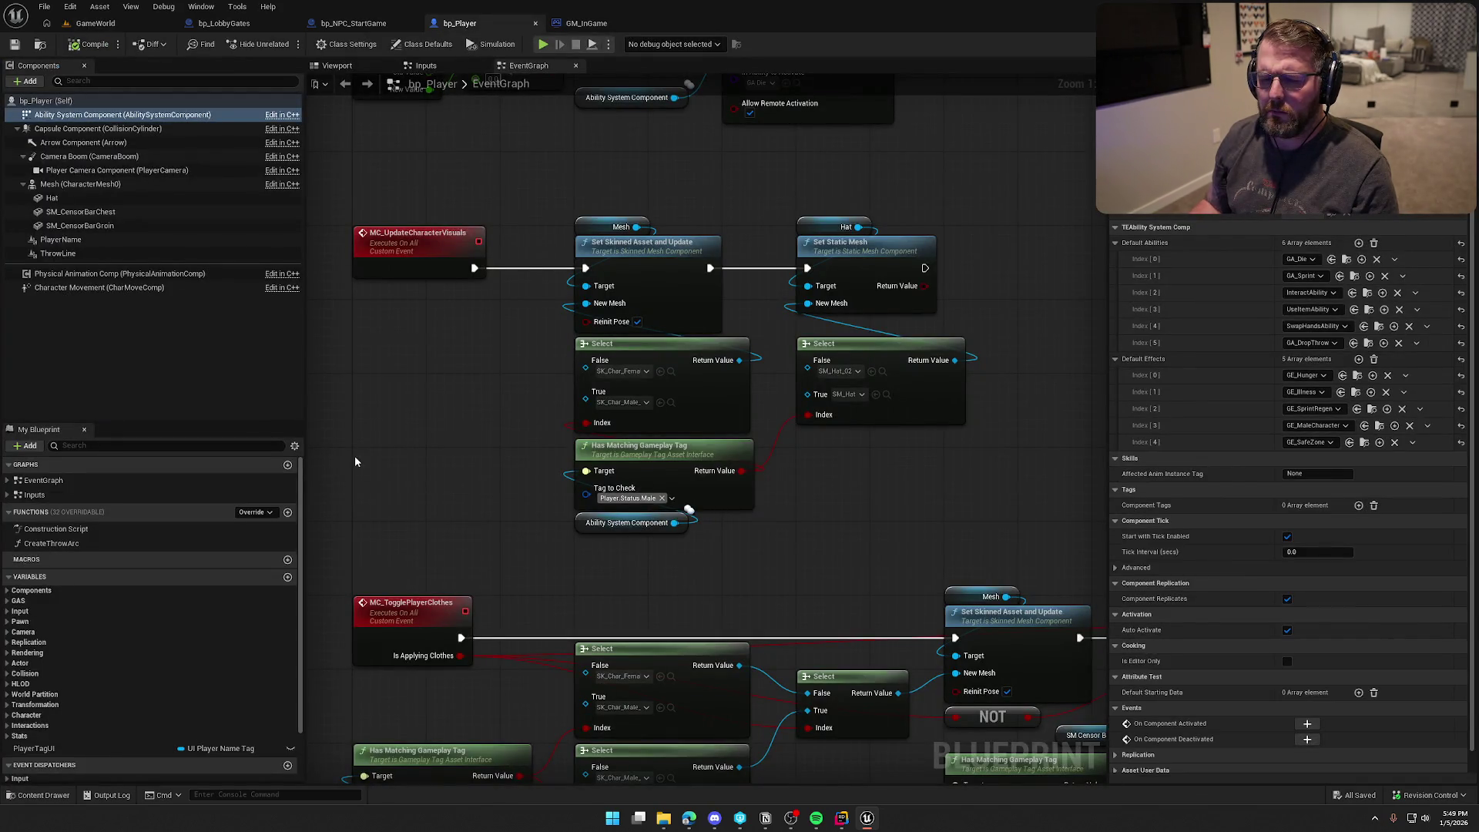
{"action": "left_click", "coordinate": [96, 23]}
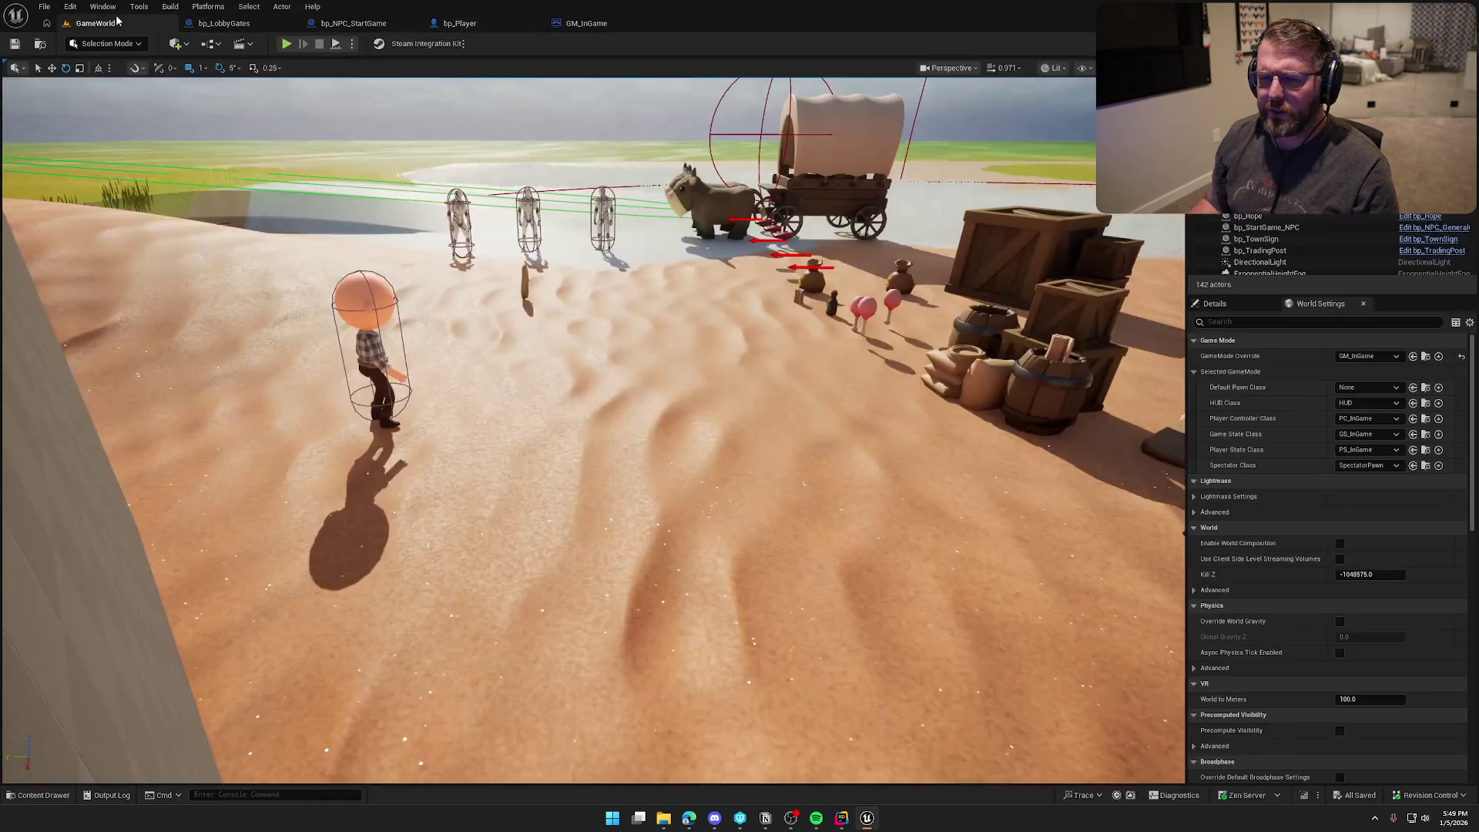
{"action": "left_click", "coordinate": [1424, 419]}
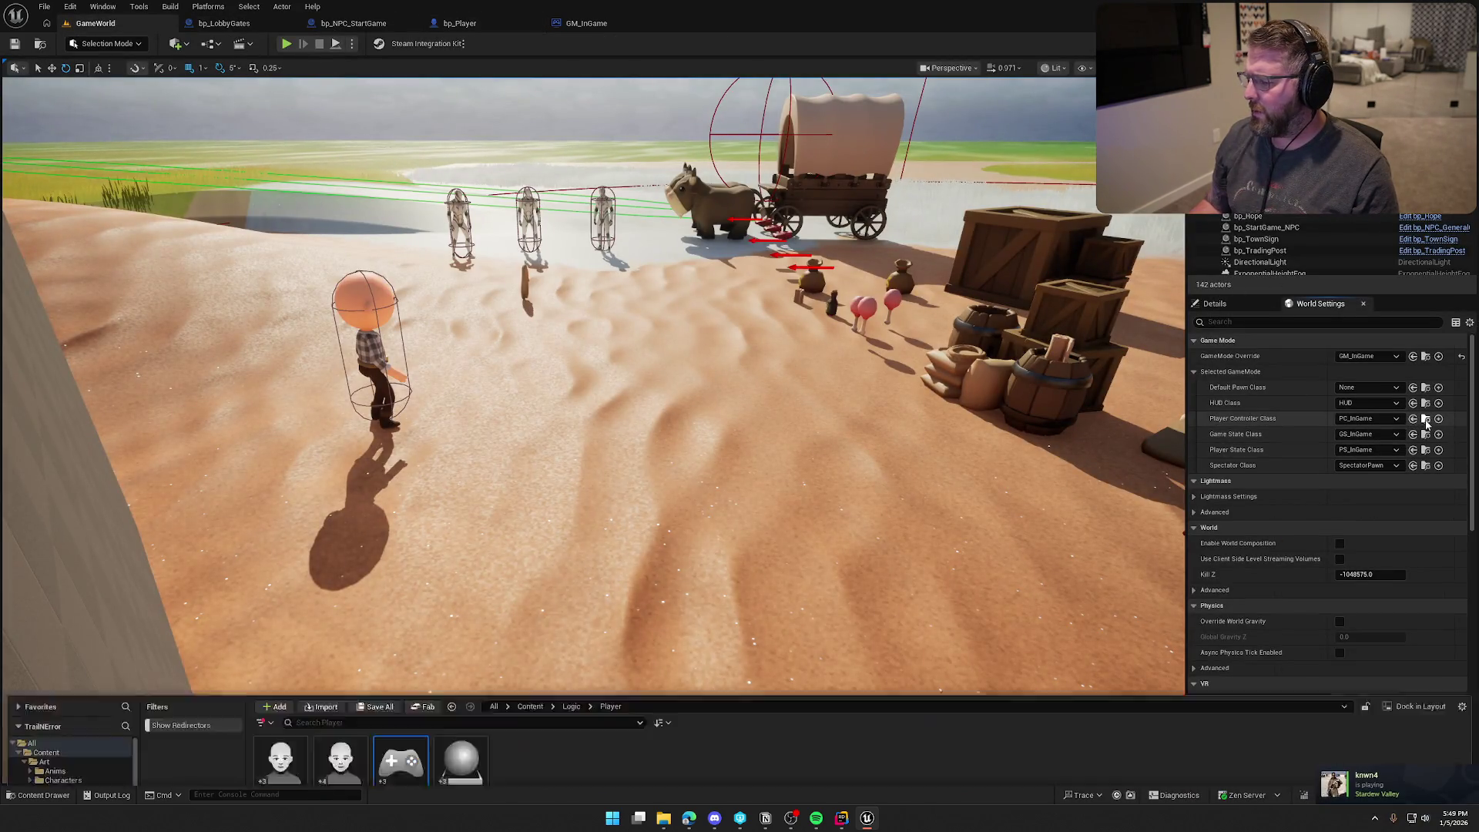
{"action": "double_click", "coordinate": [391, 595]}
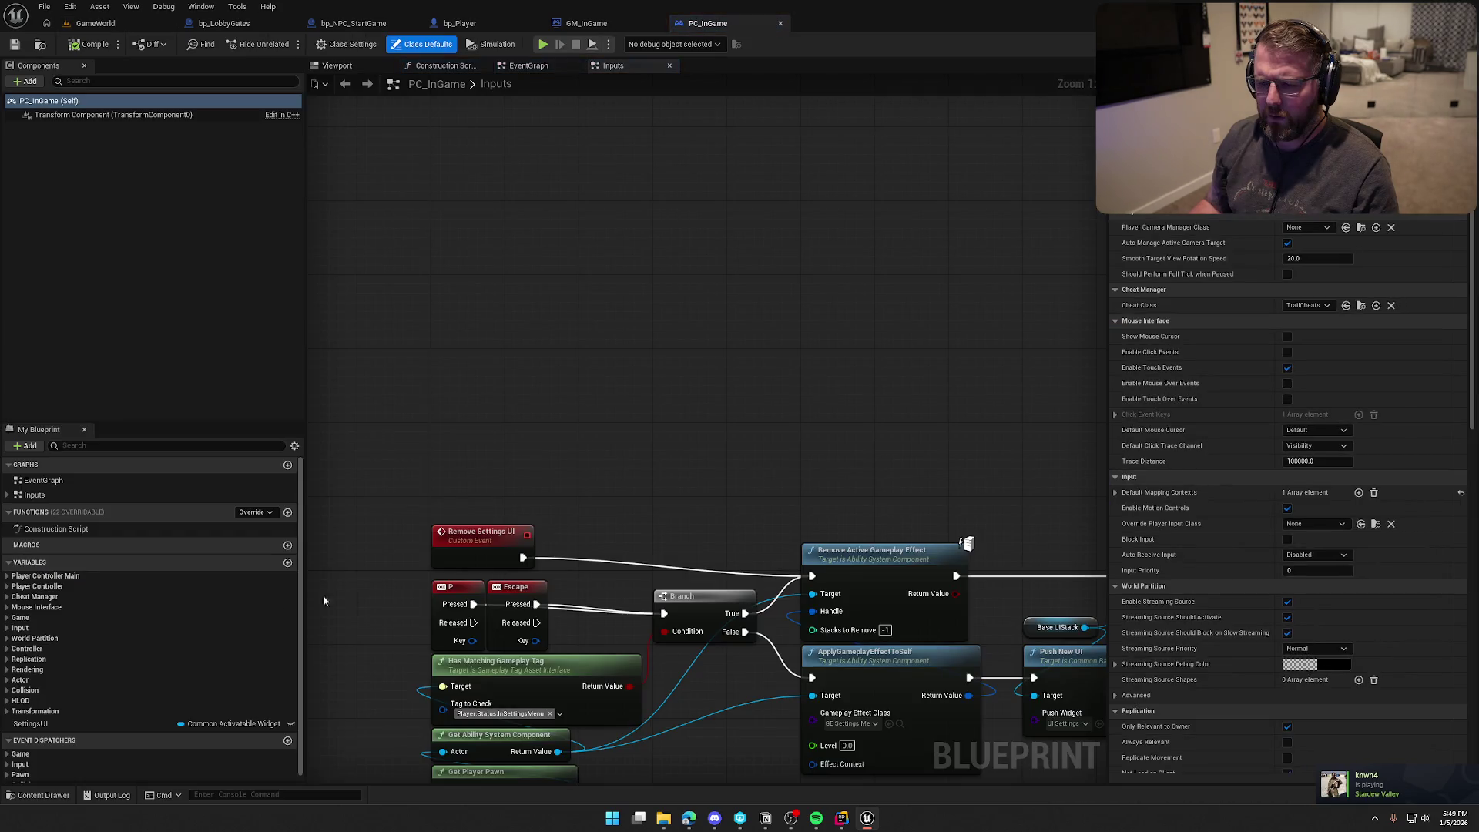
{"action": "left_click", "coordinate": [8, 589]}
{"action": "left_click", "coordinate": [8, 576]}
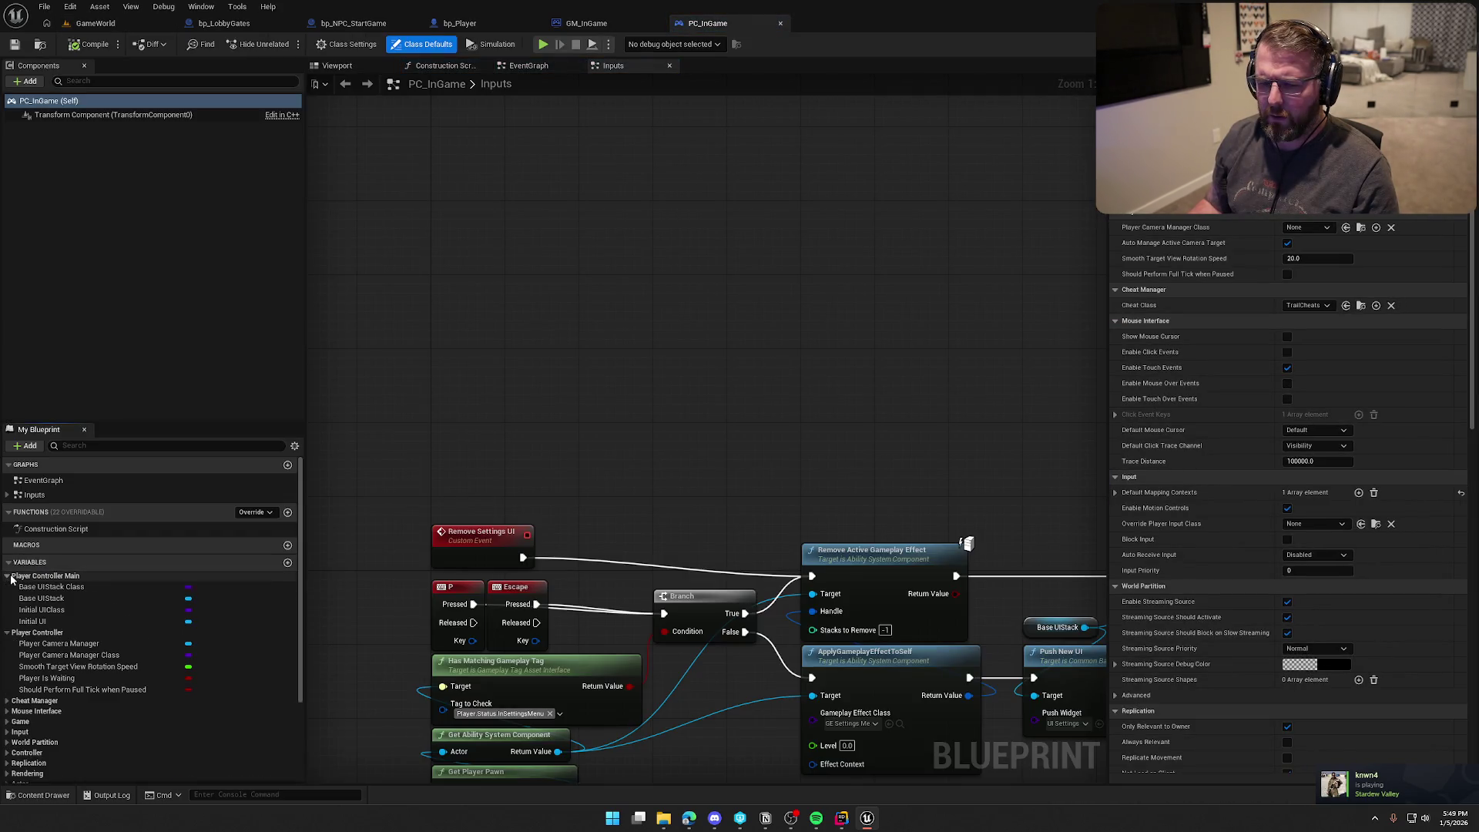
{"action": "left_click", "coordinate": [60, 610]}
{"action": "left_click", "coordinate": [451, 422]}
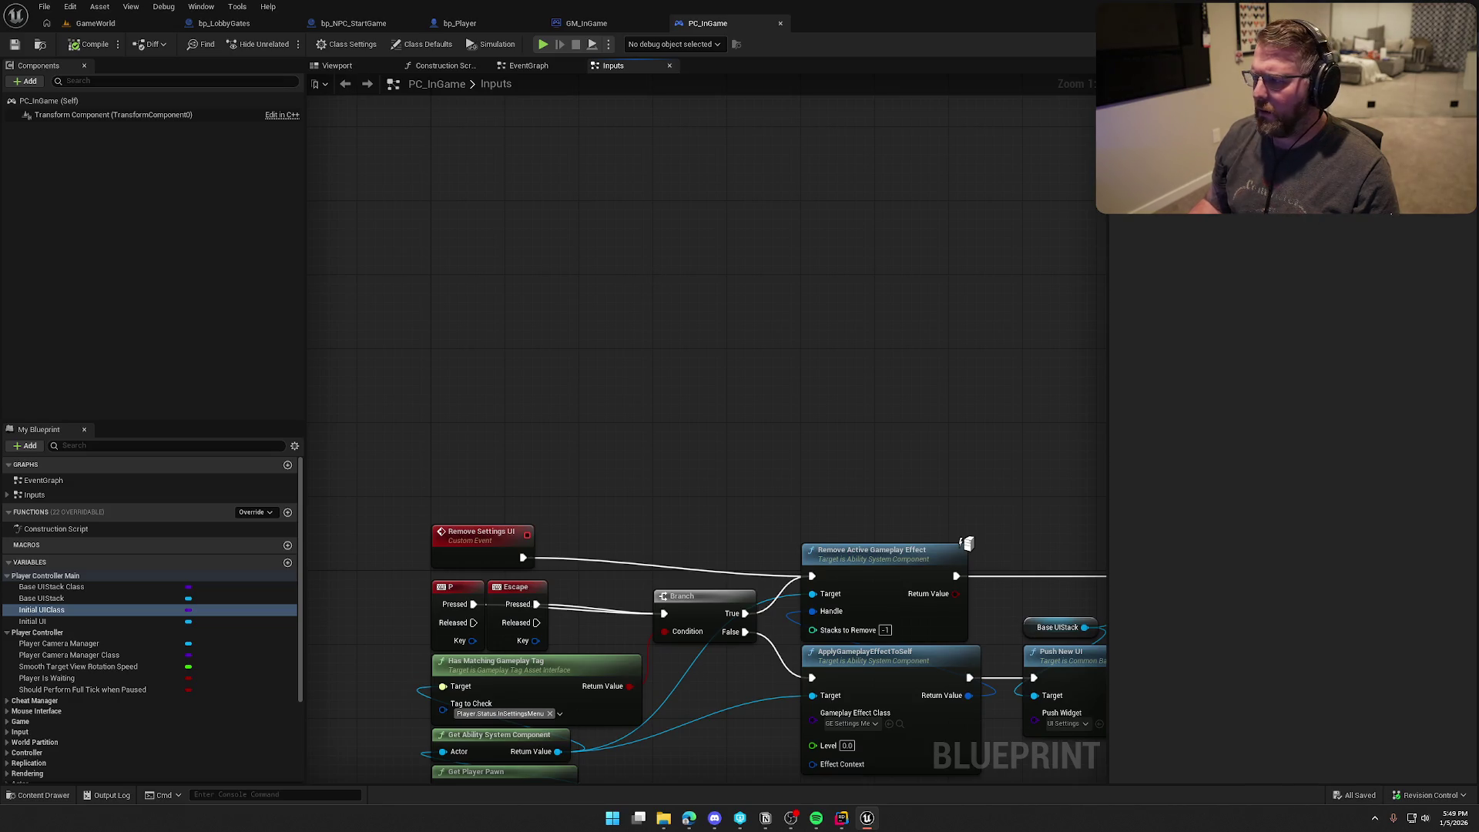
{"action": "key", "text": "ctrl+space"}
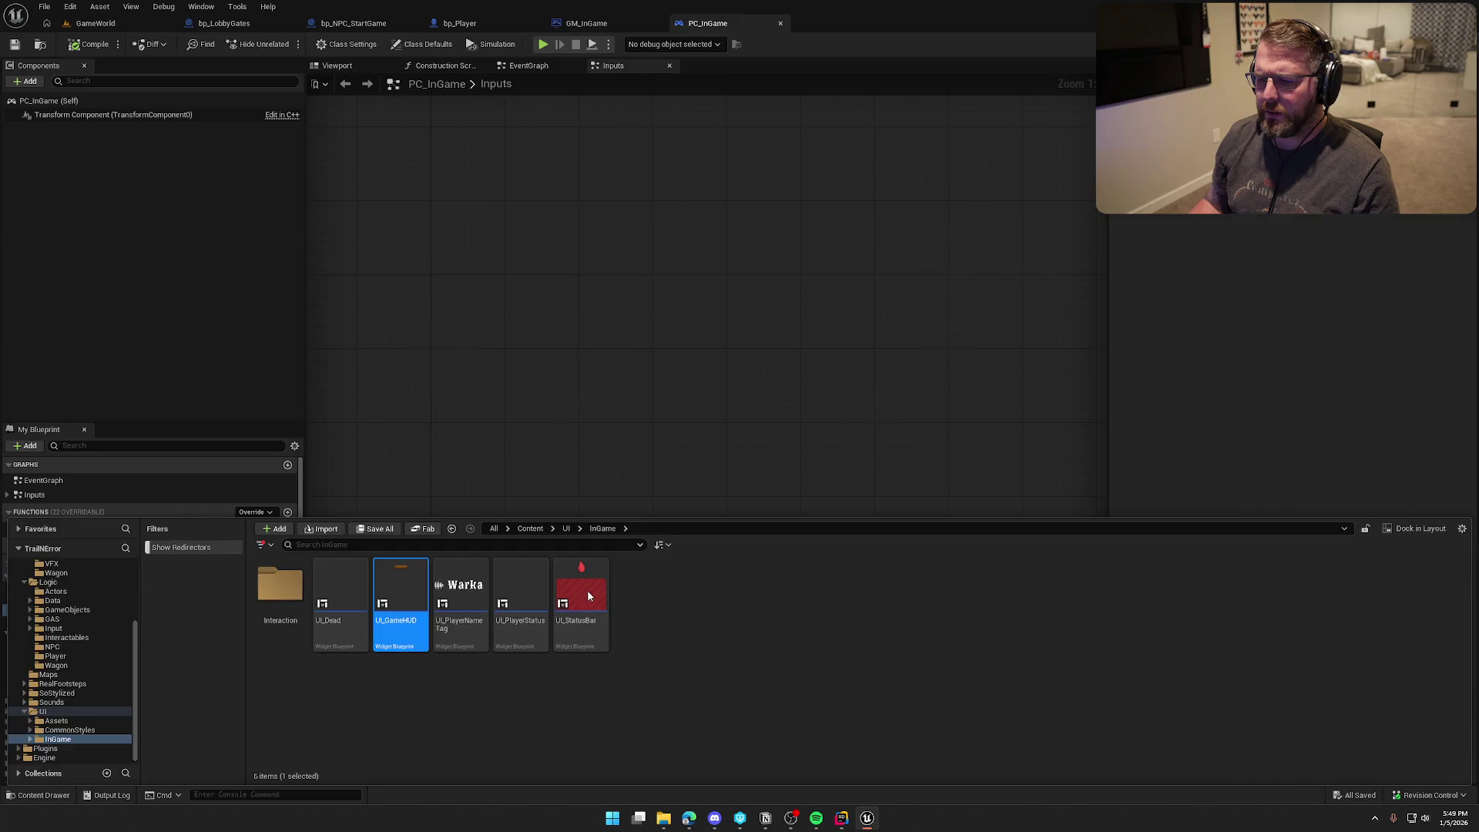
Step: Open UI_GameHUD's event graph and follow the Event Construct chain to the second Delay
{"action": "key", "text": "Return"}
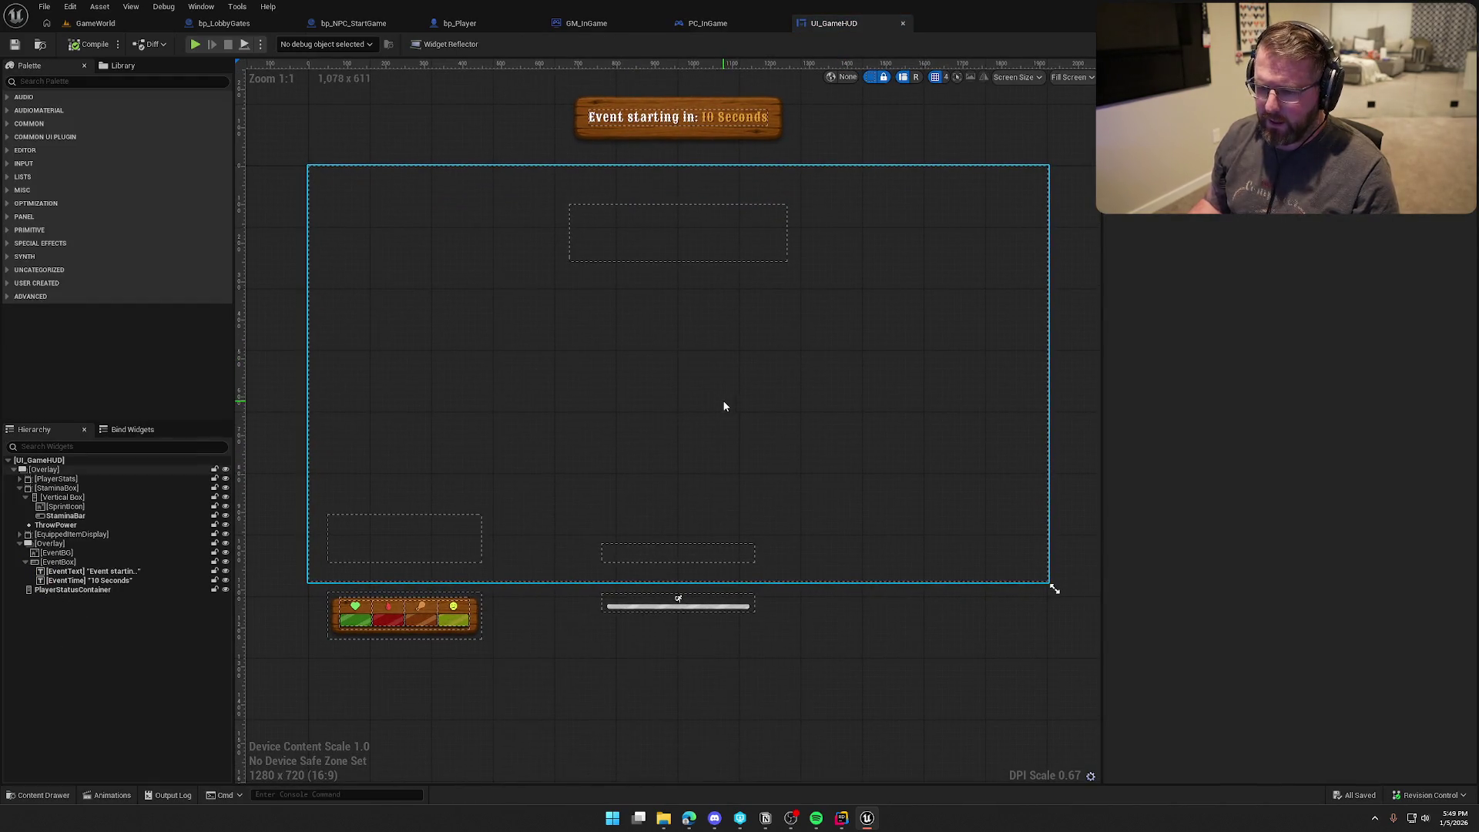
{"action": "left_click", "coordinate": [1446, 44]}
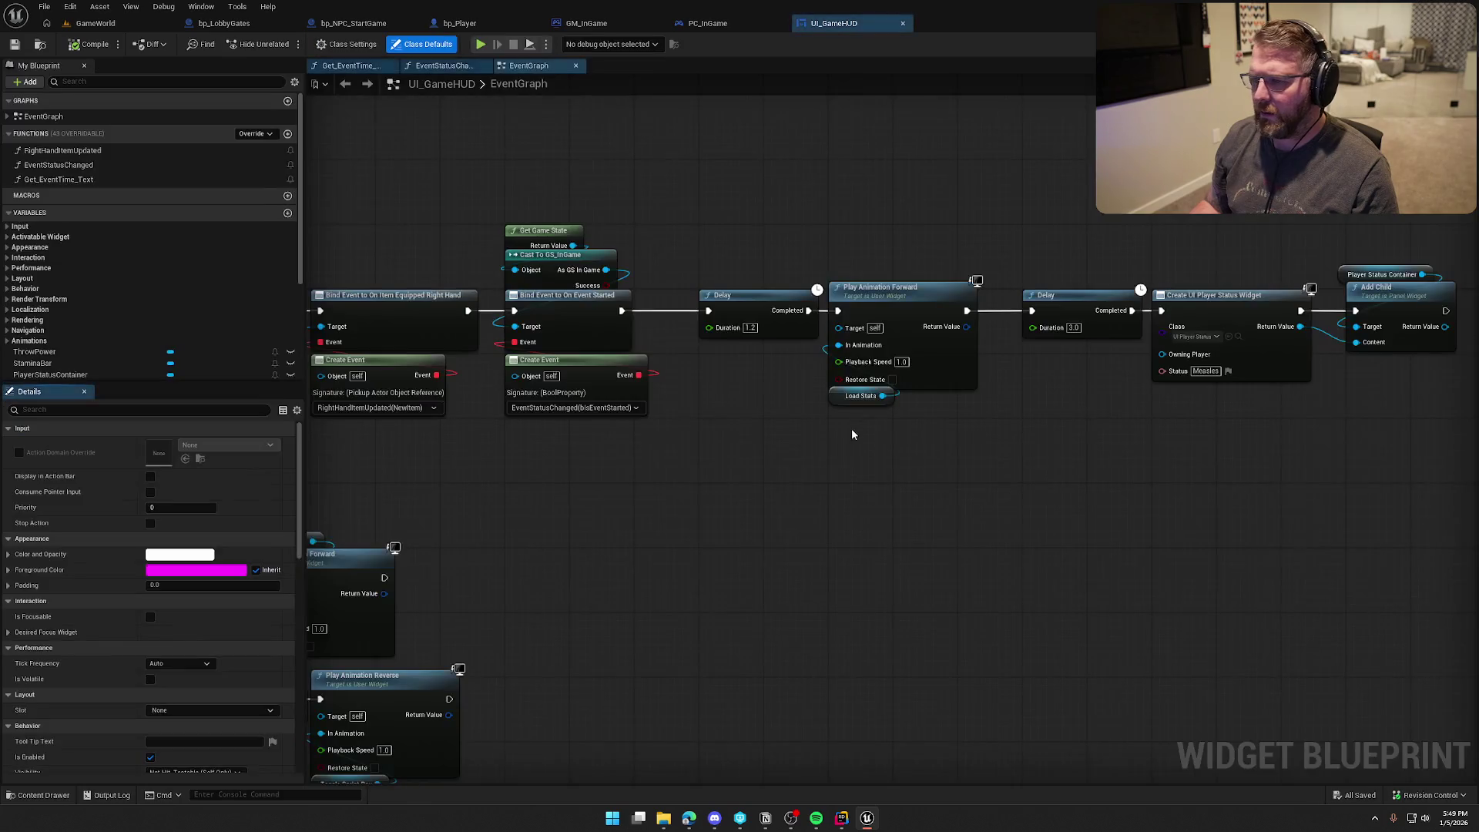
{"action": "scroll", "coordinate": [852, 428], "scroll_direction": "down", "scroll_amount": 3}
{"action": "scroll", "coordinate": [968, 446], "scroll_direction": "up", "scroll_amount": 3}
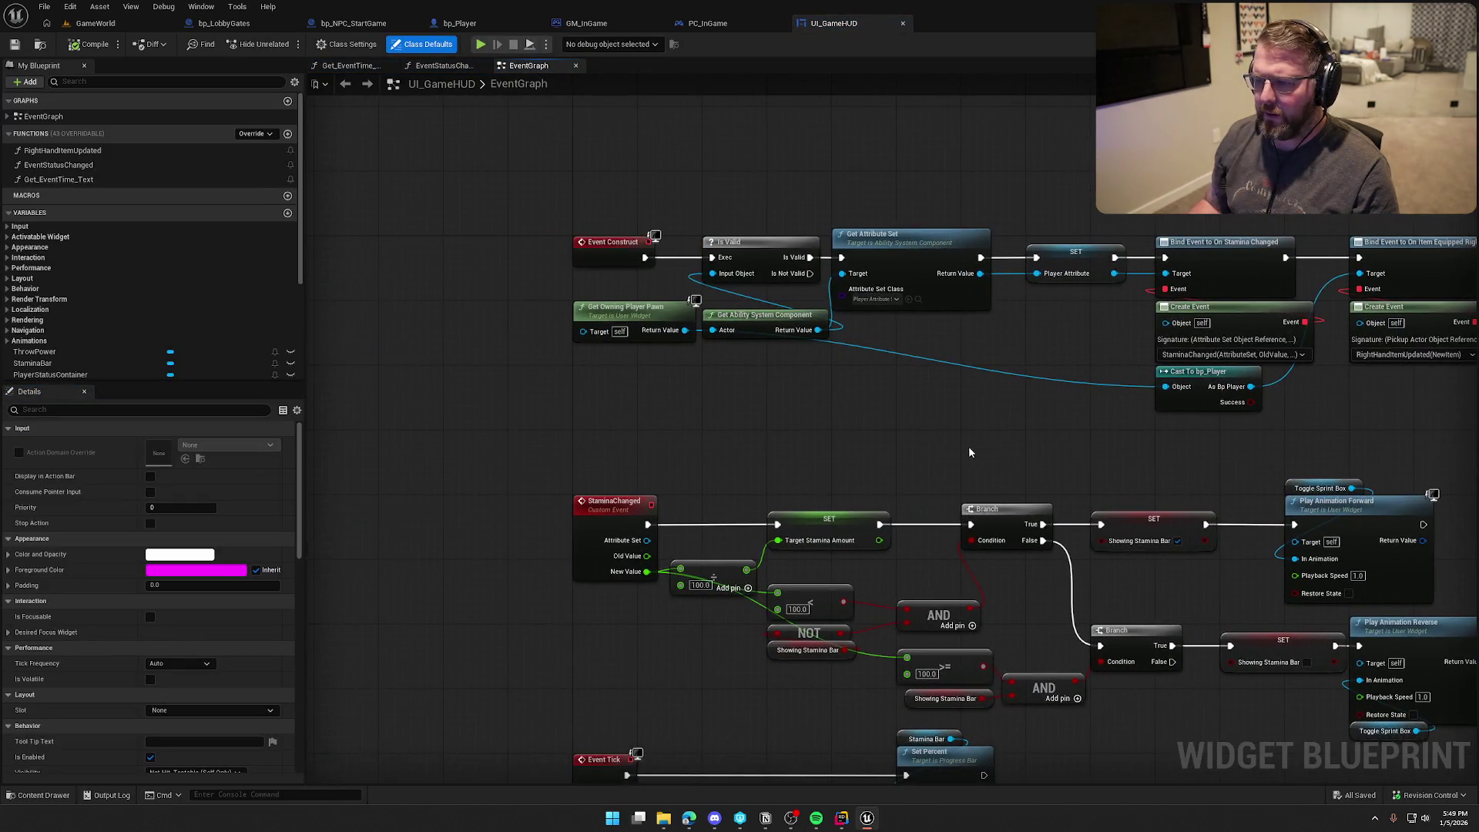
{"action": "left_click_drag", "start_coordinate": [852, 428], "coordinate": [550, 219]}
{"action": "left_click_drag", "start_coordinate": [770, 445], "coordinate": [627, 442]}
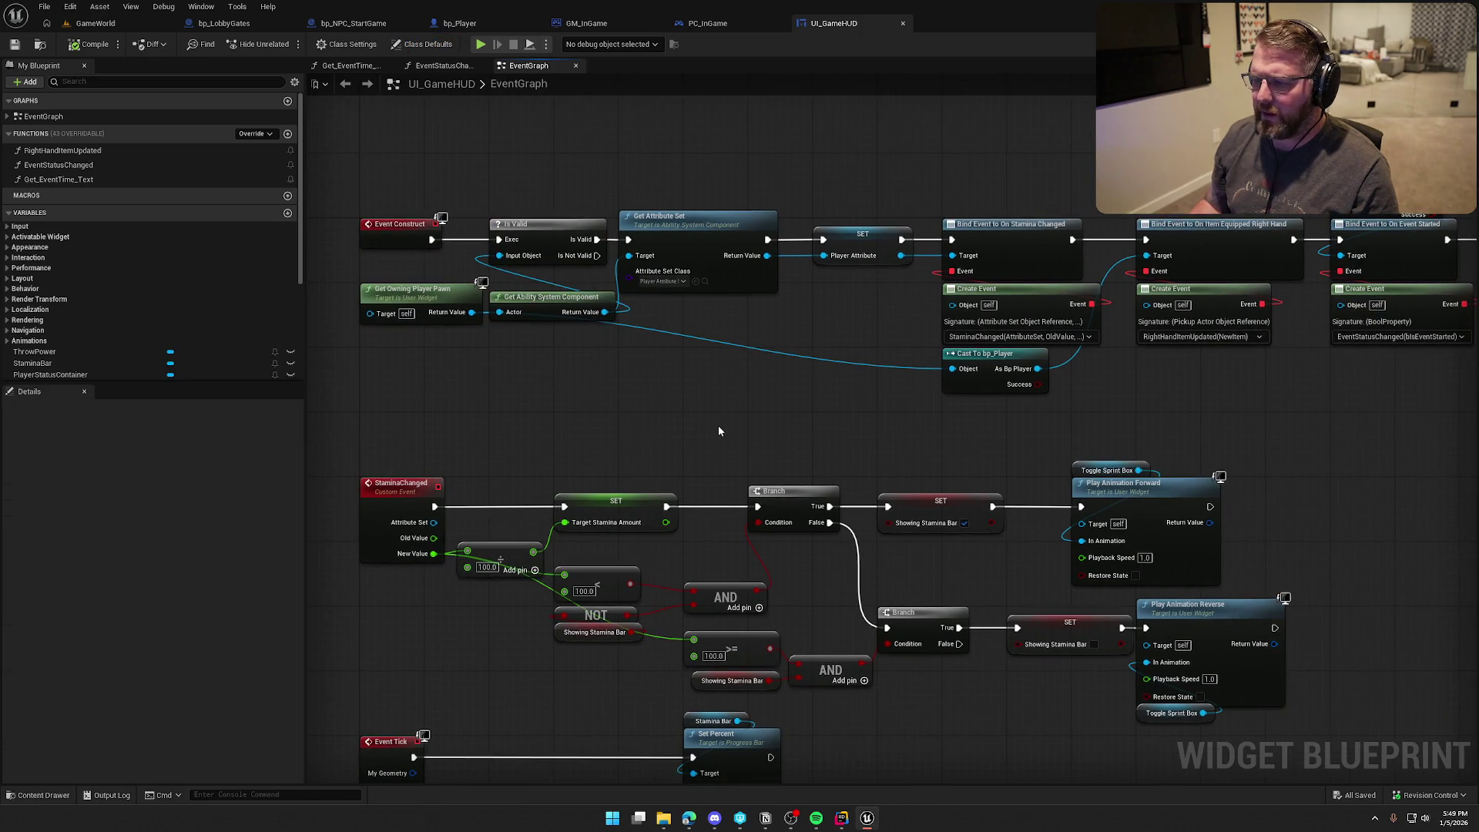
{"action": "left_click_drag", "start_coordinate": [728, 425], "coordinate": [627, 430]}
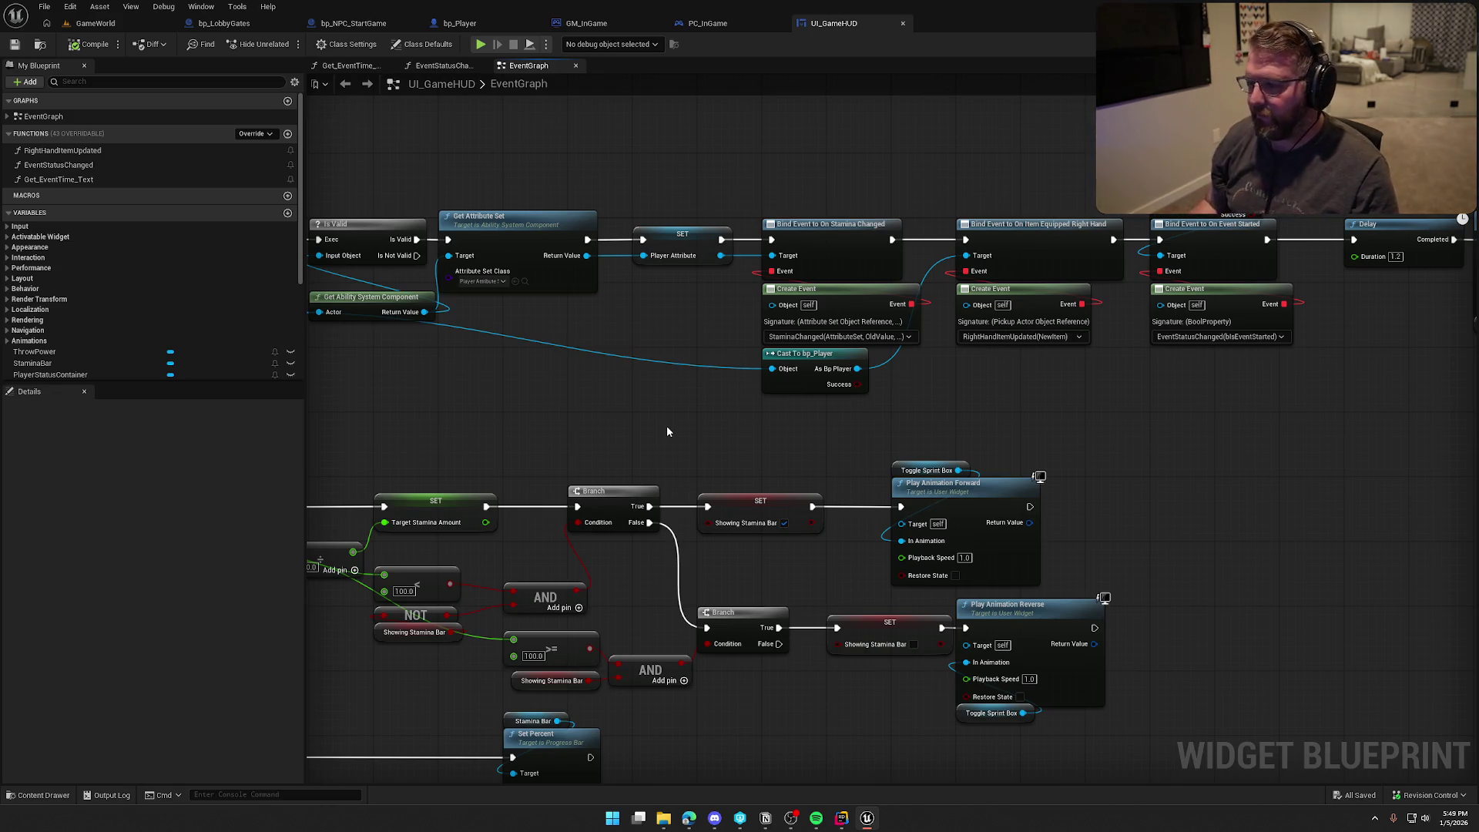
{"action": "mouse_move", "coordinate": [1006, 430]}
{"action": "left_mouse_down"}
{"action": "mouse_move", "coordinate": [654, 426]}
{"action": "mouse_move", "coordinate": [543, 442]}
{"action": "left_mouse_up"}
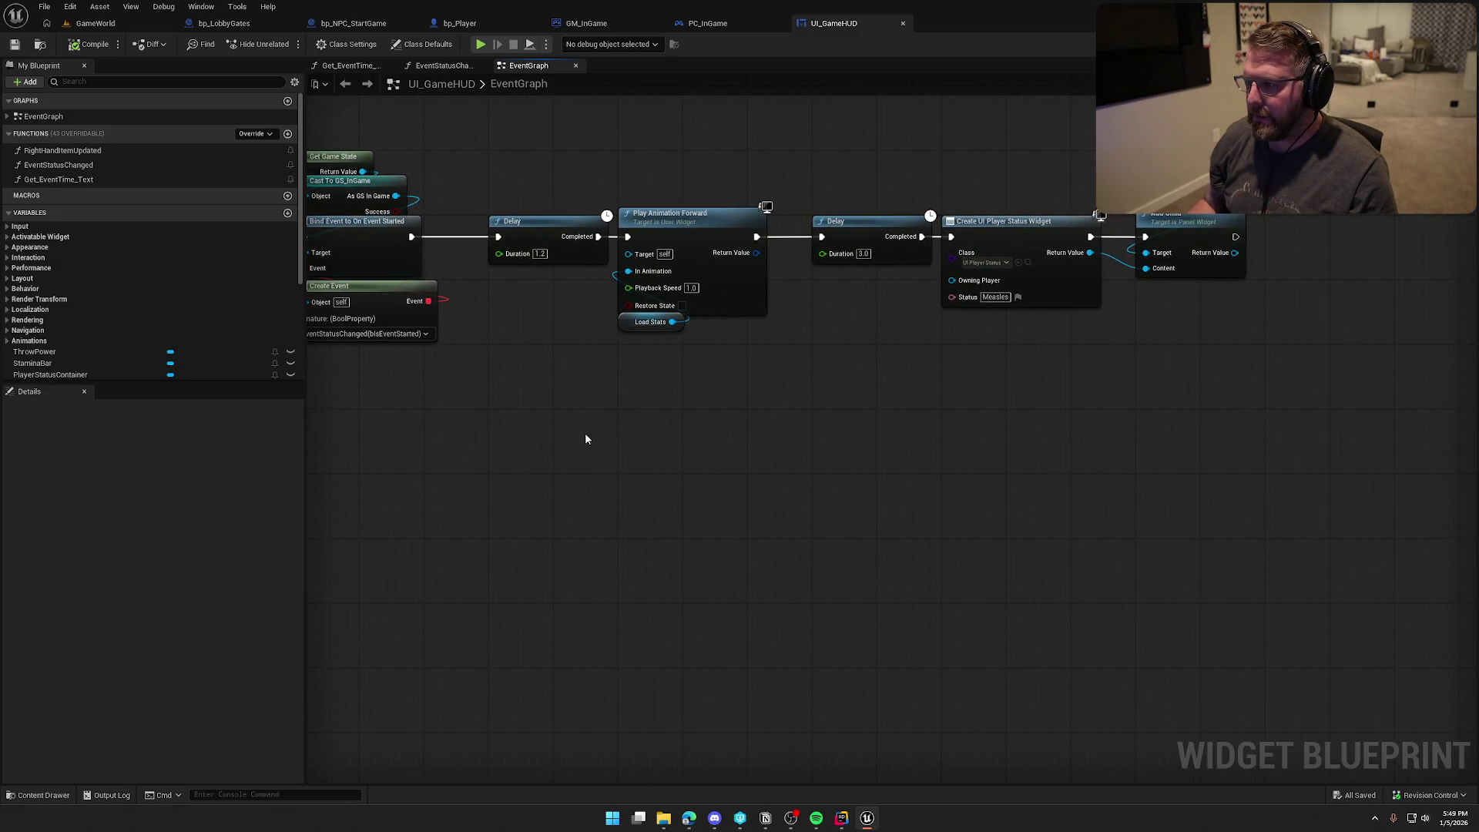
{"action": "key", "text": "ctrl+z"}
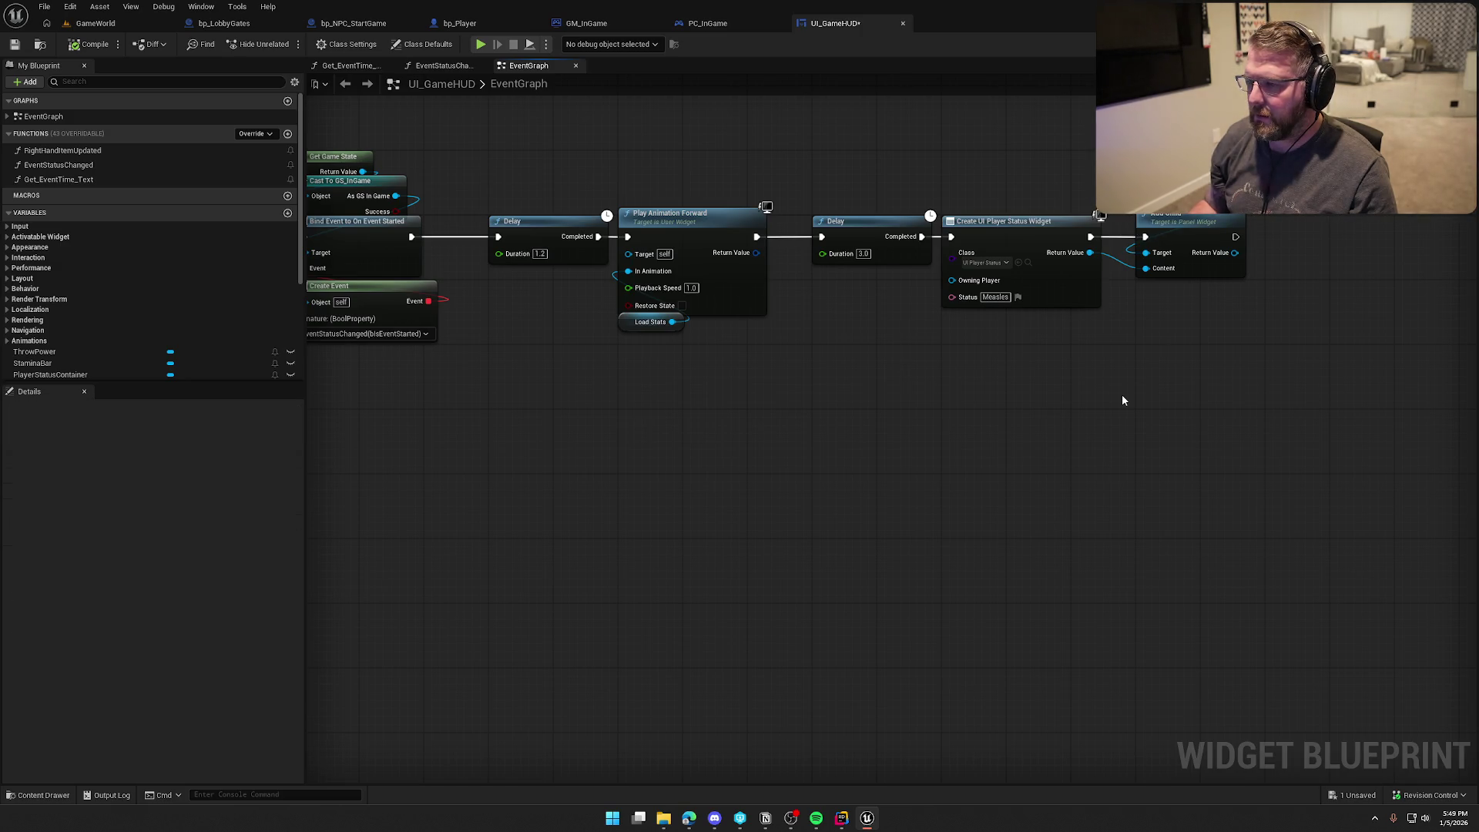
{"action": "mouse_move", "coordinate": [1121, 400]}
{"action": "left_mouse_down"}
{"action": "mouse_move", "coordinate": [858, 456]}
{"action": "mouse_move", "coordinate": [972, 418]}
{"action": "mouse_move", "coordinate": [869, 429]}
{"action": "left_mouse_up"}
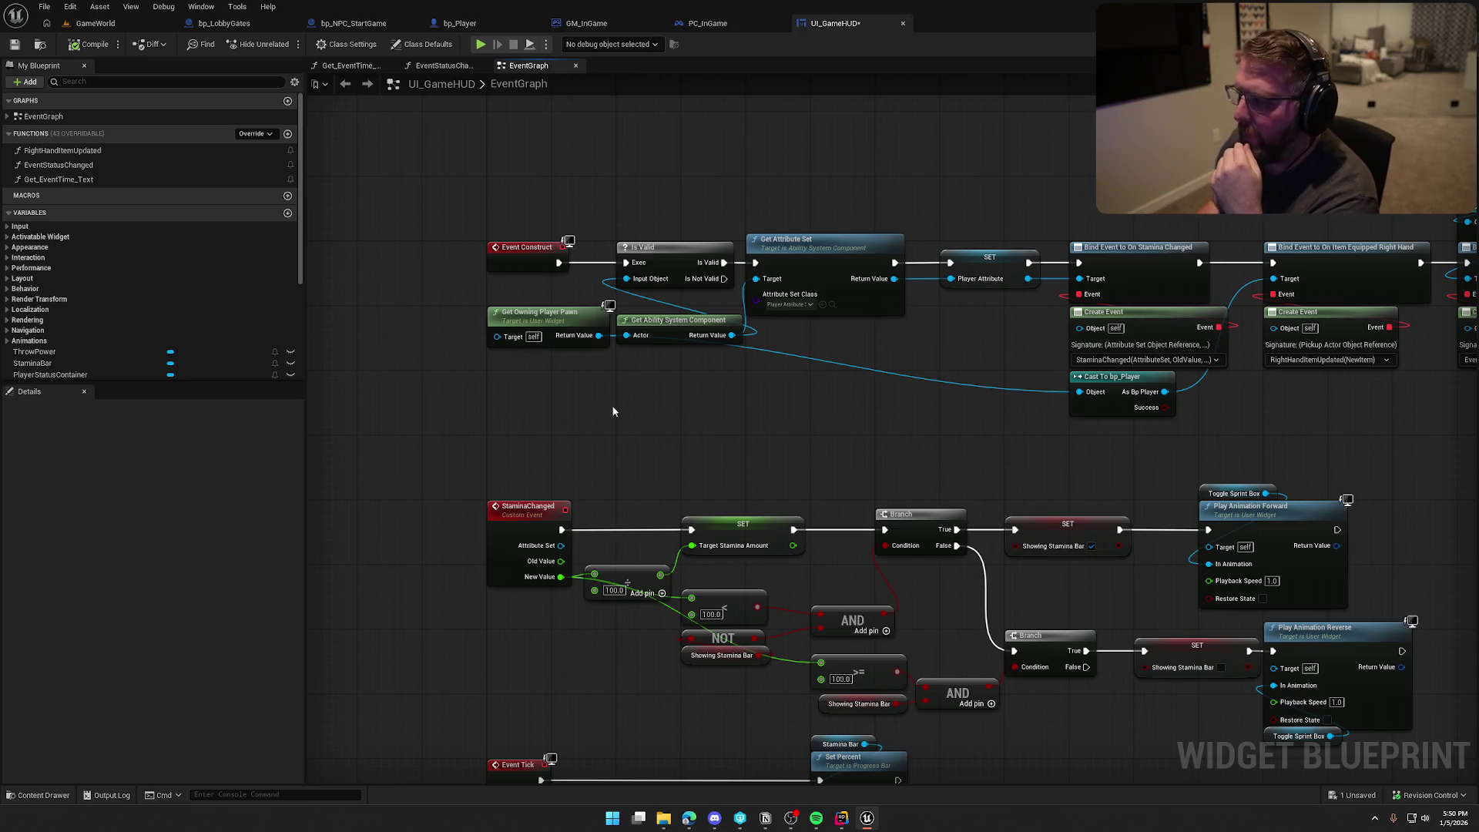
{"action": "mouse_move", "coordinate": [941, 418]}
{"action": "left_mouse_down"}
{"action": "mouse_move", "coordinate": [809, 389]}
{"action": "mouse_move", "coordinate": [829, 400]}
{"action": "left_mouse_up"}
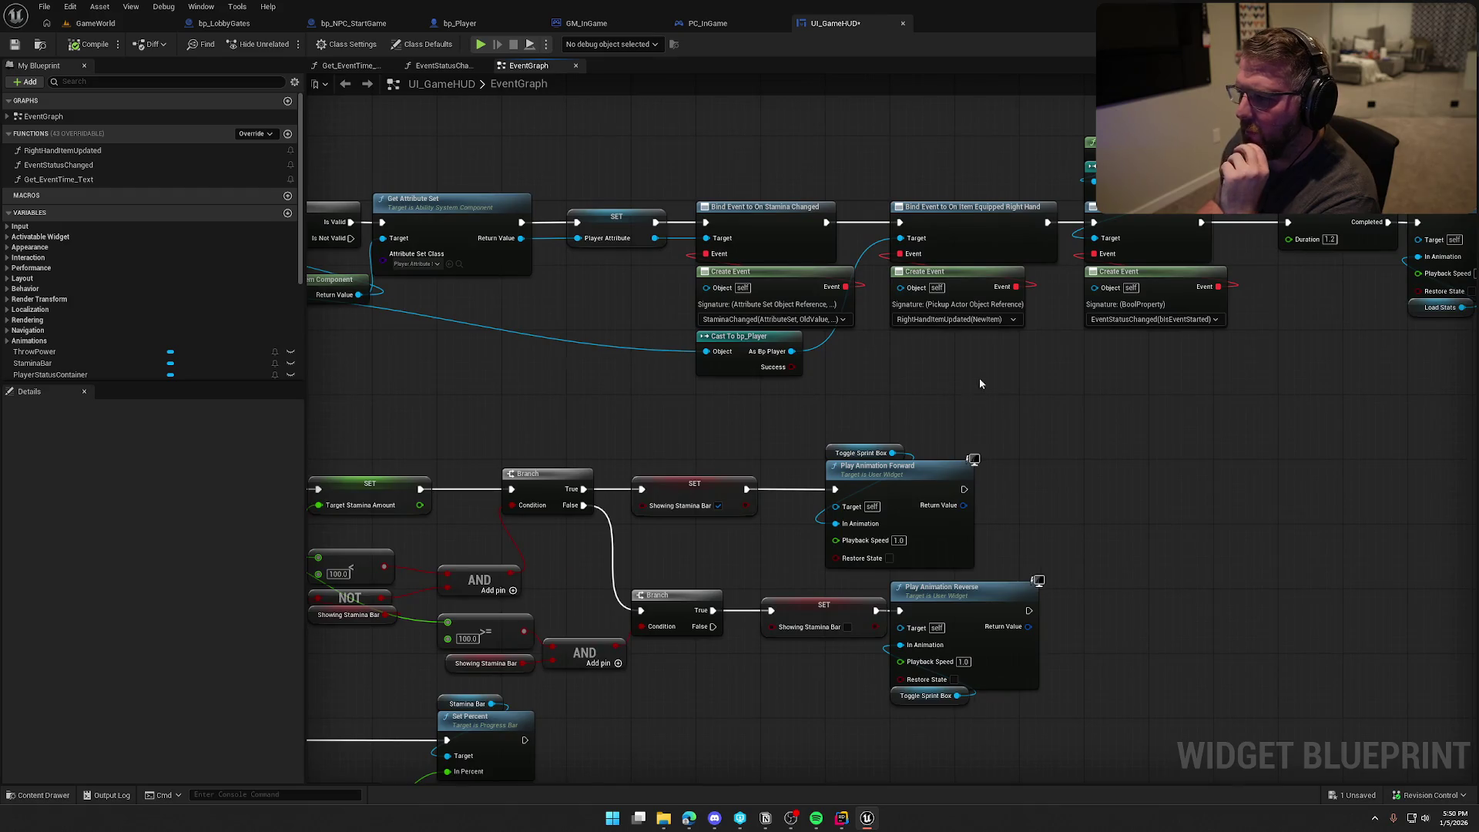
{"action": "left_click_drag", "start_coordinate": [1132, 416], "coordinate": [884, 467]}
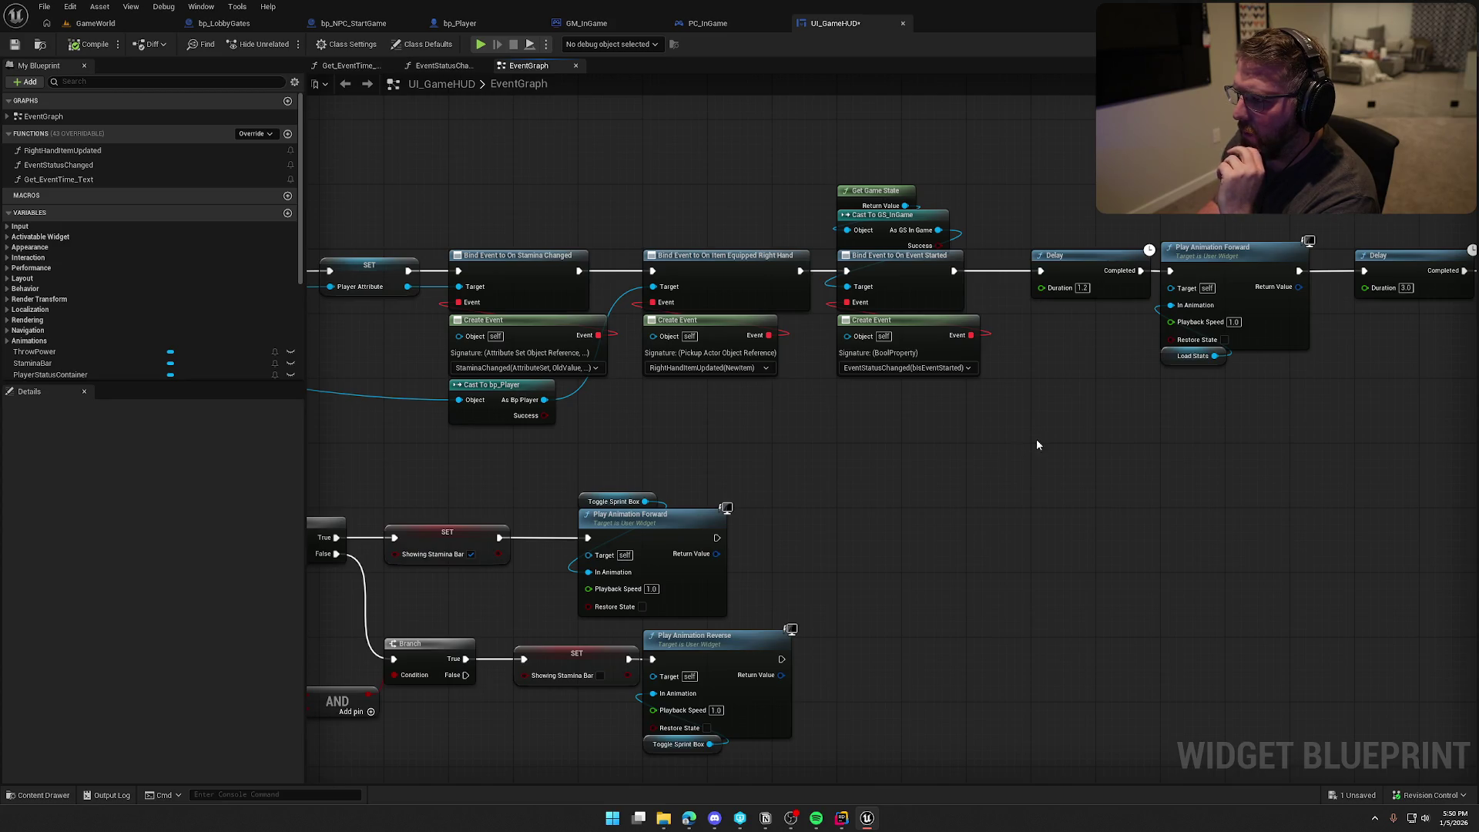
{"action": "left_click_drag", "start_coordinate": [1037, 442], "coordinate": [773, 428]}
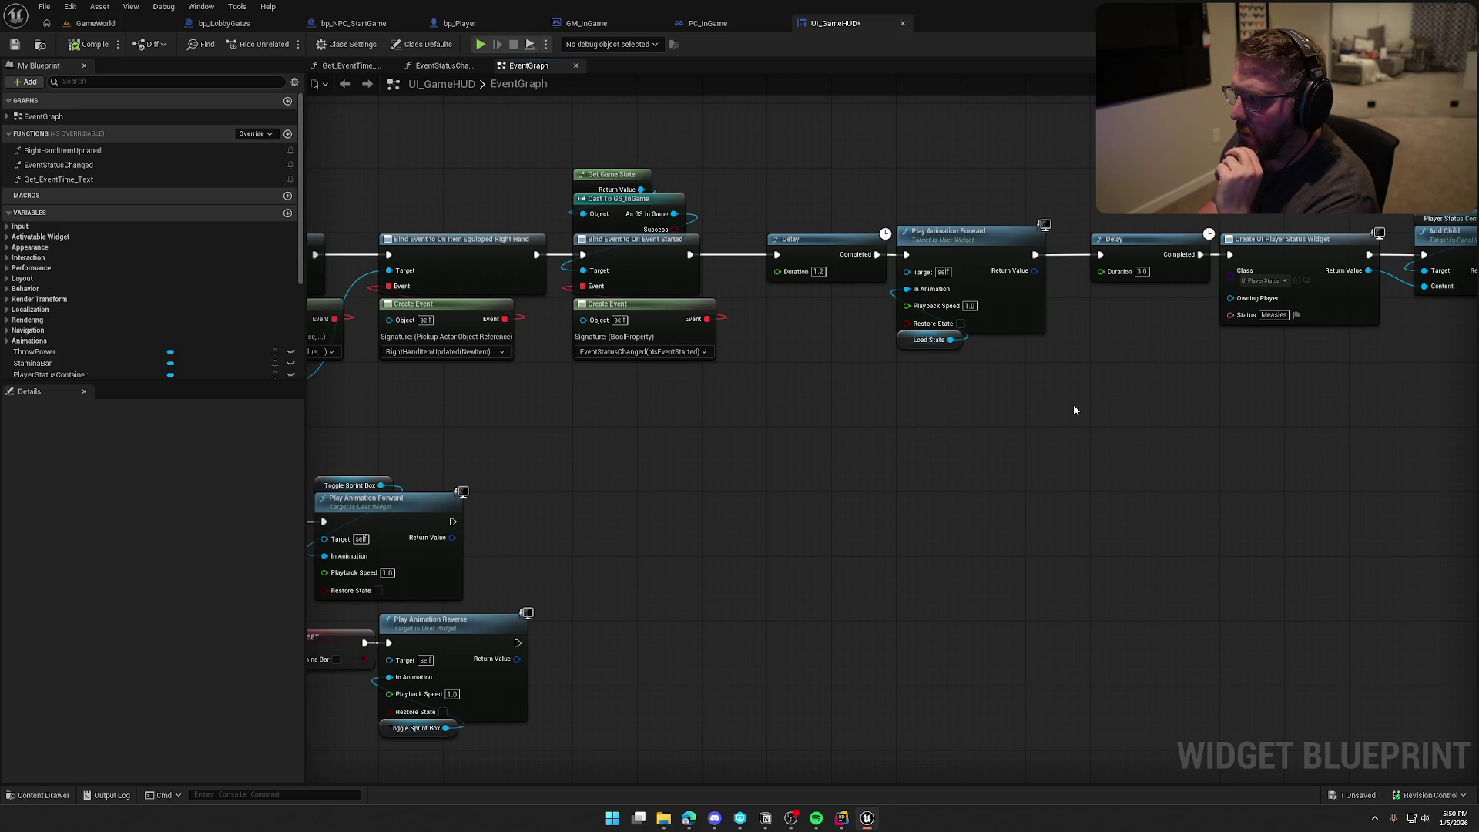
{"action": "left_click_drag", "start_coordinate": [1071, 410], "coordinate": [929, 420]}
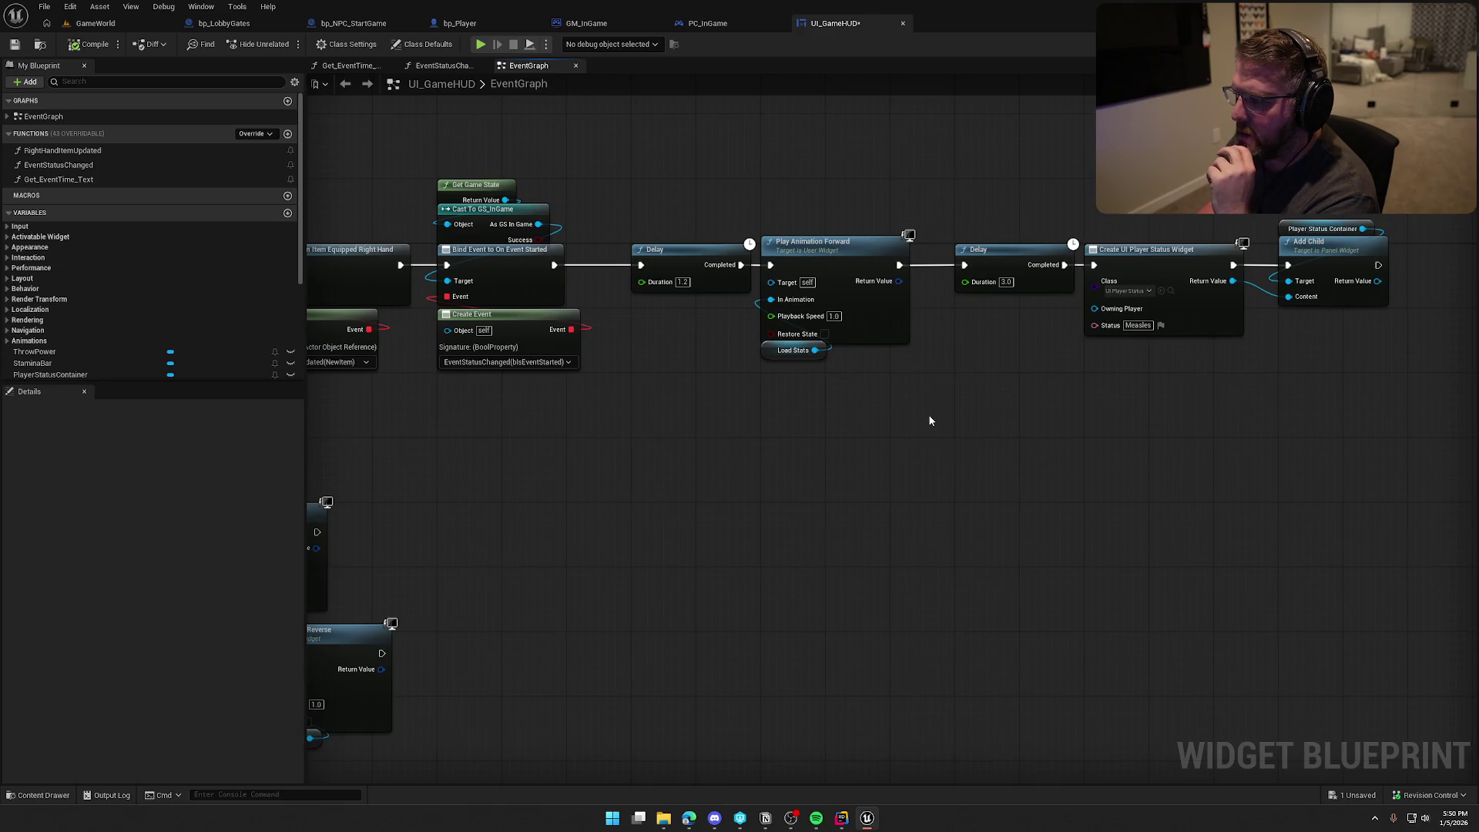
Step: Set the second Delay to 2.0, compile and check out UI_GameHUD, then switch to GM_InGame
{"action": "left_click", "coordinate": [1003, 282]}
{"action": "type", "text": "2"}
{"action": "key", "text": "Return"}
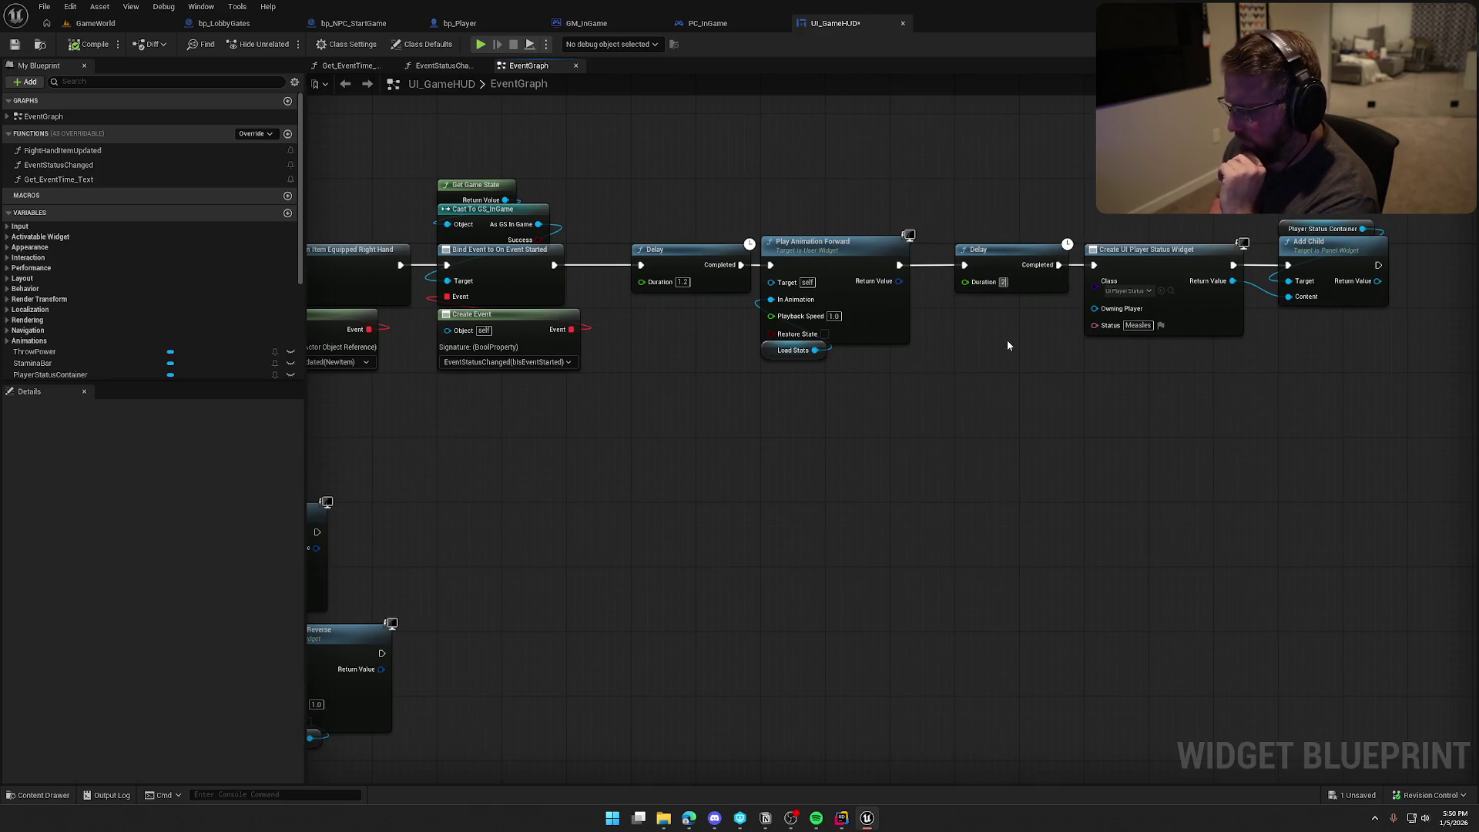
{"action": "left_click", "coordinate": [88, 44]}
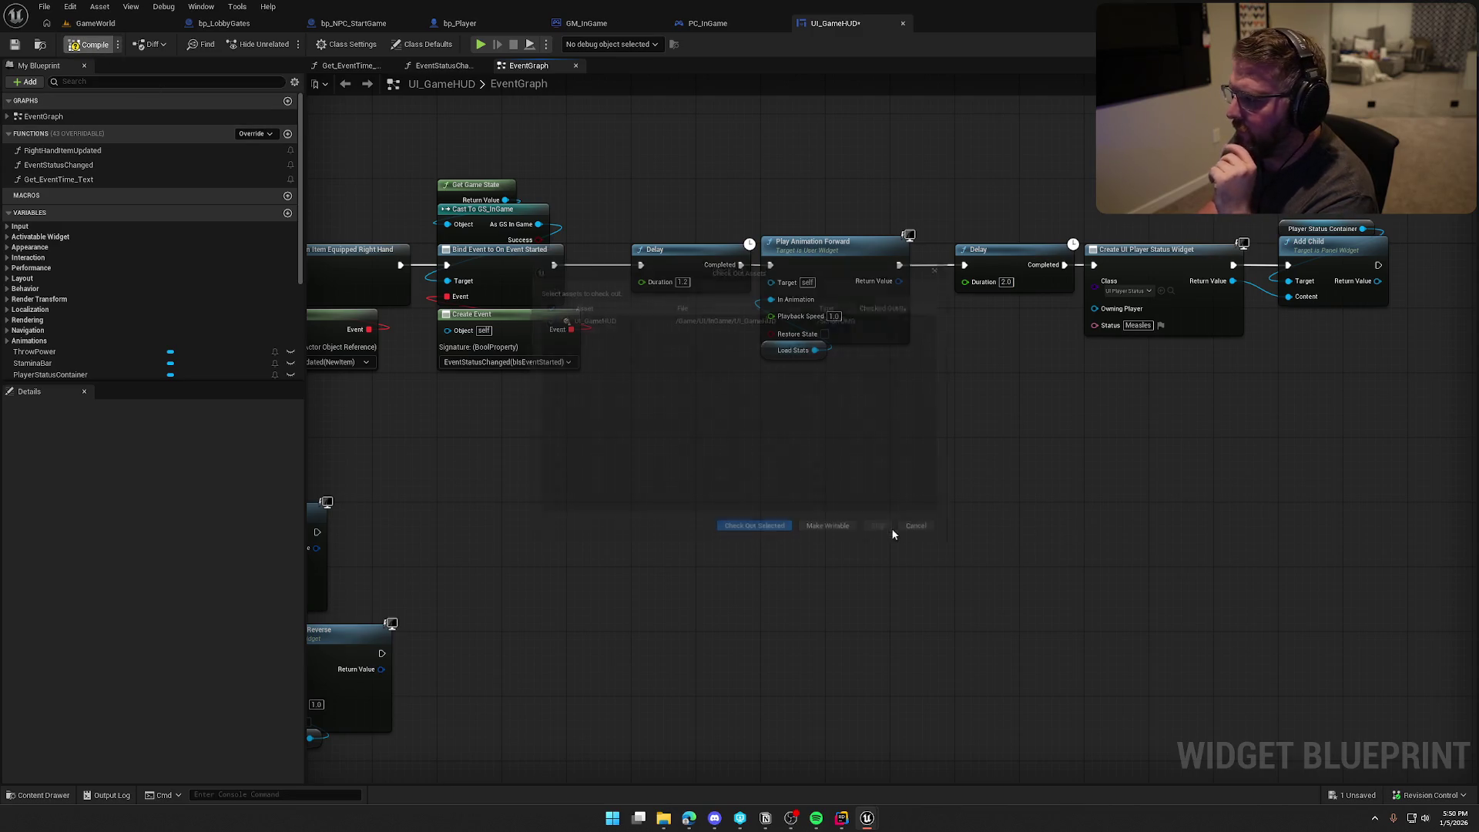
{"action": "left_click", "coordinate": [787, 531]}
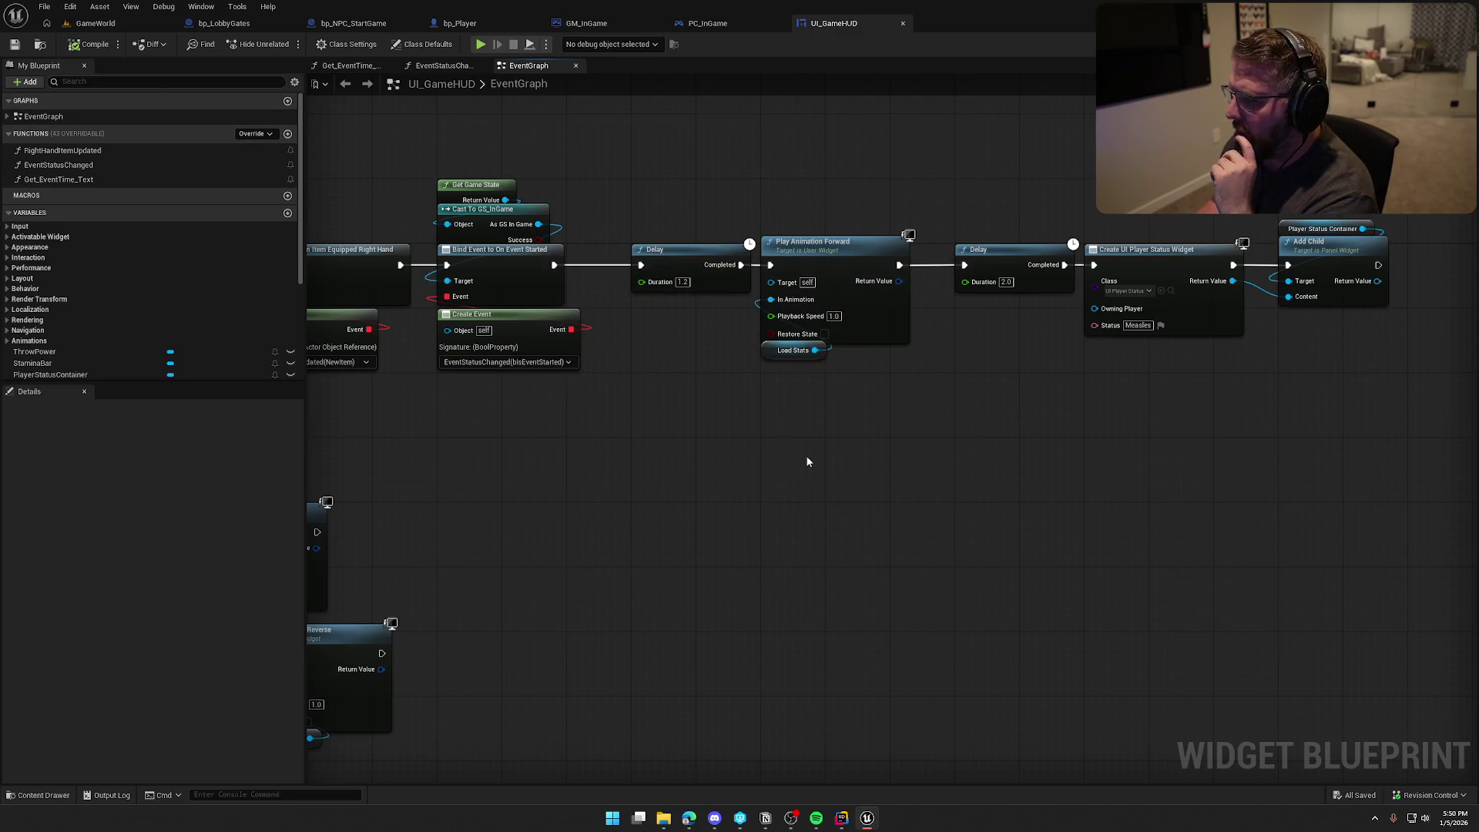
{"action": "scroll", "coordinate": [1001, 474], "scroll_direction": "down", "scroll_amount": 3}
{"action": "scroll", "coordinate": [966, 487], "scroll_direction": "up", "scroll_amount": 1}
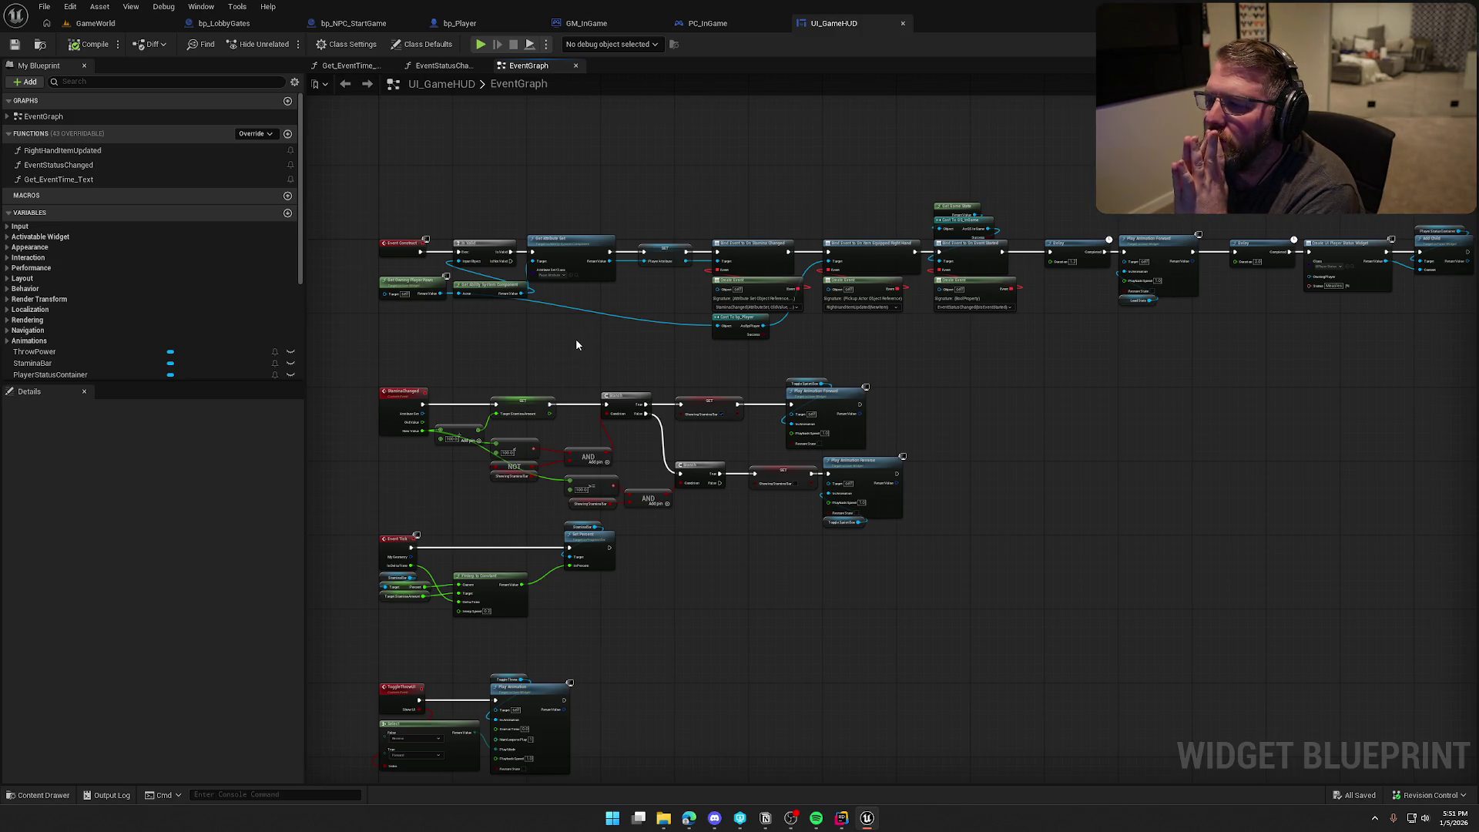
{"action": "left_click", "coordinate": [586, 23]}
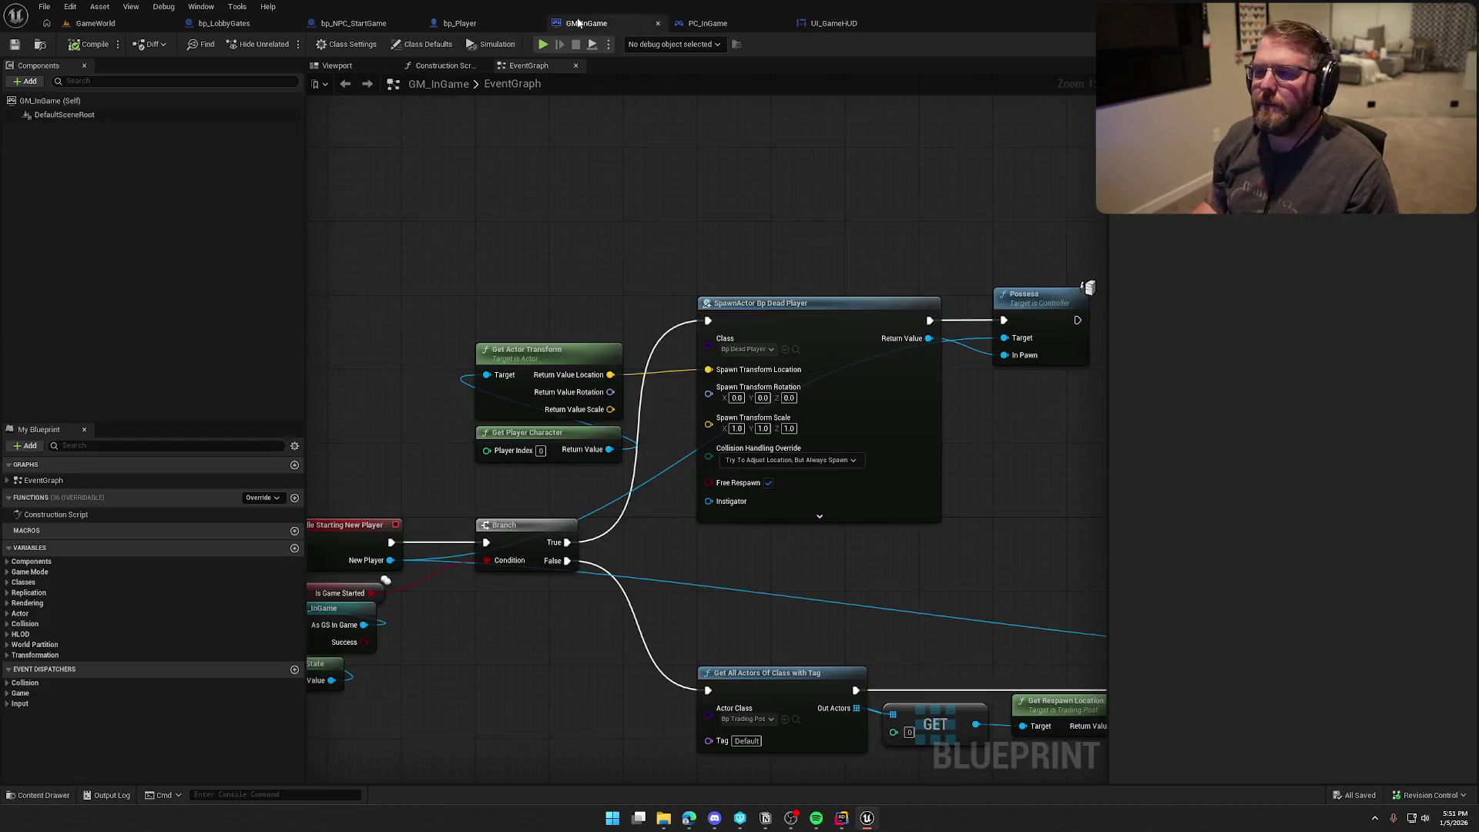
Step: Zoom over GM_InGame's new-player spawning logic, then go back to UI_GameHUD's event graph
{"action": "scroll", "coordinate": [596, 237], "scroll_direction": "down", "scroll_amount": 2}
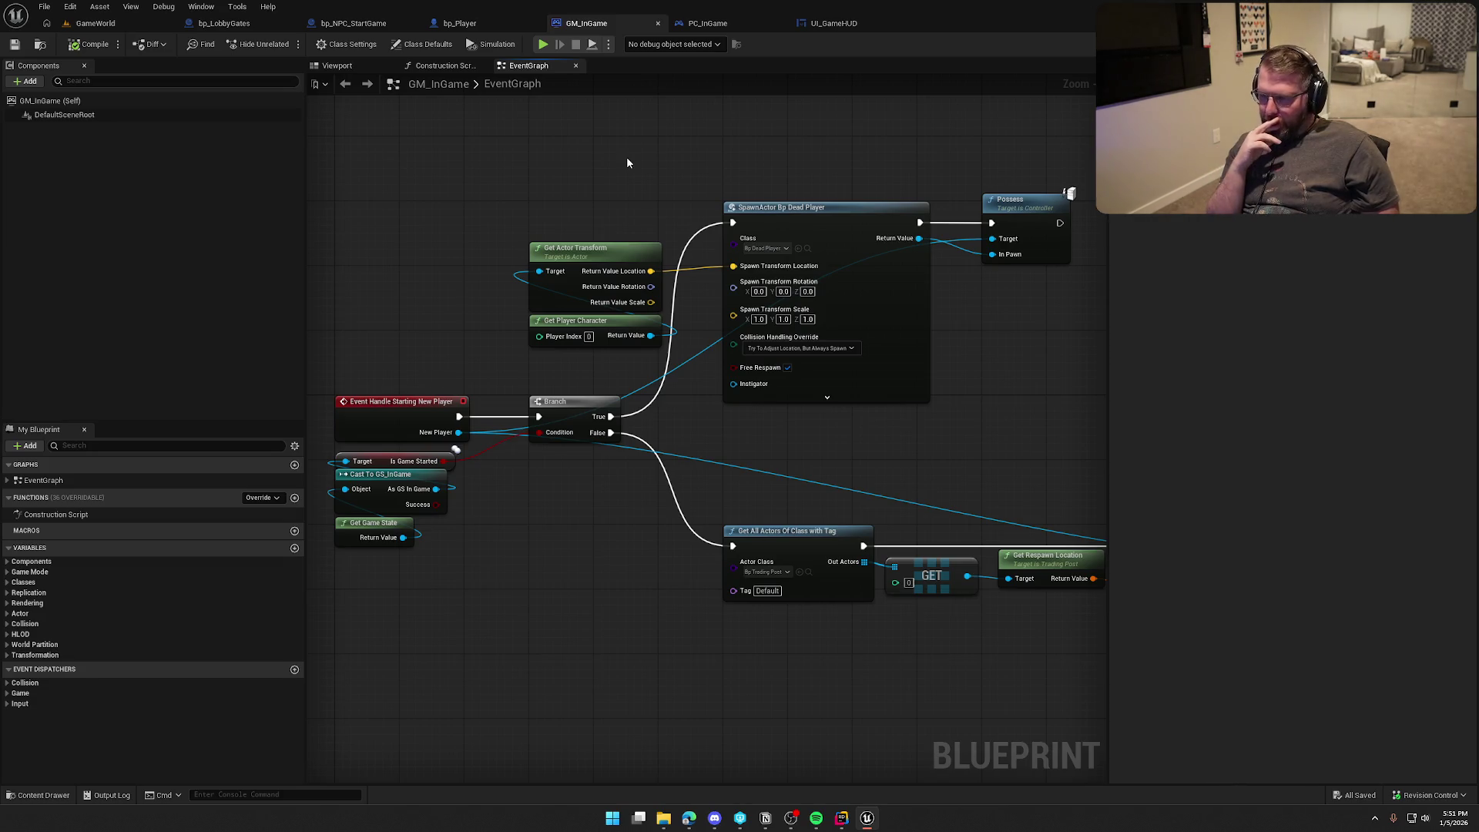
{"action": "left_click", "coordinate": [834, 23]}
{"action": "scroll", "coordinate": [581, 385], "scroll_direction": "up", "scroll_amount": 3}
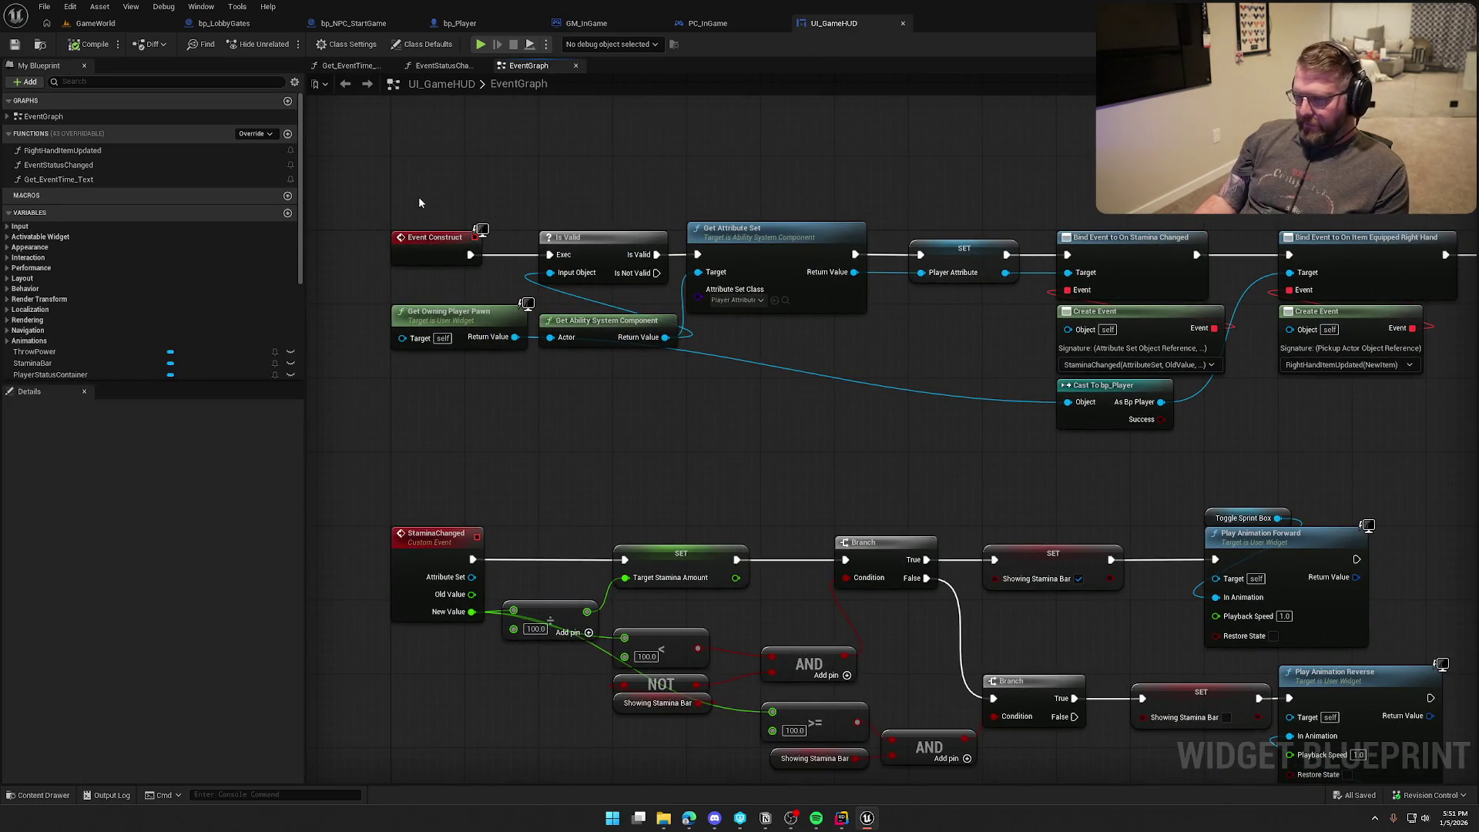
Step: Survey UI_GameHUD's Event Construct, Cast To bp_Player, item bindings and Delay nodes
{"action": "mouse_move", "coordinate": [365, 195]}
{"action": "left_mouse_down"}
{"action": "mouse_move", "coordinate": [871, 353]}
{"action": "mouse_move", "coordinate": [523, 381]}
{"action": "left_mouse_up"}
{"action": "mouse_move", "coordinate": [710, 420]}
{"action": "left_mouse_down"}
{"action": "mouse_move", "coordinate": [587, 359]}
{"action": "mouse_move", "coordinate": [423, 315]}
{"action": "left_mouse_up"}
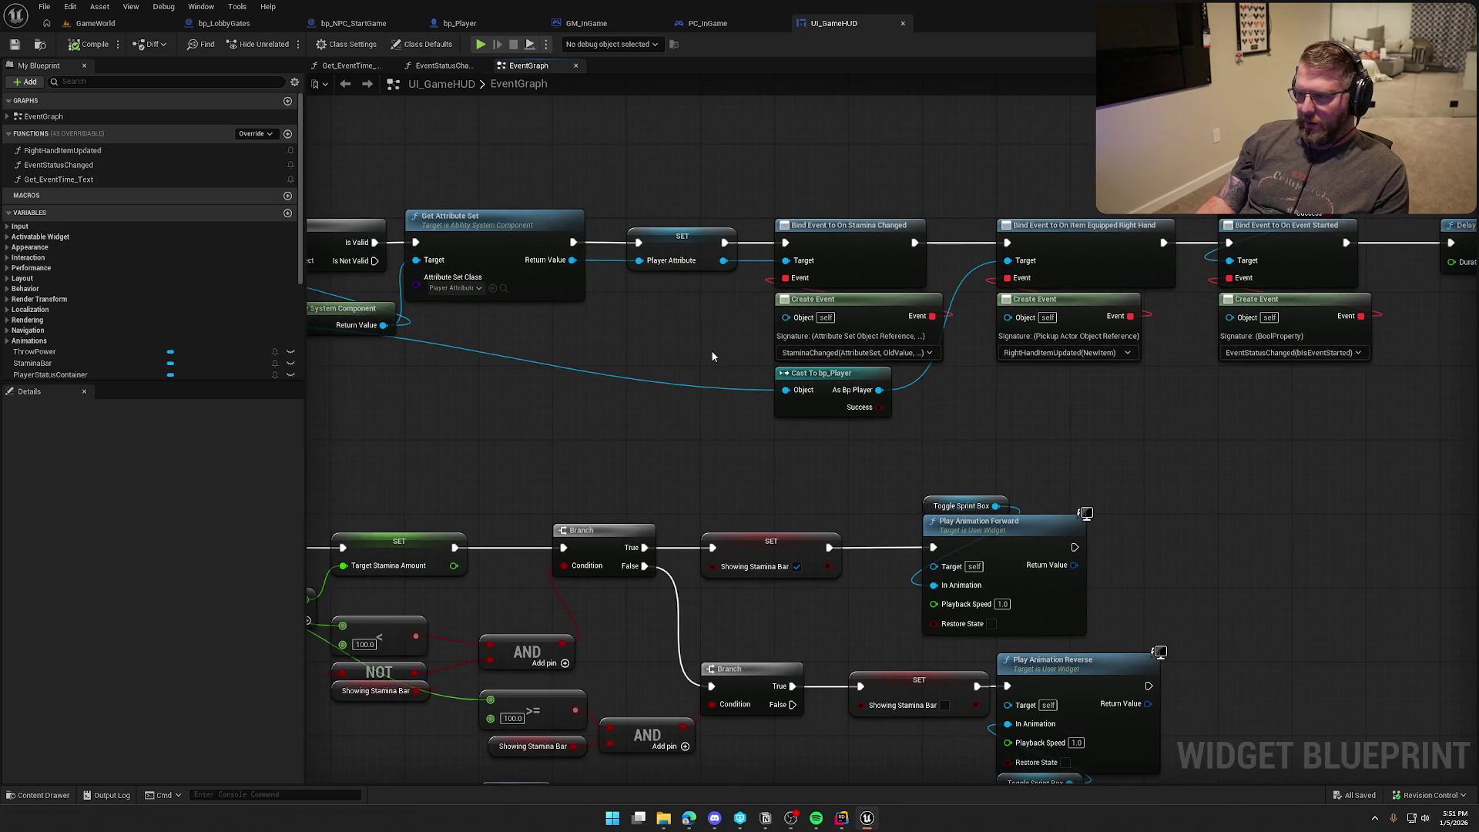
{"action": "left_click_drag", "start_coordinate": [905, 441], "coordinate": [768, 364]}
{"action": "left_click_drag", "start_coordinate": [973, 205], "coordinate": [1201, 389]}
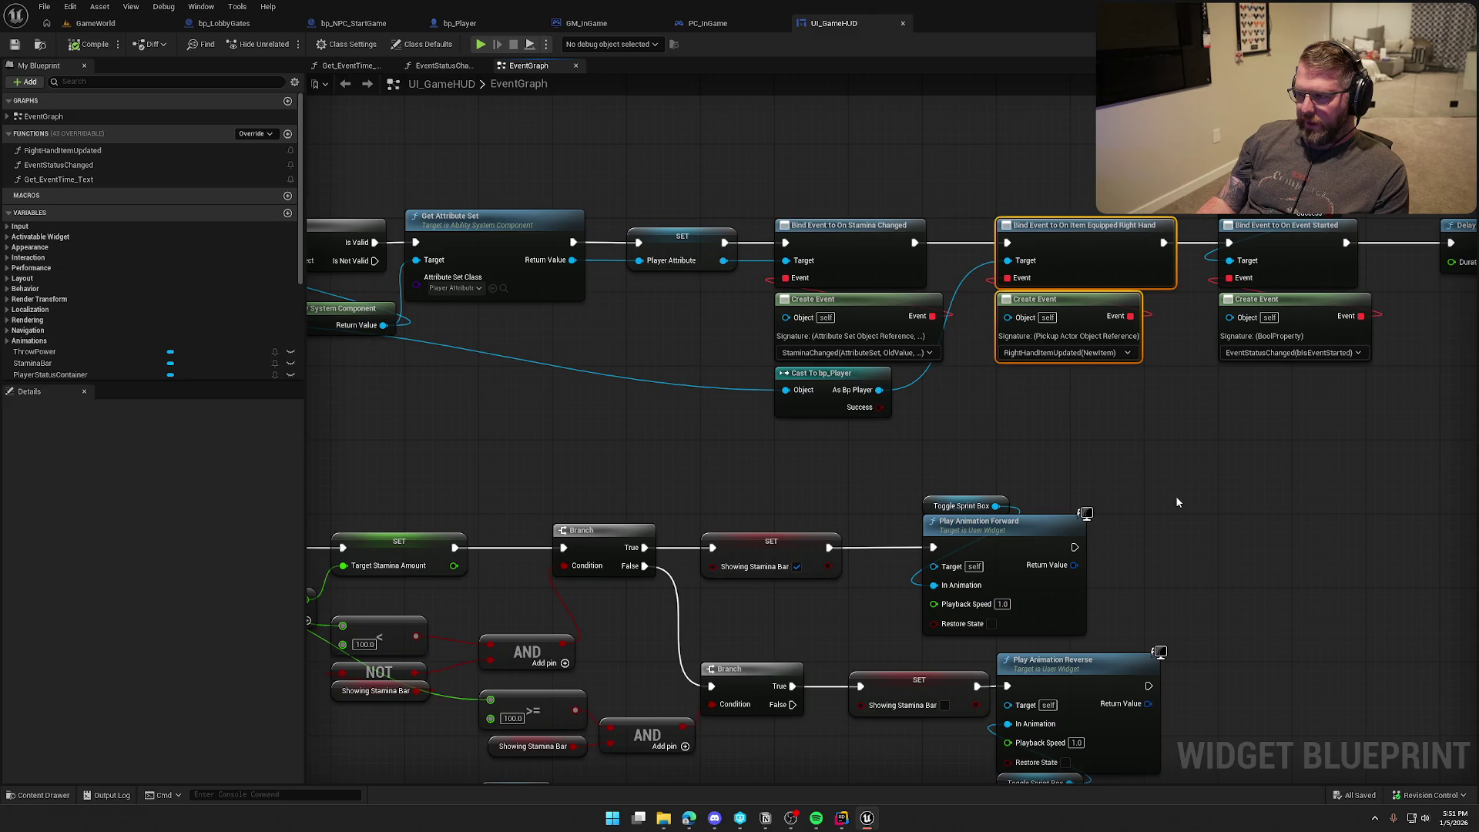
{"action": "left_click", "coordinate": [1205, 447]}
{"action": "left_click_drag", "start_coordinate": [1205, 447], "coordinate": [976, 446]}
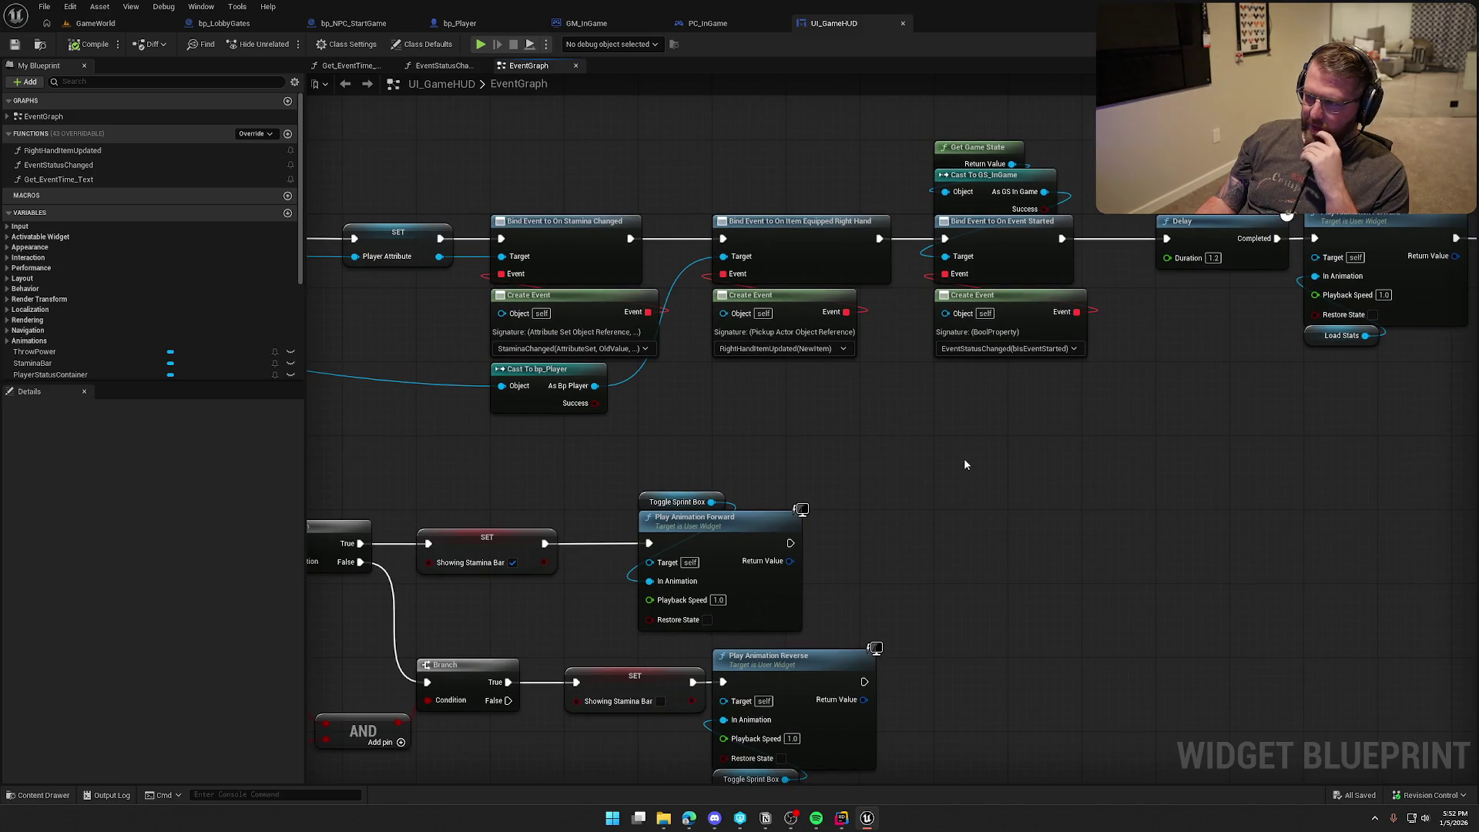
{"action": "mouse_move", "coordinate": [1171, 423]}
{"action": "left_mouse_down"}
{"action": "mouse_move", "coordinate": [301, 407]}
{"action": "mouse_move", "coordinate": [320, 408]}
{"action": "left_mouse_up"}
{"action": "mouse_move", "coordinate": [323, 462]}
{"action": "left_mouse_down"}
{"action": "mouse_move", "coordinate": [922, 496]}
{"action": "mouse_move", "coordinate": [805, 488]}
{"action": "mouse_move", "coordinate": [946, 484]}
{"action": "left_mouse_up"}
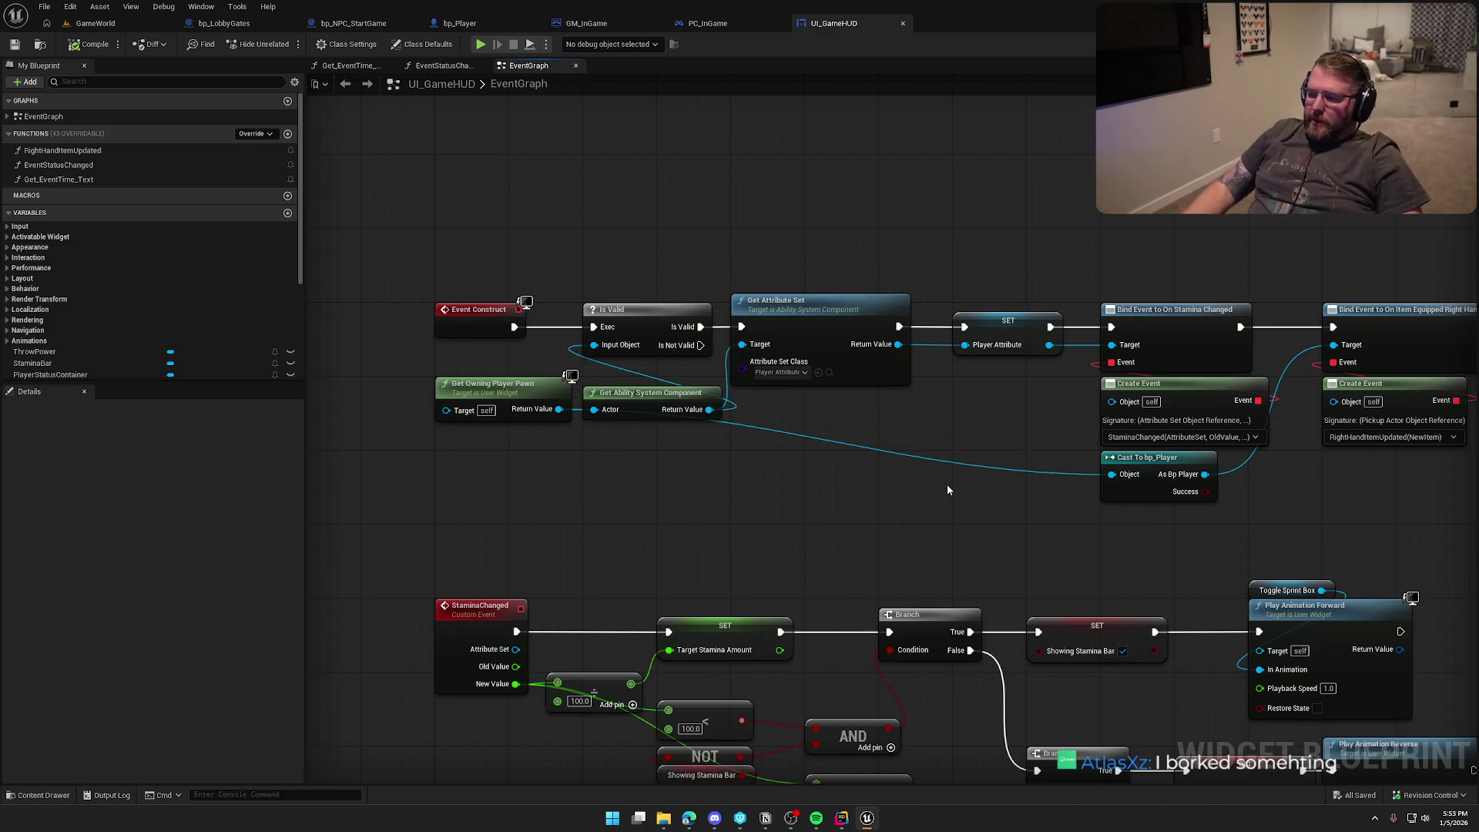
{"action": "mouse_move", "coordinate": [897, 496]}
{"action": "left_mouse_down"}
{"action": "mouse_move", "coordinate": [703, 488]}
{"action": "mouse_move", "coordinate": [867, 506]}
{"action": "mouse_move", "coordinate": [916, 528]}
{"action": "left_mouse_up"}
Step: Unhook Event Construct and wire a new InitUIForPlayer custom event into the Is Valid check
{"action": "left_click", "coordinate": [656, 375], "text": "alt"}
{"action": "left_click_drag", "start_coordinate": [617, 366], "coordinate": [617, 245]}
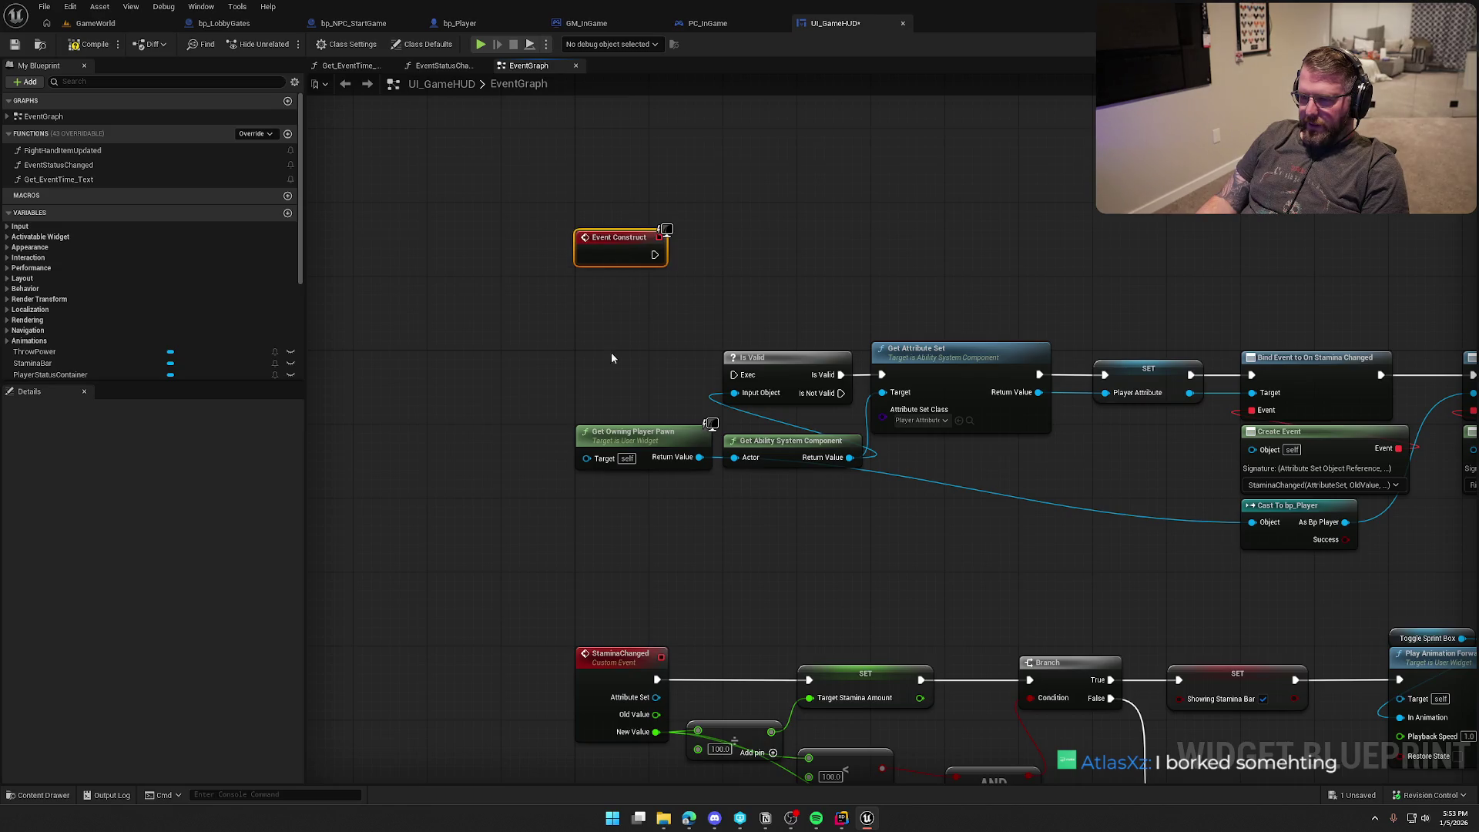
{"action": "right_click", "coordinate": [582, 362]}
{"action": "key", "text": "Escape"}
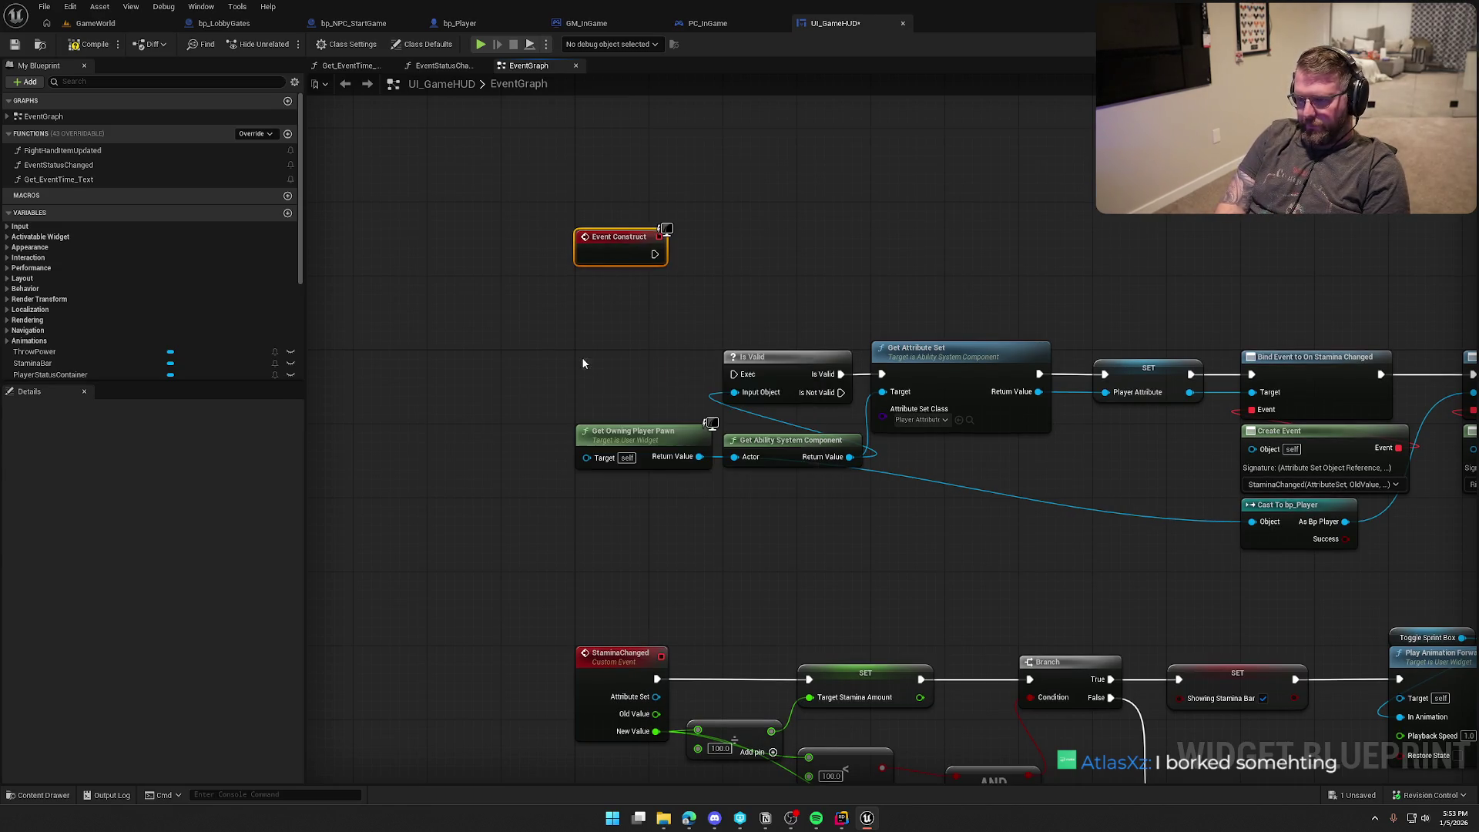
{"action": "right_click", "coordinate": [582, 362]}
{"action": "type", "text": "custom"}
{"action": "key", "text": "Return"}
{"action": "type", "text": "Init"}
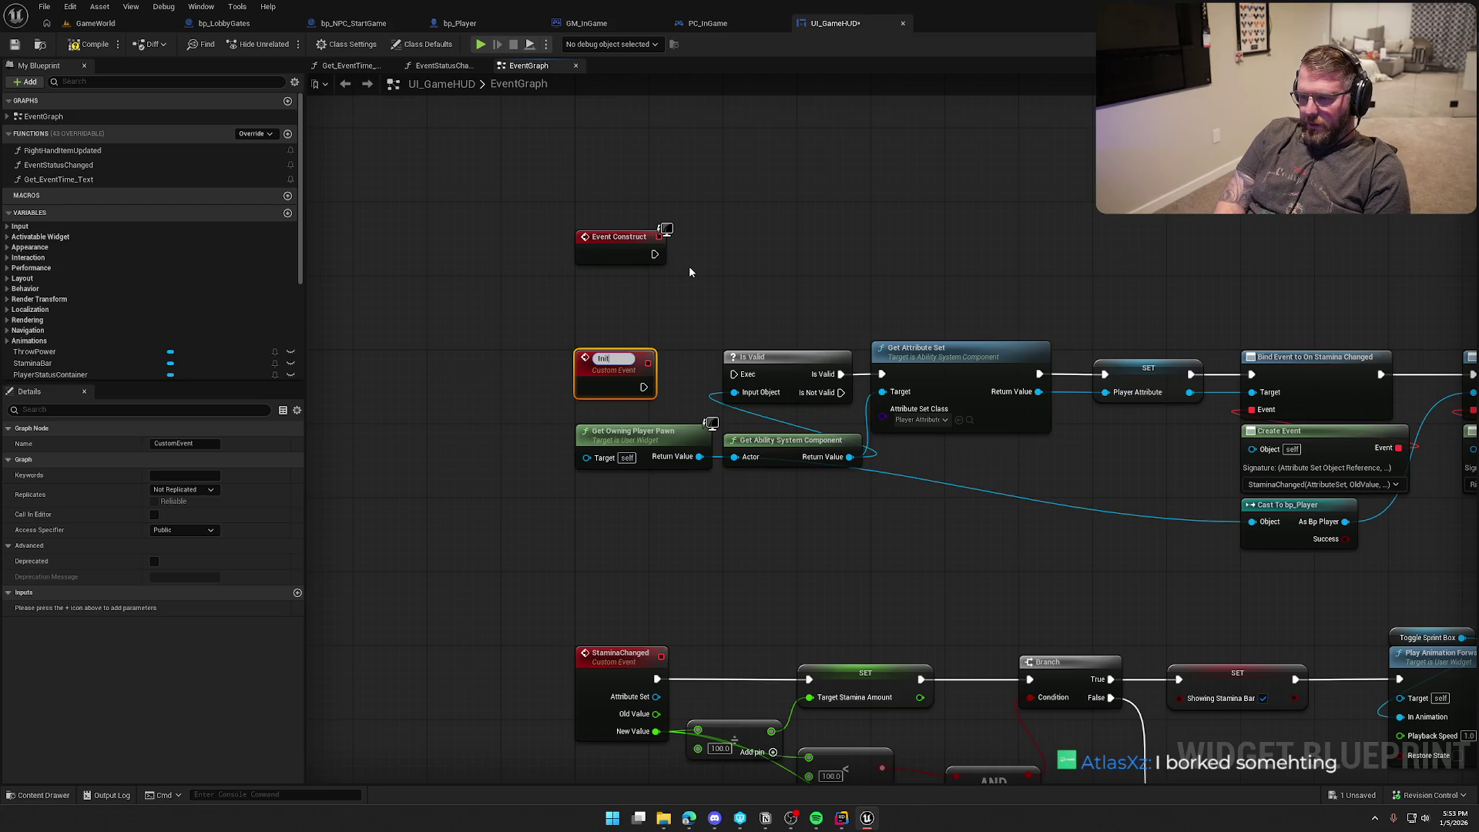
{"action": "type", "text": "UIForPlayer"}
{"action": "key", "text": "Return"}
{"action": "left_click_drag", "start_coordinate": [652, 383], "coordinate": [734, 374]}
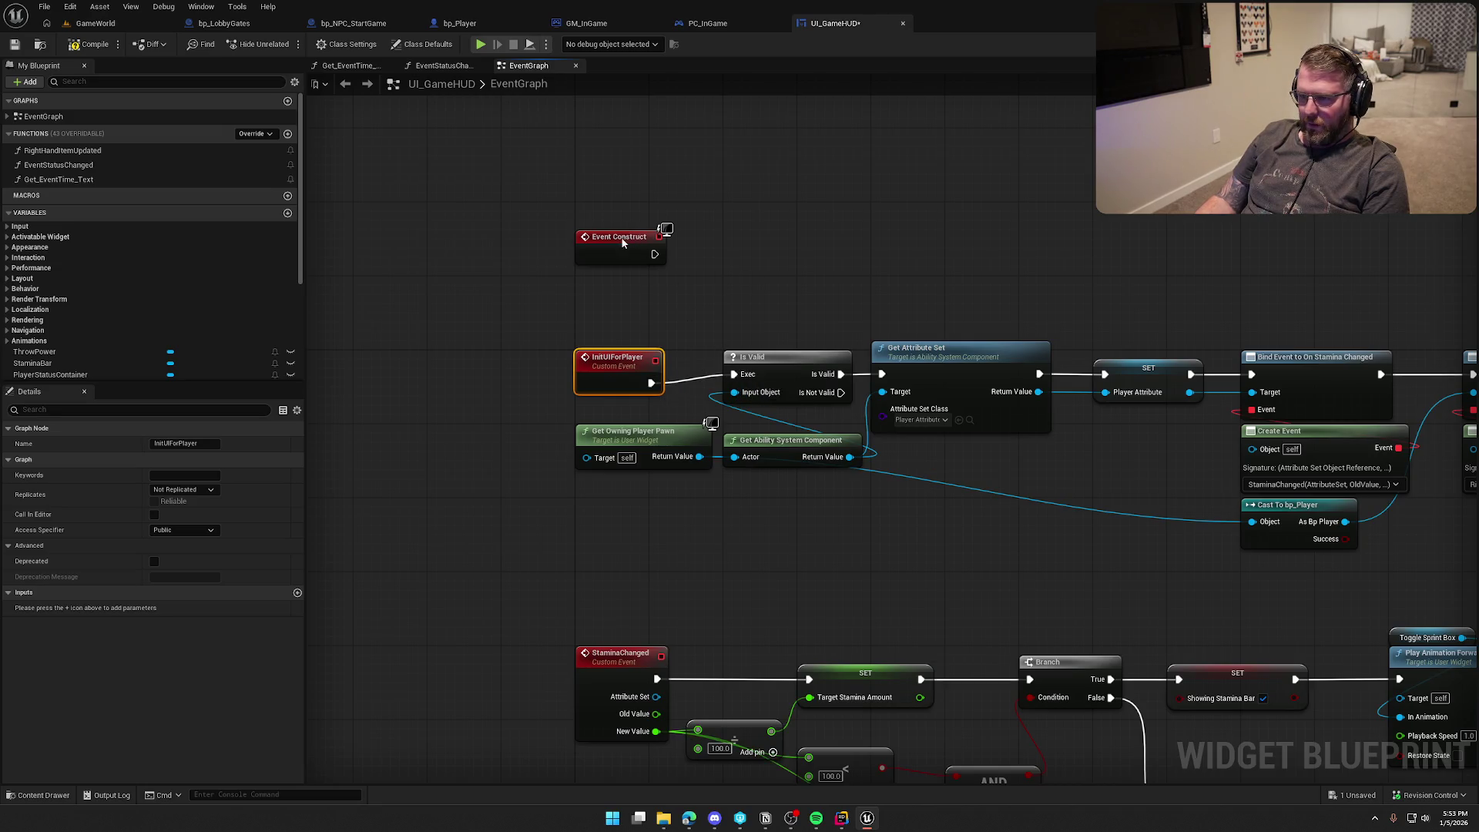
Step: Tidy the setup nodes around Event Construct, Get Ability System Component and Get Owning Player Pawn
{"action": "left_click_drag", "start_coordinate": [621, 239], "coordinate": [620, 211]}
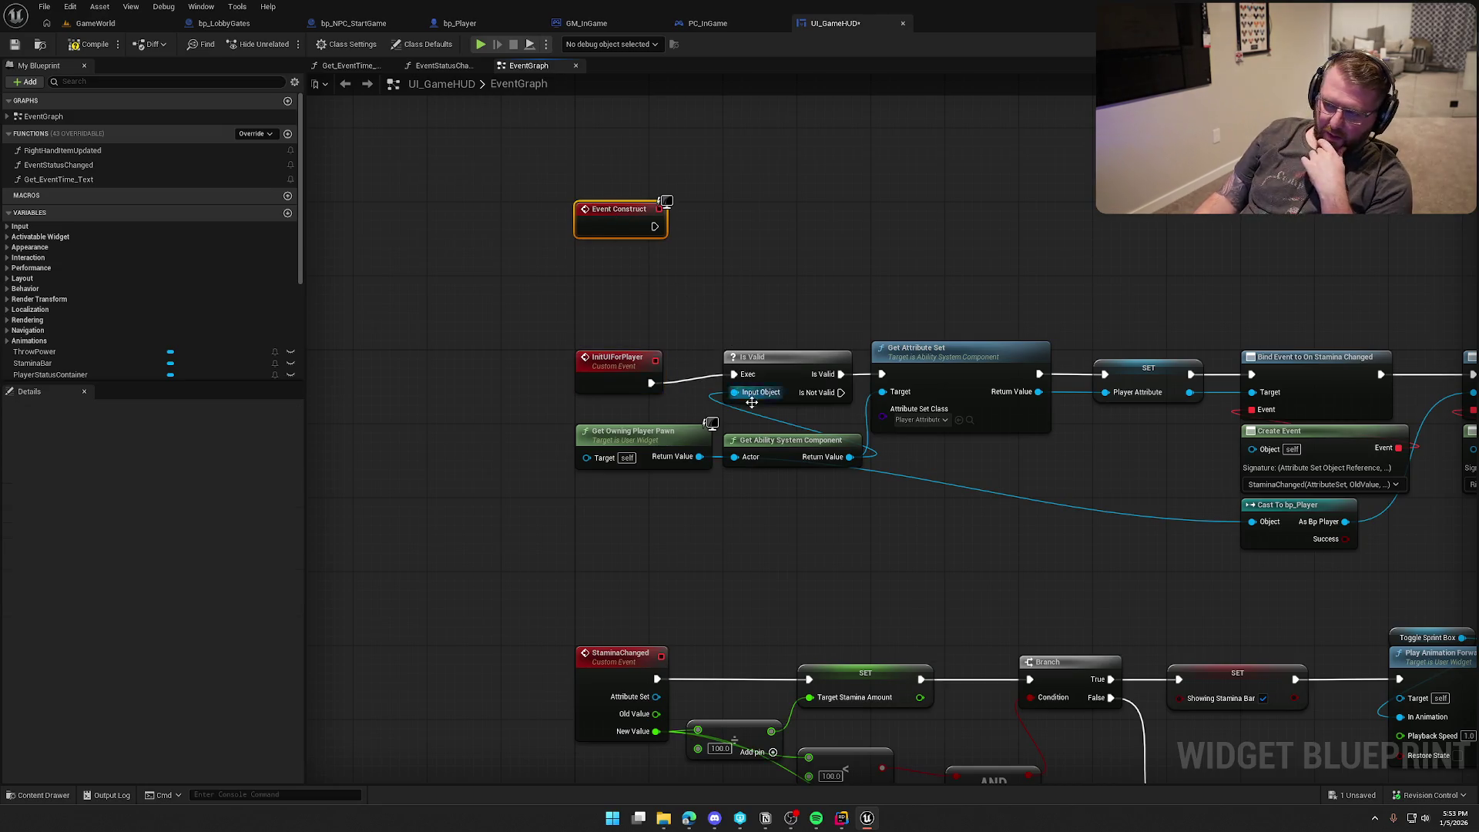
{"action": "scroll", "coordinate": [794, 462], "scroll_direction": "down", "scroll_amount": 3}
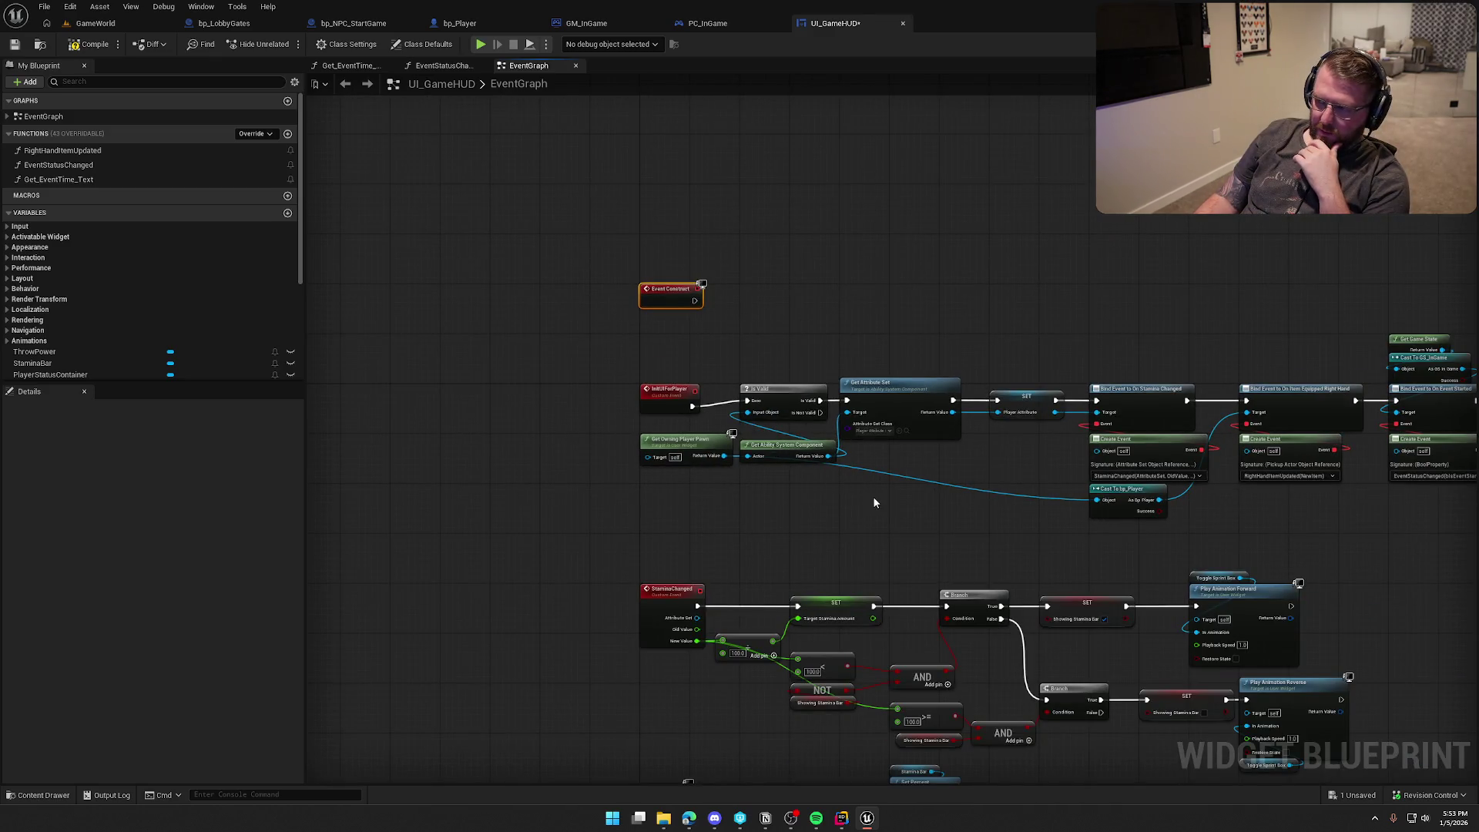
{"action": "scroll", "coordinate": [874, 501], "scroll_direction": "up", "scroll_amount": 2}
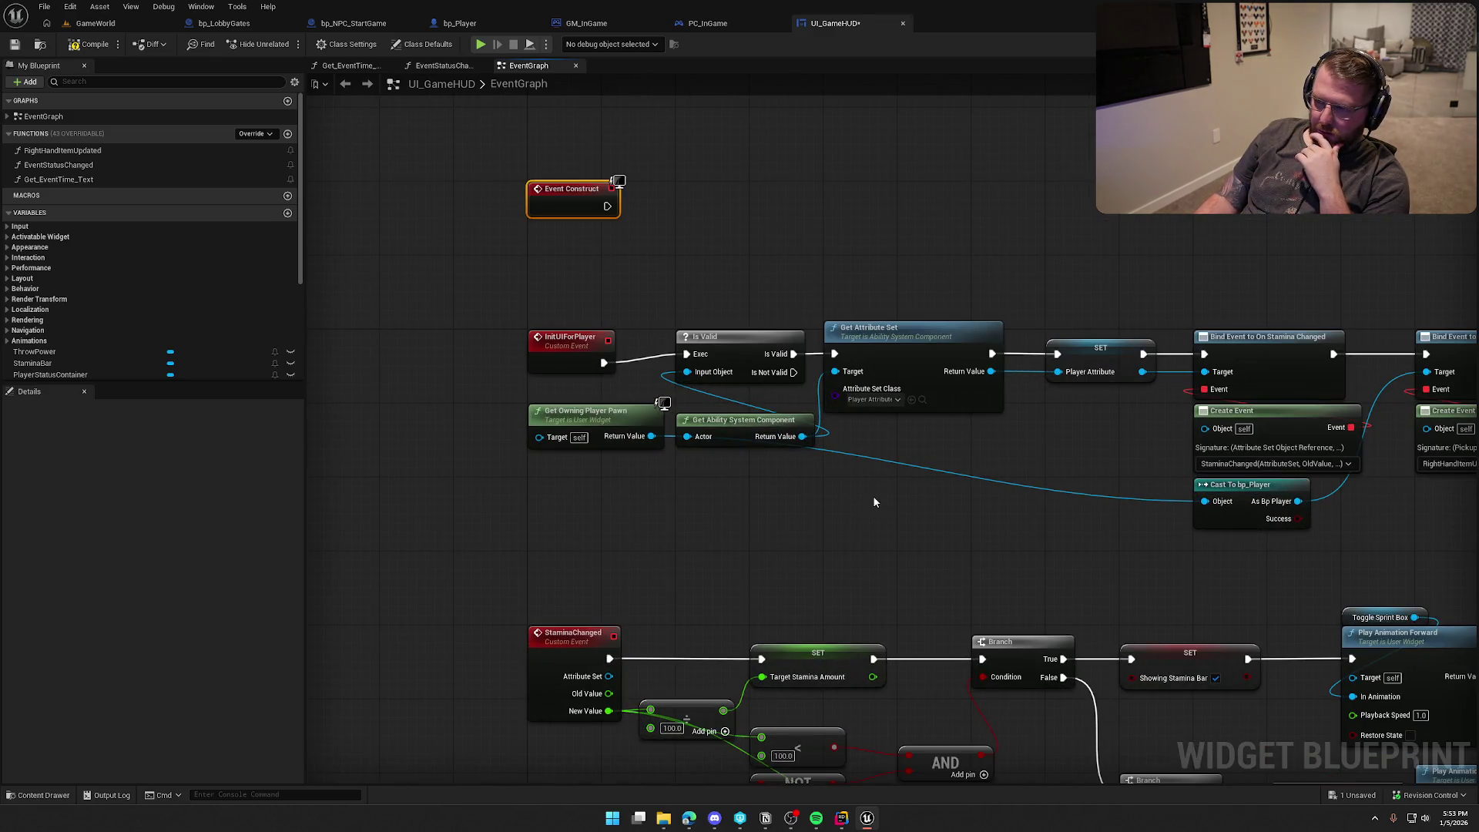
{"action": "mouse_move", "coordinate": [636, 257]}
{"action": "left_mouse_down"}
{"action": "mouse_move", "coordinate": [1475, 530]}
{"action": "mouse_move", "coordinate": [1131, 511]}
{"action": "mouse_move", "coordinate": [1155, 385]}
{"action": "mouse_move", "coordinate": [1254, 307]}
{"action": "mouse_move", "coordinate": [941, 411]}
{"action": "left_mouse_up"}
{"action": "left_click", "coordinate": [916, 324]}
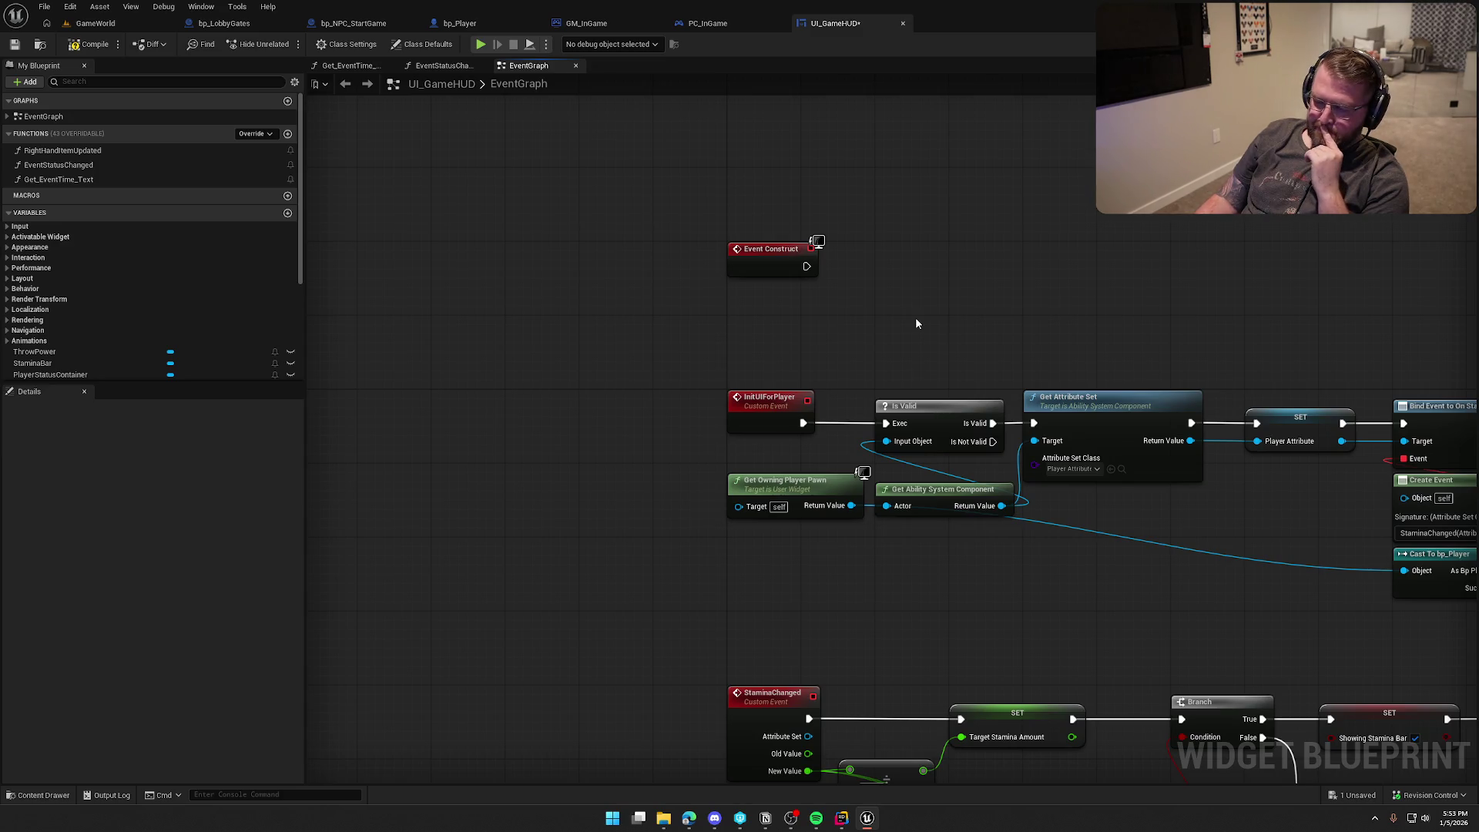
{"action": "left_click_drag", "start_coordinate": [986, 324], "coordinate": [695, 234]}
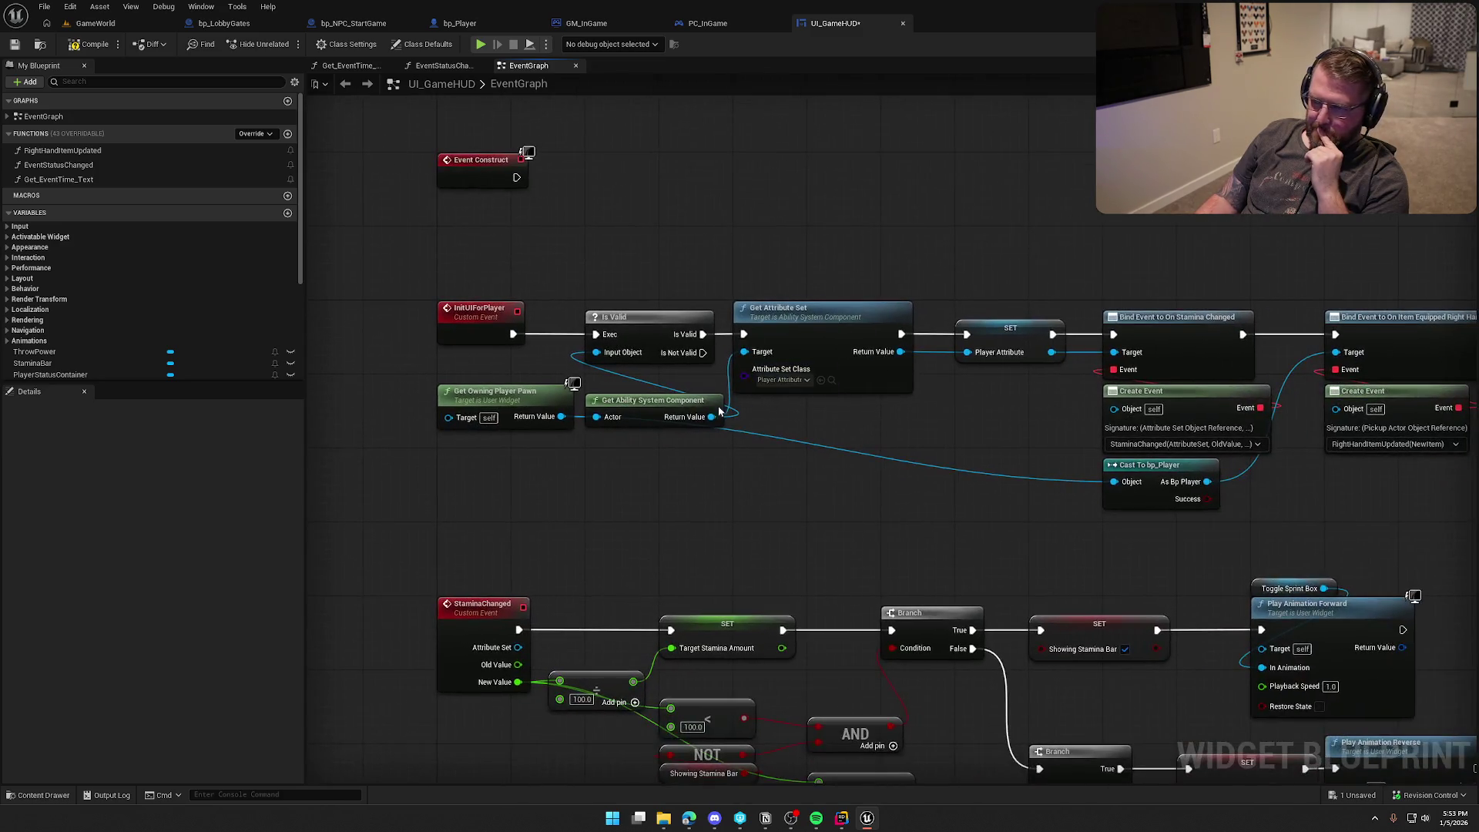
{"action": "left_click_drag", "start_coordinate": [653, 403], "coordinate": [653, 385]}
{"action": "left_click", "coordinate": [687, 237]}
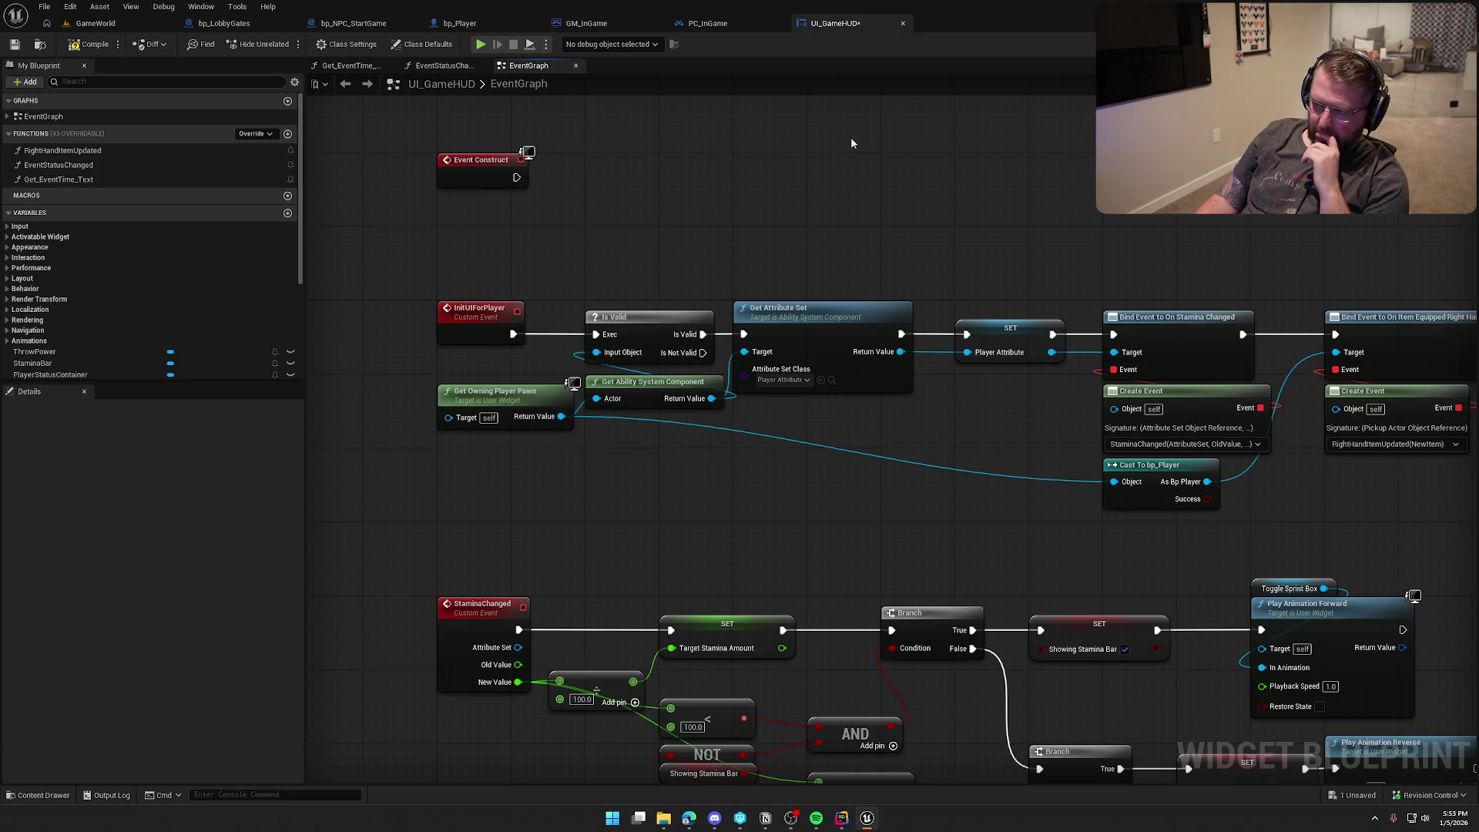
{"action": "left_click_drag", "start_coordinate": [514, 400], "coordinate": [511, 453]}
{"action": "left_click", "coordinate": [763, 109]}
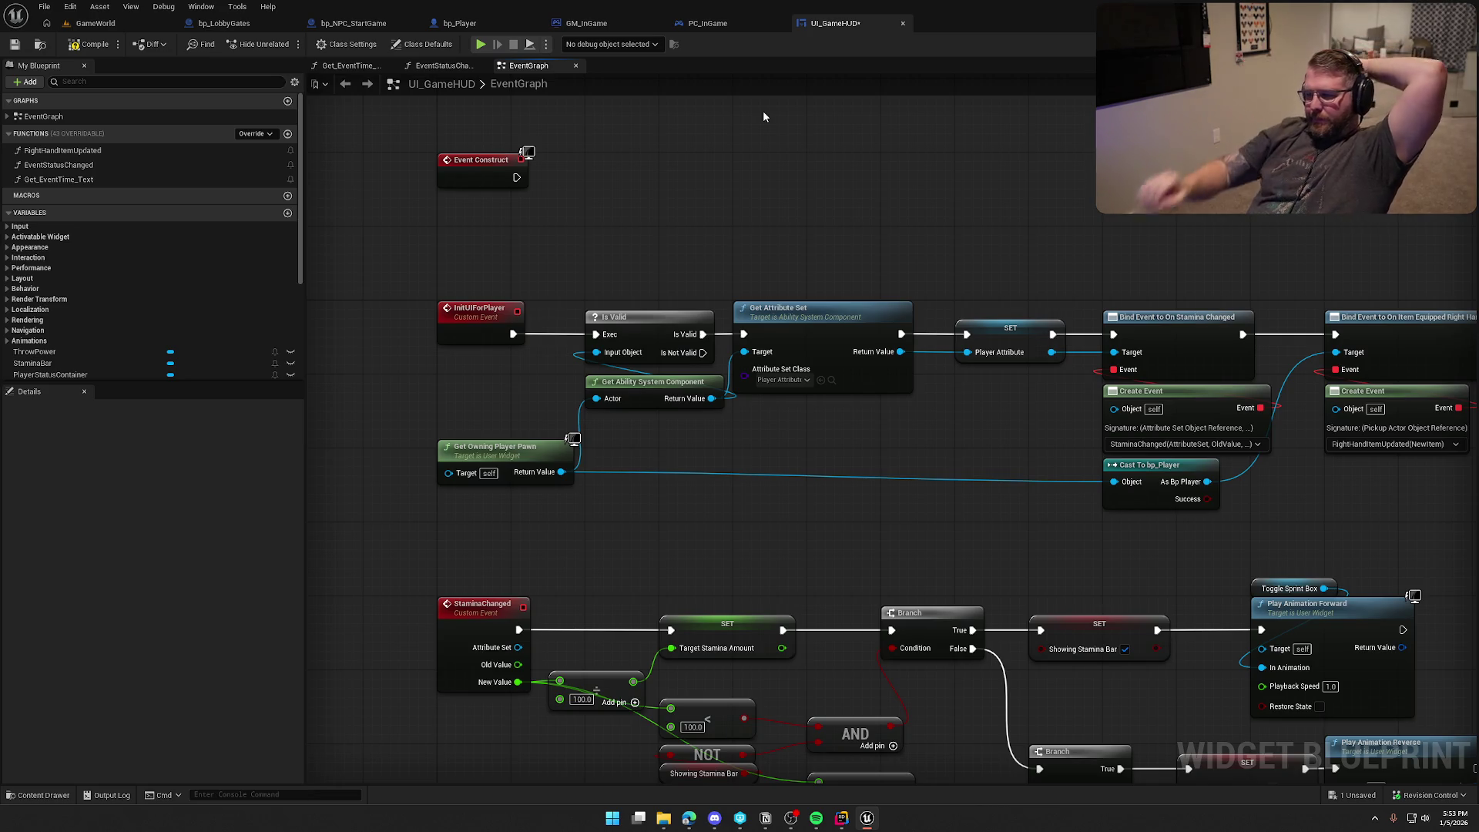
{"action": "left_click_drag", "start_coordinate": [1102, 257], "coordinate": [685, 229]}
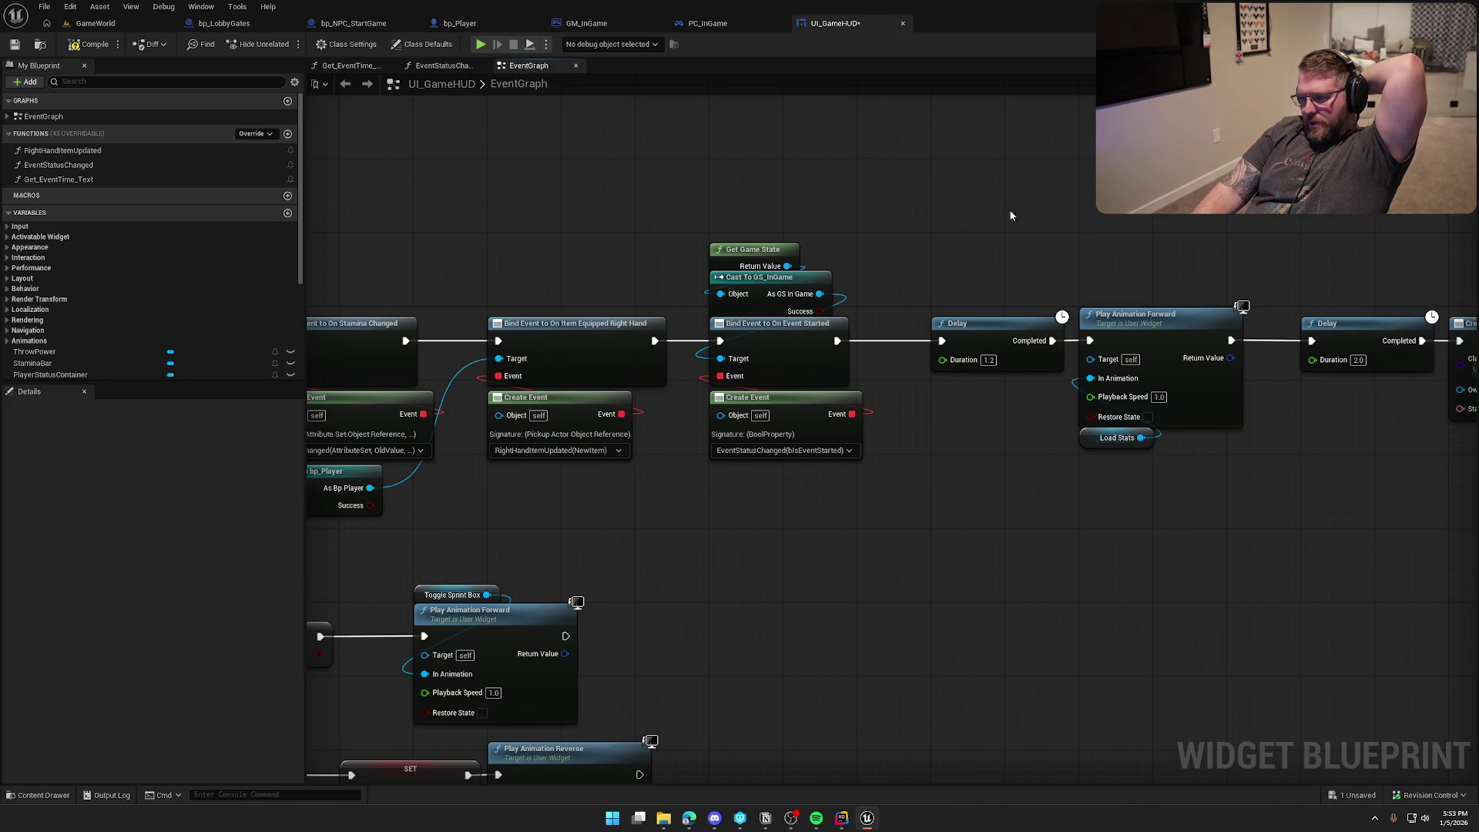
{"action": "left_click_drag", "start_coordinate": [1175, 224], "coordinate": [790, 222]}
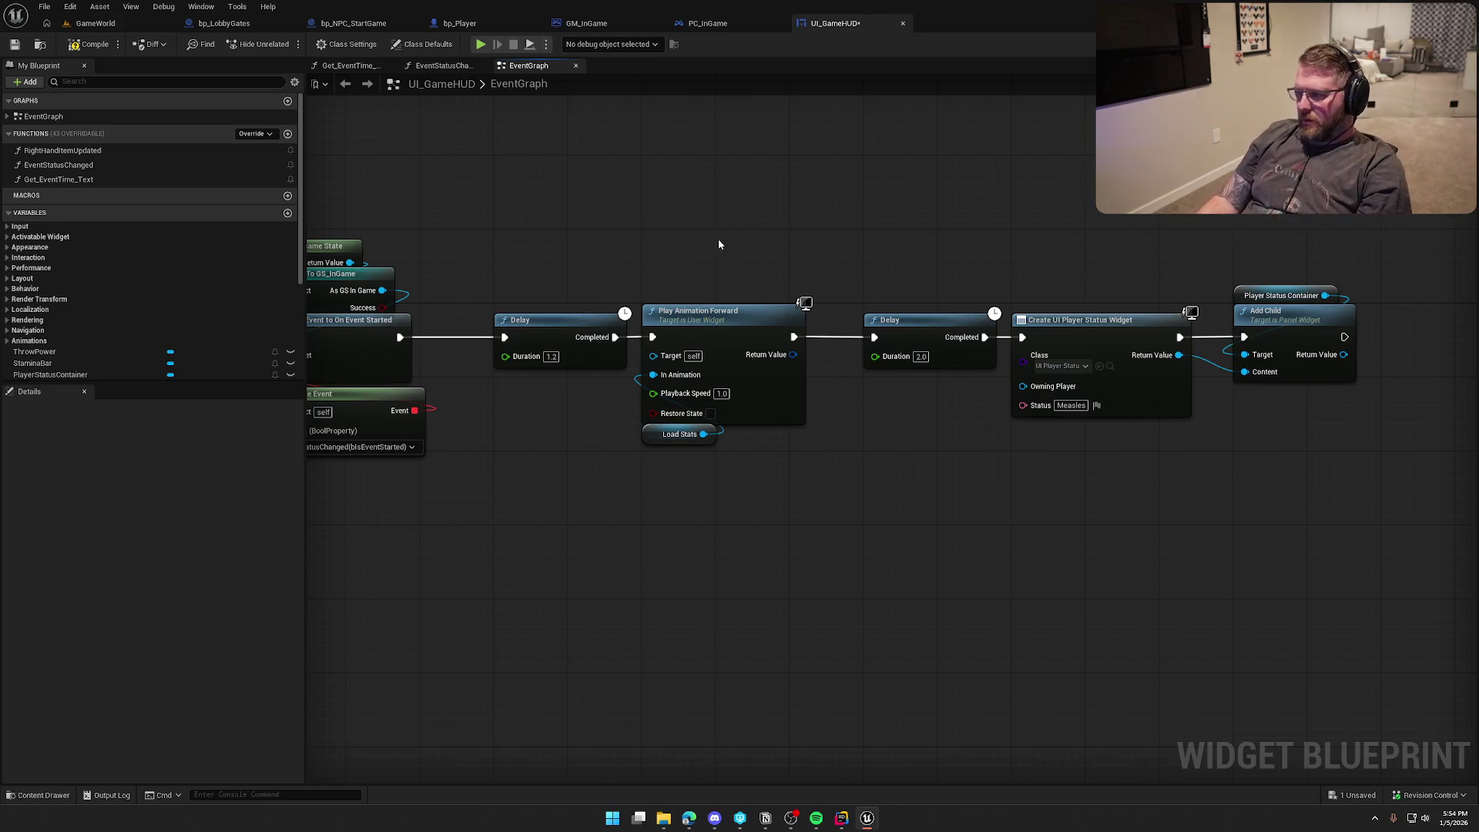
Step: Set the first Delay's duration to 0.75, then compile and save UI_GameHUD
{"action": "left_click", "coordinate": [920, 356]}
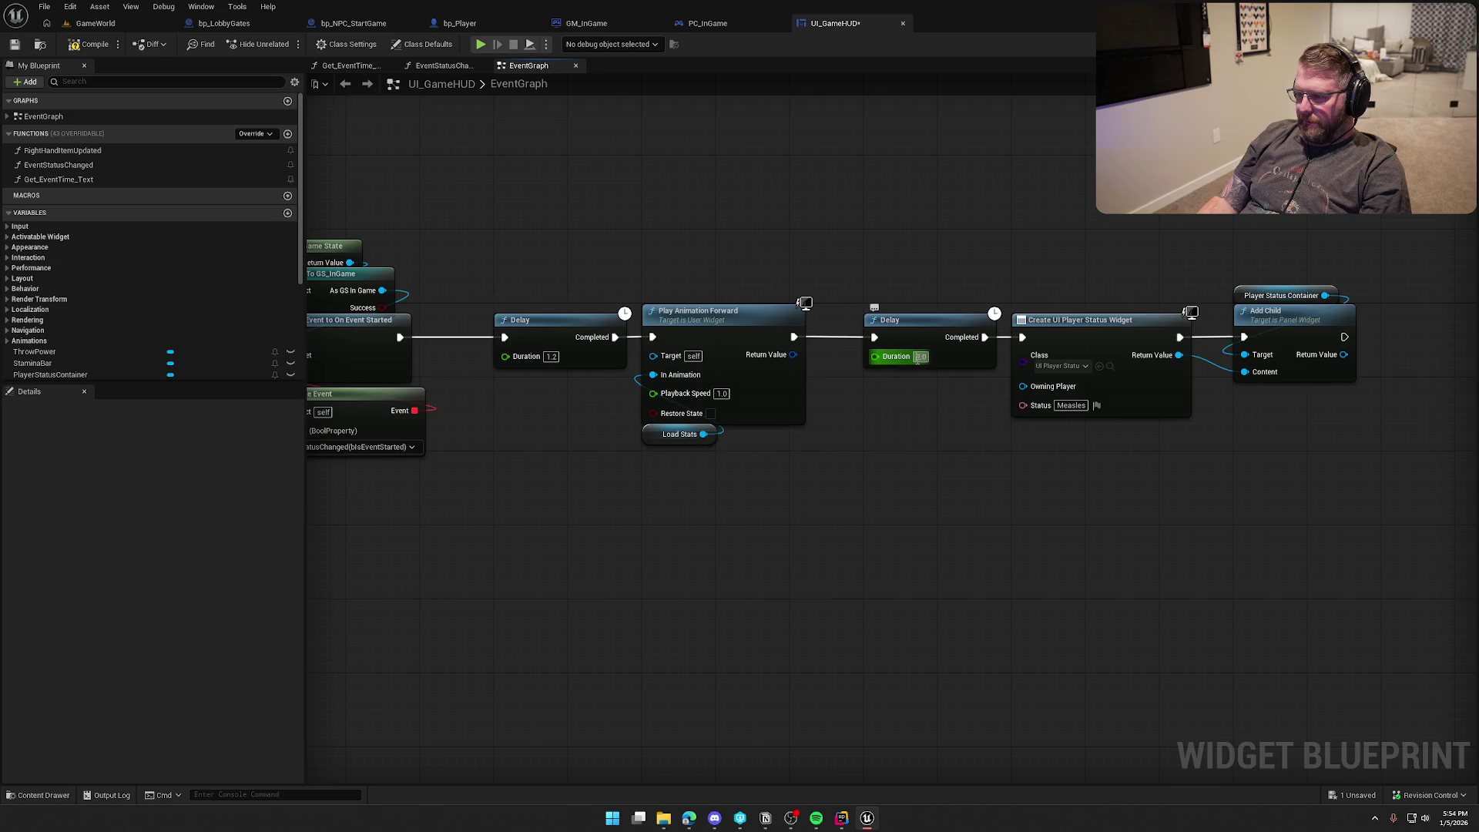
{"action": "left_click", "coordinate": [946, 462]}
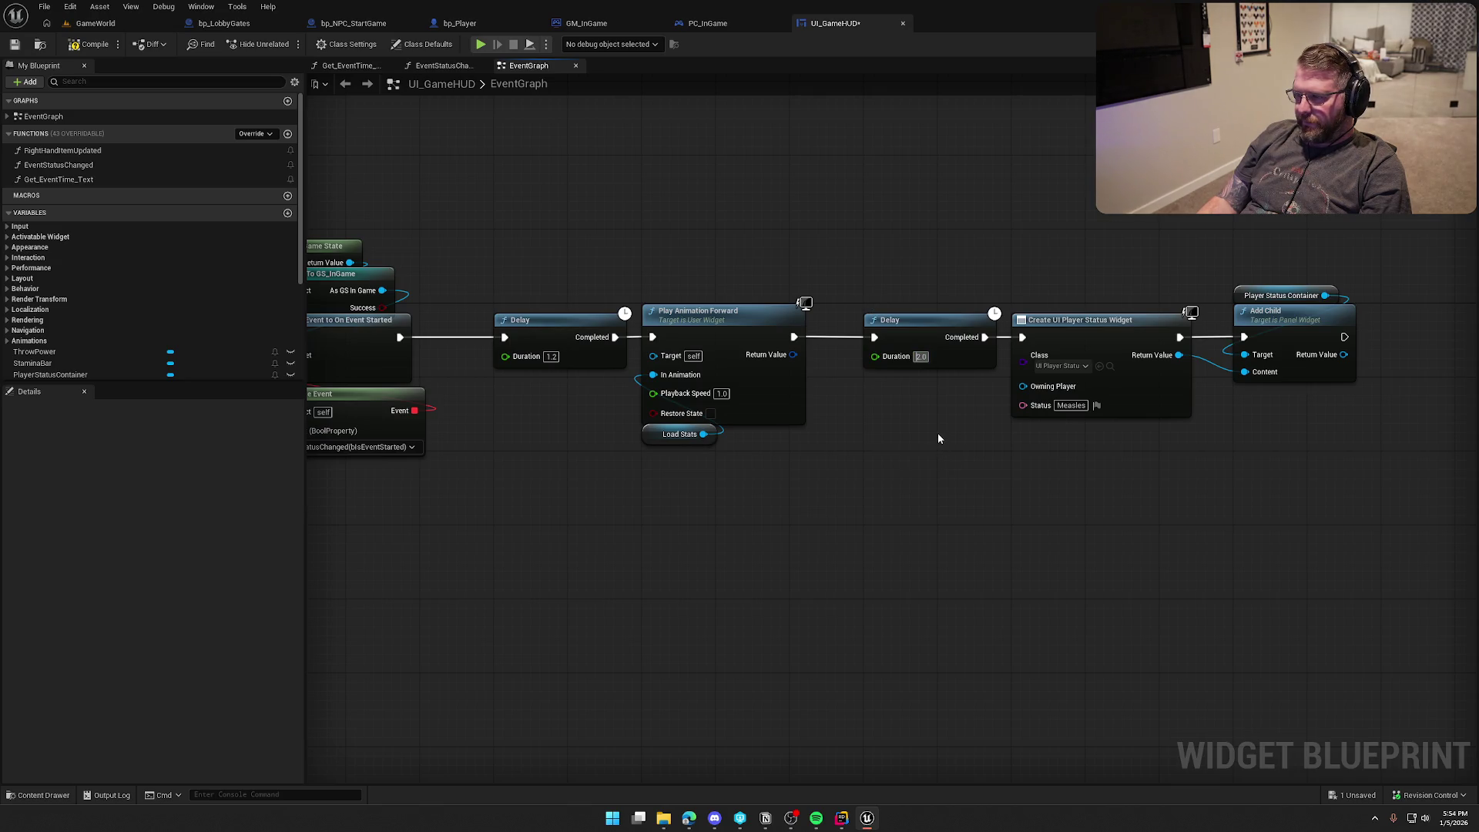
{"action": "left_click_drag", "start_coordinate": [936, 438], "coordinate": [1090, 419]}
{"action": "left_click_drag", "start_coordinate": [740, 455], "coordinate": [901, 449]}
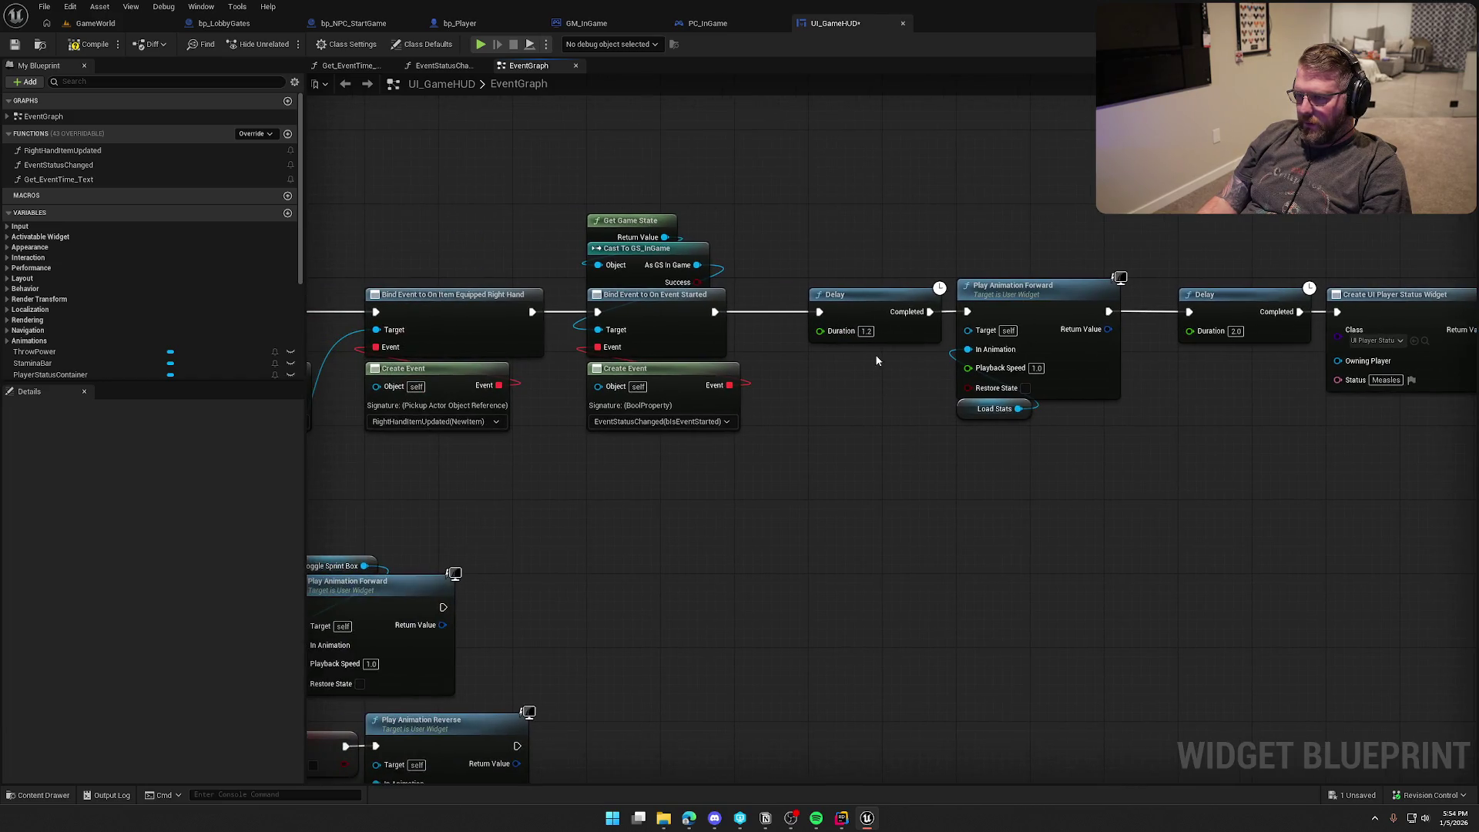
{"action": "type", "text": "0.75"}
{"action": "key", "text": "Return"}
{"action": "left_click", "coordinate": [84, 44]}
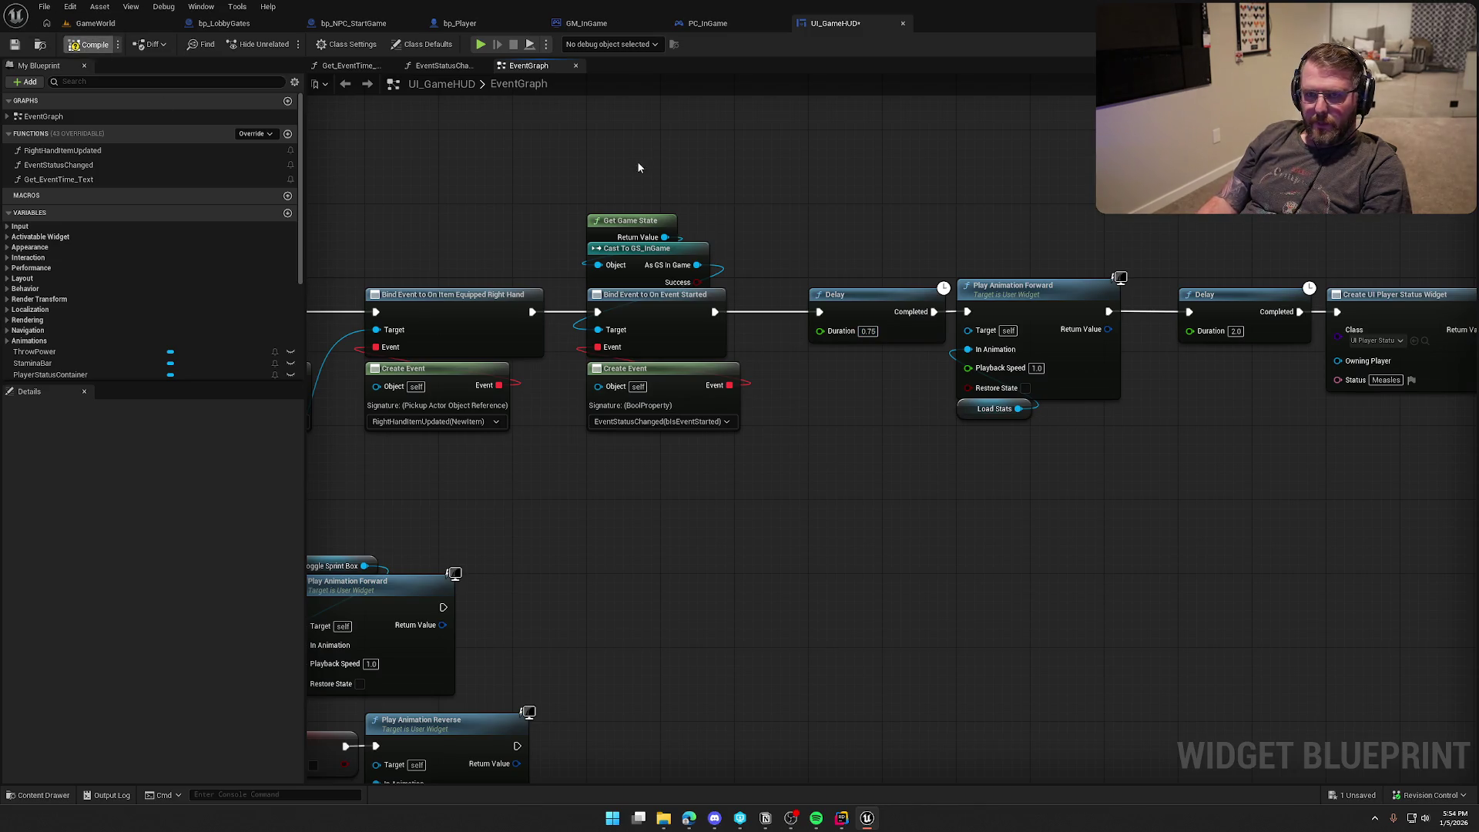
Step: Review the InitUIForPlayer chain through to Create UI Player Status Widget, then return to GameWorld
{"action": "mouse_move", "coordinate": [678, 141]}
{"action": "left_mouse_down"}
{"action": "mouse_move", "coordinate": [806, 163]}
{"action": "mouse_move", "coordinate": [875, 131]}
{"action": "mouse_move", "coordinate": [1006, 172]}
{"action": "mouse_move", "coordinate": [1310, 185]}
{"action": "left_mouse_up"}
{"action": "left_click", "coordinate": [574, 304]}
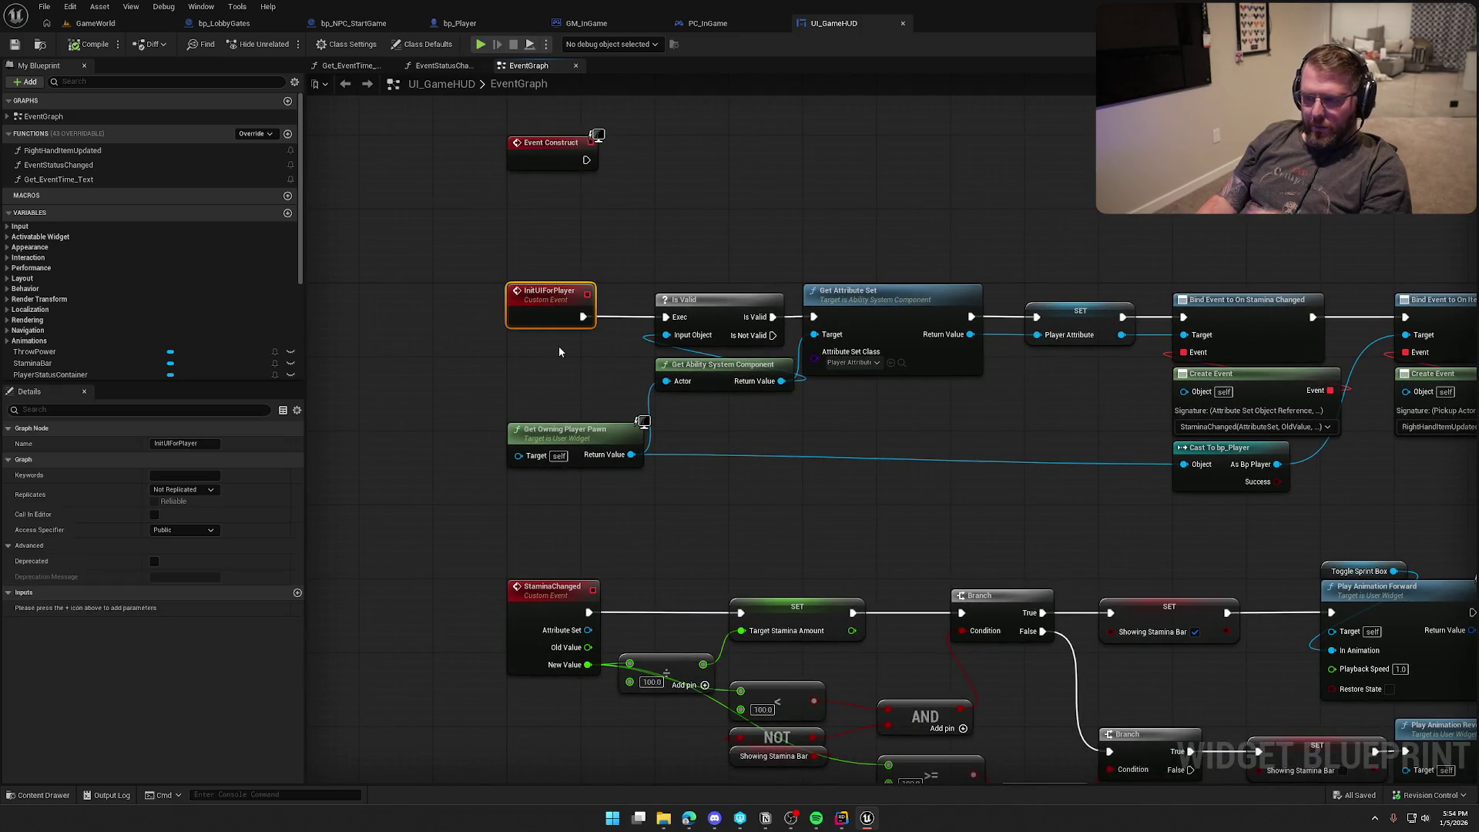
{"action": "left_click", "coordinate": [557, 345]}
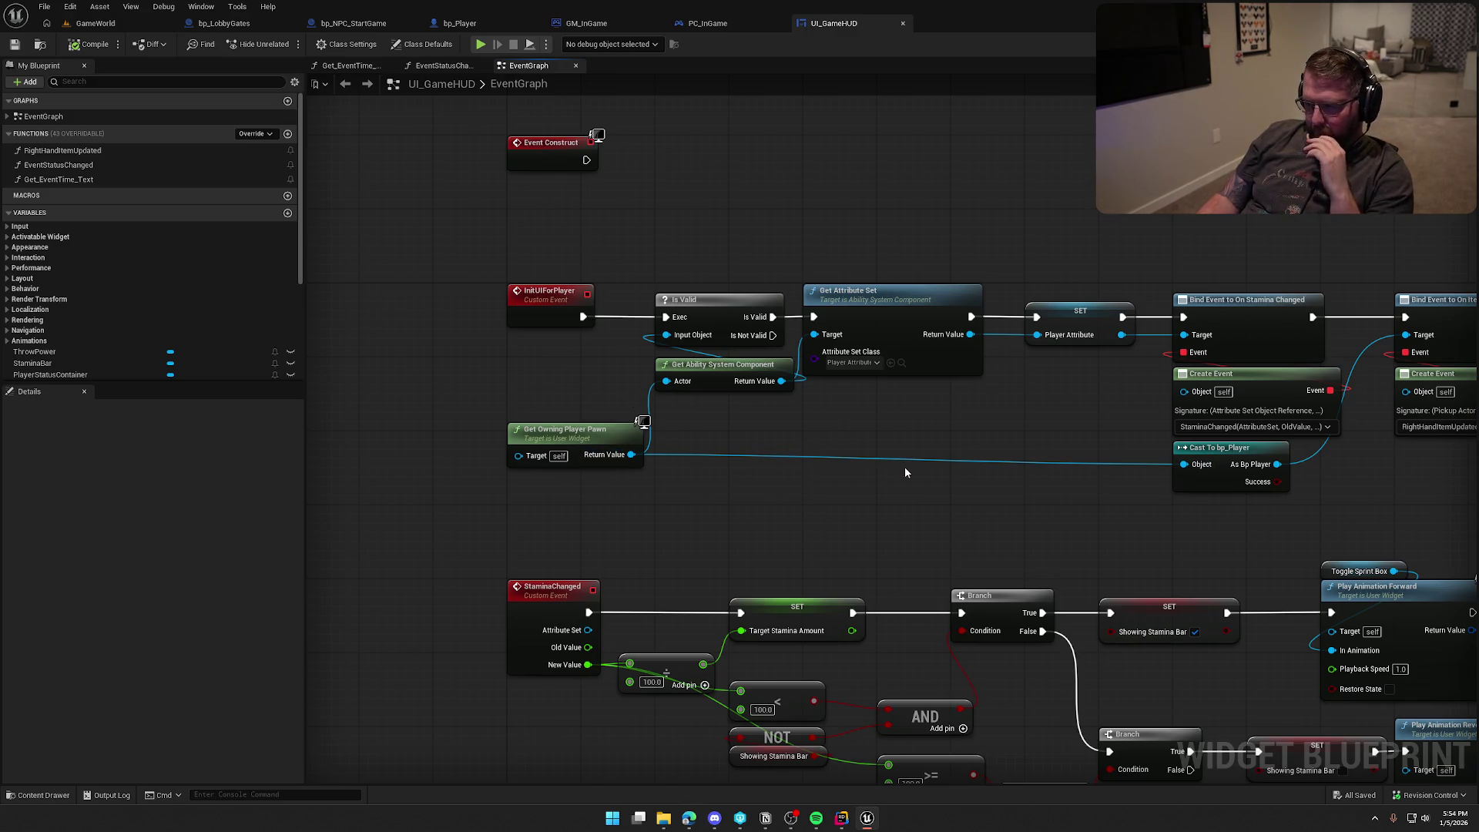
{"action": "mouse_move", "coordinate": [904, 466]}
{"action": "left_mouse_down"}
{"action": "mouse_move", "coordinate": [824, 516]}
{"action": "mouse_move", "coordinate": [687, 526]}
{"action": "left_mouse_up"}
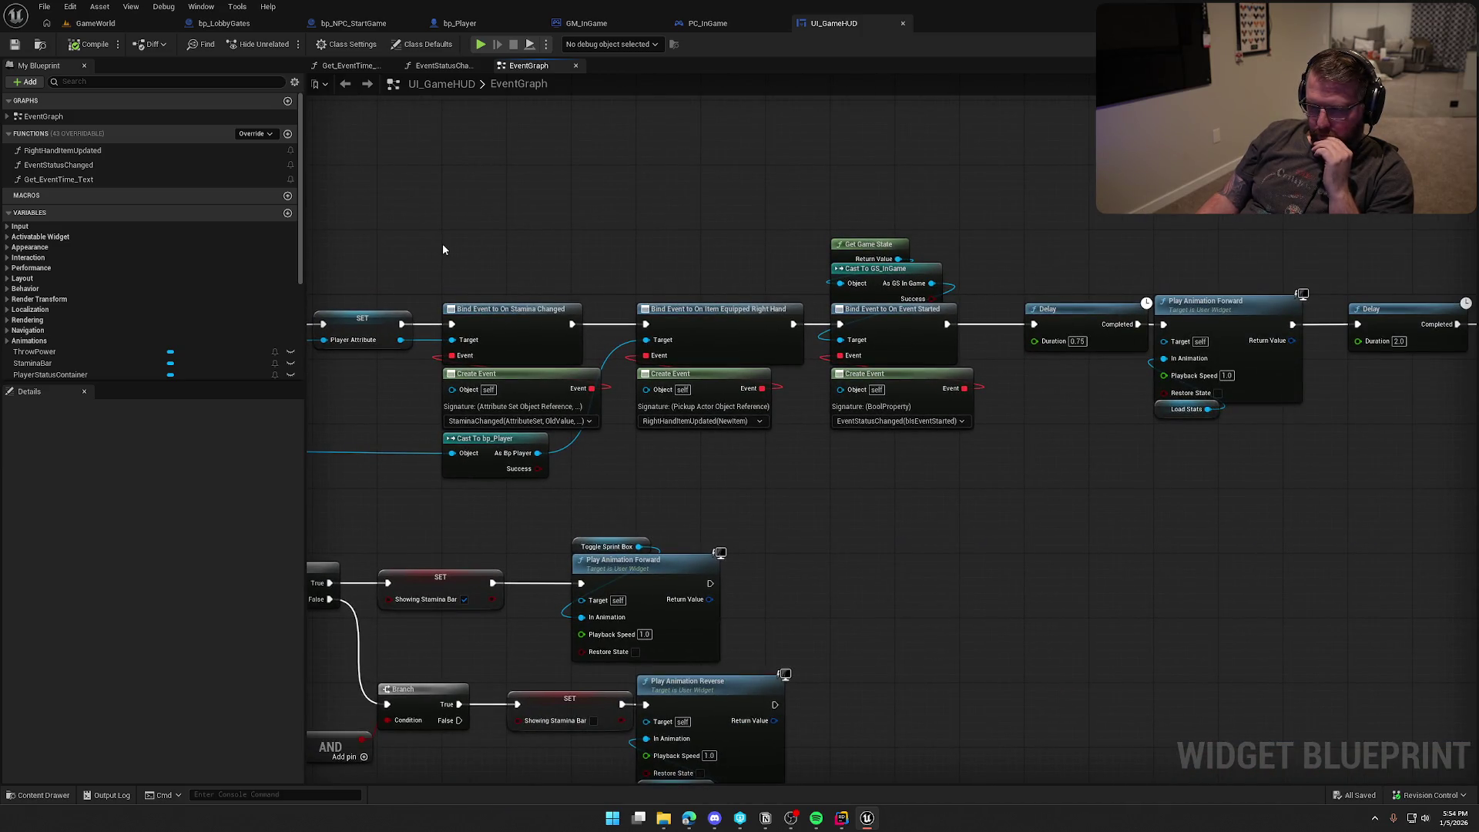
{"action": "left_click_drag", "start_coordinate": [880, 485], "coordinate": [503, 483]}
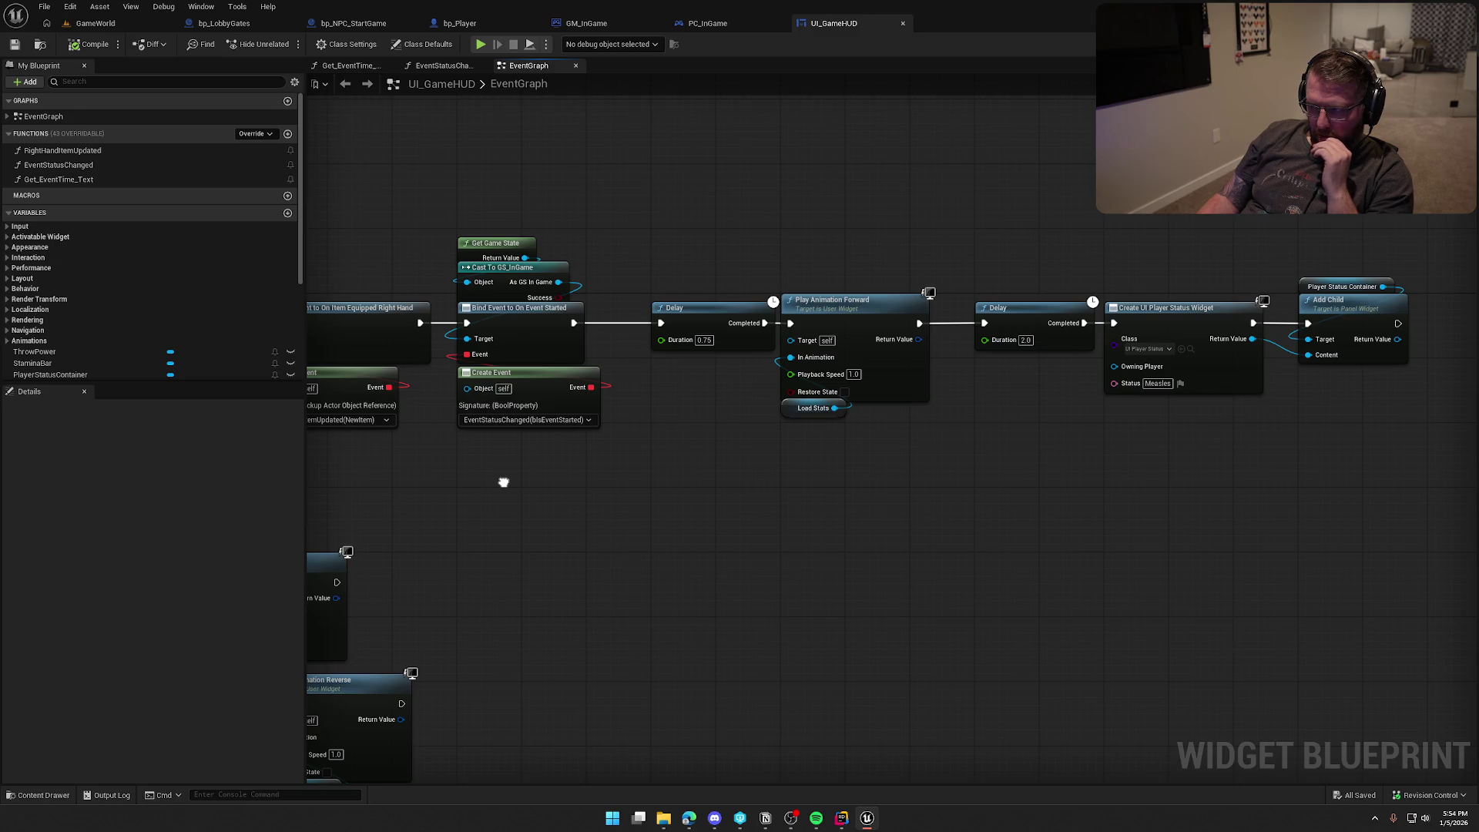
{"action": "mouse_move", "coordinate": [504, 482]}
{"action": "left_mouse_down"}
{"action": "mouse_move", "coordinate": [934, 512]}
{"action": "mouse_move", "coordinate": [833, 528]}
{"action": "left_mouse_up"}
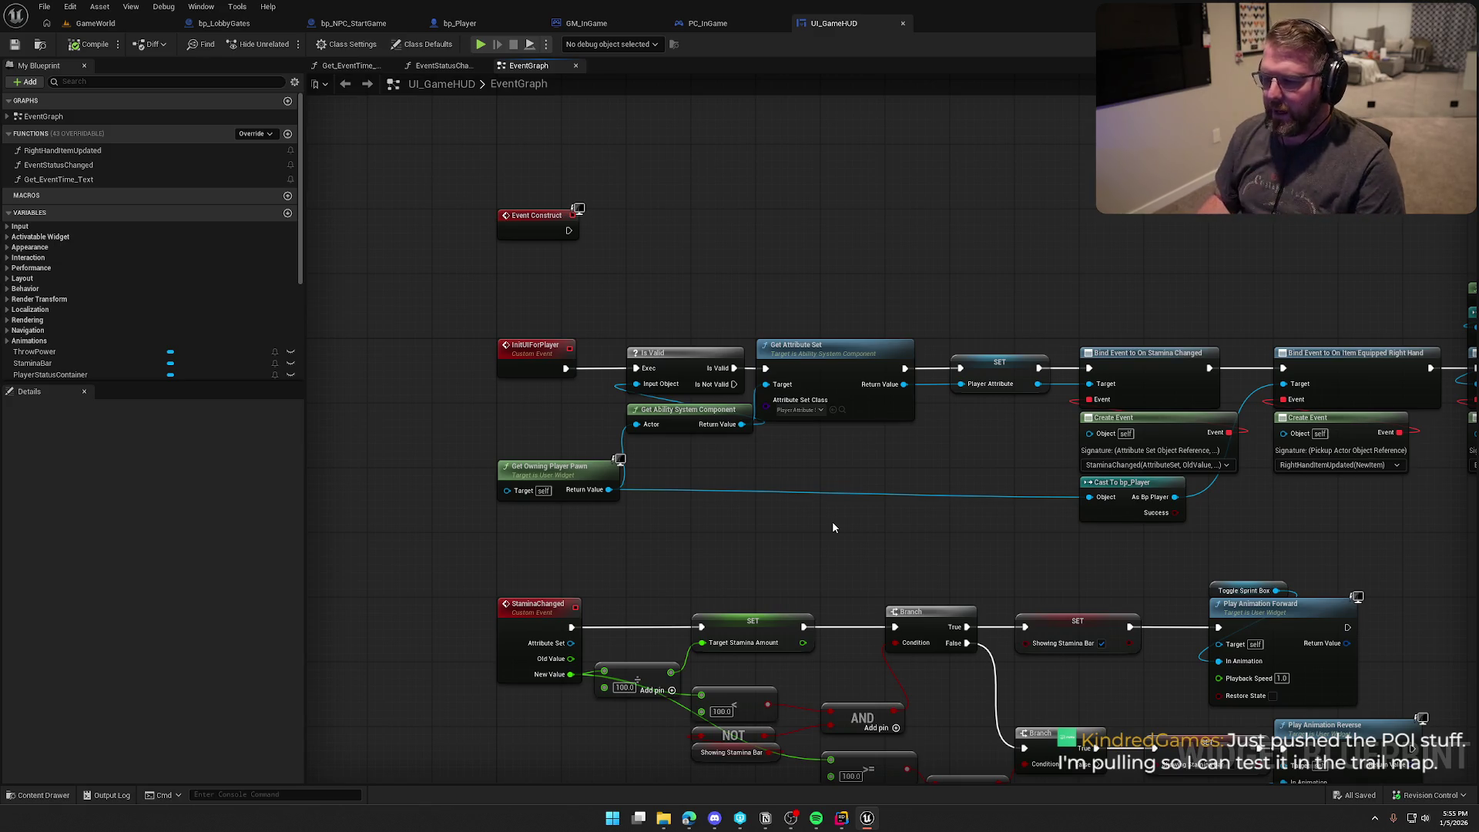
{"action": "left_click", "coordinate": [95, 23]}
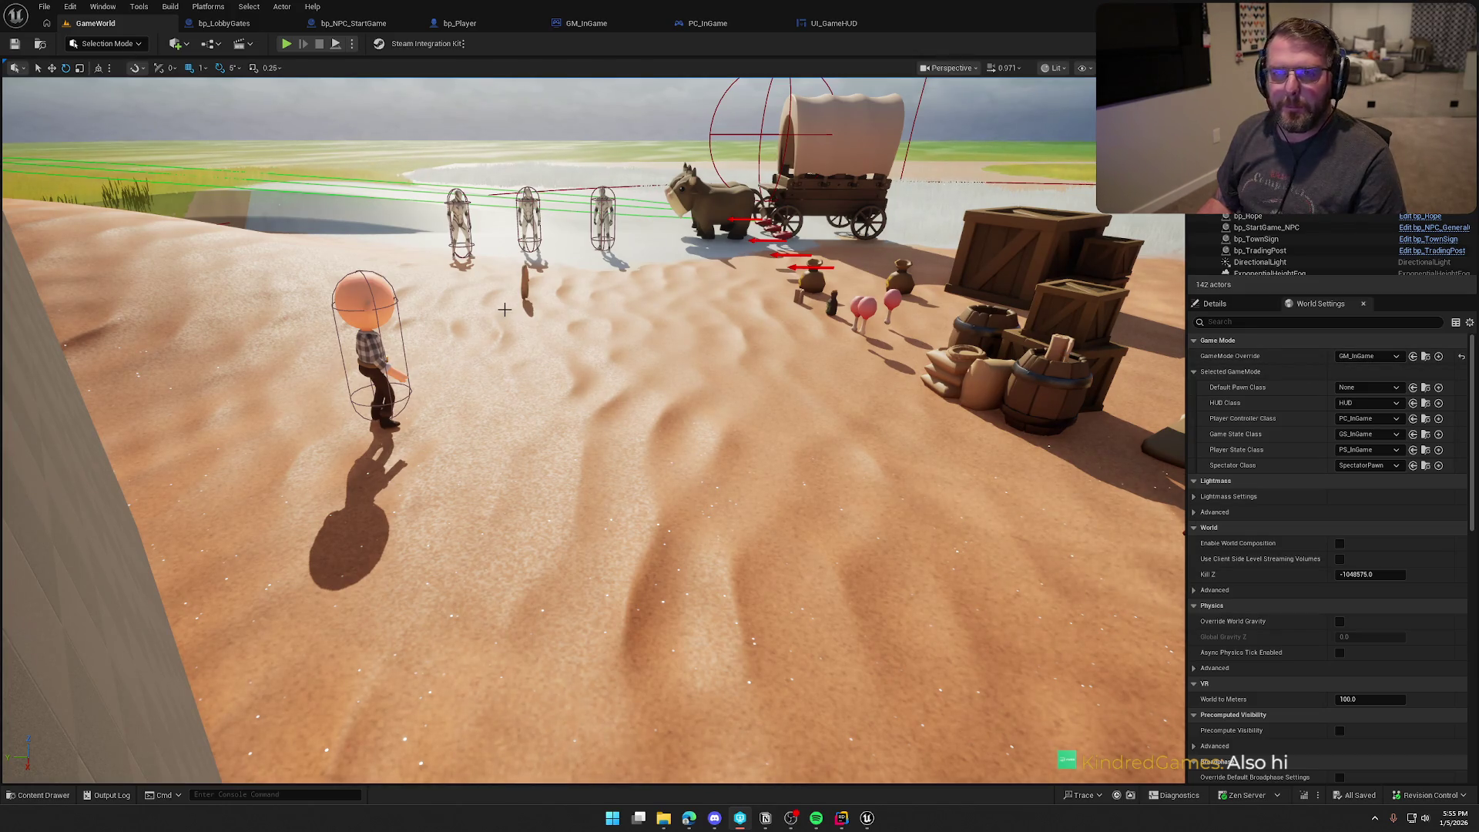
{"action": "left_click", "coordinate": [833, 23]}
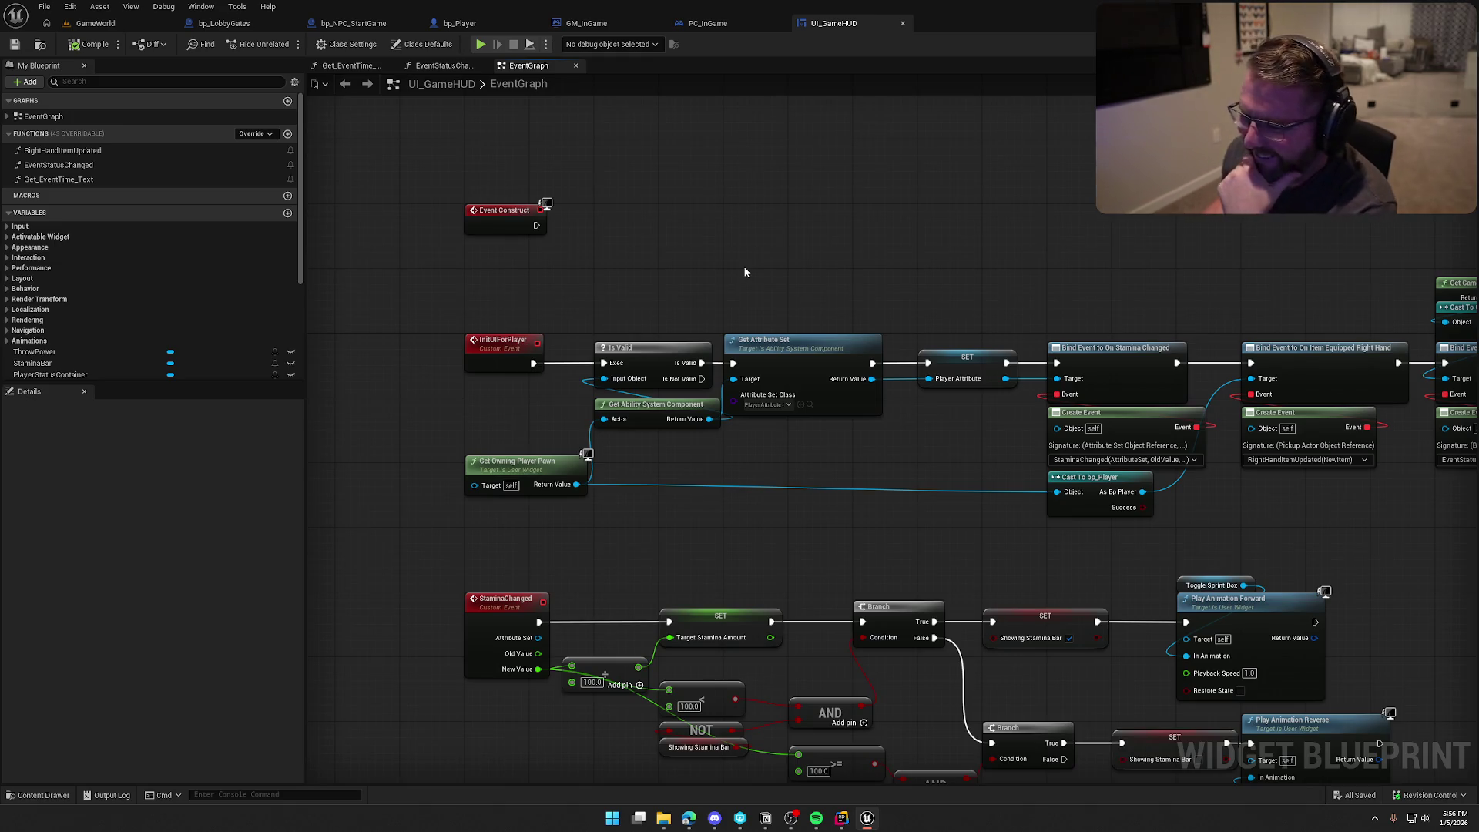
Step: Nudge the Get Owning Player Pawn node slightly lower and deselect it
{"action": "left_click_drag", "start_coordinate": [489, 462], "coordinate": [489, 471]}
{"action": "left_click", "coordinate": [653, 214]}
{"action": "mouse_move", "coordinate": [769, 200]}
{"action": "left_mouse_down"}
{"action": "mouse_move", "coordinate": [681, 190]}
{"action": "mouse_move", "coordinate": [782, 220]}
{"action": "left_mouse_up"}
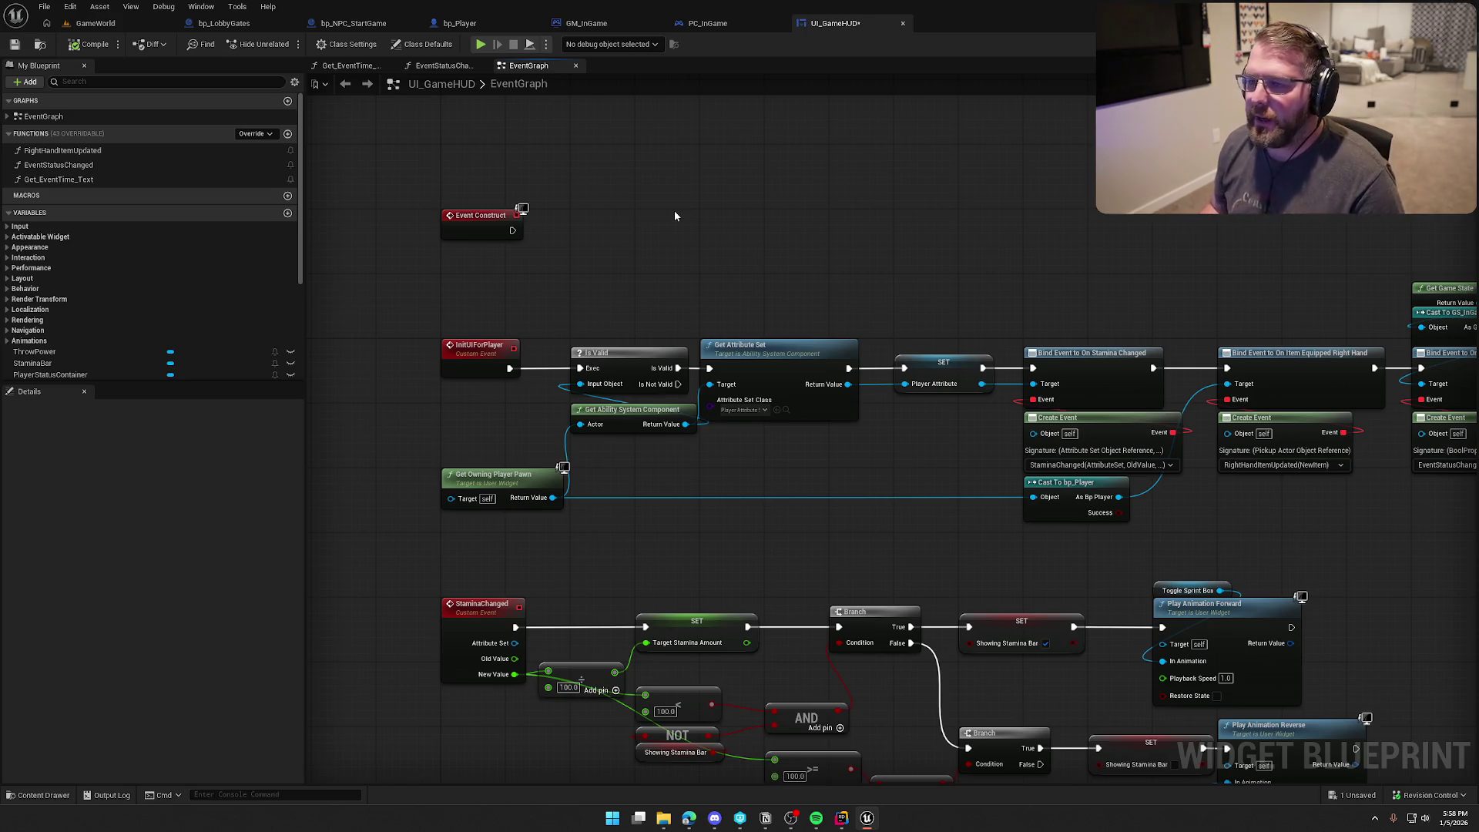
Step: Switch to bp_Player and pan its EventGraph to the Fall Damage section
{"action": "left_click_drag", "start_coordinate": [675, 215], "coordinate": [576, 269]}
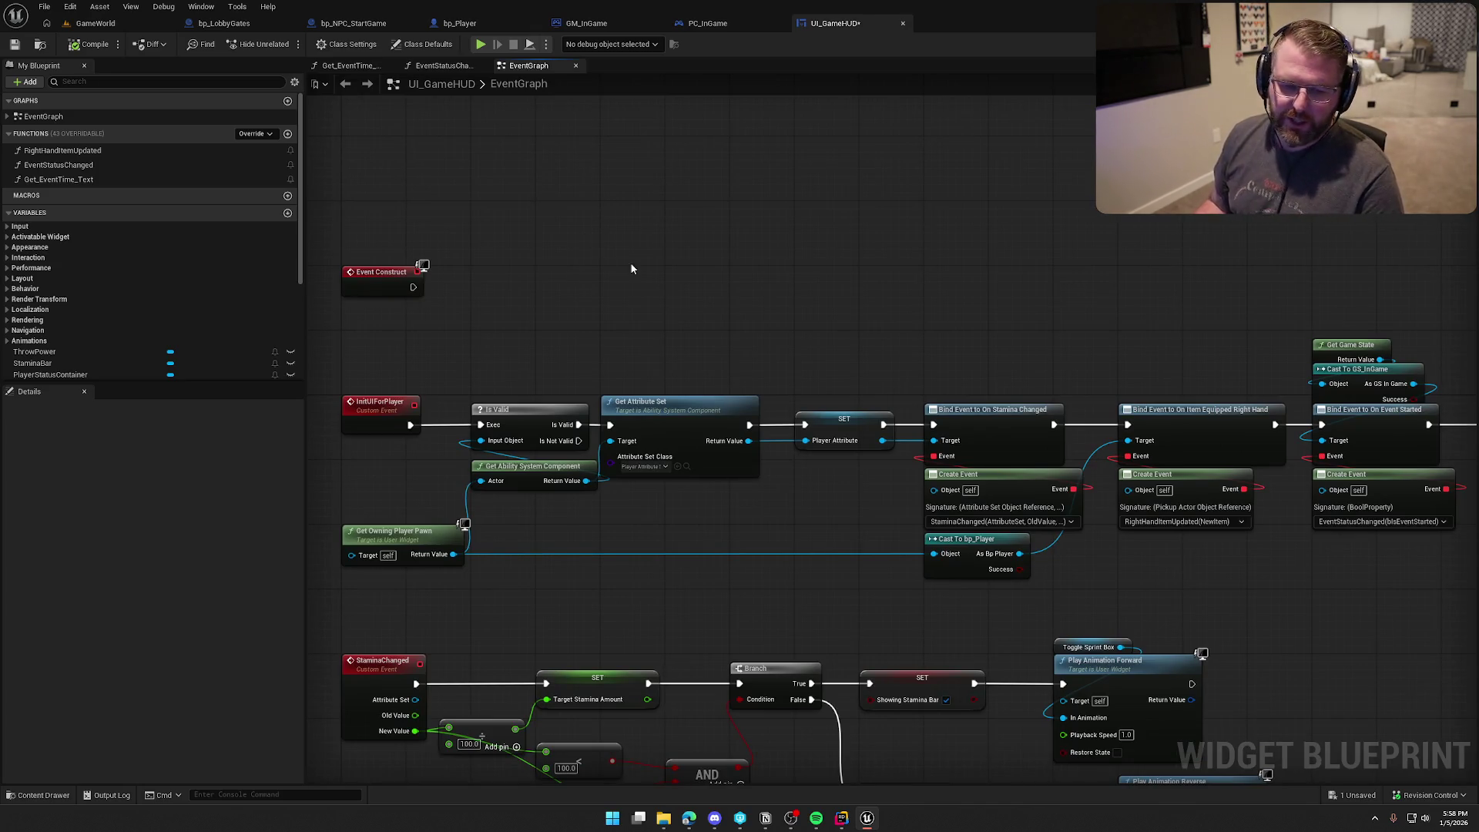
{"action": "left_click", "coordinate": [471, 23]}
{"action": "mouse_move", "coordinate": [468, 360]}
{"action": "left_mouse_down"}
{"action": "mouse_move", "coordinate": [521, 307]}
{"action": "mouse_move", "coordinate": [479, 408]}
{"action": "mouse_move", "coordinate": [525, 362]}
{"action": "mouse_move", "coordinate": [573, 88]}
{"action": "left_mouse_up"}
{"action": "left_click", "coordinate": [254, 512]}
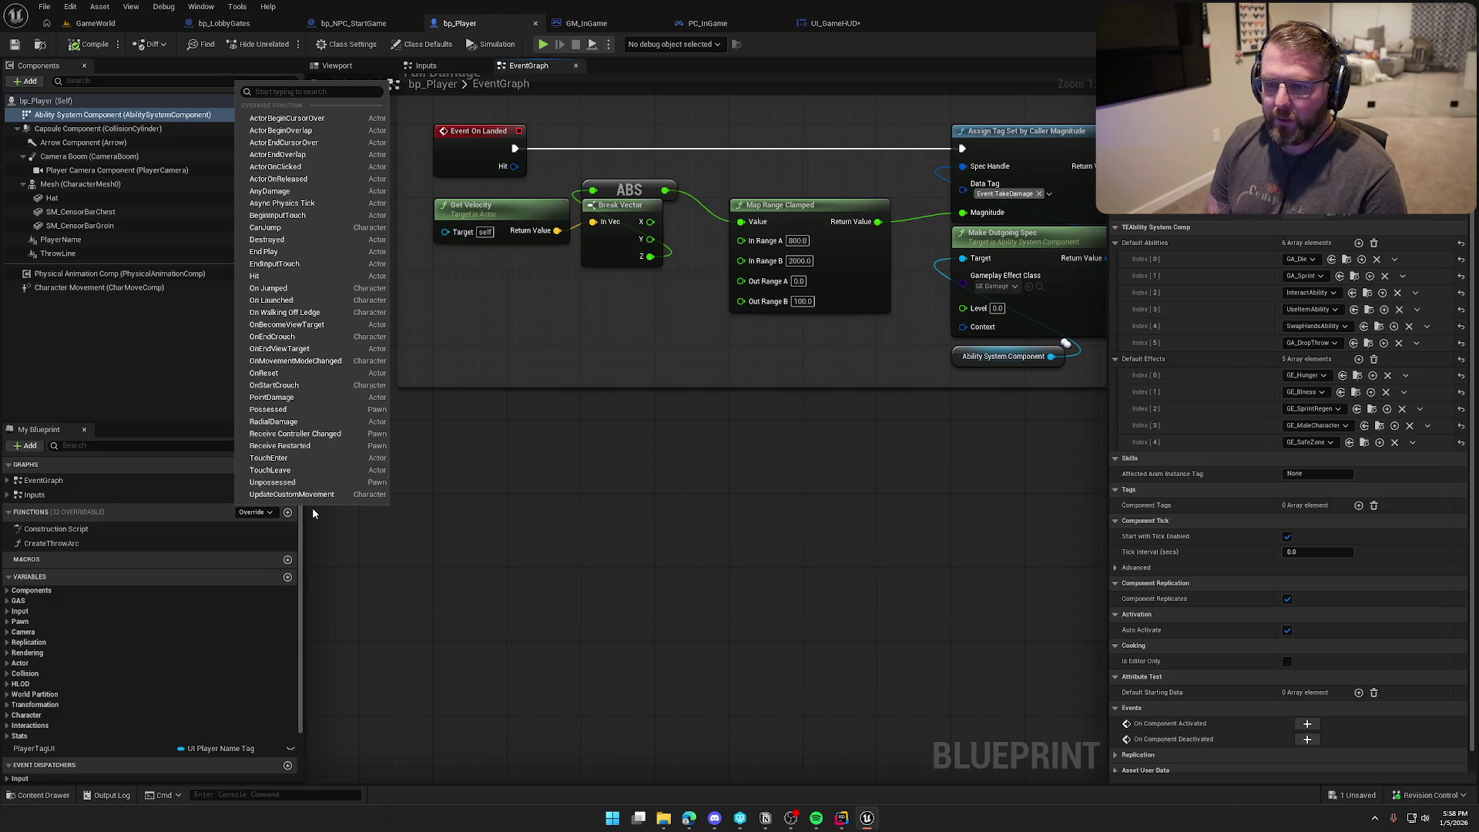
Step: Add an overridden Event Destroyed to bp_Player's event graph
{"action": "type", "text": "dest"}
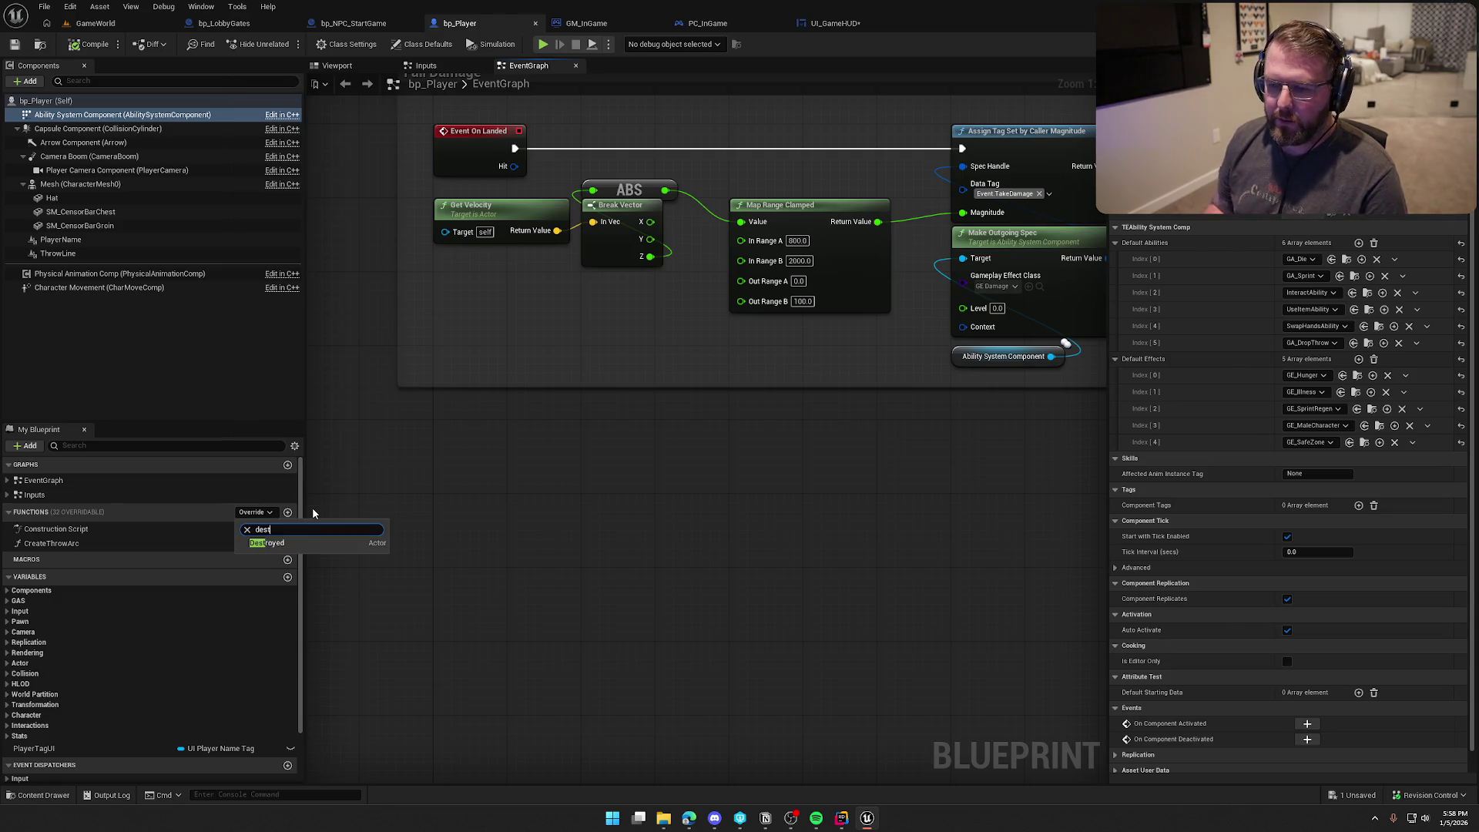
{"action": "left_click", "coordinate": [266, 542]}
{"action": "scroll", "coordinate": [457, 497], "scroll_direction": "down", "scroll_amount": 5}
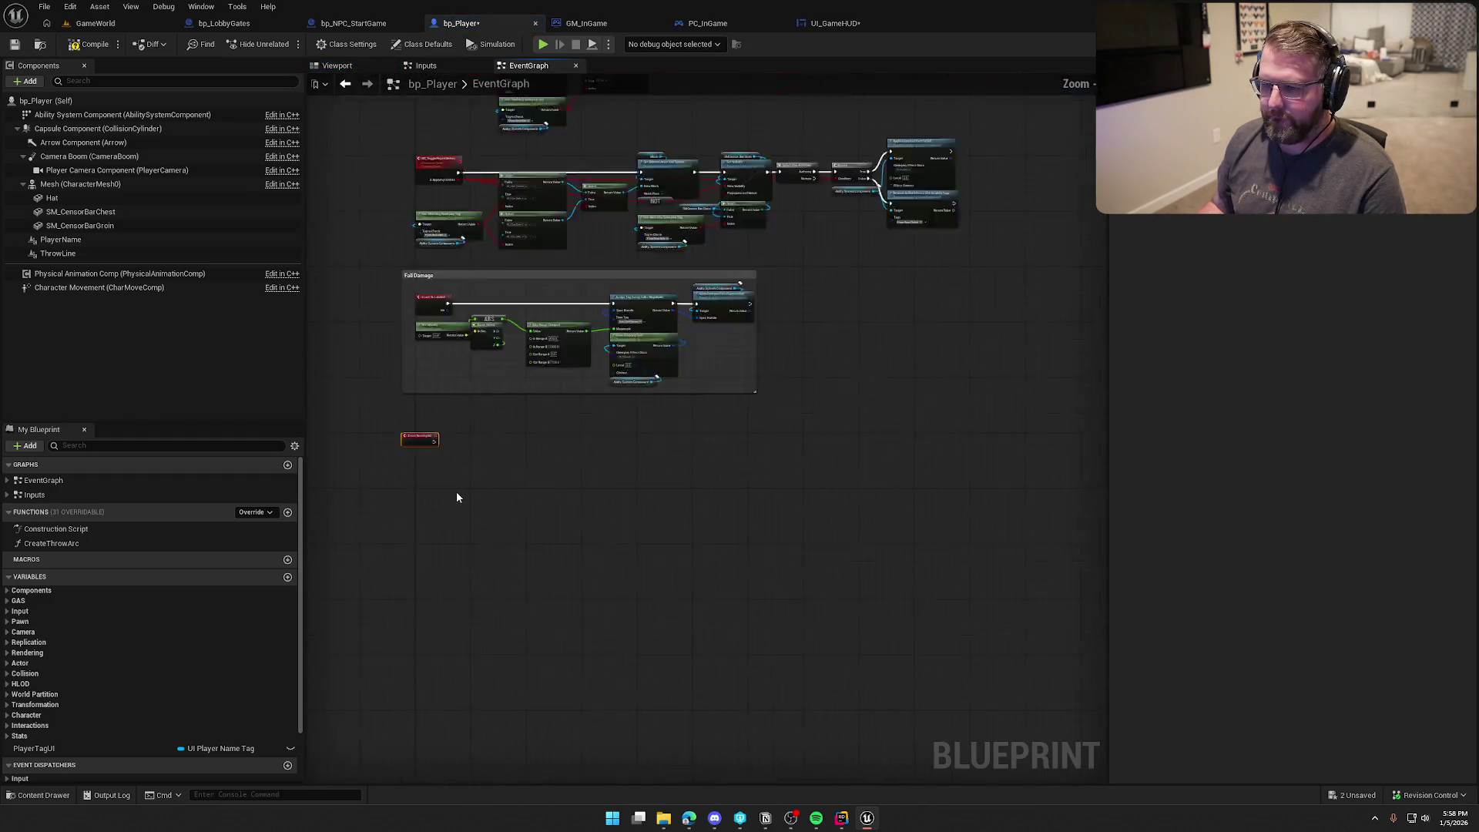
{"action": "scroll", "coordinate": [415, 464], "scroll_direction": "up", "scroll_amount": 5}
{"action": "left_click", "coordinate": [449, 439]}
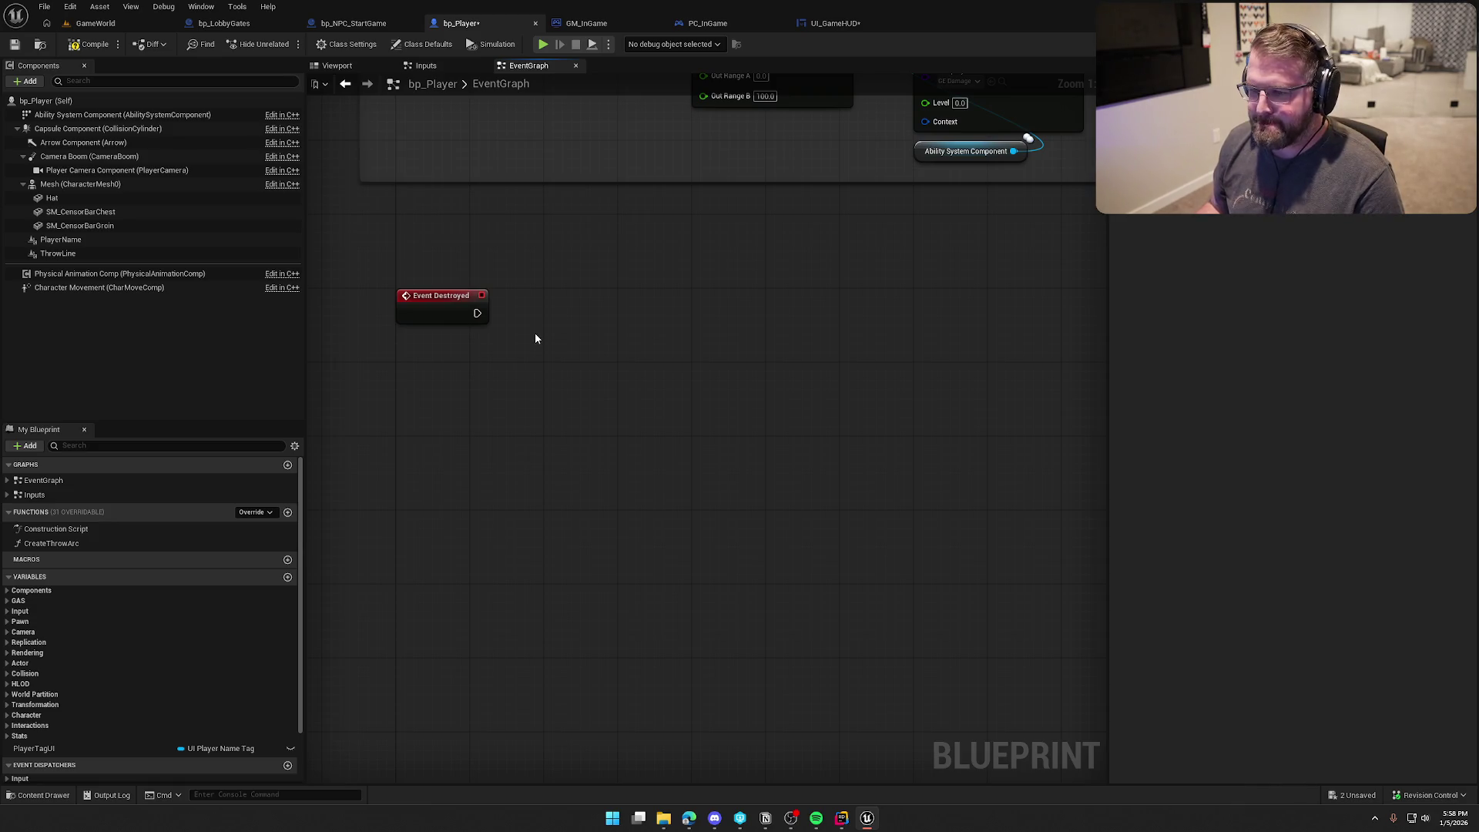
{"action": "right_click", "coordinate": [447, 369]}
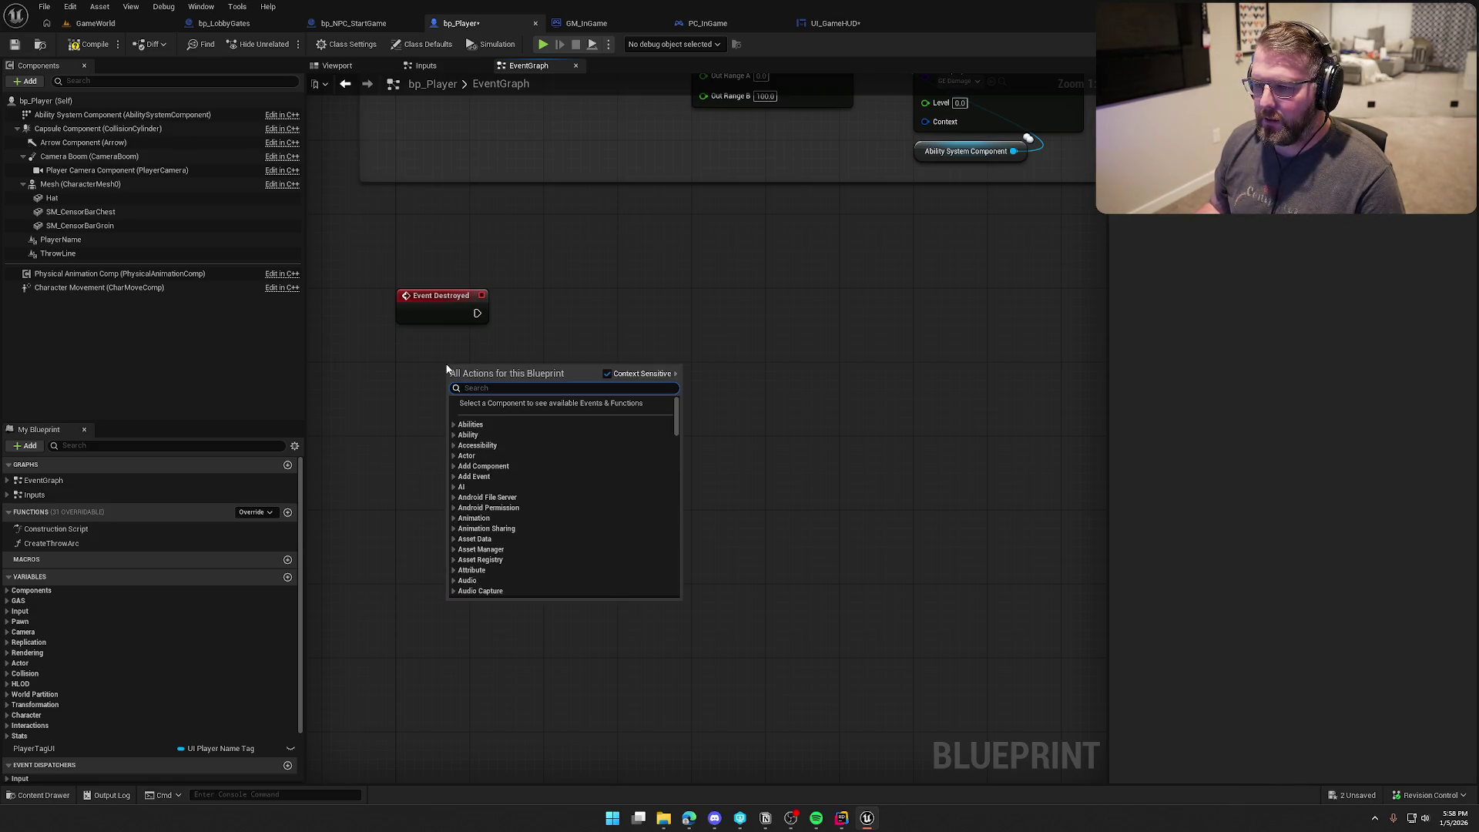
{"action": "left_click", "coordinate": [517, 345]}
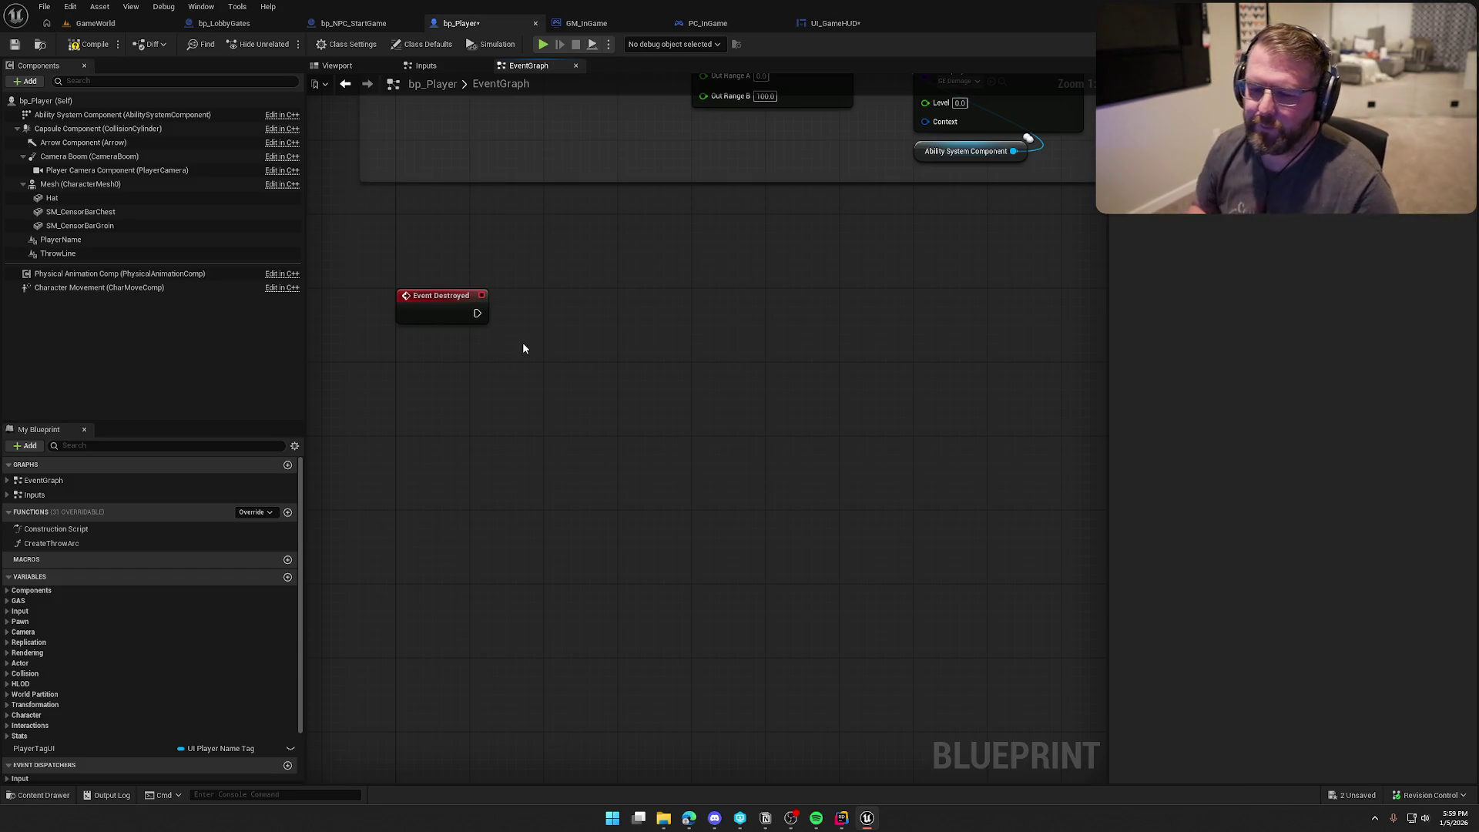
Step: Wire a Spawn Actor from Class node off Event Destroyed, leaving its class unset
{"action": "mouse_move", "coordinate": [515, 349]}
{"action": "left_mouse_down"}
{"action": "mouse_move", "coordinate": [558, 304]}
{"action": "mouse_move", "coordinate": [537, 308]}
{"action": "mouse_move", "coordinate": [567, 261]}
{"action": "left_mouse_up"}
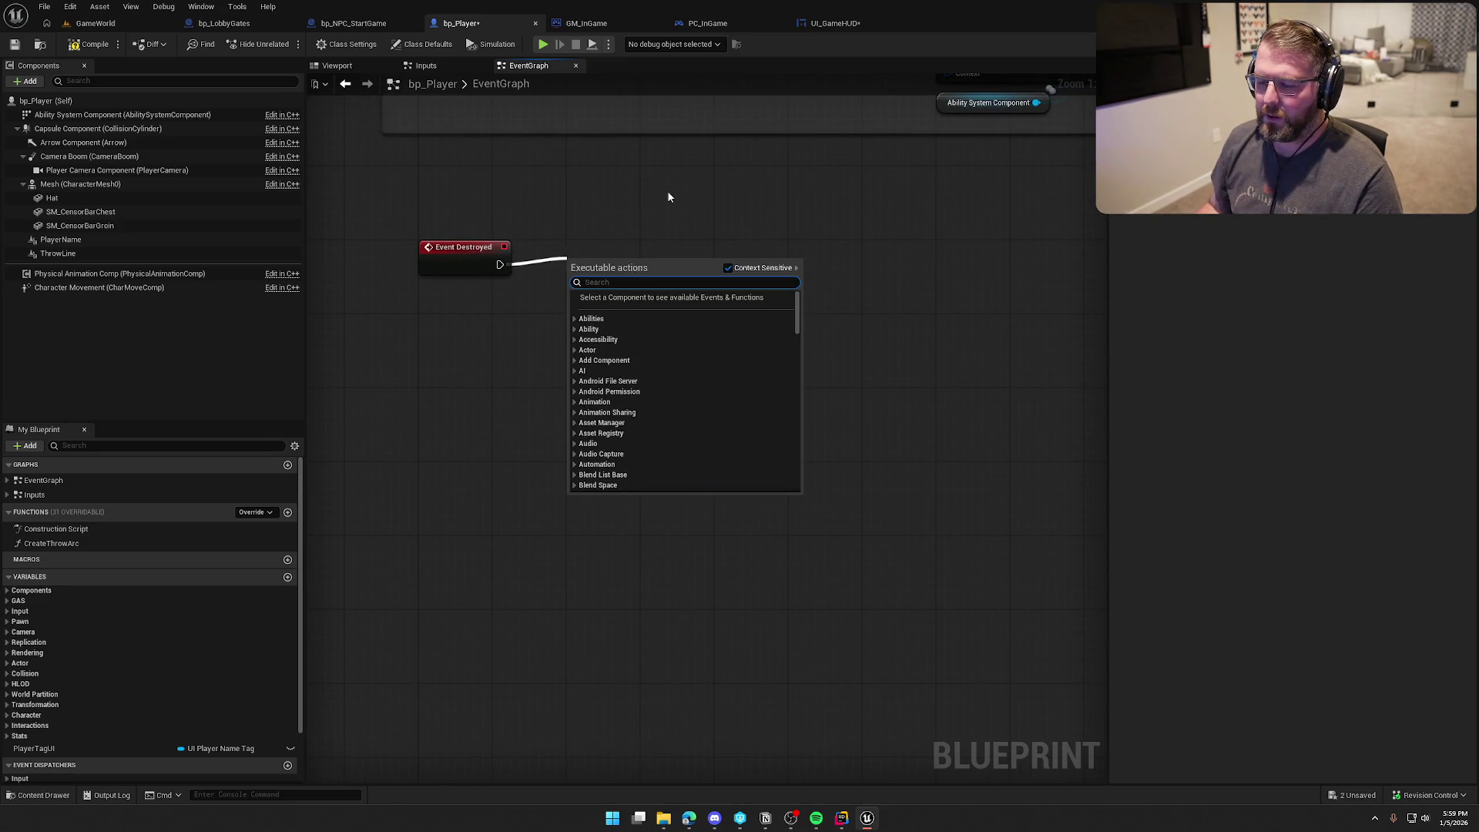
{"action": "type", "text": "spawn actor"}
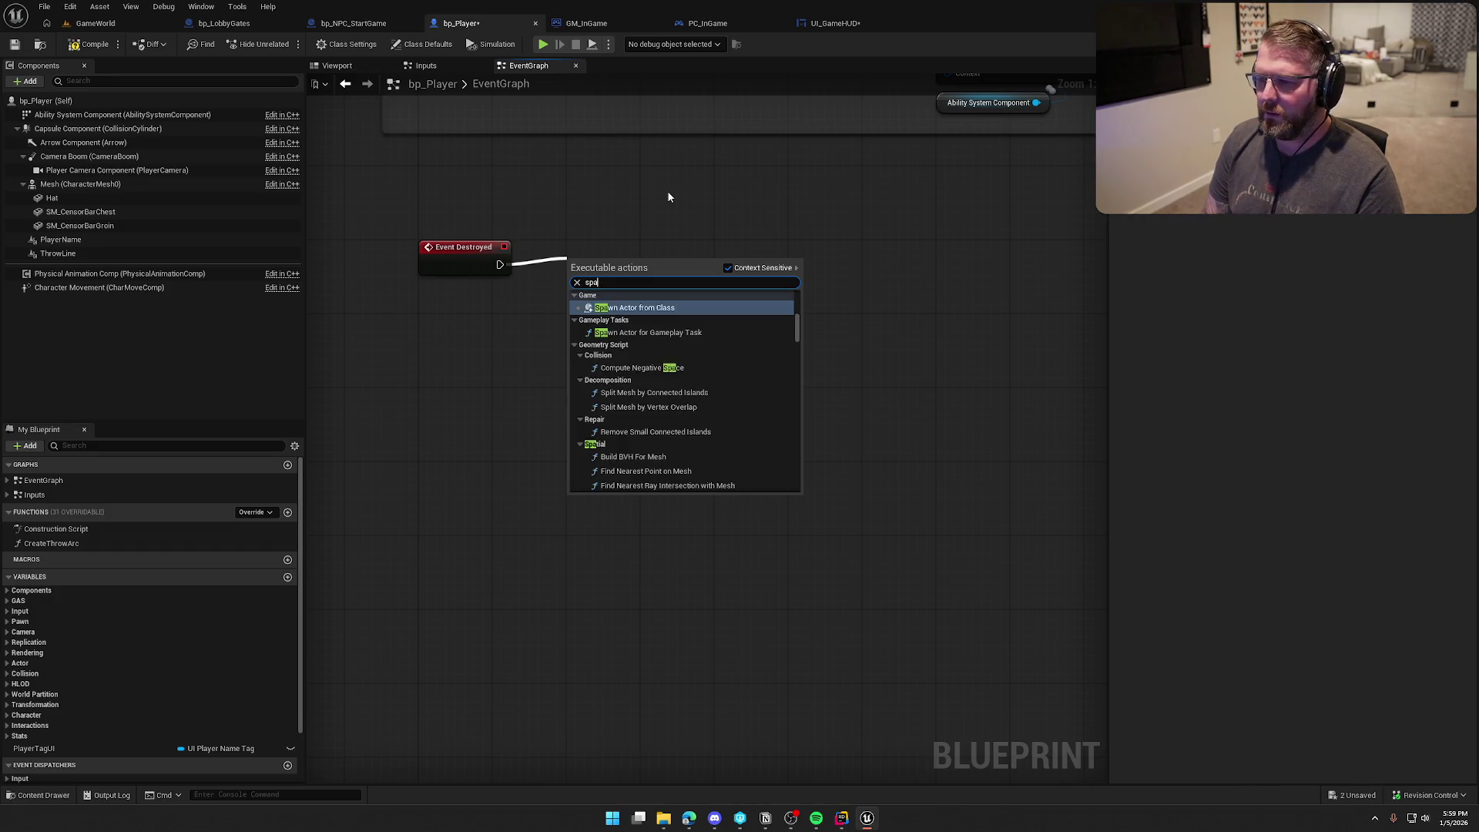
{"action": "key", "text": "Return"}
{"action": "left_click_drag", "start_coordinate": [667, 263], "coordinate": [741, 245]}
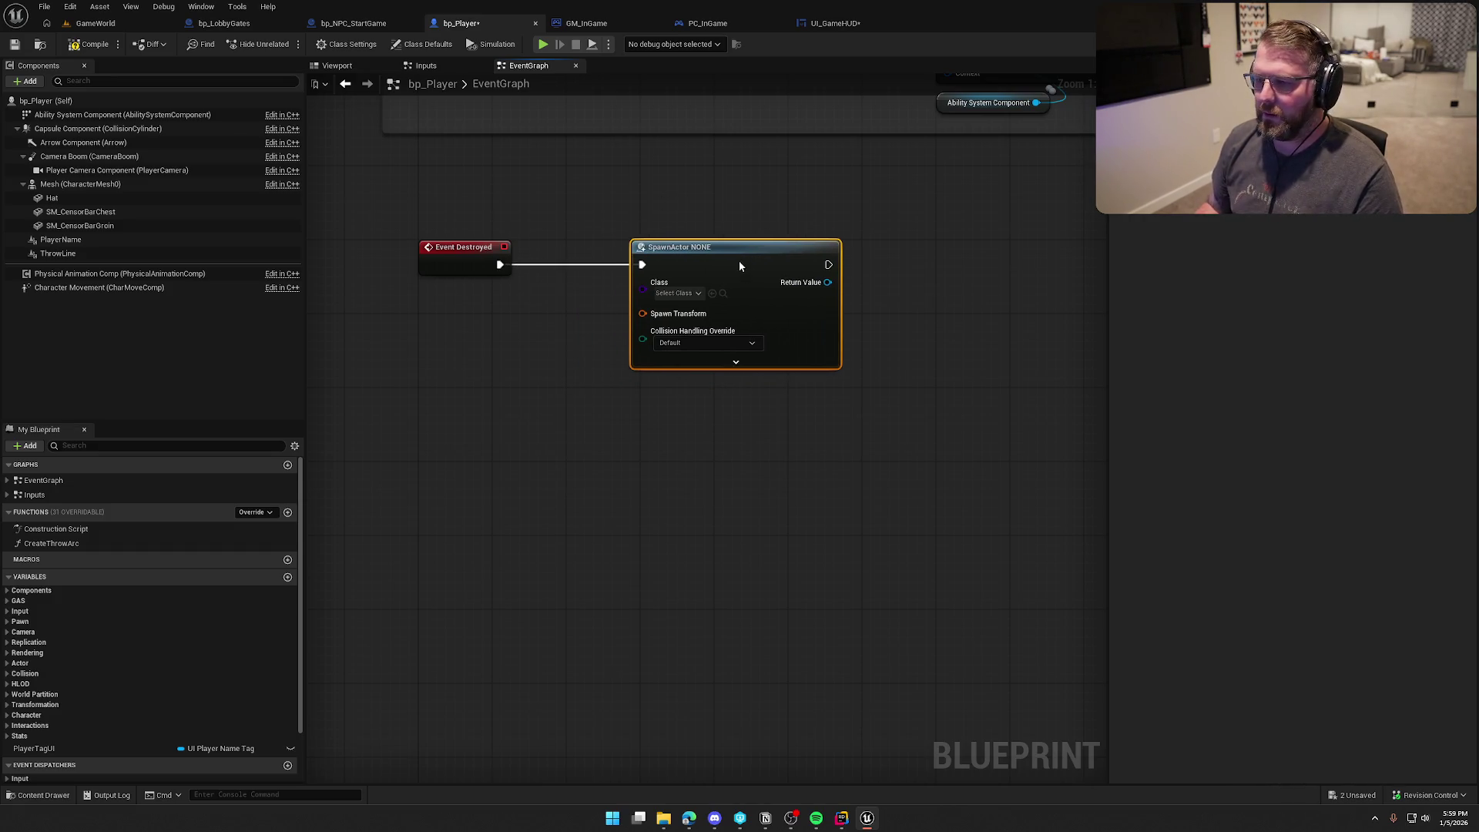
{"action": "key", "text": "ctrl+space"}
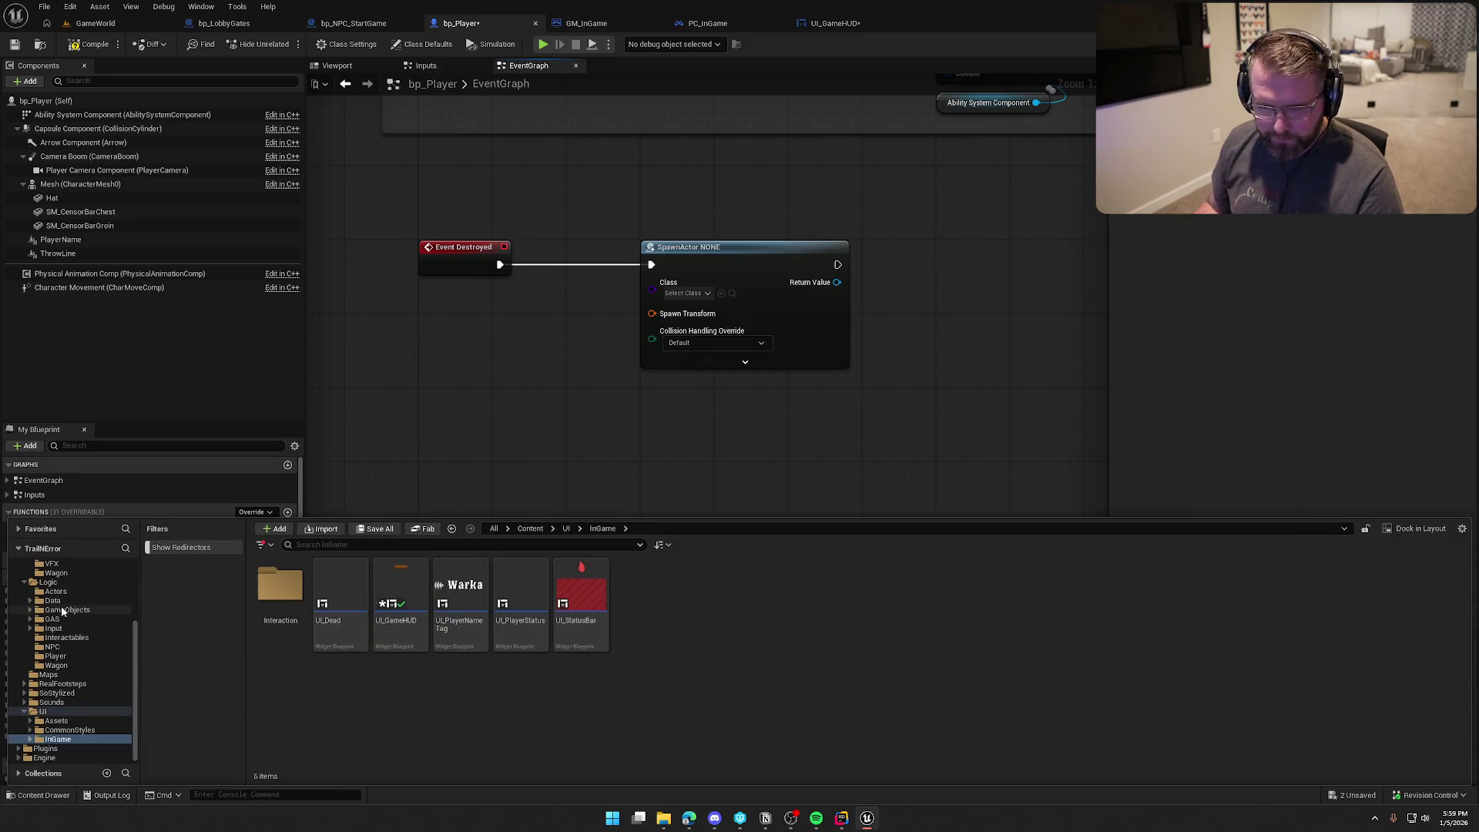
Step: Create Actor blueprint bp_Gravestone in Logic/Actors, save all, and open it
{"action": "left_click", "coordinate": [56, 590]}
{"action": "right_click", "coordinate": [667, 627]}
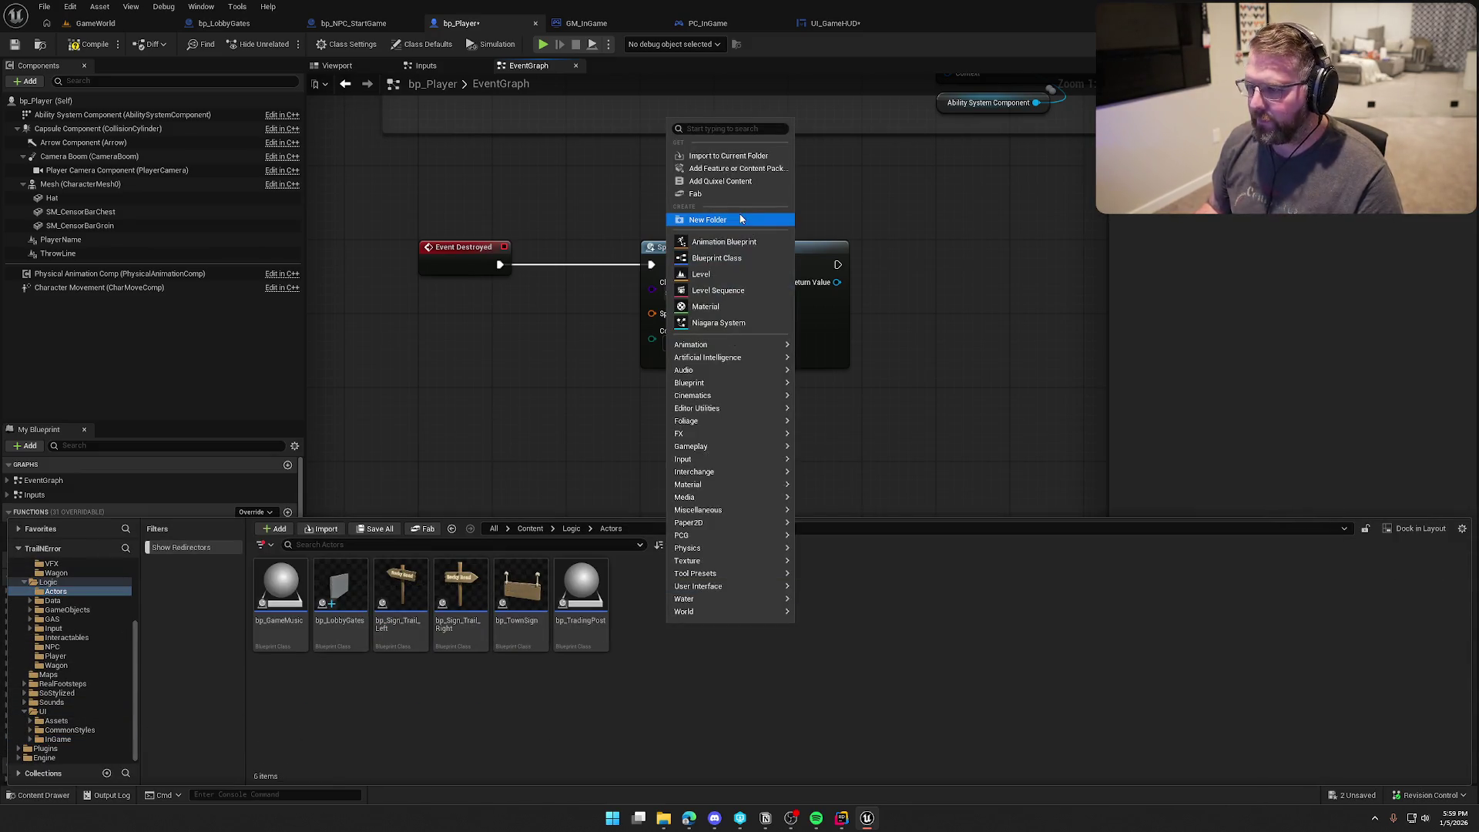
{"action": "left_click", "coordinate": [740, 258]}
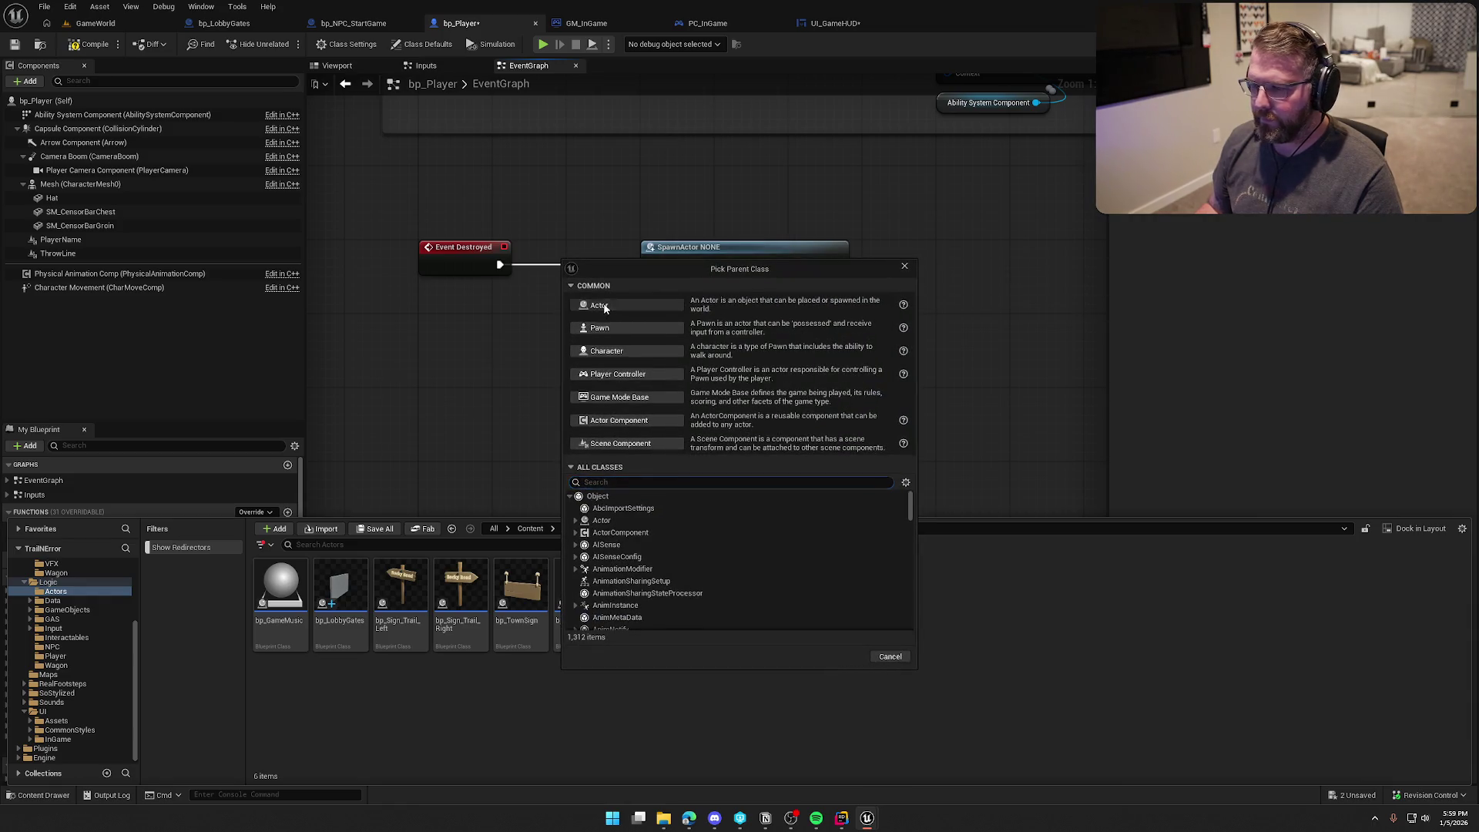
{"action": "left_click", "coordinate": [626, 304]}
{"action": "type", "text": "bp_Gra"}
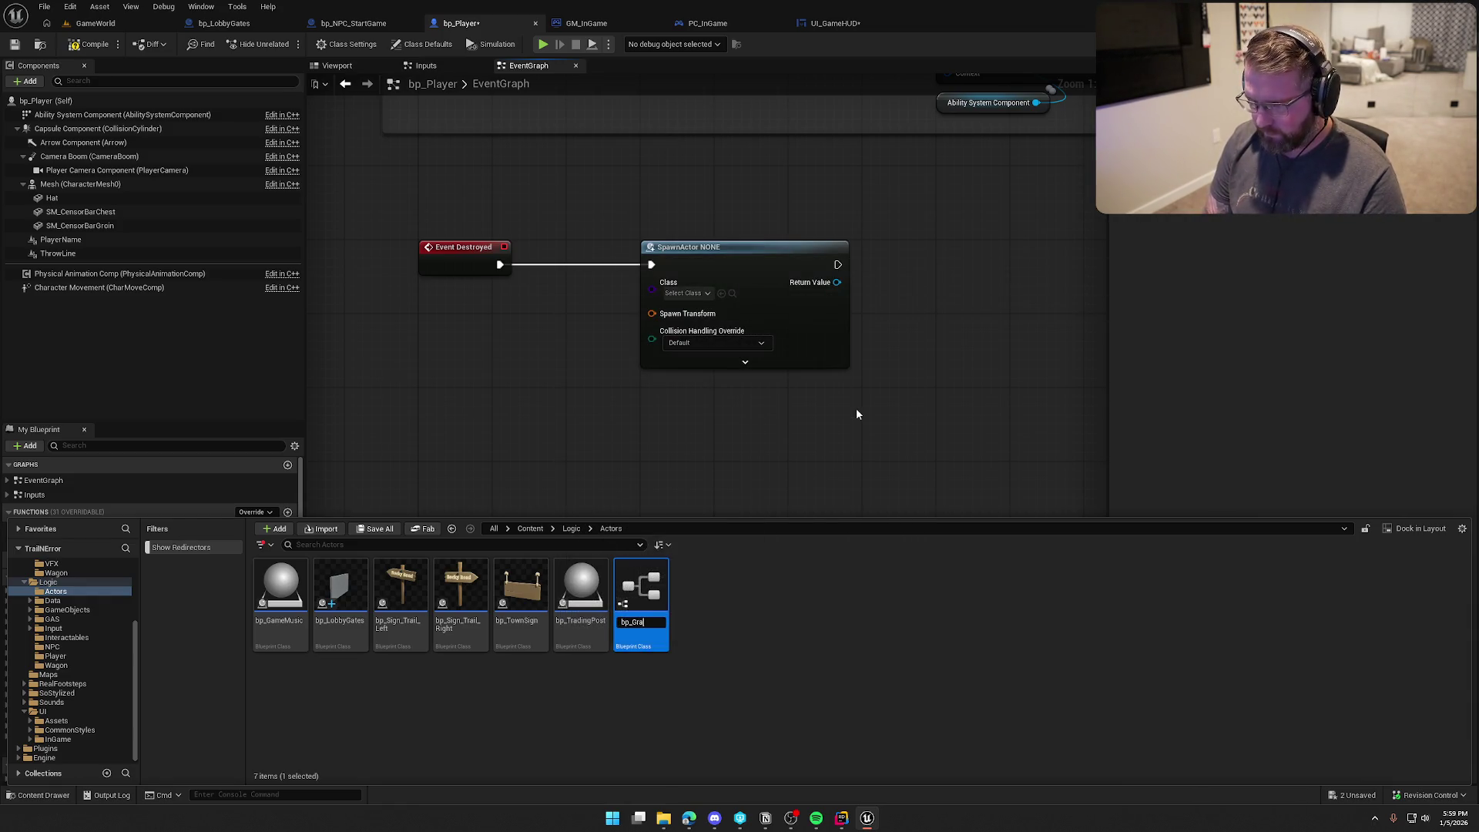
{"action": "type", "text": "tone"}
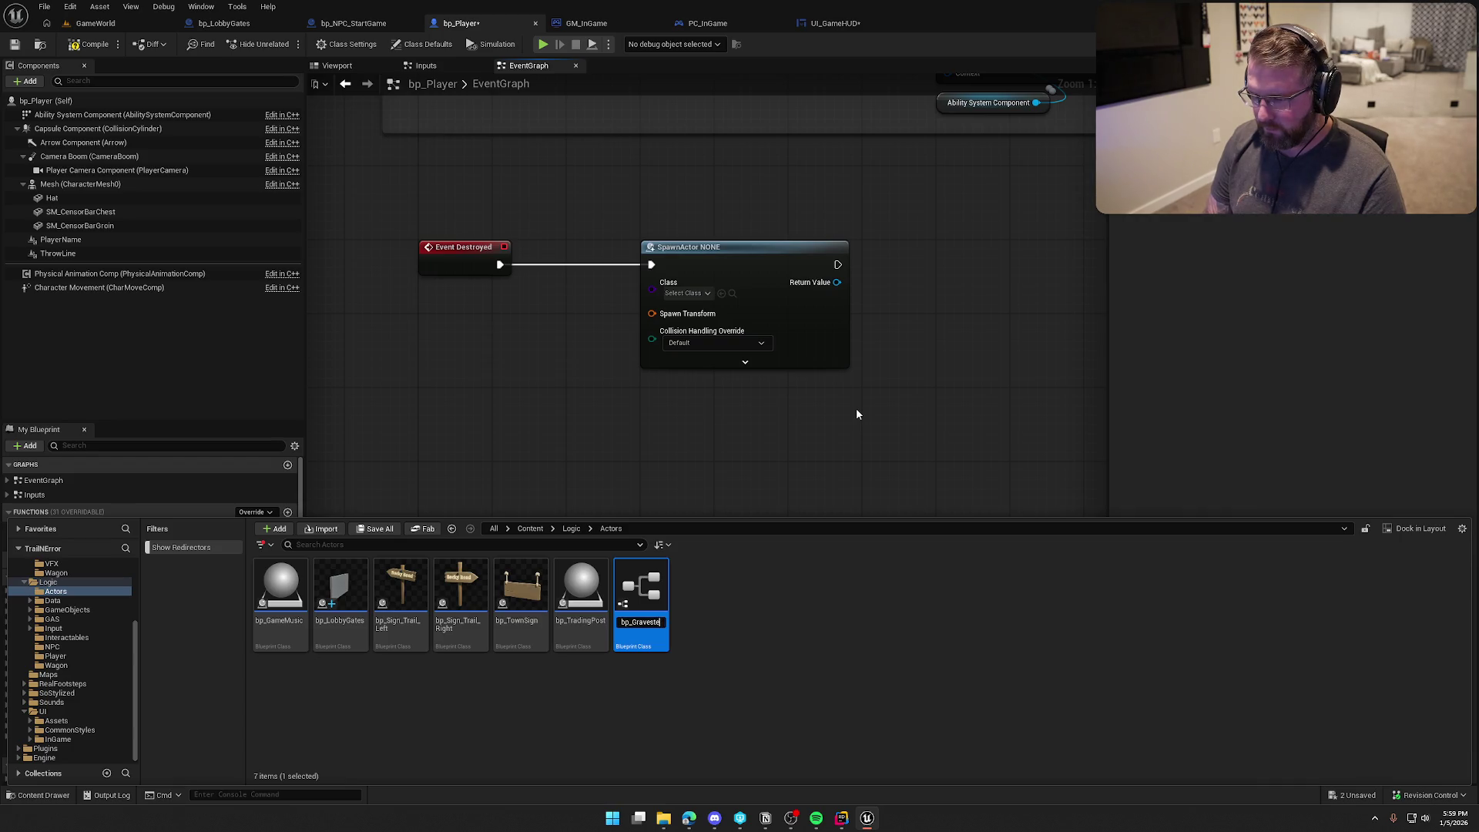
{"action": "key", "text": "Return"}
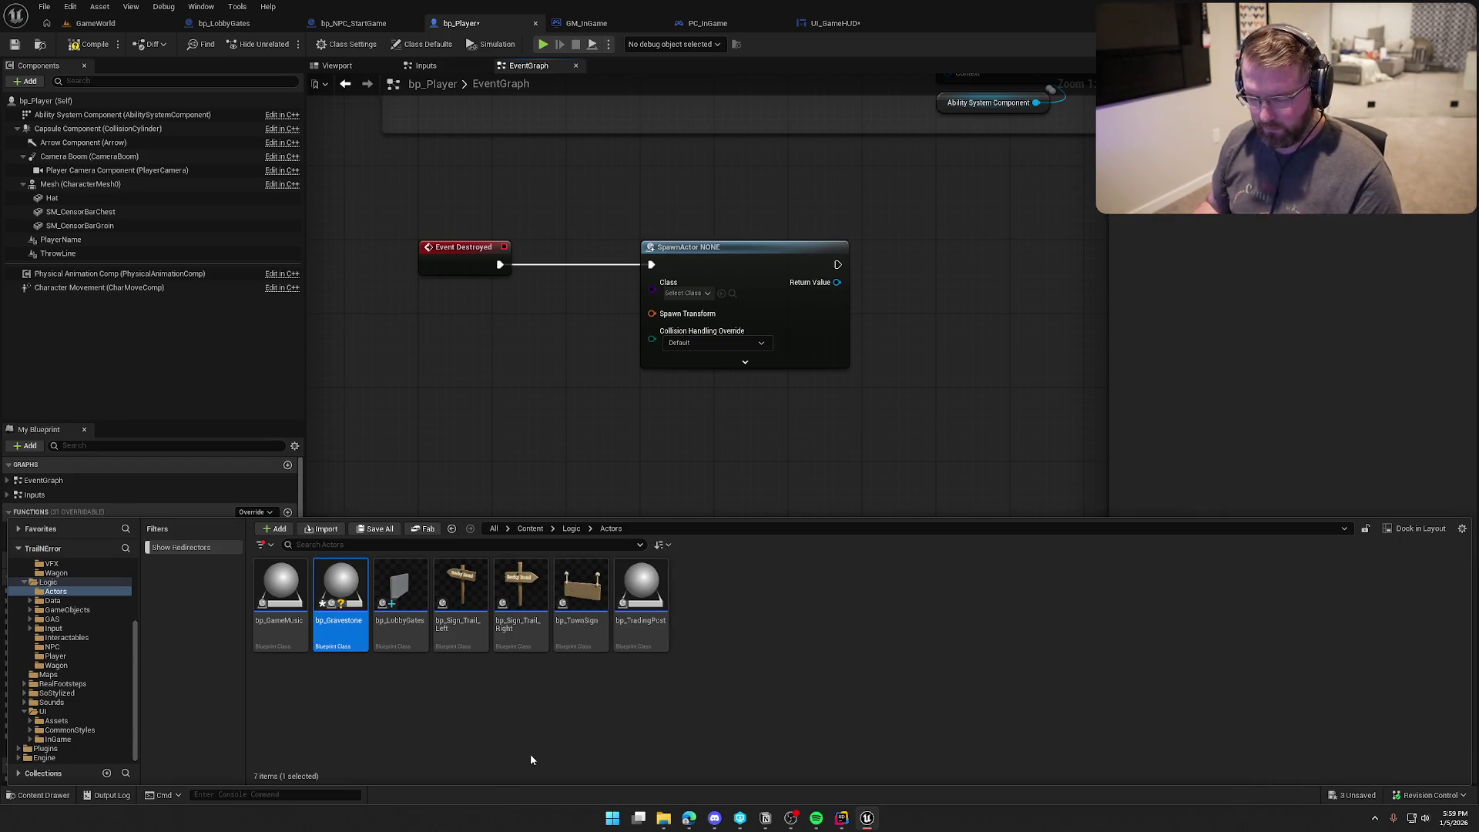
{"action": "key", "text": "ctrl+shift+s"}
{"action": "double_click", "coordinate": [344, 566]}
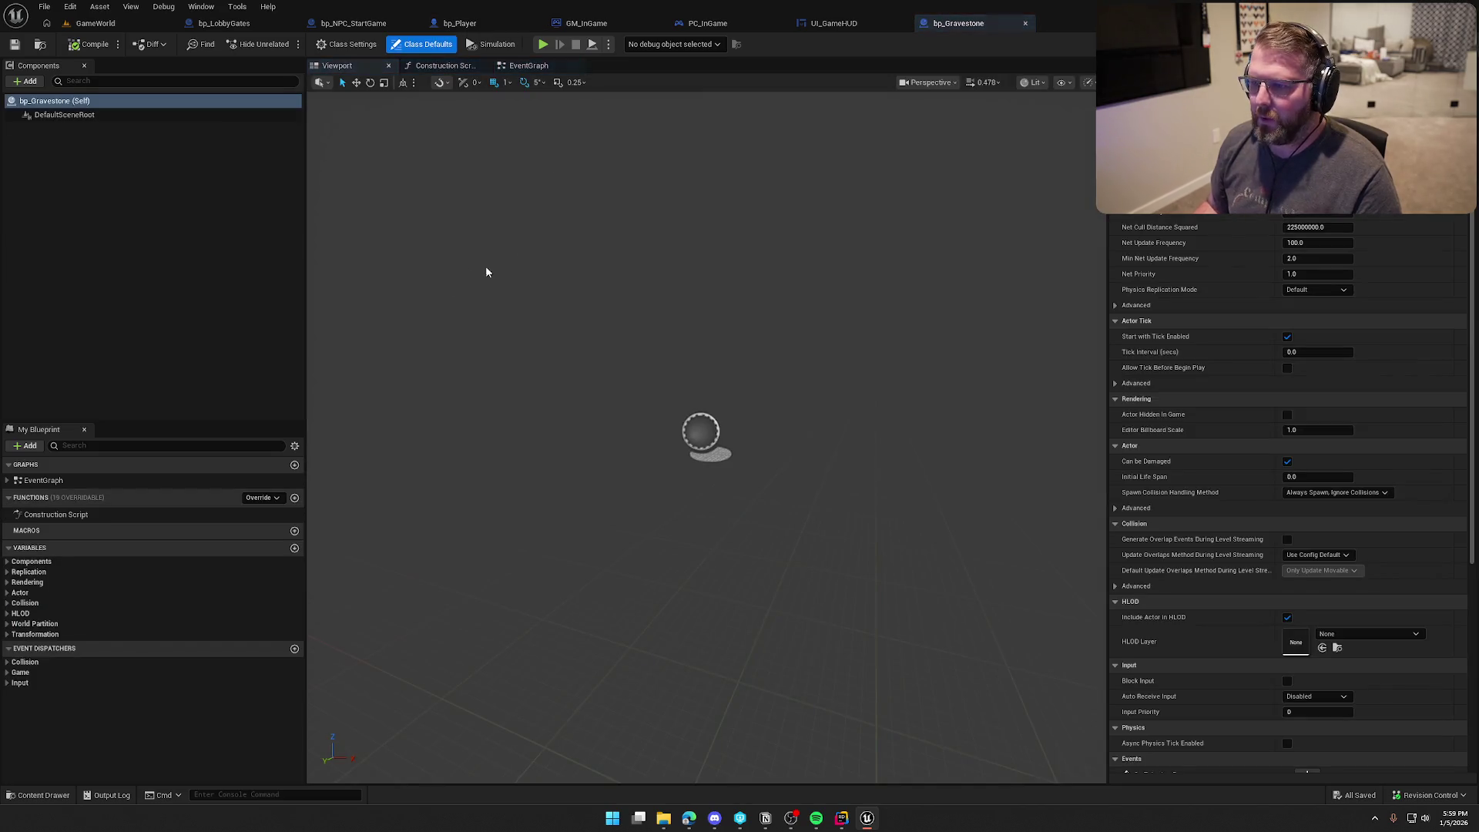
Step: Add a Static Mesh component to bp_Gravestone named Grave
{"action": "left_click", "coordinate": [26, 81]}
{"action": "type", "text": "static"}
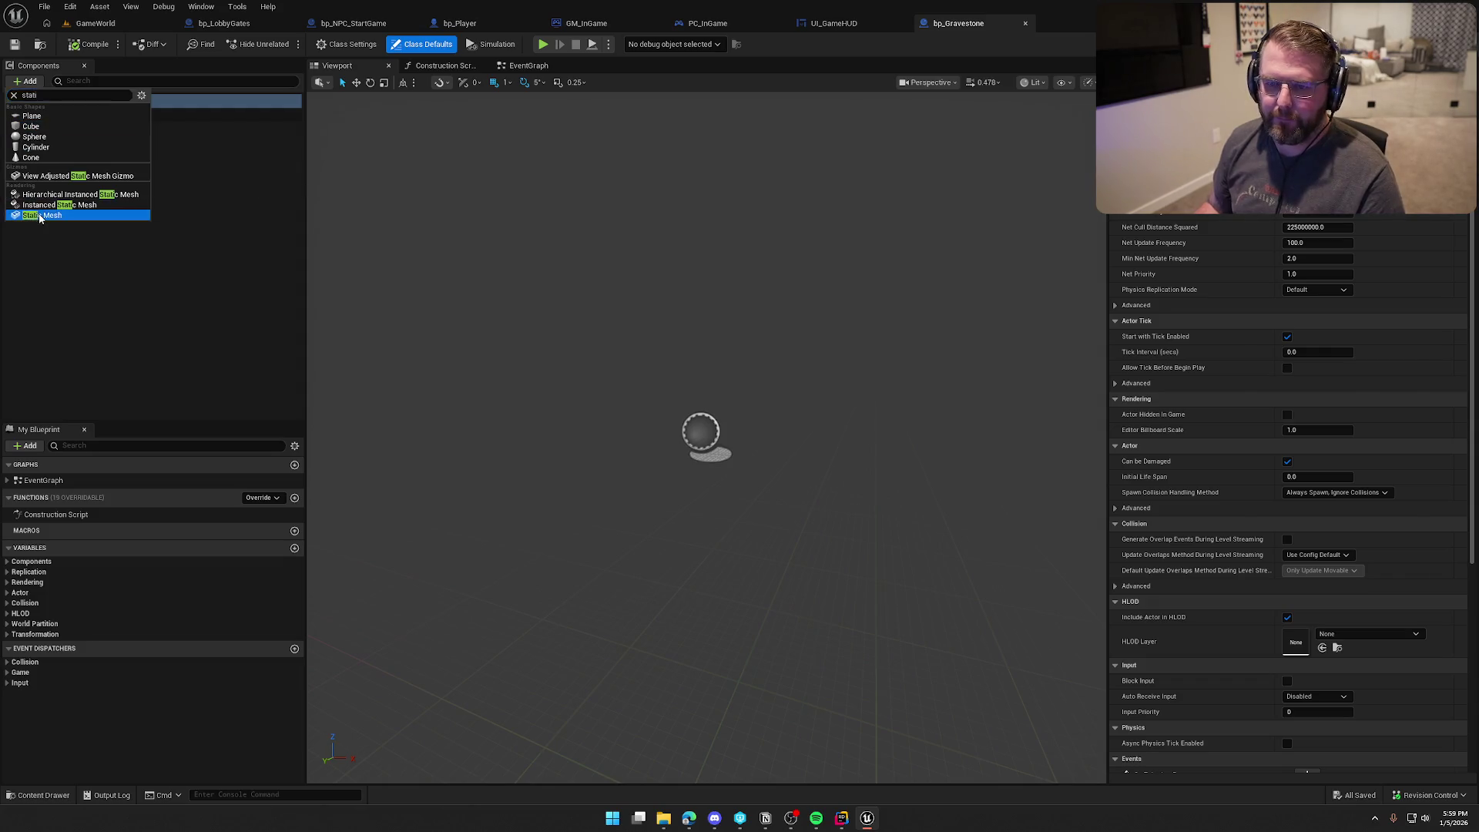
{"action": "left_click", "coordinate": [77, 216]}
{"action": "type", "text": "Graave"}
{"action": "key", "text": "Return"}
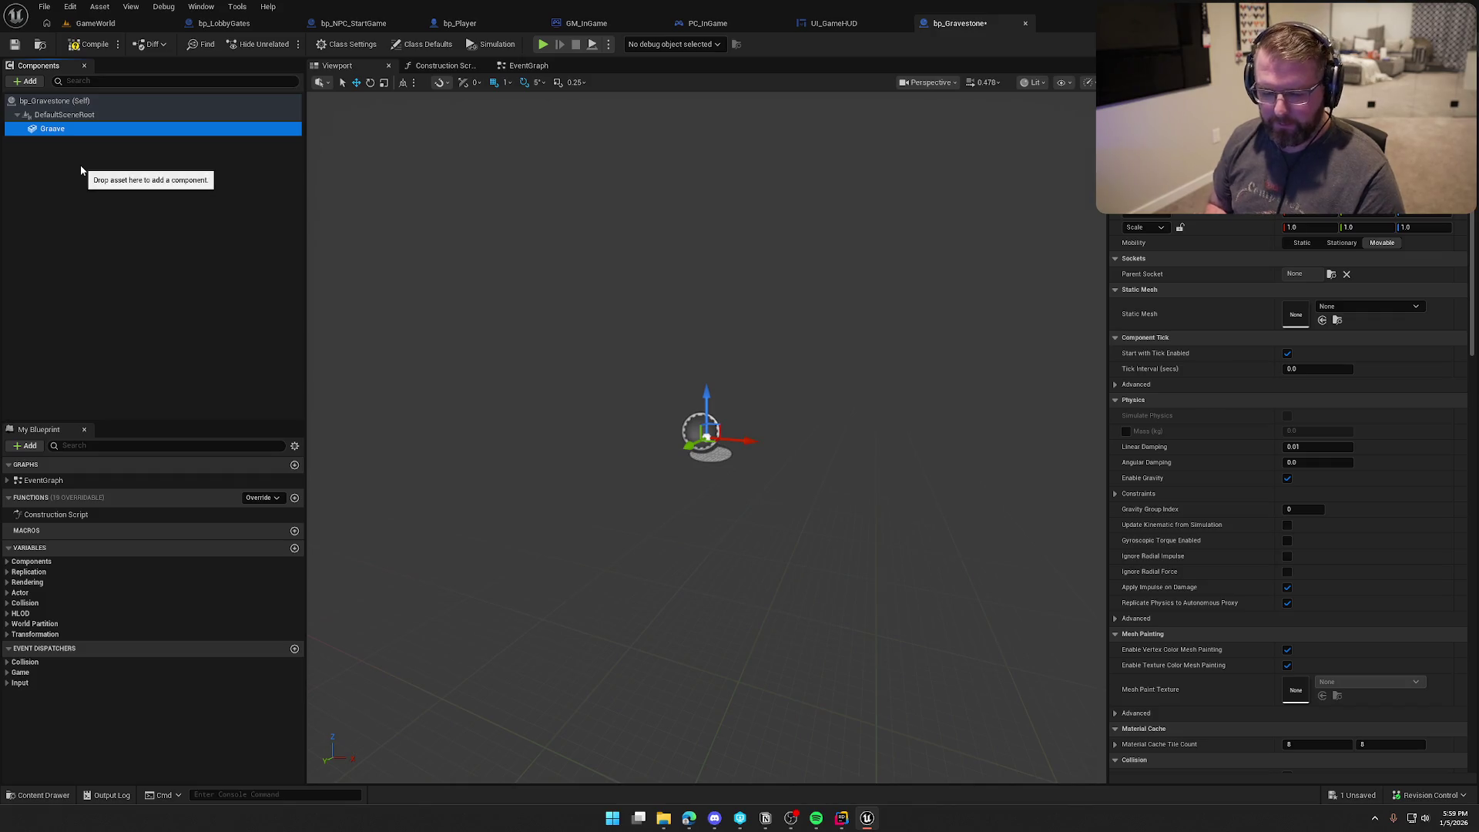
{"action": "key", "text": "F2"}
{"action": "type", "text": "Grave"}
{"action": "key", "text": "Return"}
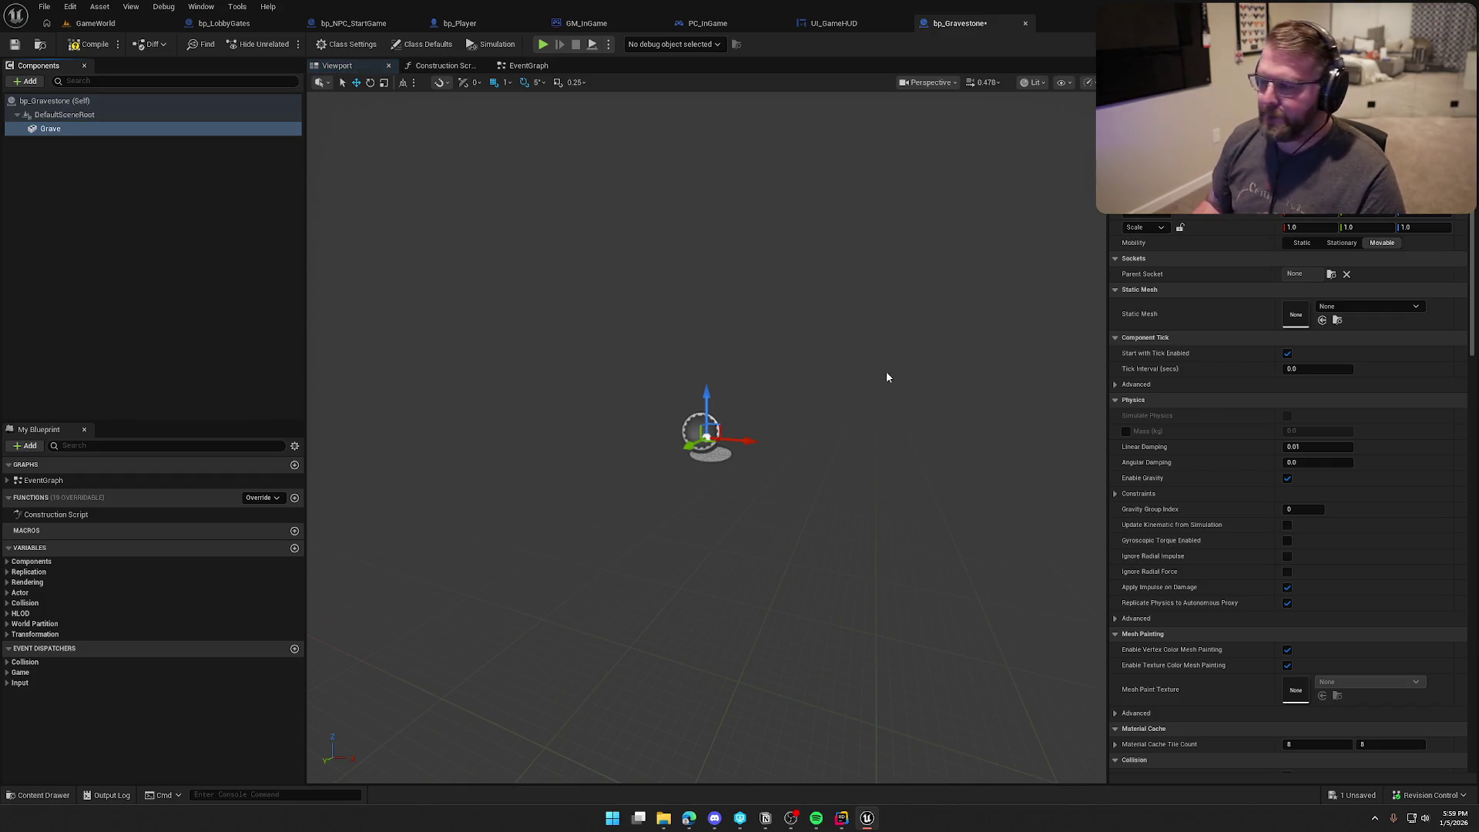
Step: Assign the Cube mesh to Grave and compile and save
{"action": "left_click", "coordinate": [1364, 307]}
{"action": "type", "text": "cube"}
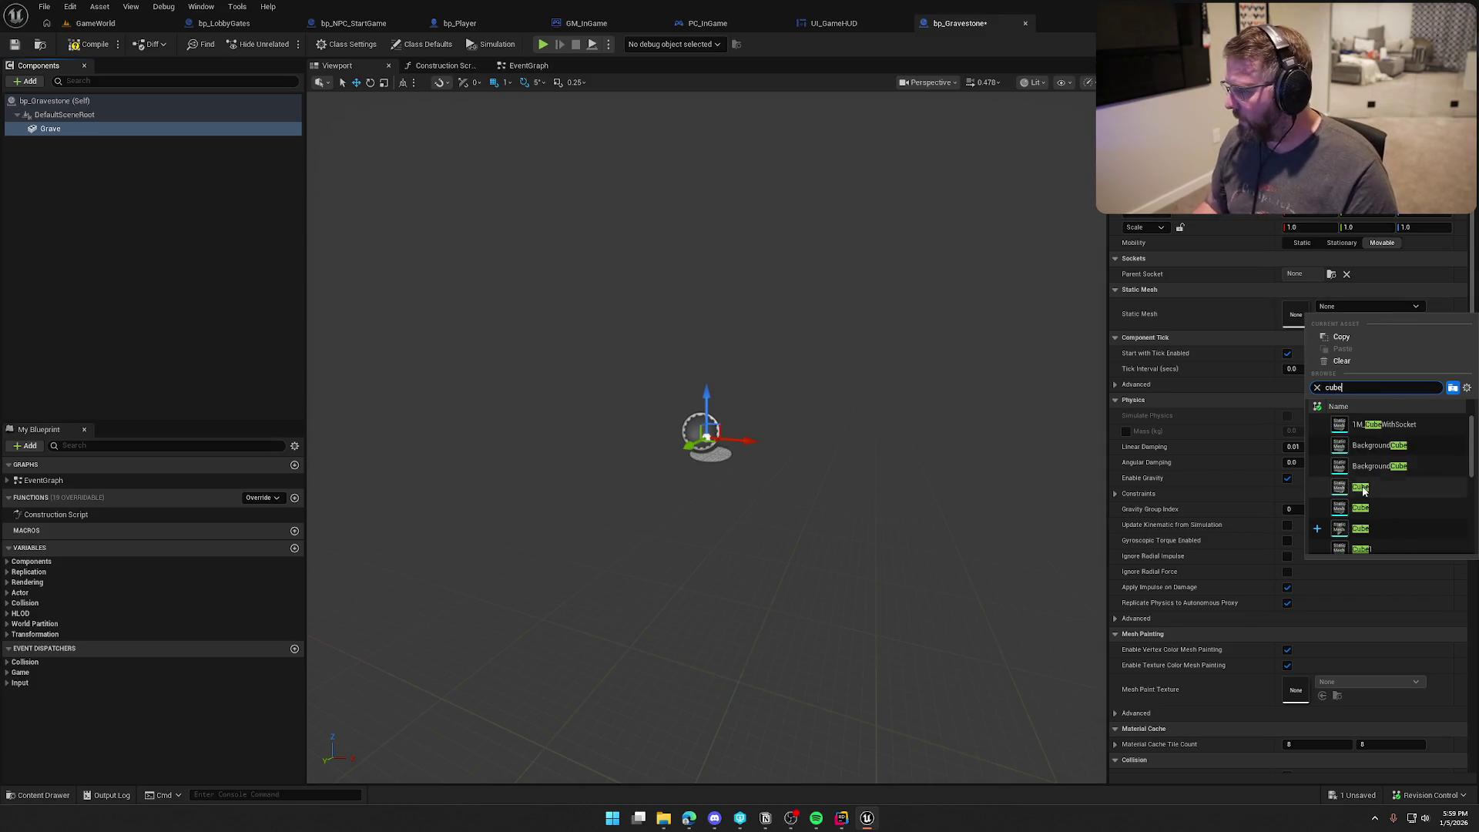
{"action": "left_click", "coordinate": [1379, 487]}
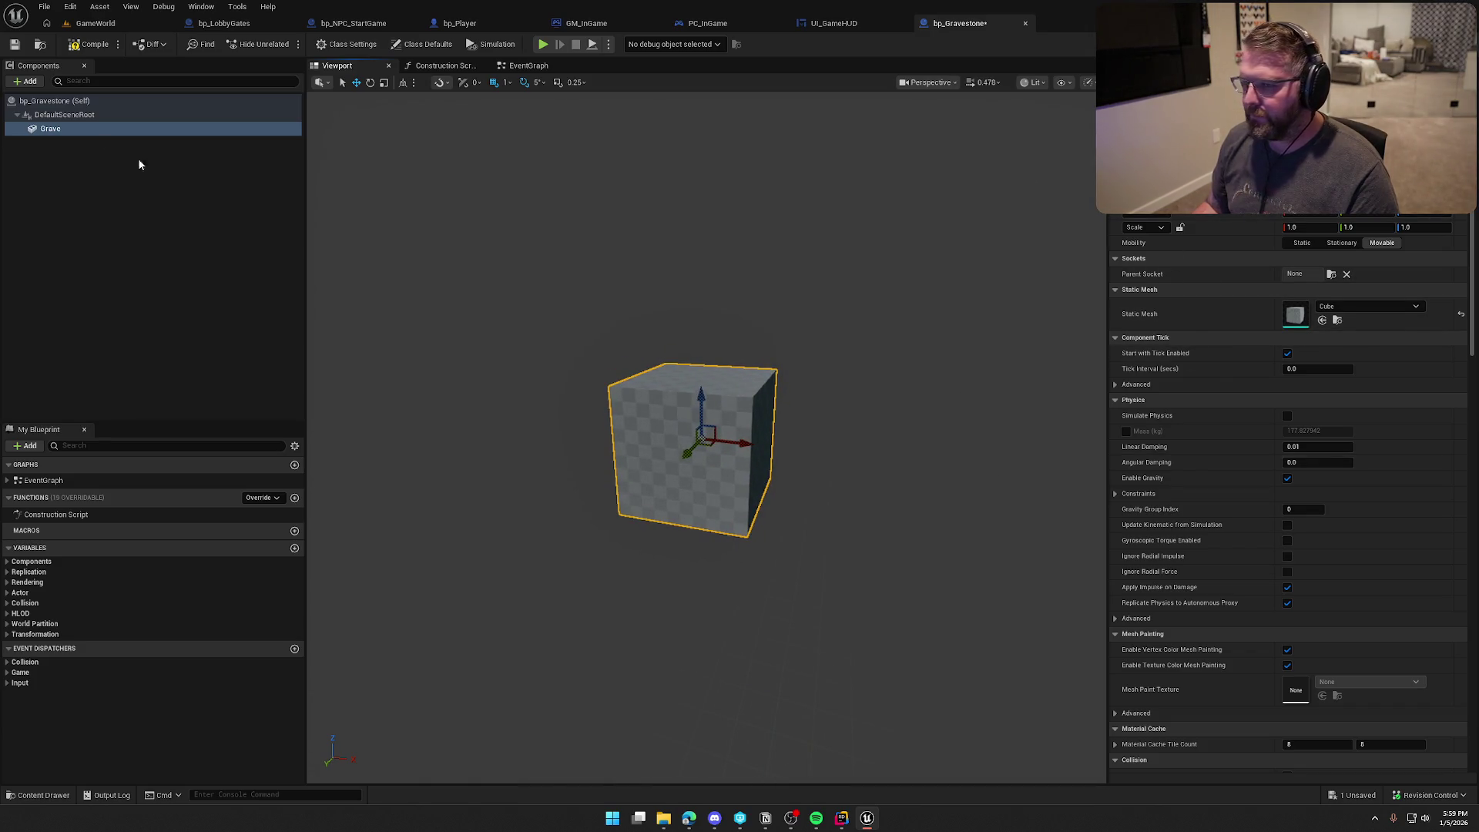
{"action": "key", "text": "ctrl+s"}
Step: Scale the Grave cube to 0.25, 0.5, 0.7
{"action": "left_click_drag", "start_coordinate": [835, 379], "coordinate": [767, 389]}
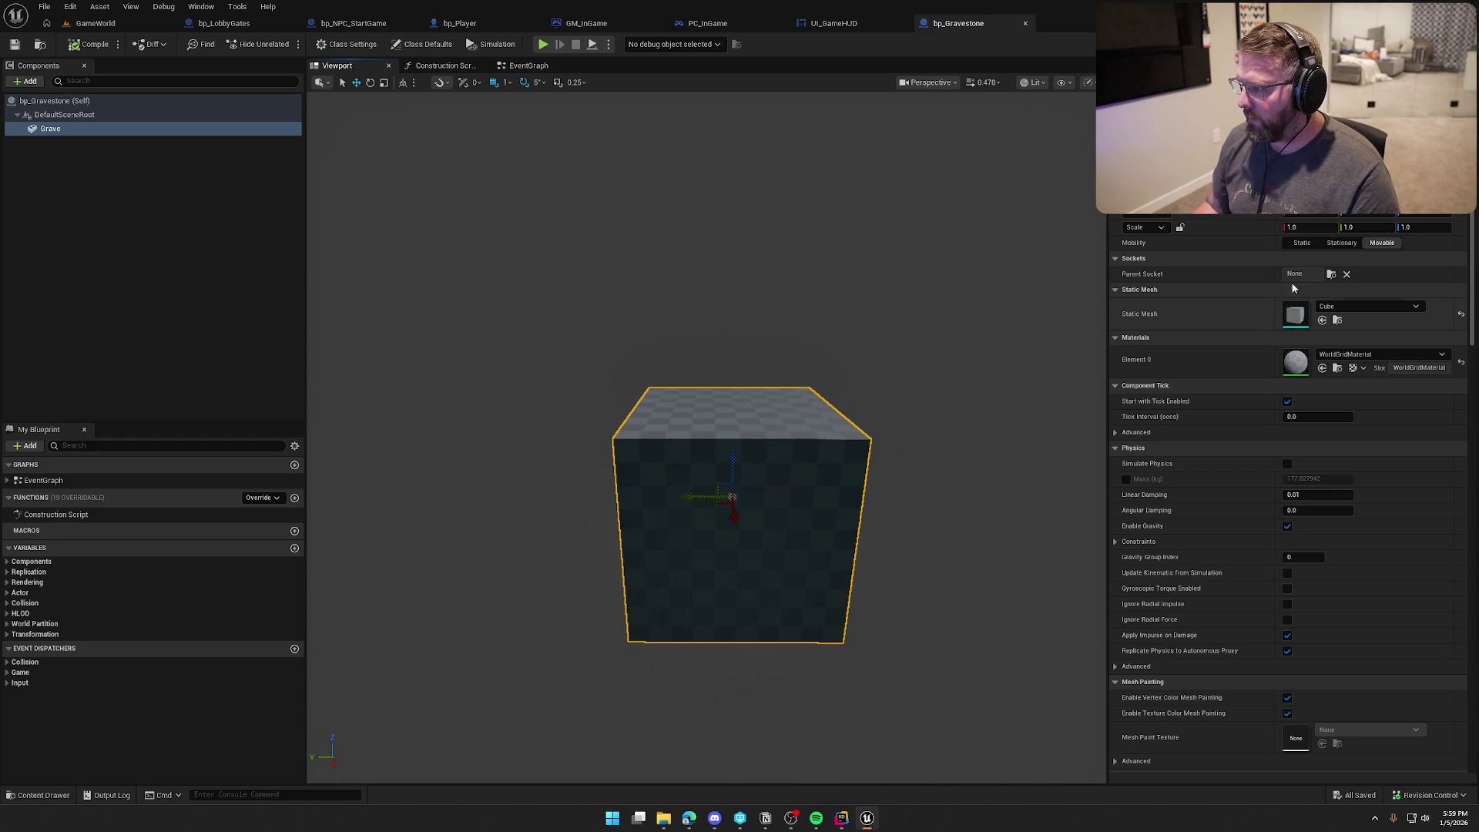
{"action": "left_click_drag", "start_coordinate": [1294, 227], "coordinate": [1311, 232]}
{"action": "left_click", "coordinate": [1311, 232]}
{"action": "type", "text": "0.25"}
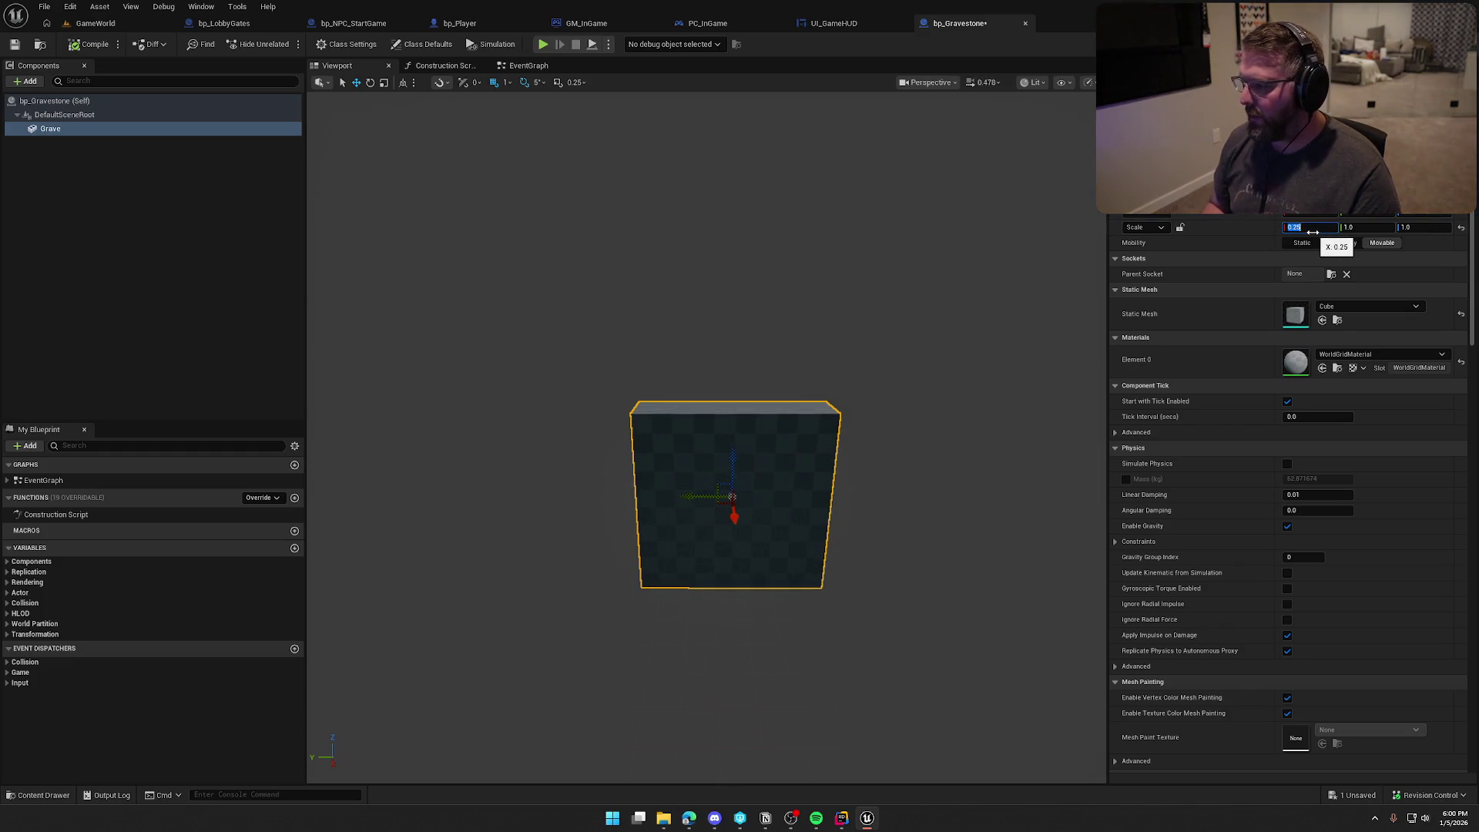
{"action": "left_click_drag", "start_coordinate": [1359, 227], "coordinate": [1342, 227]}
{"action": "left_click", "coordinate": [1356, 227]}
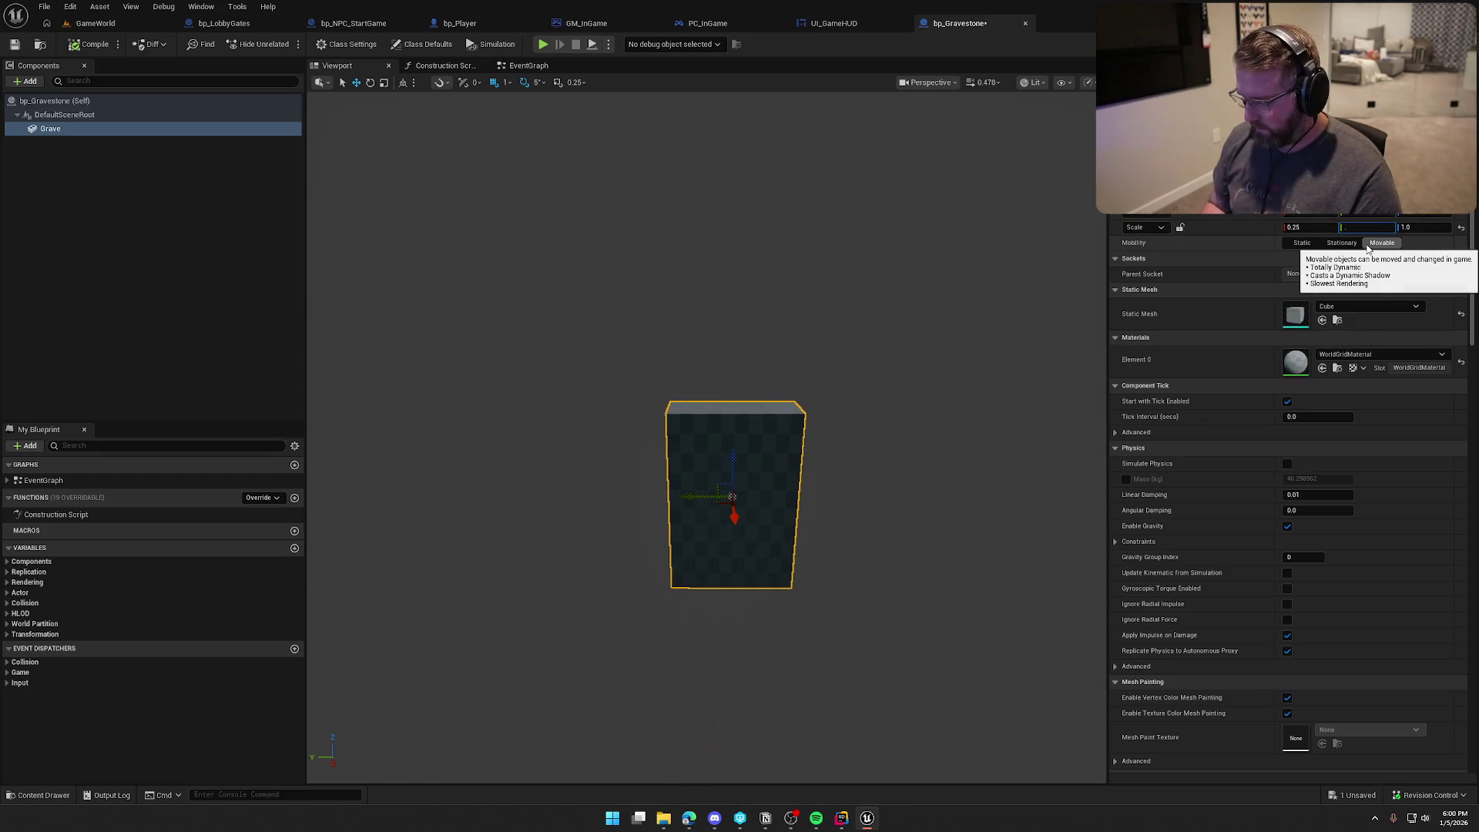
{"action": "type", "text": "5"}
{"action": "key", "text": "Return"}
{"action": "left_click", "coordinate": [1431, 227]}
{"action": "key", "text": "Return"}
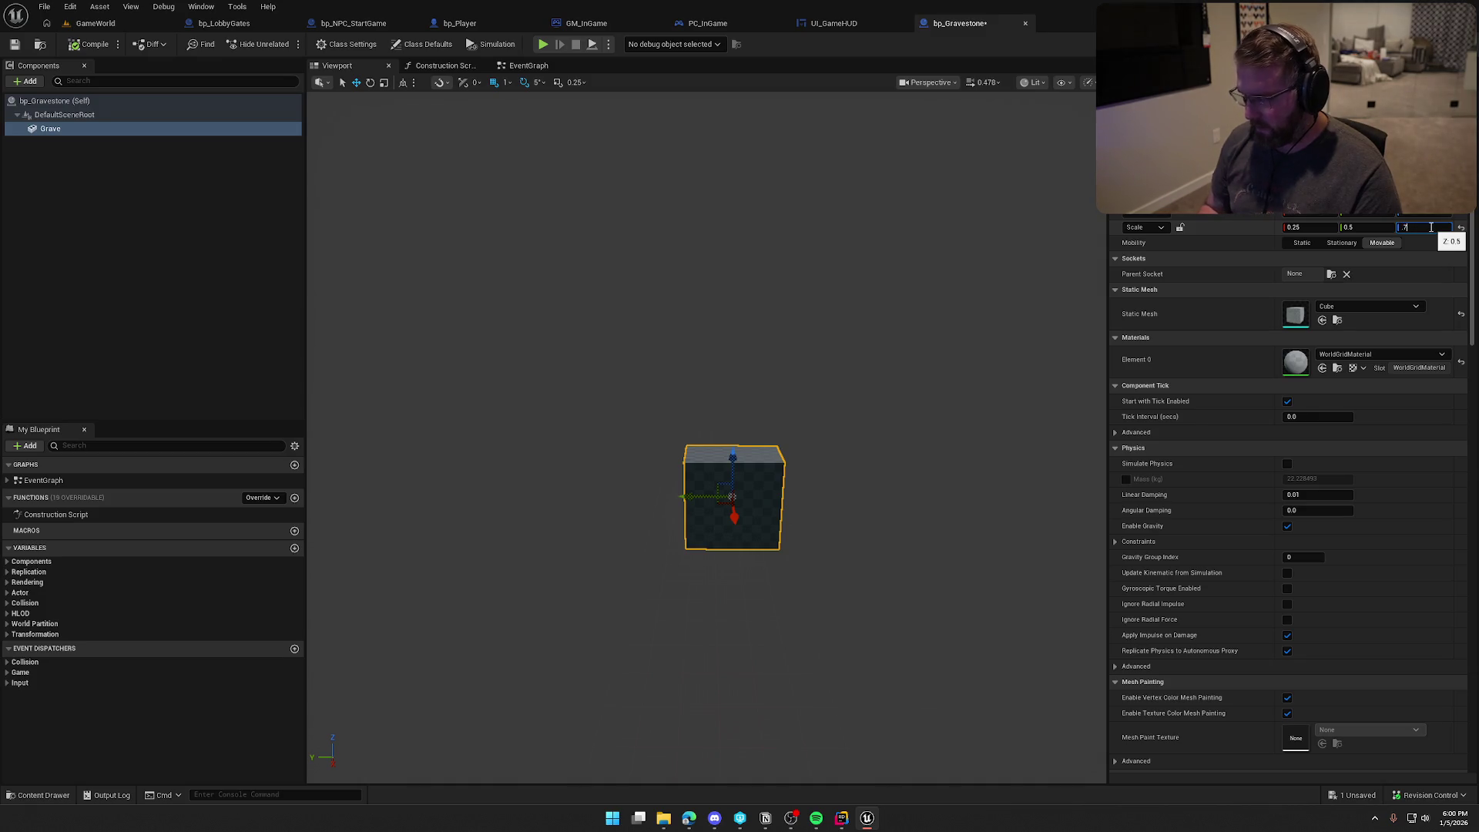
{"action": "key", "text": "Return"}
Step: Frame the grave cube in the viewport and compile and save bp_Gravestone
{"action": "mouse_move", "coordinate": [748, 455]}
{"action": "left_mouse_down"}
{"action": "mouse_move", "coordinate": [740, 524]}
{"action": "mouse_move", "coordinate": [880, 400]}
{"action": "left_mouse_up"}
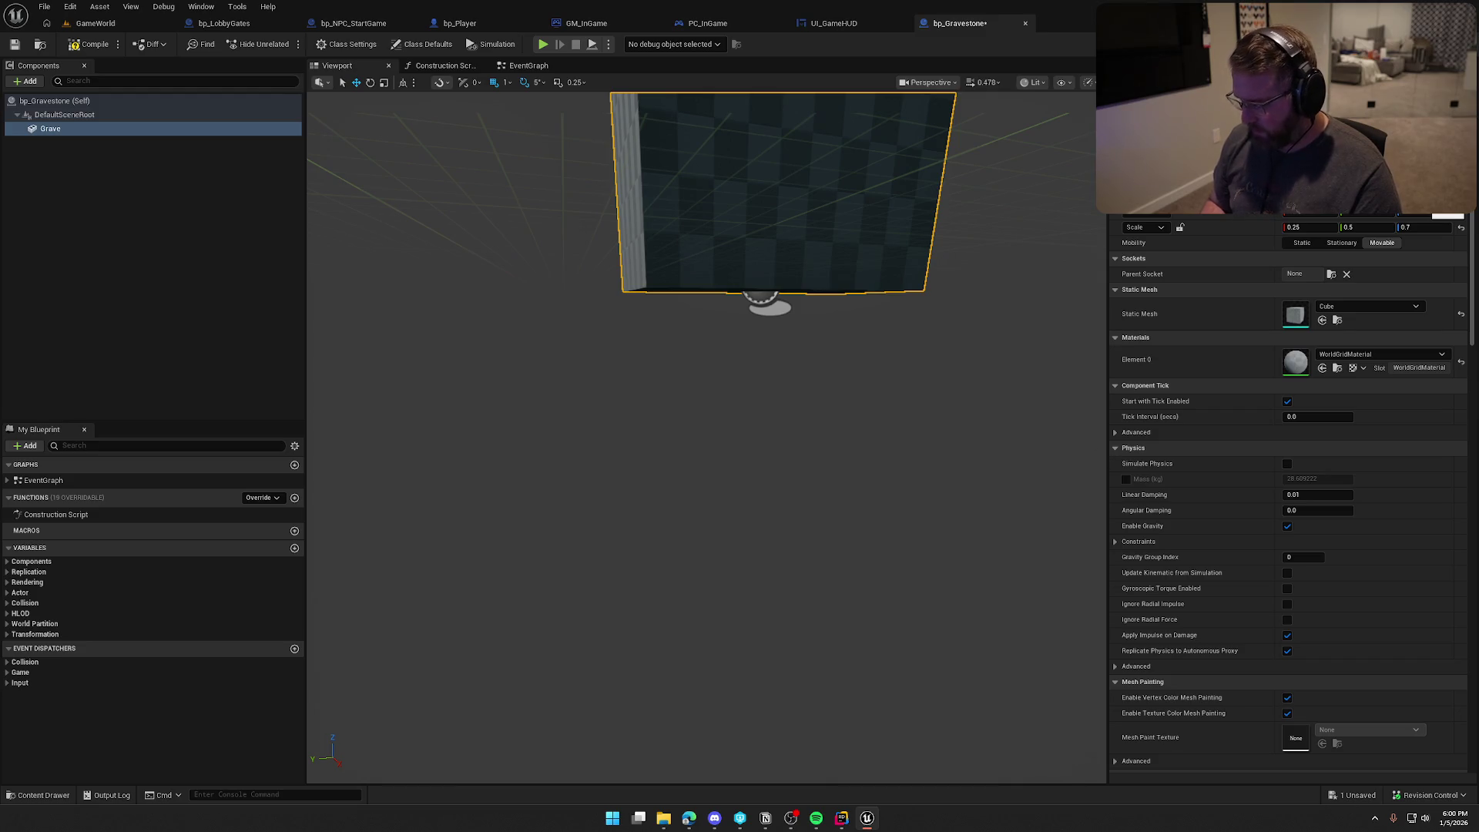
{"action": "key", "text": "Return"}
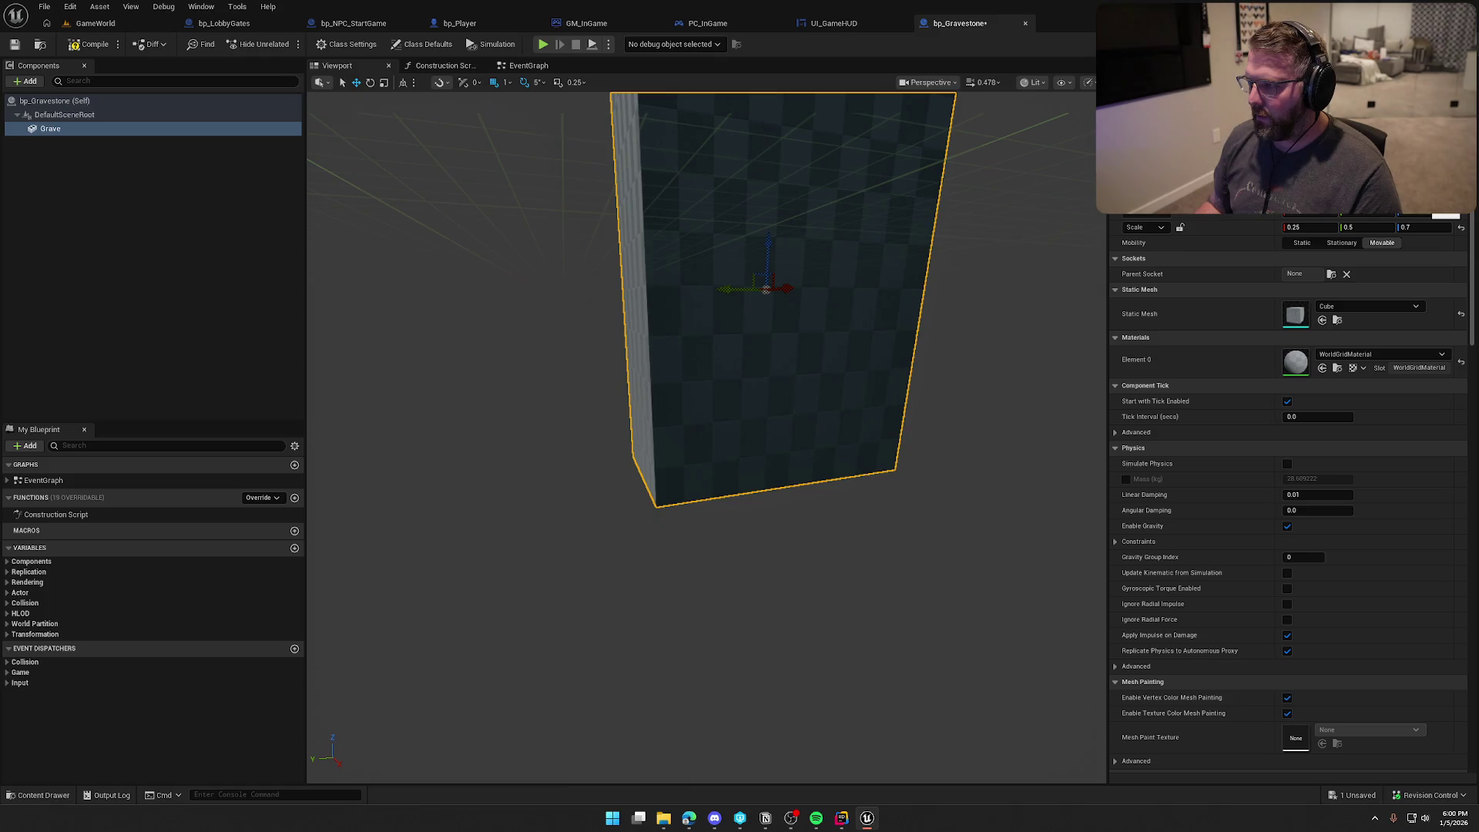
{"action": "scroll", "coordinate": [1288, 493], "scroll_direction": "down", "scroll_amount": 2}
{"action": "scroll", "coordinate": [1287, 493], "scroll_direction": "up", "scroll_amount": 2}
{"action": "mouse_move", "coordinate": [858, 422]}
{"action": "left_mouse_down"}
{"action": "mouse_move", "coordinate": [858, 462]}
{"action": "mouse_move", "coordinate": [925, 423]}
{"action": "left_mouse_up"}
{"action": "key", "text": "f"}
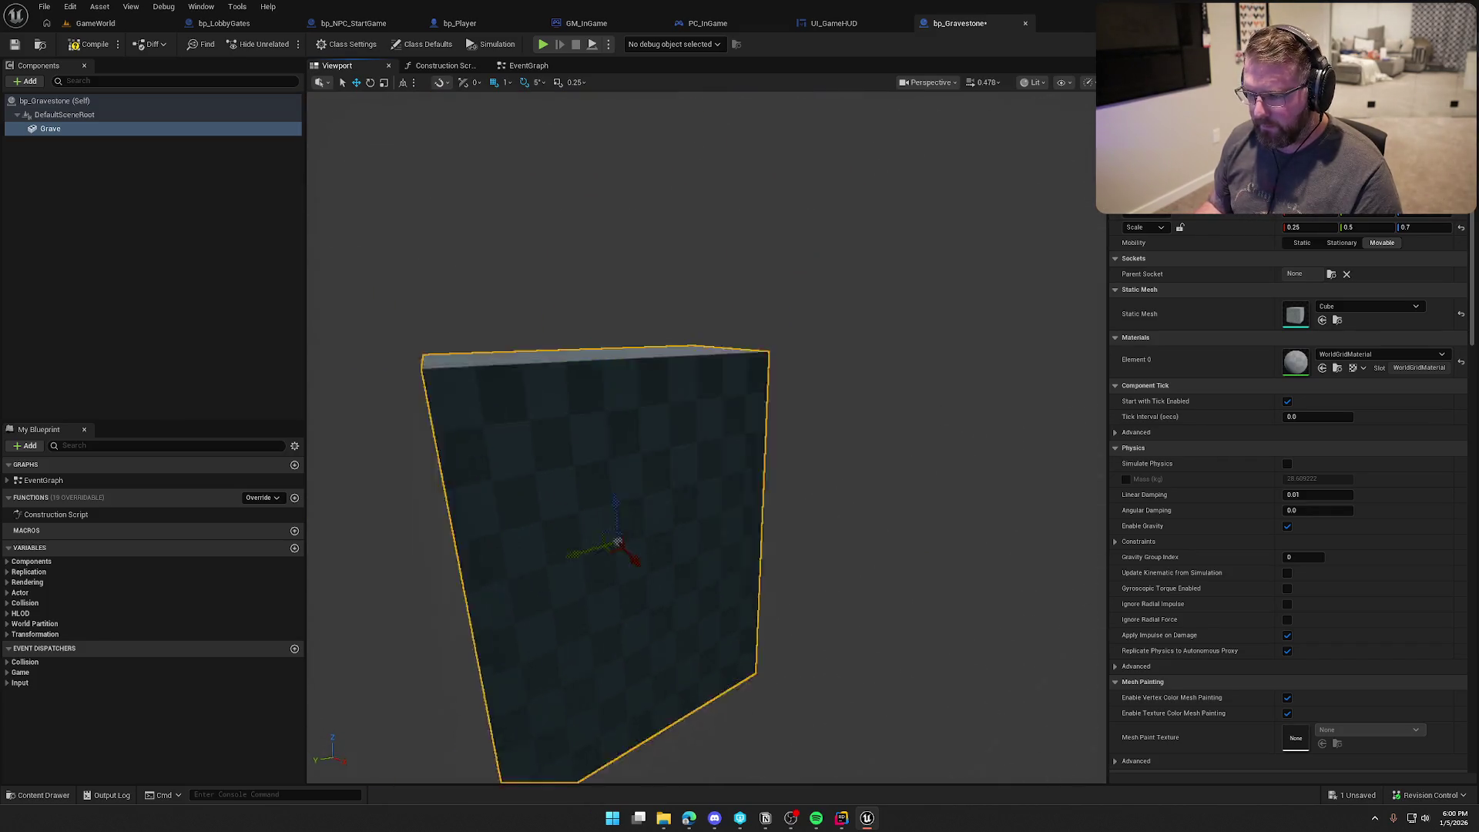
{"action": "left_click", "coordinate": [90, 44]}
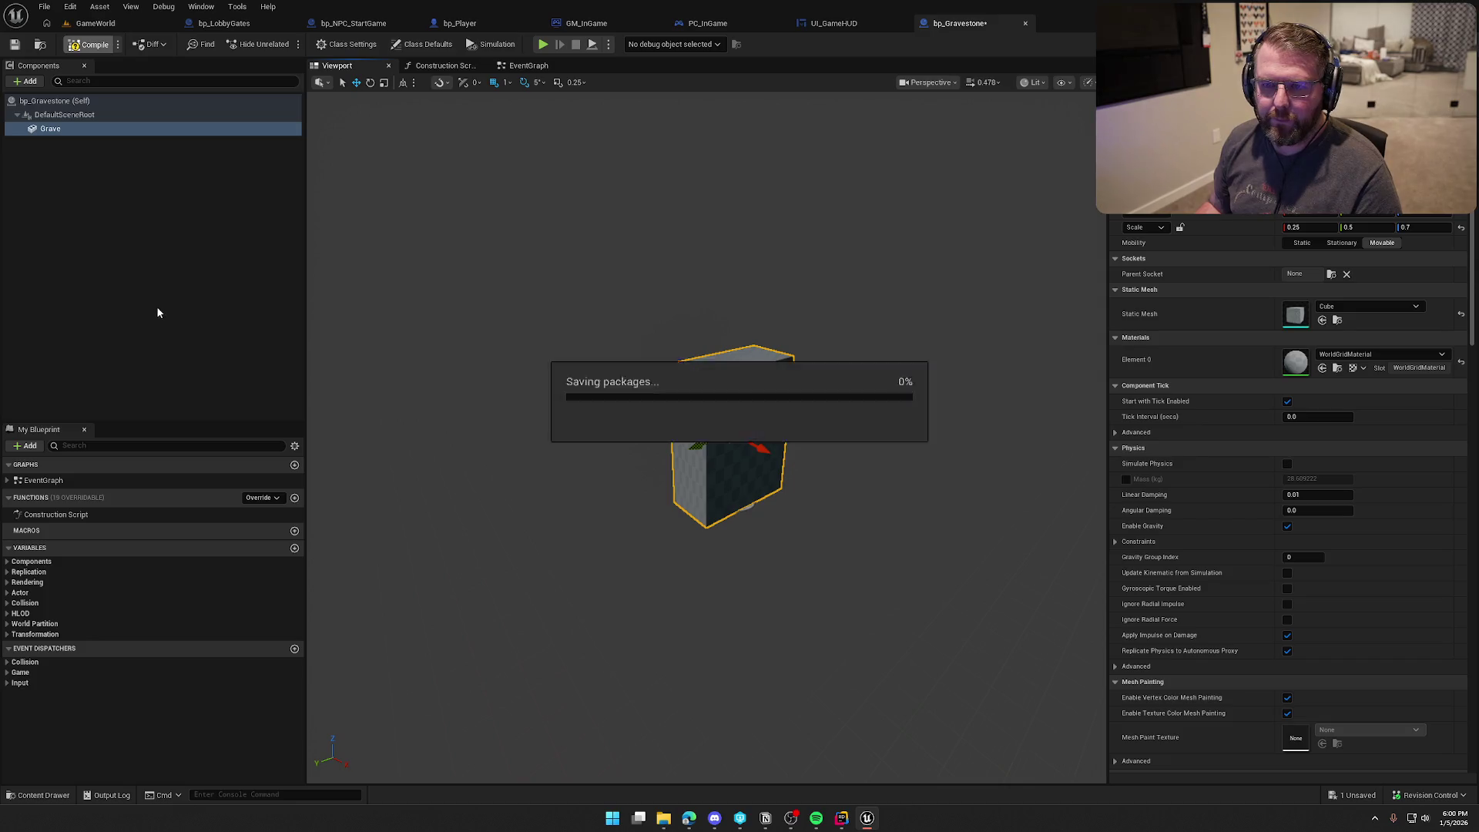
Step: Make the Grave component the root of bp_Gravestone
{"action": "left_click", "coordinate": [51, 128]}
{"action": "left_click", "coordinate": [27, 81]}
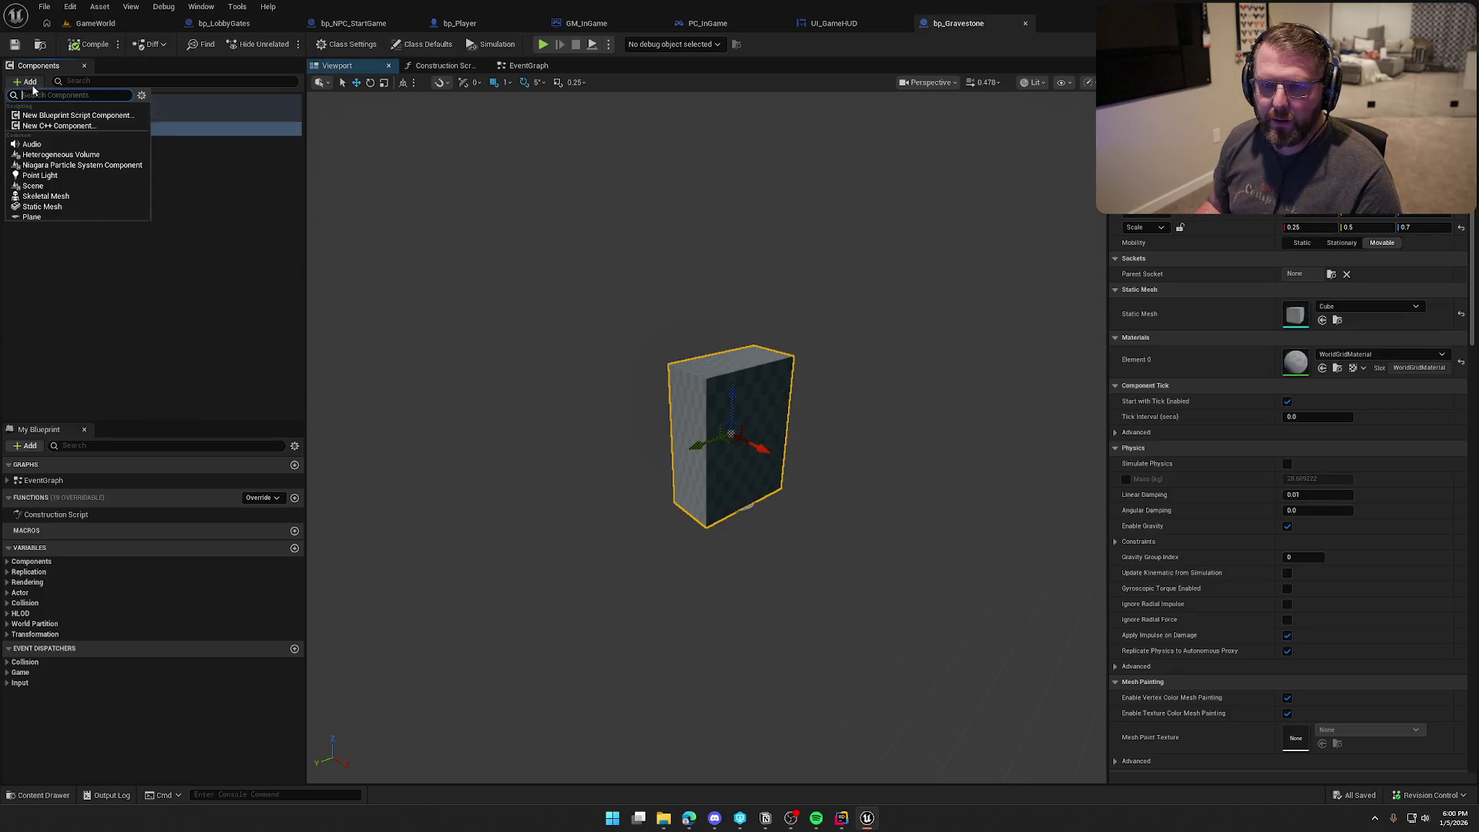
{"action": "left_click", "coordinate": [178, 200]}
{"action": "left_click_drag", "start_coordinate": [50, 128], "coordinate": [47, 114]}
{"action": "left_click", "coordinate": [70, 155]}
Step: Add a Widget component named PlayersName under Grave
{"action": "left_click", "coordinate": [30, 82]}
{"action": "type", "text": "widget"}
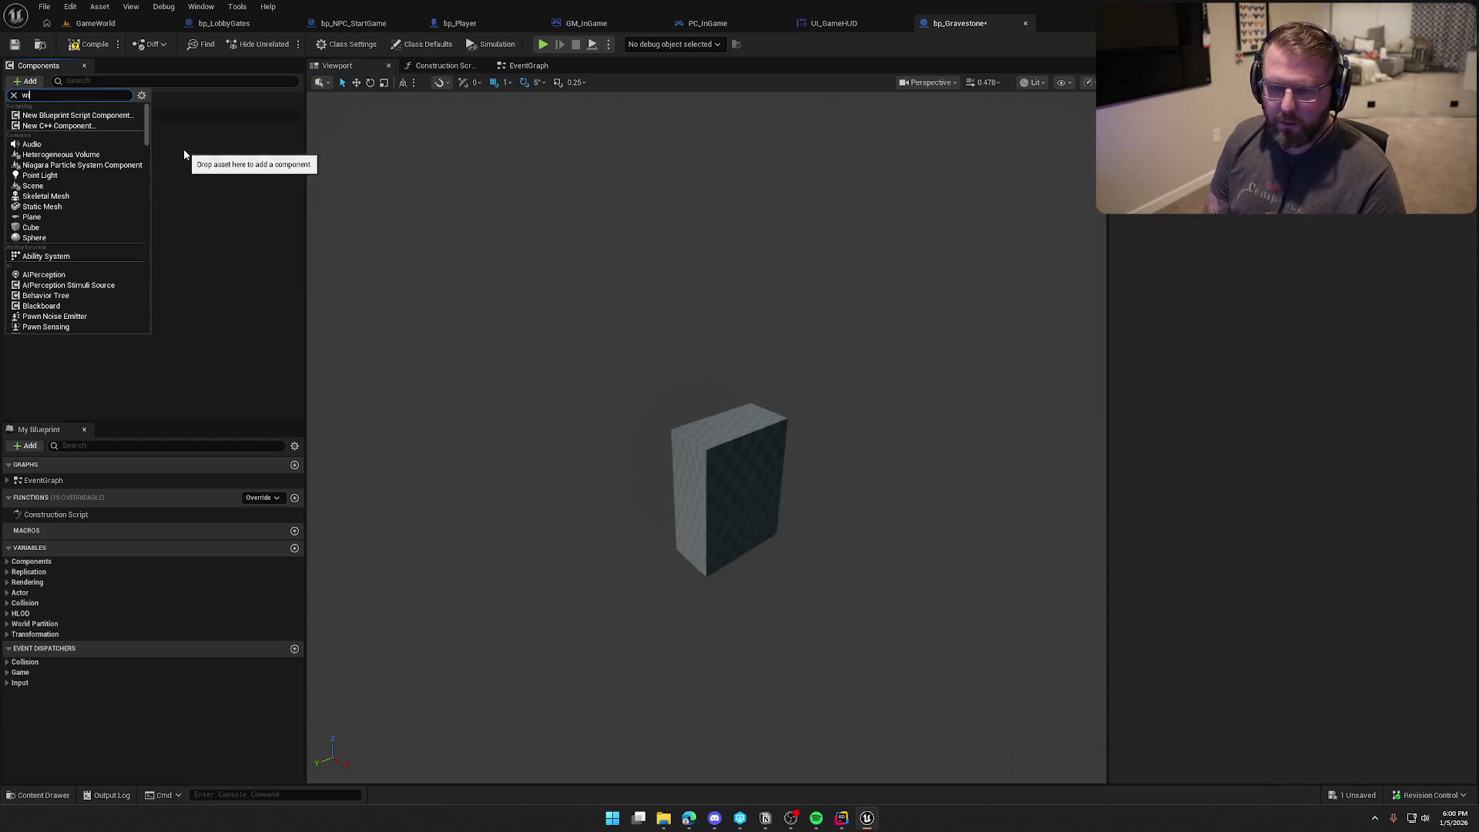
{"action": "left_click", "coordinate": [49, 114]}
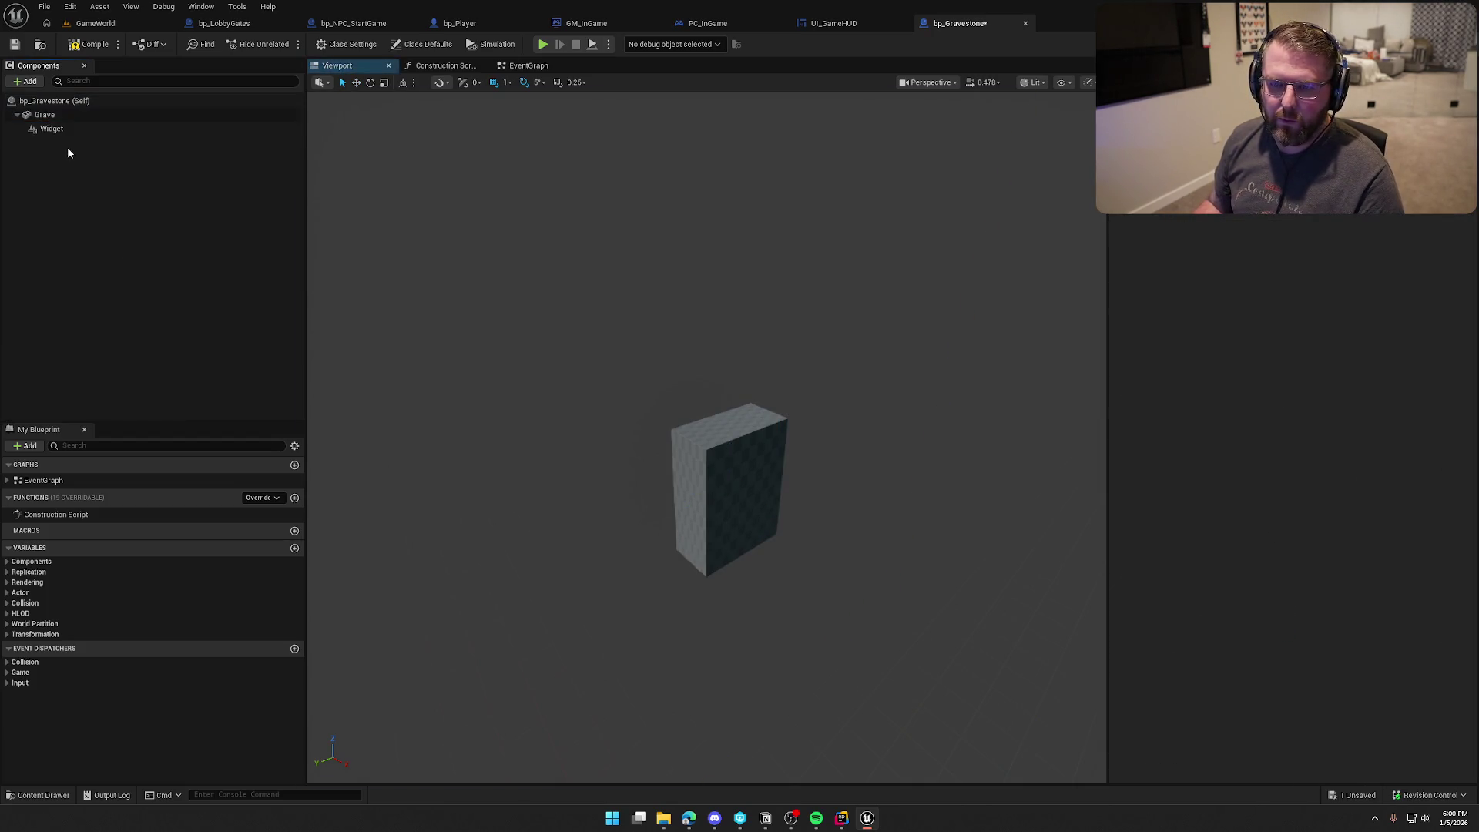
{"action": "type", "text": "P"}
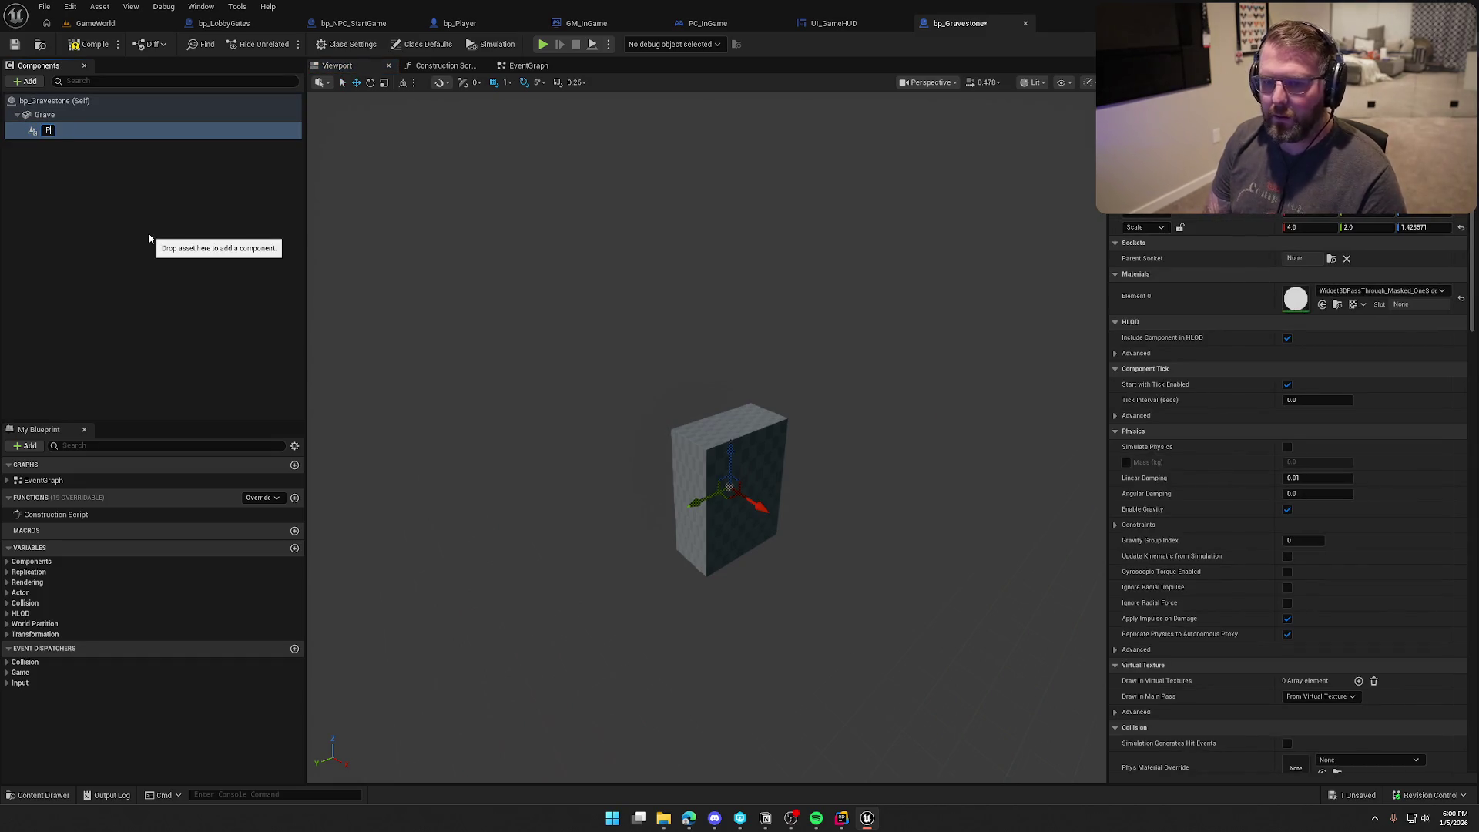
{"action": "type", "text": "layersName"}
{"action": "key", "text": "Return"}
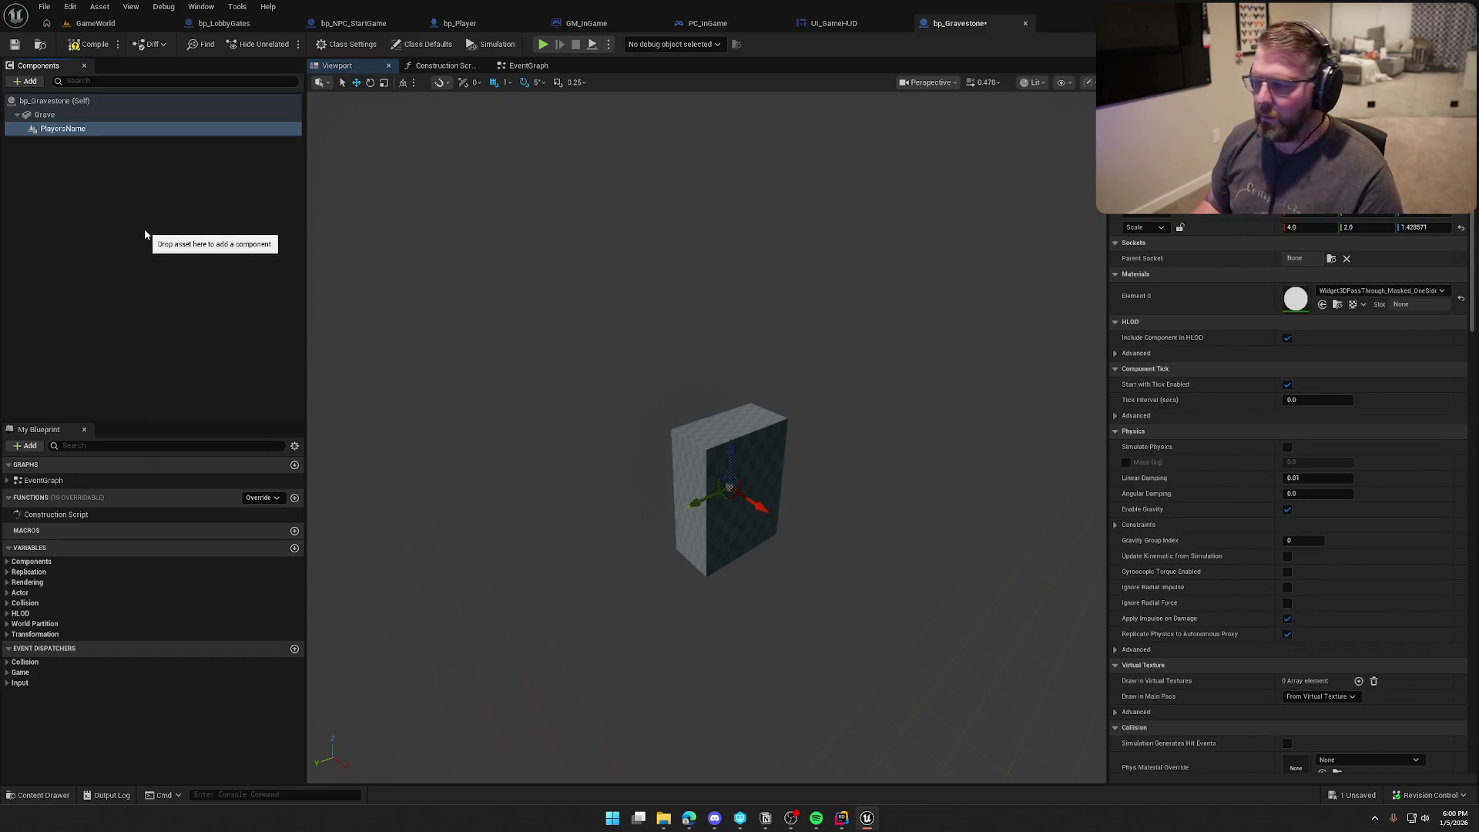
{"action": "scroll", "coordinate": [1295, 414], "scroll_direction": "down", "scroll_amount": 15}
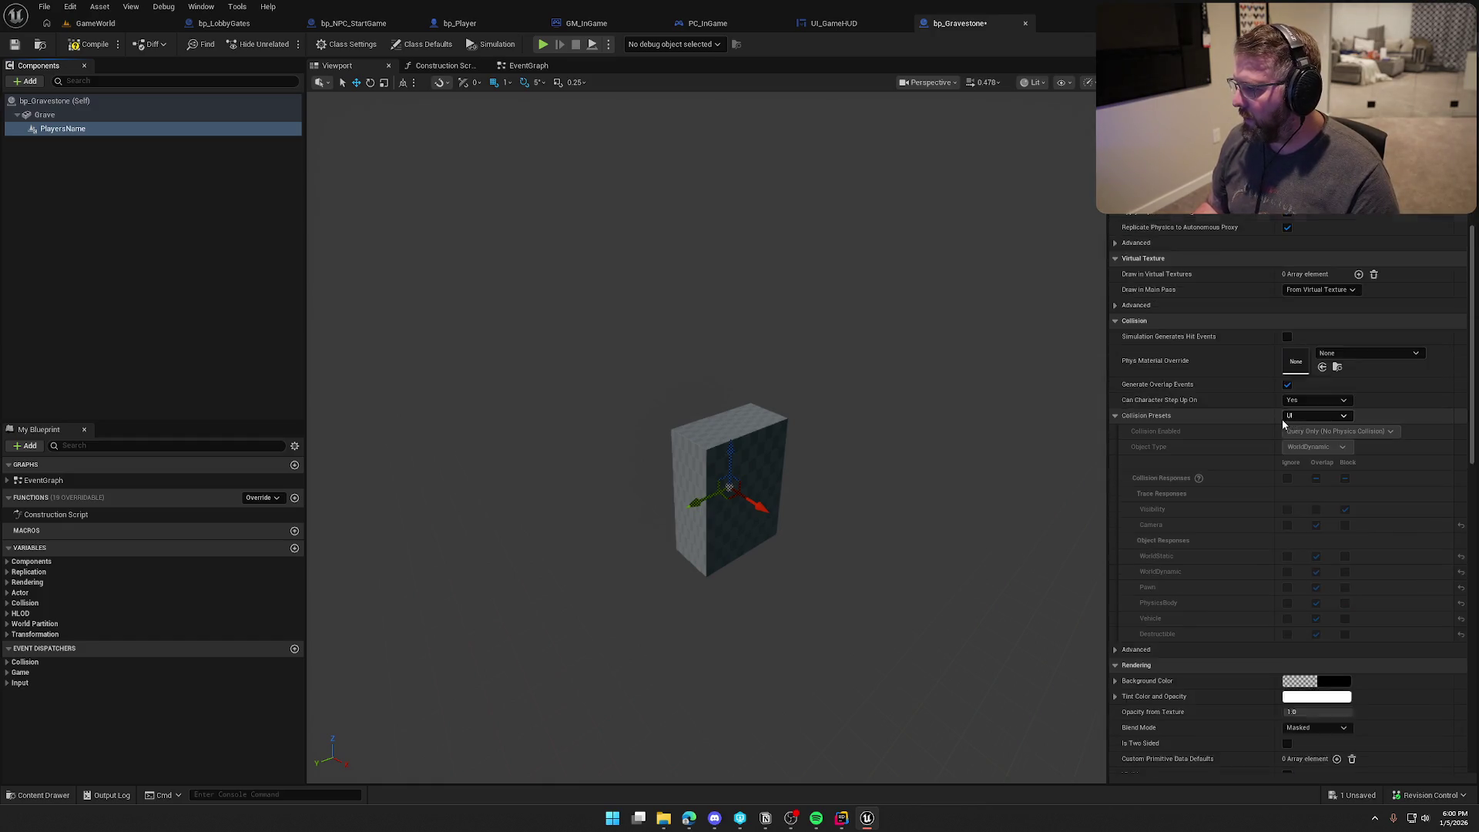
{"action": "scroll", "coordinate": [1276, 408], "scroll_direction": "down", "scroll_amount": 10}
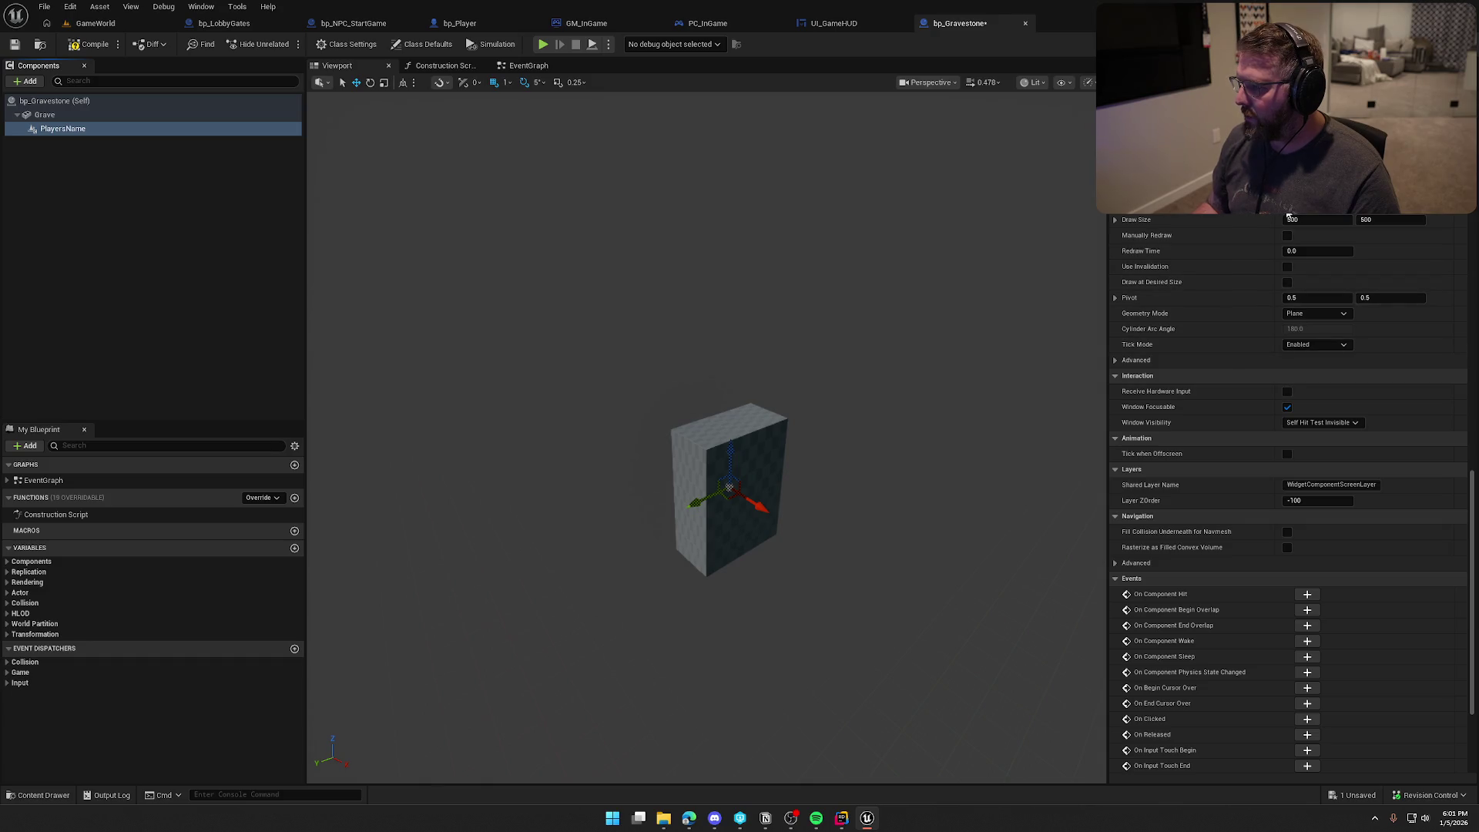
{"action": "key", "text": "ctrl+space"}
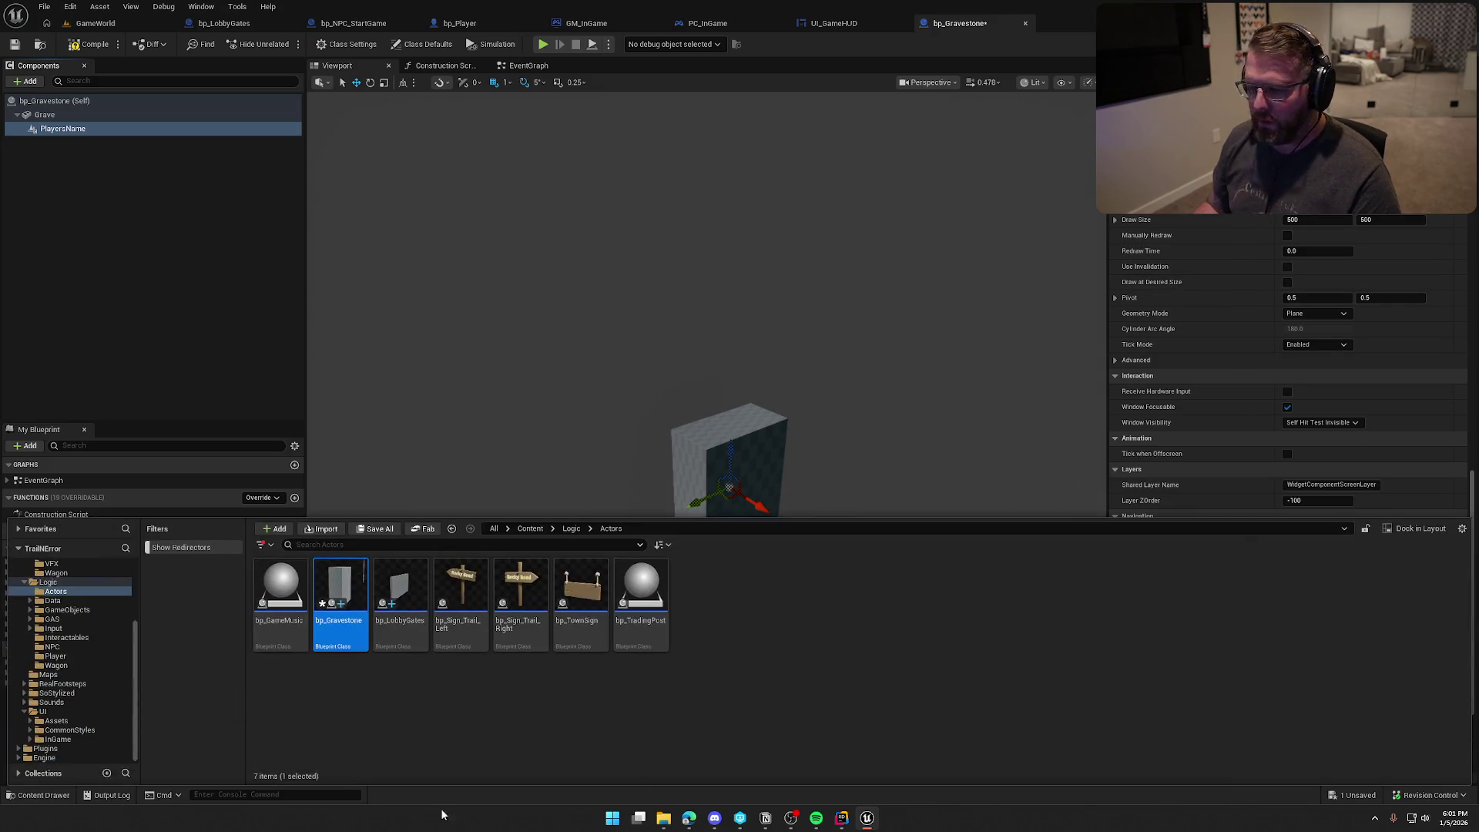
Step: Create User Widget blueprint UI_GraveName in UI/InGame and open it
{"action": "double_click", "coordinate": [400, 585]}
{"action": "right_click", "coordinate": [666, 611]}
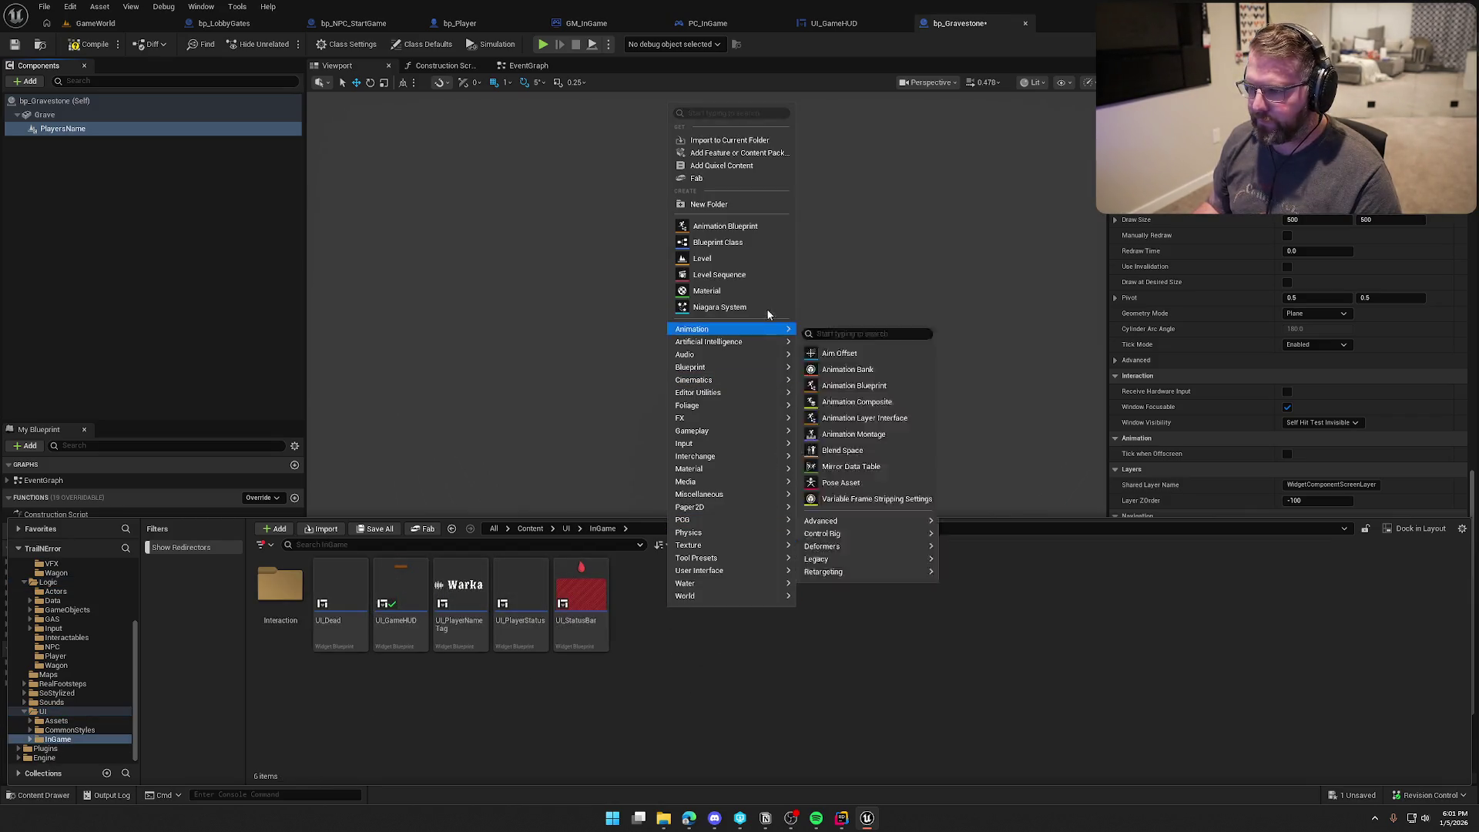
{"action": "mouse_move", "coordinate": [753, 570]}
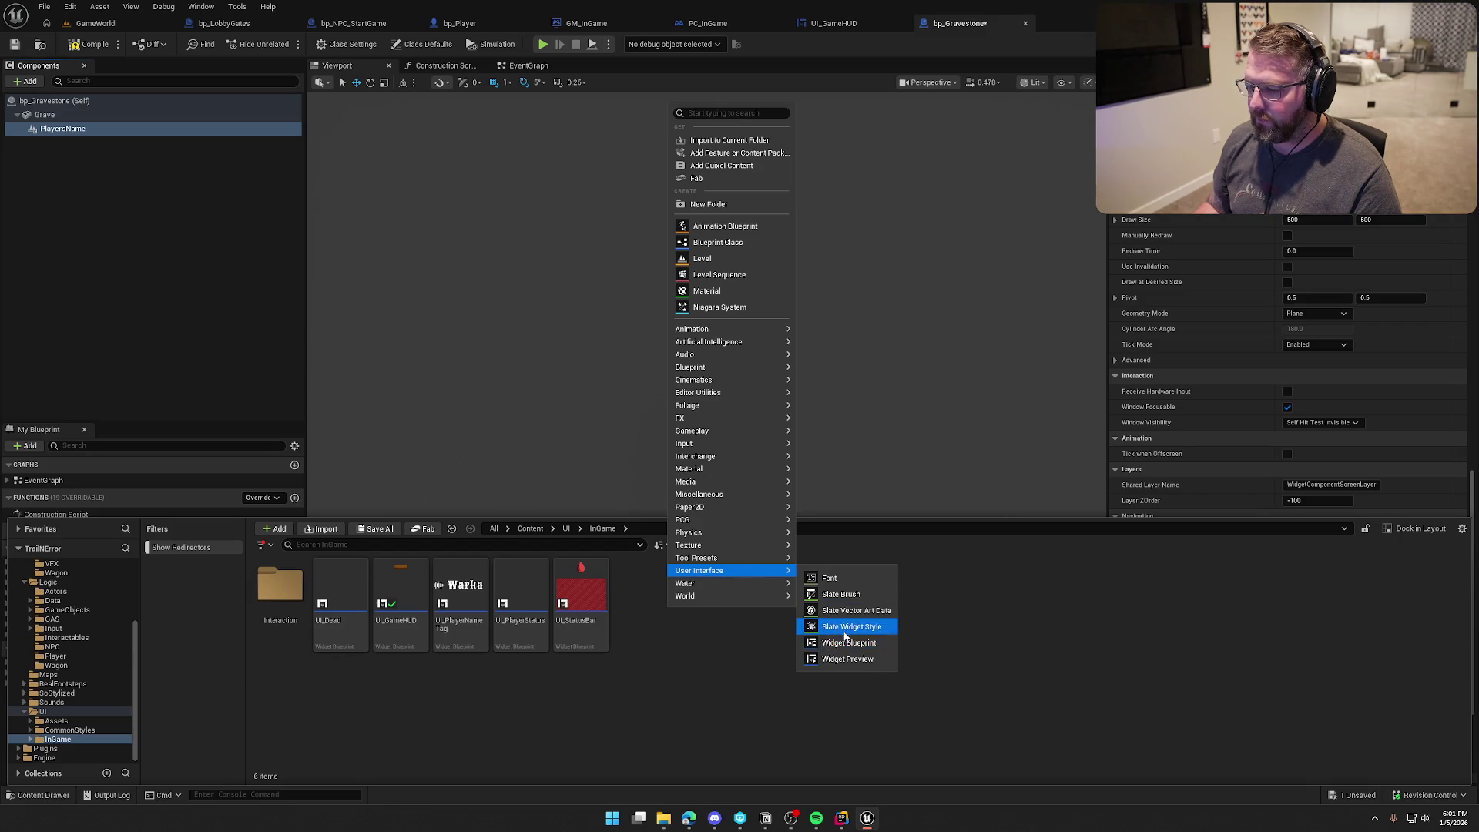
{"action": "left_click", "coordinate": [847, 642]}
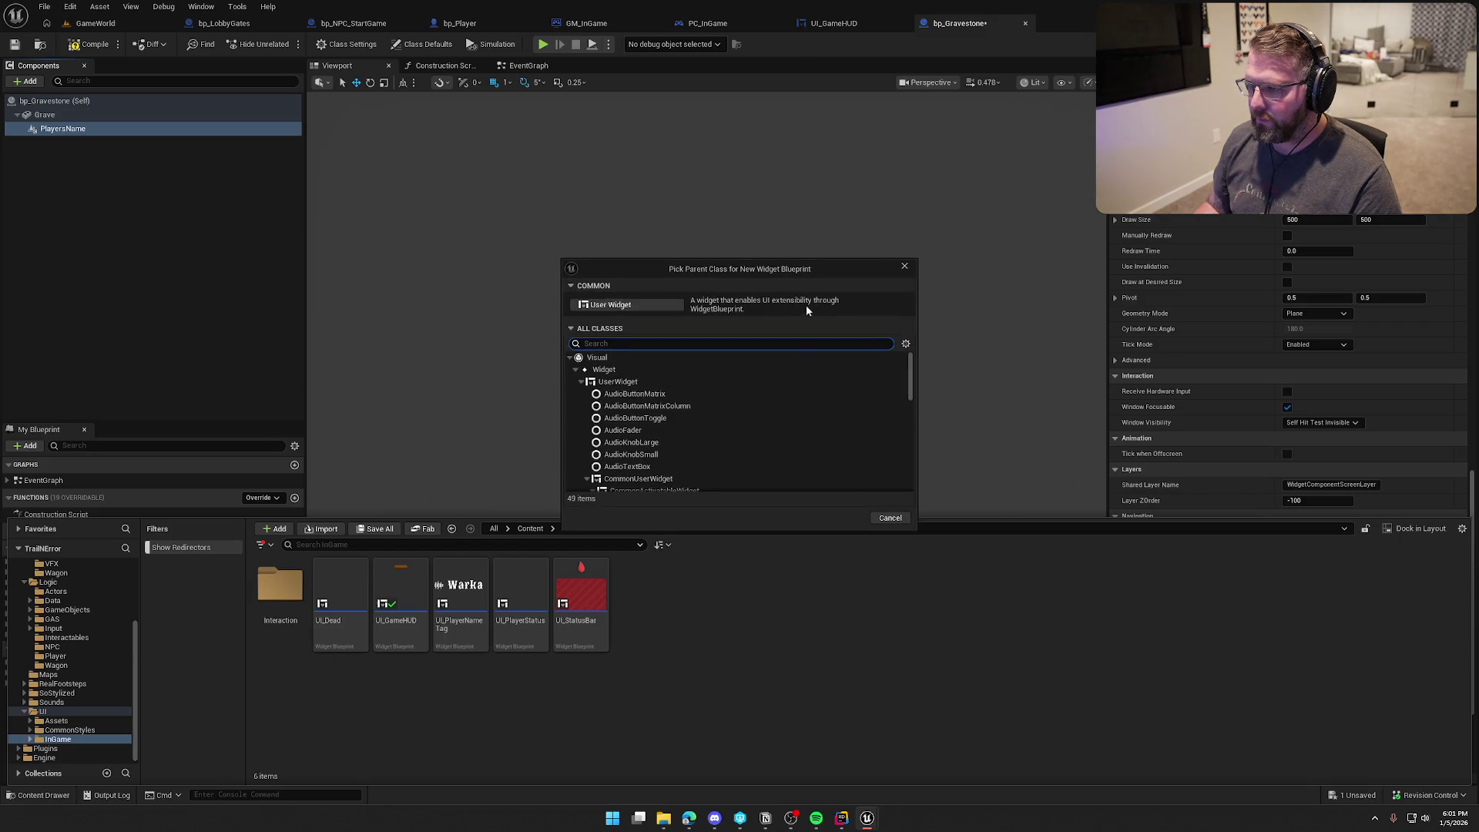
{"action": "left_click", "coordinate": [620, 305]}
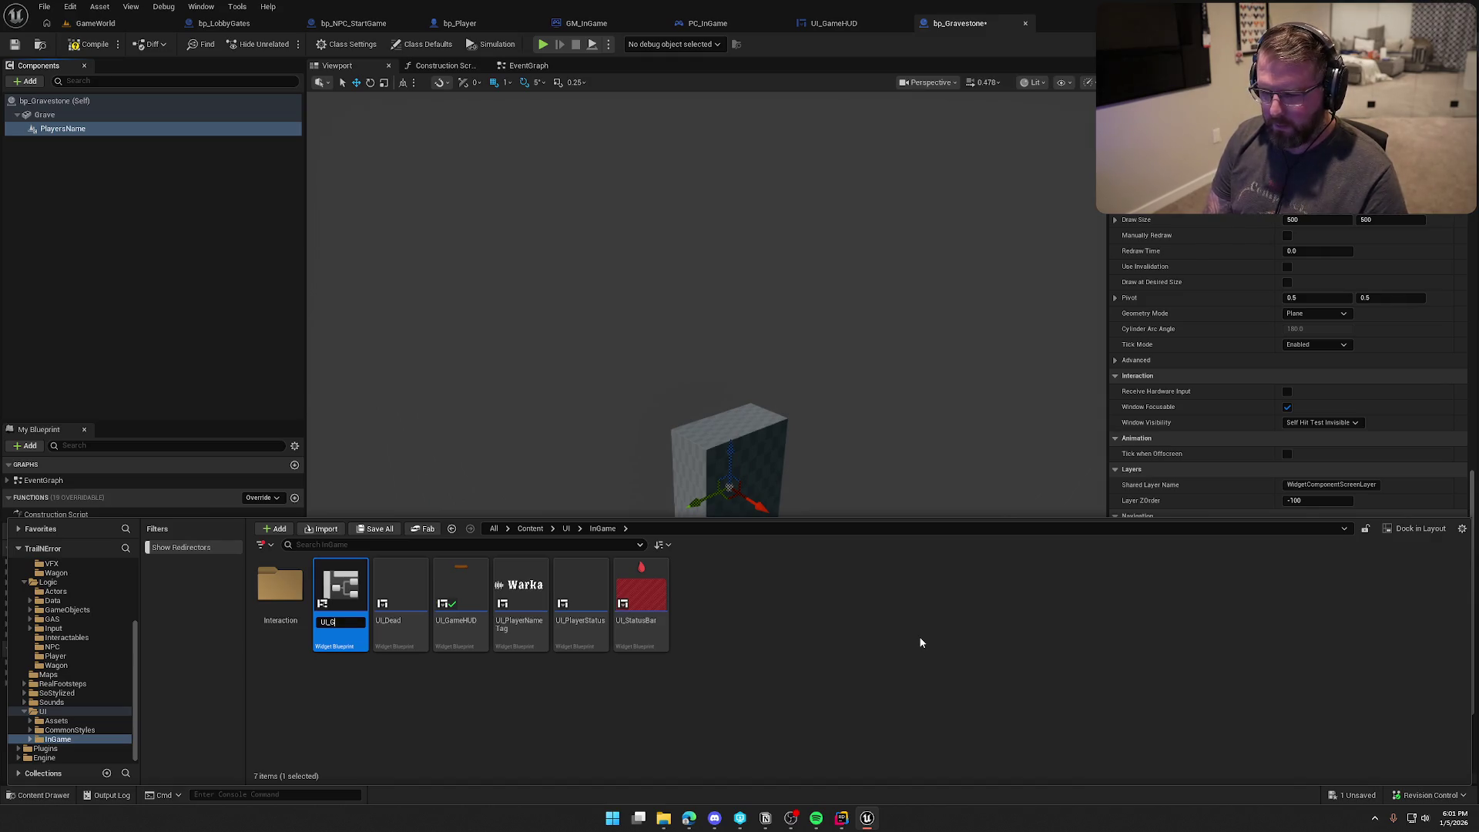
{"action": "type", "text": "raveName"}
{"action": "key", "text": "Return"}
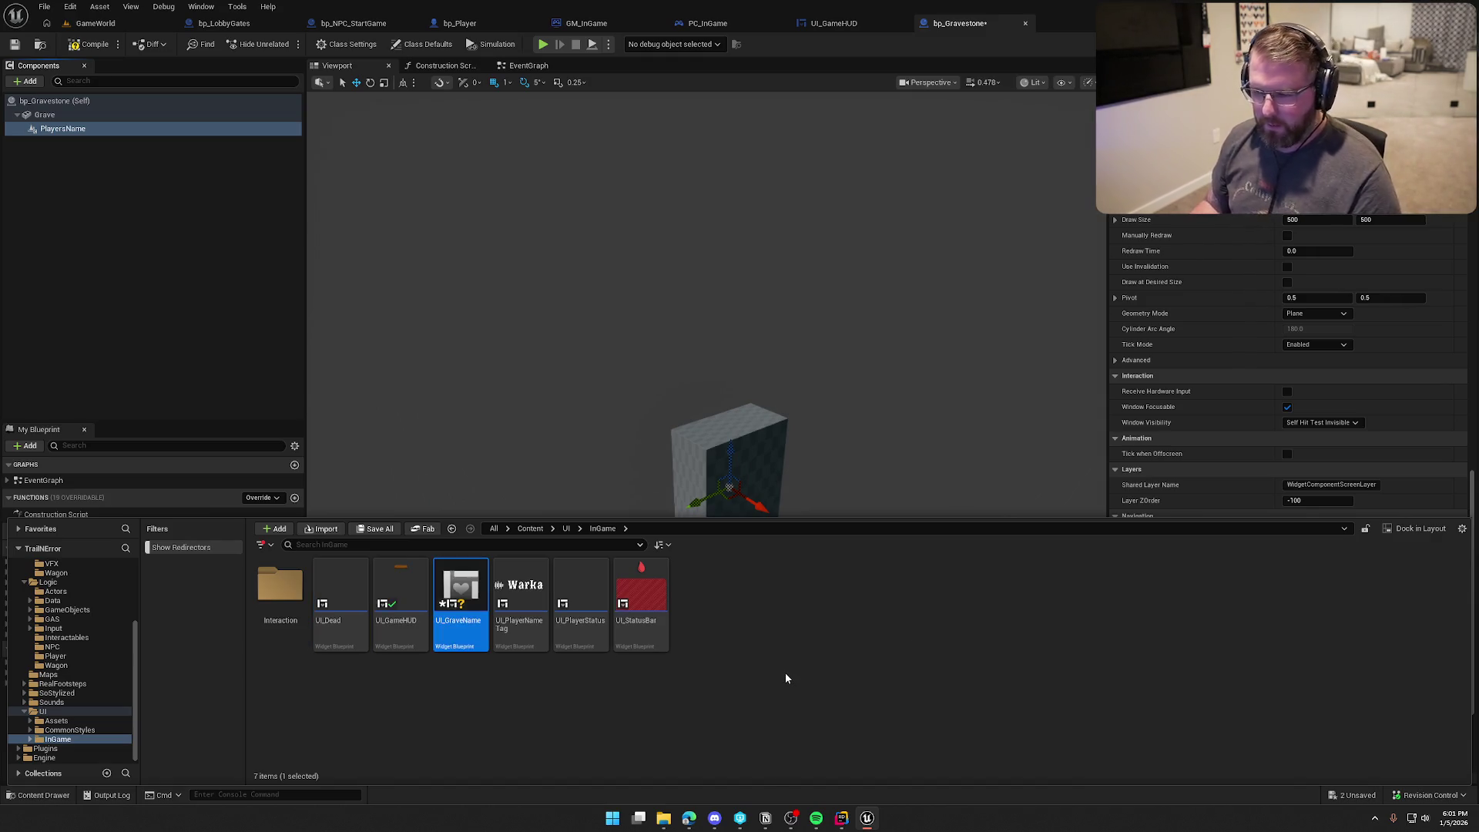
{"action": "double_click", "coordinate": [460, 593]}
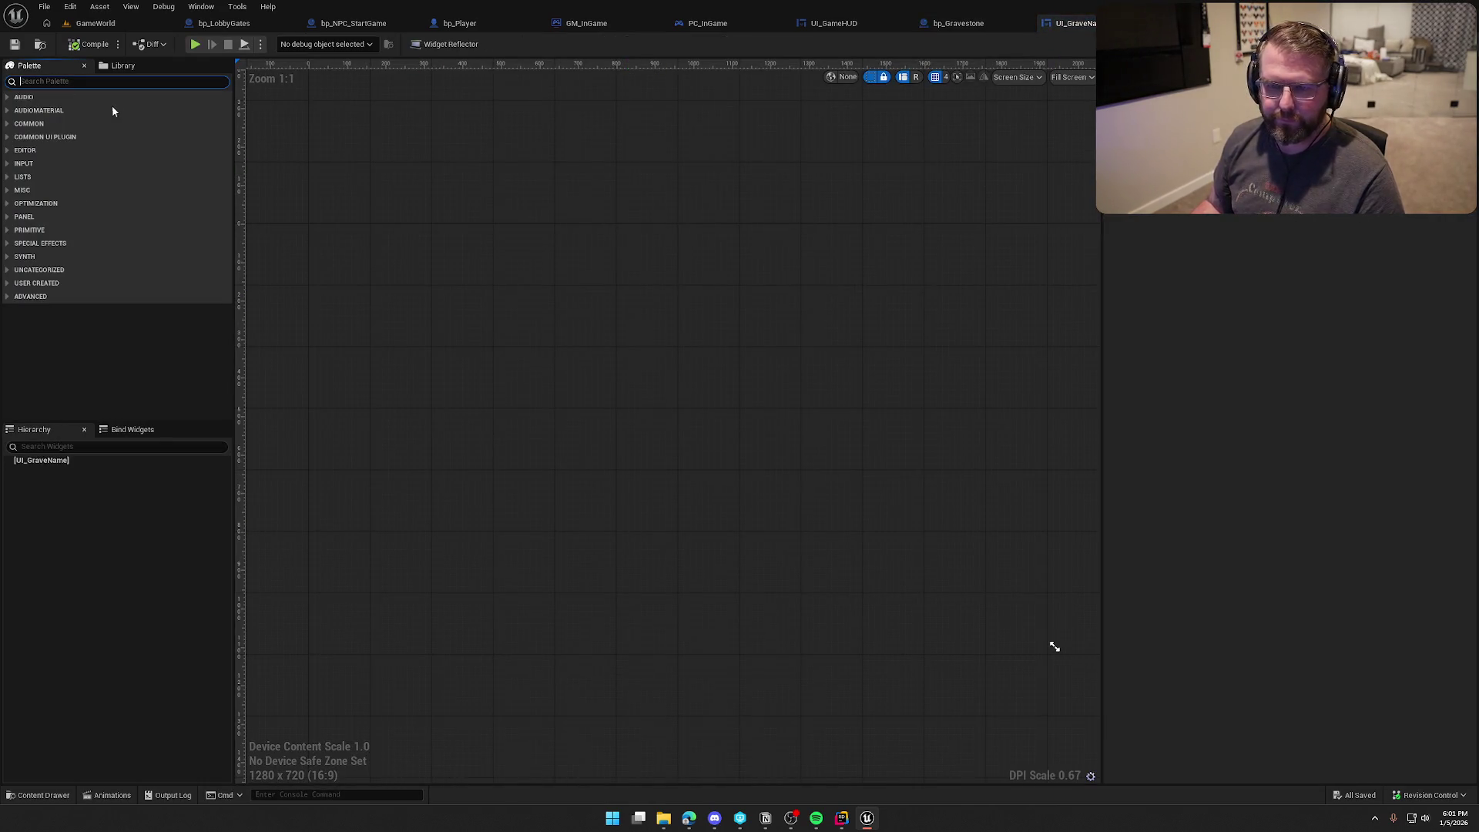
Step: Place a Common Text on UI_GraveName and preview it at desired size
{"action": "type", "text": "common"}
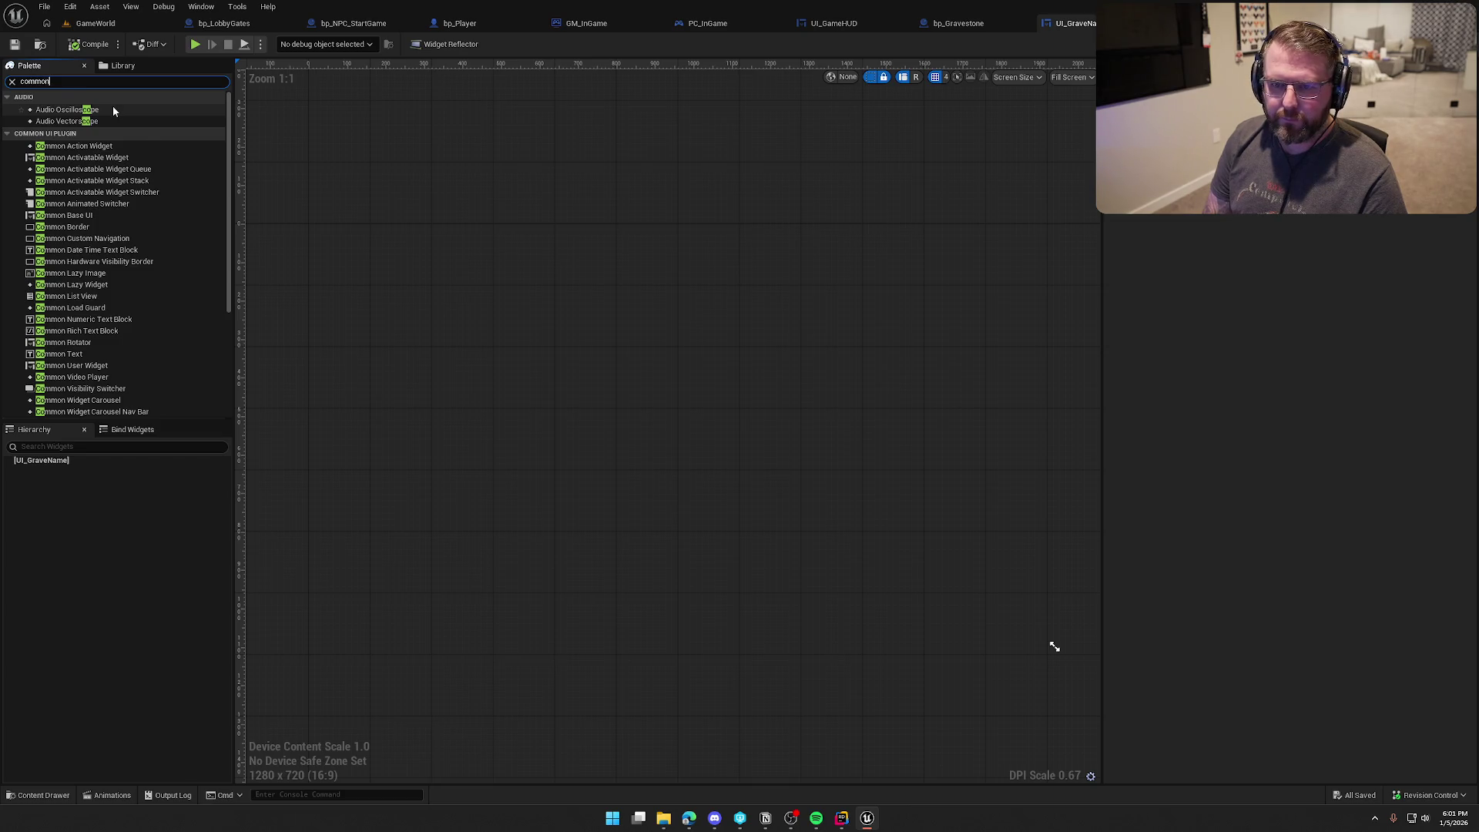
{"action": "type", "text": "text"}
{"action": "mouse_move", "coordinate": [85, 111]}
{"action": "left_mouse_down"}
{"action": "mouse_move", "coordinate": [295, 380]}
{"action": "mouse_move", "coordinate": [66, 464]}
{"action": "left_mouse_up"}
{"action": "left_click", "coordinate": [48, 470]}
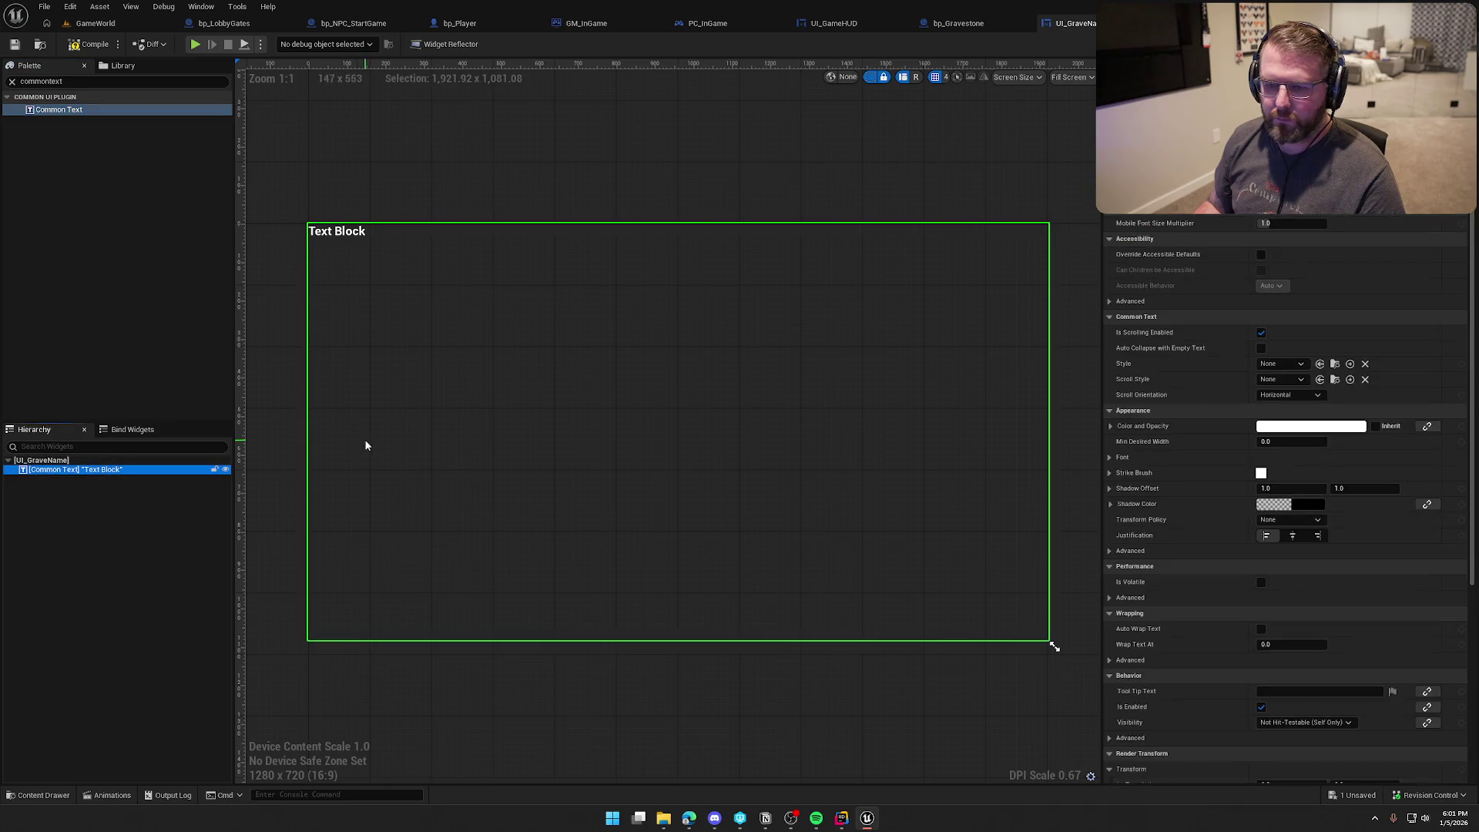
{"action": "left_click", "coordinate": [1070, 77]}
{"action": "left_click", "coordinate": [1070, 128]}
{"action": "key", "text": "Home"}
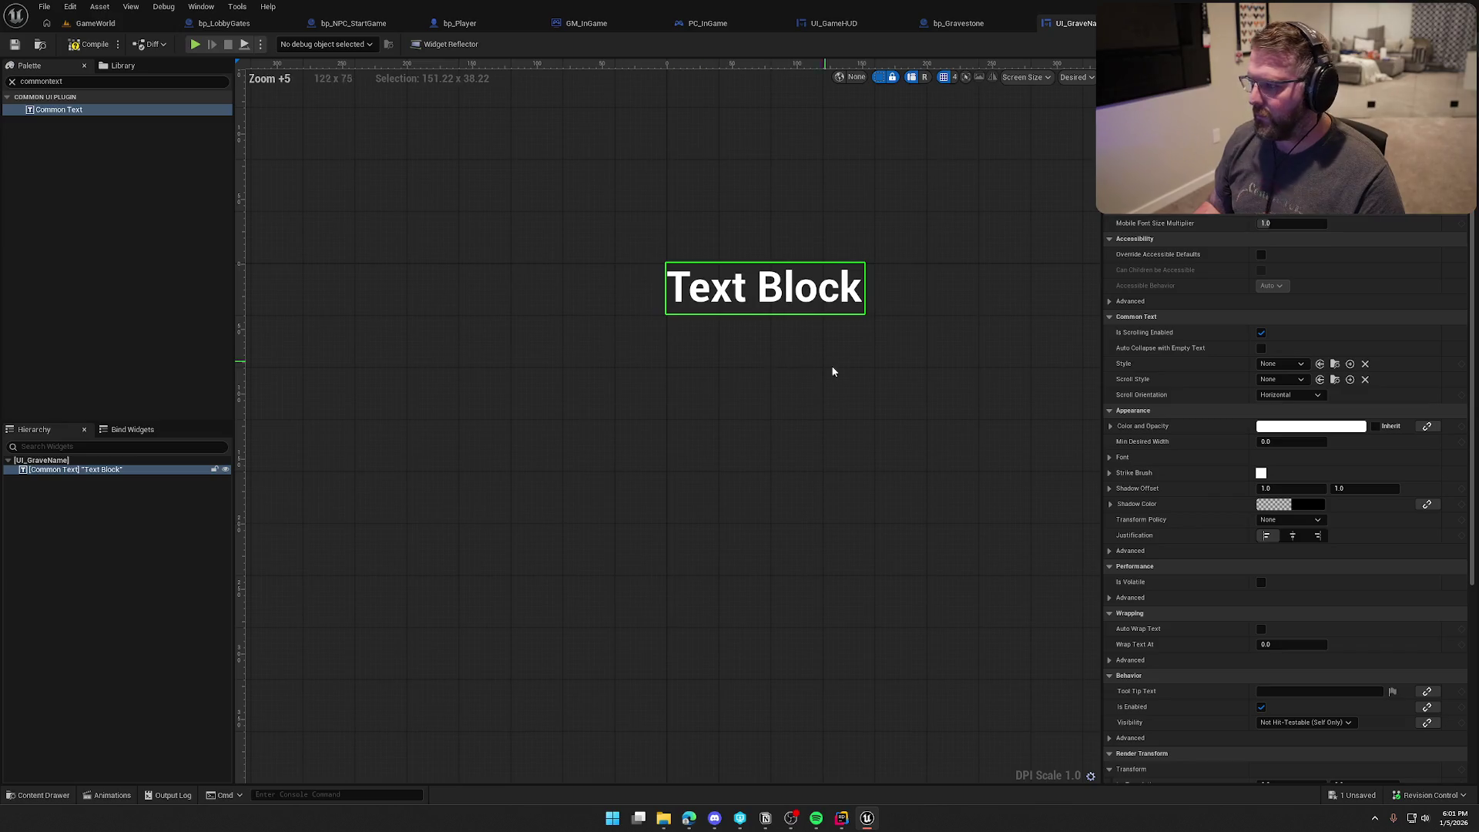
Step: Give the text the Default_20_White_Fade style
{"action": "left_click", "coordinate": [1281, 363]}
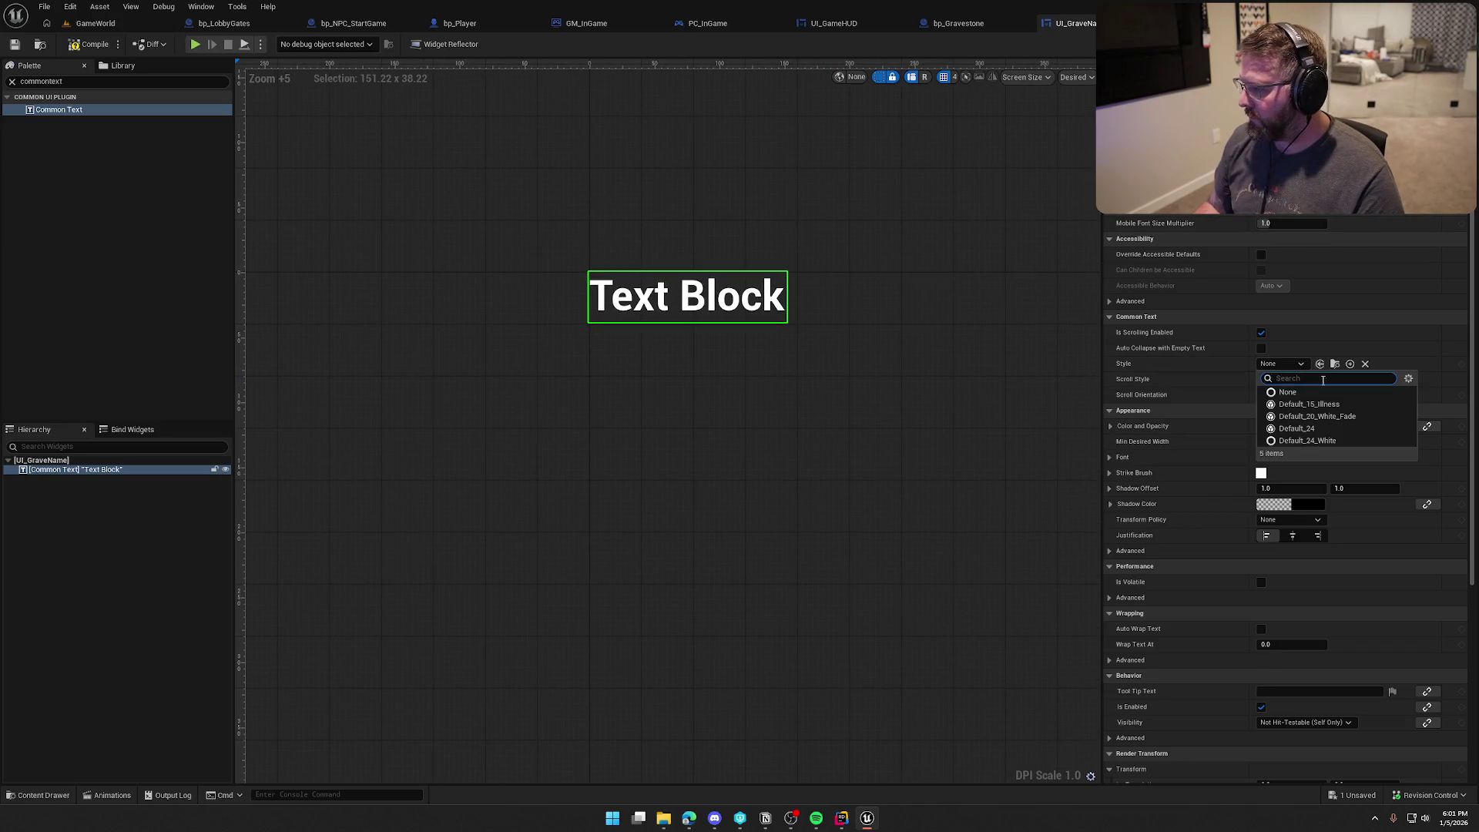
{"action": "left_click", "coordinate": [1360, 404]}
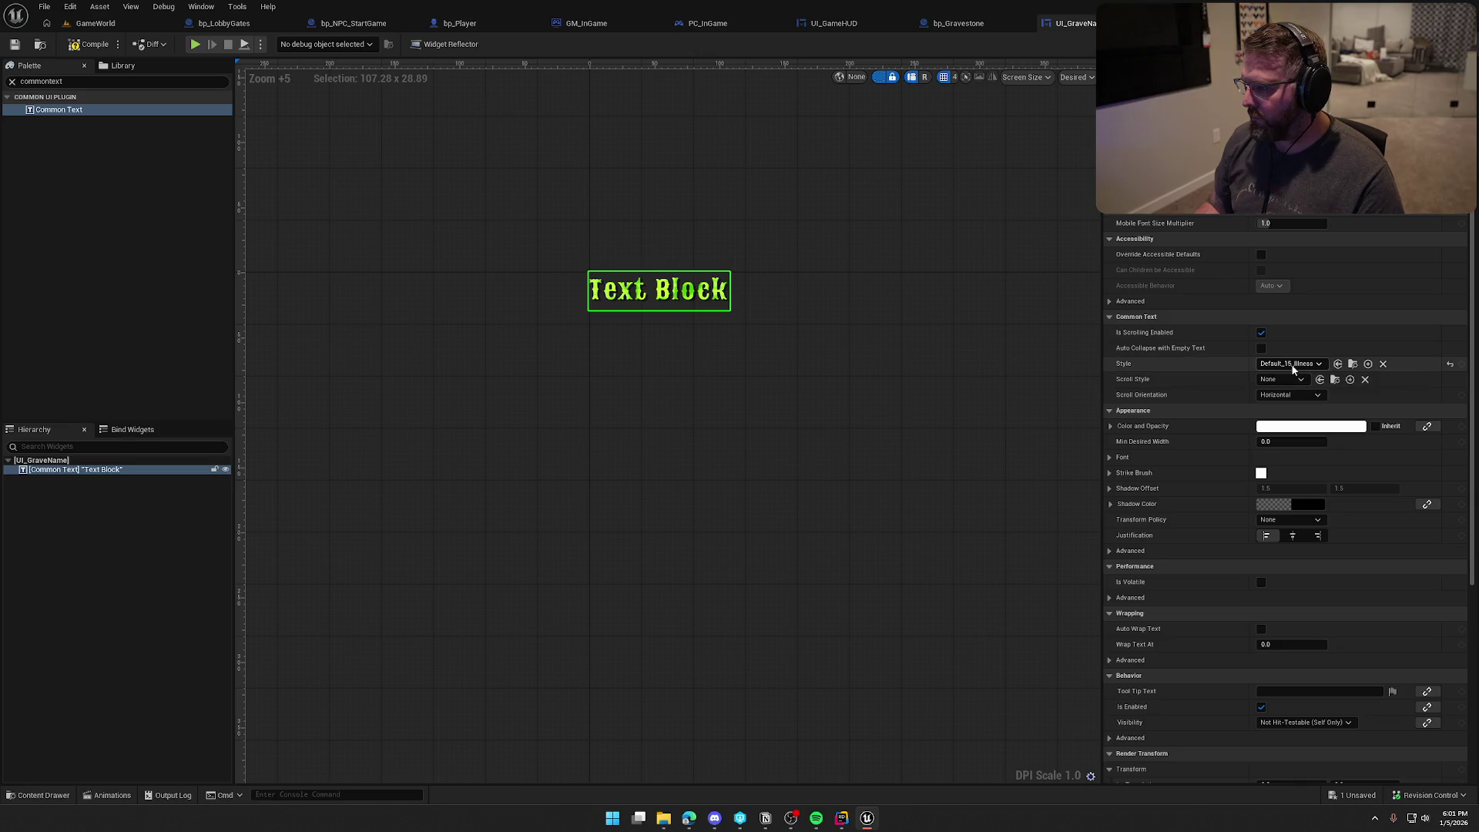
{"action": "left_click", "coordinate": [1293, 364]}
{"action": "left_click", "coordinate": [1351, 420]}
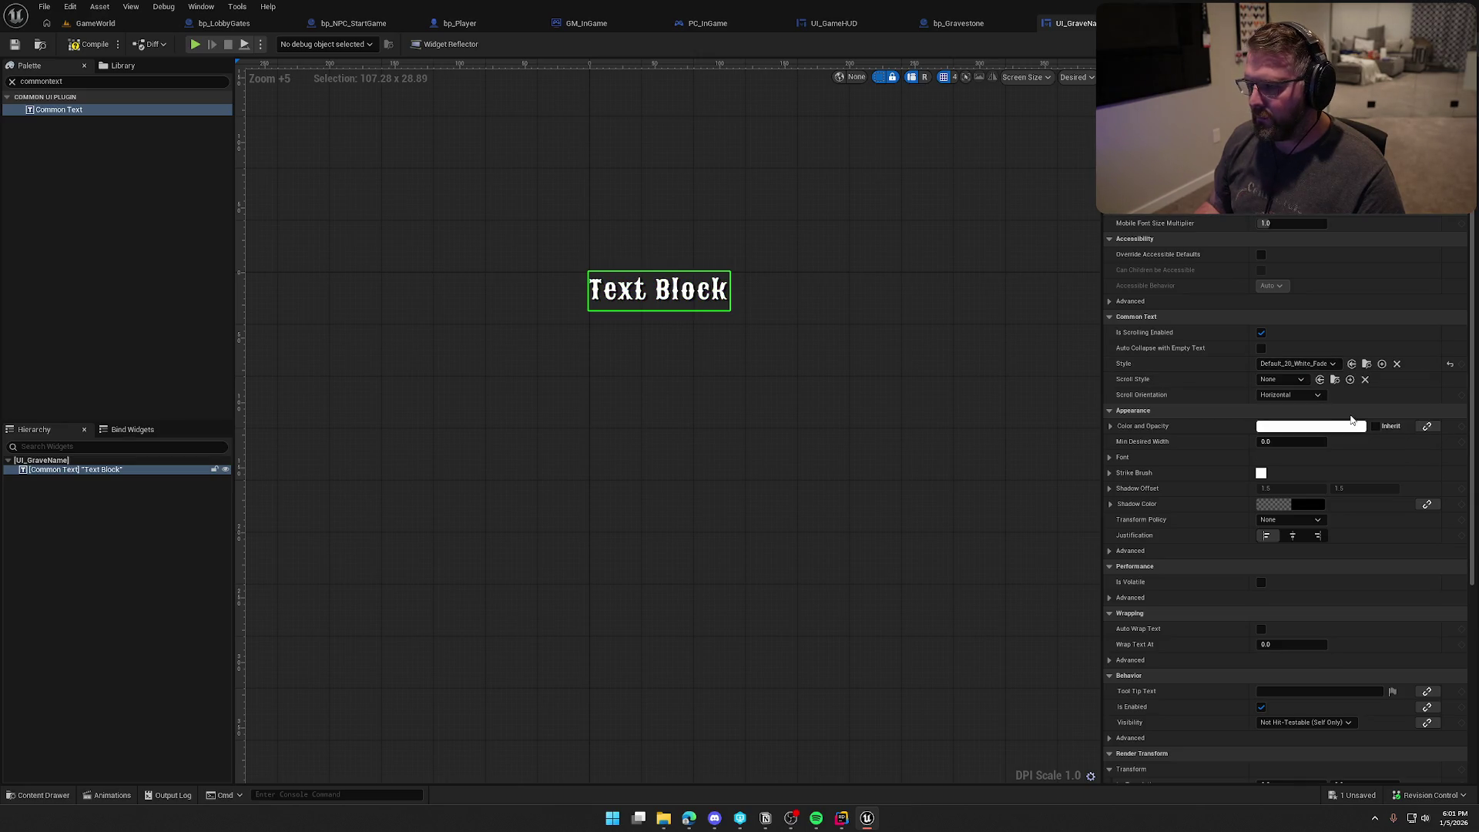
{"action": "left_click", "coordinate": [1299, 365]}
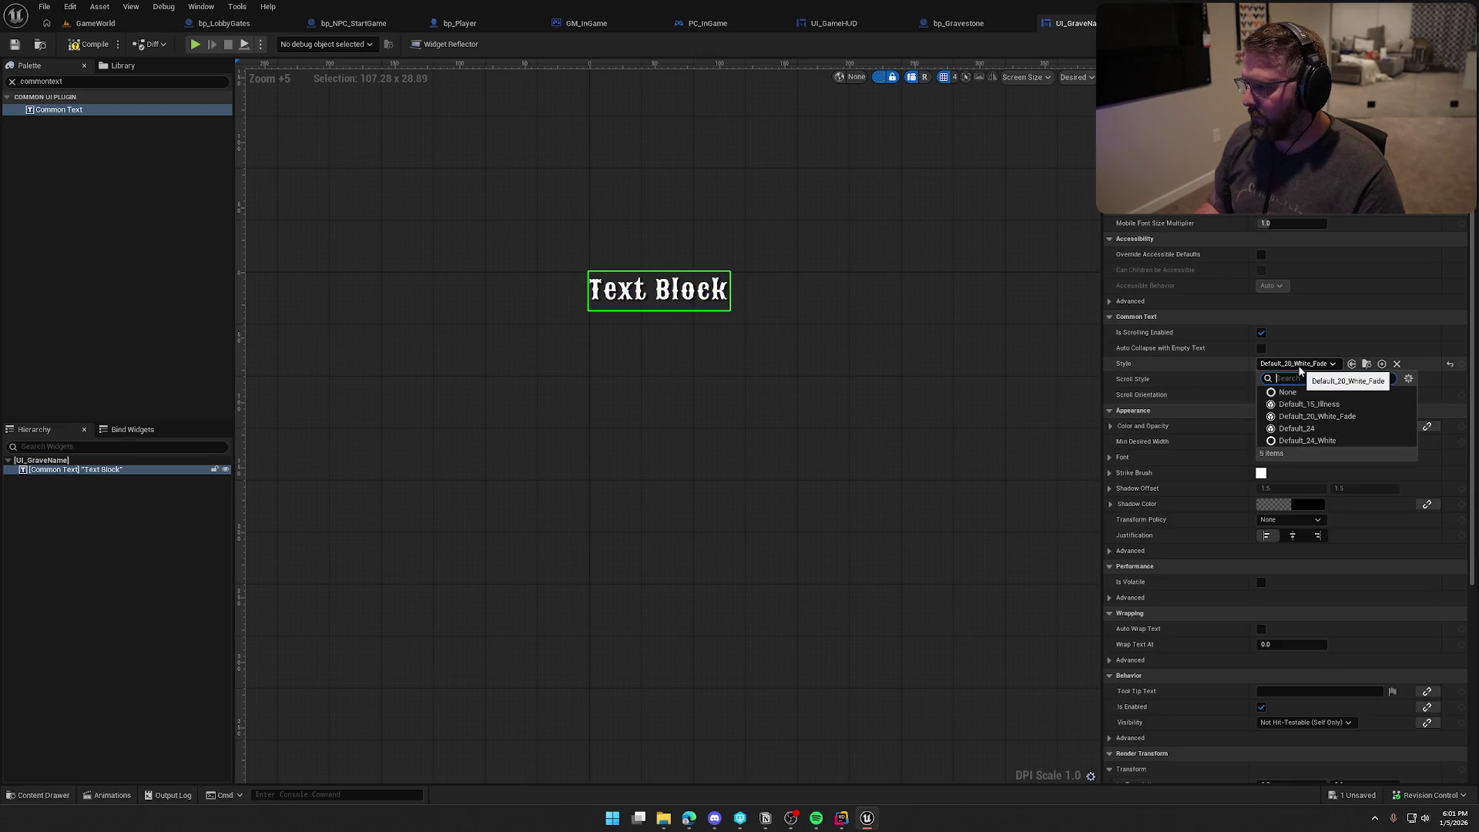
{"action": "left_click", "coordinate": [1299, 365]}
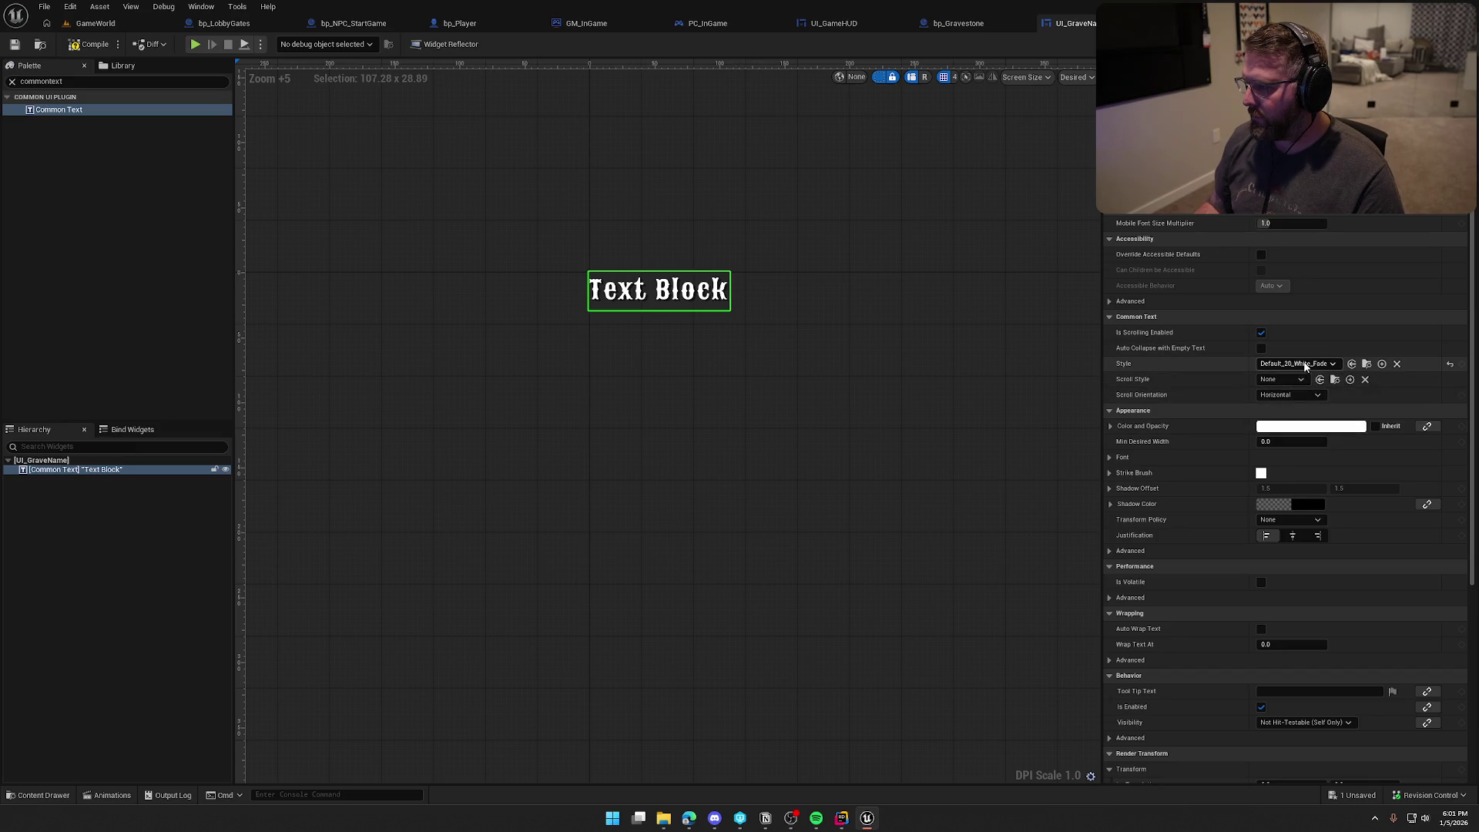
{"action": "left_click", "coordinate": [1305, 367]}
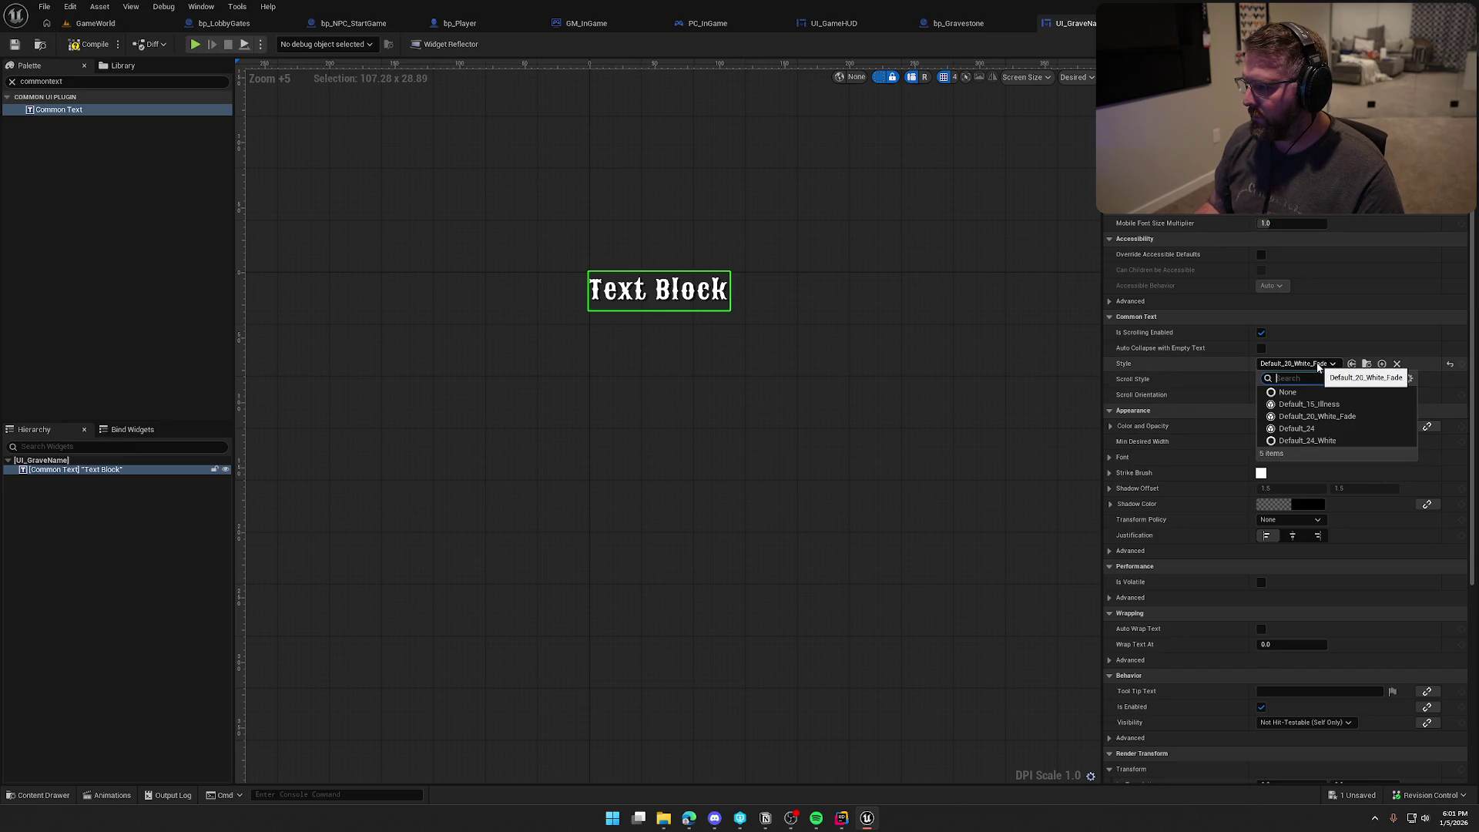
{"action": "left_click", "coordinate": [1318, 367]}
Step: Set the text to Warka and compile UI_GraveName
{"action": "left_click", "coordinate": [784, 353]}
{"action": "key", "text": "ctrl+z"}
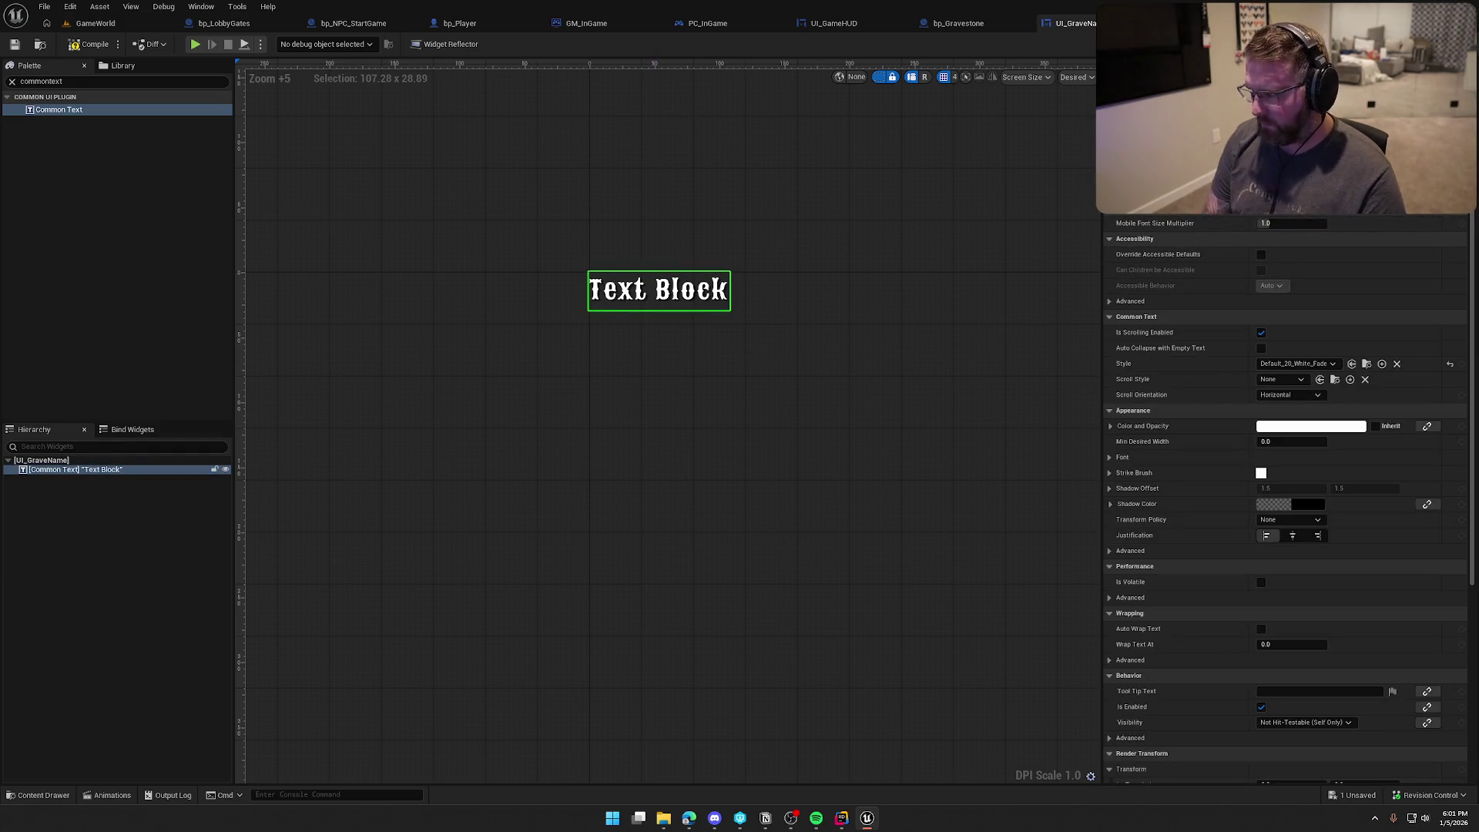
{"action": "key", "text": "ctrl+z"}
{"action": "left_click", "coordinate": [446, 252]}
{"action": "left_click", "coordinate": [73, 46]}
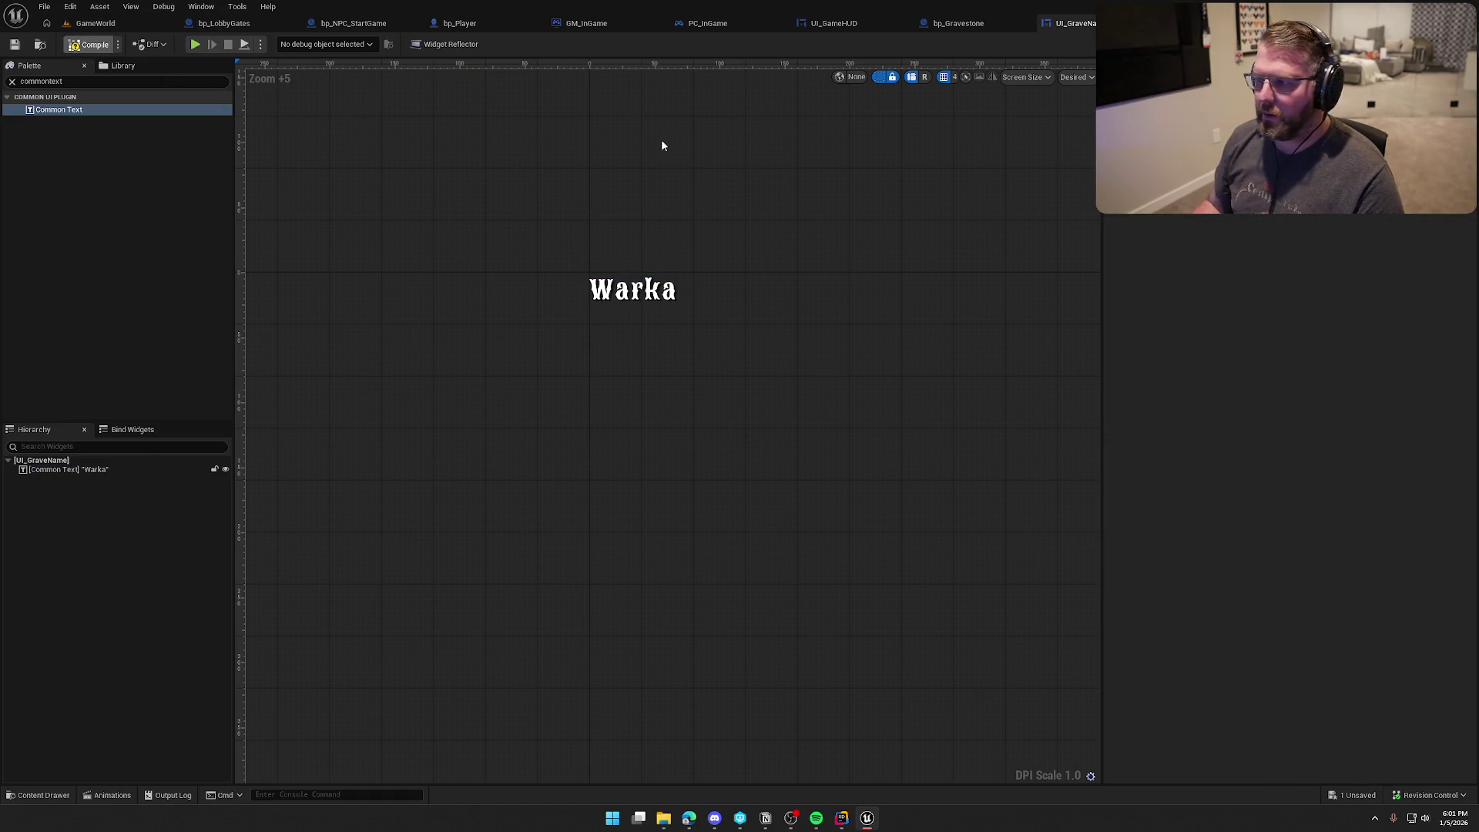
{"action": "left_click", "coordinate": [958, 23]}
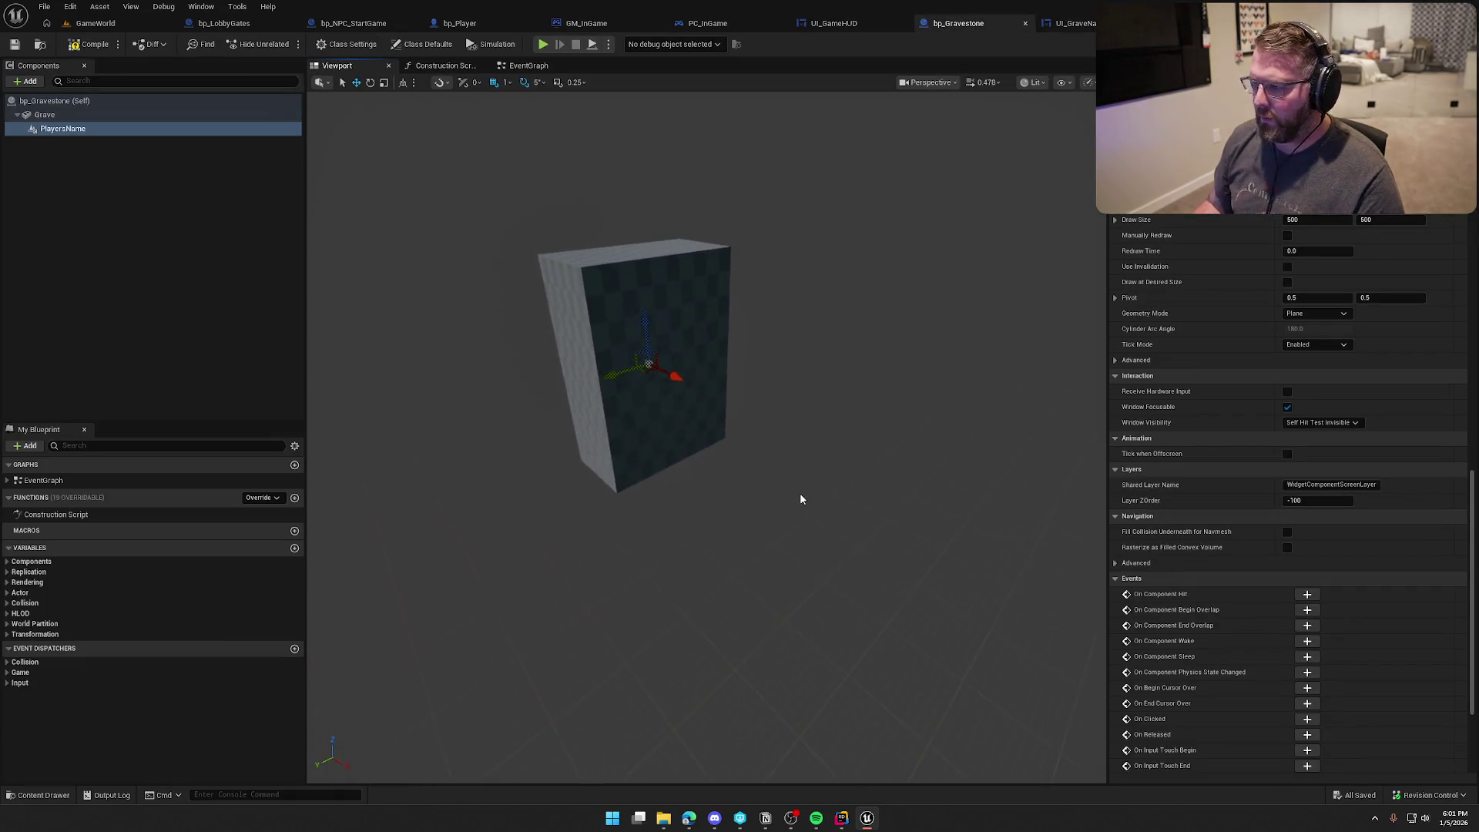
Step: Set PlayersName's Widget Class to UI_GraveName with Draw at Desired Size on
{"action": "left_click", "coordinate": [1323, 208]}
{"action": "type", "text": "gr"}
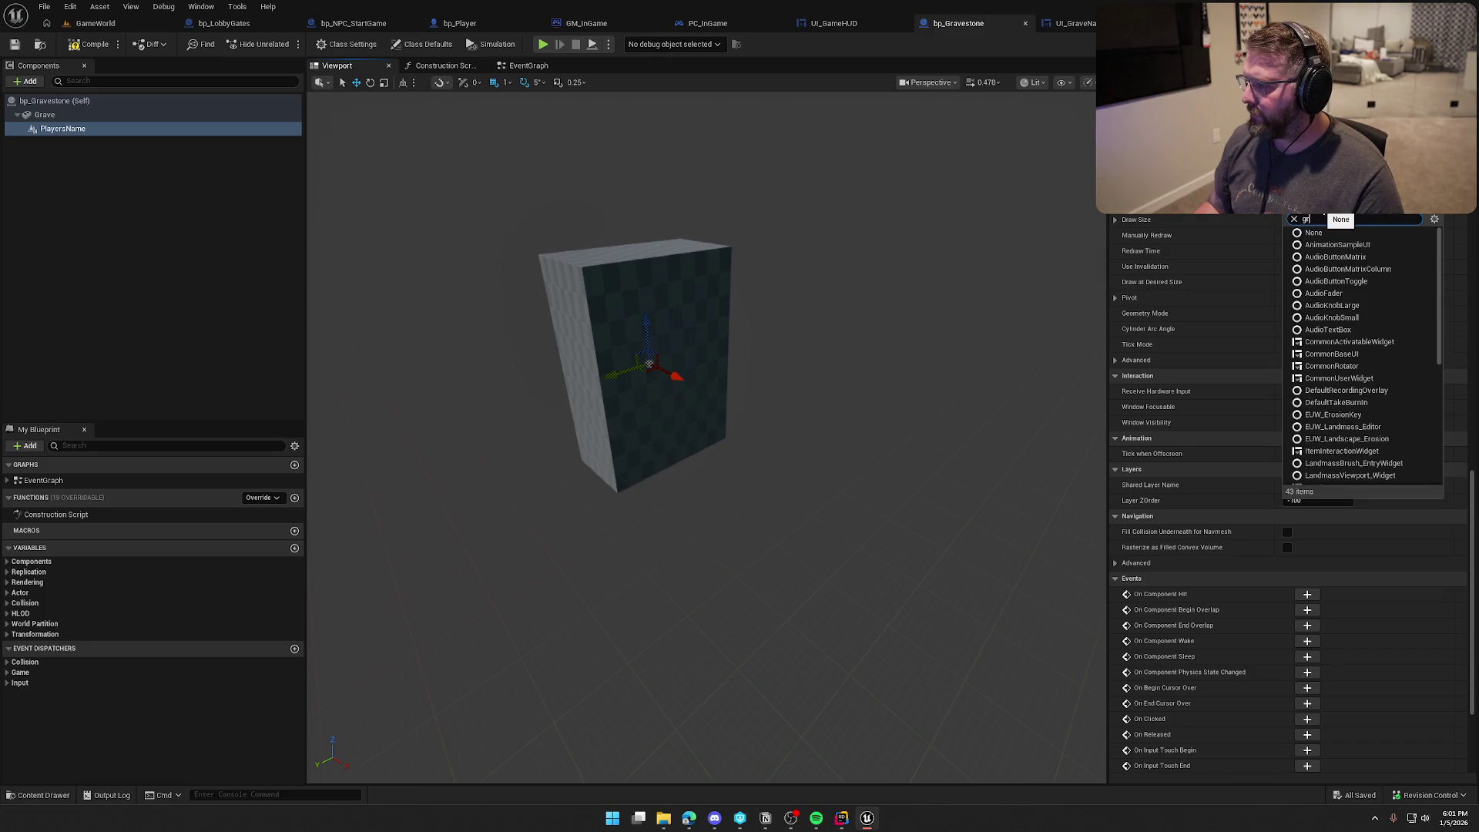
{"action": "left_click", "coordinate": [1332, 233]}
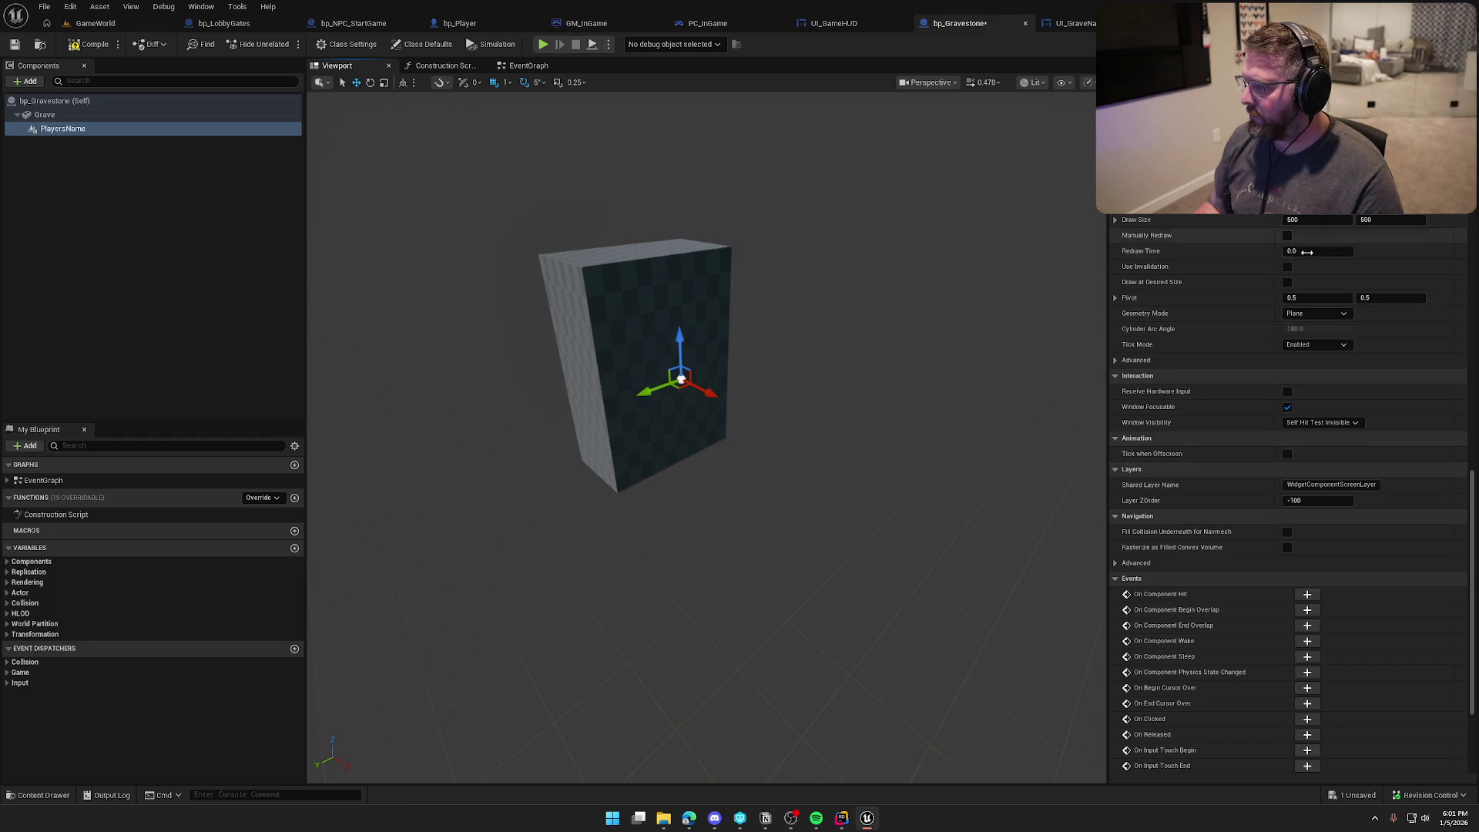
{"action": "left_click", "coordinate": [1287, 281]}
{"action": "mouse_move", "coordinate": [950, 439]}
{"action": "left_mouse_down"}
{"action": "mouse_move", "coordinate": [924, 439]}
{"action": "mouse_move", "coordinate": [957, 406]}
{"action": "left_mouse_up"}
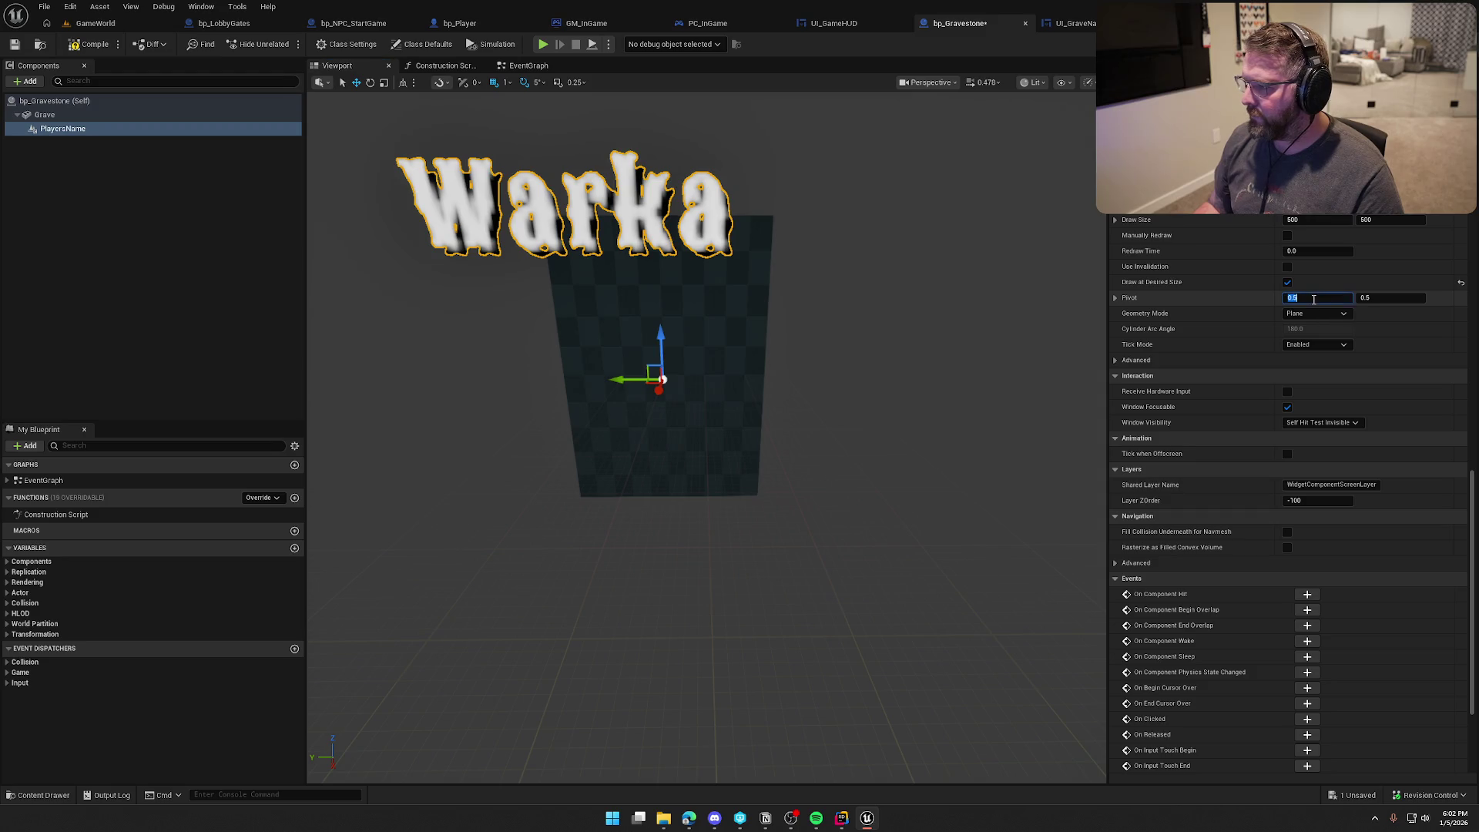
Step: Try a widget pivot of 0, 0, then restore it to 0.5, 0.5
{"action": "type", "text": "0"}
{"action": "key", "text": "Return"}
{"action": "key", "text": "Tab"}
{"action": "type", "text": "0"}
{"action": "key", "text": "Return"}
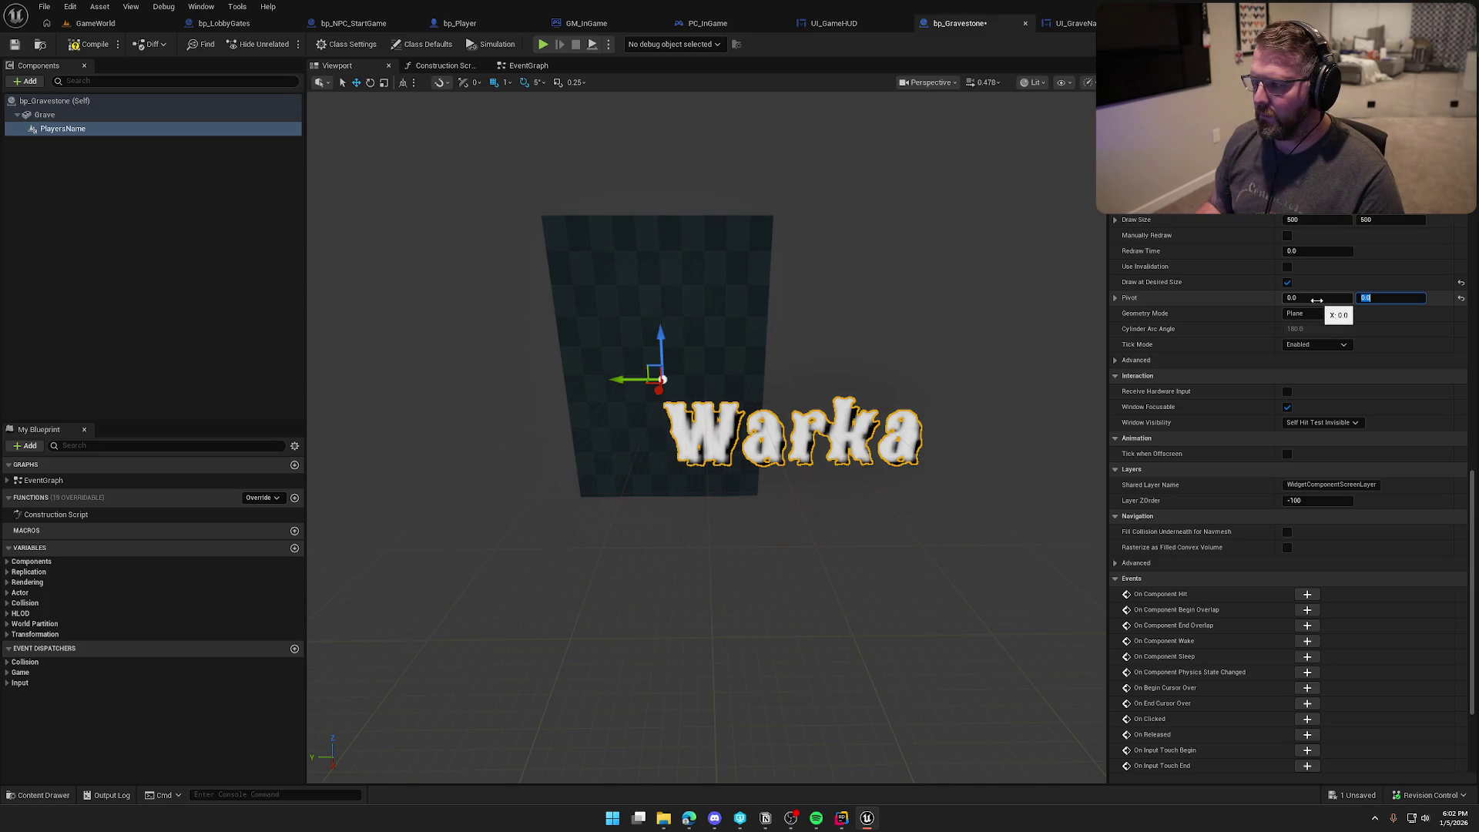
{"action": "type", "text": "0.5"}
{"action": "key", "text": "Tab"}
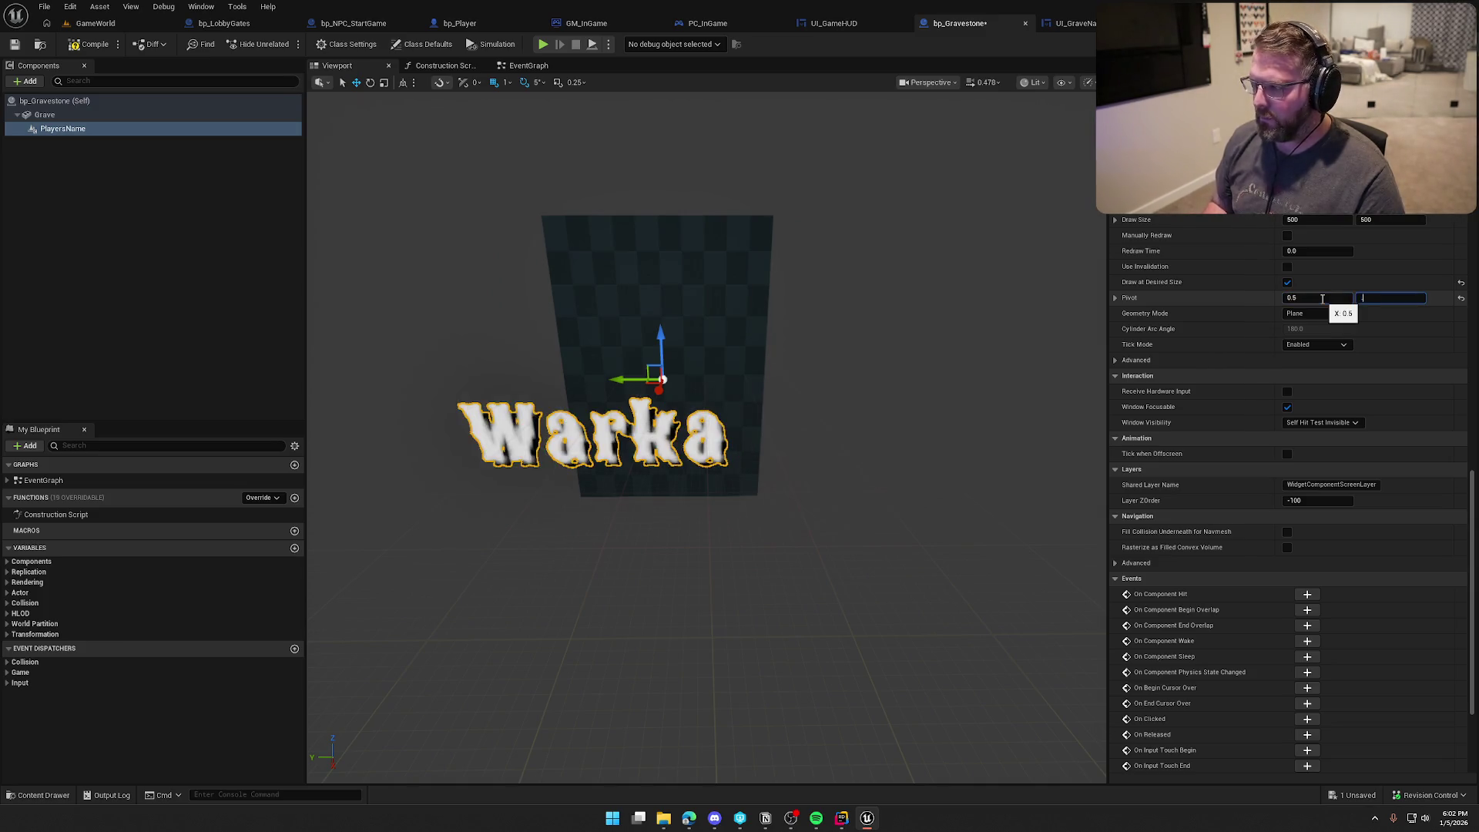
{"action": "type", "text": "0.5"}
{"action": "key", "text": "Return"}
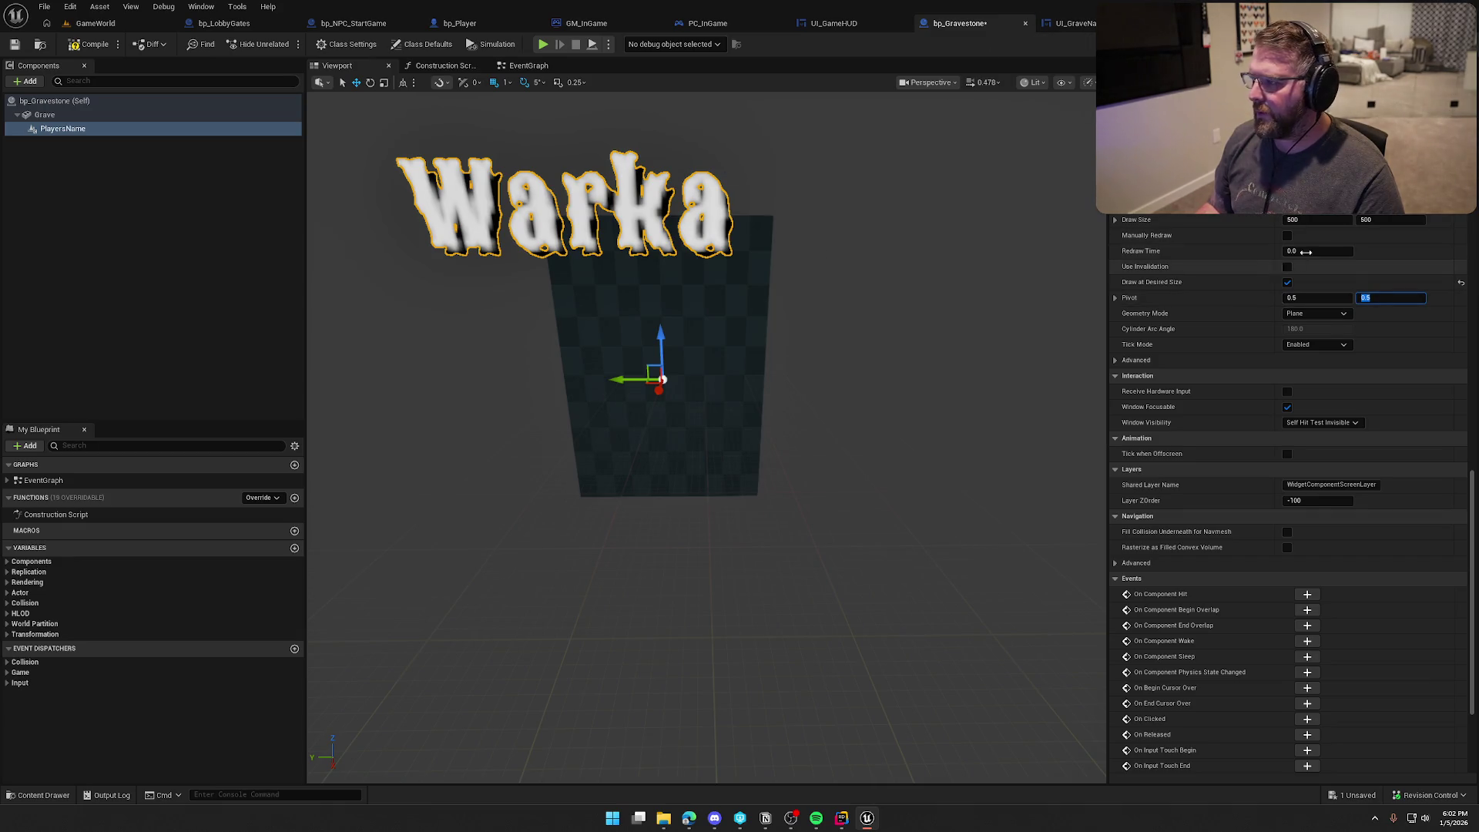
{"action": "left_click", "coordinate": [1078, 24]}
{"action": "left_click", "coordinate": [632, 293]}
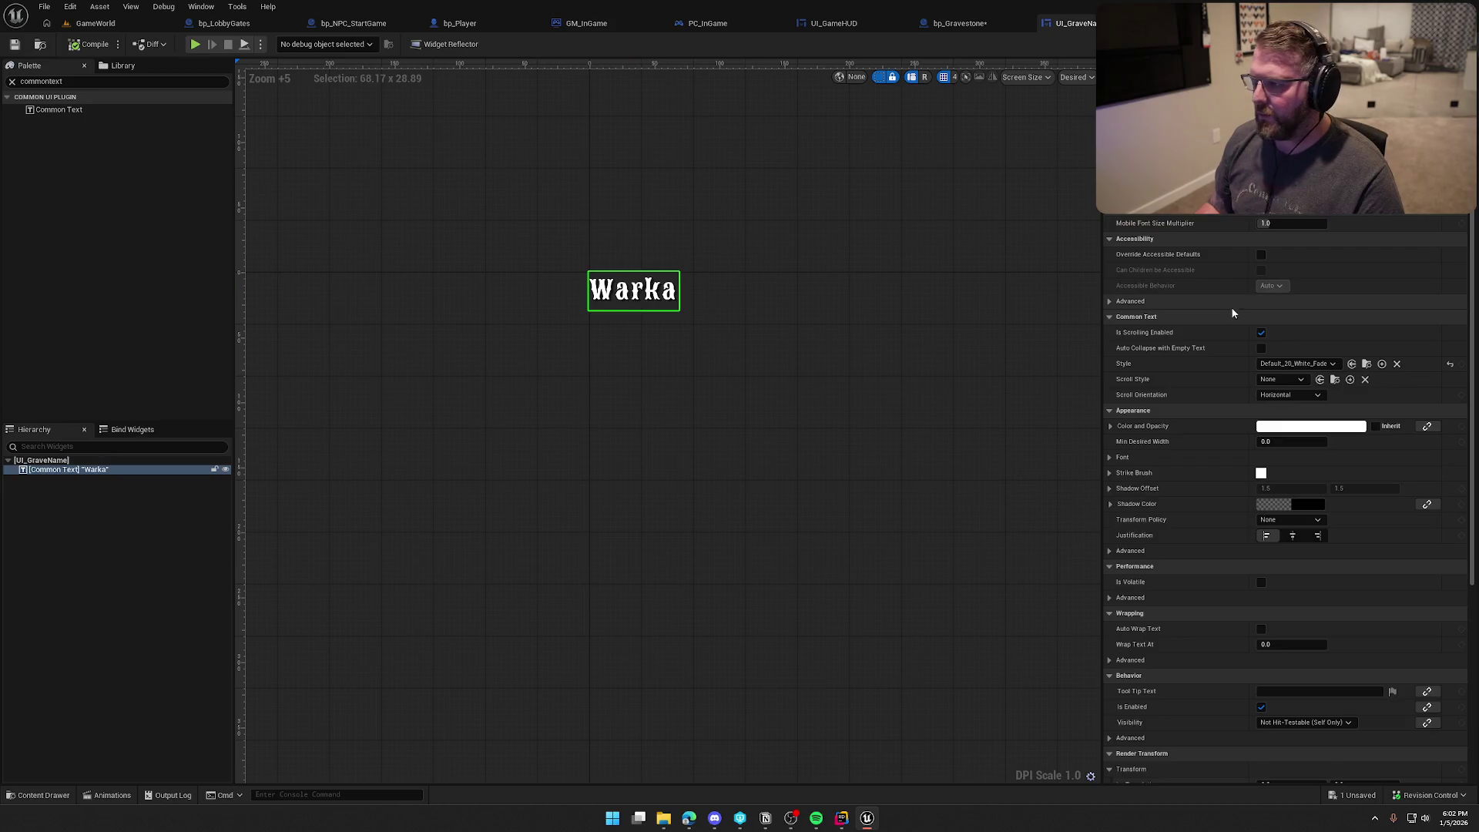
Step: Center-justify the Warka text, set PlayersName's draw size to 200 × 200, and compile
{"action": "left_click", "coordinate": [1292, 535]}
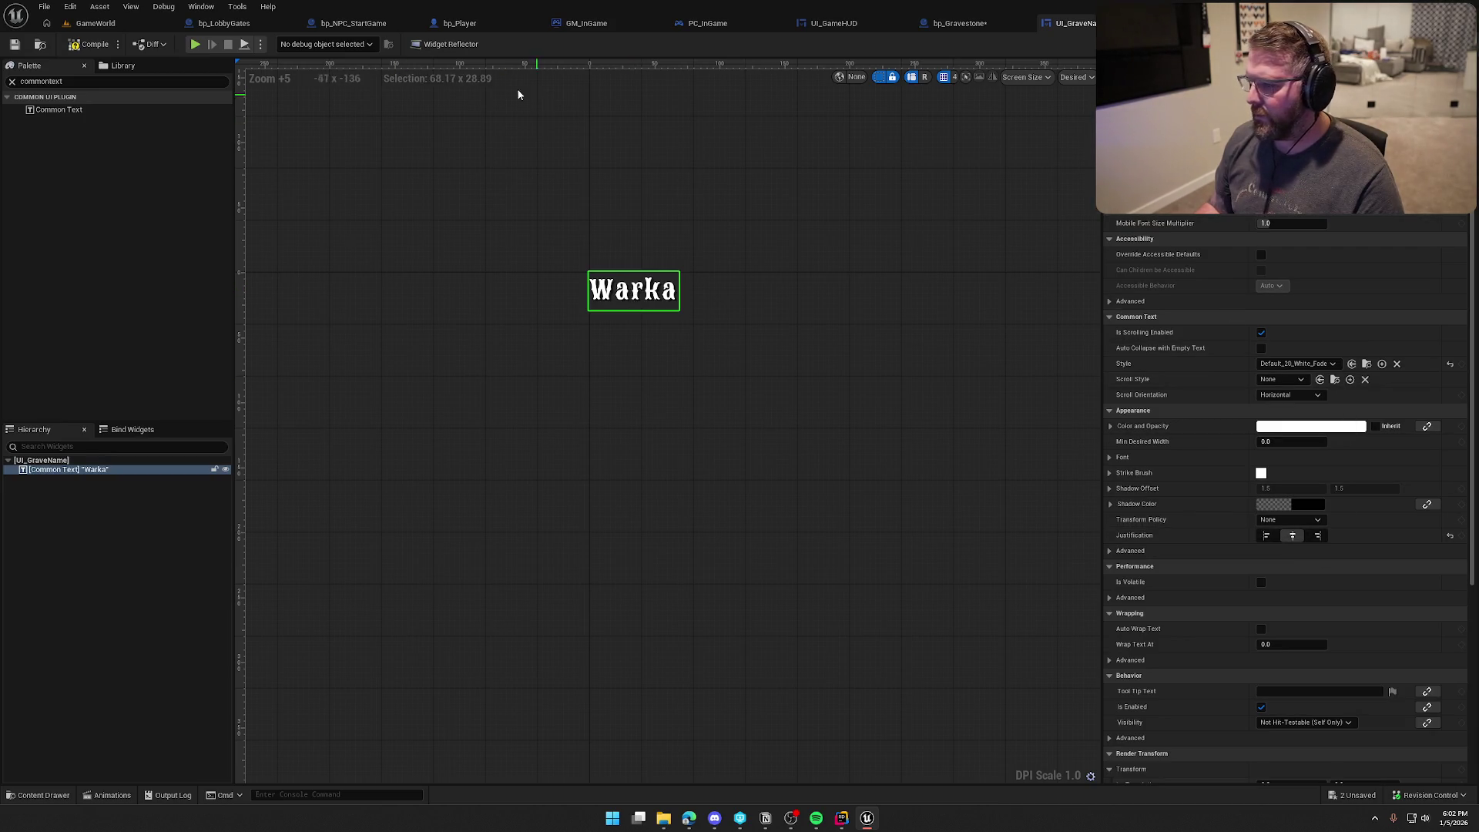
{"action": "left_click", "coordinate": [977, 24]}
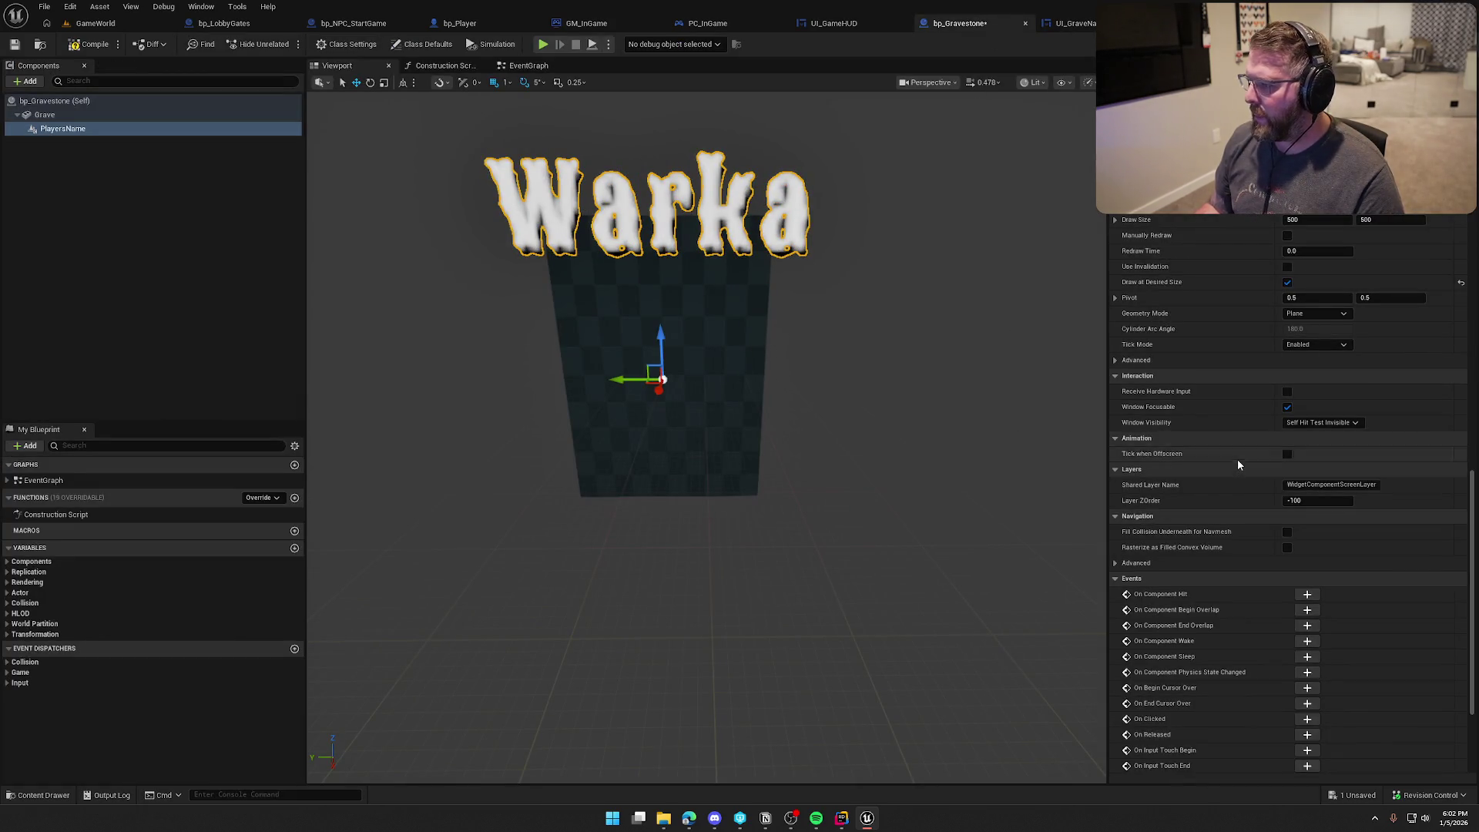
{"action": "scroll", "coordinate": [1232, 458], "scroll_direction": "up", "scroll_amount": 5}
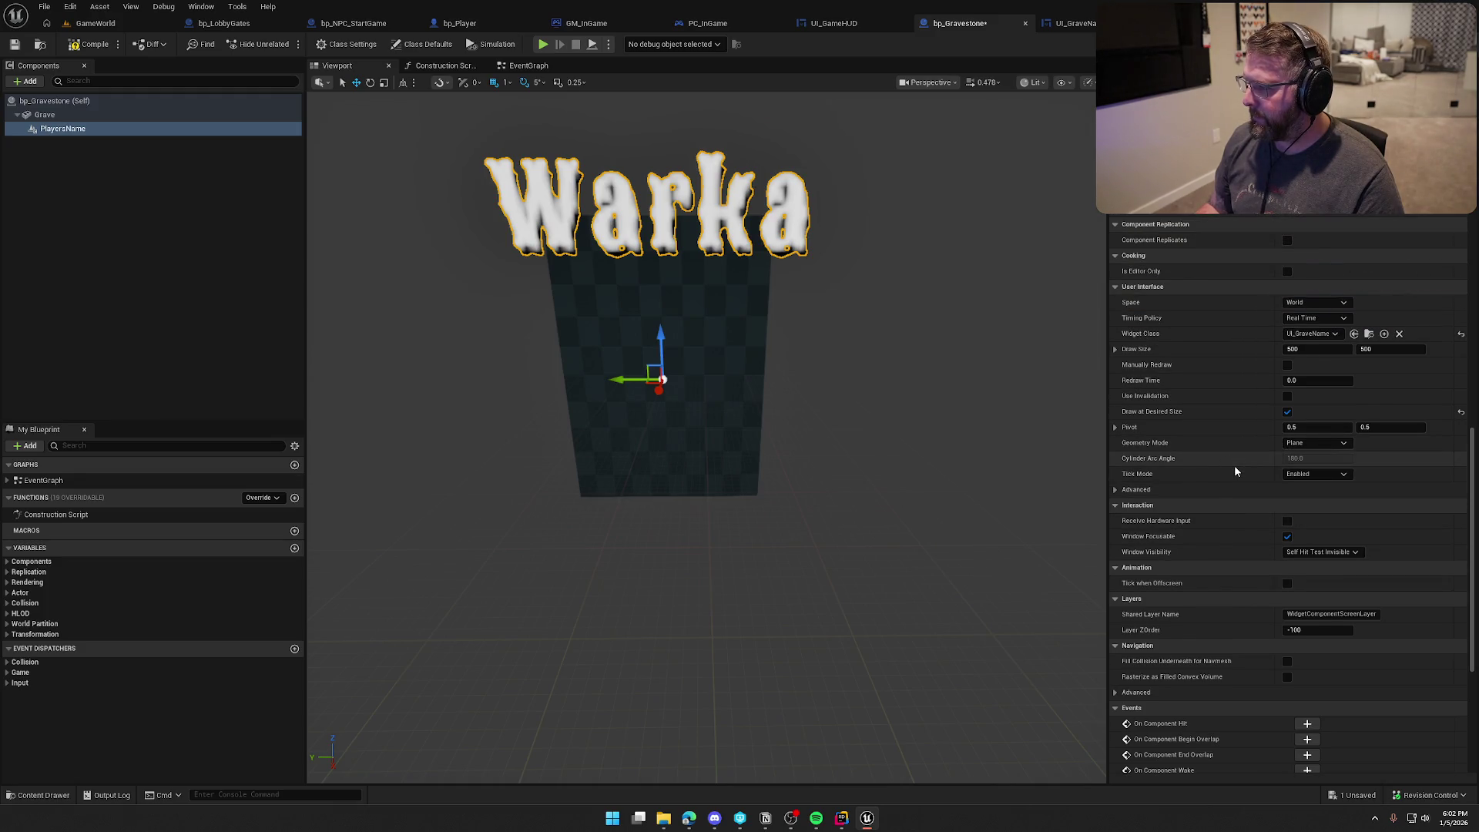
{"action": "left_click", "coordinate": [1307, 441]}
{"action": "type", "text": "2"}
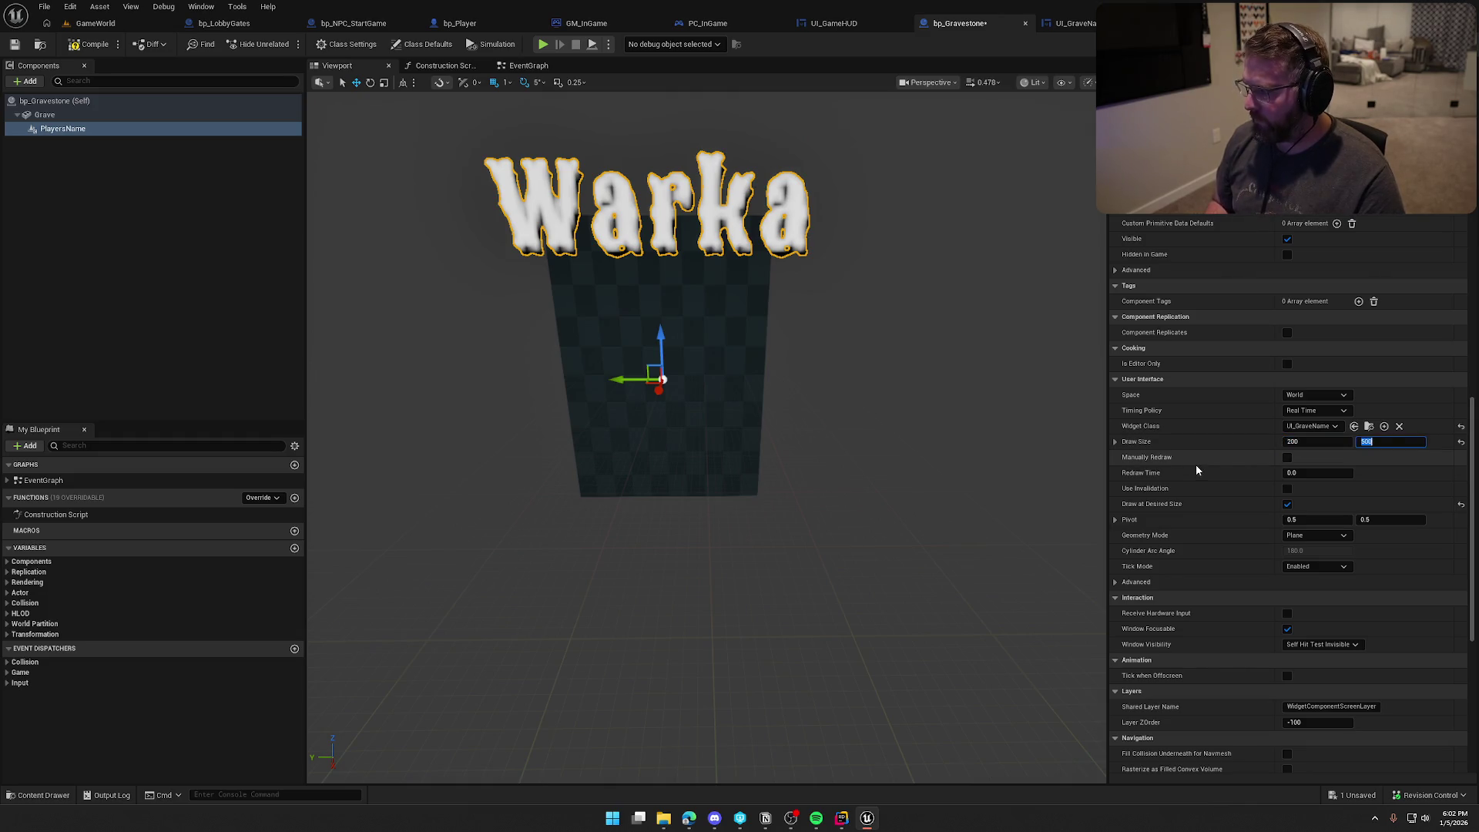
{"action": "left_click", "coordinate": [80, 46]}
Step: Reset PlayersName's scale to 1, 1, 1
{"action": "scroll", "coordinate": [1236, 602], "scroll_direction": "up", "scroll_amount": 5}
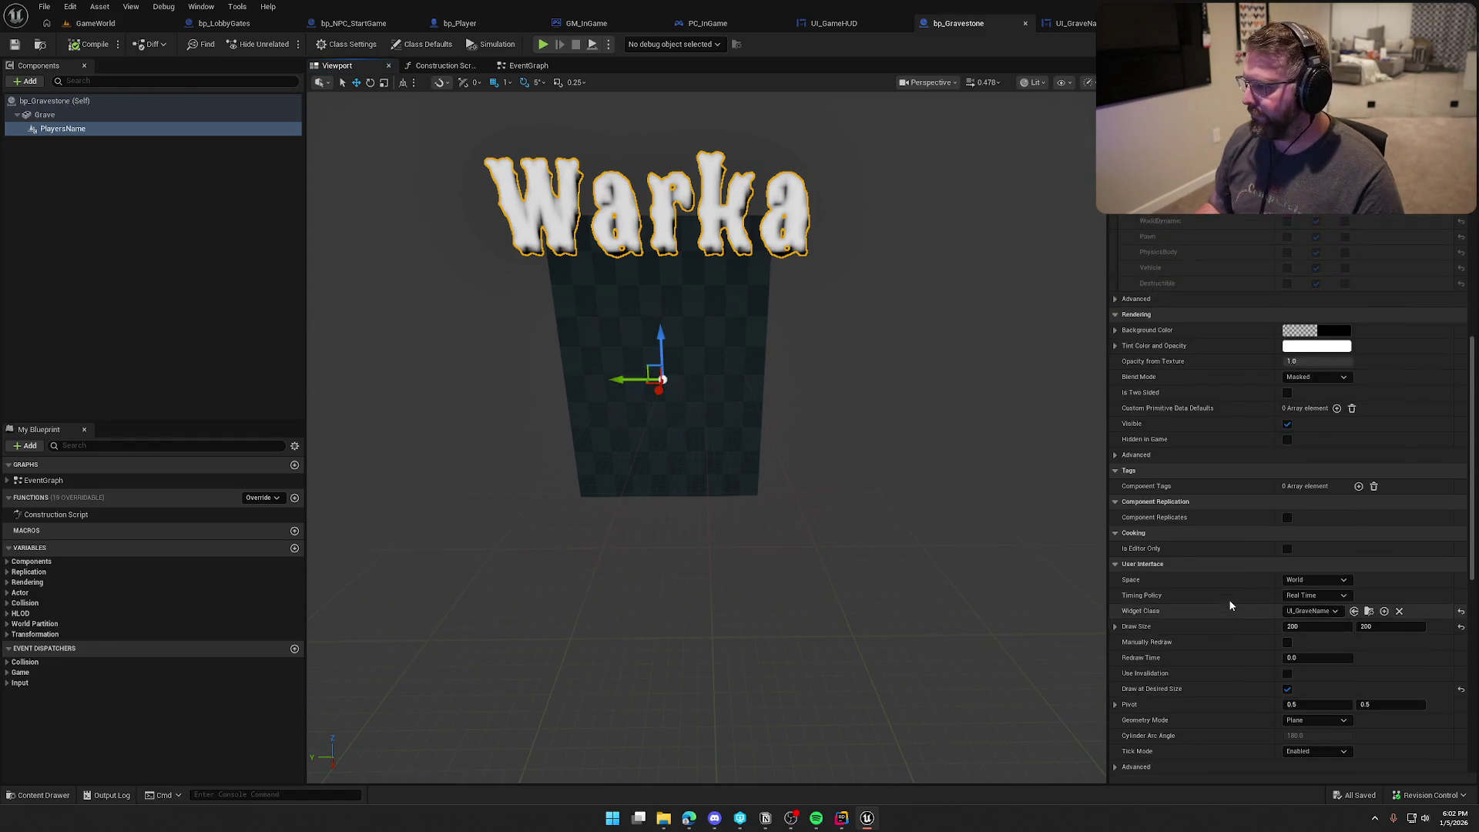
{"action": "scroll", "coordinate": [1239, 601], "scroll_direction": "up", "scroll_amount": 10}
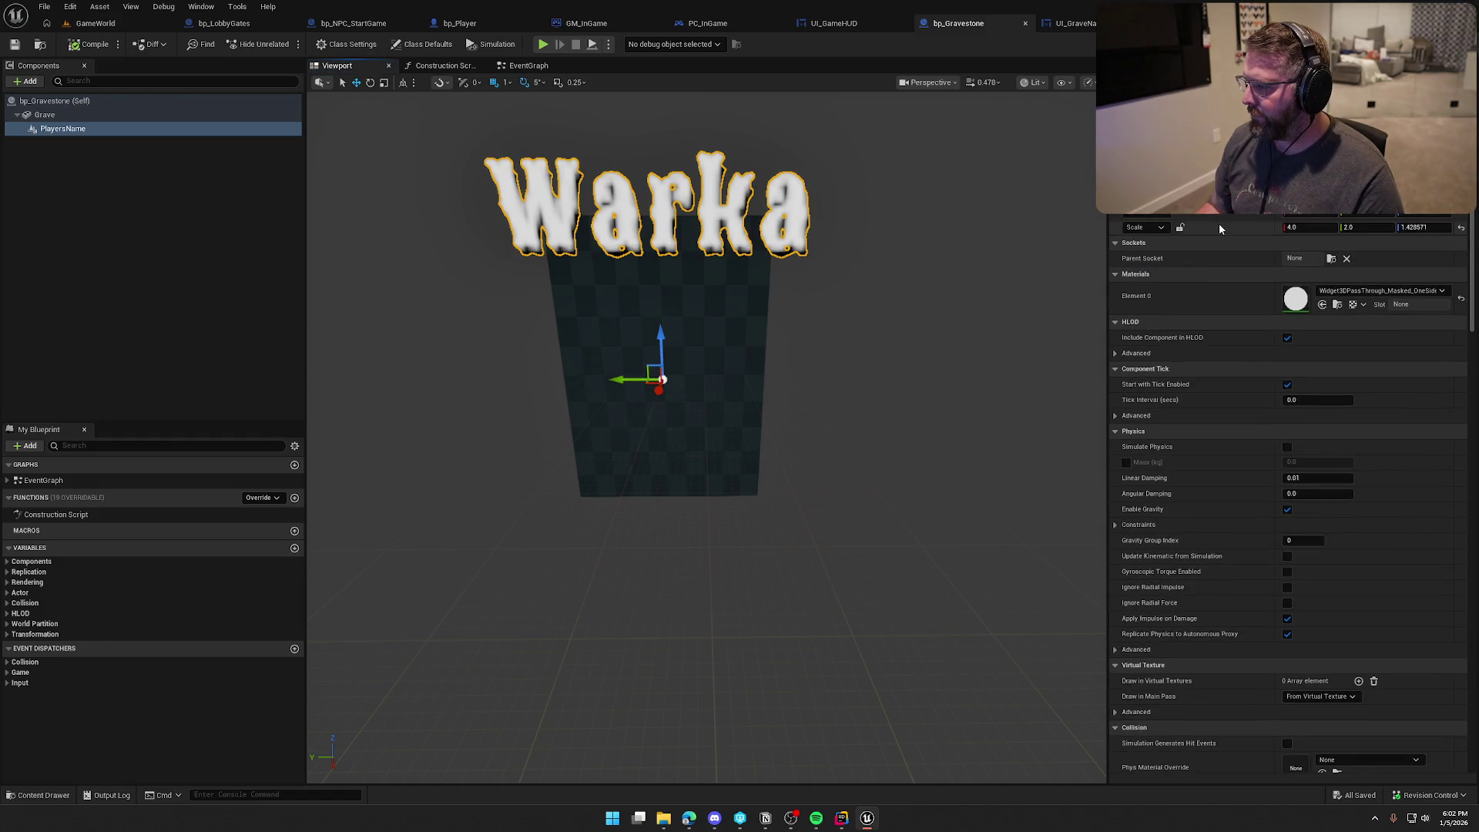
{"action": "left_click", "coordinate": [1301, 227]}
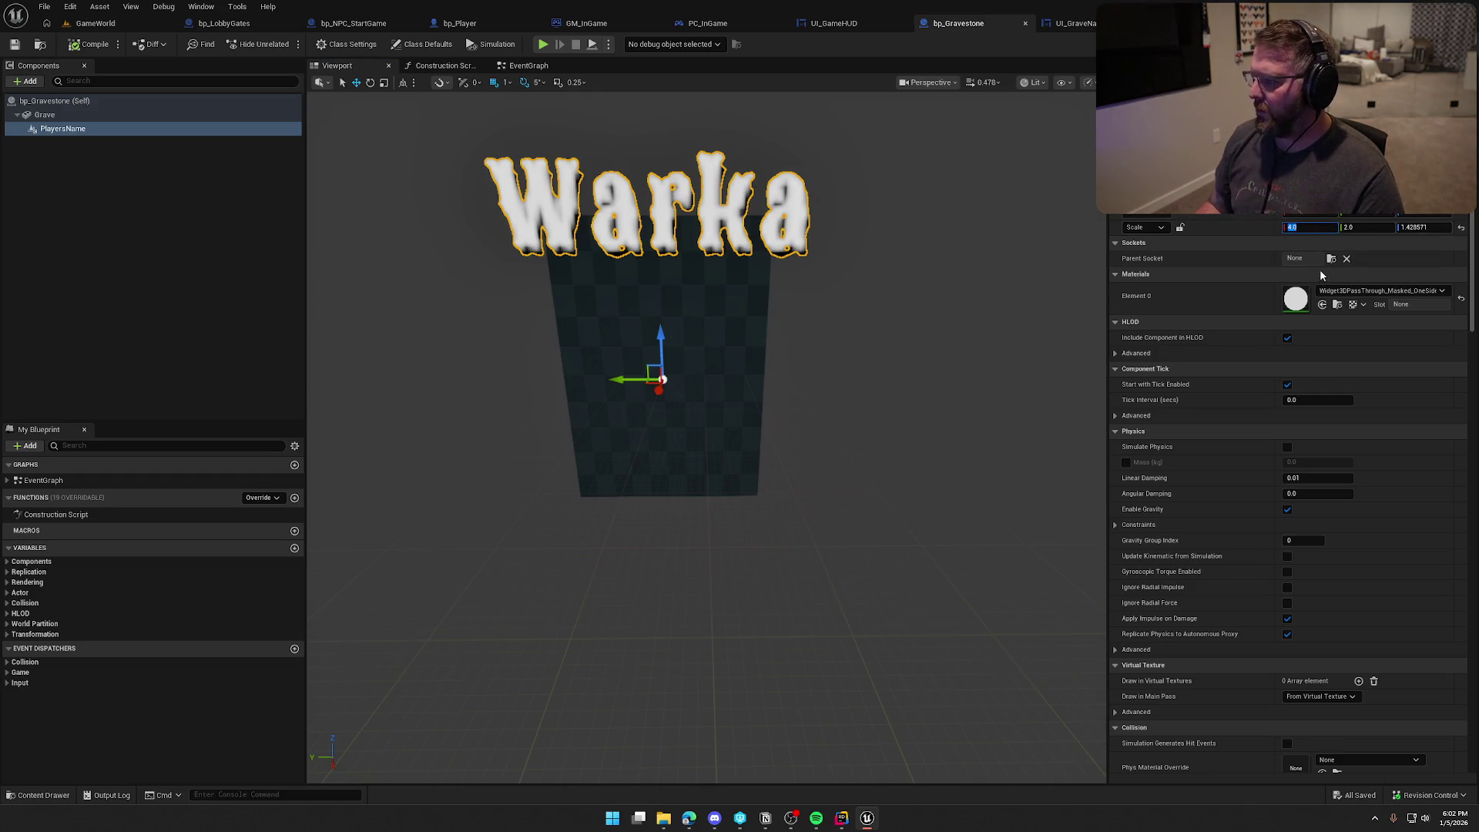
{"action": "type", "text": "1"}
{"action": "key", "text": "Tab"}
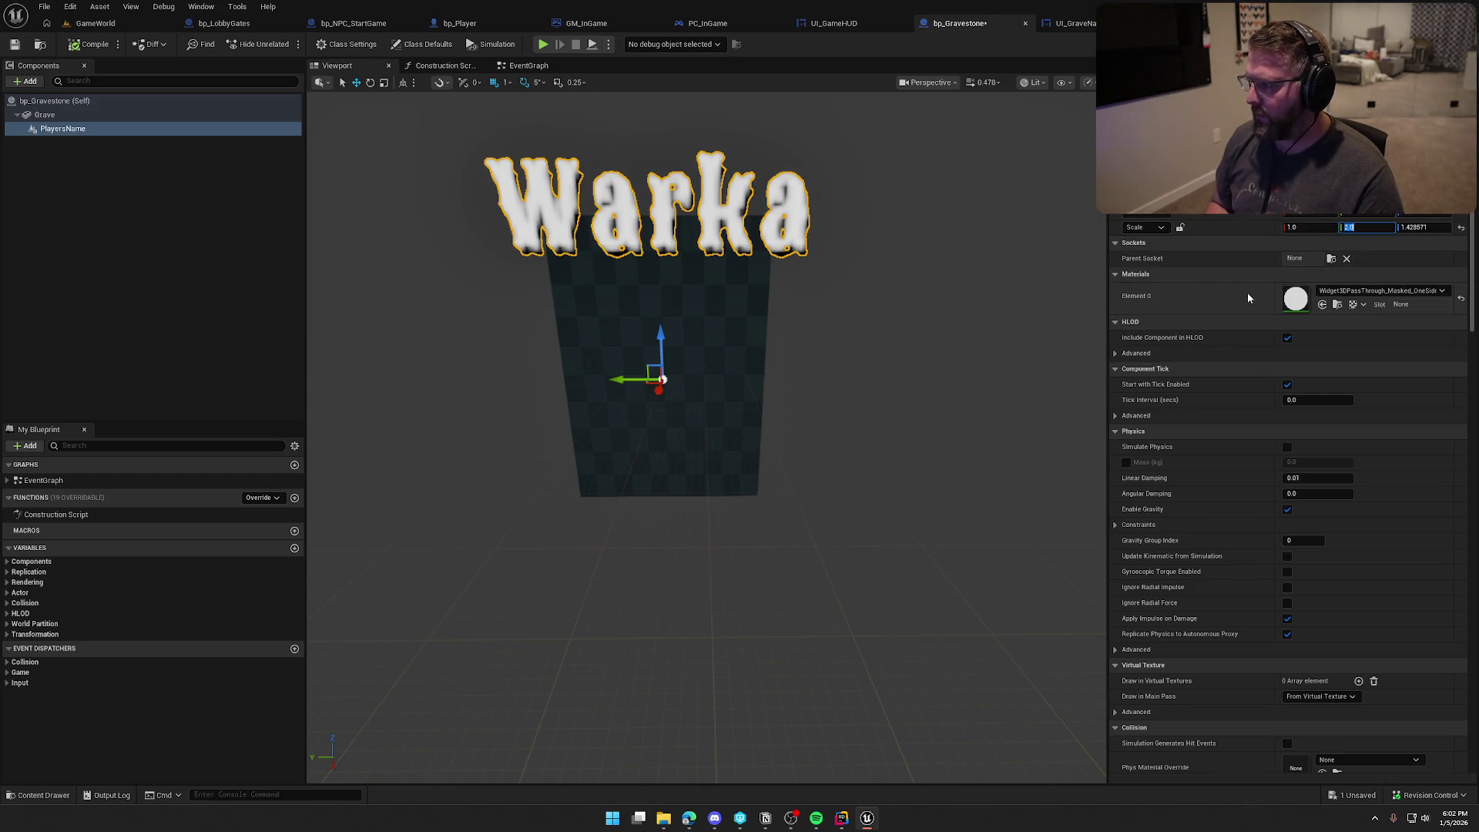
{"action": "type", "text": "1"}
{"action": "key", "text": "Return"}
{"action": "key", "text": "Tab"}
{"action": "type", "text": "1"}
{"action": "key", "text": "Return"}
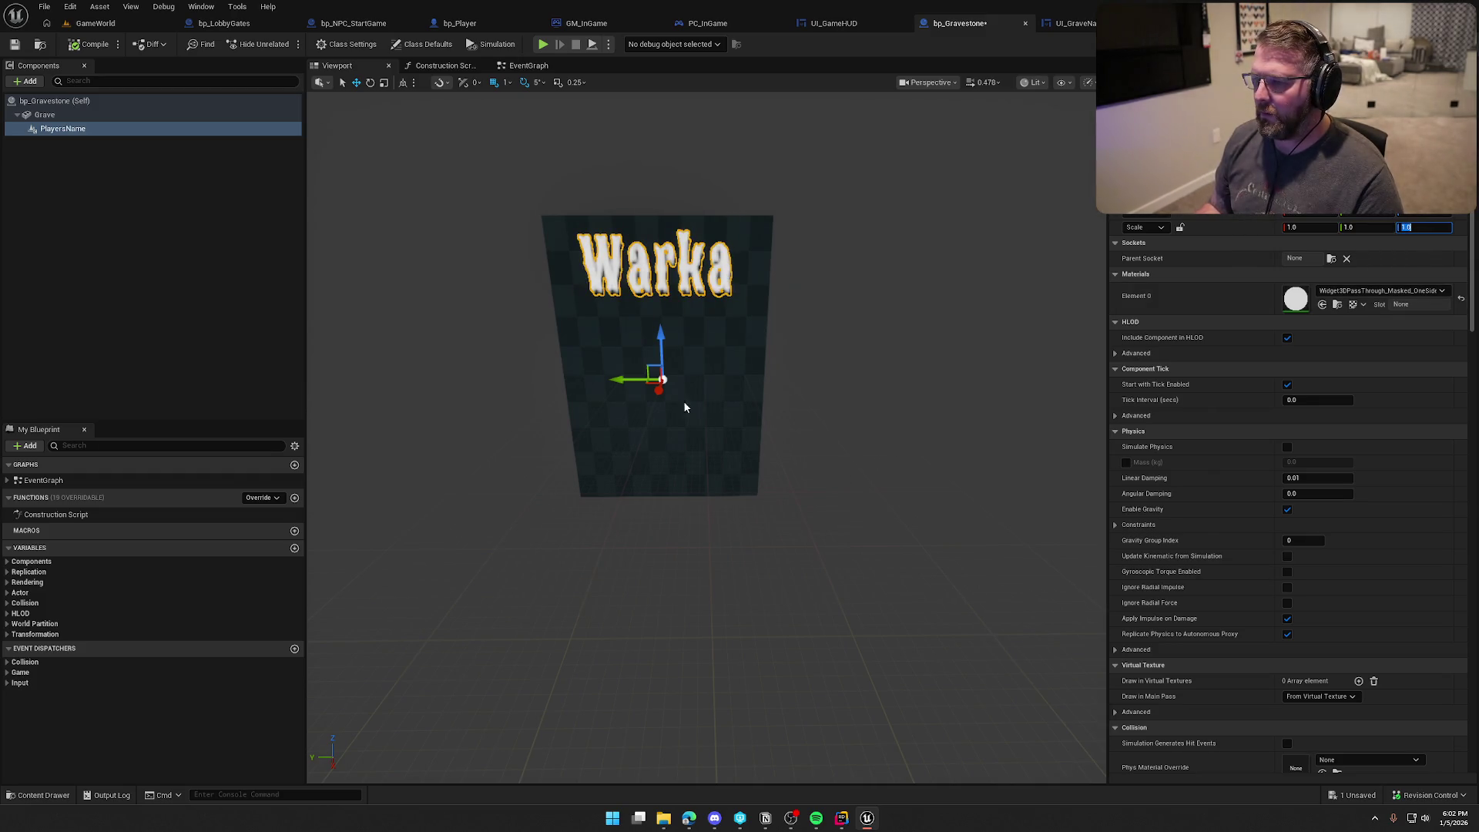
Step: Check the name widget on the cube's front face and save bp_Gravestone
{"action": "left_click", "coordinate": [812, 362]}
{"action": "mouse_move", "coordinate": [815, 362]}
{"action": "left_mouse_down"}
{"action": "mouse_move", "coordinate": [754, 370]}
{"action": "mouse_move", "coordinate": [729, 301]}
{"action": "mouse_move", "coordinate": [770, 327]}
{"action": "mouse_move", "coordinate": [766, 344]}
{"action": "left_mouse_up"}
{"action": "left_click", "coordinate": [728, 308]}
{"action": "scroll", "coordinate": [770, 331], "scroll_direction": "up", "scroll_amount": 6}
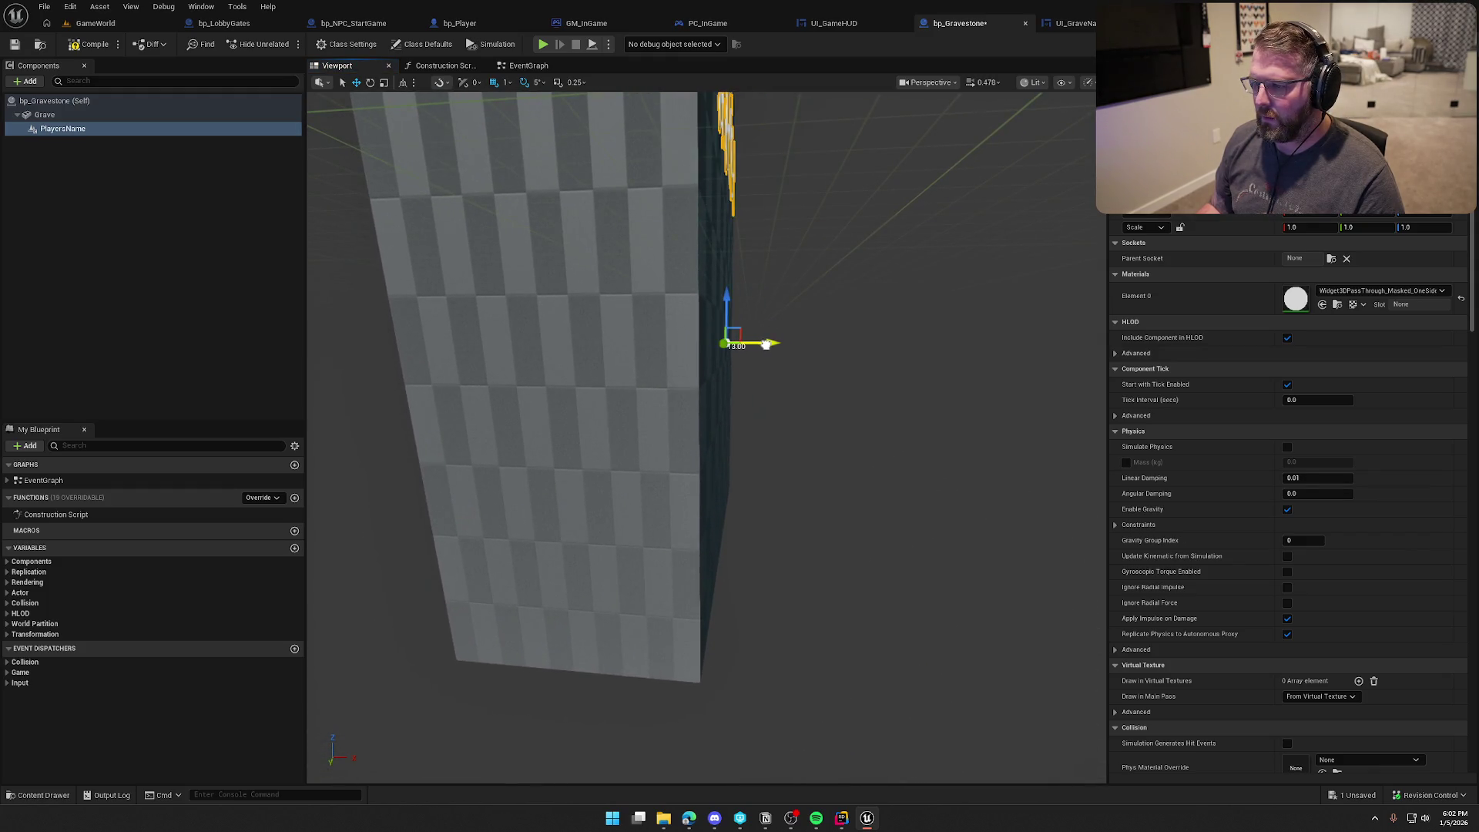
{"action": "scroll", "coordinate": [882, 384], "scroll_direction": "down", "scroll_amount": 5}
{"action": "left_click", "coordinate": [885, 377]}
{"action": "left_click_drag", "start_coordinate": [886, 378], "coordinate": [651, 299]}
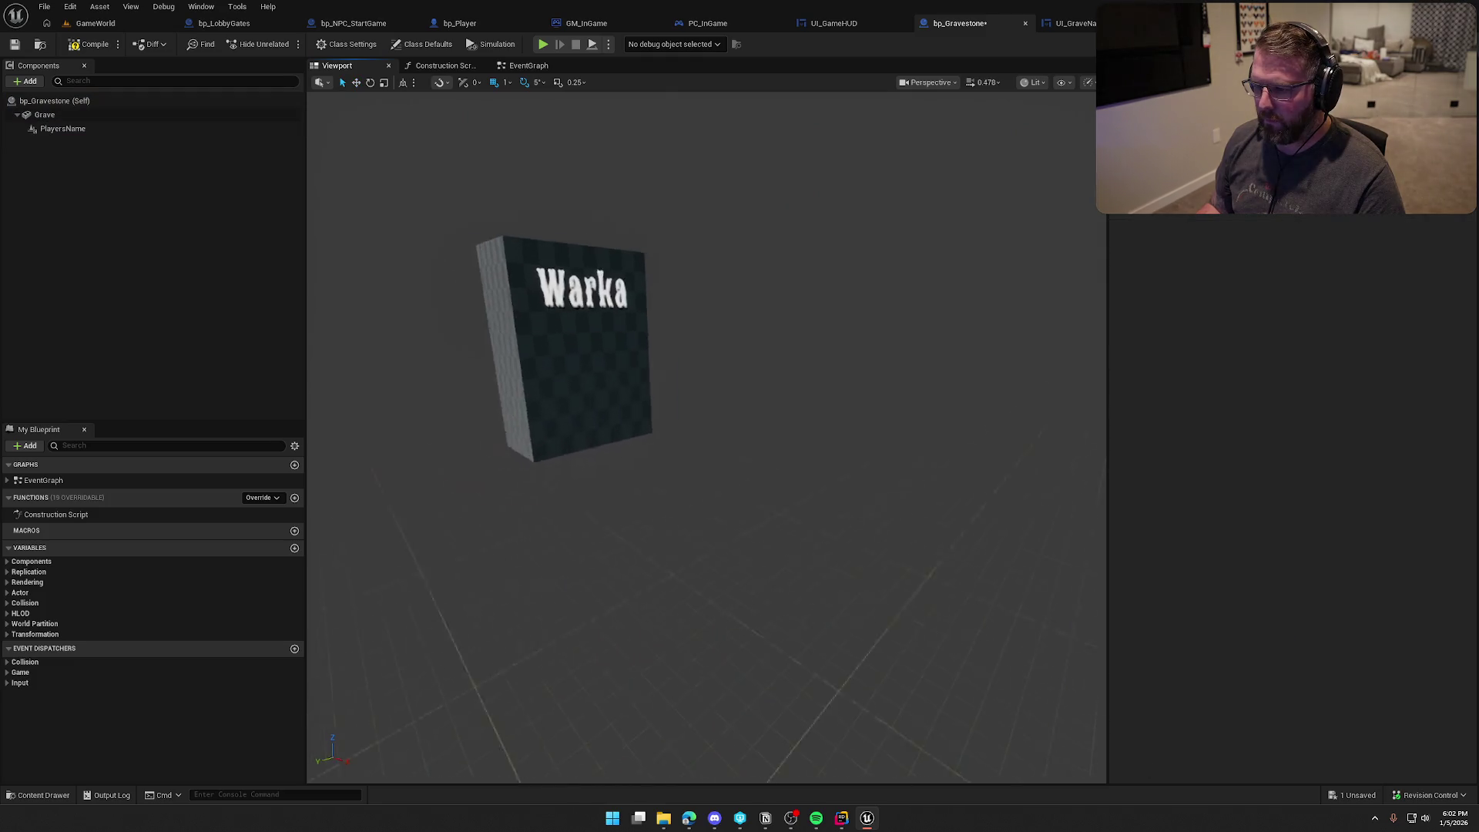
{"action": "key", "text": "ctrl+s"}
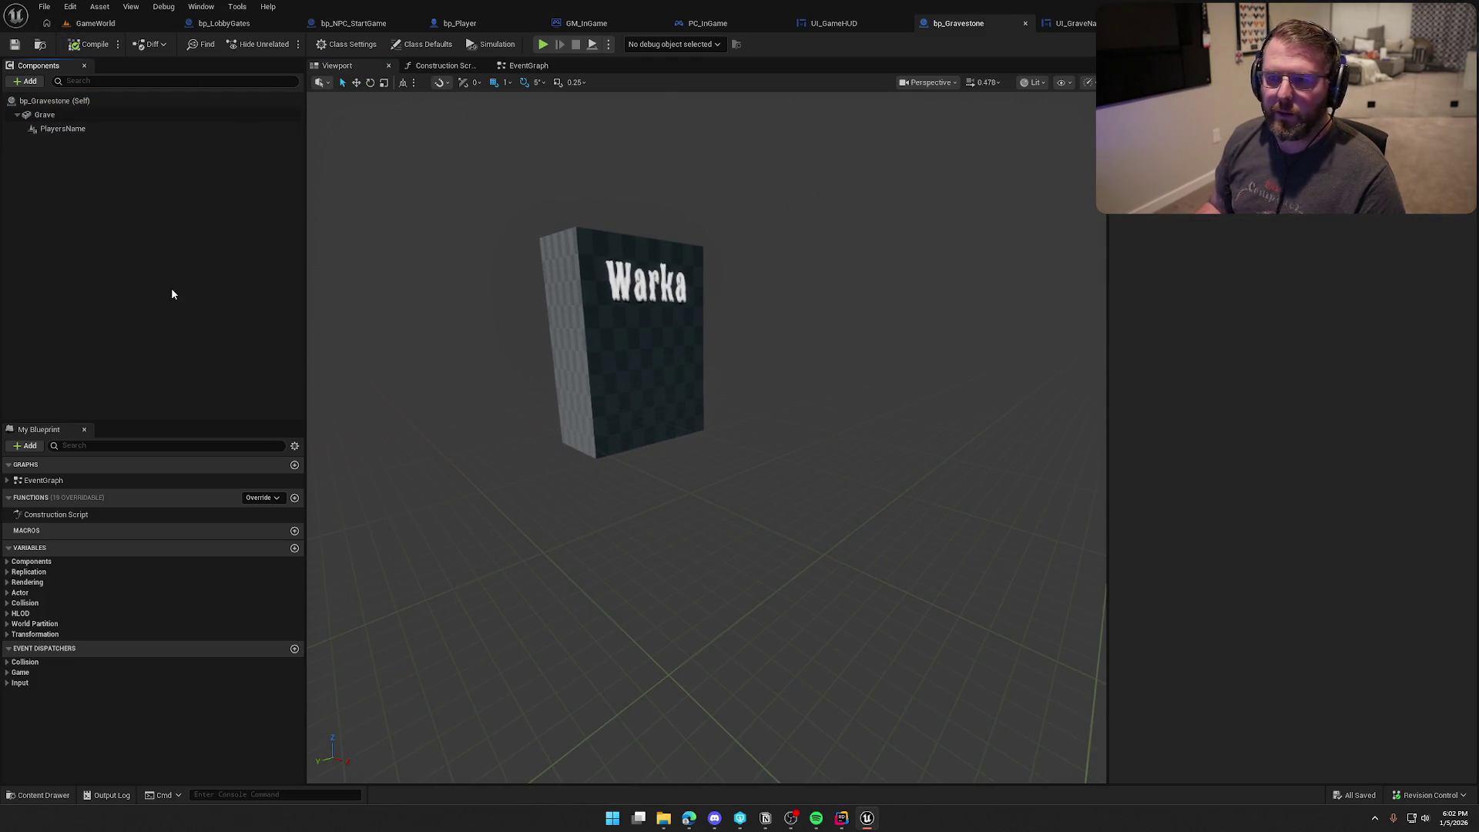
Step: Delete the unused ActorBeginOverlap and Tick events from bp_Gravestone's event graph
{"action": "mouse_move", "coordinate": [389, 195]}
{"action": "left_mouse_down"}
{"action": "mouse_move", "coordinate": [389, 231]}
{"action": "mouse_move", "coordinate": [370, 216]}
{"action": "mouse_move", "coordinate": [390, 195]}
{"action": "left_mouse_up"}
{"action": "left_click", "coordinate": [528, 66]}
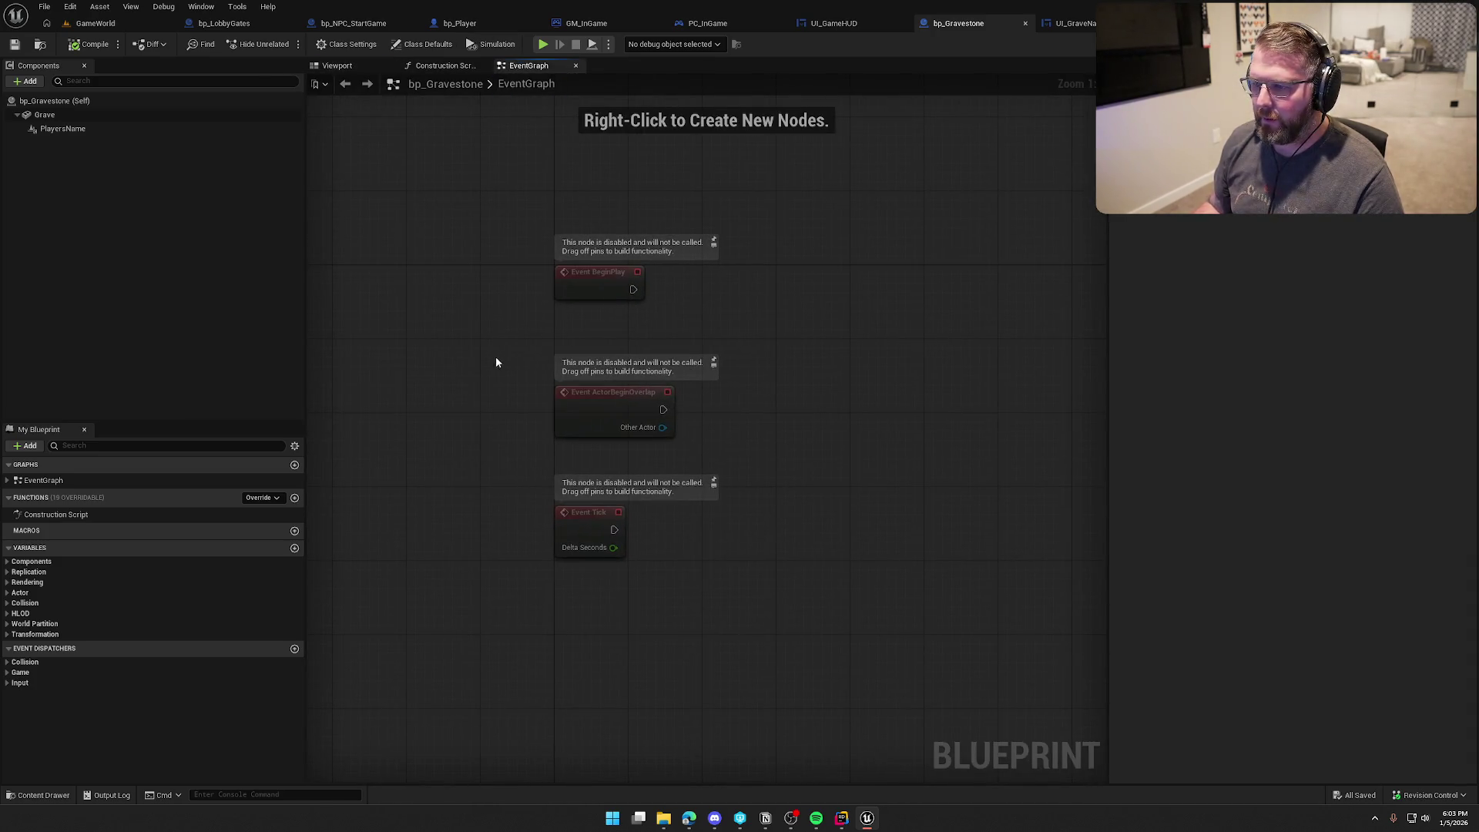
{"action": "key", "text": "Delete"}
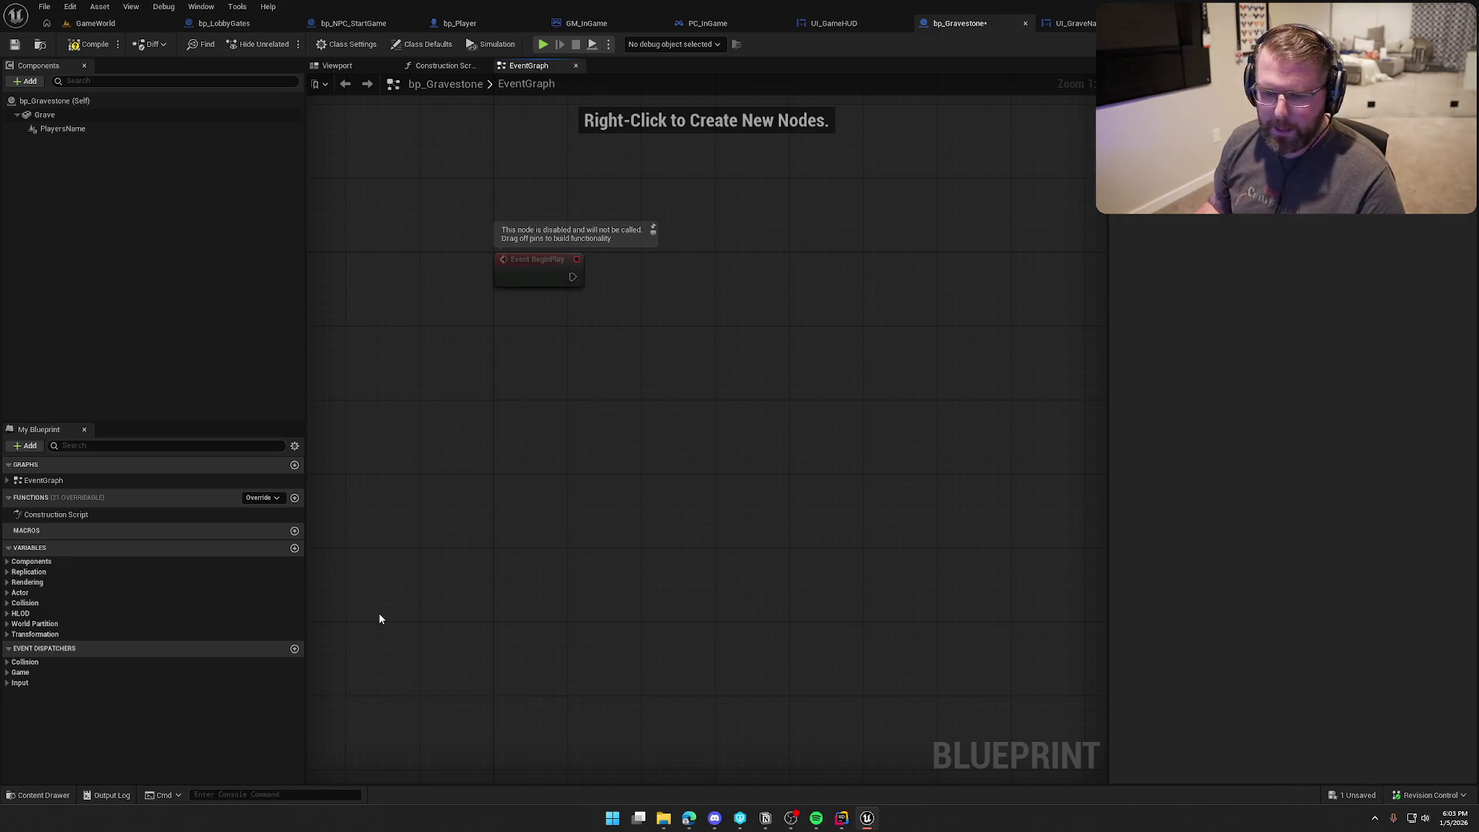
Step: Add an instance-editable String variable named PlayerName to bp_Gravestone
{"action": "left_click", "coordinate": [295, 550]}
{"action": "type", "text": "PlayersNam"}
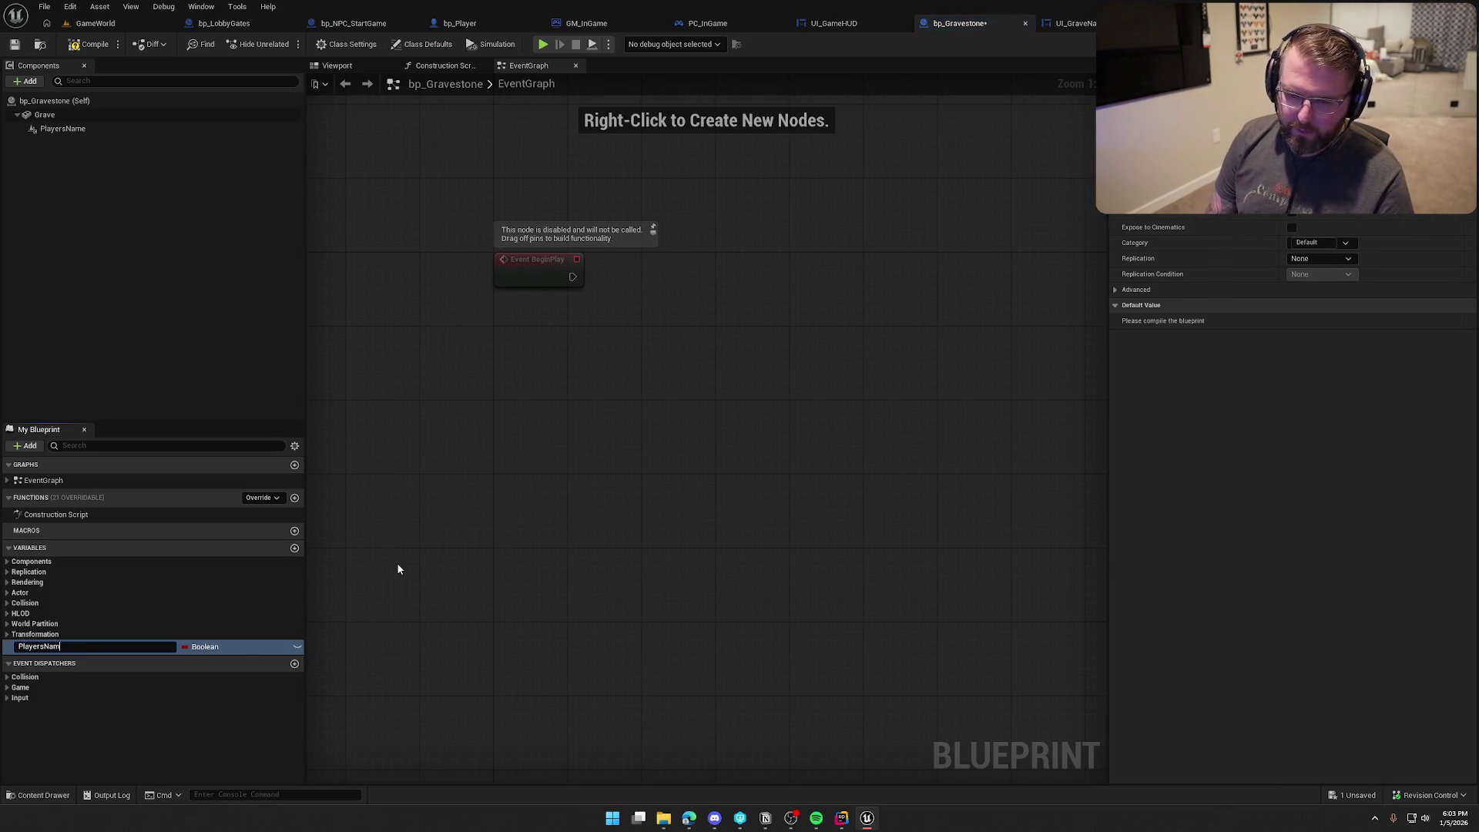
{"action": "key", "text": "BackSpace"}
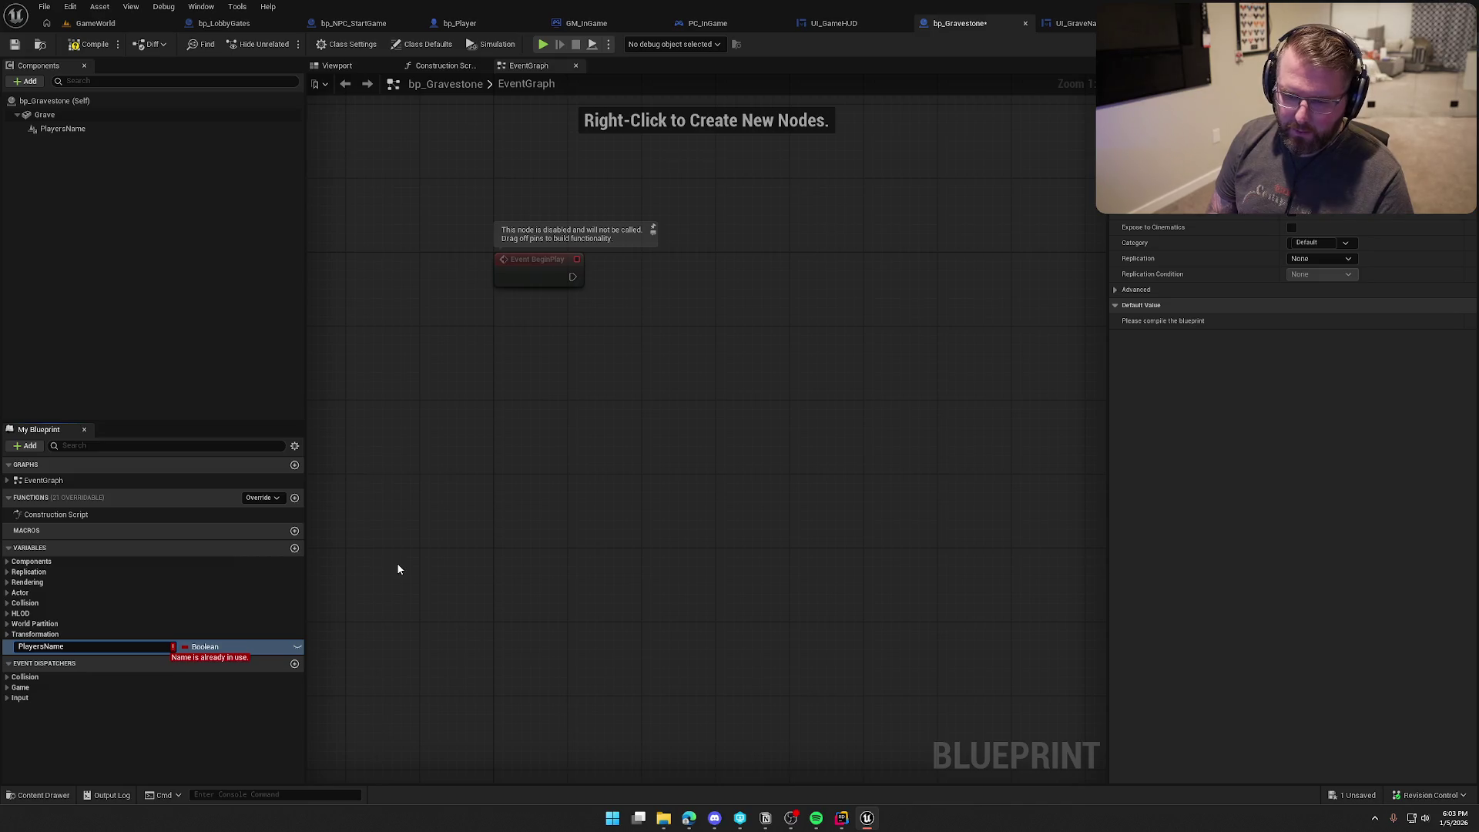
{"action": "type", "text": "Name"}
{"action": "key", "text": "Return"}
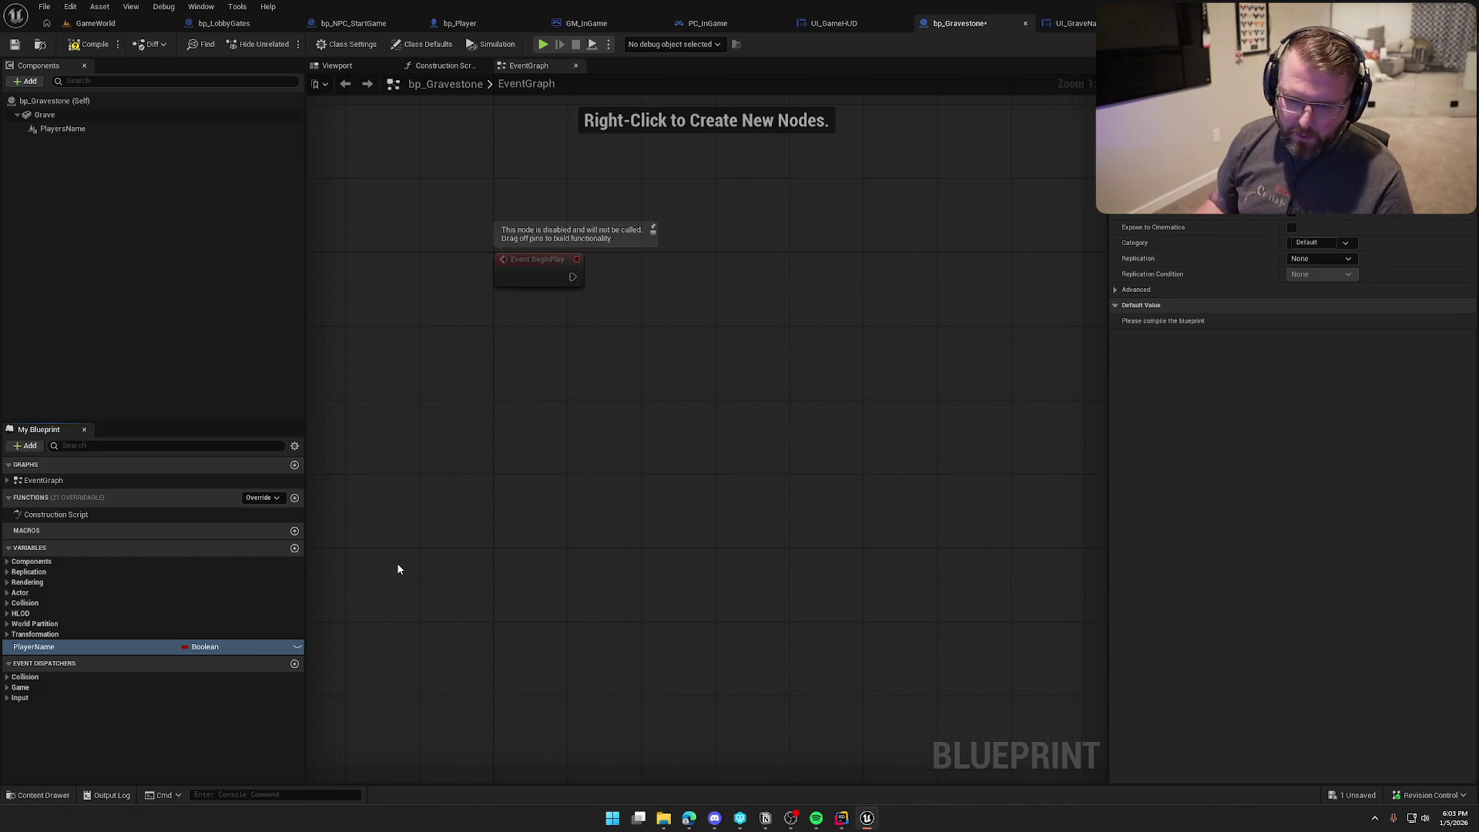
{"action": "left_click", "coordinate": [185, 646]}
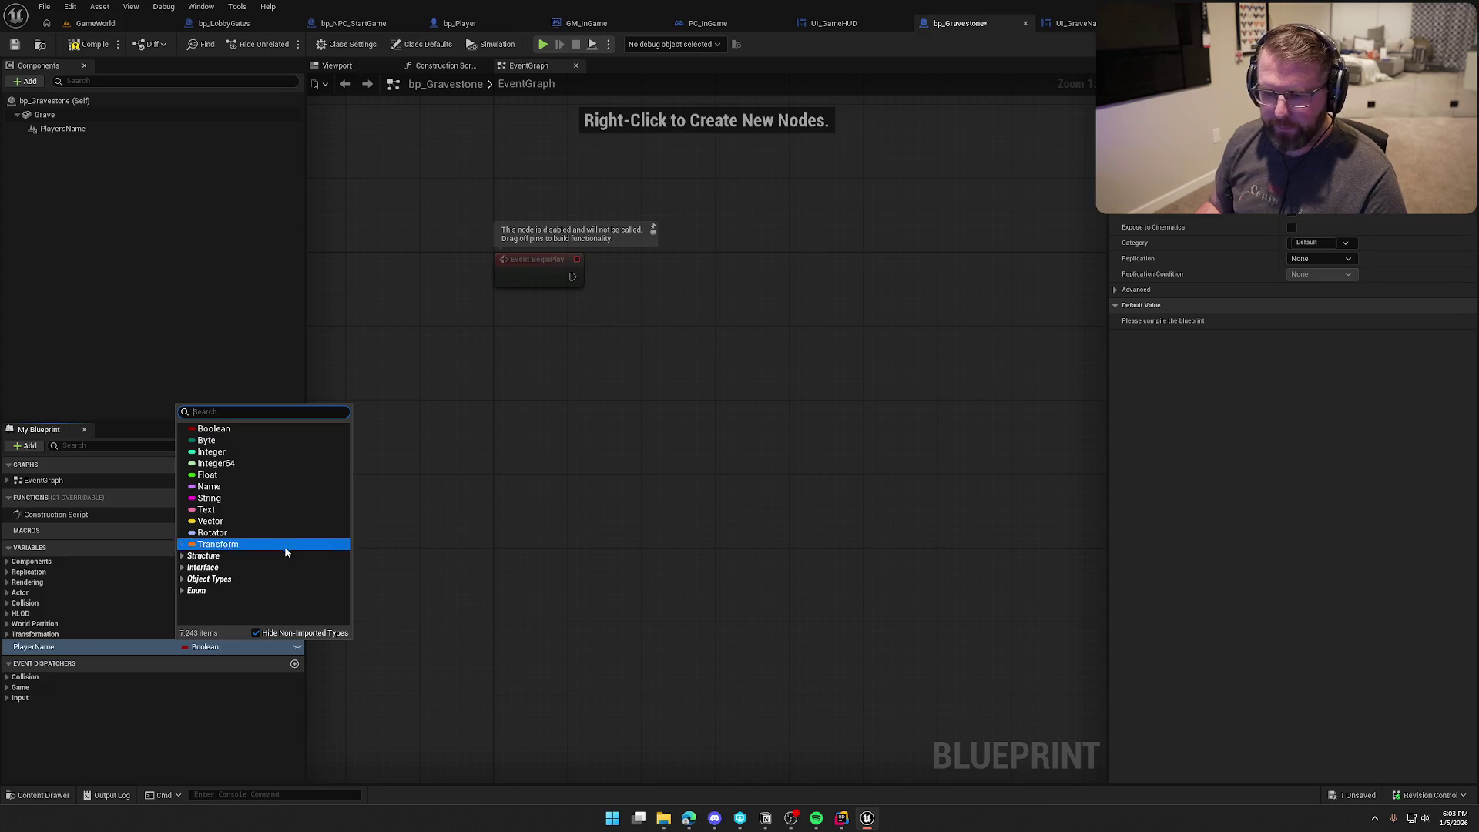
{"action": "left_click", "coordinate": [219, 510]}
{"action": "left_click", "coordinate": [298, 646]}
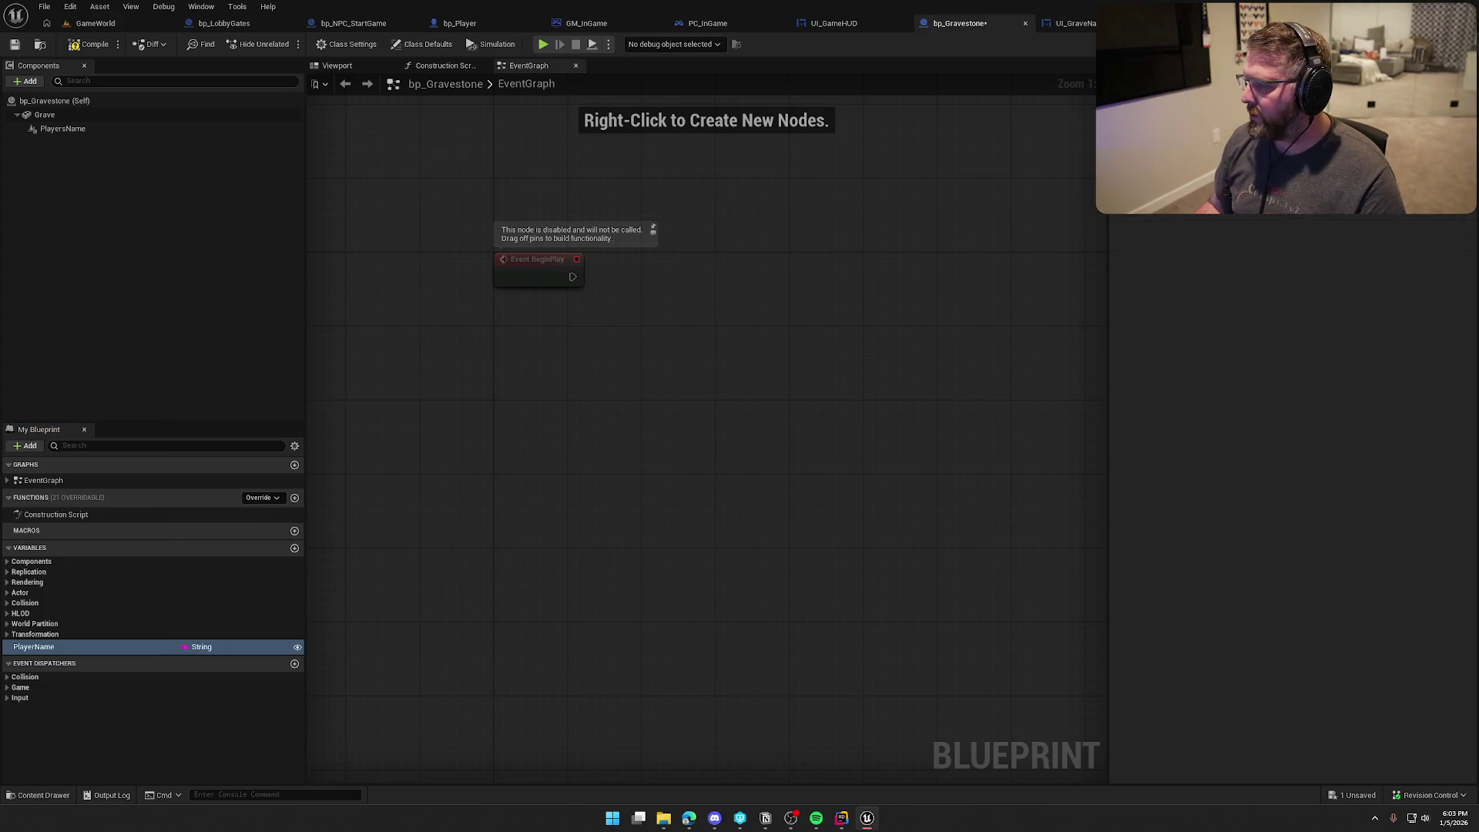
Step: Save bp_Gravestone and bring up UI_GraveName's event graph
{"action": "key", "text": "ctrl+s"}
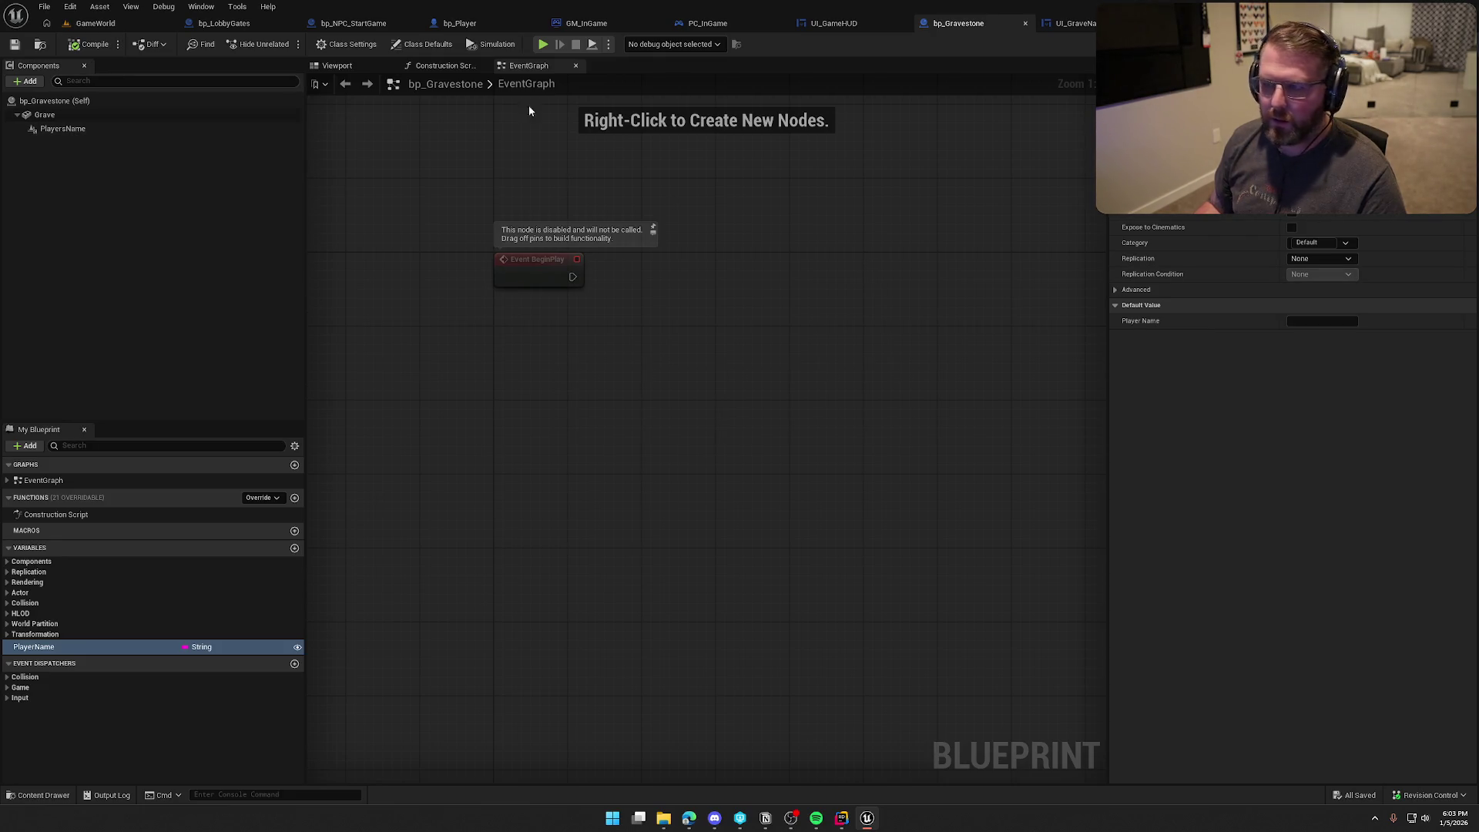
{"action": "left_click", "coordinate": [1072, 24]}
{"action": "left_click", "coordinate": [1452, 43]}
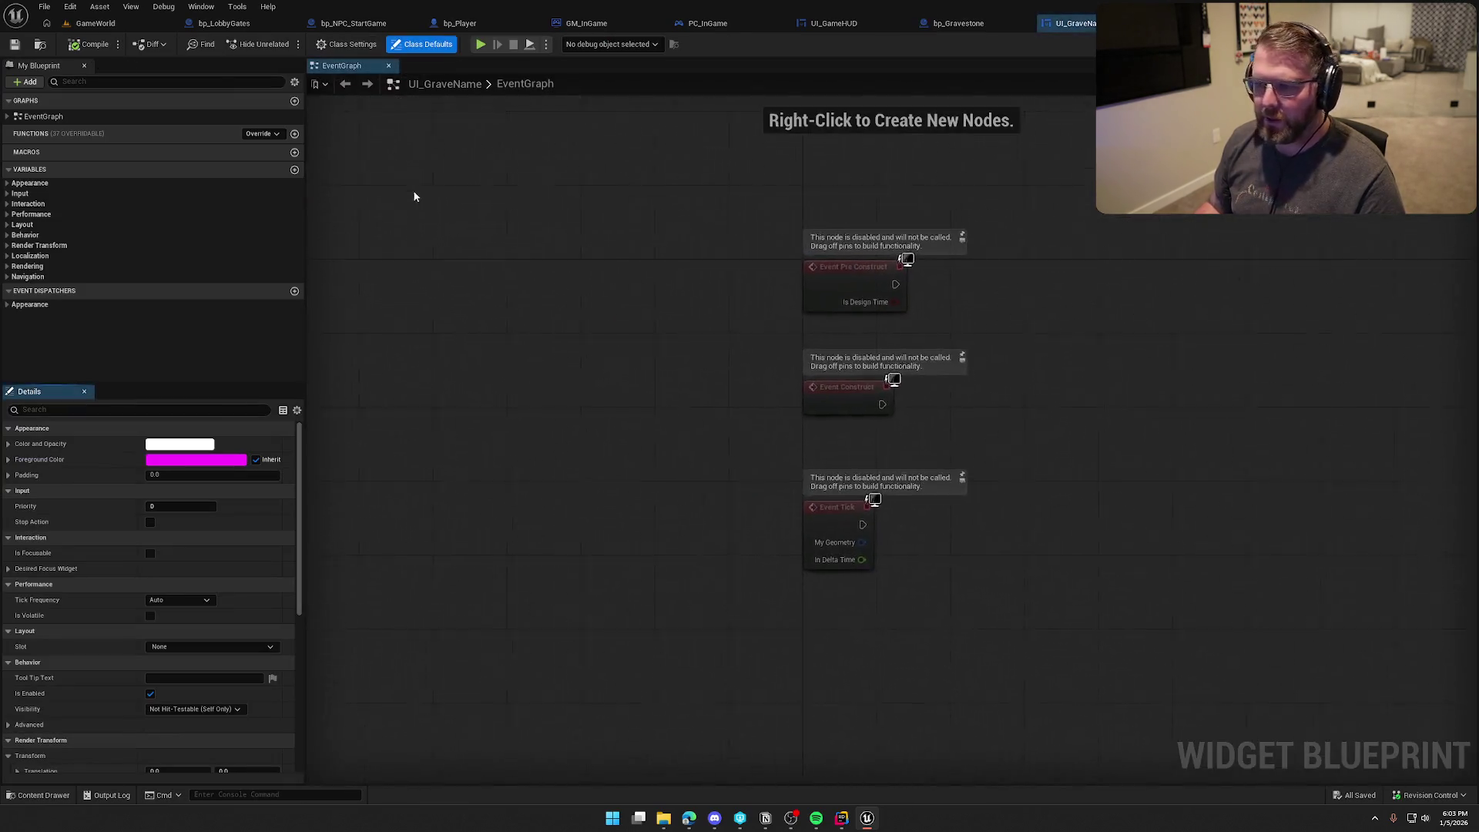
Step: Replace UI_GraveName's default event nodes with a custom event named SetPlayerName
{"action": "key", "text": "ctrl+a"}
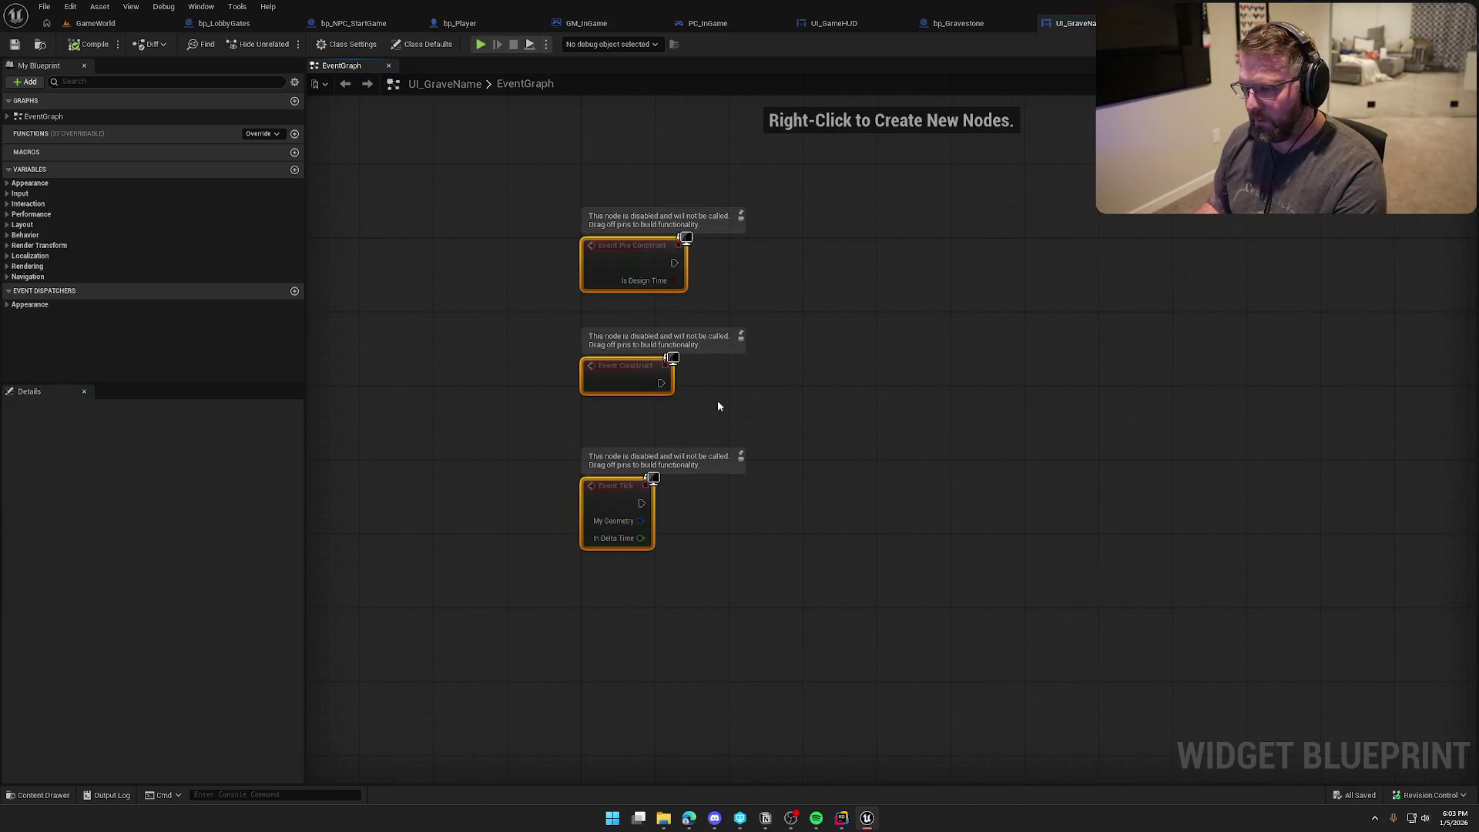
{"action": "key", "text": "Delete"}
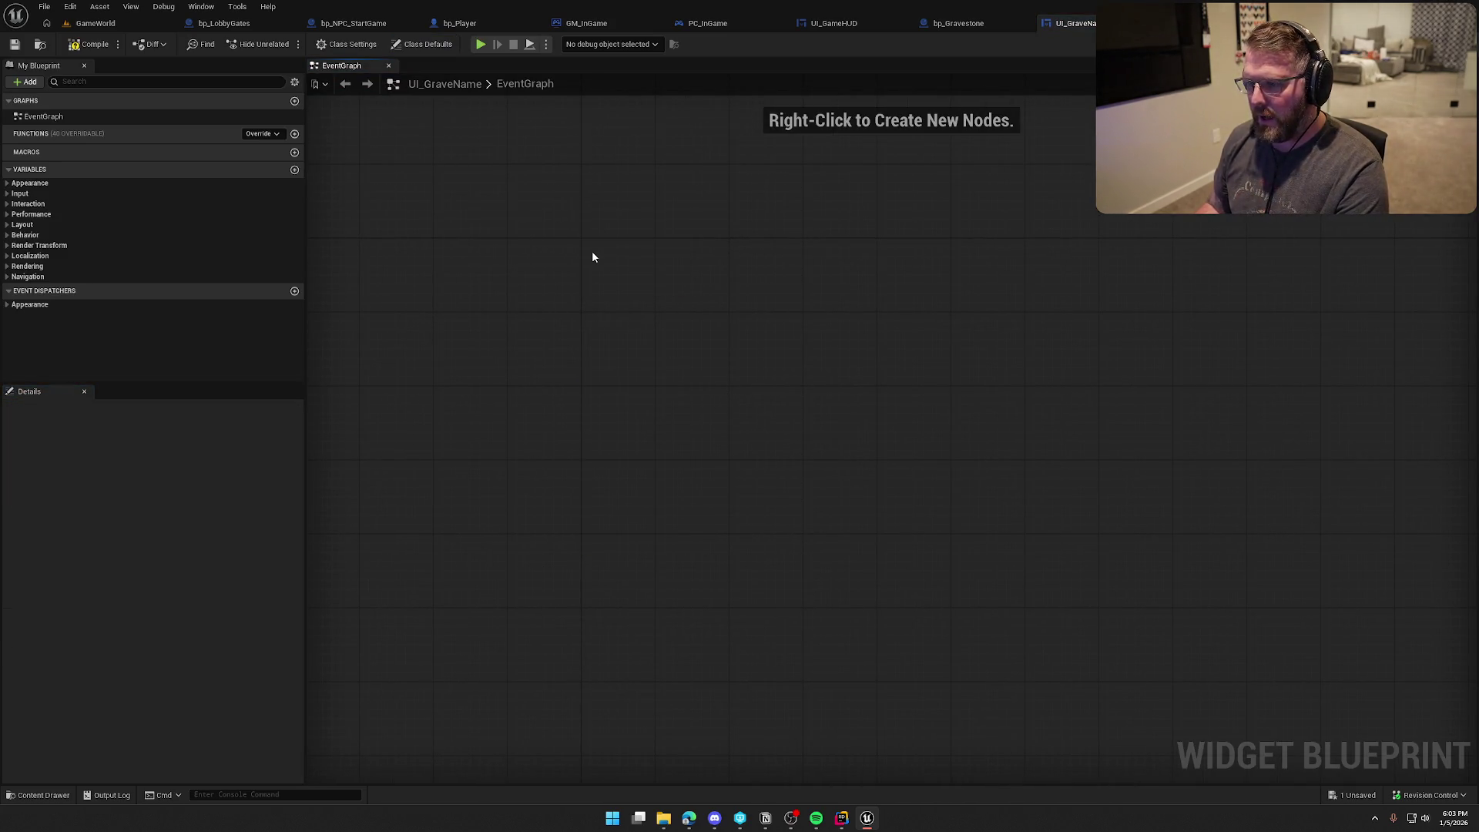
{"action": "right_click", "coordinate": [592, 254]}
{"action": "type", "text": "cus"}
{"action": "key", "text": "Return"}
{"action": "type", "text": "SetPlayerName"}
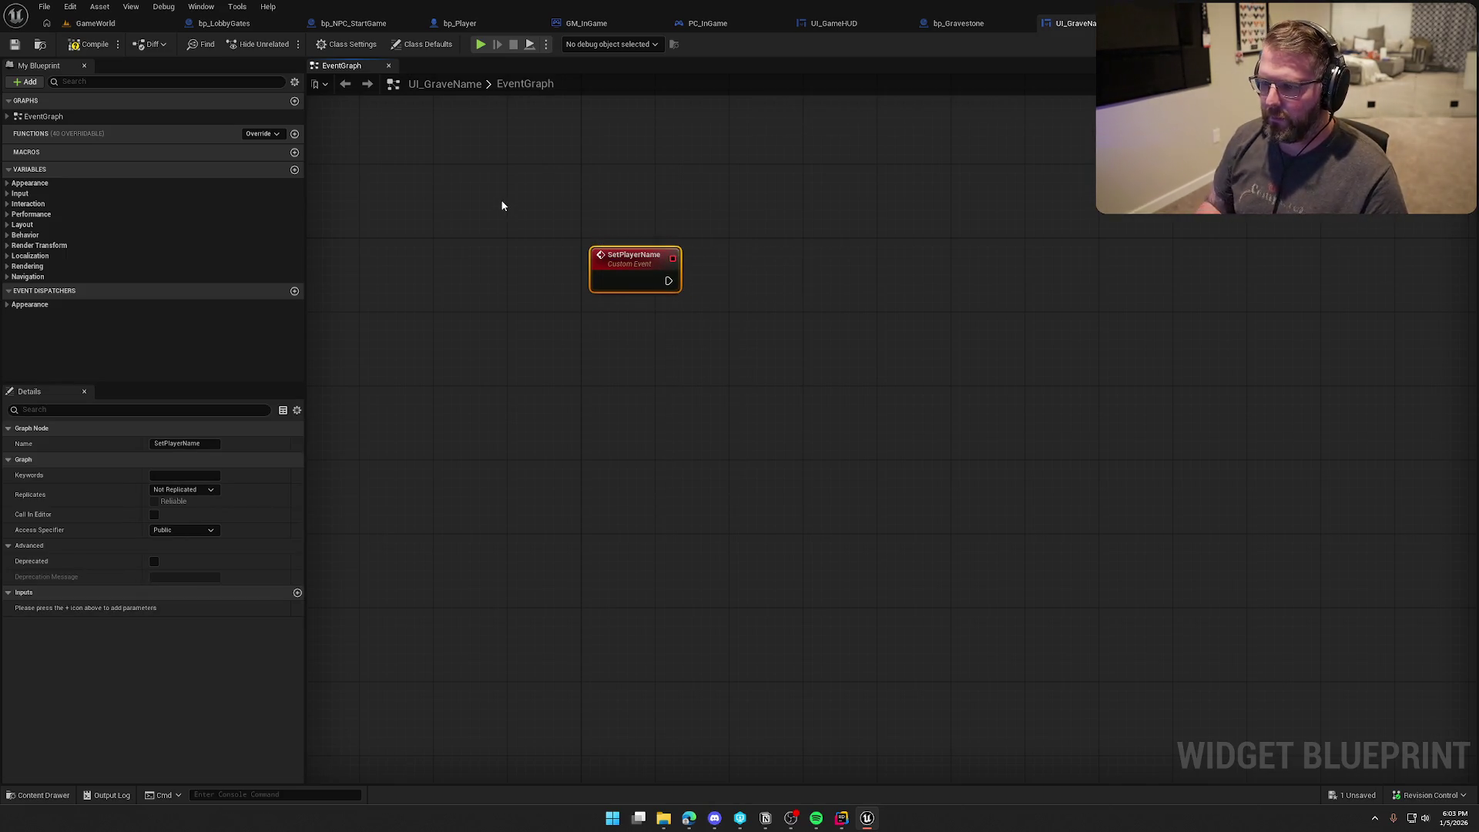
{"action": "key", "text": "Return"}
{"action": "left_click", "coordinate": [624, 334]}
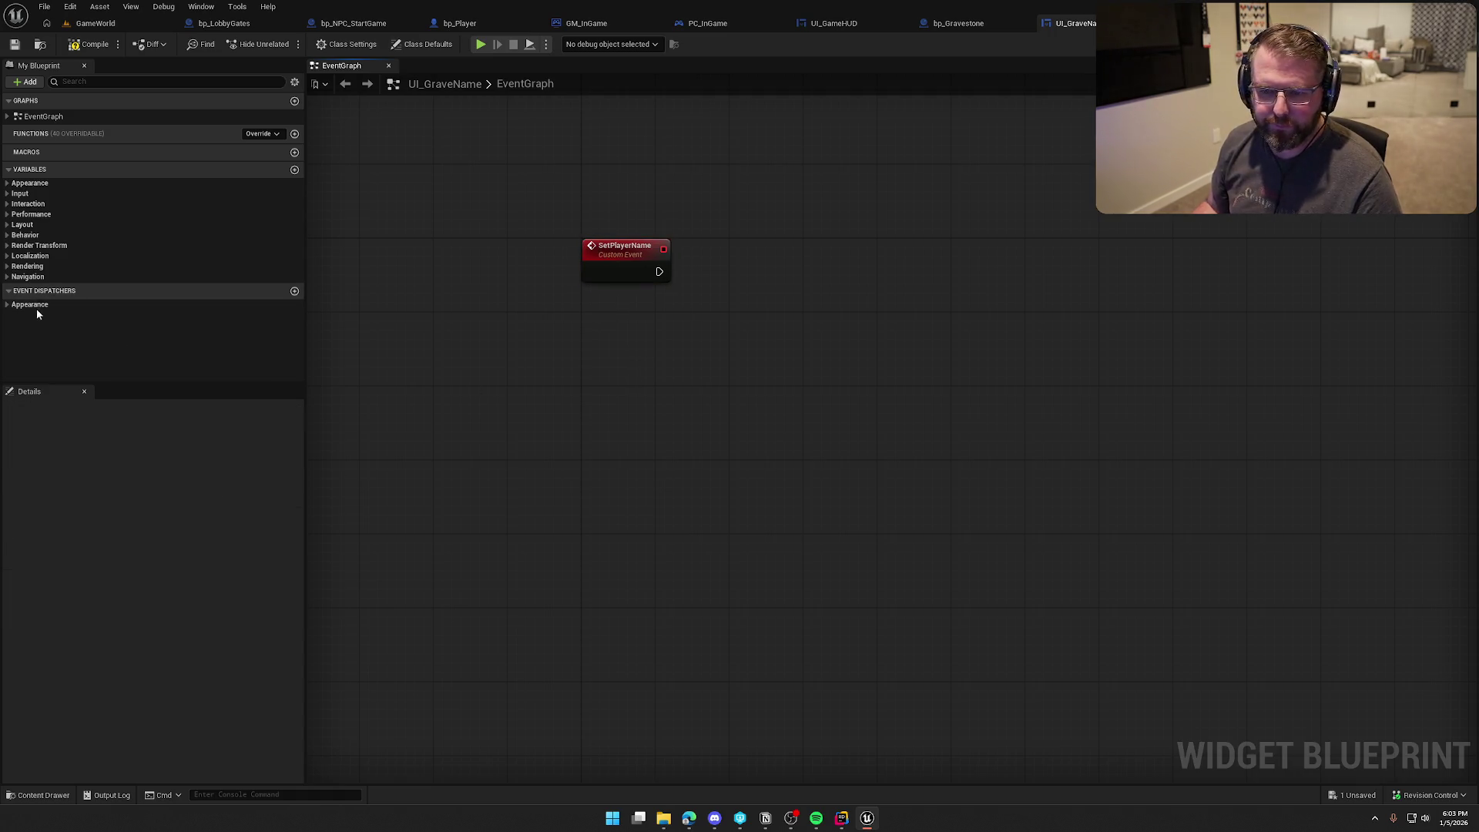
Step: Rename the widget's text block to Name in the Designer view
{"action": "key", "text": "ctrl+shift+g"}
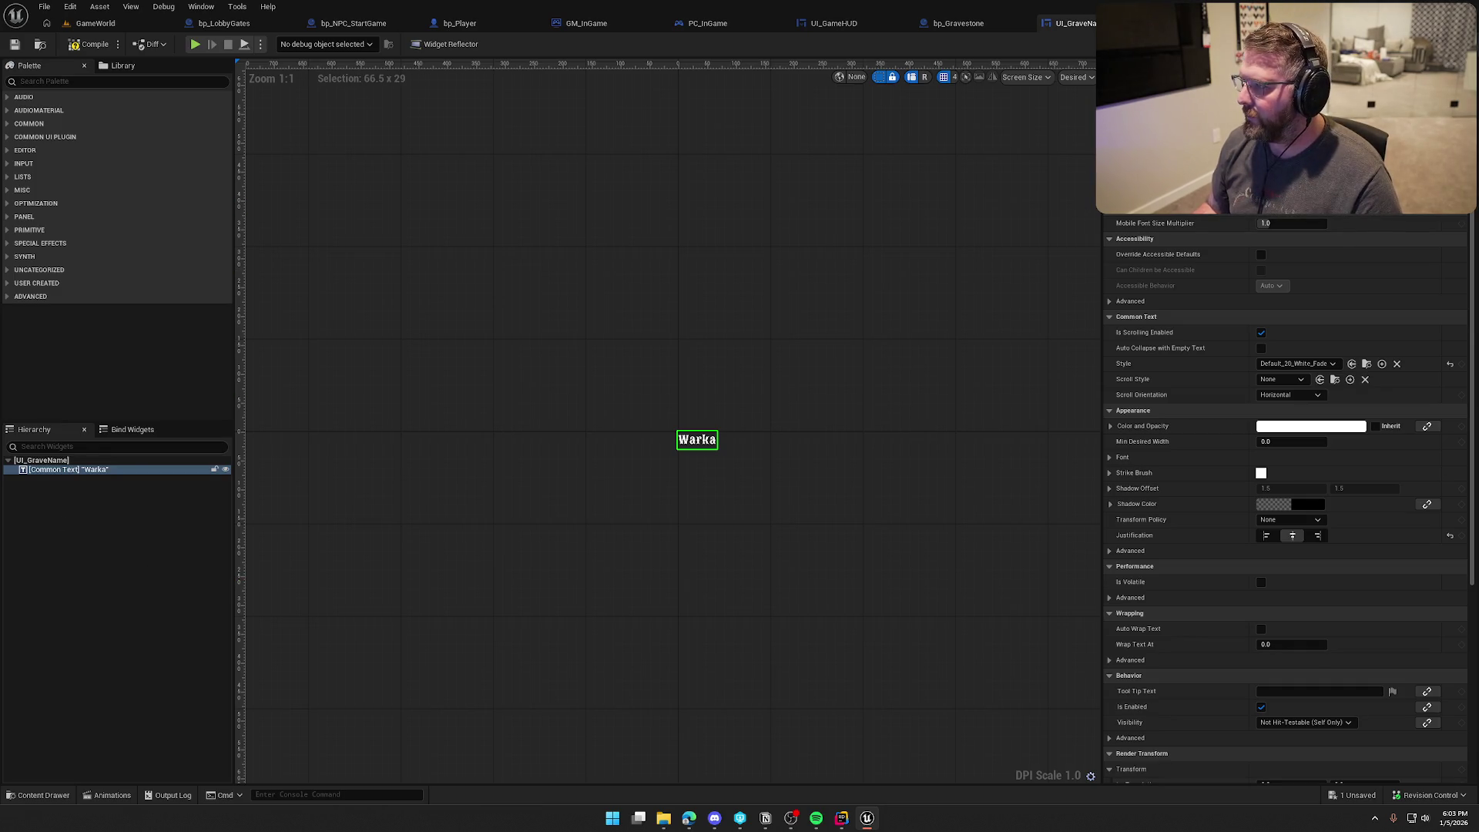
{"action": "type", "text": "Name"}
{"action": "key", "text": "Return"}
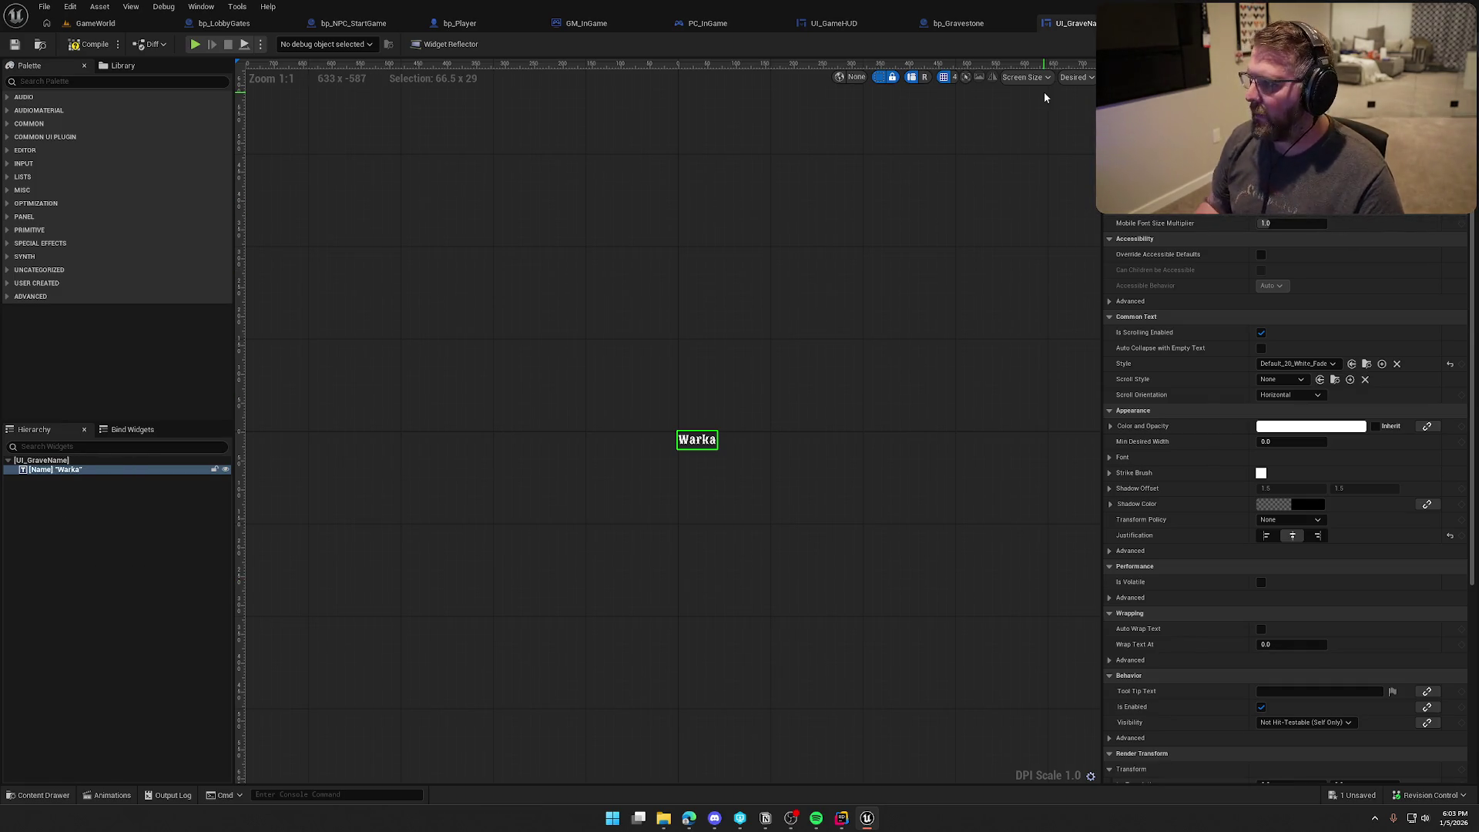
{"action": "key", "text": "ctrl+shift+g"}
Step: Add a Name getter with a SetText node, driven by SetPlayerName's execution
{"action": "mouse_move", "coordinate": [23, 287]}
{"action": "left_mouse_down"}
{"action": "mouse_move", "coordinate": [567, 271]}
{"action": "mouse_move", "coordinate": [691, 223]}
{"action": "mouse_move", "coordinate": [745, 223]}
{"action": "left_mouse_up"}
{"action": "type", "text": "set text"}
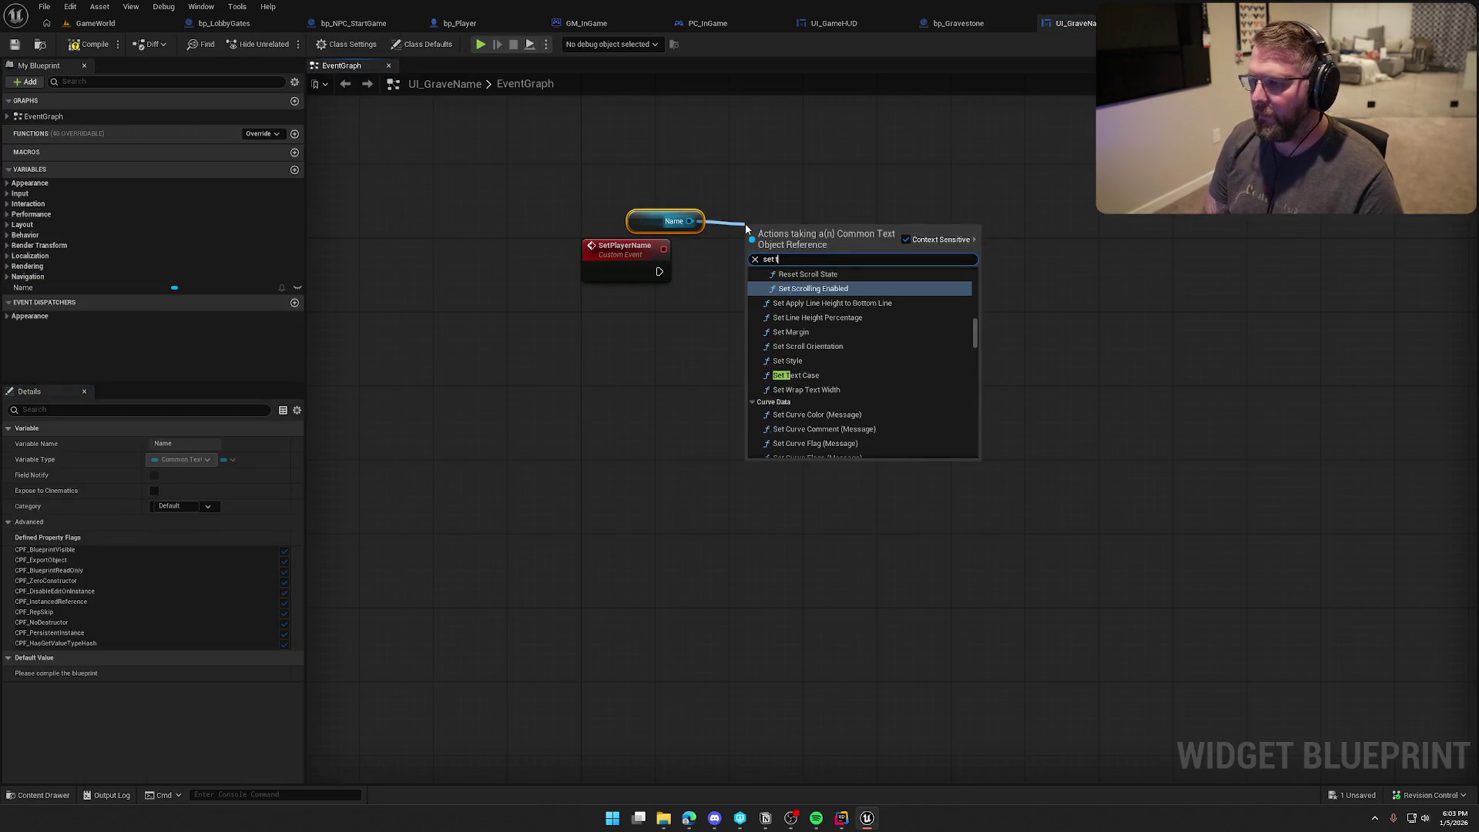
{"action": "left_click", "coordinate": [847, 452]}
{"action": "left_click_drag", "start_coordinate": [660, 271], "coordinate": [740, 263]}
{"action": "key", "text": "q"}
{"action": "mouse_move", "coordinate": [664, 221]}
{"action": "left_mouse_down"}
{"action": "mouse_move", "coordinate": [745, 210]}
{"action": "mouse_move", "coordinate": [767, 230]}
{"action": "left_mouse_up"}
Step: Wire In Text to a new SetPlayerName input renamed Name, then return to bp_Gravestone
{"action": "left_click_drag", "start_coordinate": [746, 308], "coordinate": [630, 273]}
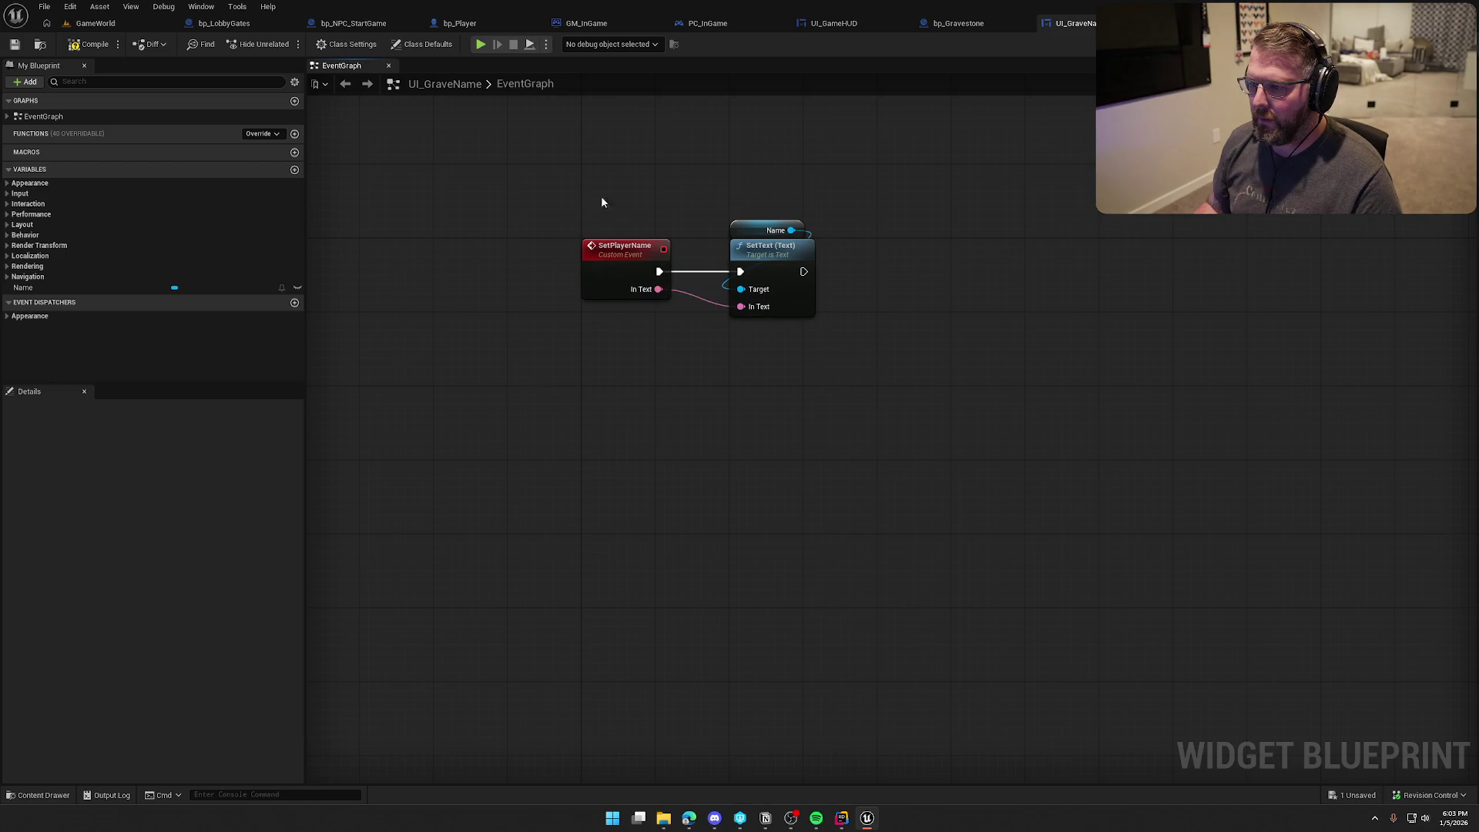
{"action": "left_click", "coordinate": [581, 288]}
{"action": "type", "text": "Name"}
{"action": "key", "text": "Return"}
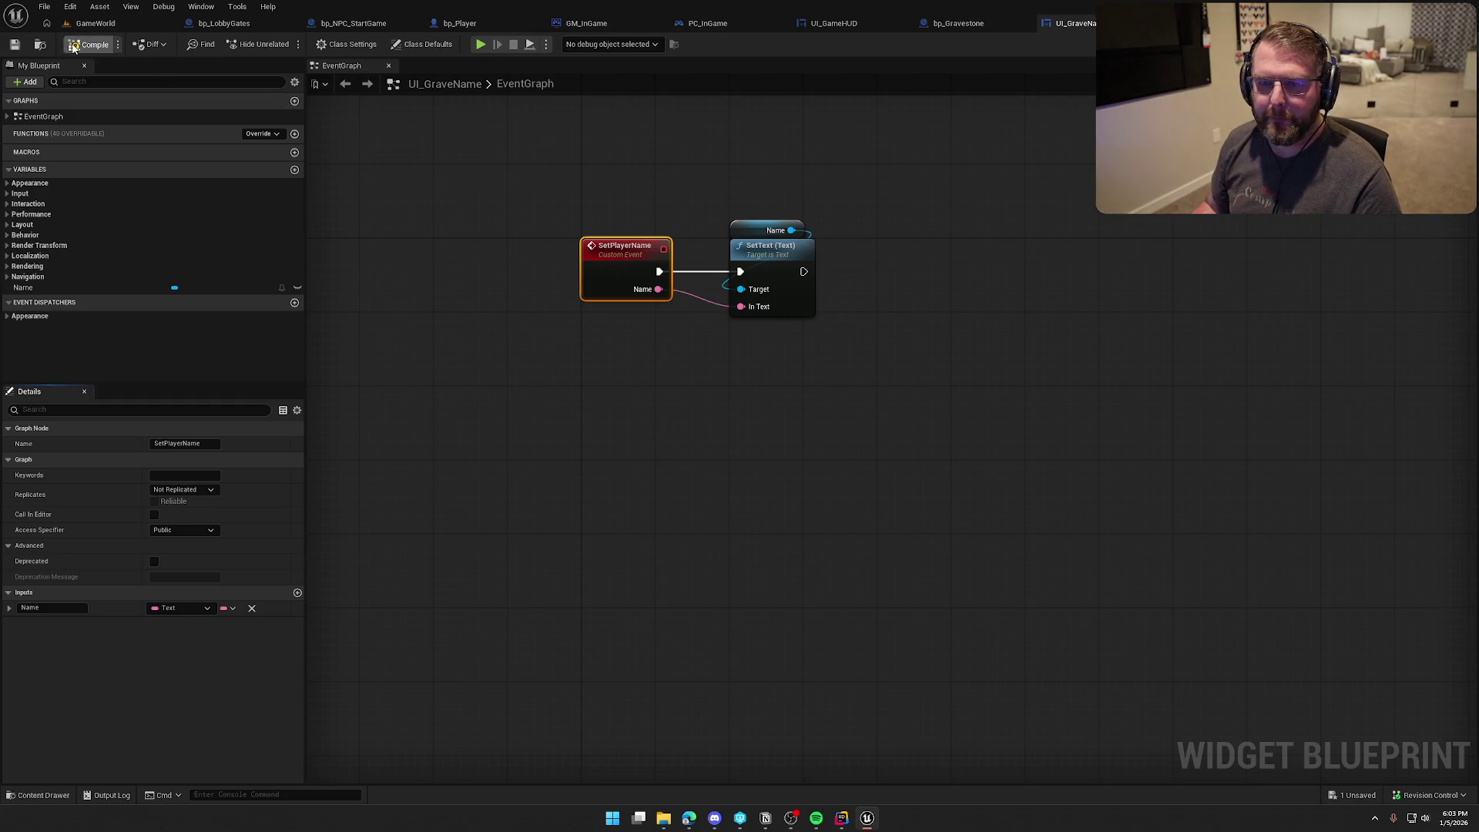
{"action": "left_click", "coordinate": [963, 23]}
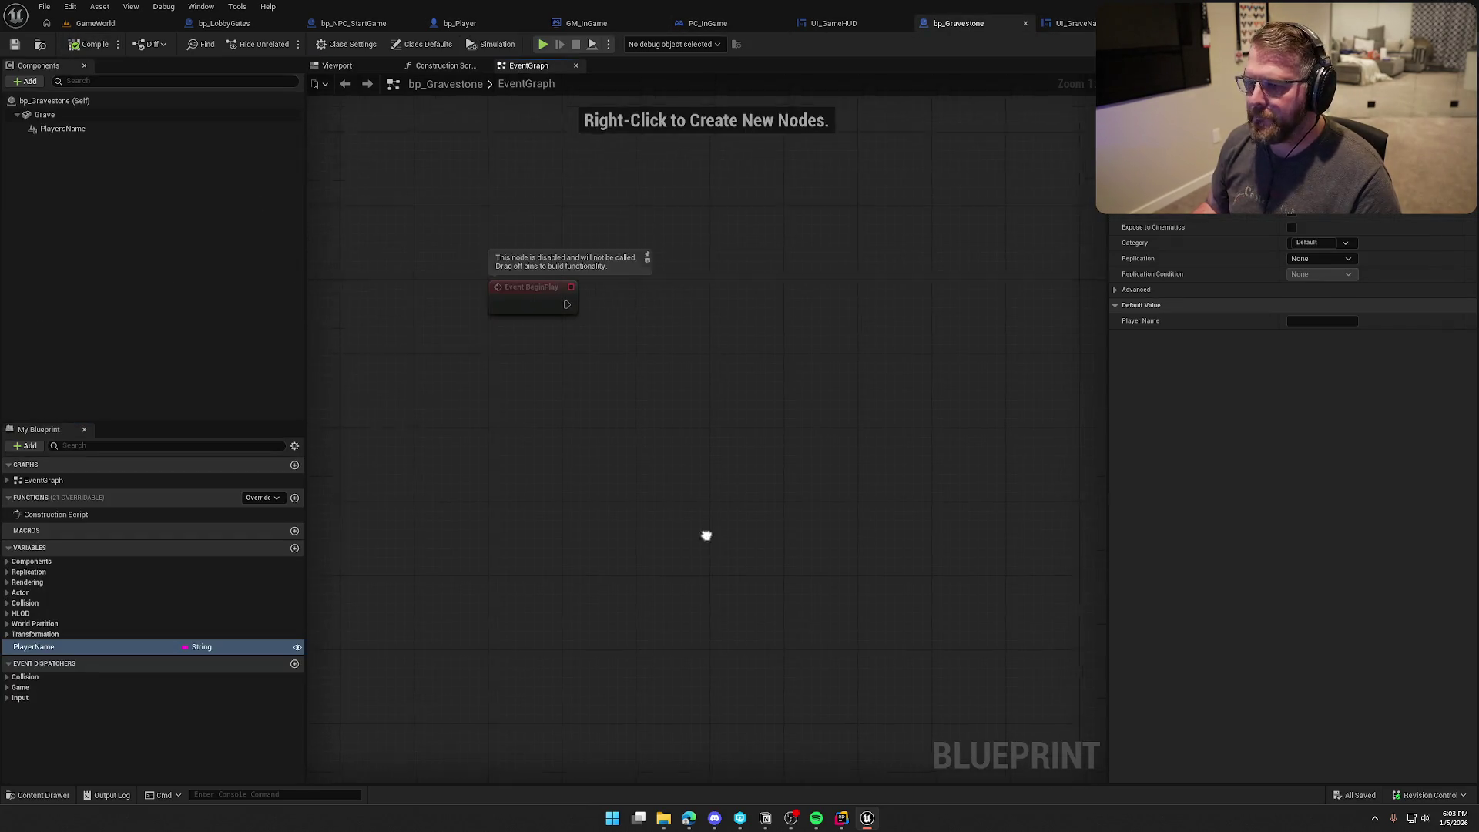
Step: Keep Event BeginPlay and add a Get Widget node from the PlayersName component
{"action": "left_click", "coordinate": [539, 343]}
{"action": "key", "text": "Delete"}
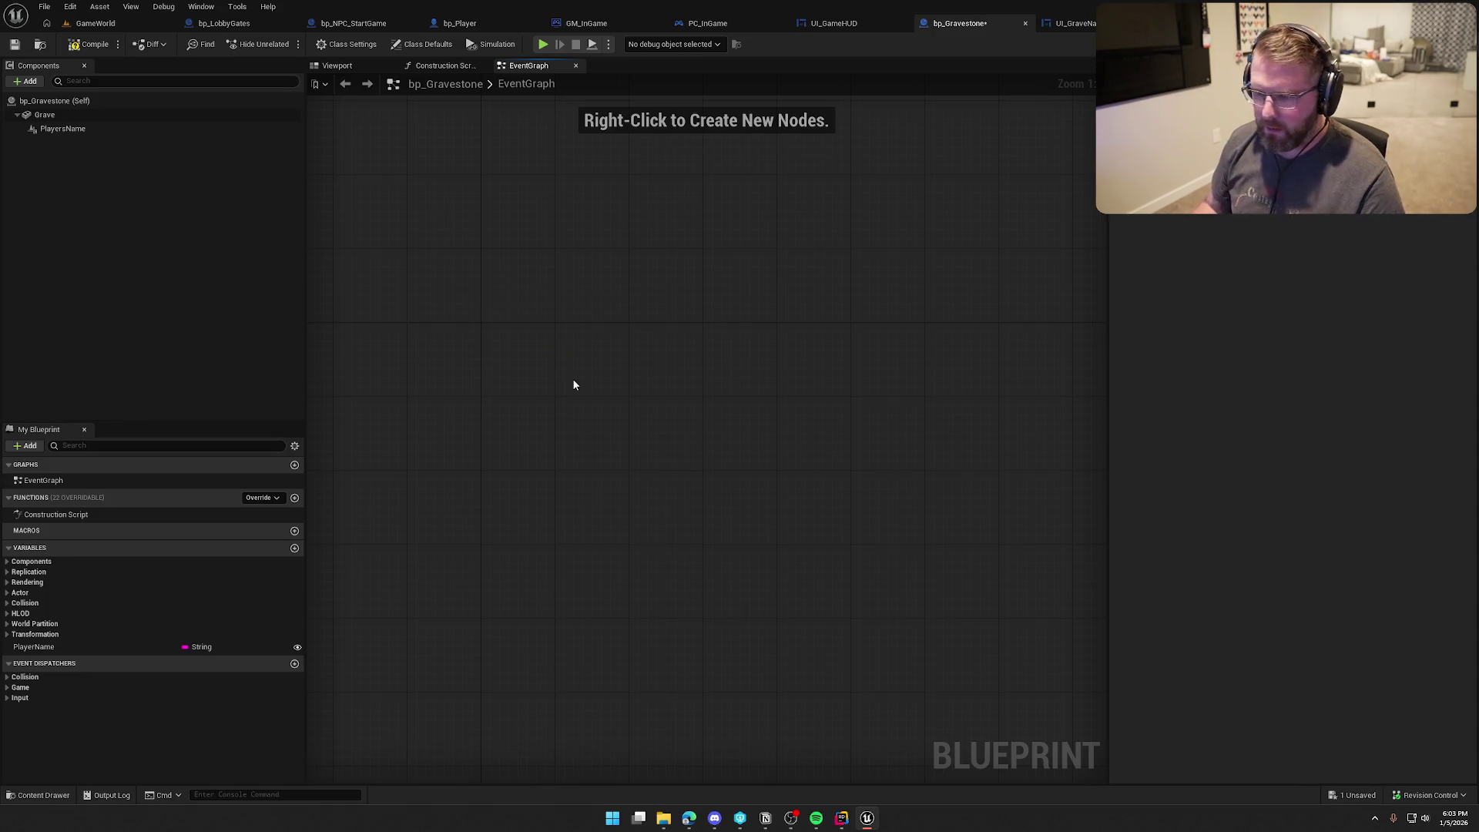
{"action": "key", "text": "ctrl+z"}
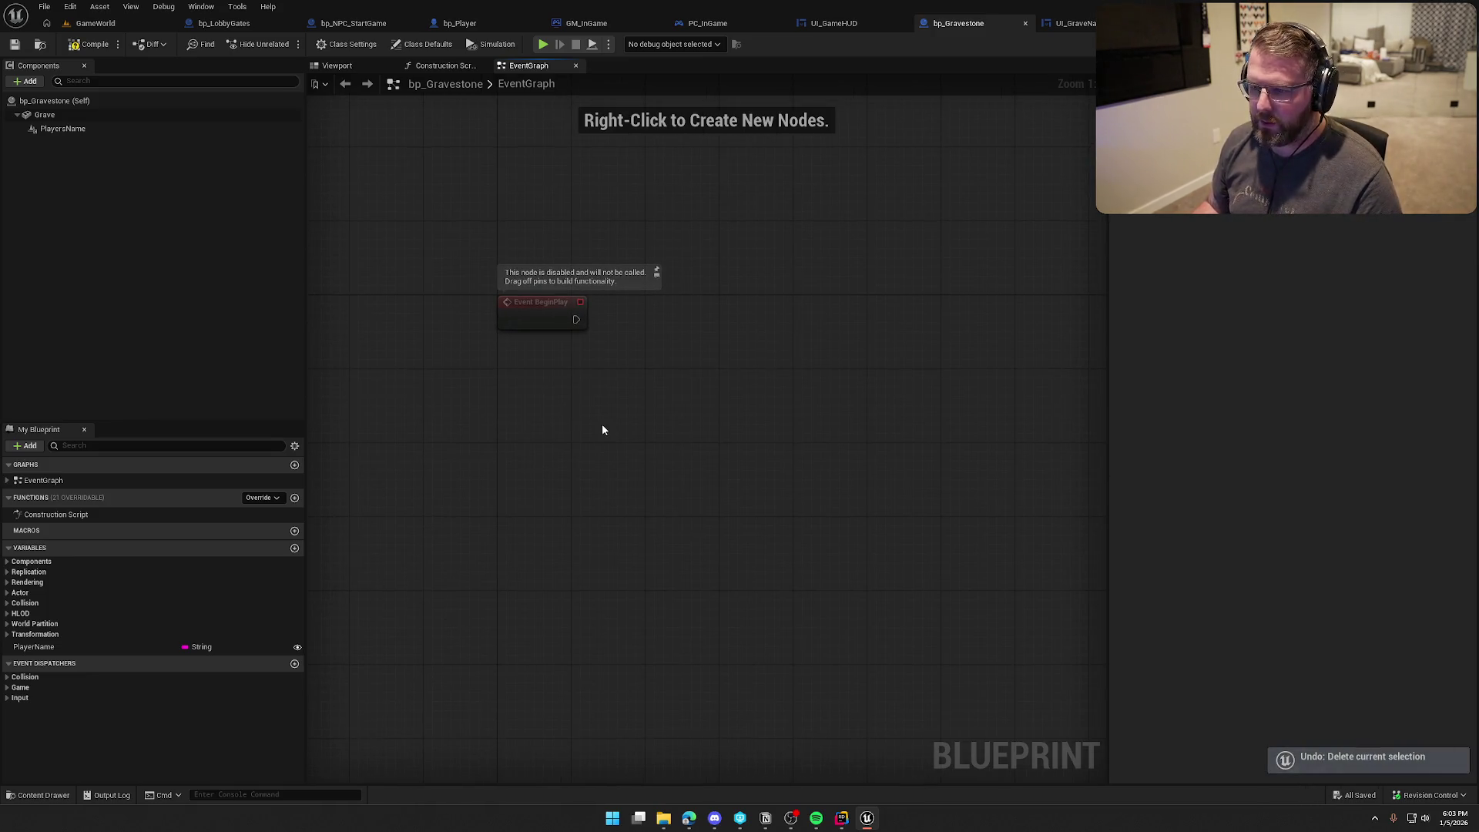
{"action": "mouse_move", "coordinate": [63, 129]}
{"action": "left_mouse_down"}
{"action": "mouse_move", "coordinate": [650, 221]}
{"action": "mouse_move", "coordinate": [547, 227]}
{"action": "mouse_move", "coordinate": [667, 243]}
{"action": "left_mouse_up"}
{"action": "type", "text": "get widget"}
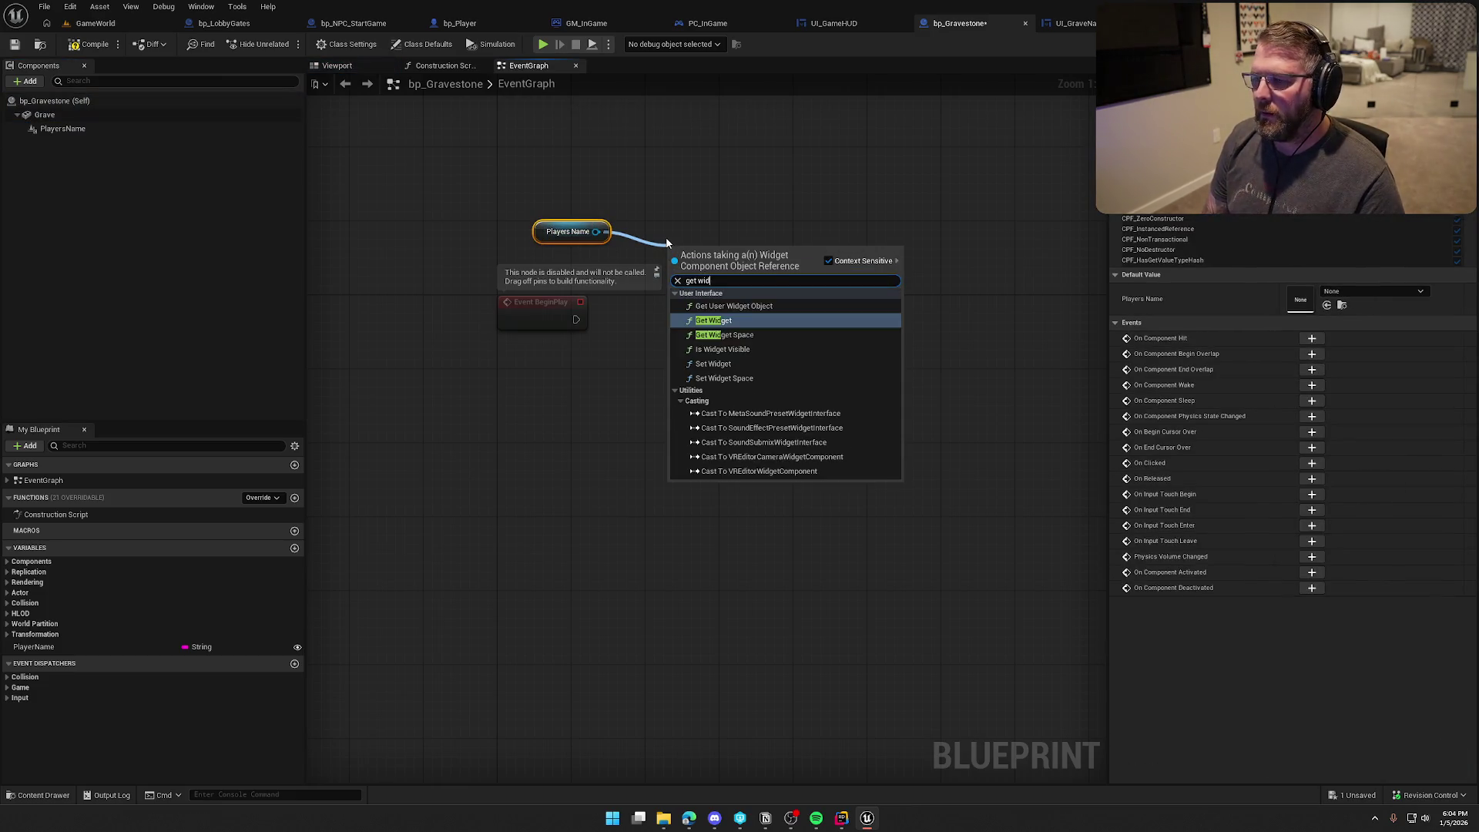
{"action": "key", "text": "Return"}
Step: Cast the widget to UI_GraveName on BeginPlay and arrange the nodes beneath it
{"action": "left_click_drag", "start_coordinate": [830, 273], "coordinate": [846, 275]}
{"action": "type", "text": "cast to bps"}
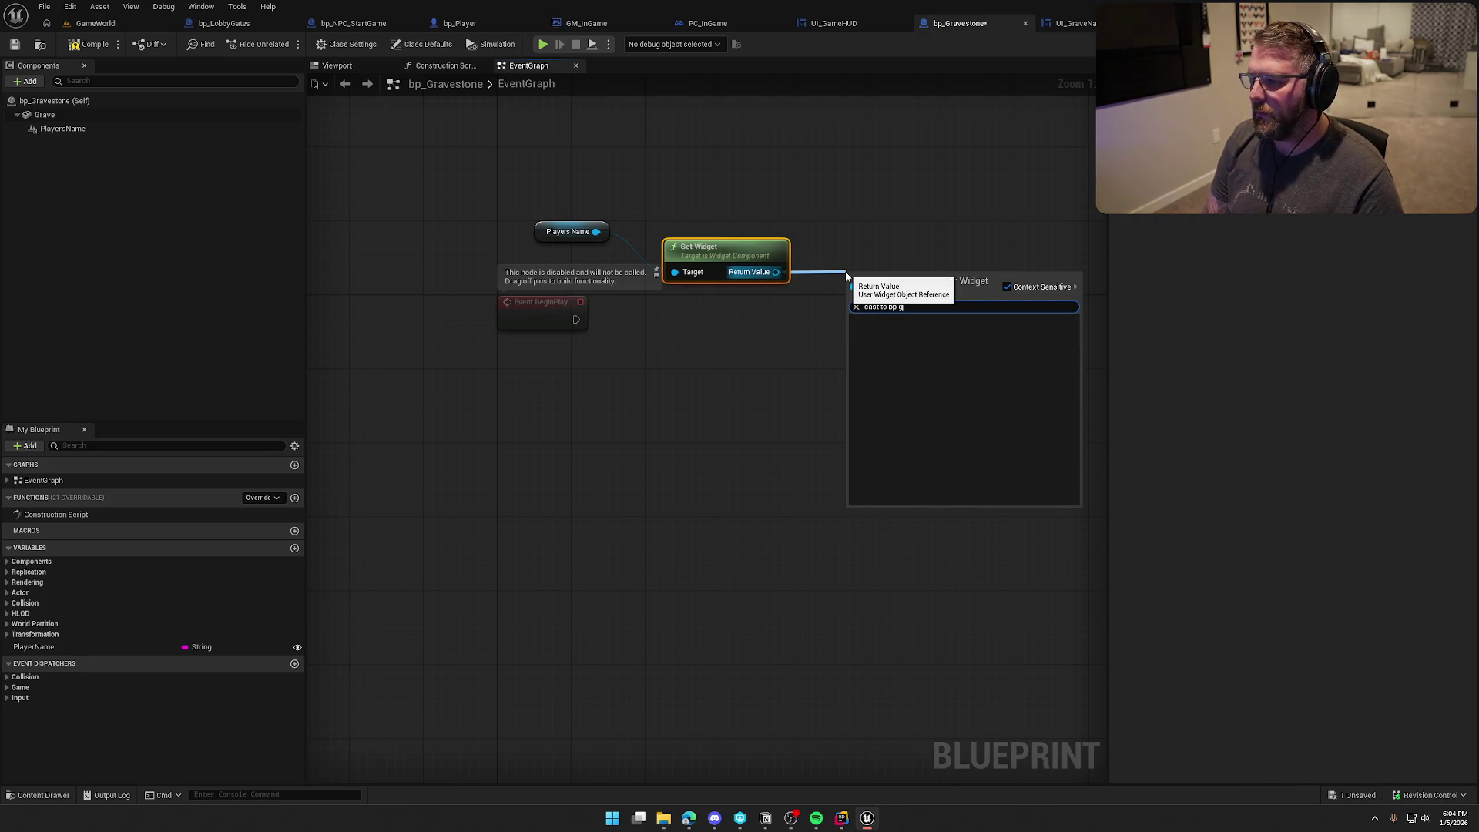
{"action": "key", "text": "BackSpace"}
{"action": "key", "text": "BackSpace"}
{"action": "type", "text": "grave"}
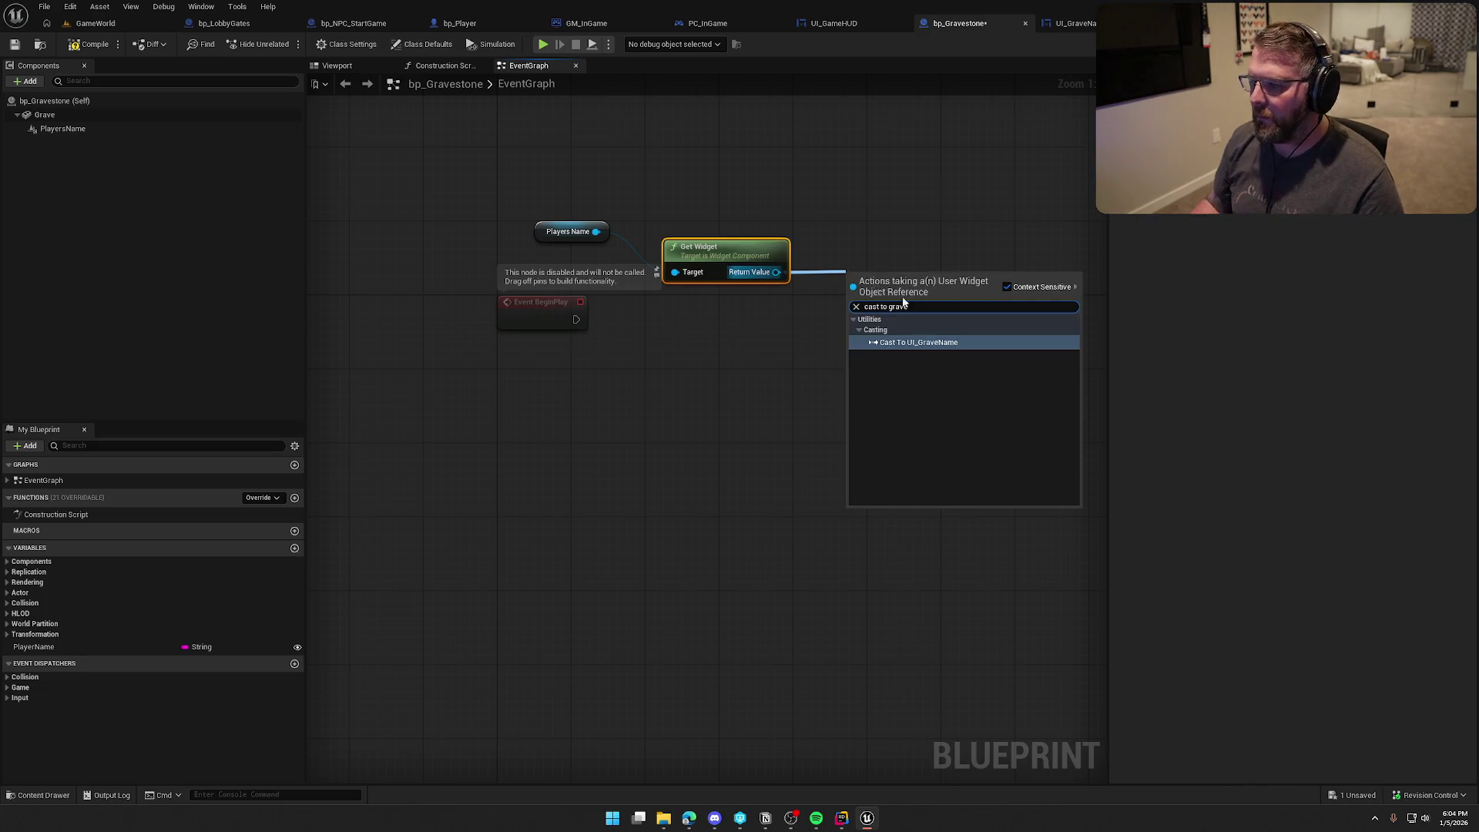
{"action": "left_click", "coordinate": [923, 343]}
{"action": "left_click_drag", "start_coordinate": [851, 291], "coordinate": [576, 319]}
{"action": "left_click_drag", "start_coordinate": [567, 232], "coordinate": [697, 303]}
{"action": "mouse_move", "coordinate": [699, 357]}
{"action": "left_mouse_down"}
{"action": "mouse_move", "coordinate": [710, 261]}
{"action": "mouse_move", "coordinate": [560, 360]}
{"action": "mouse_move", "coordinate": [548, 353]}
{"action": "left_mouse_up"}
{"action": "mouse_move", "coordinate": [902, 279]}
{"action": "left_mouse_down"}
{"action": "mouse_move", "coordinate": [709, 307]}
{"action": "mouse_move", "coordinate": [793, 344]}
{"action": "left_mouse_up"}
Step: Add Set Player Name after the cast, fed by the PlayerName variable, then switch to bp_Player
{"action": "type", "text": "set player"}
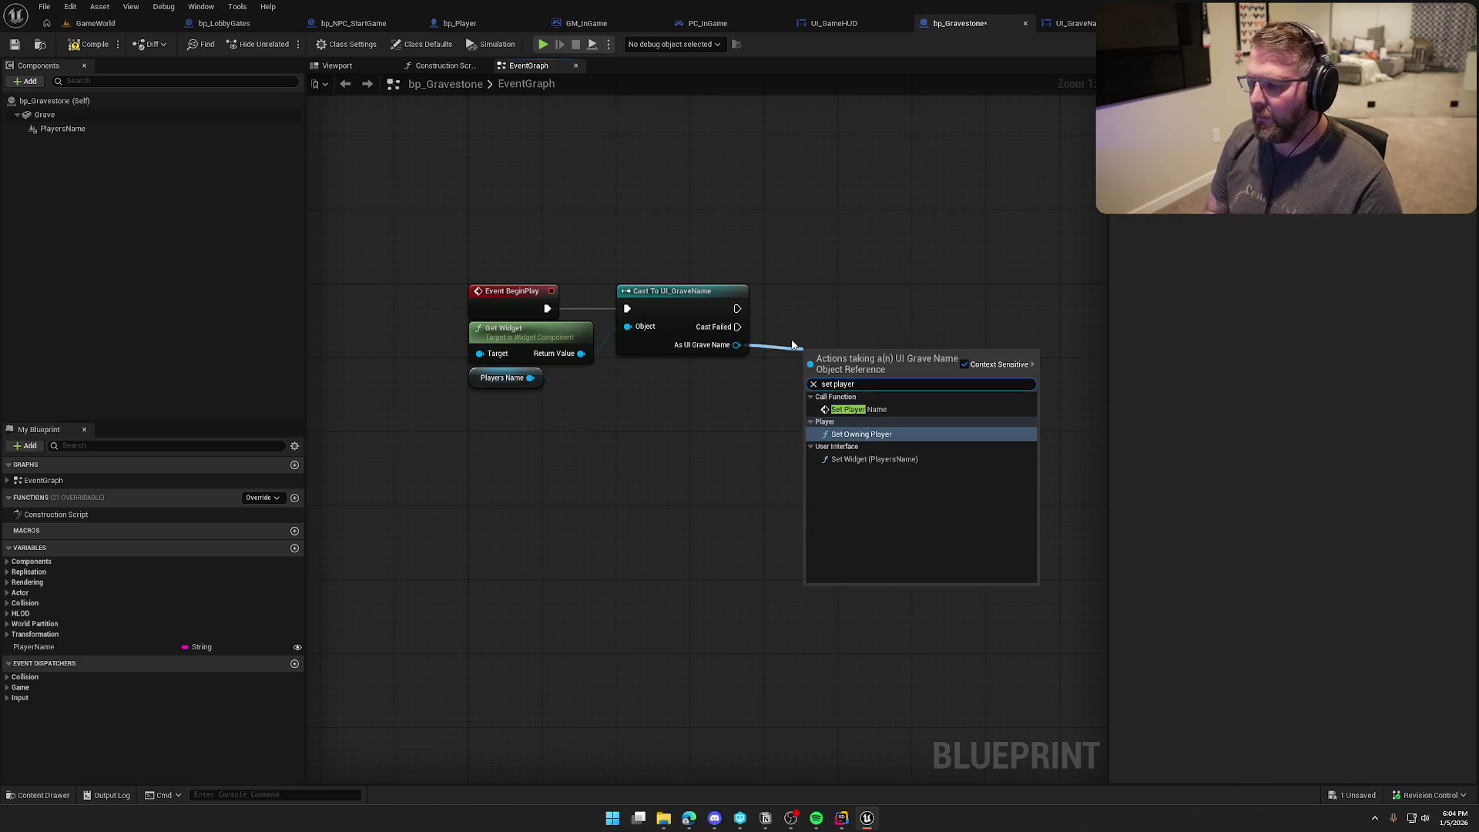
{"action": "key", "text": "Up"}
{"action": "key", "text": "Return"}
{"action": "left_click_drag", "start_coordinate": [884, 371], "coordinate": [885, 297]}
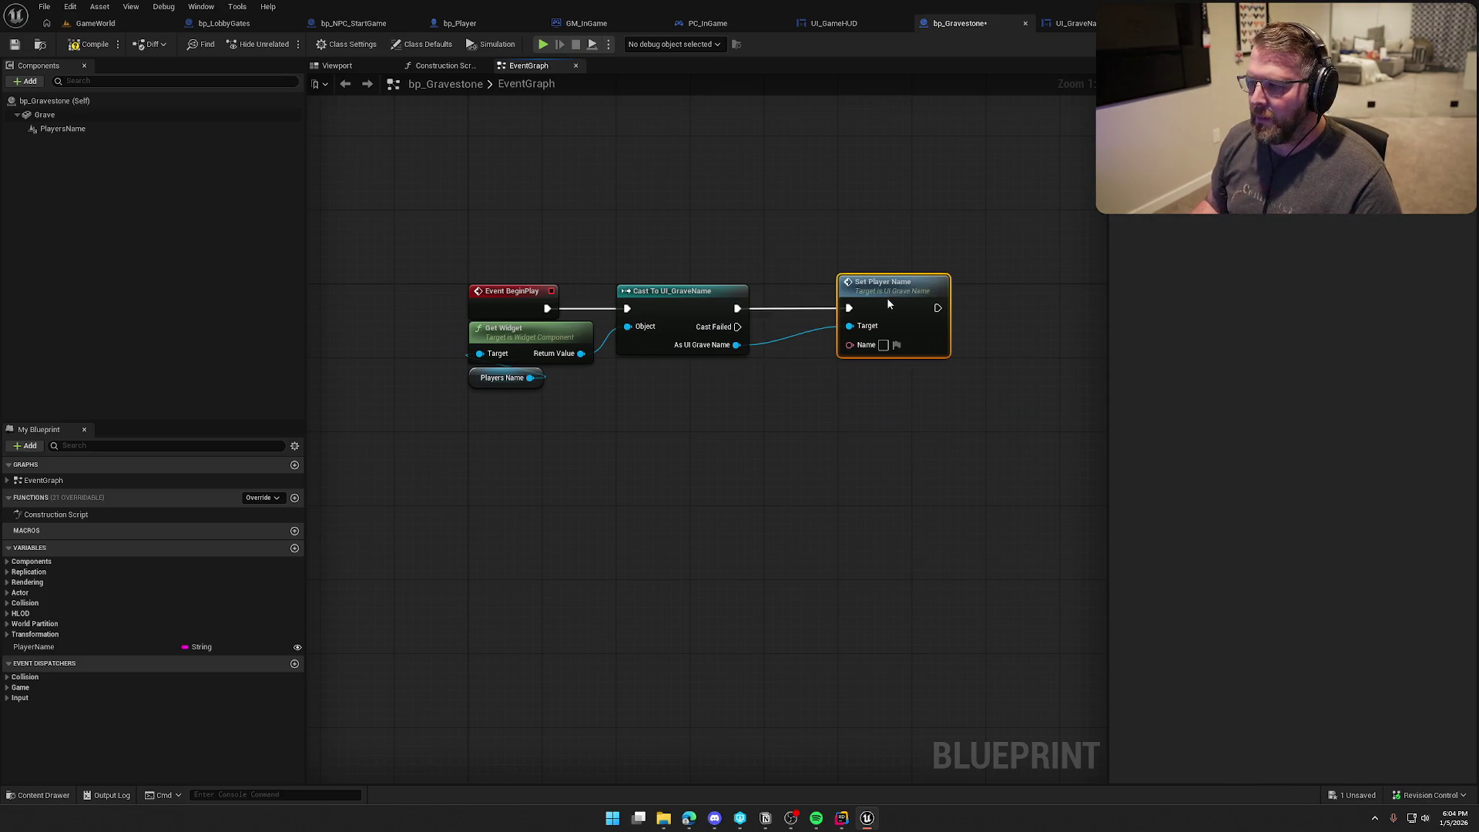
{"action": "mouse_move", "coordinate": [46, 646]}
{"action": "left_mouse_down"}
{"action": "mouse_move", "coordinate": [676, 387]}
{"action": "mouse_move", "coordinate": [730, 389]}
{"action": "mouse_move", "coordinate": [850, 344]}
{"action": "left_mouse_up"}
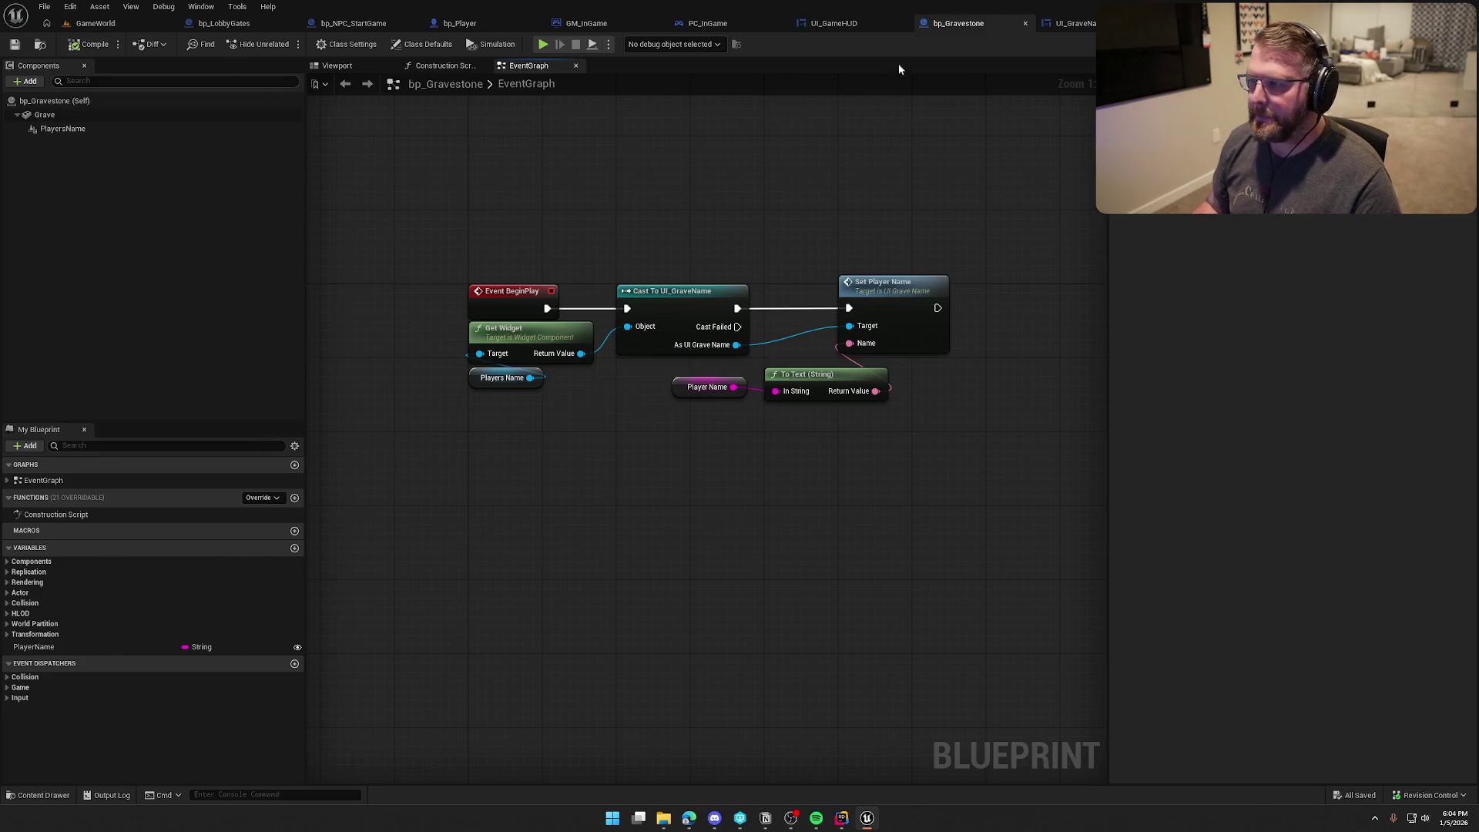
{"action": "left_click", "coordinate": [479, 22]}
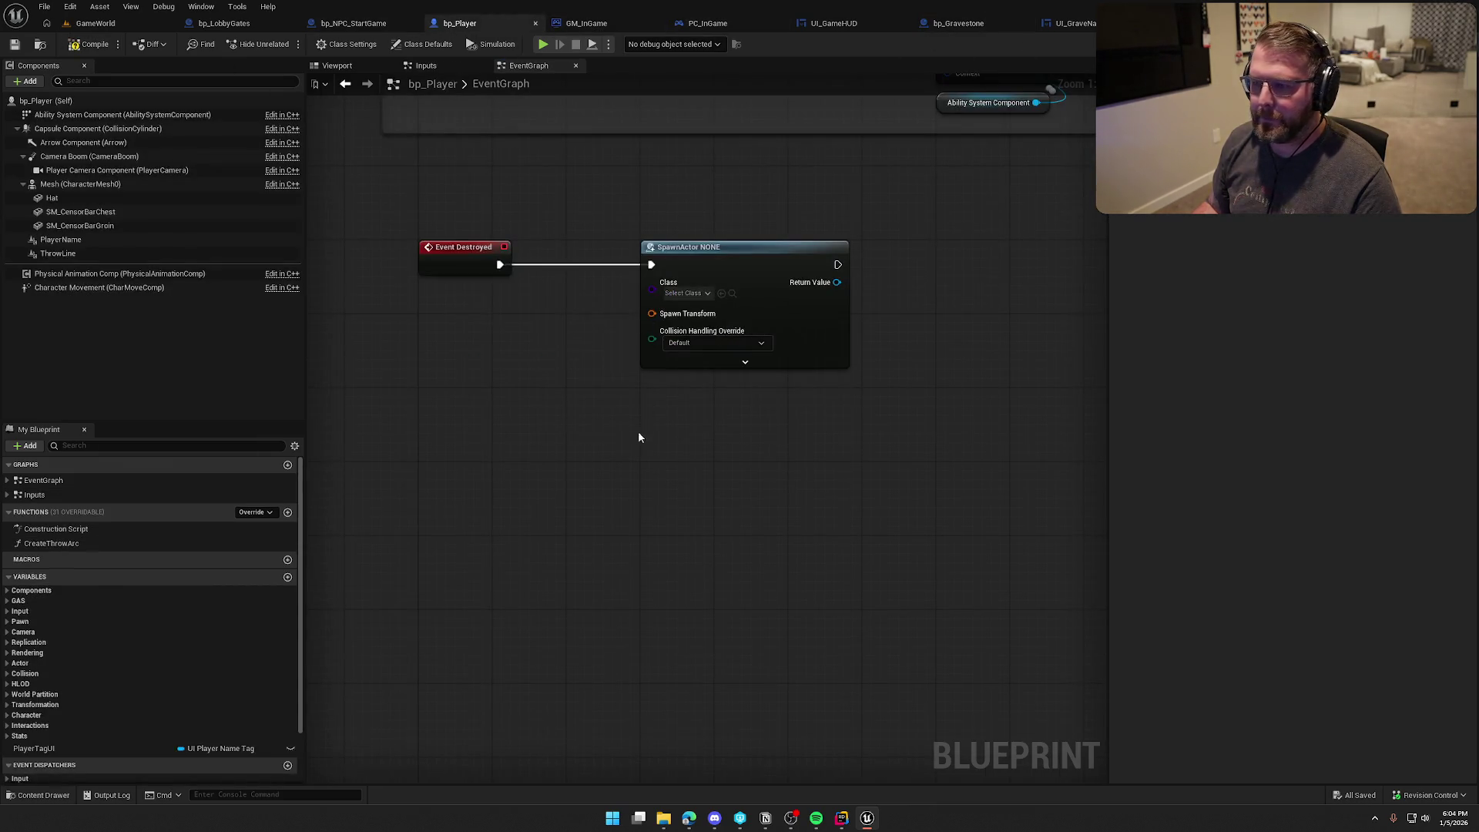
Step: Set the SpawnActor node's class to Bp Gravestone
{"action": "left_click", "coordinate": [725, 276]}
{"action": "type", "text": "b"}
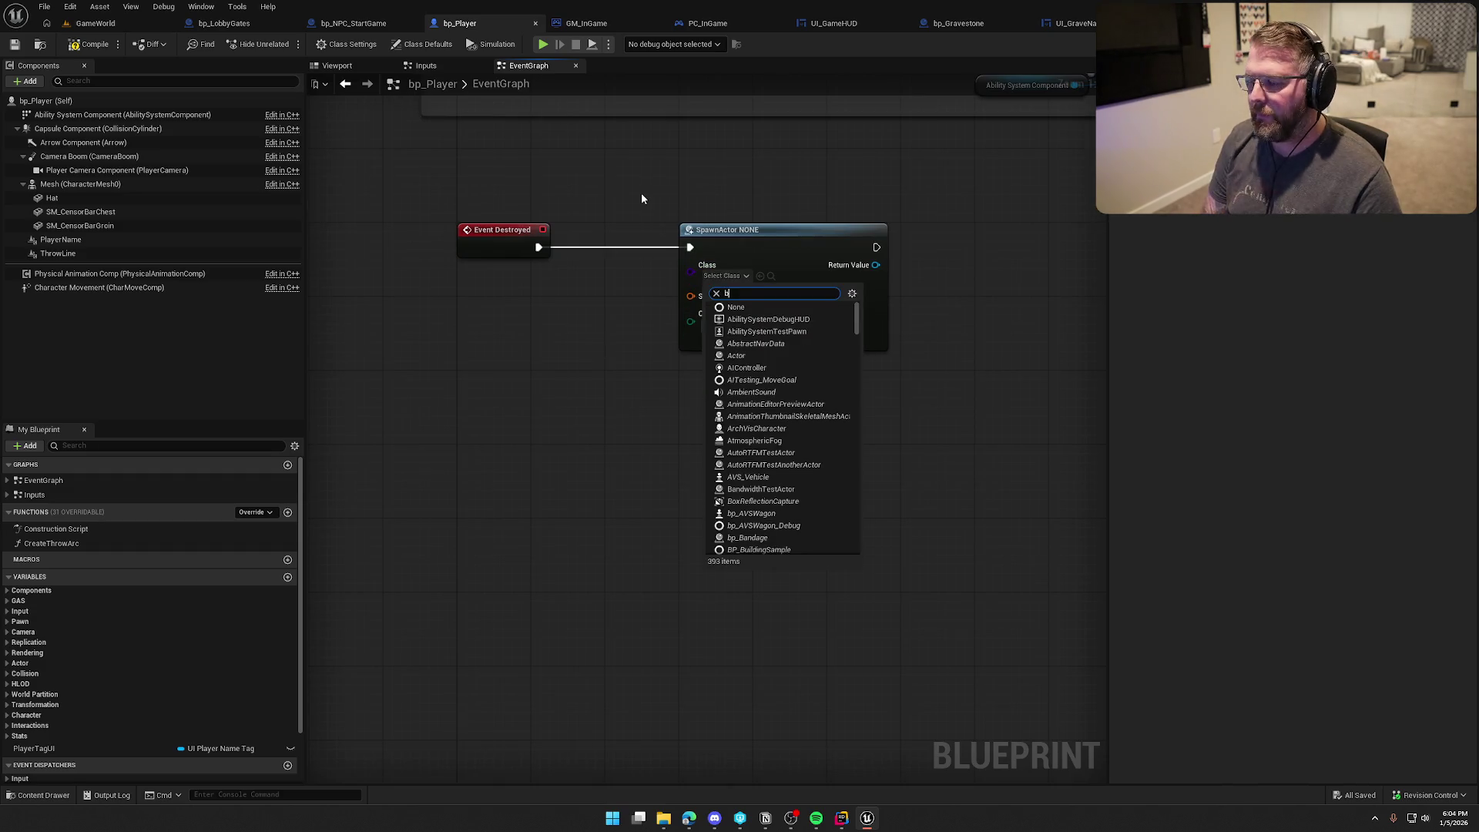
{"action": "type", "text": "p grave"}
{"action": "key", "text": "Return"}
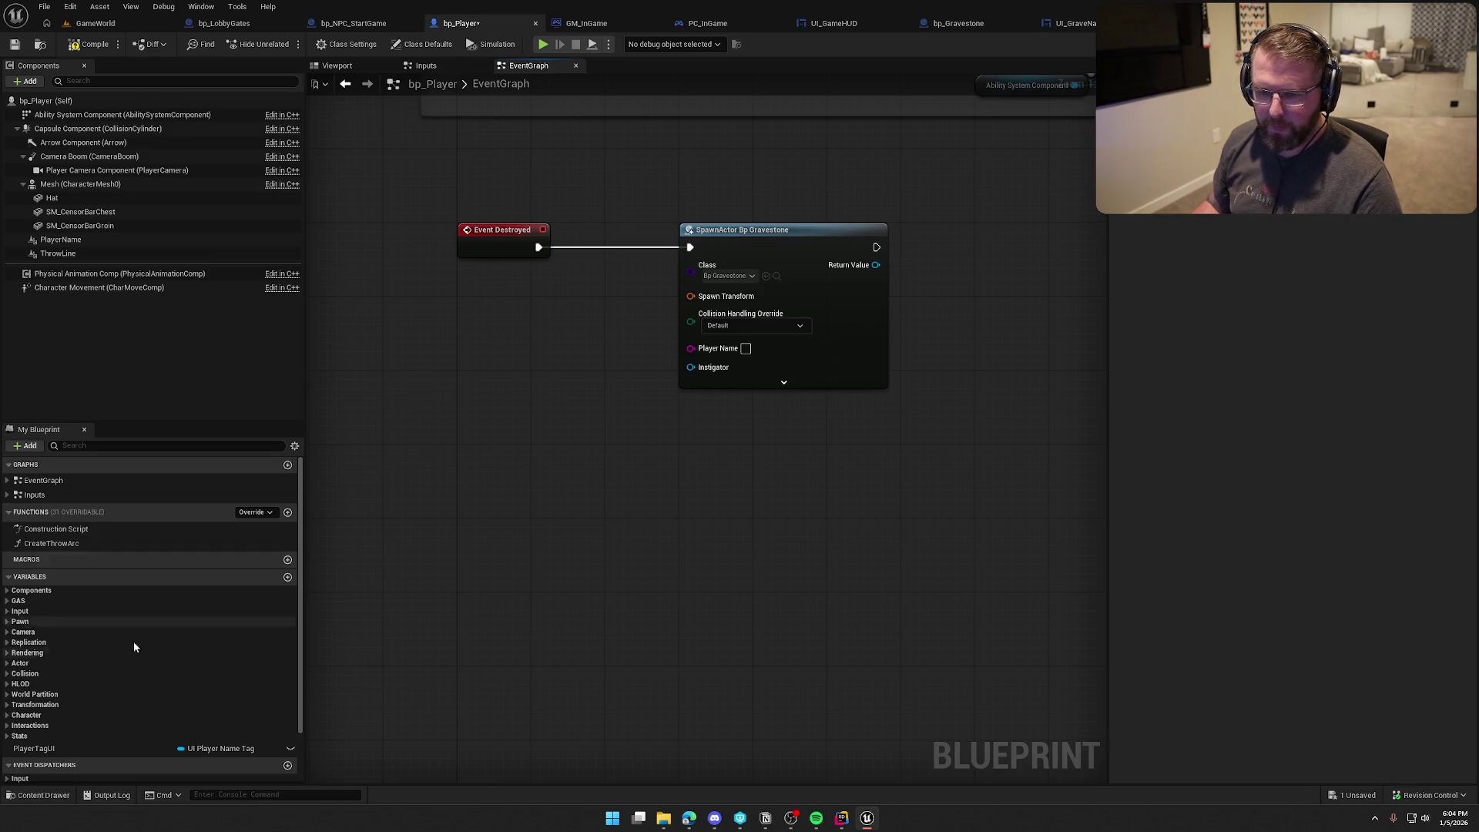
Step: Feed Player State's Get Player Name into the spawn node's player name input
{"action": "left_click", "coordinate": [22, 622]}
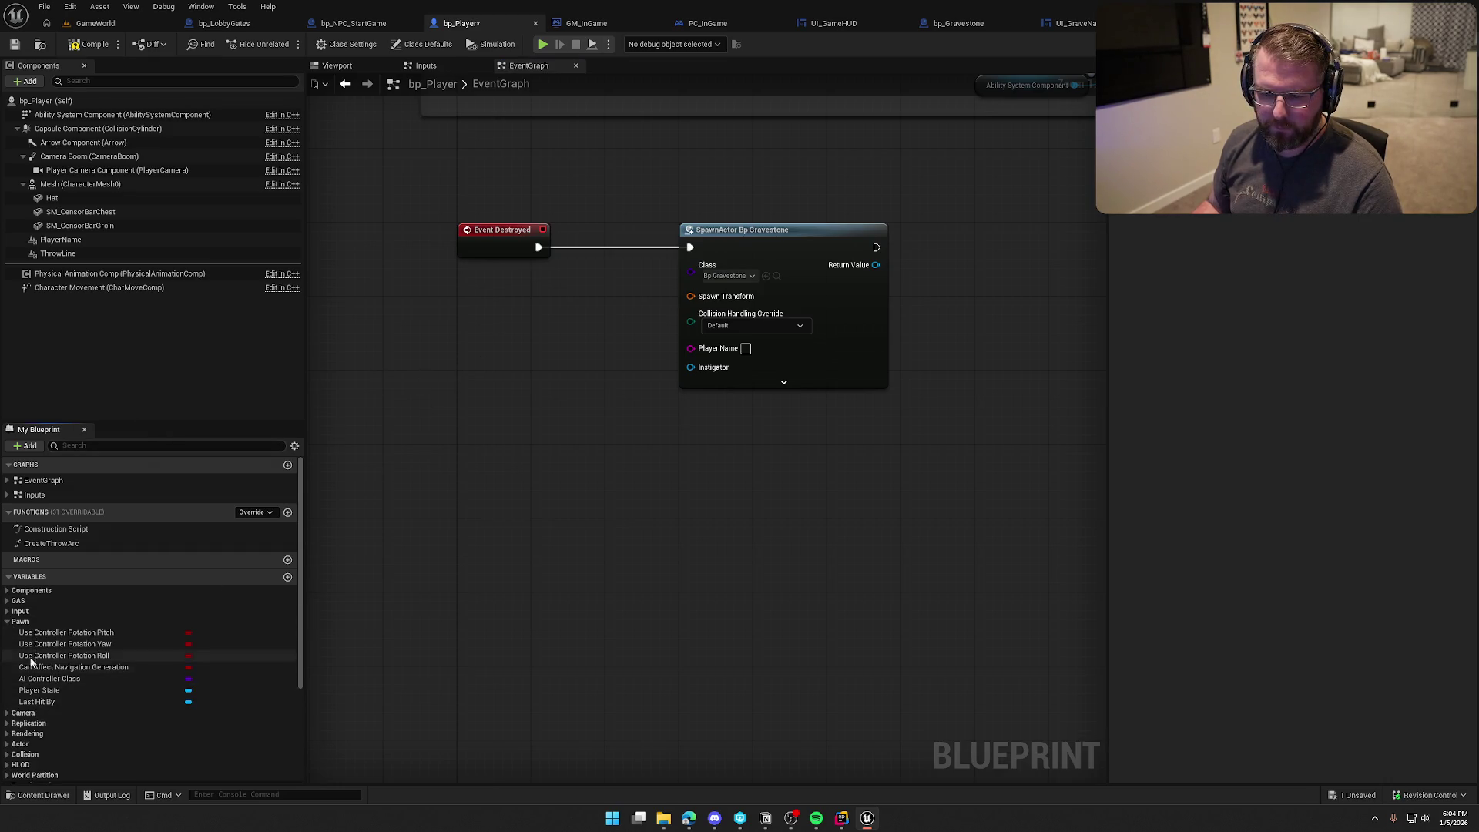
{"action": "left_click", "coordinate": [11, 622]}
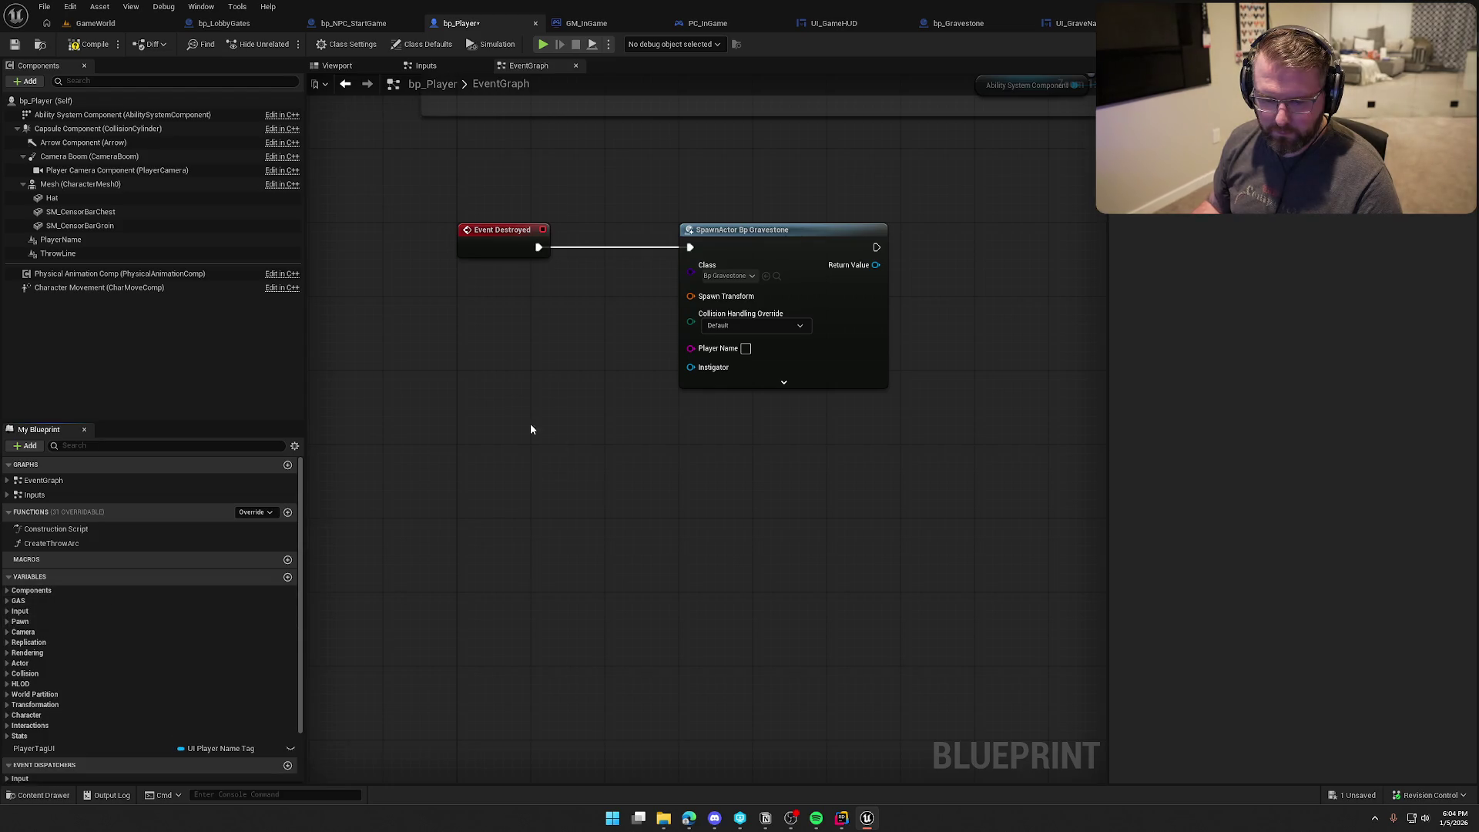
{"action": "left_click", "coordinate": [7, 625]}
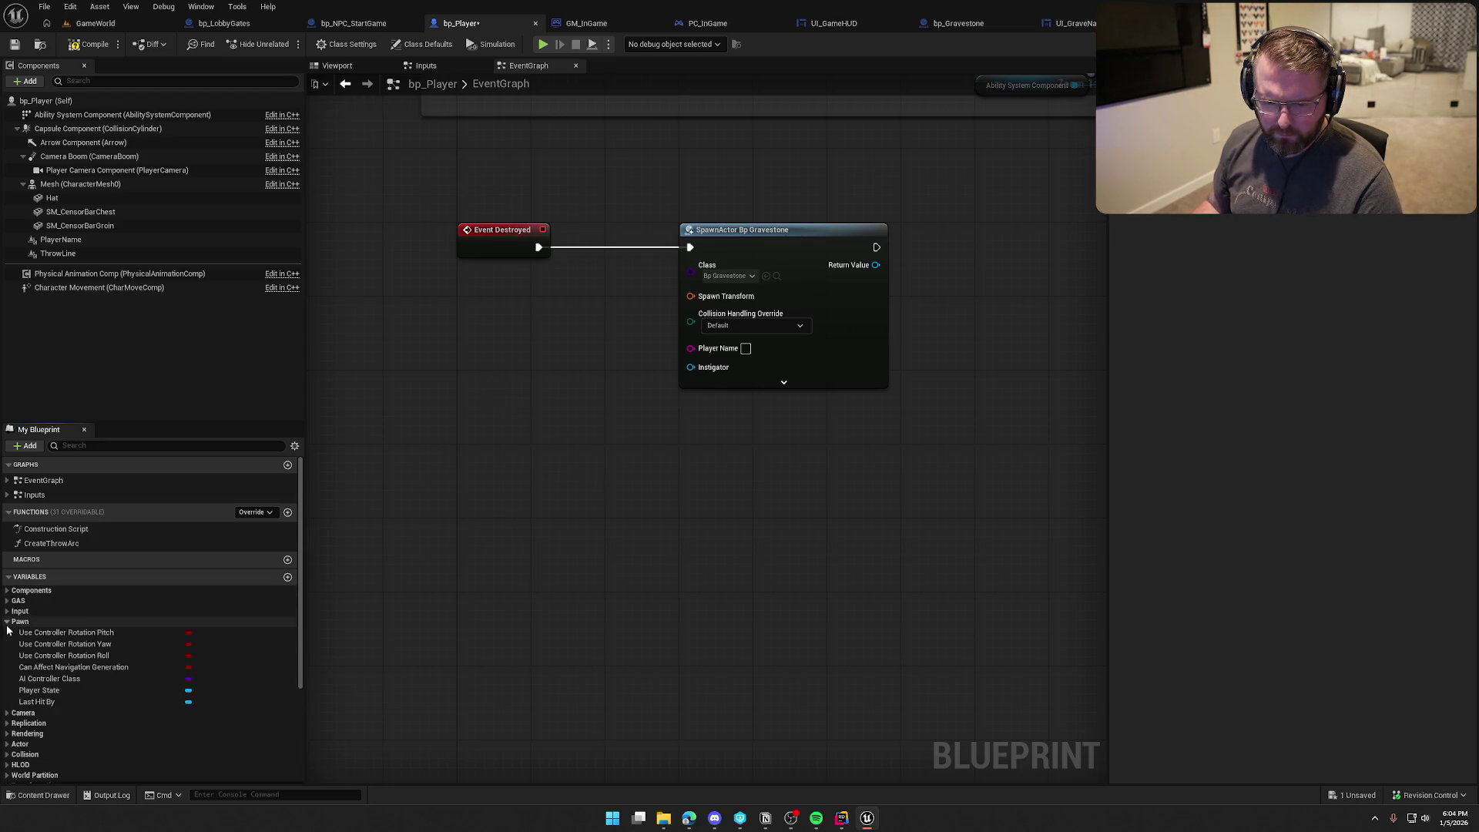
{"action": "mouse_move", "coordinate": [38, 690]}
{"action": "left_mouse_down"}
{"action": "mouse_move", "coordinate": [474, 522]}
{"action": "mouse_move", "coordinate": [478, 356]}
{"action": "mouse_move", "coordinate": [515, 394]}
{"action": "mouse_move", "coordinate": [543, 345]}
{"action": "left_mouse_up"}
{"action": "left_click", "coordinate": [8, 621]}
{"action": "type", "text": "get"}
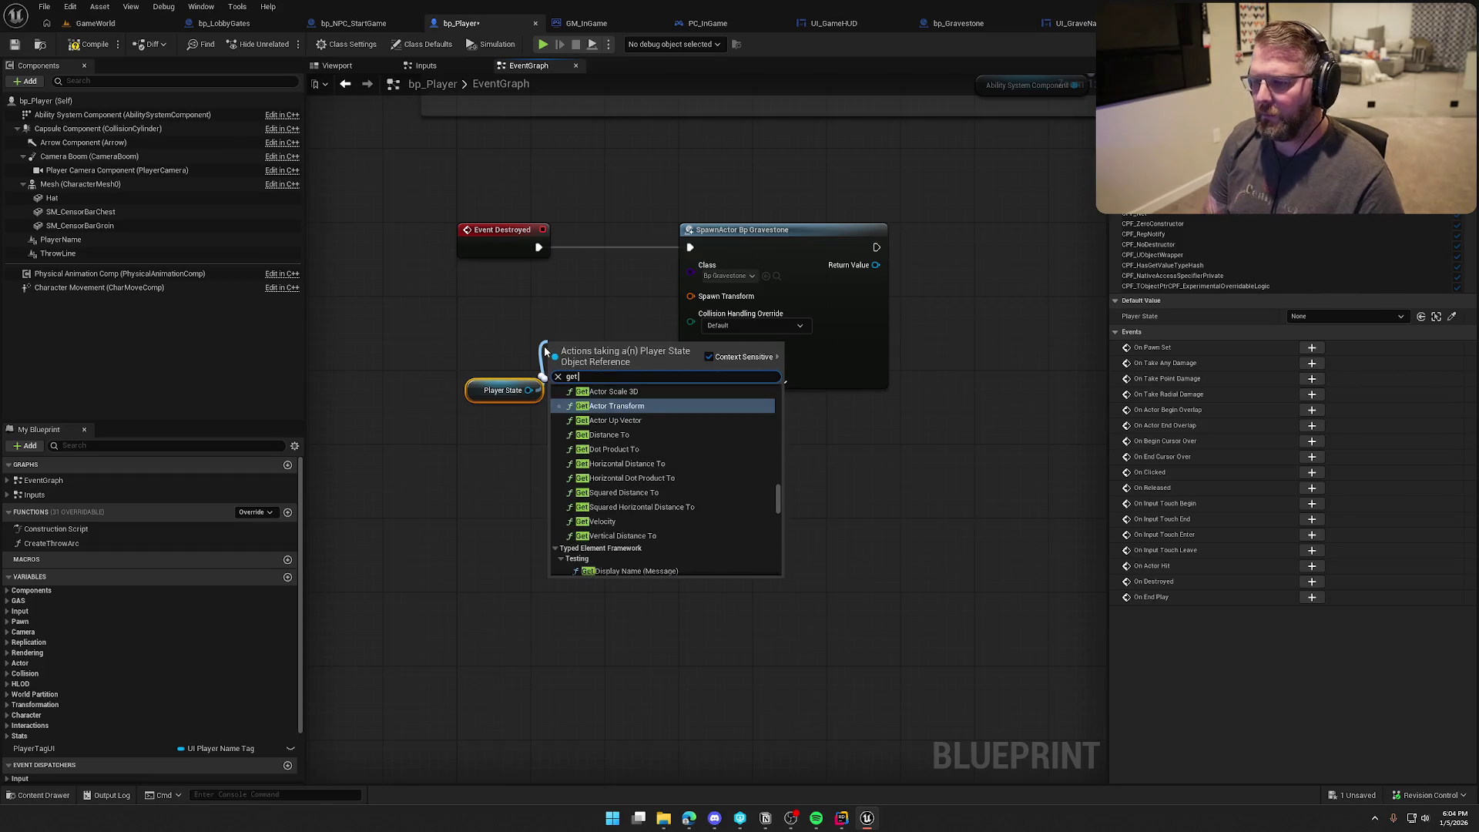
{"action": "type", "text": " playername"}
{"action": "key", "text": "Return"}
{"action": "left_click_drag", "start_coordinate": [647, 366], "coordinate": [715, 354]}
{"action": "mouse_move", "coordinate": [497, 390]}
{"action": "left_mouse_down"}
{"action": "mouse_move", "coordinate": [571, 390]}
{"action": "mouse_move", "coordinate": [499, 303]}
{"action": "mouse_move", "coordinate": [519, 342]}
{"action": "mouse_move", "coordinate": [506, 337]}
{"action": "left_mouse_up"}
{"action": "mouse_move", "coordinate": [605, 512]}
{"action": "left_mouse_down"}
{"action": "mouse_move", "coordinate": [490, 387]}
{"action": "mouse_move", "coordinate": [534, 436]}
{"action": "mouse_move", "coordinate": [523, 442]}
{"action": "left_mouse_up"}
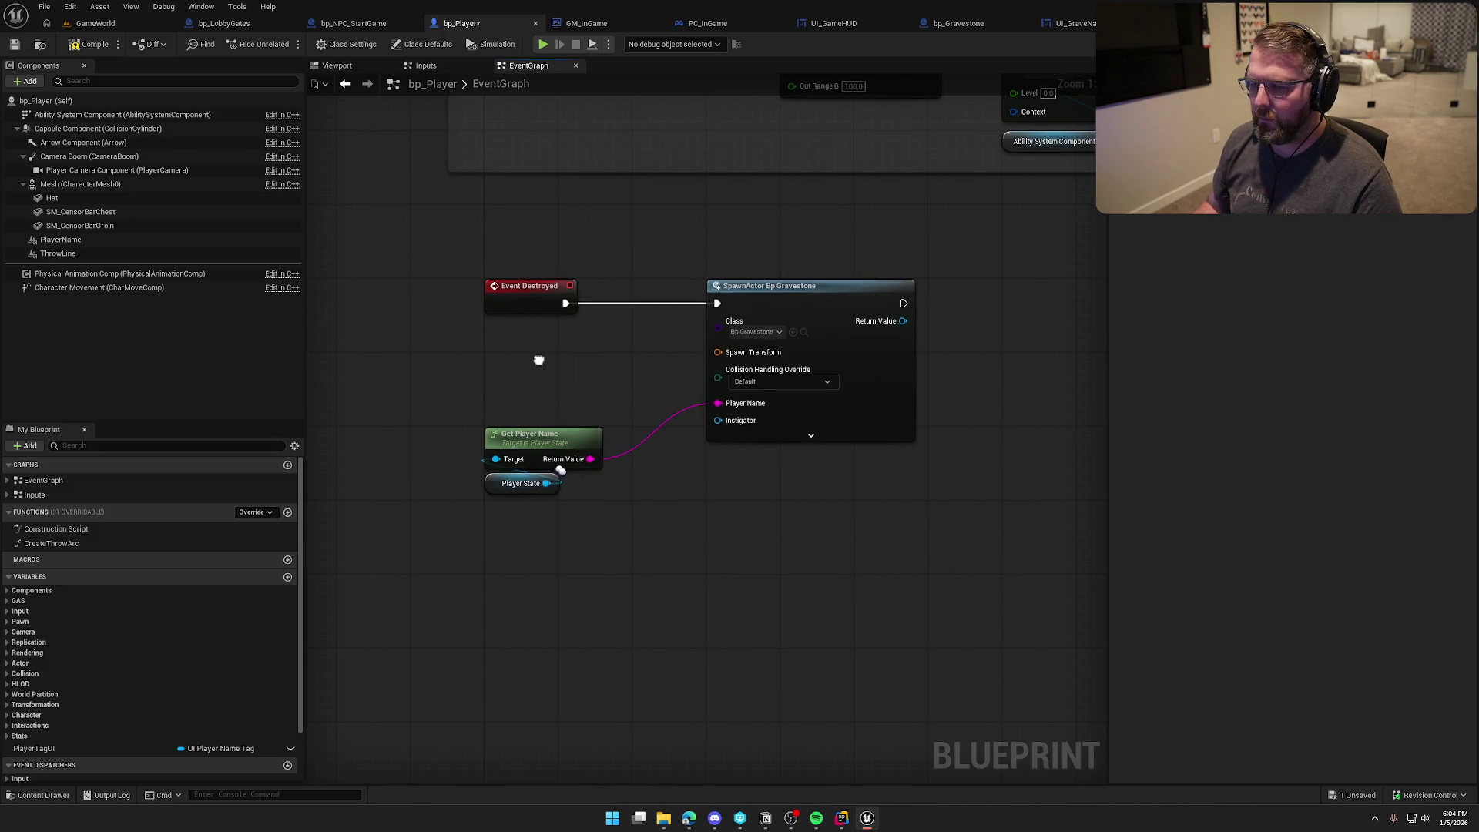
Step: Split Spawn Transform and spawn at the Mesh component's Get World Location
{"action": "right_click", "coordinate": [537, 363]}
{"action": "type", "text": "get actor"}
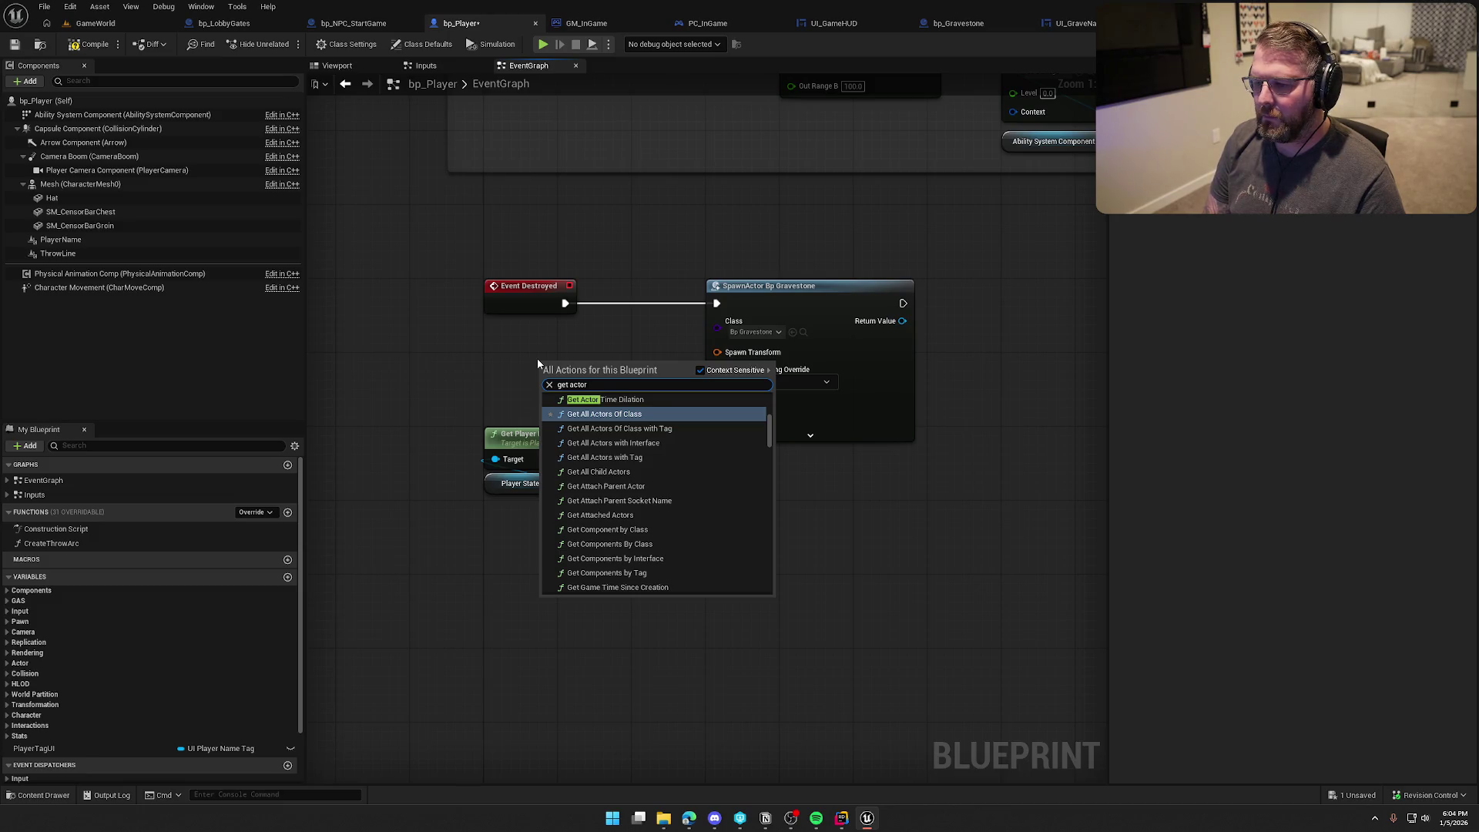
{"action": "type", "text": " loca"}
{"action": "key", "text": "Down"}
{"action": "key", "text": "Down"}
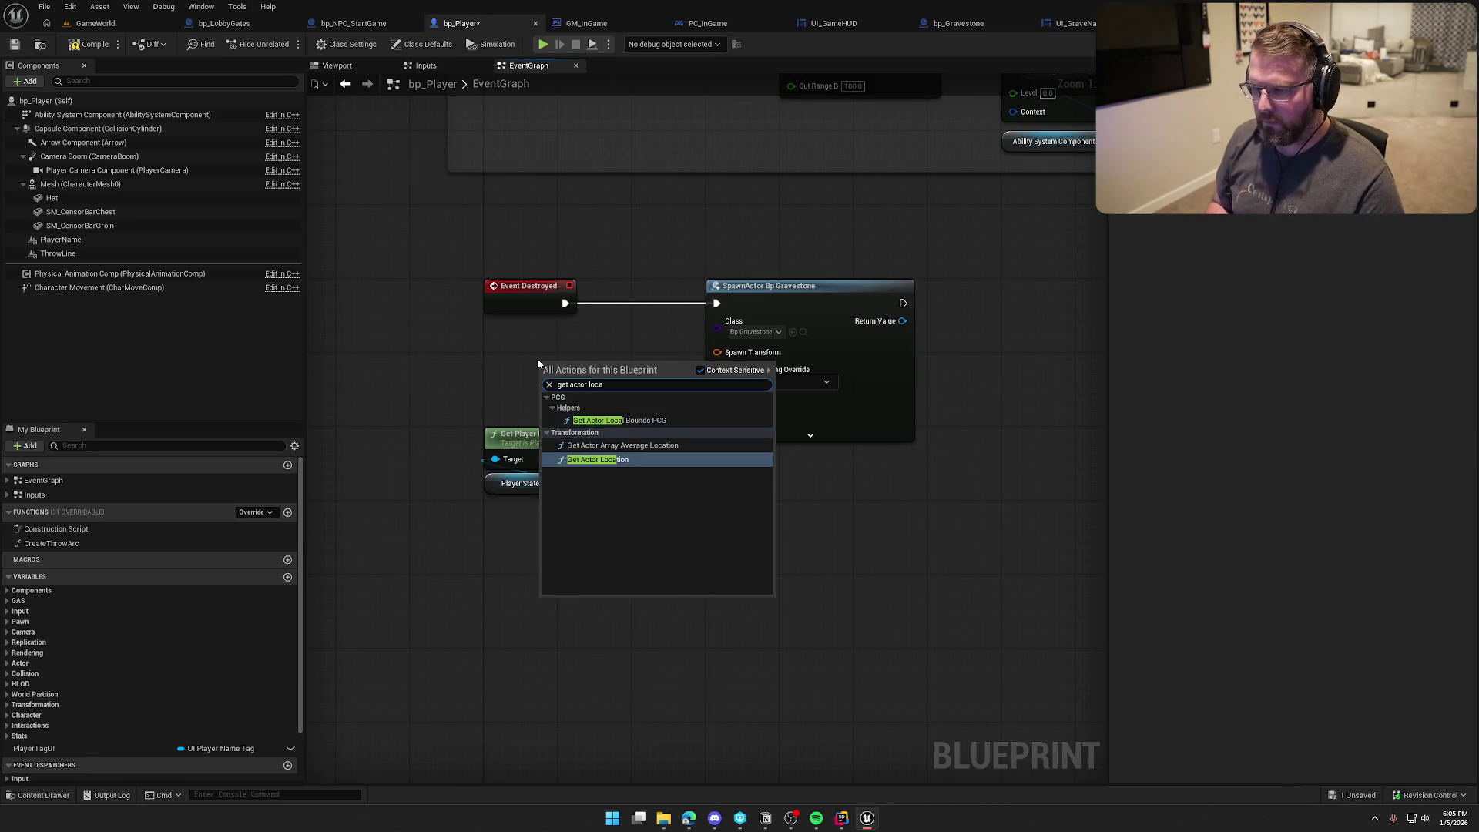
{"action": "key", "text": "Escape"}
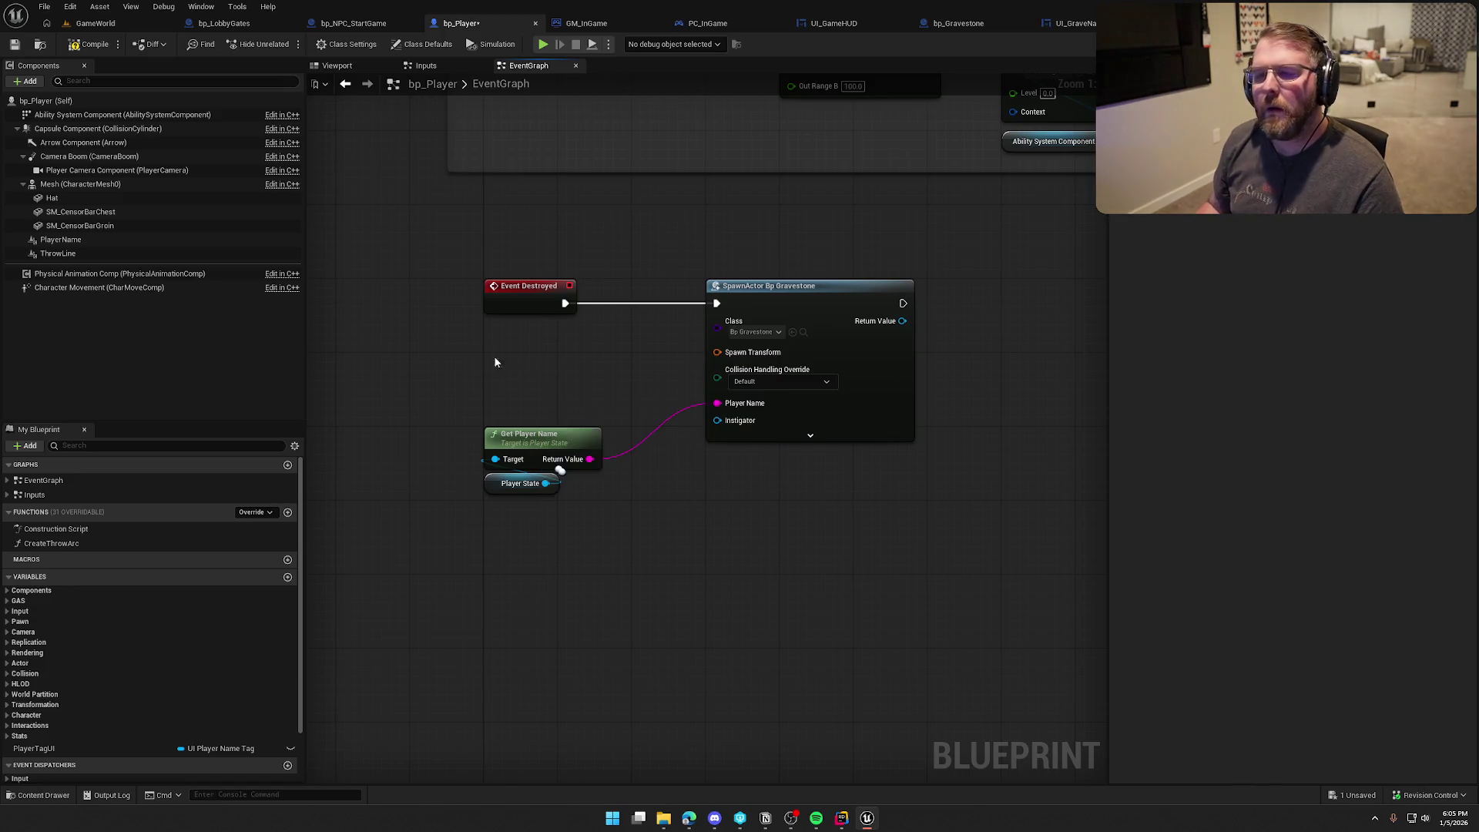
{"action": "mouse_move", "coordinate": [80, 184]}
{"action": "left_mouse_down"}
{"action": "mouse_move", "coordinate": [466, 293]}
{"action": "mouse_move", "coordinate": [521, 371]}
{"action": "mouse_move", "coordinate": [588, 368]}
{"action": "left_mouse_up"}
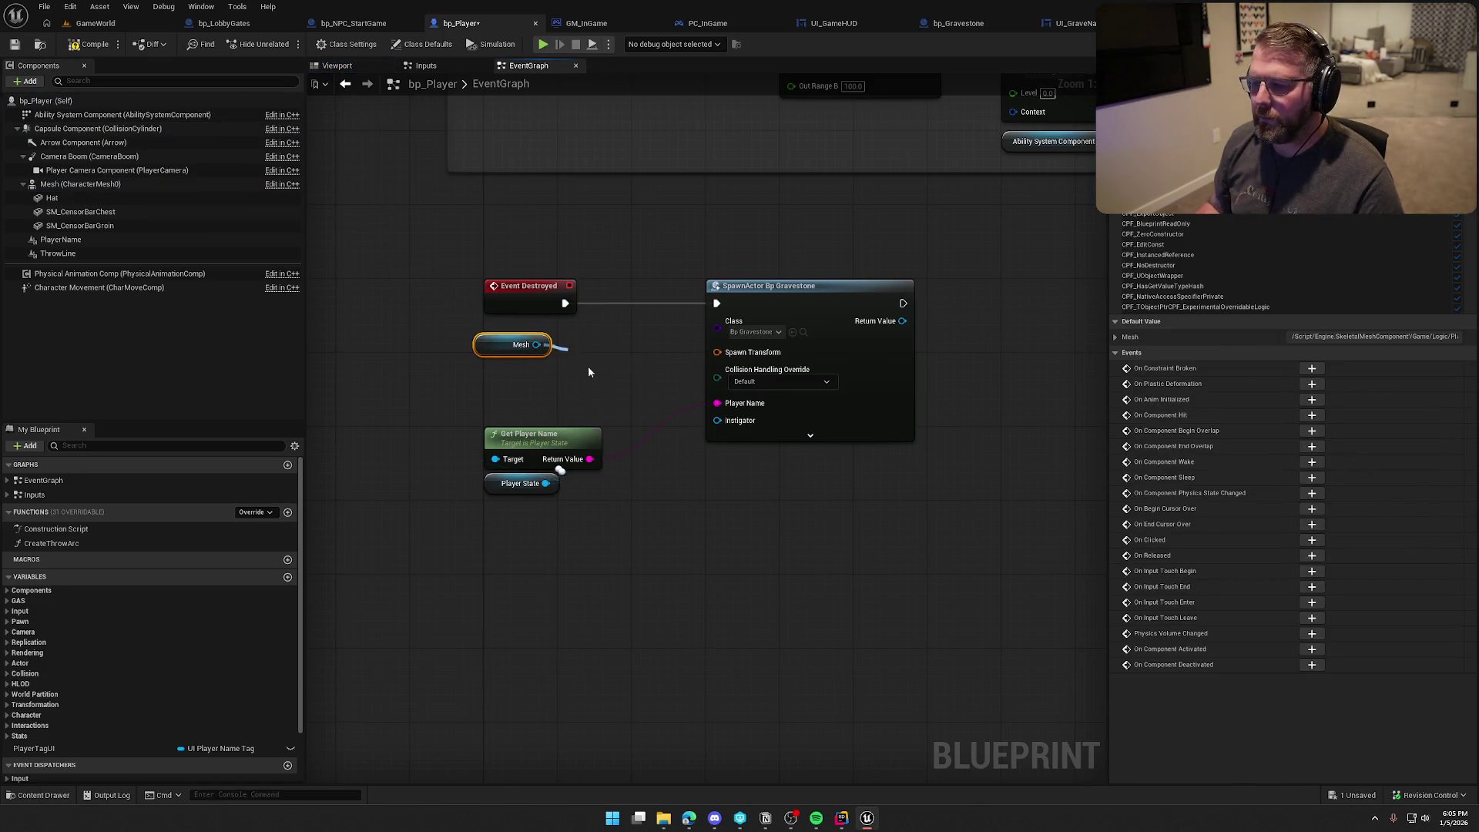
{"action": "type", "text": "get world loca"}
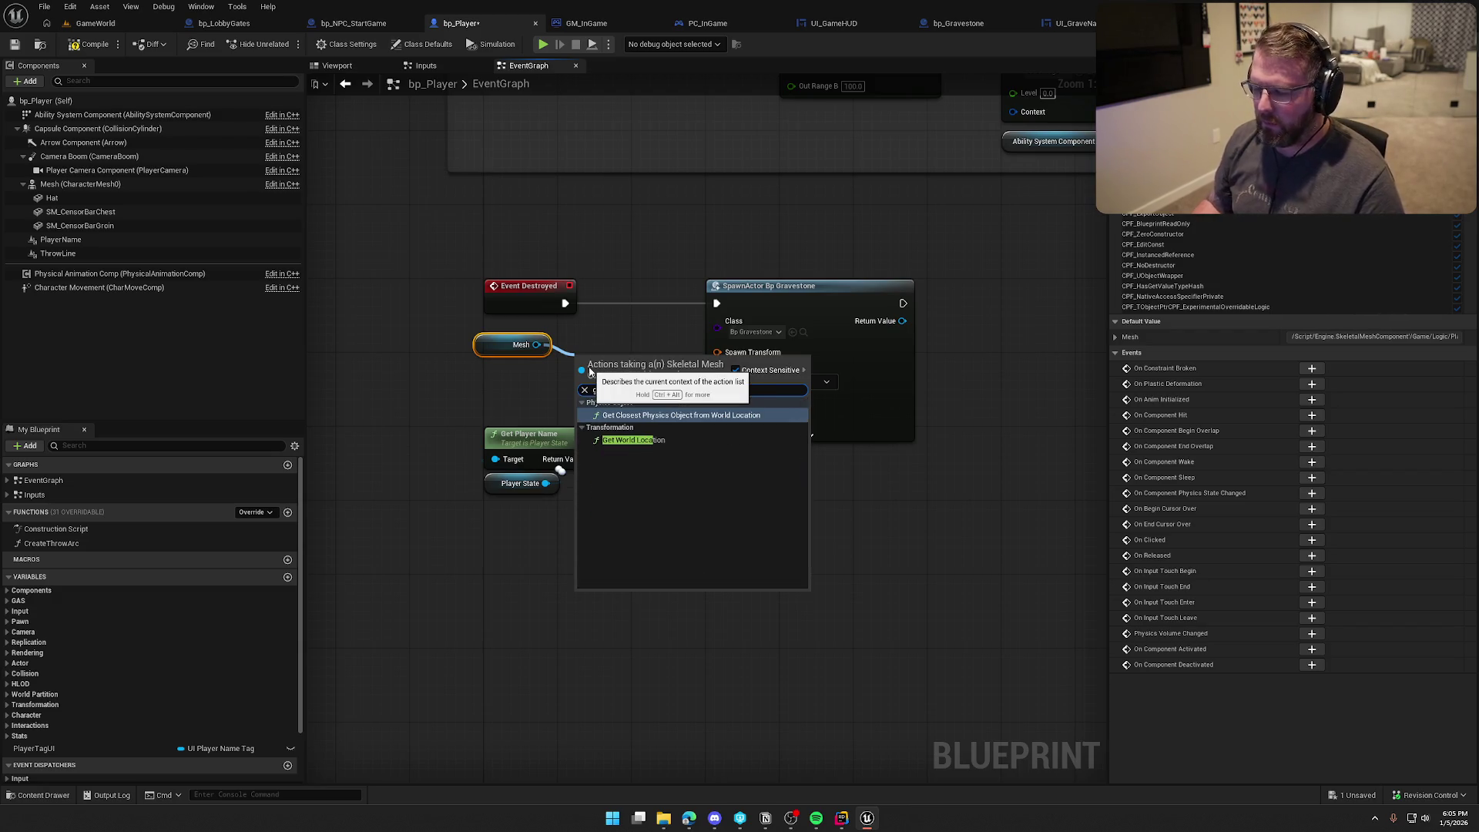
{"action": "left_click", "coordinate": [653, 441]}
{"action": "right_click", "coordinate": [721, 362]}
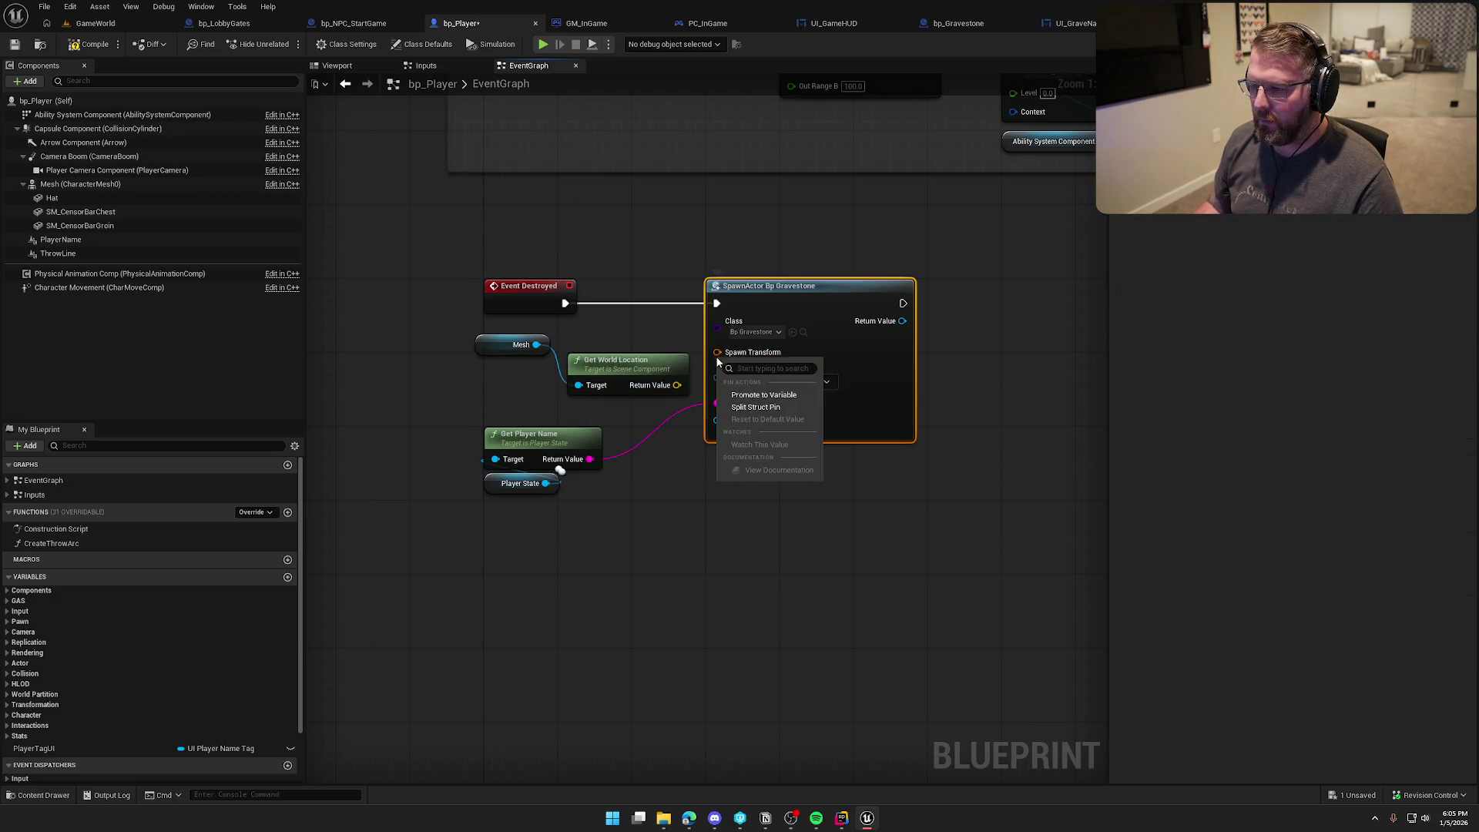
{"action": "left_click", "coordinate": [762, 402]}
{"action": "left_click_drag", "start_coordinate": [677, 385], "coordinate": [717, 352]}
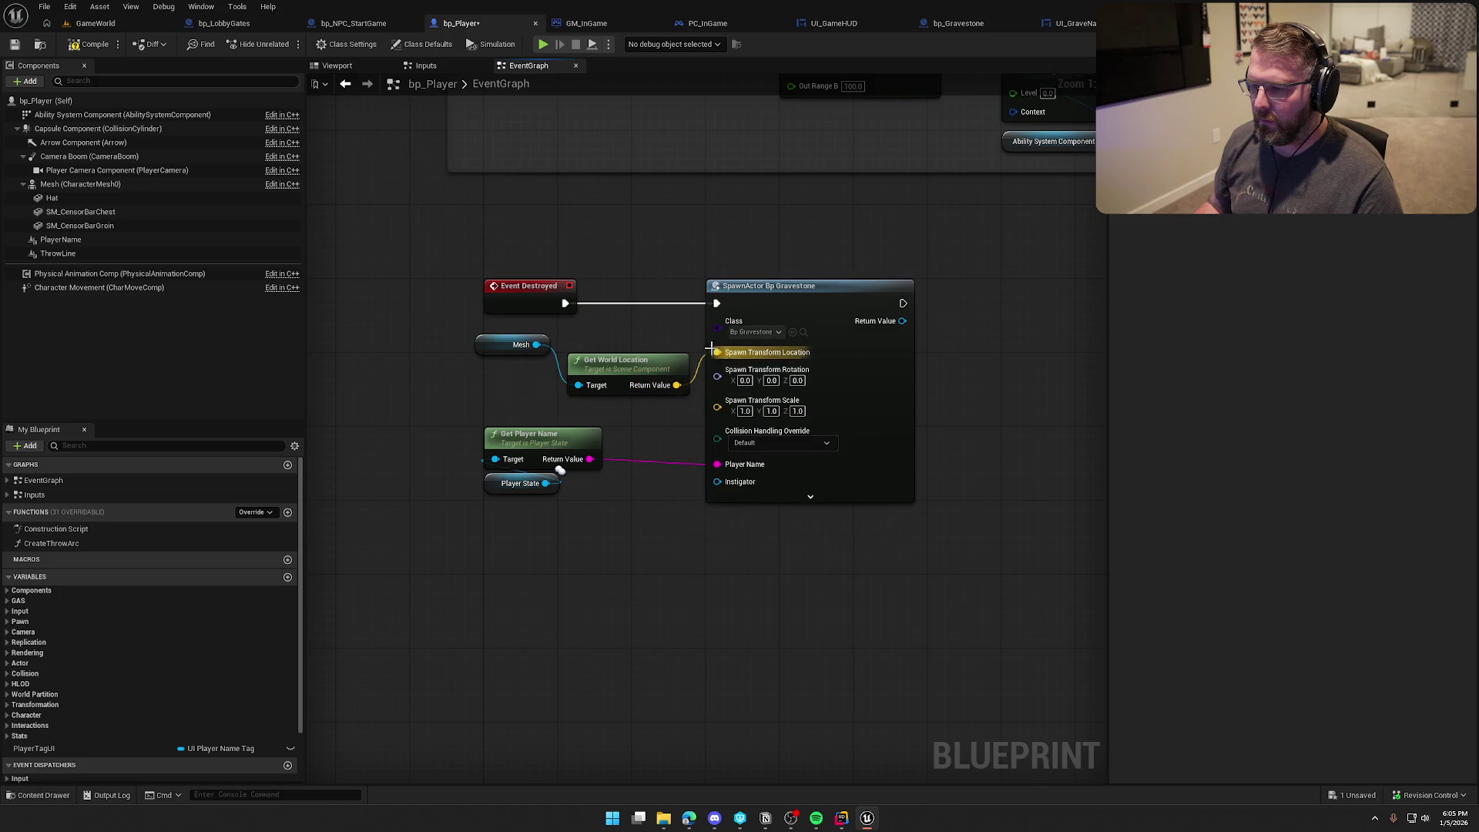
{"action": "mouse_move", "coordinate": [526, 366]}
{"action": "left_mouse_down"}
{"action": "mouse_move", "coordinate": [510, 346]}
{"action": "mouse_move", "coordinate": [505, 363]}
{"action": "left_mouse_up"}
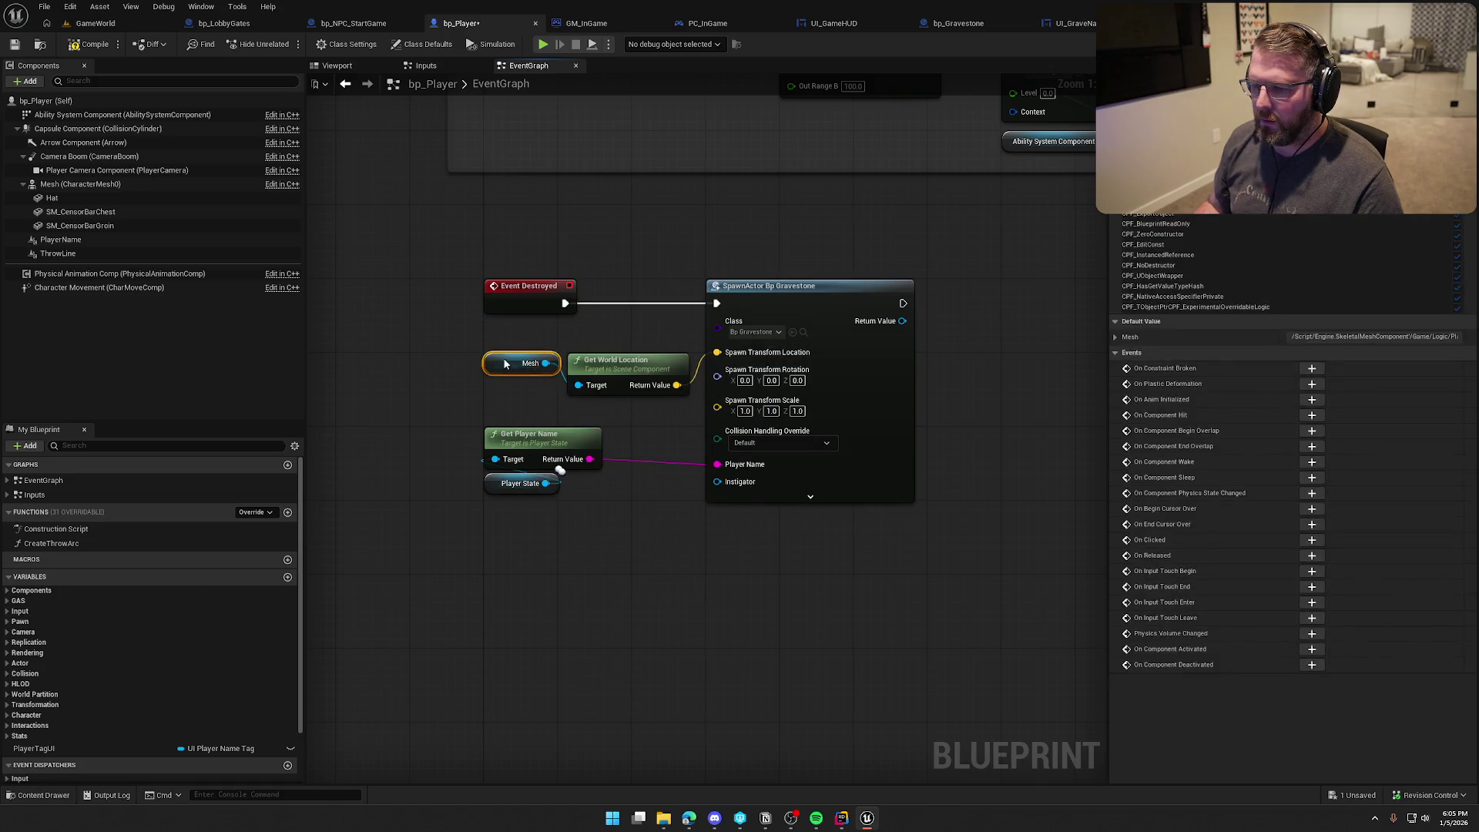
{"action": "left_click_drag", "start_coordinate": [628, 372], "coordinate": [628, 352]}
{"action": "left_click", "coordinate": [655, 405]}
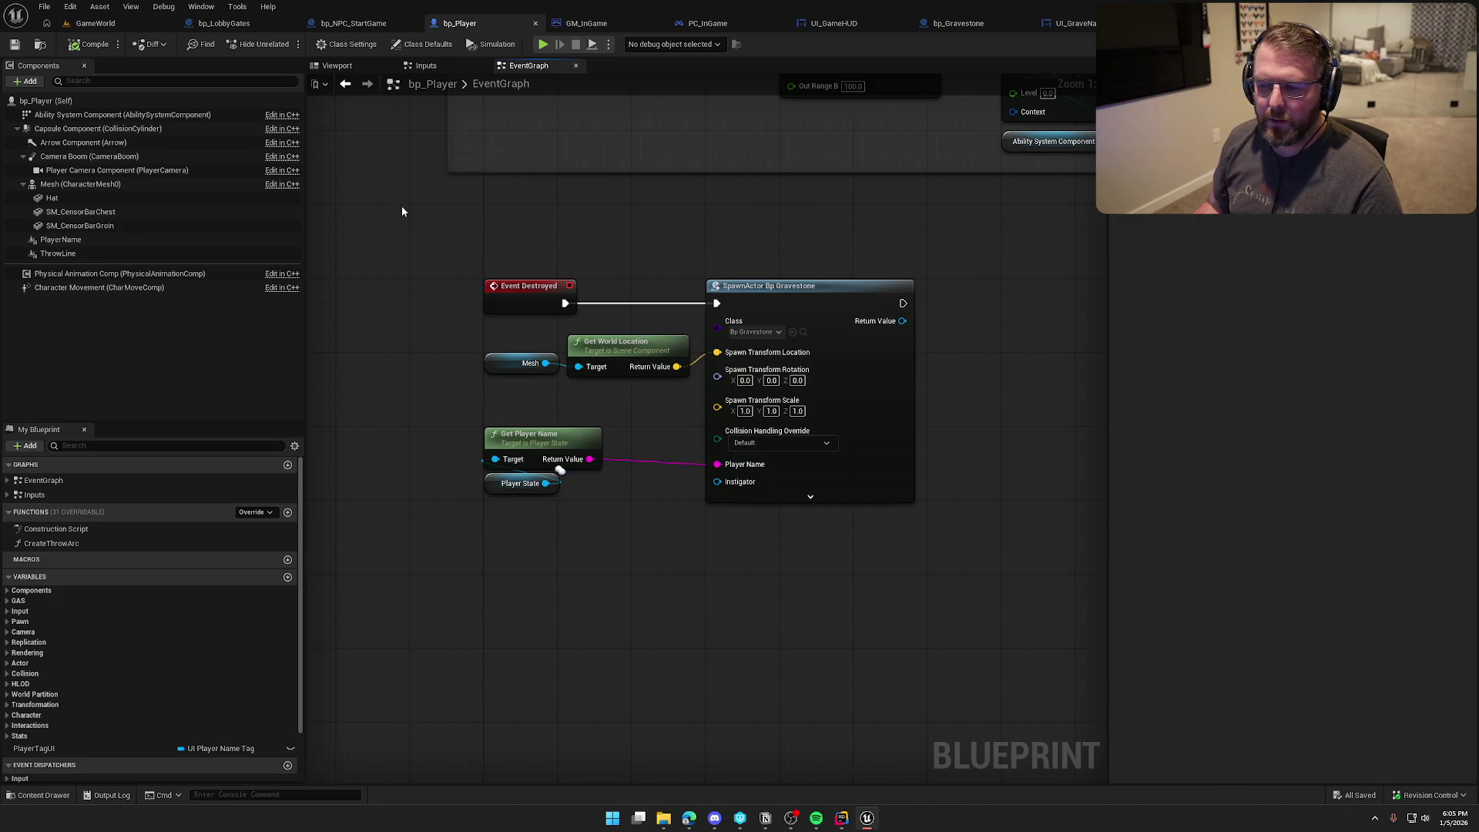
Step: Review the EventGraph's event list, then switch to Rider
{"action": "left_click_drag", "start_coordinate": [401, 205], "coordinate": [379, 306]}
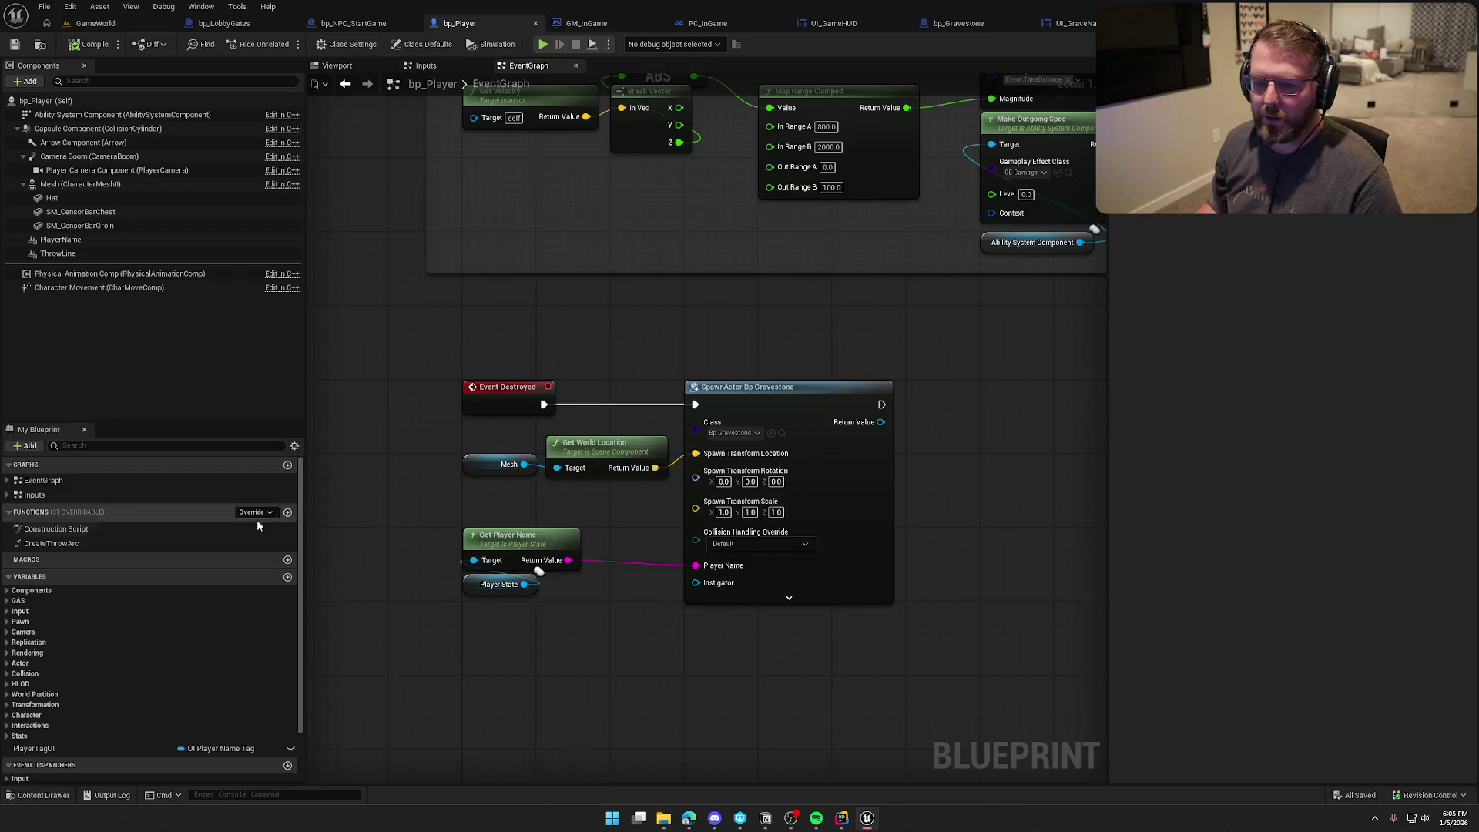
{"action": "left_click", "coordinate": [11, 480]}
{"action": "left_click", "coordinate": [8, 480]}
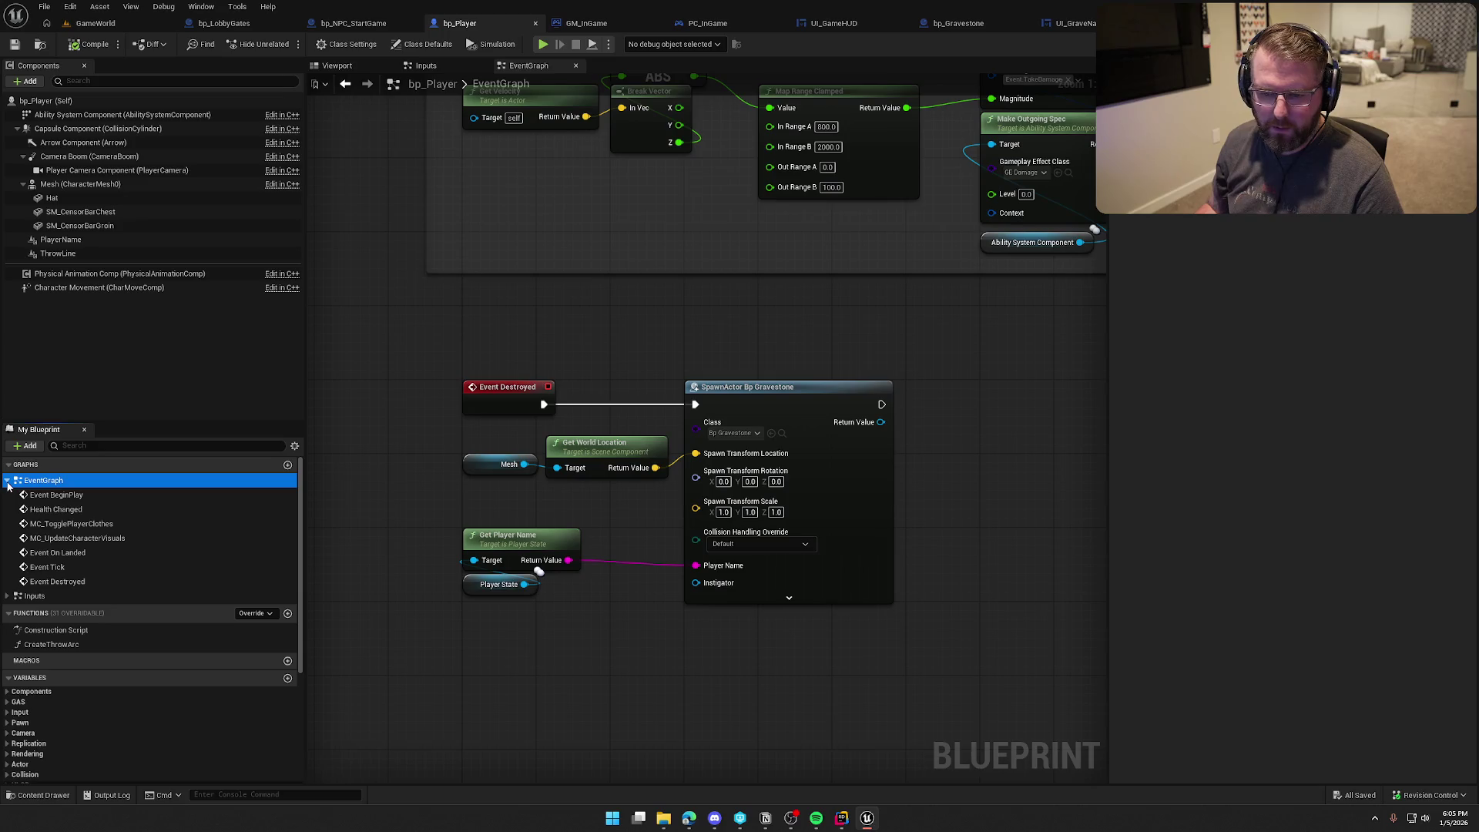
{"action": "left_click", "coordinate": [8, 480]}
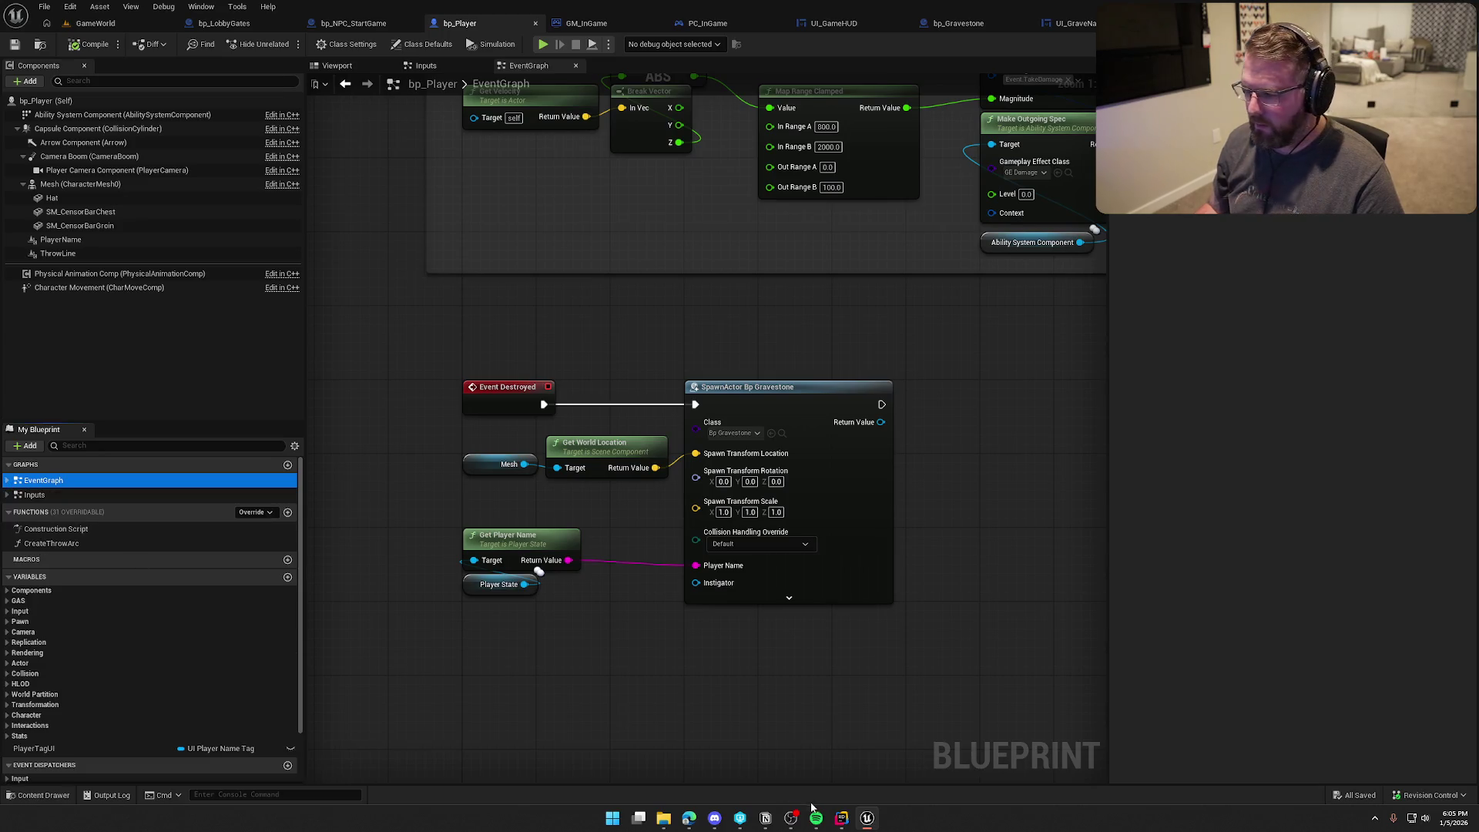
{"action": "left_click", "coordinate": [841, 817]}
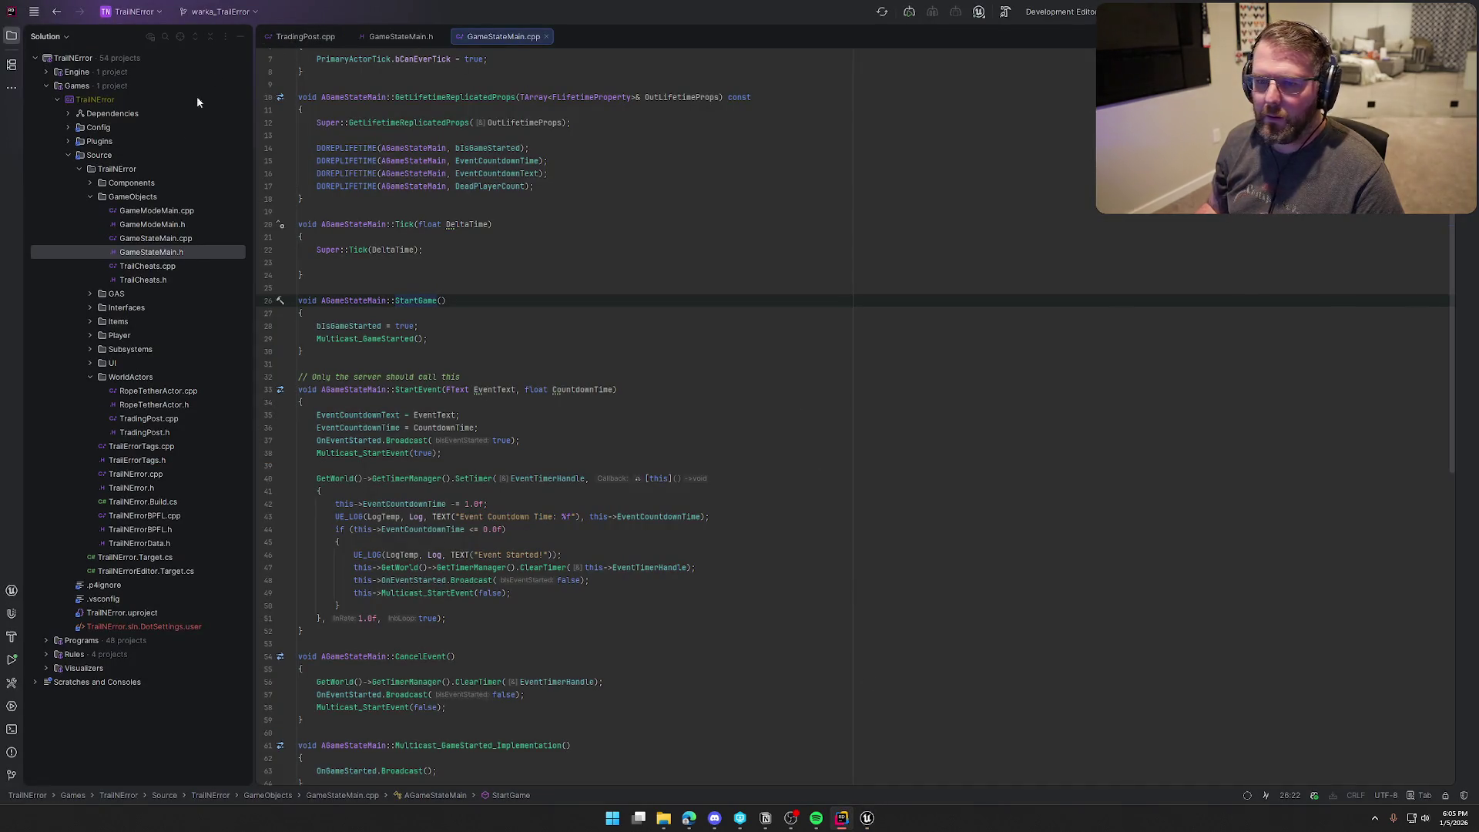
Step: Open PlayerCharacterMain.cpp and go to the end of ApplyDeathEffects_Implementation
{"action": "left_click", "coordinate": [90, 335]}
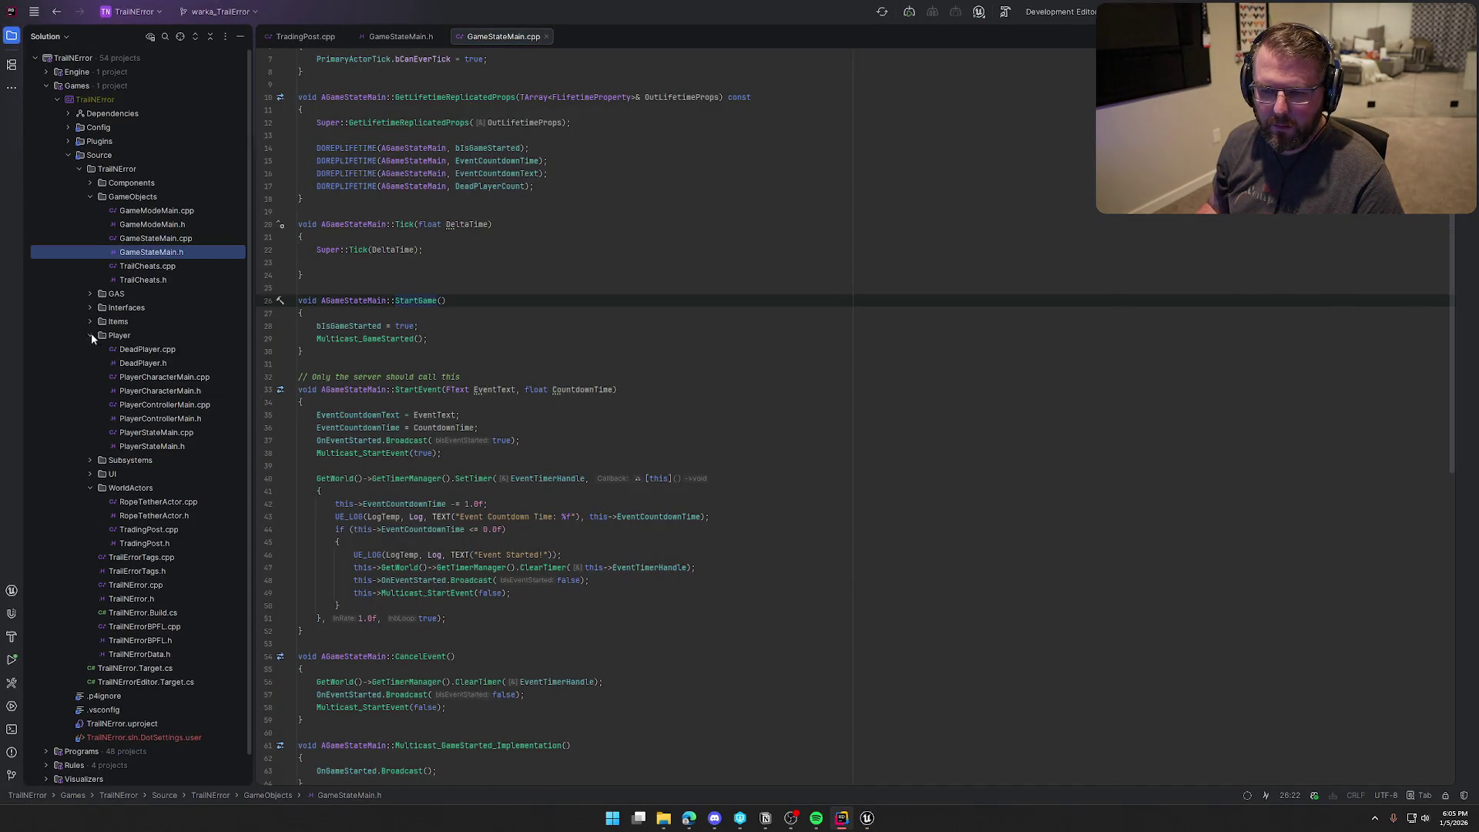
{"action": "left_click", "coordinate": [154, 349]}
{"action": "double_click", "coordinate": [164, 377]}
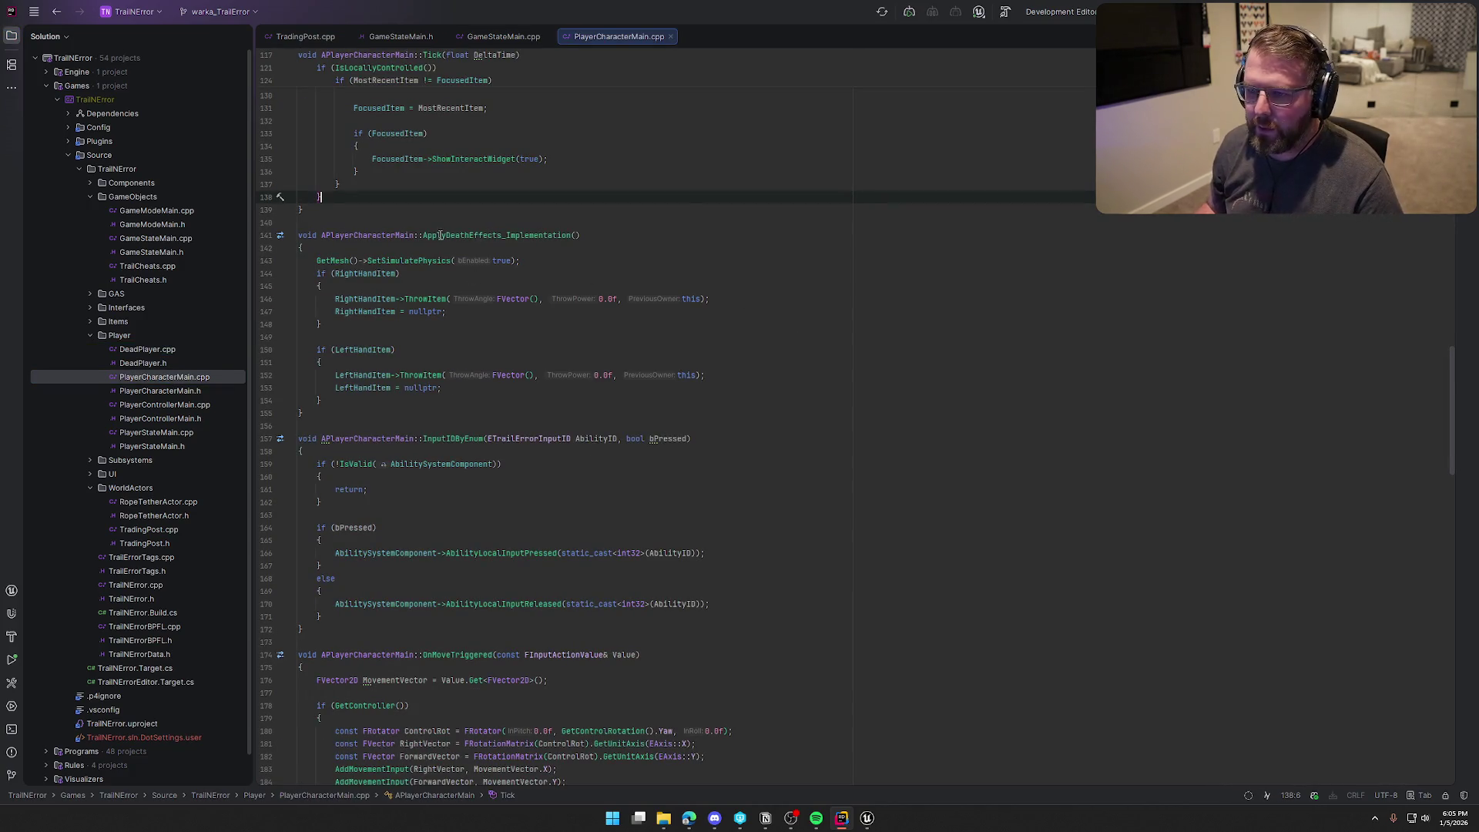
{"action": "left_click", "coordinate": [578, 235]}
{"action": "left_click", "coordinate": [591, 261]}
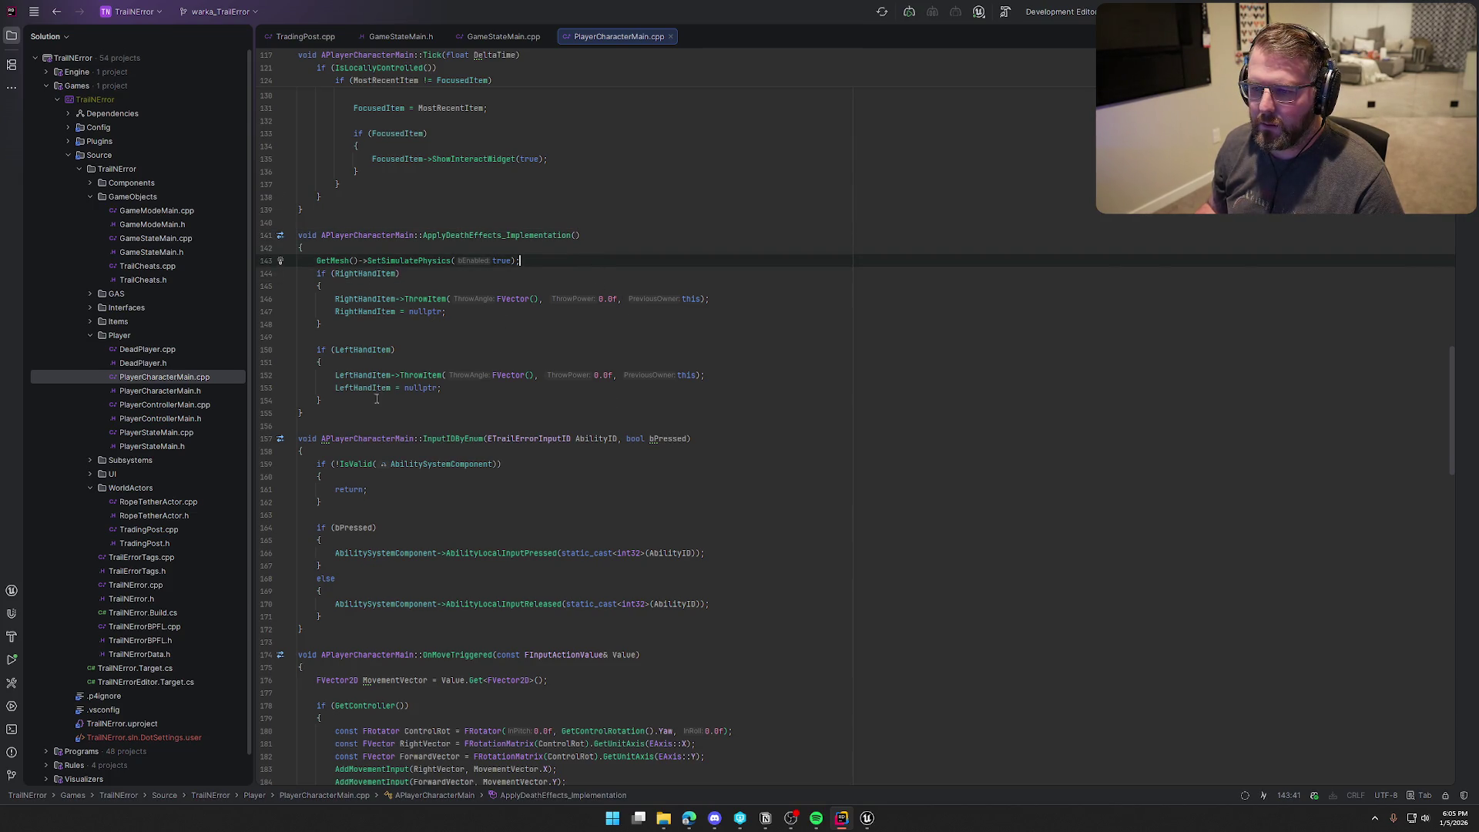
{"action": "left_click", "coordinate": [462, 400]}
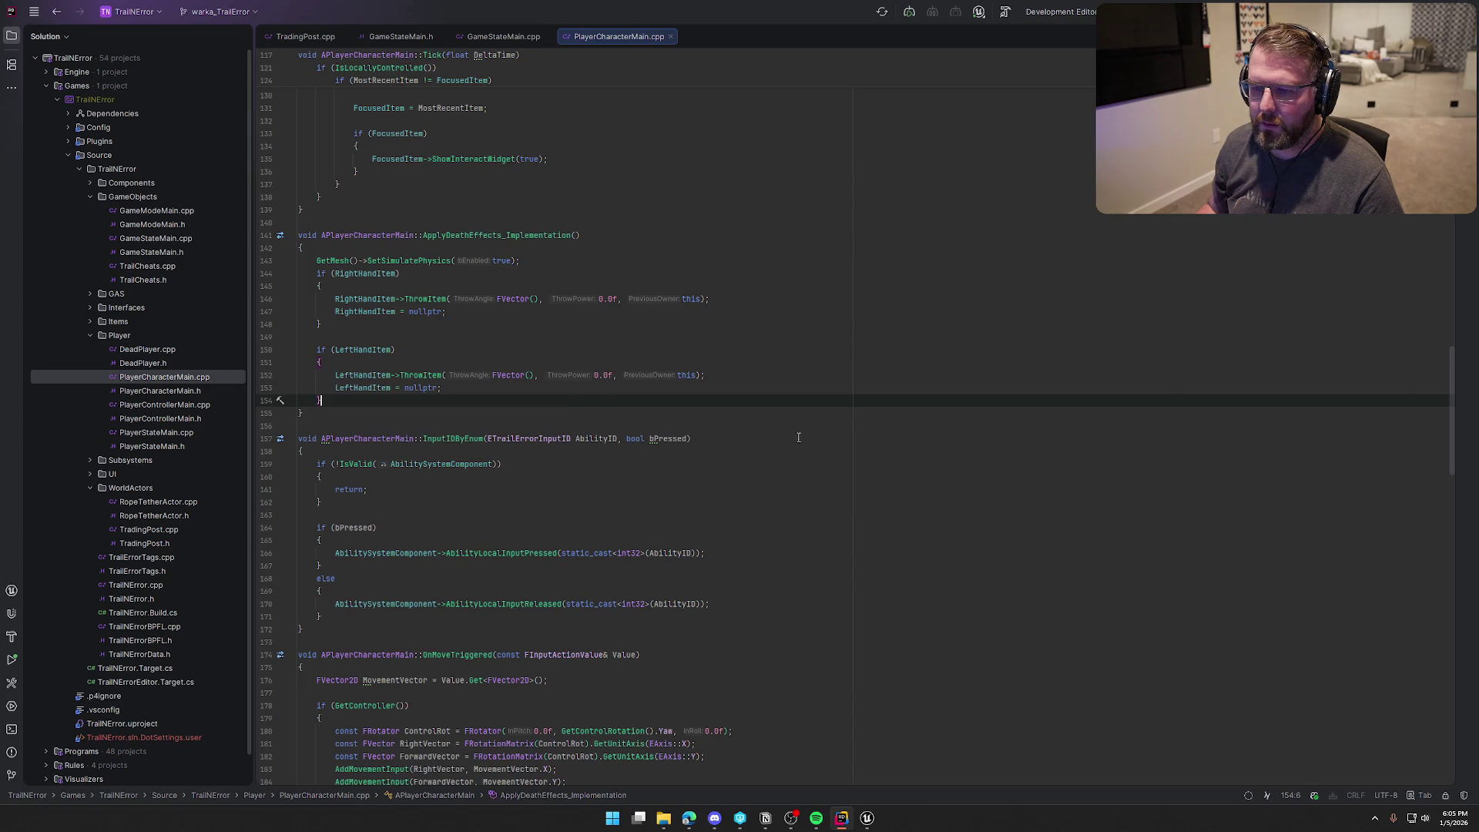
Step: Start a GetWorld()->GetTimerManager() call on a new line, then return to Unreal Editor
{"action": "key", "text": "Return"}
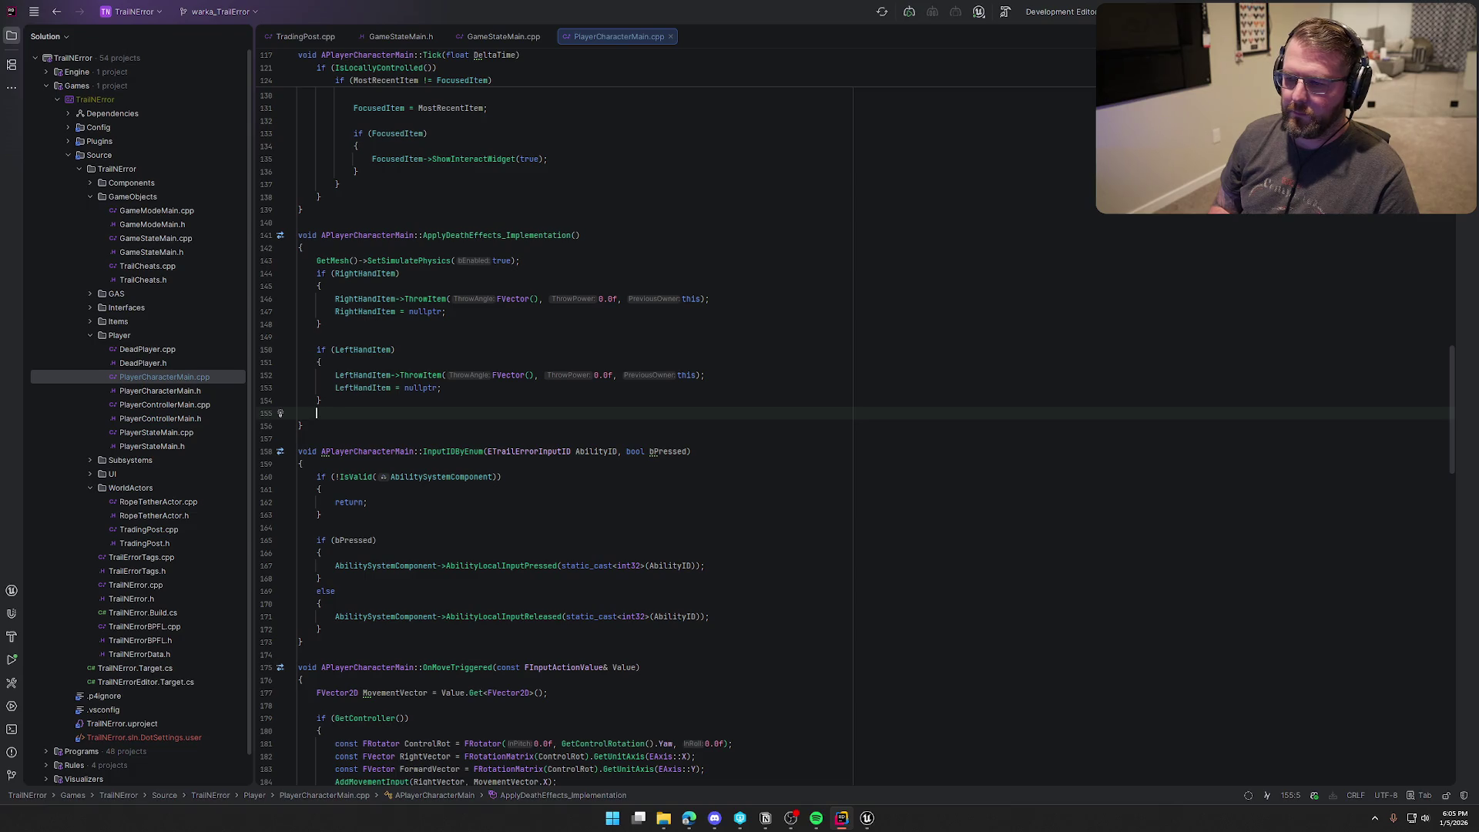
{"action": "key", "text": "Return"}
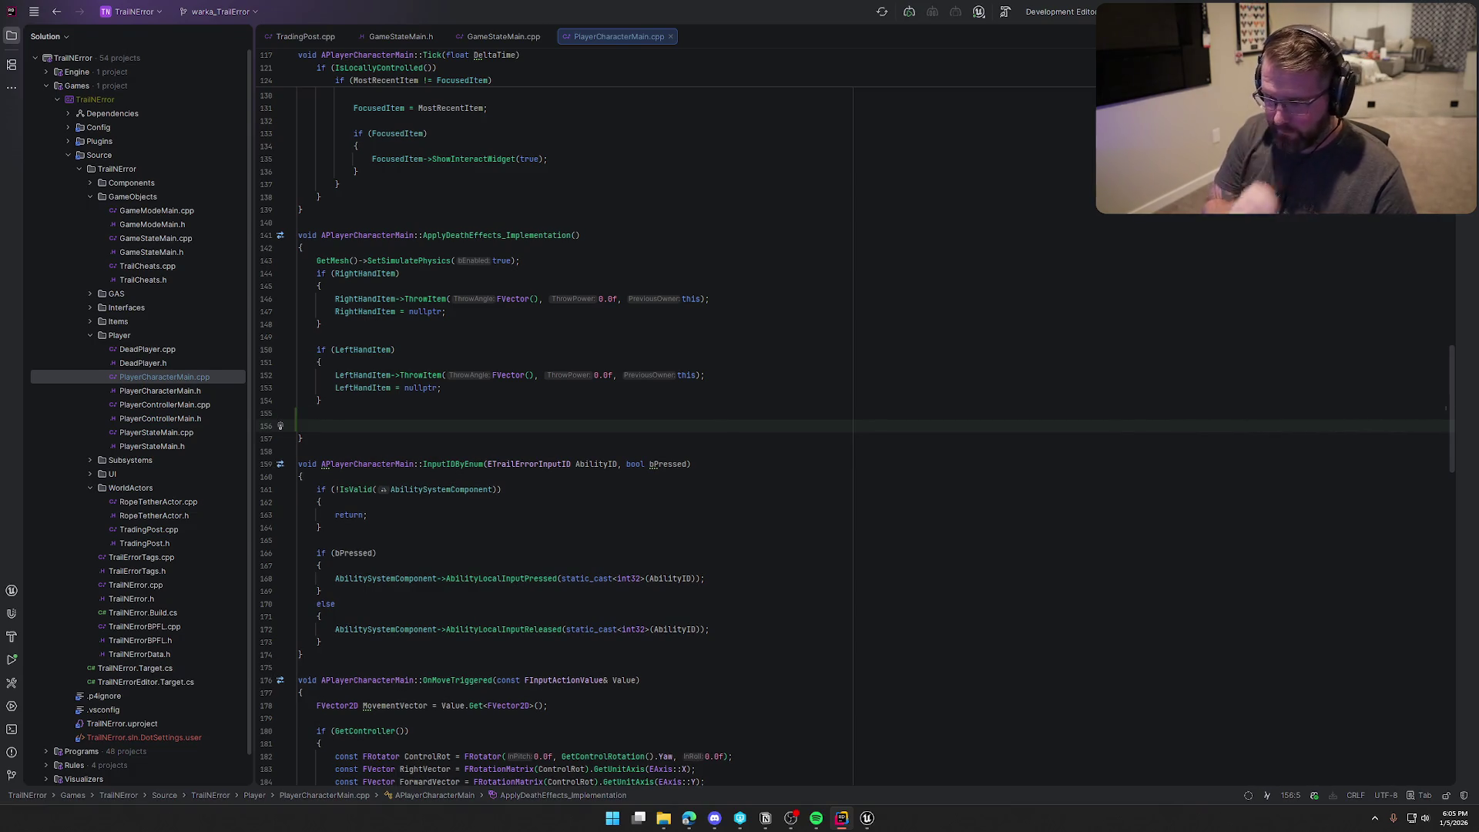
{"action": "type", "text": "GetWorld"}
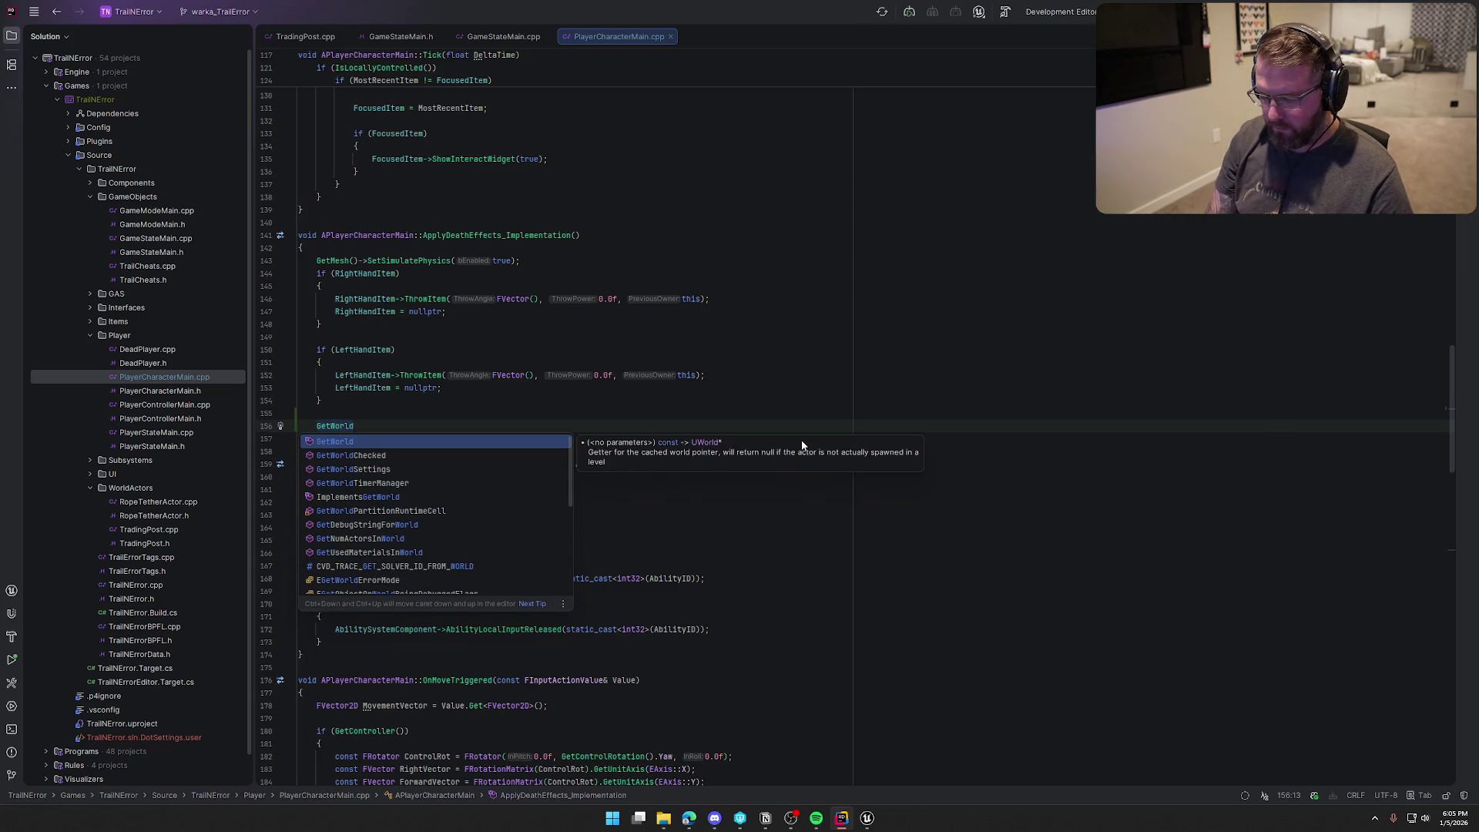
{"action": "key", "text": "Return"}
{"action": "type", "text": "-"}
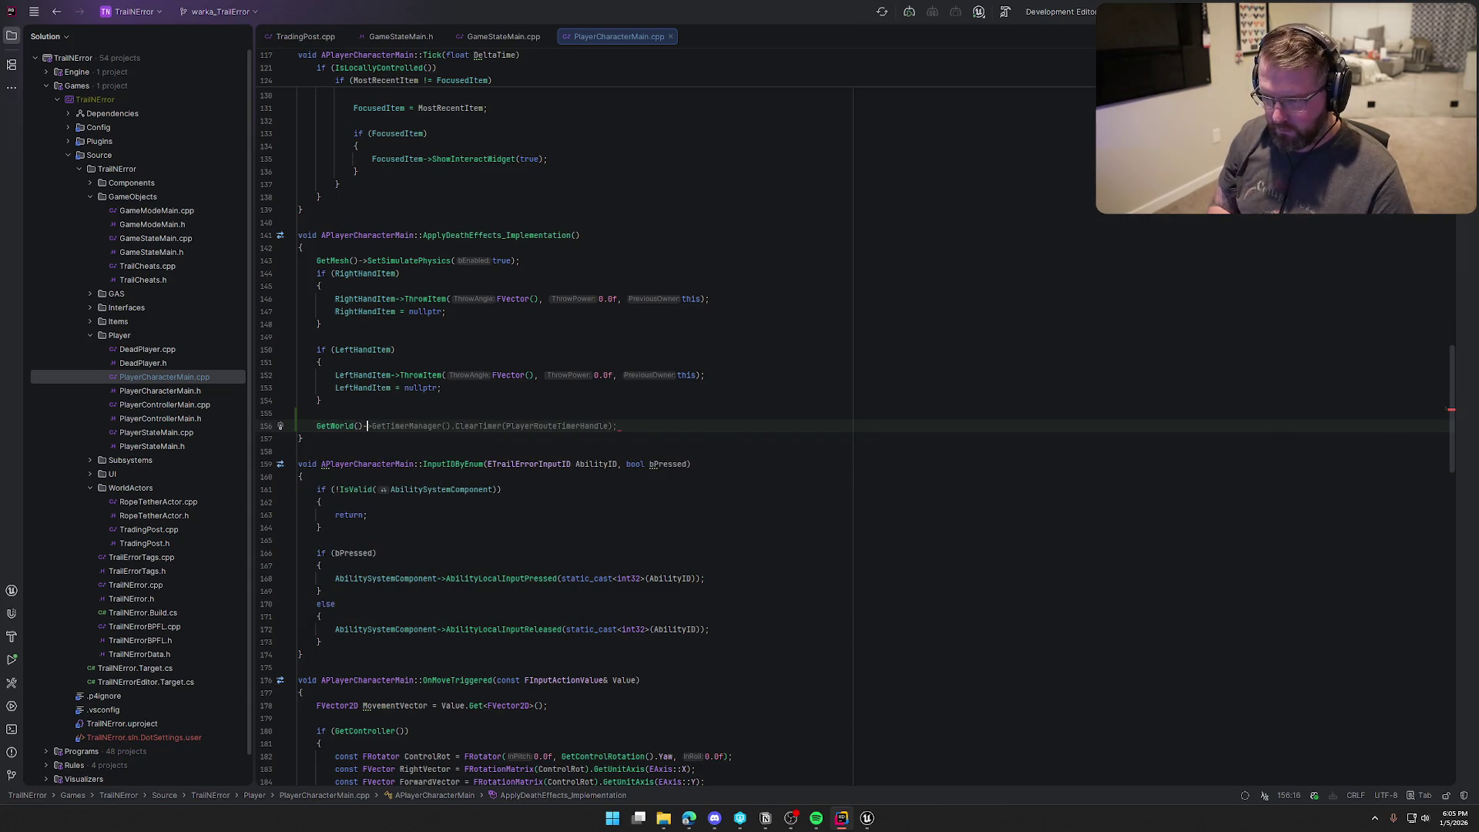
{"action": "type", "text": ">GetTimerManager"}
{"action": "key", "text": "ctrl+Right"}
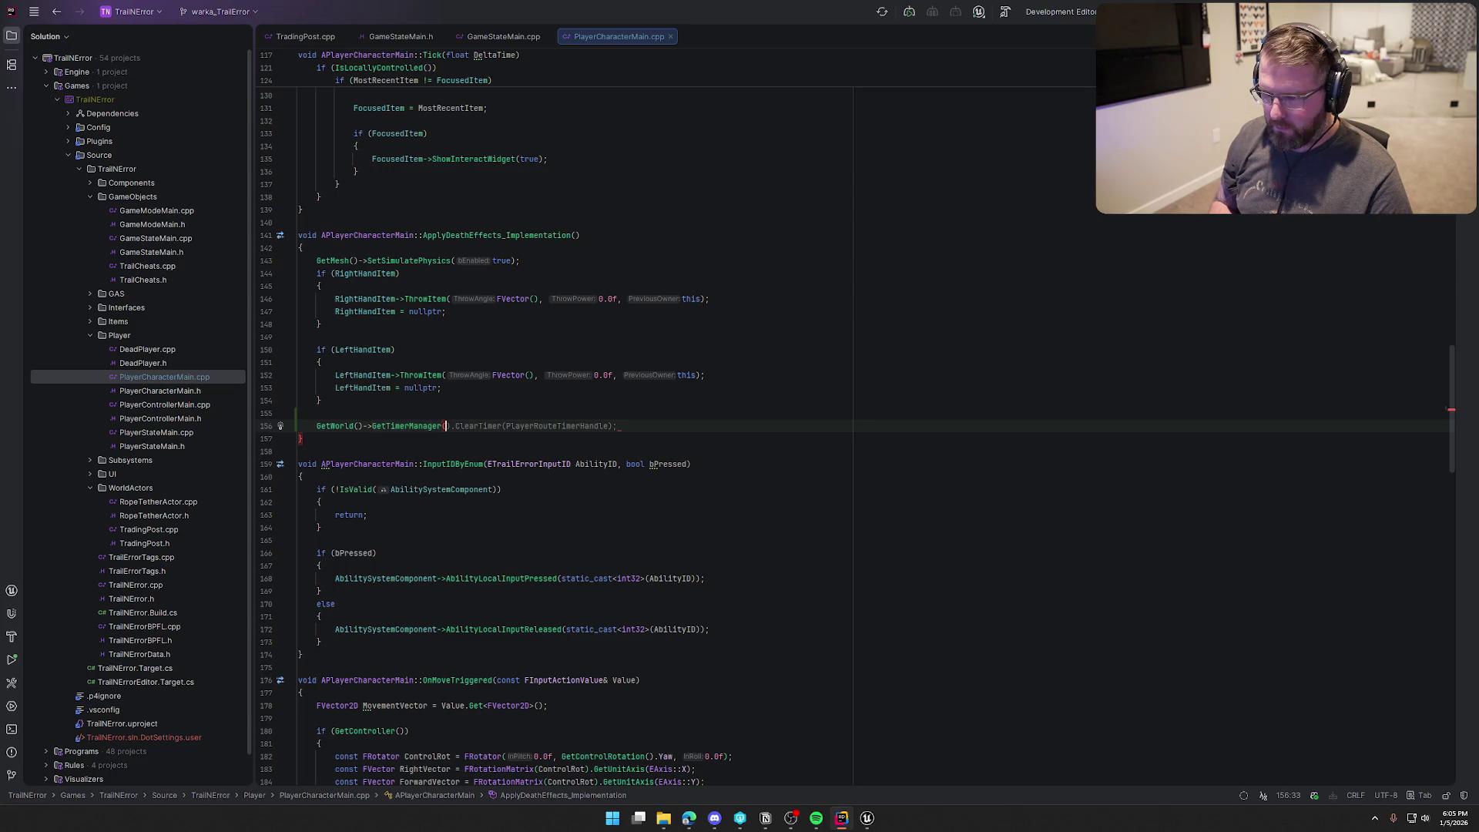
{"action": "type", "text": ")"}
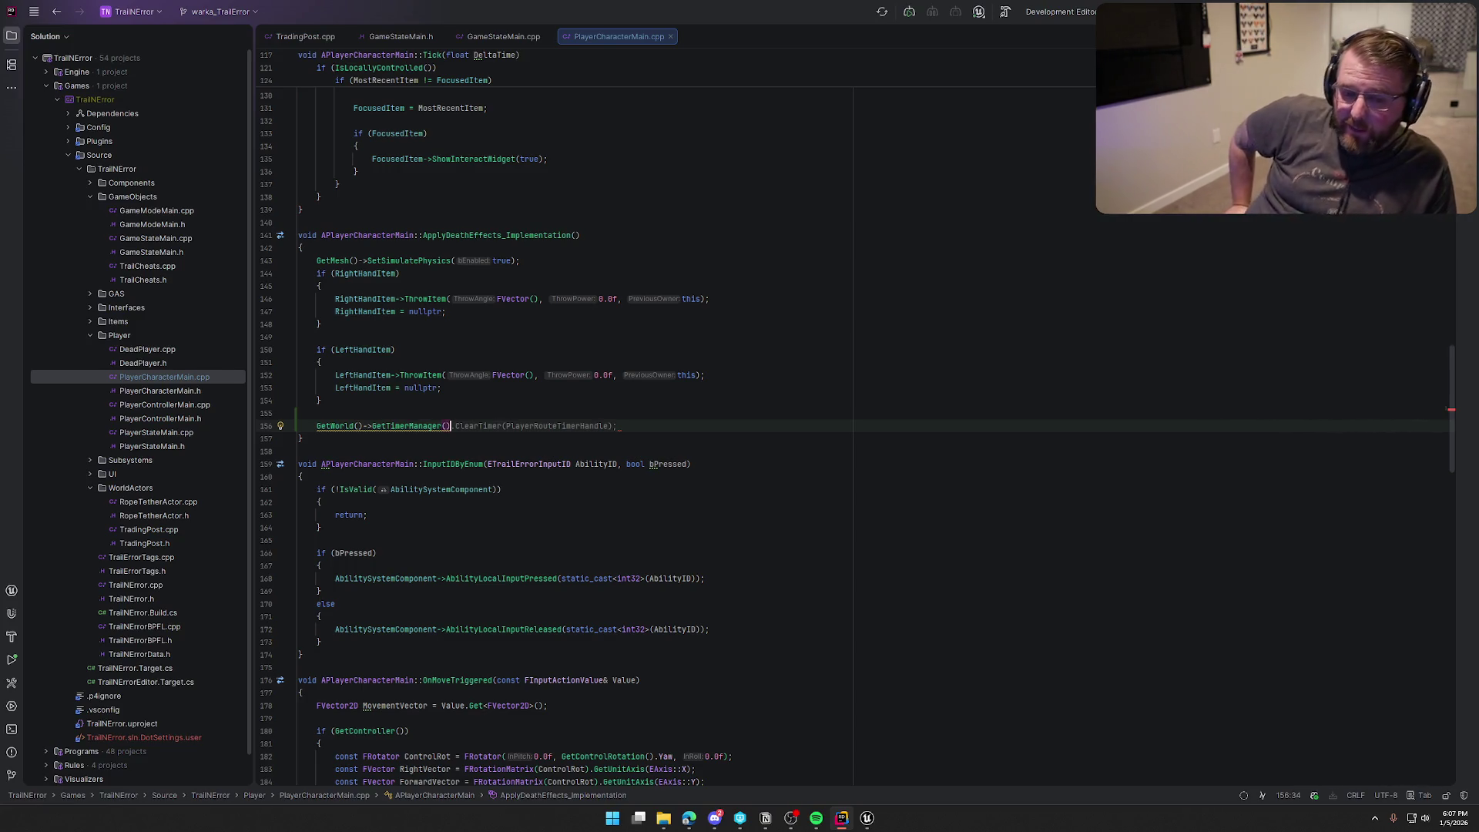
{"action": "left_click", "coordinate": [866, 818]}
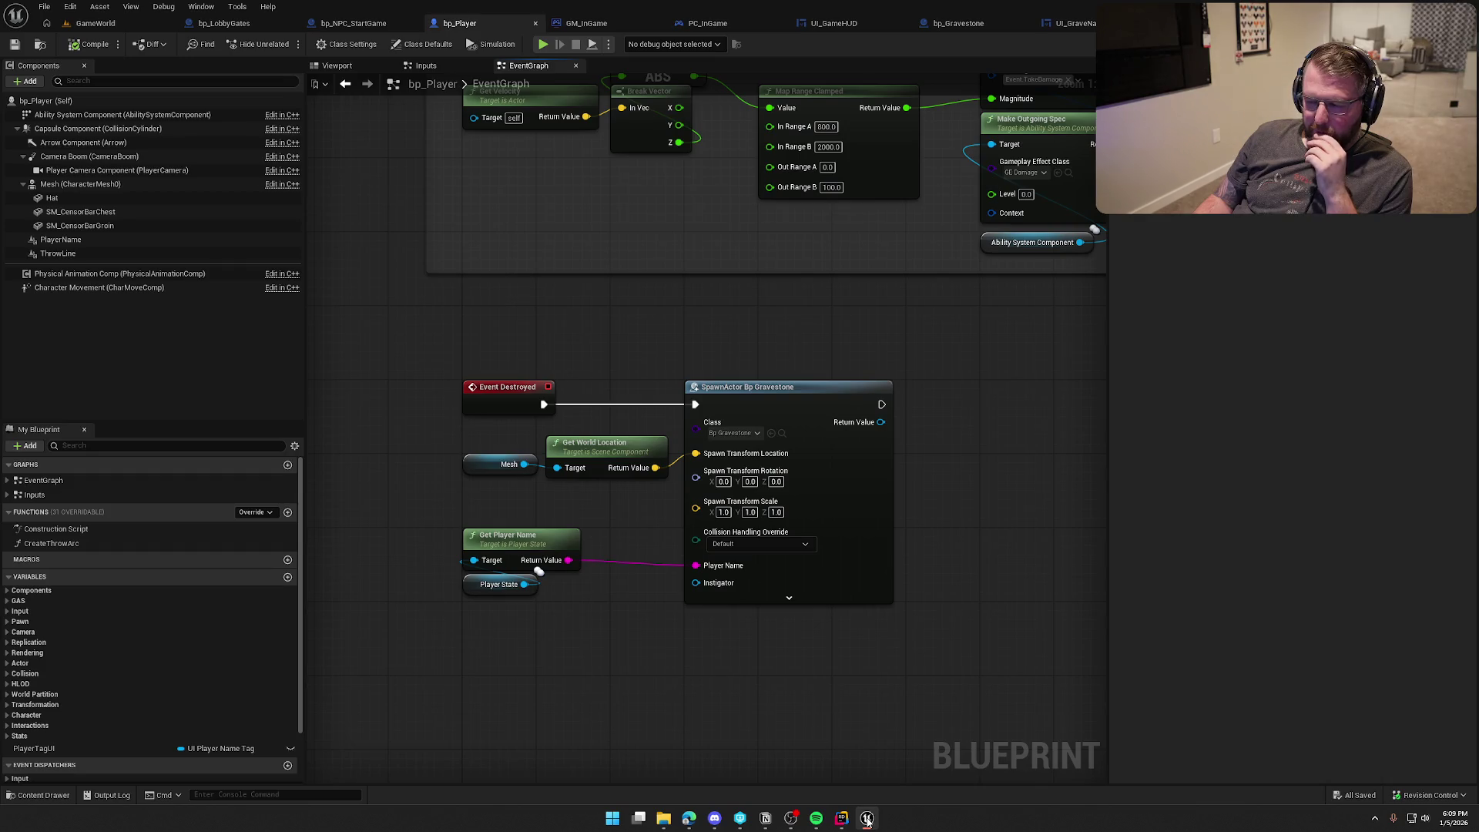
Step: Go back from the bp_Player Event Graph to PlayerCharacterMain.cpp in Rider
{"action": "left_click", "coordinate": [843, 819]}
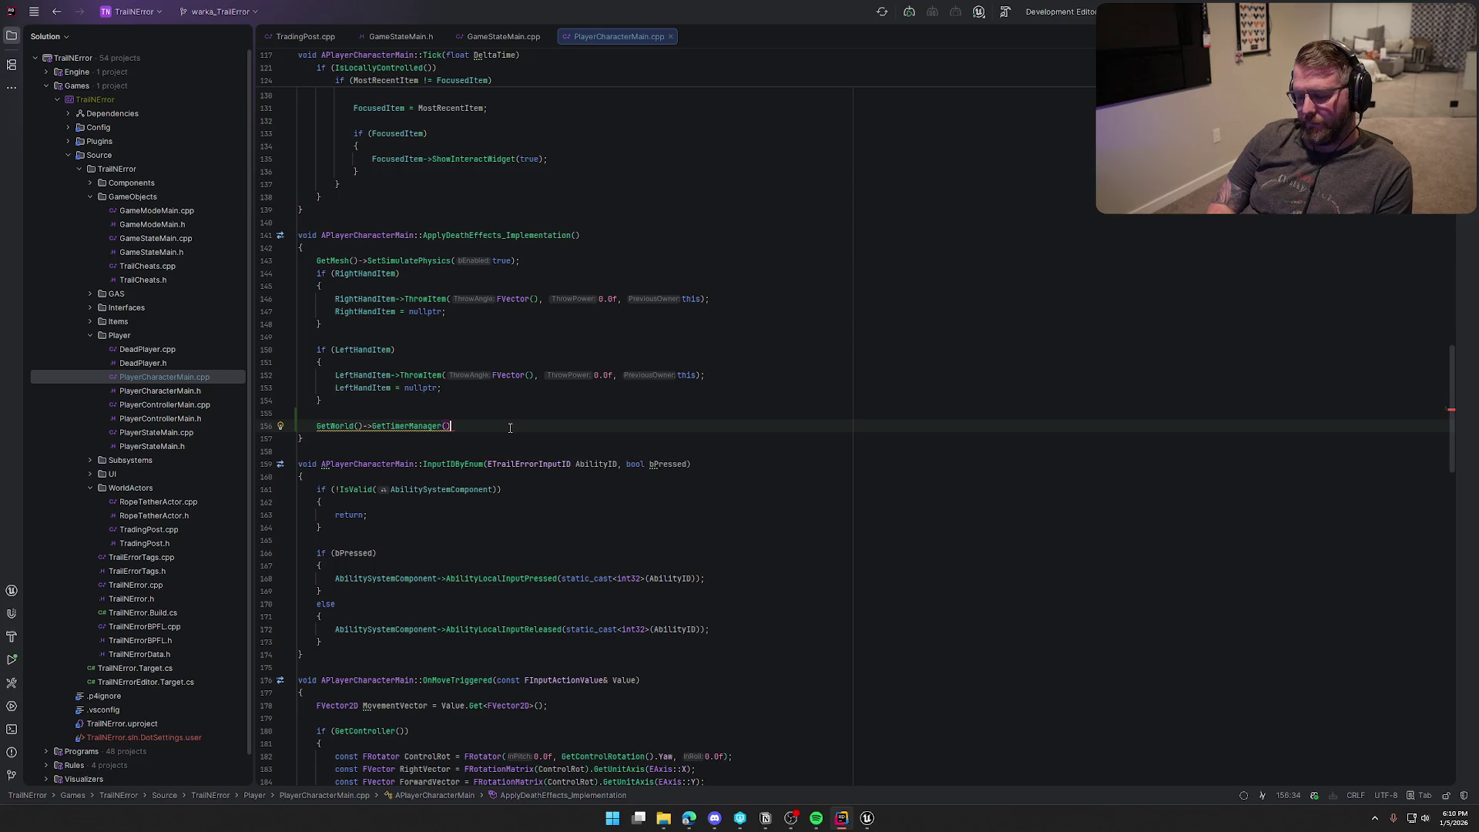
Step: Declare an FTimerHandle TimerHandle above the GetTimerManager call
{"action": "type", "text": ".SetTimer"}
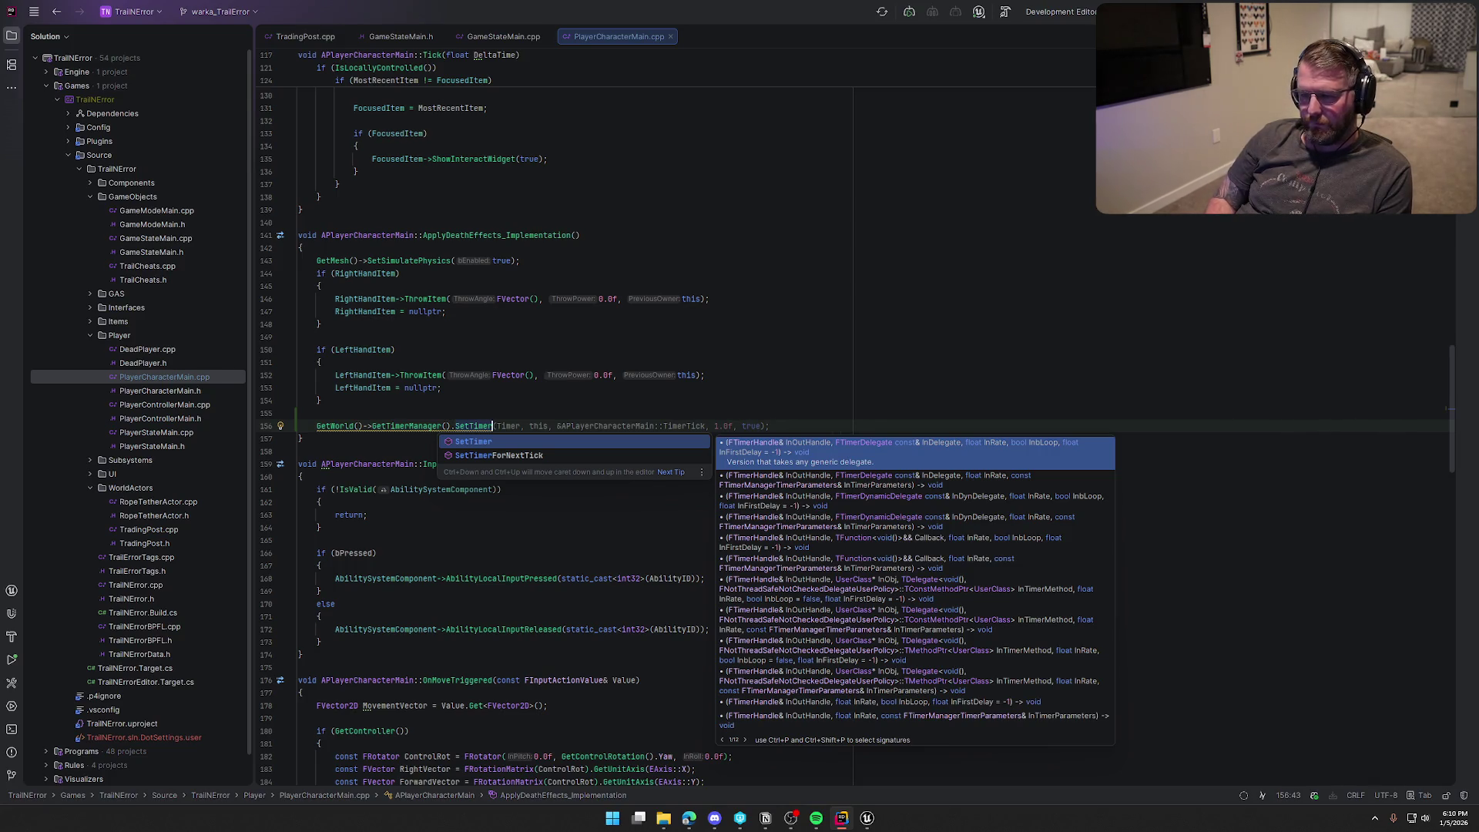
{"action": "key", "text": "Escape"}
{"action": "key", "text": "Up"}
{"action": "key", "text": "Return"}
{"action": "type", "text": "FTimer"}
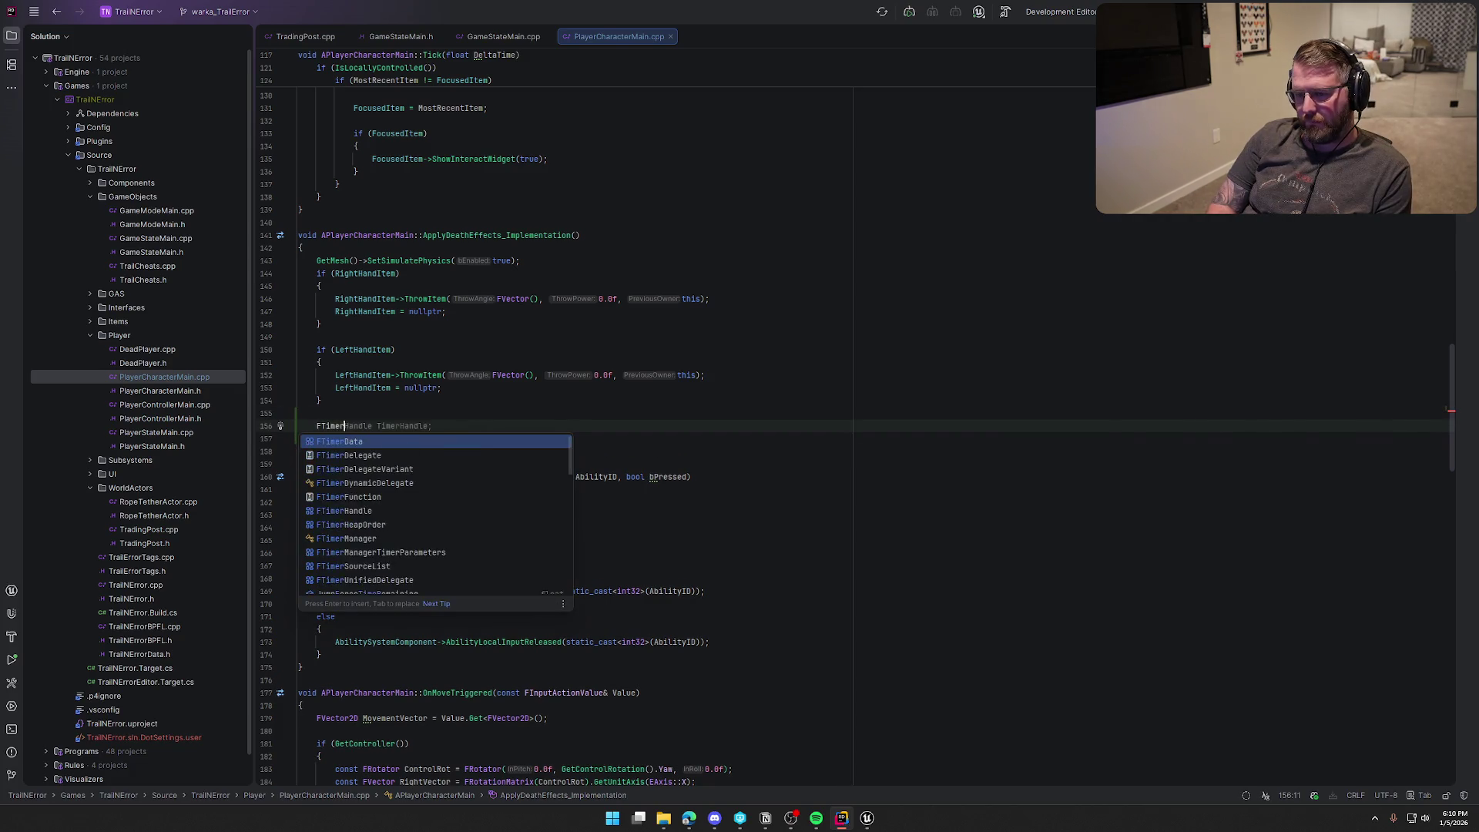
{"action": "type", "text": "Han"}
{"action": "key", "text": "Return"}
{"action": "key", "text": "Tab"}
Step: Complete SetTimer with TimerHandle and a non-looping lambda delegate calling SetSimulatePhysics(false)
{"action": "key", "text": "Down"}
{"action": "key", "text": "End"}
{"action": "type", "text": "(Tim"}
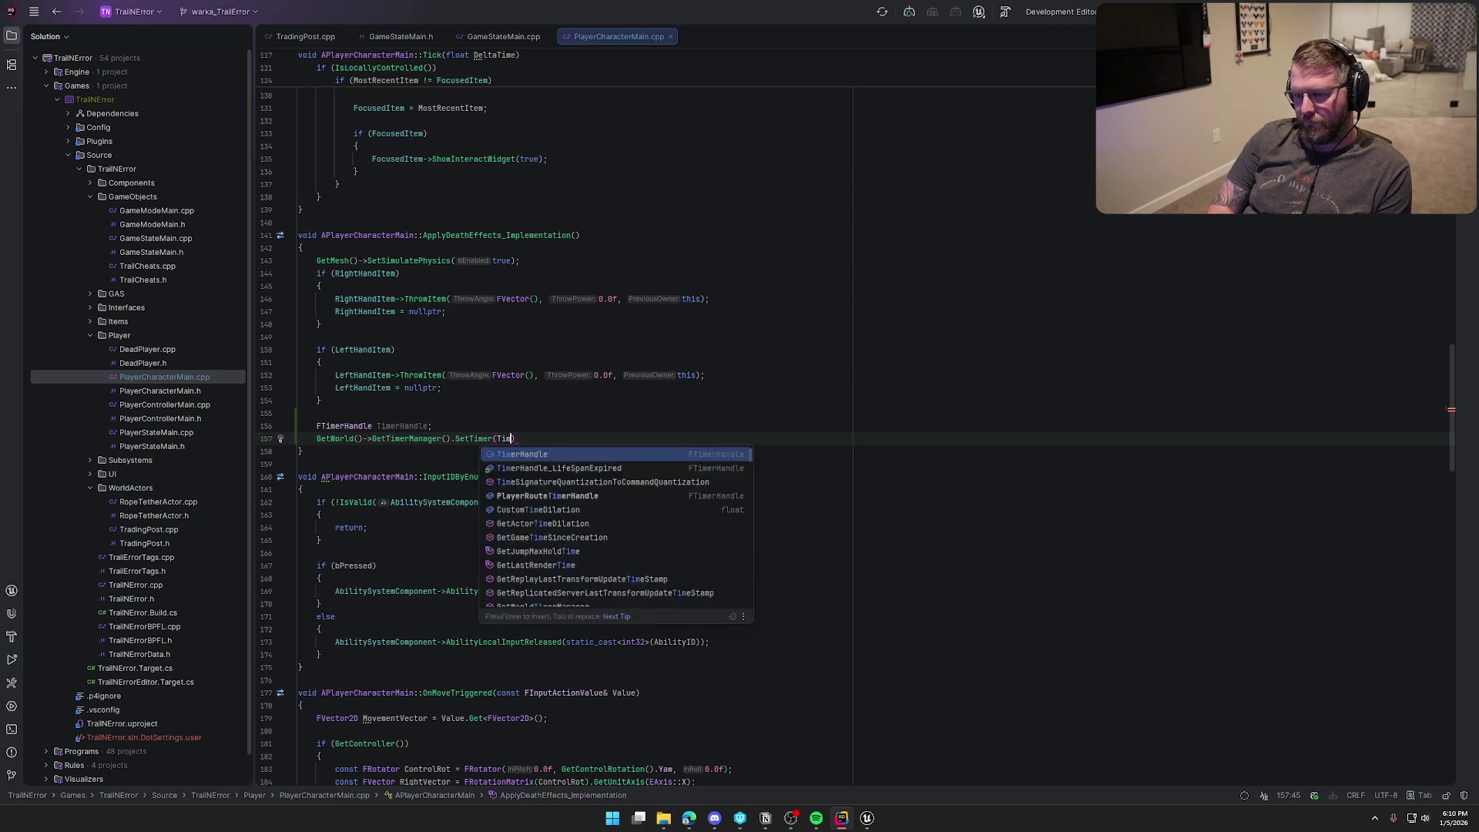
{"action": "key", "text": "Tab"}
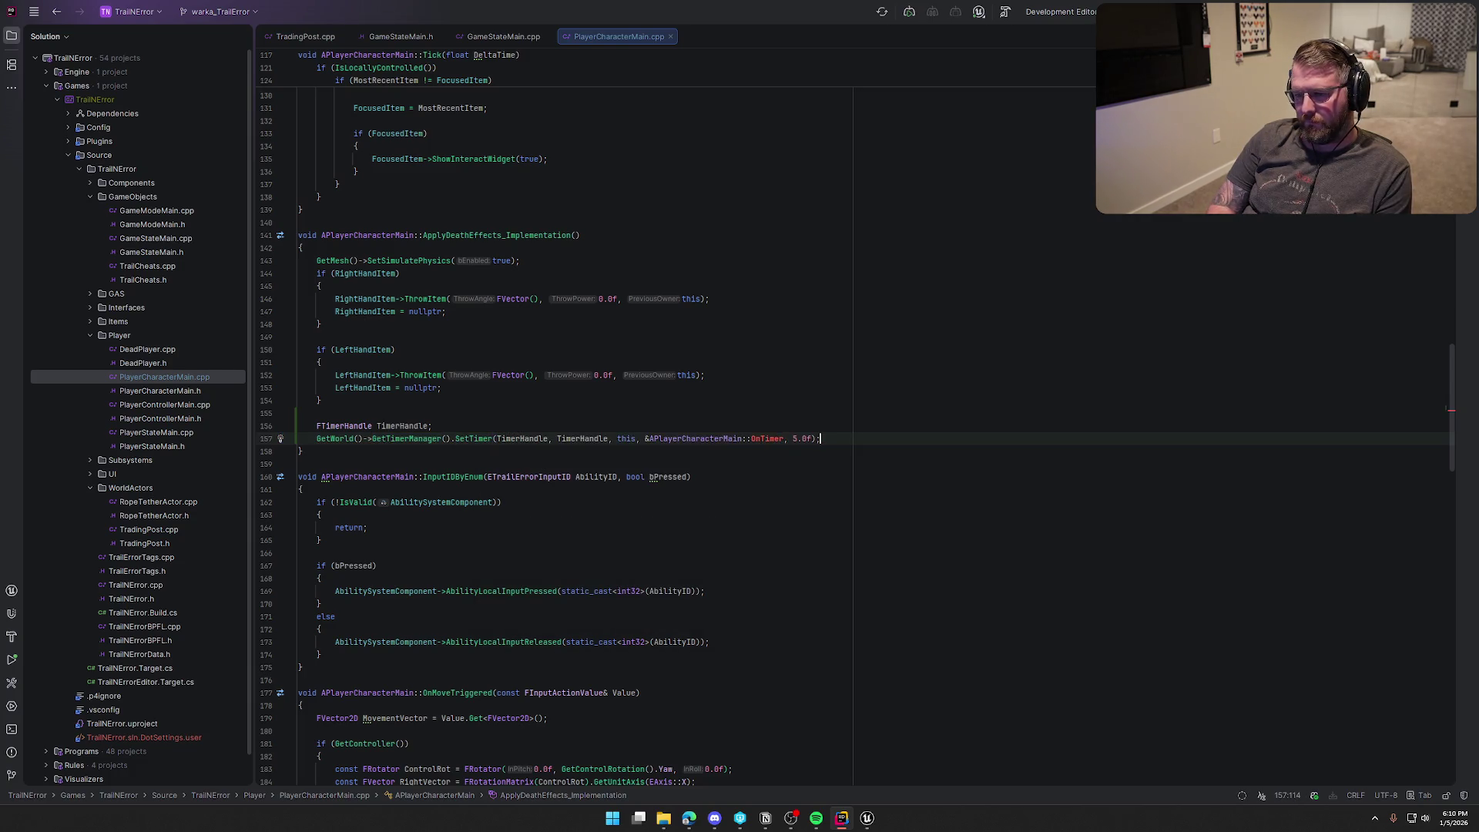
{"action": "key", "text": "BackSpace"}
{"action": "key", "text": "BackSpace"}
{"action": "key", "text": "BackSpace"}
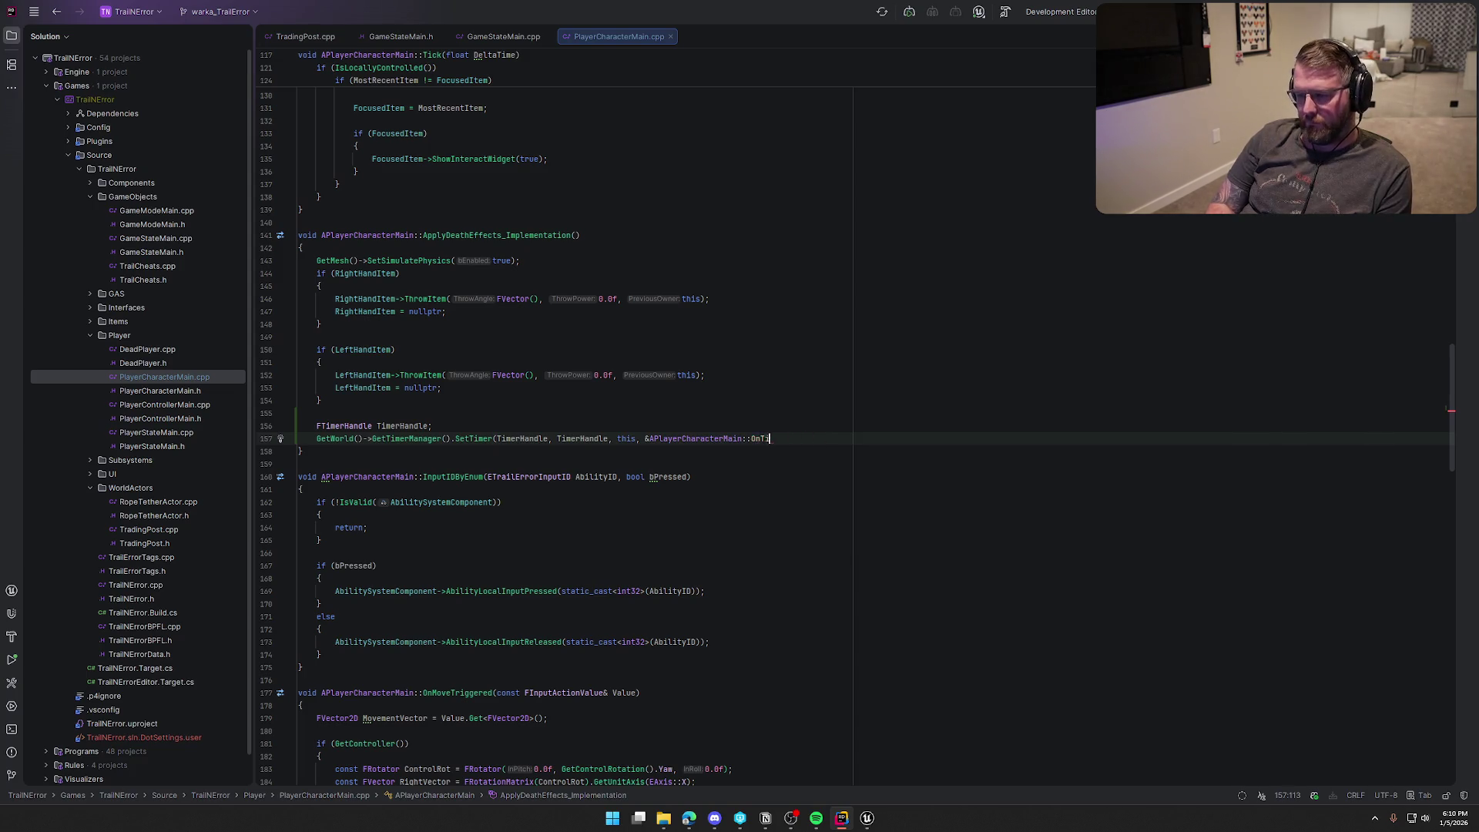
{"action": "key", "text": "BackSpace"}
{"action": "key", "text": "BackSpace"}
{"action": "key", "text": "BackSpace"}
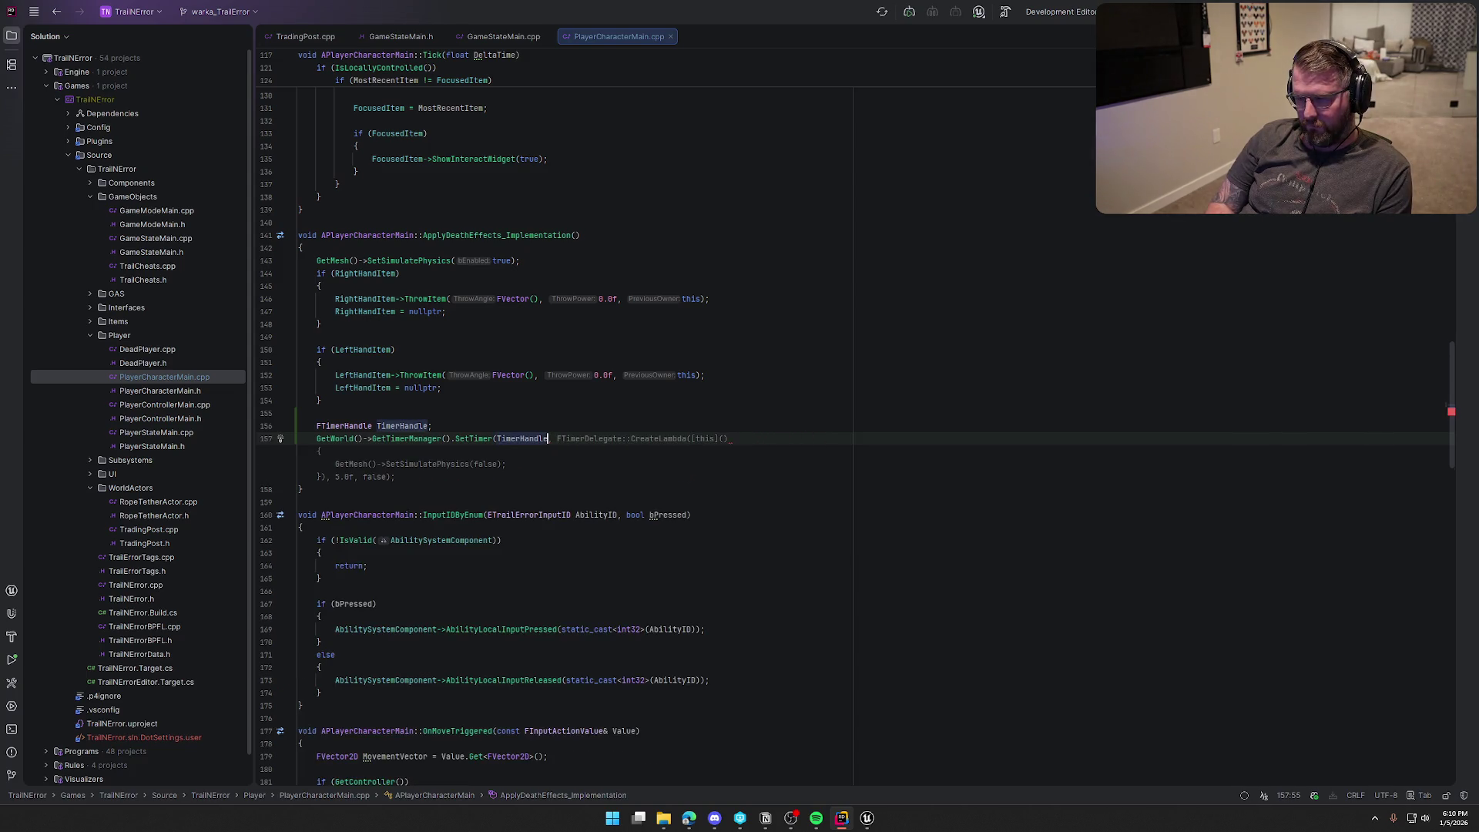
{"action": "key", "text": "Tab"}
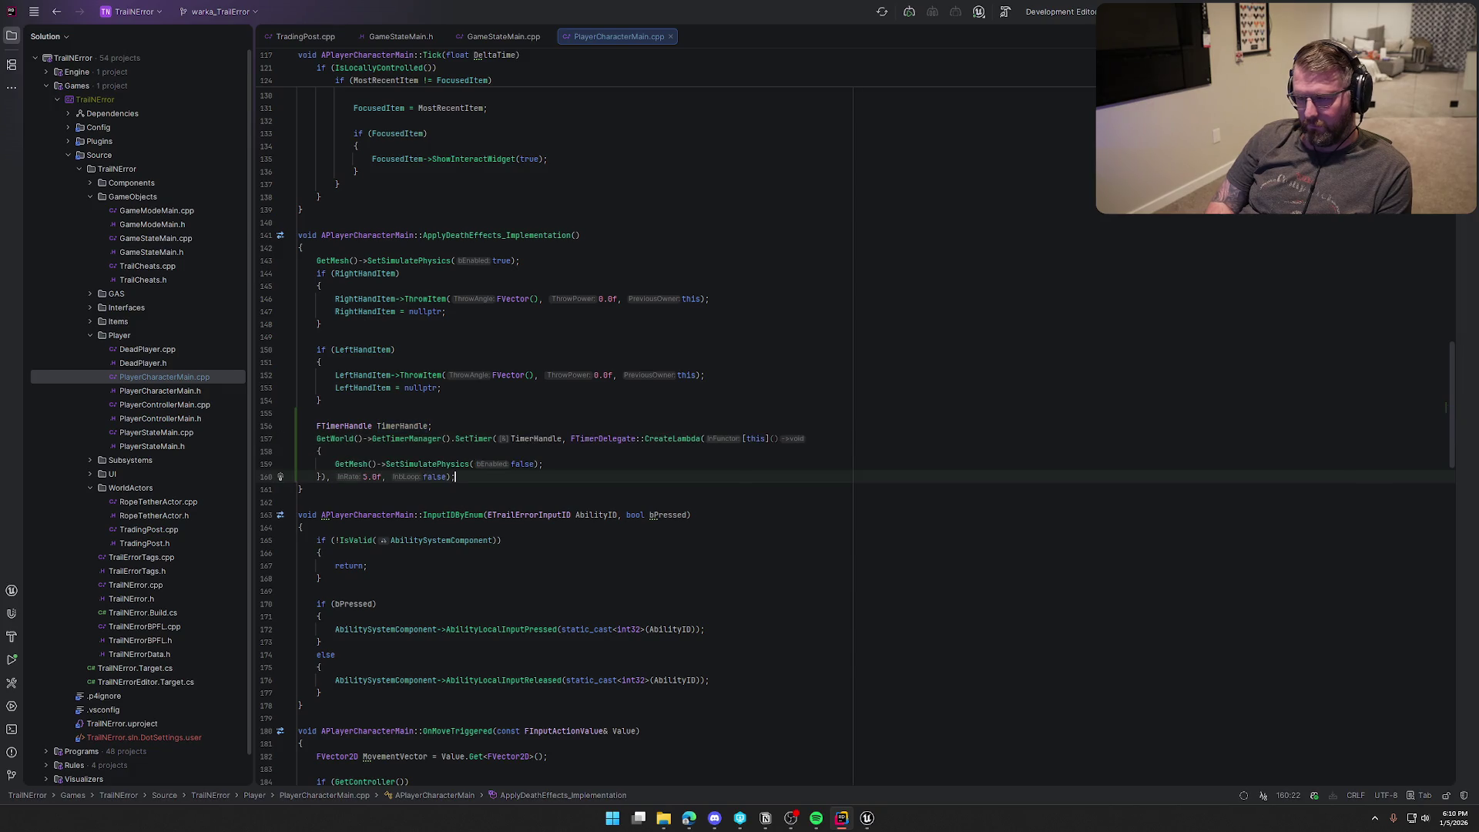
{"action": "key", "text": "Left"}
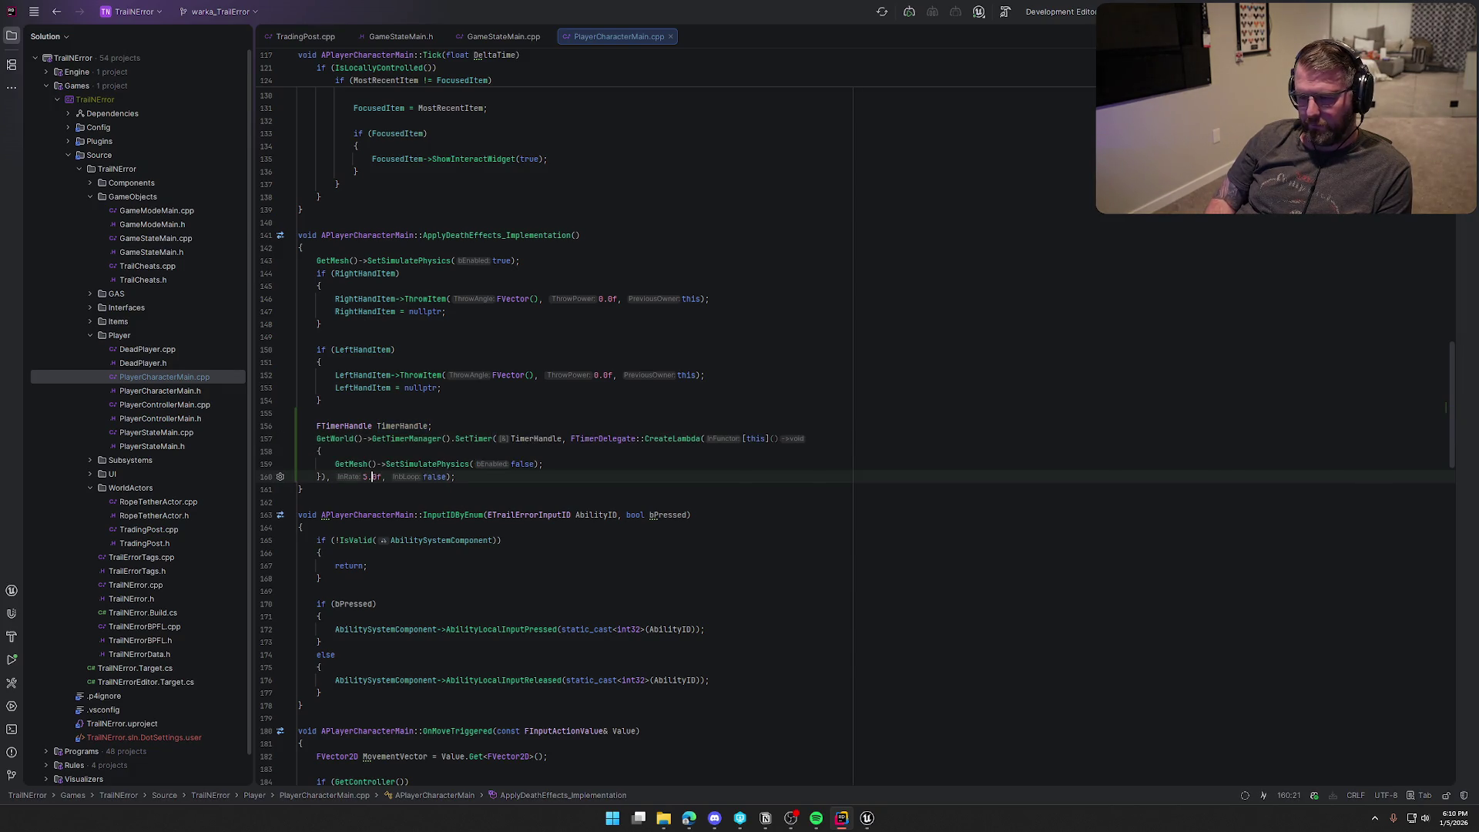
{"action": "key", "text": "Up"}
{"action": "key", "text": "End"}
{"action": "key", "text": "shift+Home"}
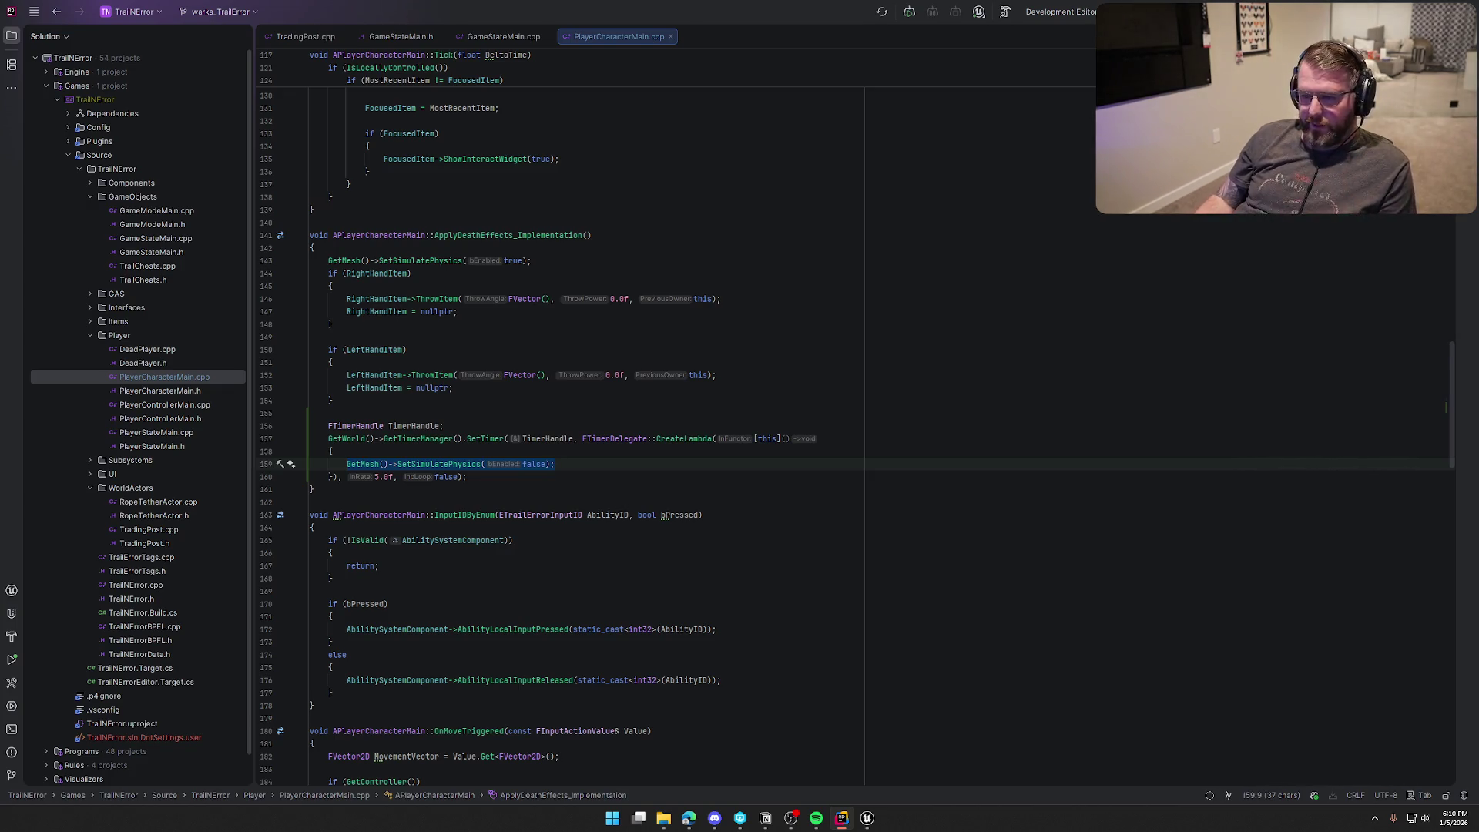
Step: Put PlayerCharacterMain.h and .cpp side by side and close the GameStateMain and TradingPost tabs
{"action": "left_click", "coordinate": [11, 36]}
{"action": "left_click", "coordinate": [219, 235]}
{"action": "left_click", "coordinate": [219, 235], "text": "ctrl"}
{"action": "left_click", "coordinate": [407, 39]}
{"action": "left_click_drag", "start_coordinate": [387, 36], "coordinate": [1328, 274]}
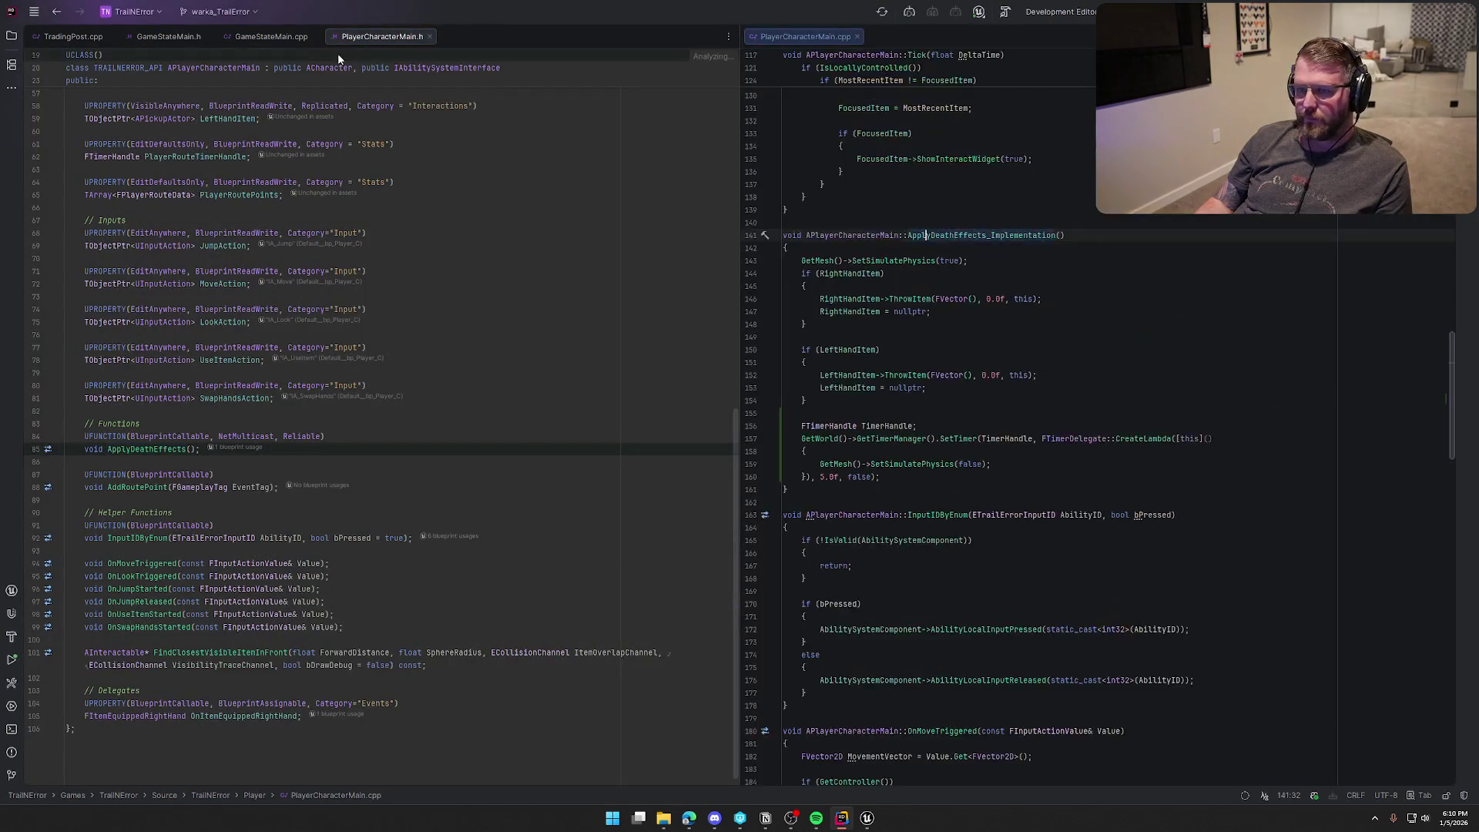
{"action": "middle_click", "coordinate": [260, 36]}
{"action": "middle_click", "coordinate": [166, 36]}
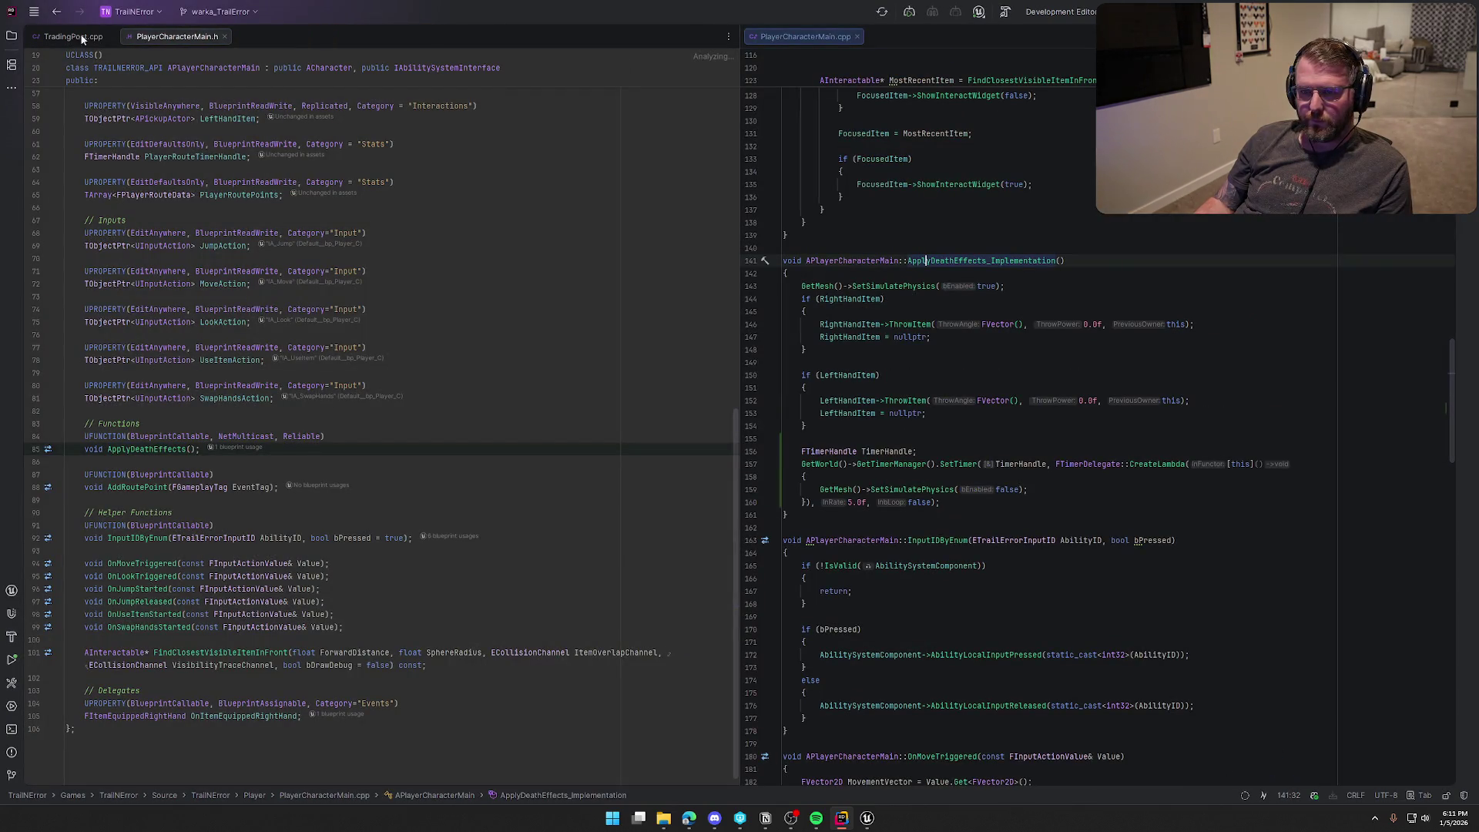
{"action": "middle_click", "coordinate": [73, 37]}
Step: Add a UFUNCTION(BlueprintCallable, BlueprintImplementableEvent) macro below the ApplyDeathEffects declaration
{"action": "left_click", "coordinate": [198, 448]}
{"action": "key", "text": "Return"}
{"action": "key", "text": "Return"}
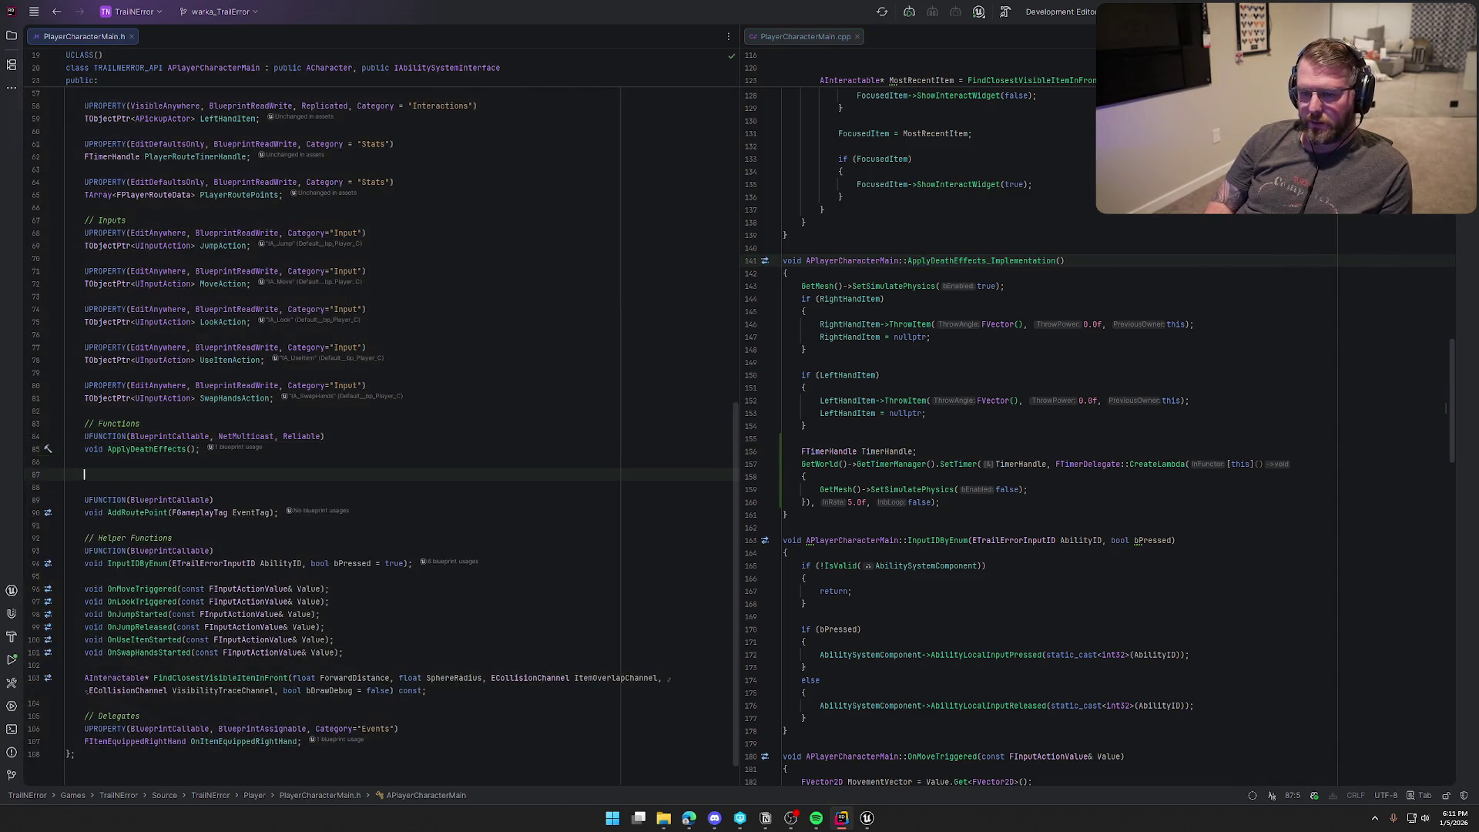
{"action": "type", "text": "UFUNCTION"}
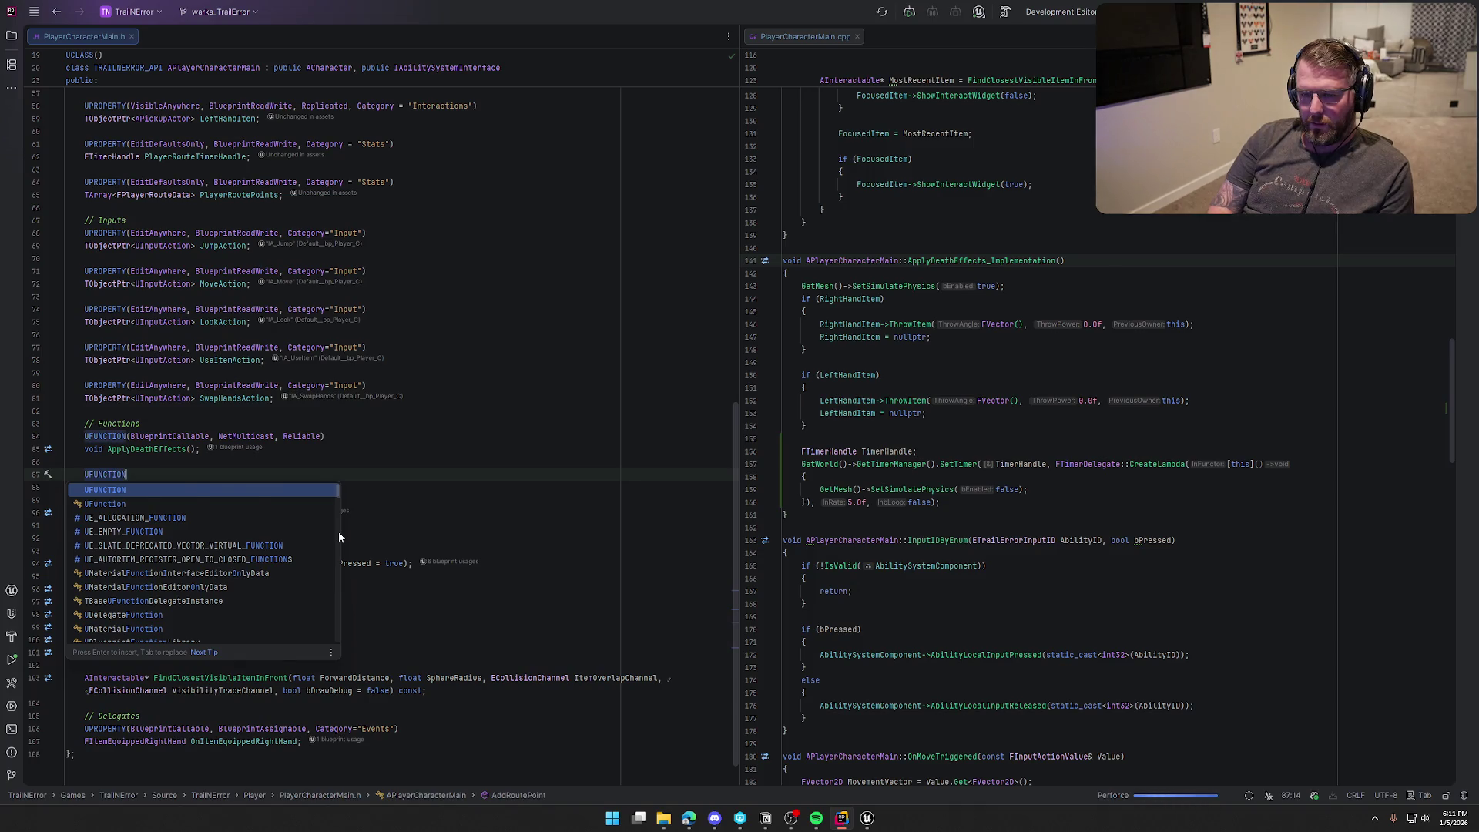
{"action": "key", "text": "Escape"}
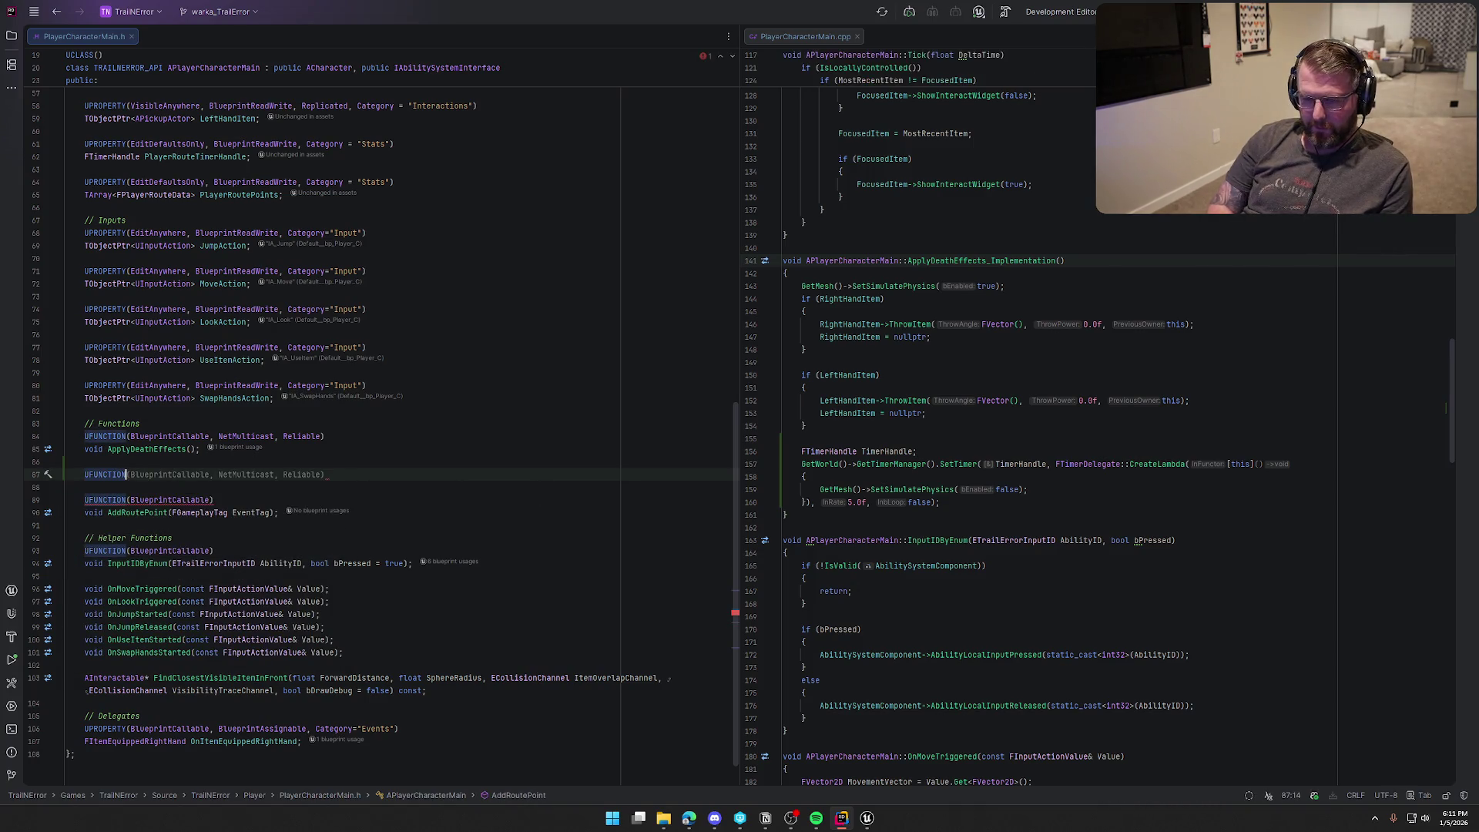
{"action": "key", "text": "ctrl+Right"}
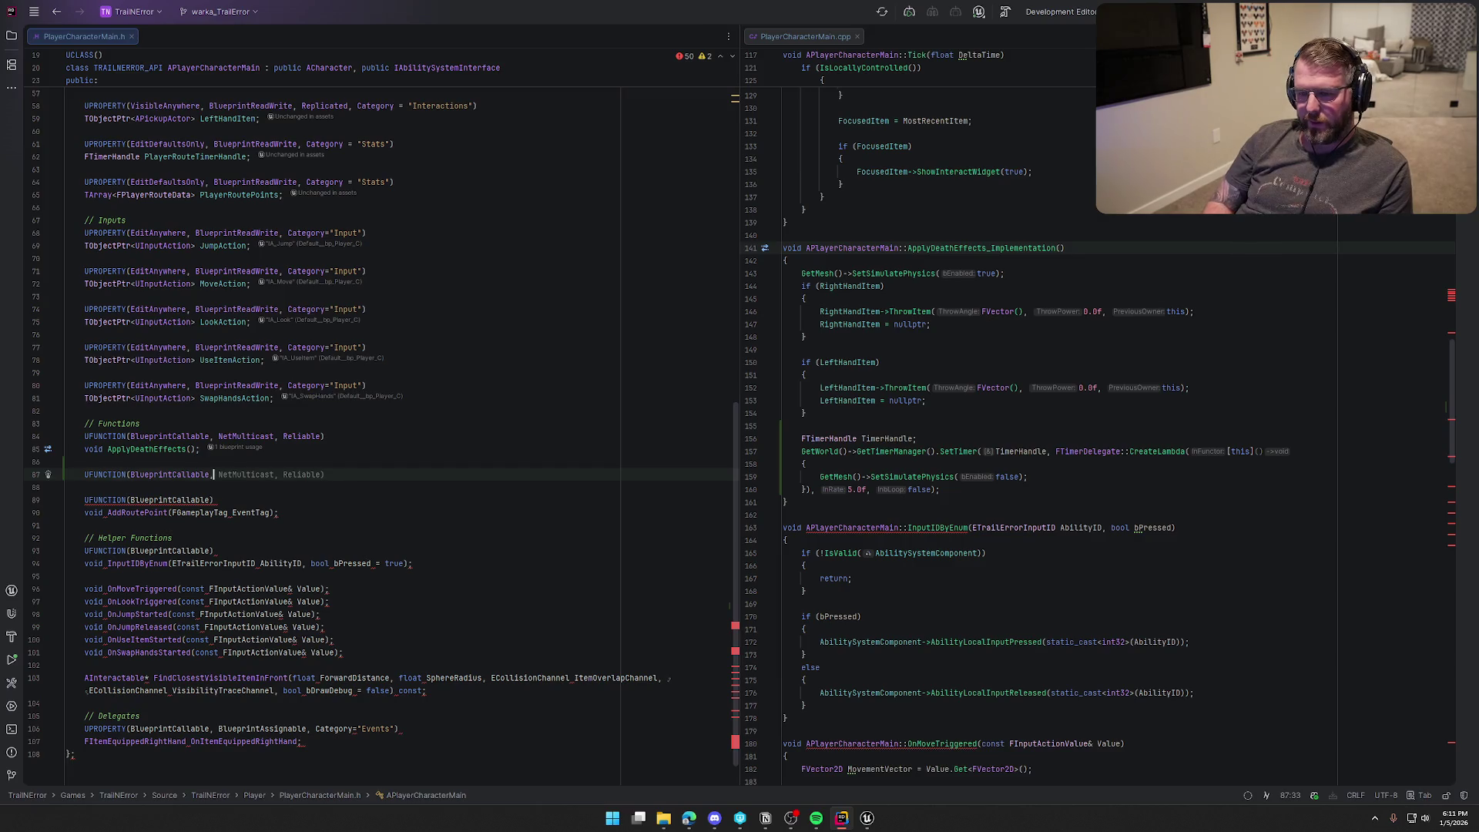
{"action": "type", "text": " Blueprint"}
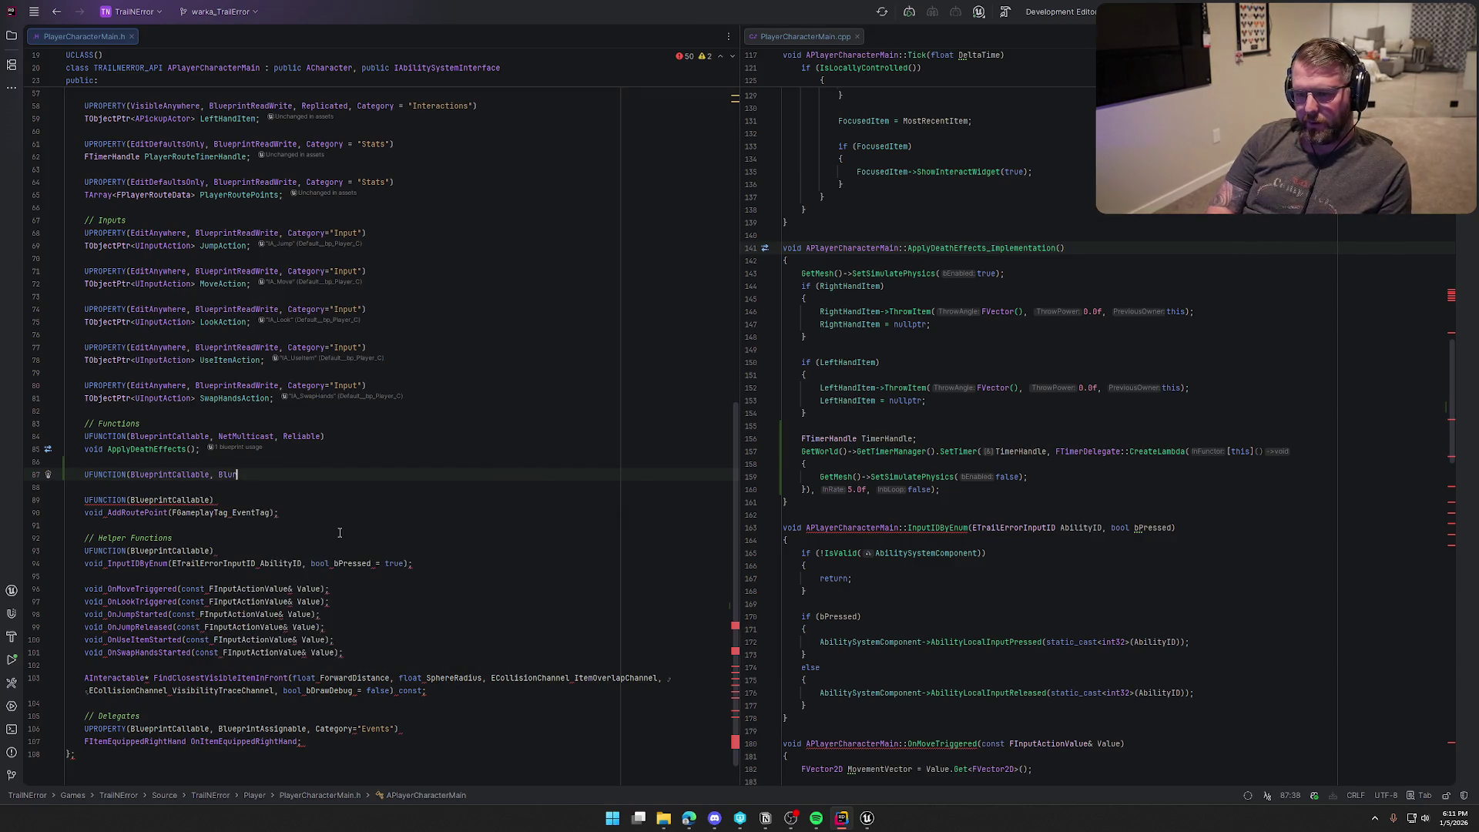
{"action": "type", "text": "Impl"}
{"action": "key", "text": "Return"}
{"action": "type", "text": ")"}
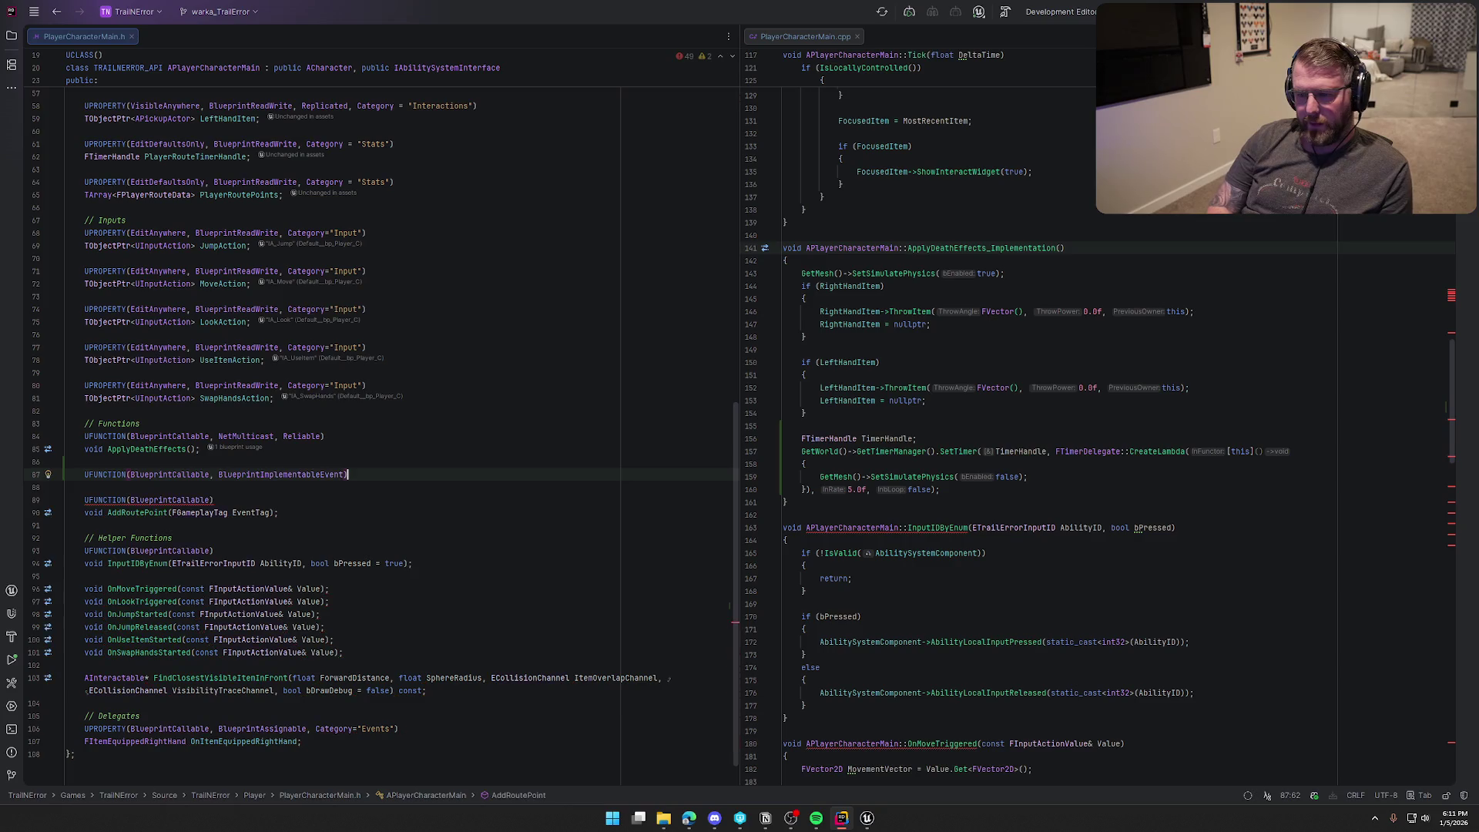
Step: Declare void SpawnGraveMarker() under the new UFUNCTION macro
{"action": "key", "text": "Return"}
{"action": "type", "text": "void "}
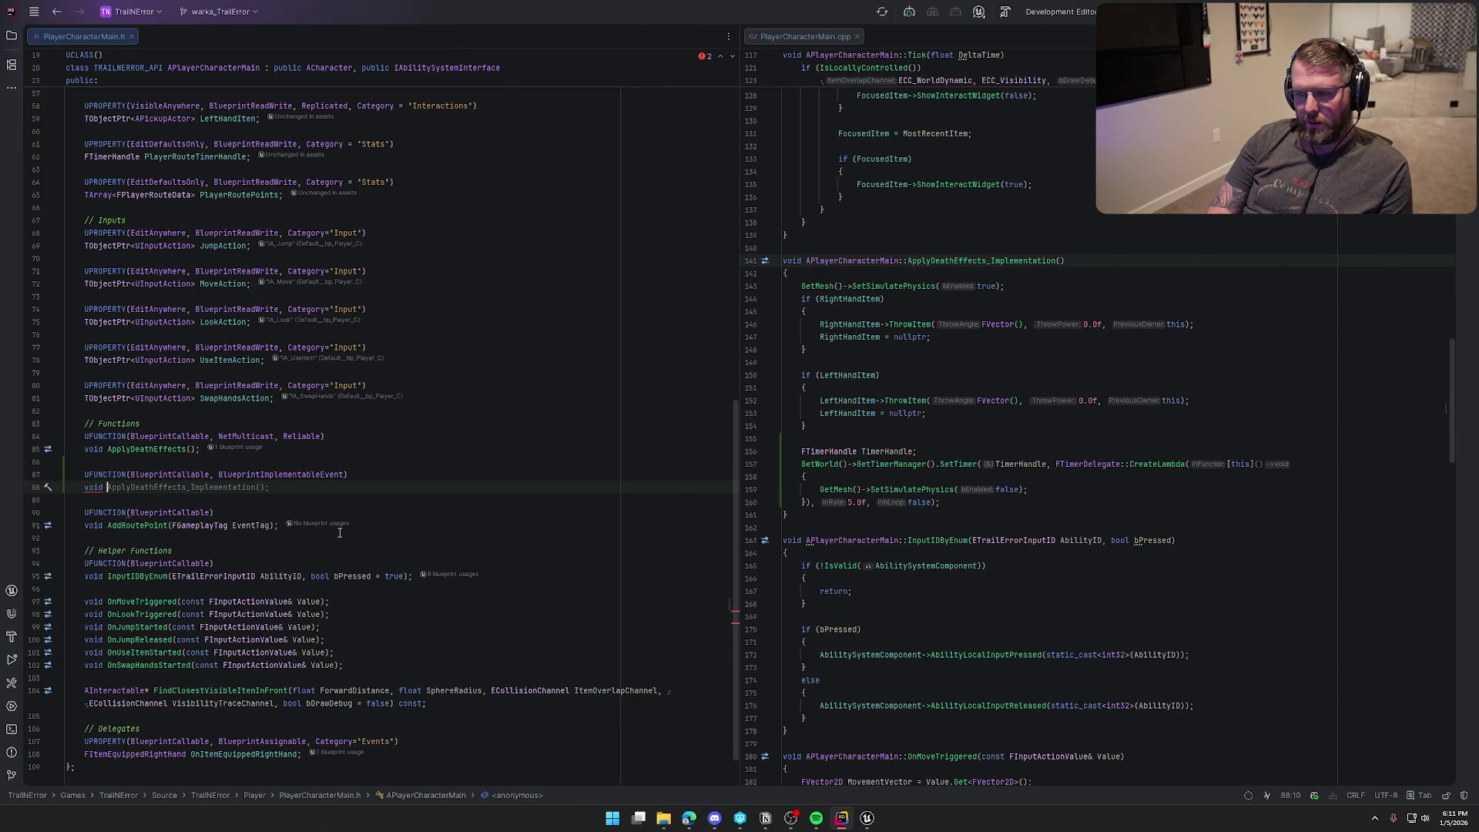
{"action": "type", "text": "SpawnD"}
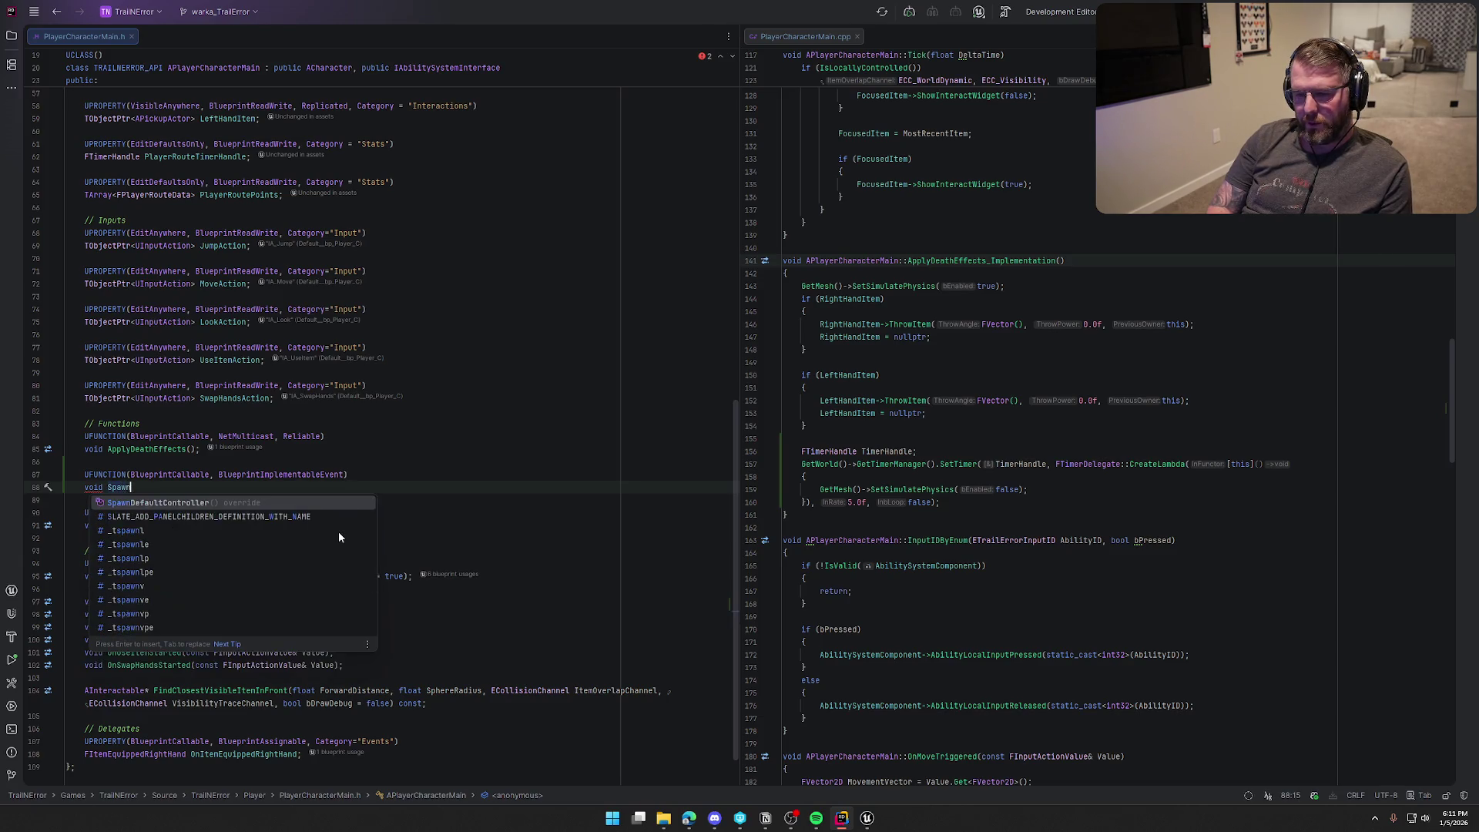
{"action": "key", "text": "BackSpace"}
{"action": "type", "text": "GraveMarker();"}
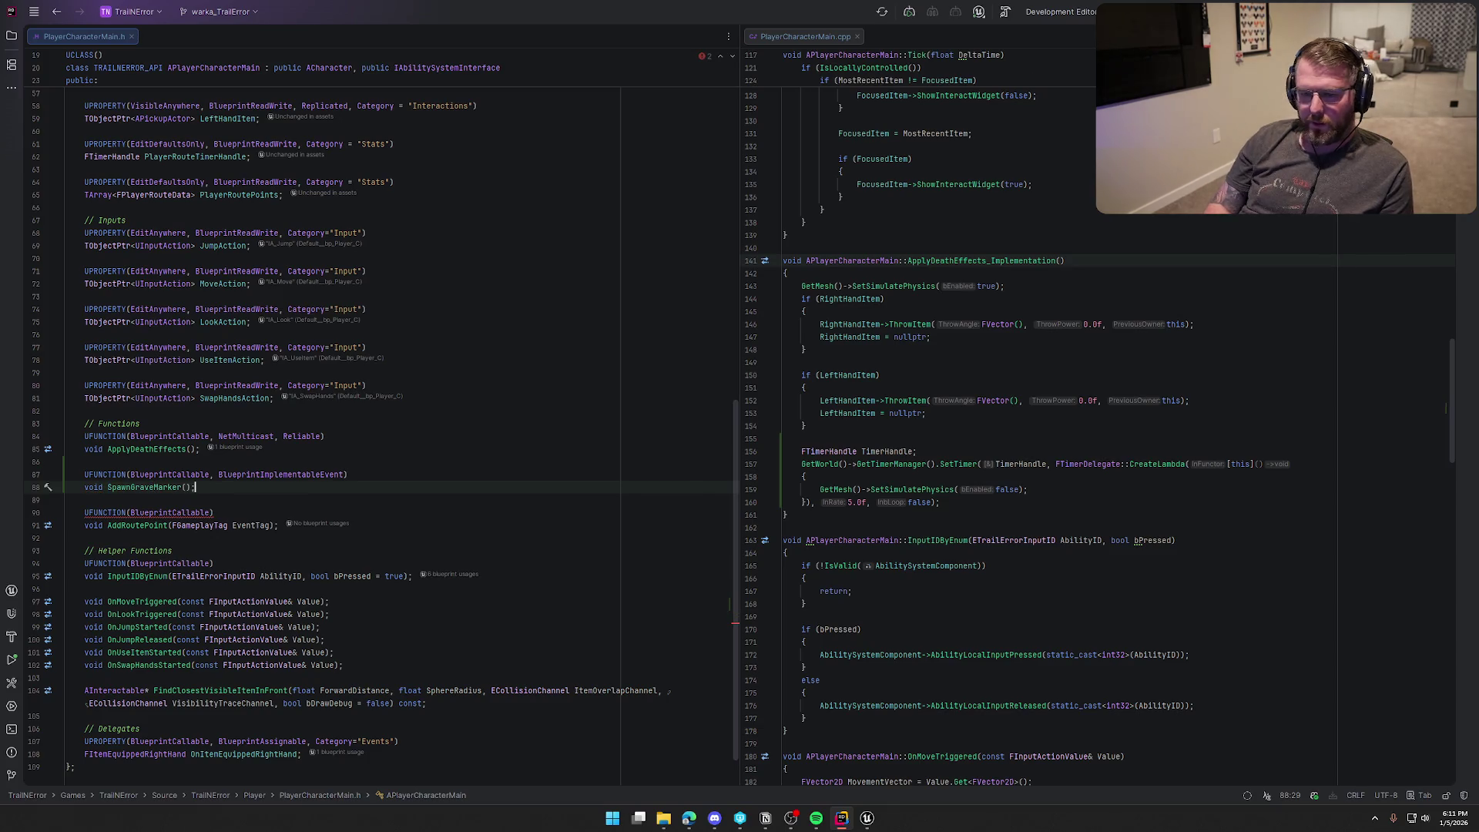
{"action": "key", "text": "Tab"}
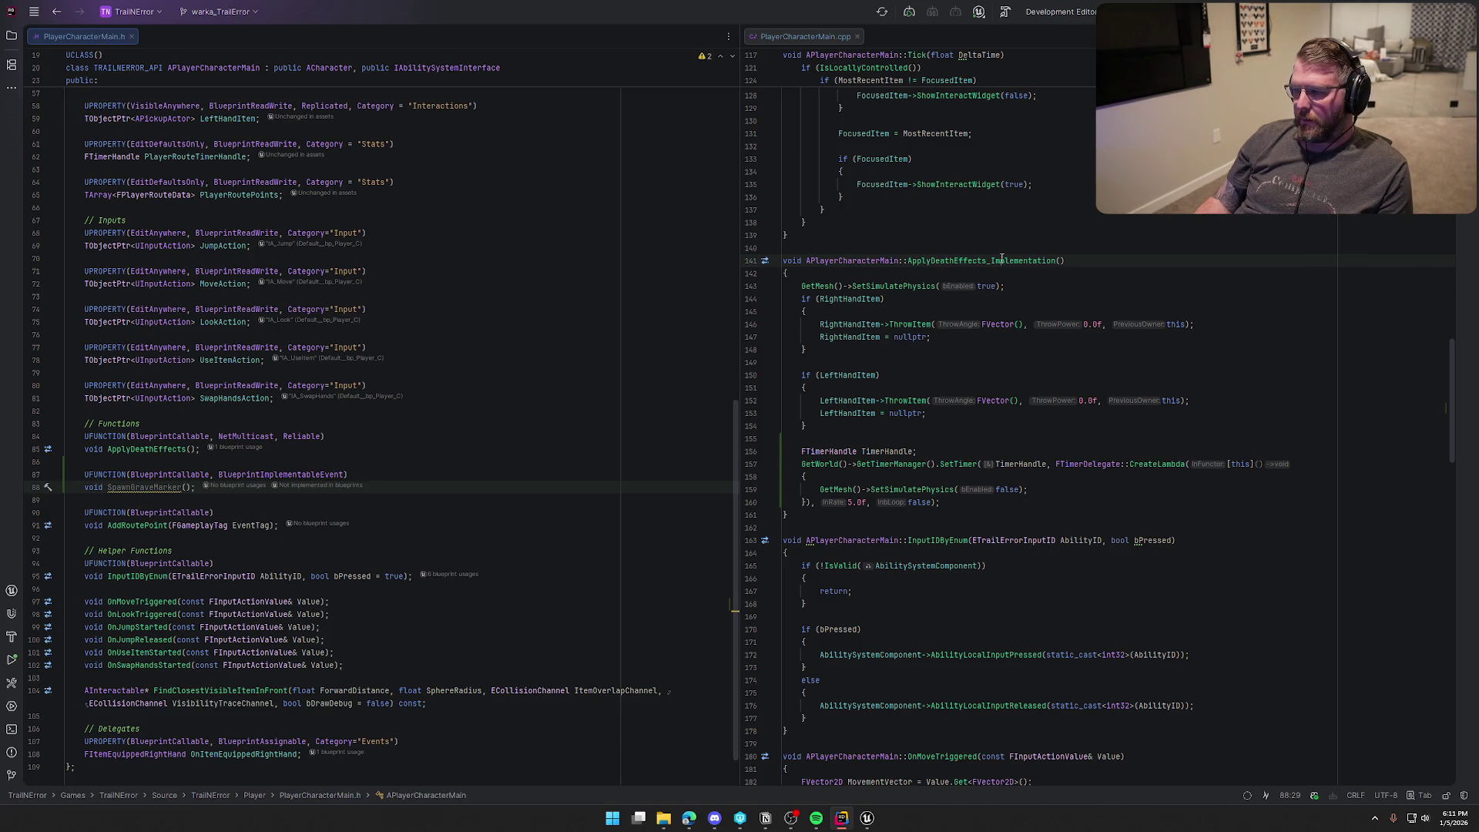
Step: Replace SetSimulatePhysics(false) in the timer lambda with this->SpawnGraveMarker();
{"action": "left_click", "coordinate": [1065, 491]}
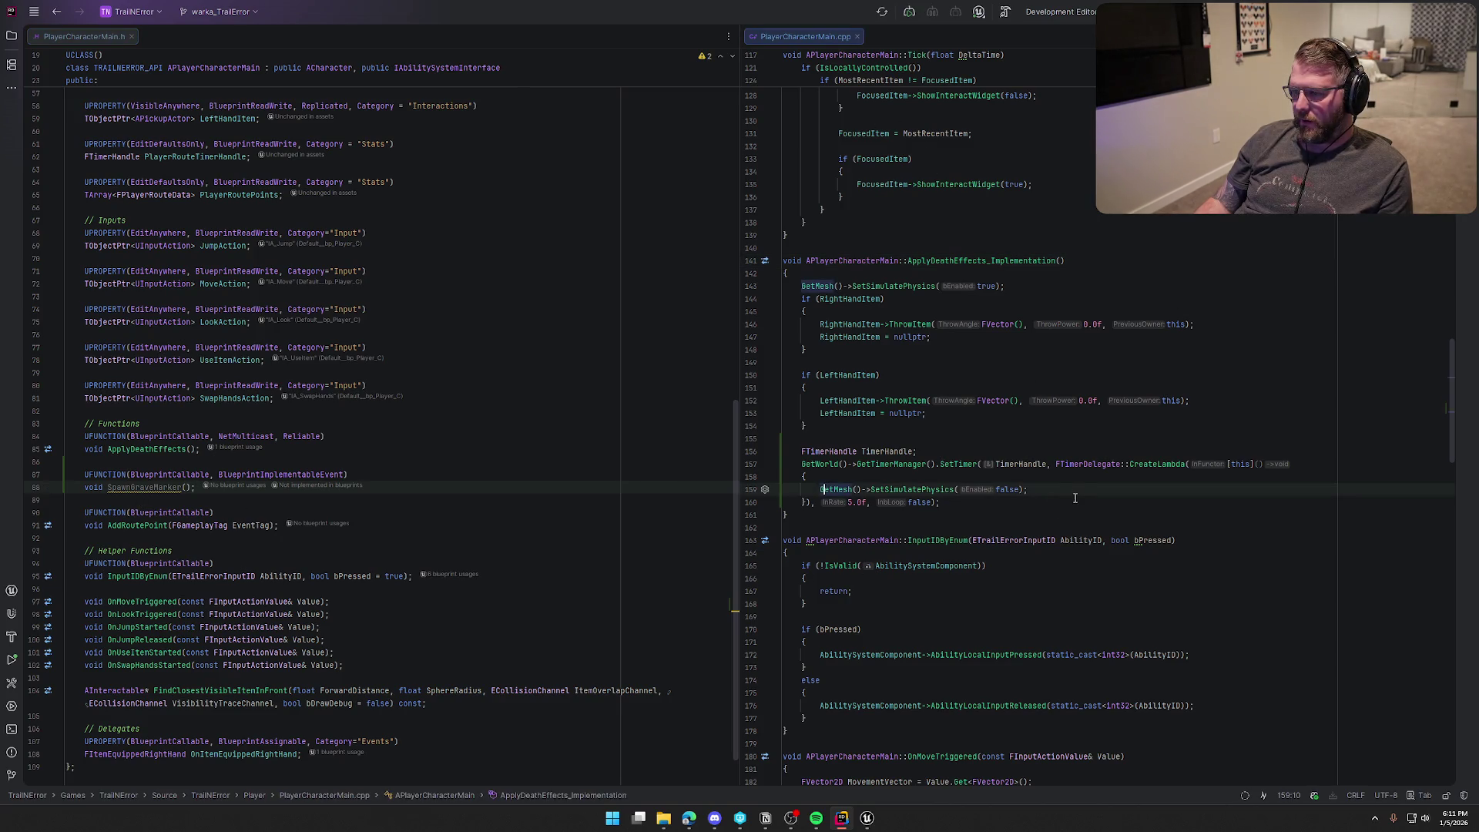
{"action": "key", "text": "shift+Home"}
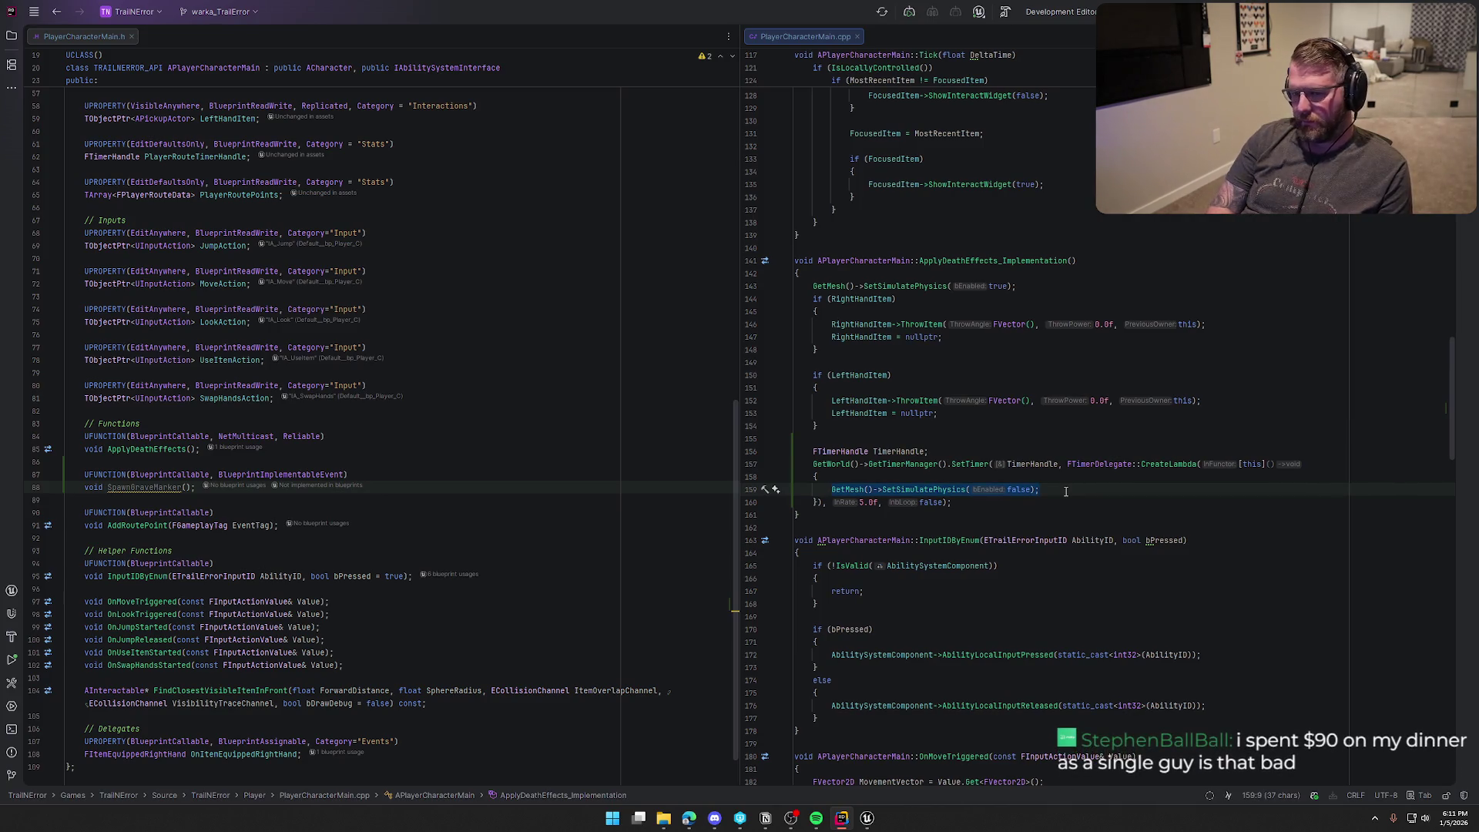
{"action": "type", "text": "Spawn"}
{"action": "key", "text": "Down"}
{"action": "key", "text": "Return"}
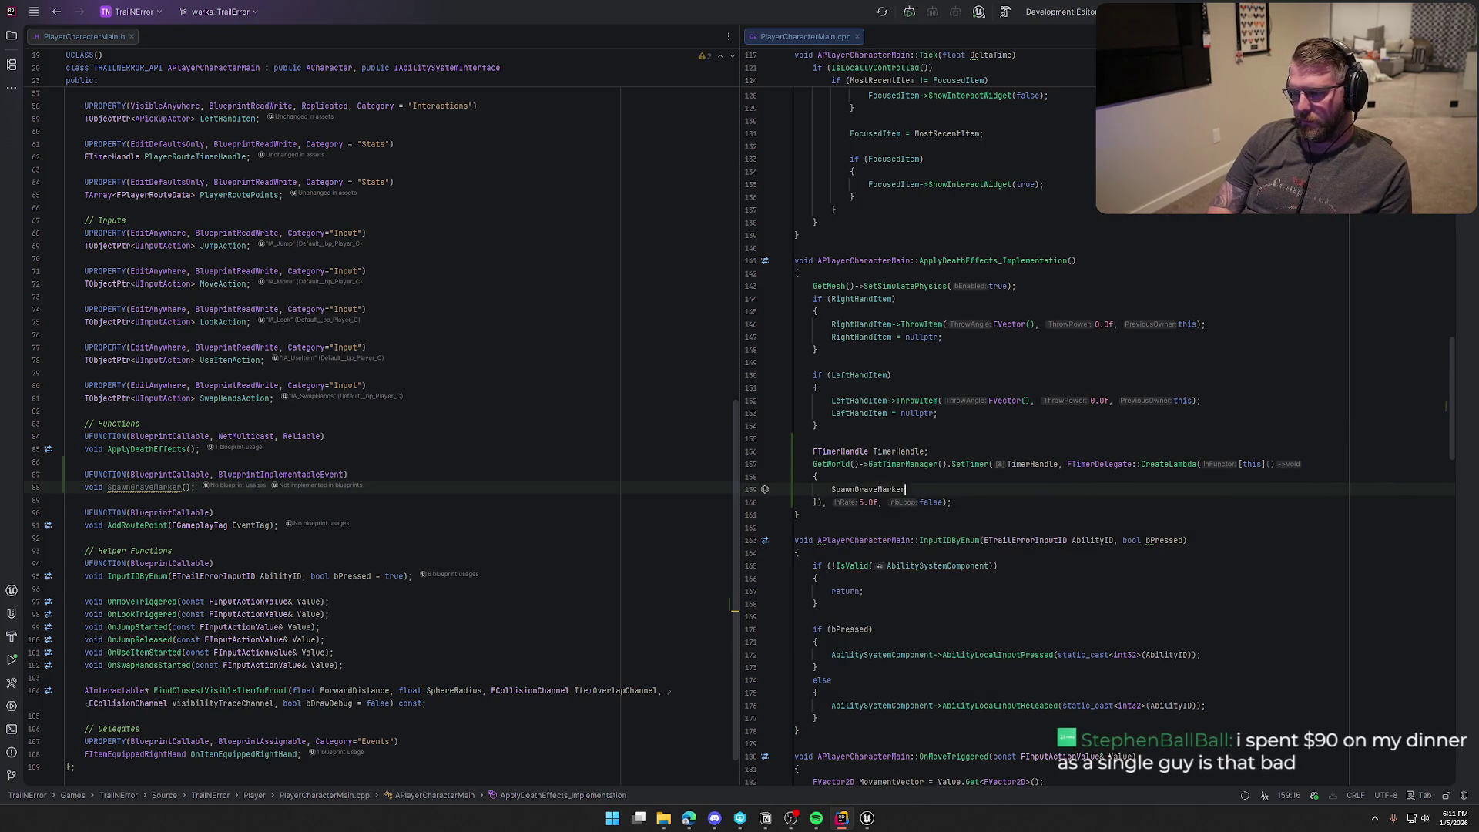
{"action": "left_click", "coordinate": [833, 490]}
{"action": "type", "text": "this->"}
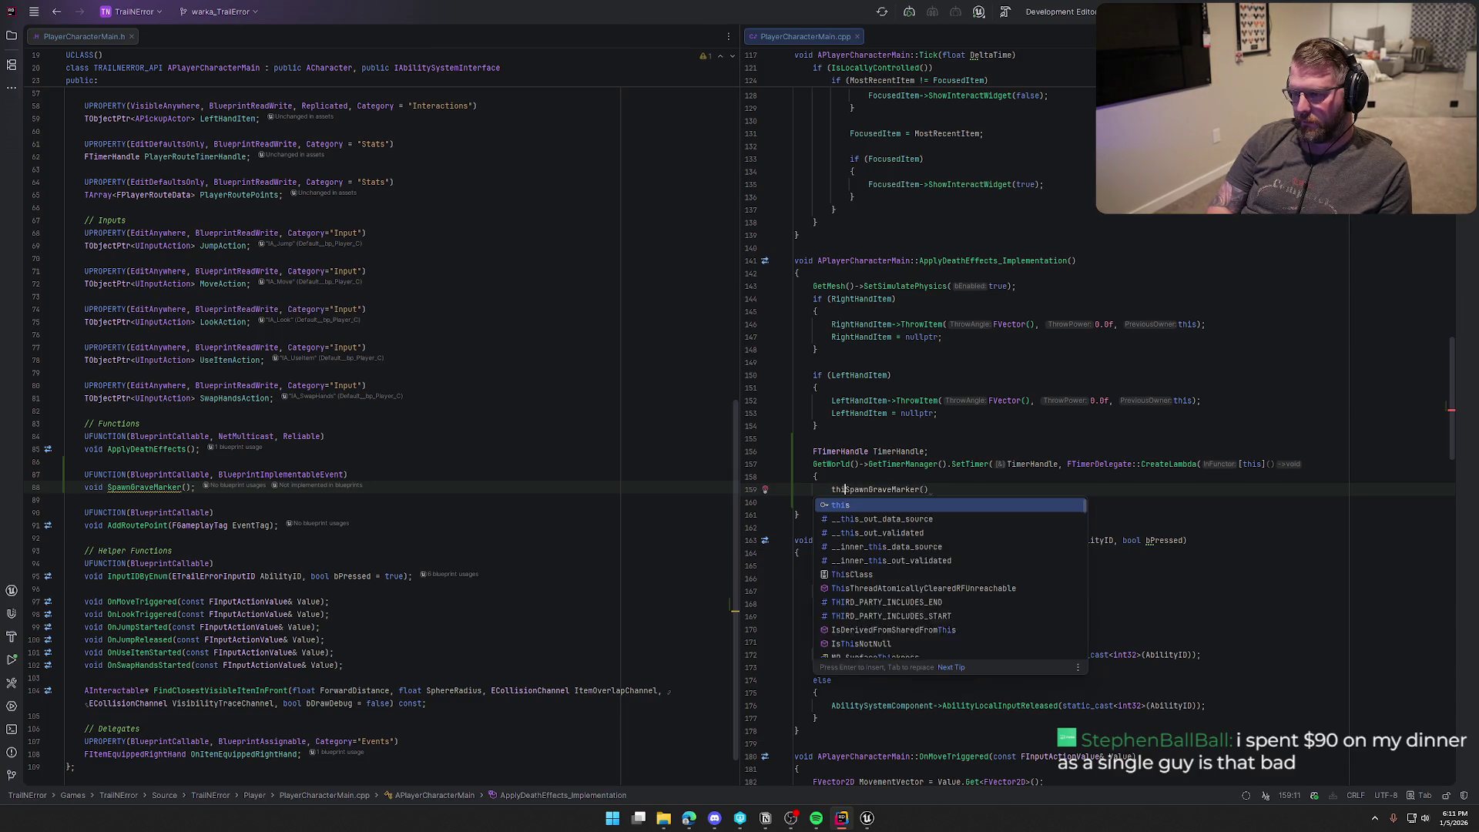
{"action": "key", "text": "ctrl+alt+Left"}
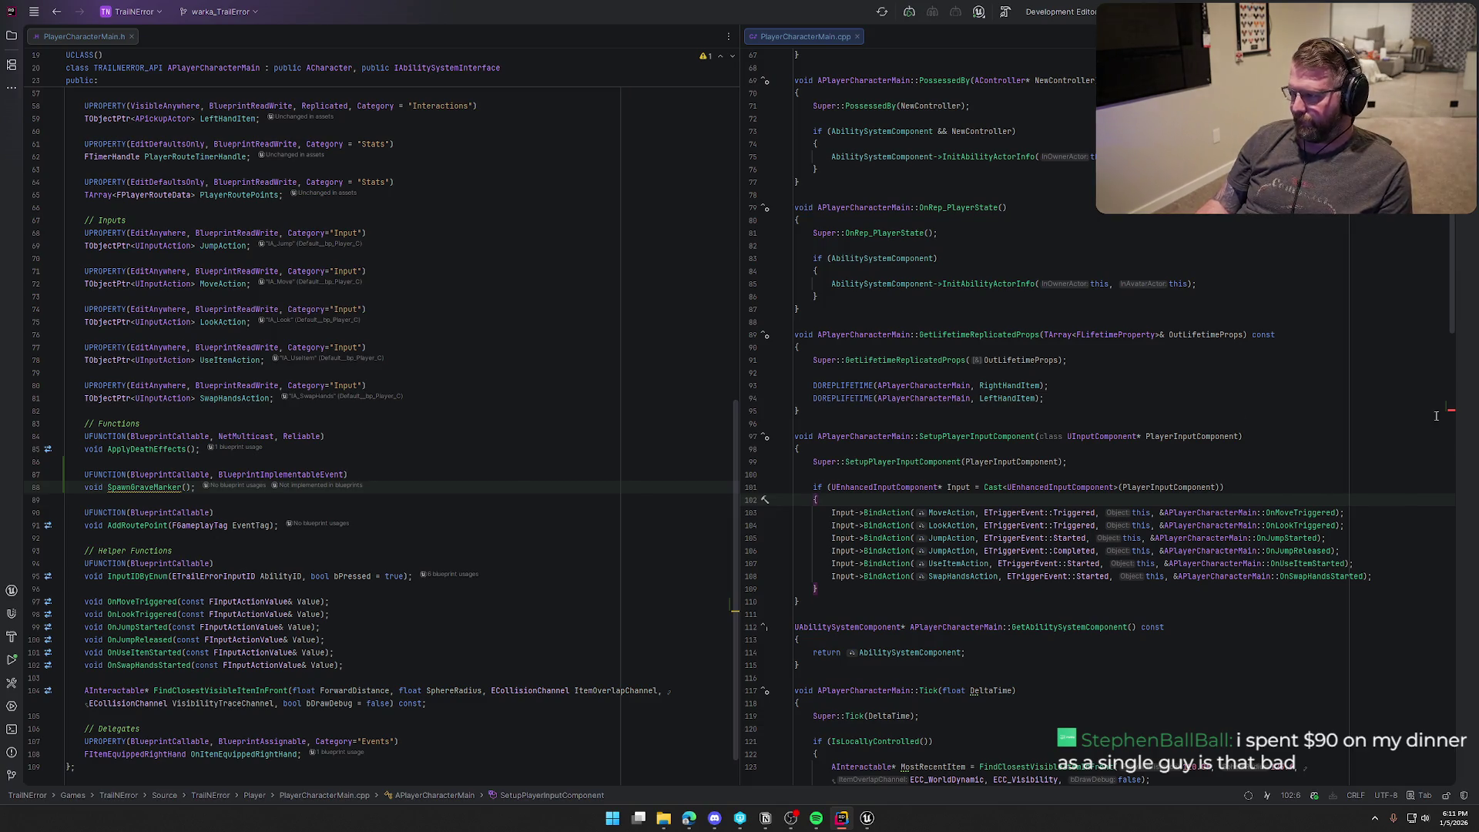
{"action": "scroll", "coordinate": [1440, 407], "scroll_direction": "down", "scroll_amount": 10}
{"action": "left_click", "coordinate": [980, 499]}
{"action": "type", "text": ";"}
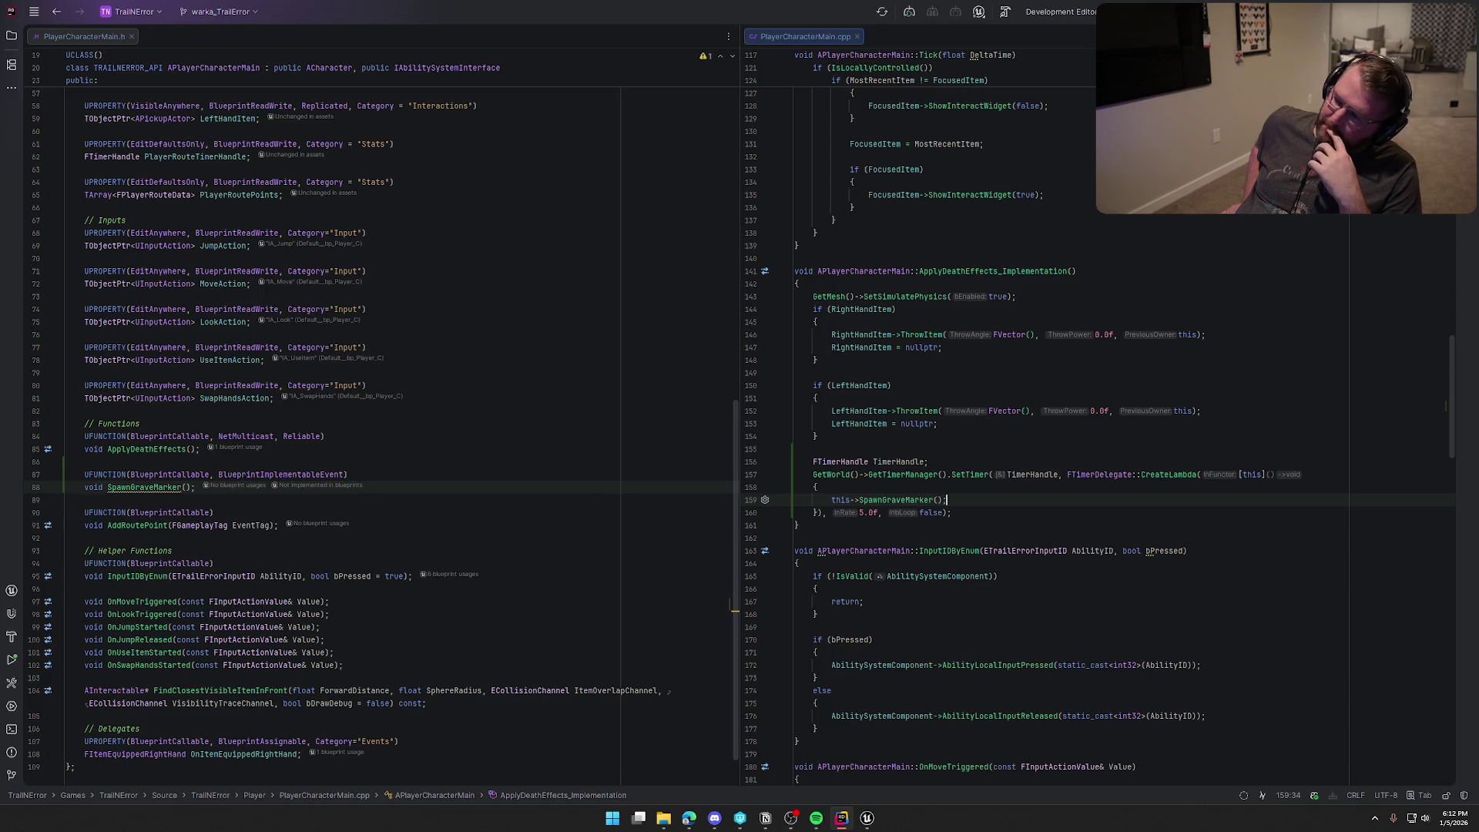
Step: Open PlayerStateMain.h and PlayerStateMain.cpp, with the header in the left editor pane
{"action": "left_click", "coordinate": [12, 36]}
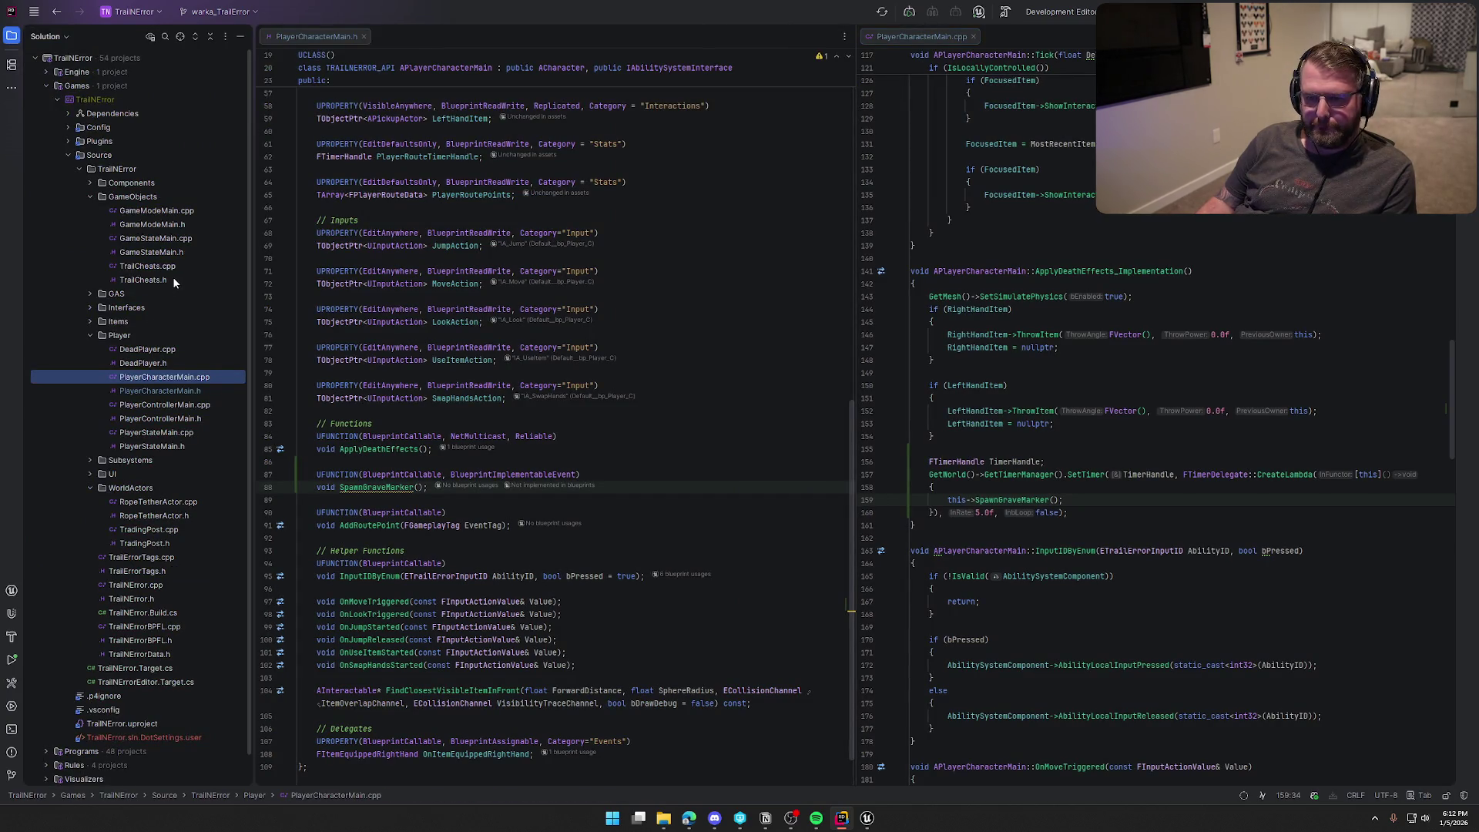
{"action": "double_click", "coordinate": [177, 446]}
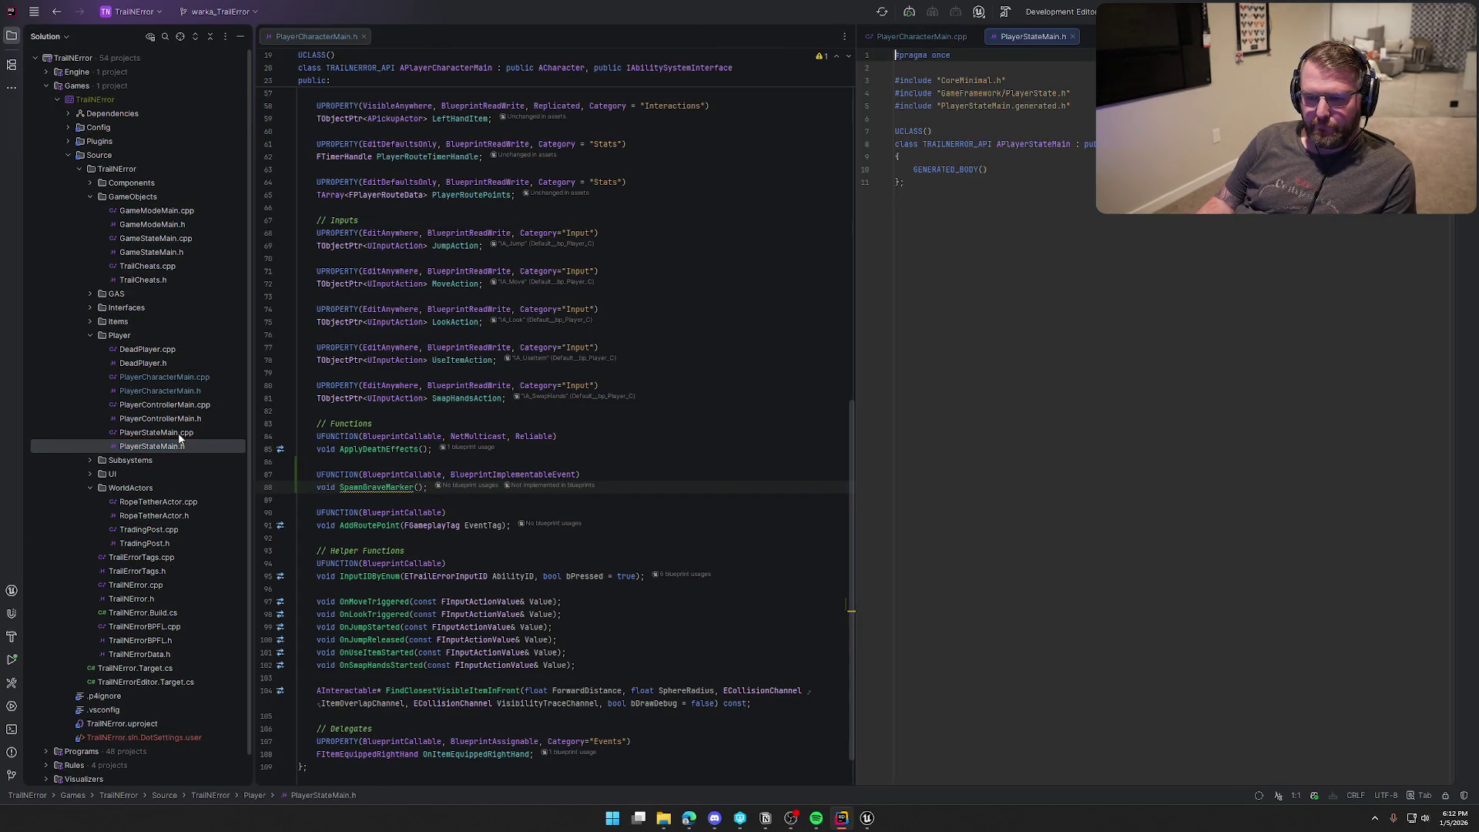
{"action": "double_click", "coordinate": [177, 432]}
{"action": "left_click", "coordinate": [12, 36]}
{"action": "mouse_move", "coordinate": [910, 36]}
{"action": "left_mouse_down"}
{"action": "mouse_move", "coordinate": [223, 73]}
{"action": "mouse_move", "coordinate": [188, 37]}
{"action": "left_mouse_up"}
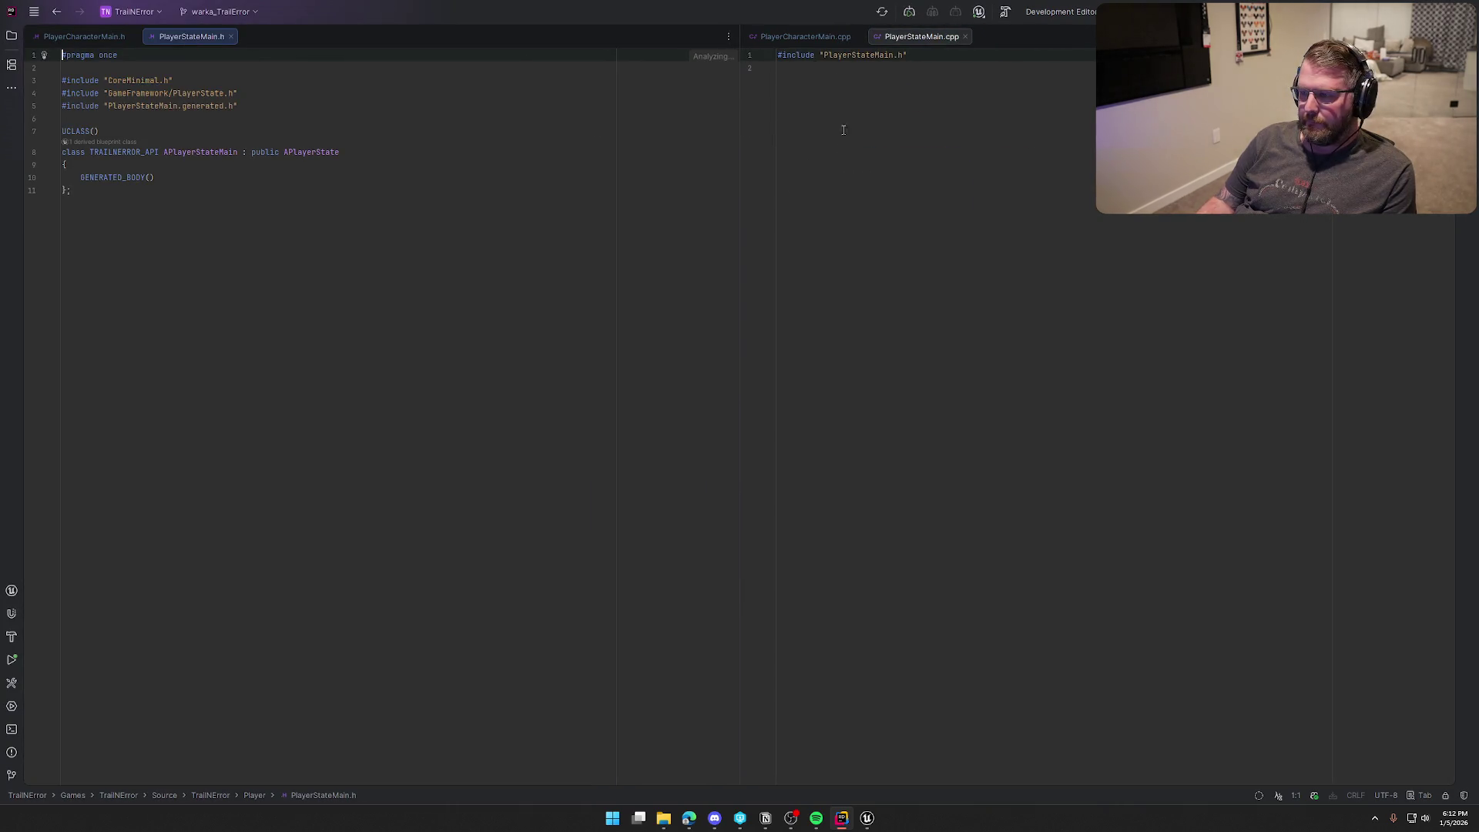
Step: Add a public: section with an // Overrides comment and virtual void BeginPlay() override;
{"action": "left_click", "coordinate": [206, 178]}
{"action": "key", "text": "Return"}
{"action": "type", "text": "pu"}
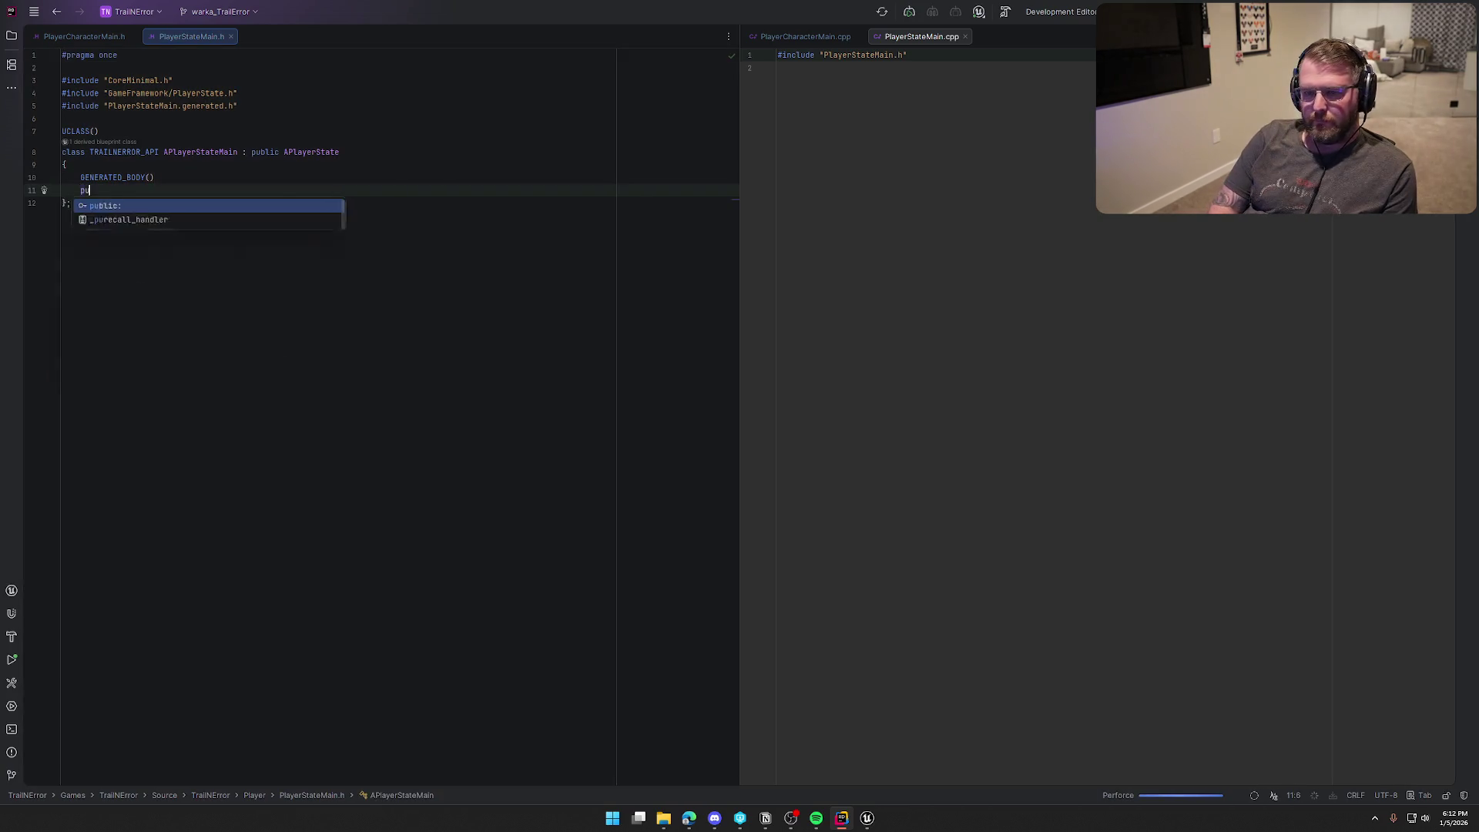
{"action": "key", "text": "Escape"}
{"action": "key", "text": "BackSpace"}
{"action": "key", "text": "BackSpace"}
{"action": "key", "text": "BackSpace"}
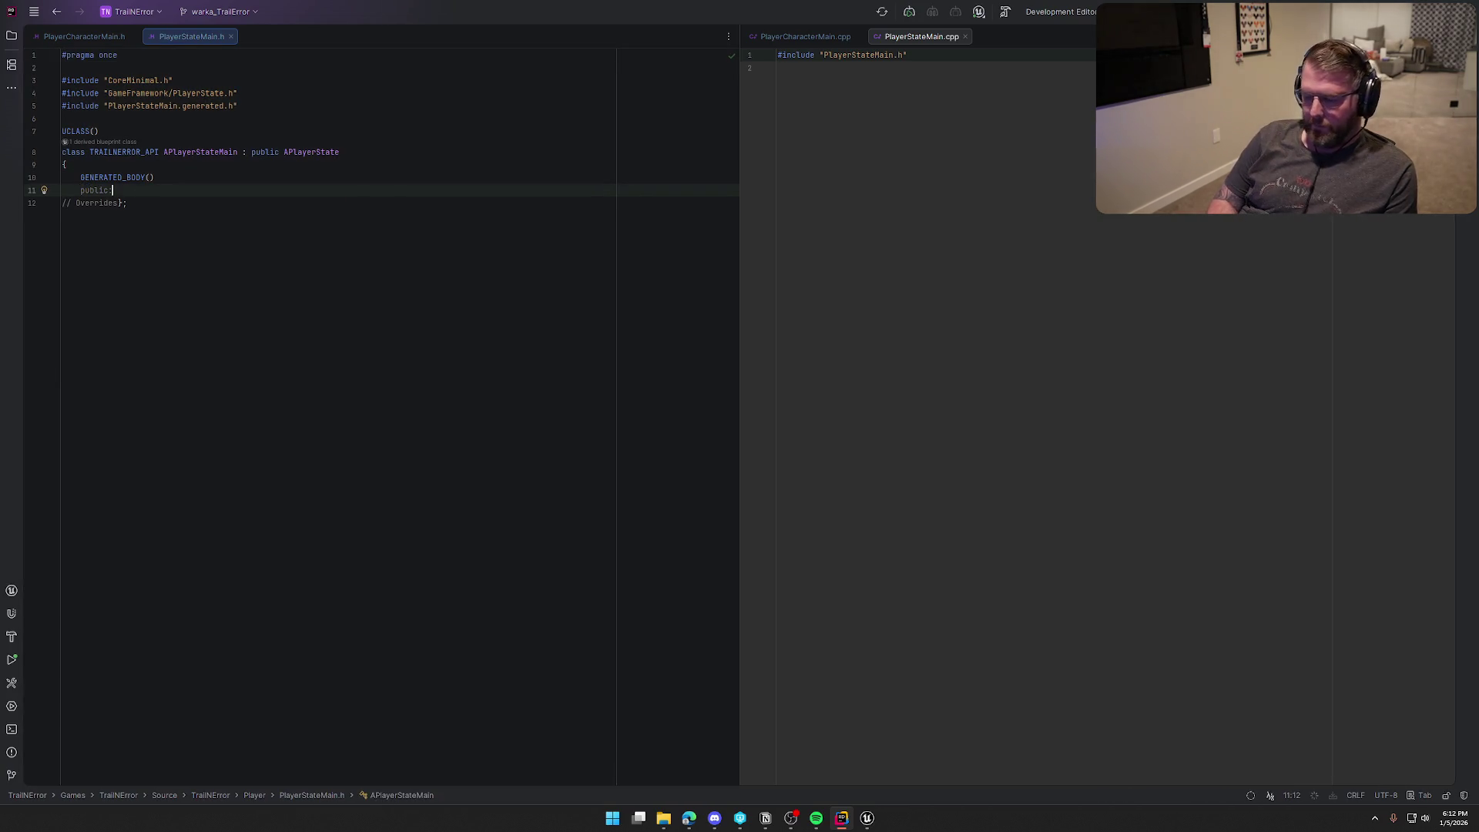
{"action": "type", "text": "p"}
{"action": "key", "text": "Return"}
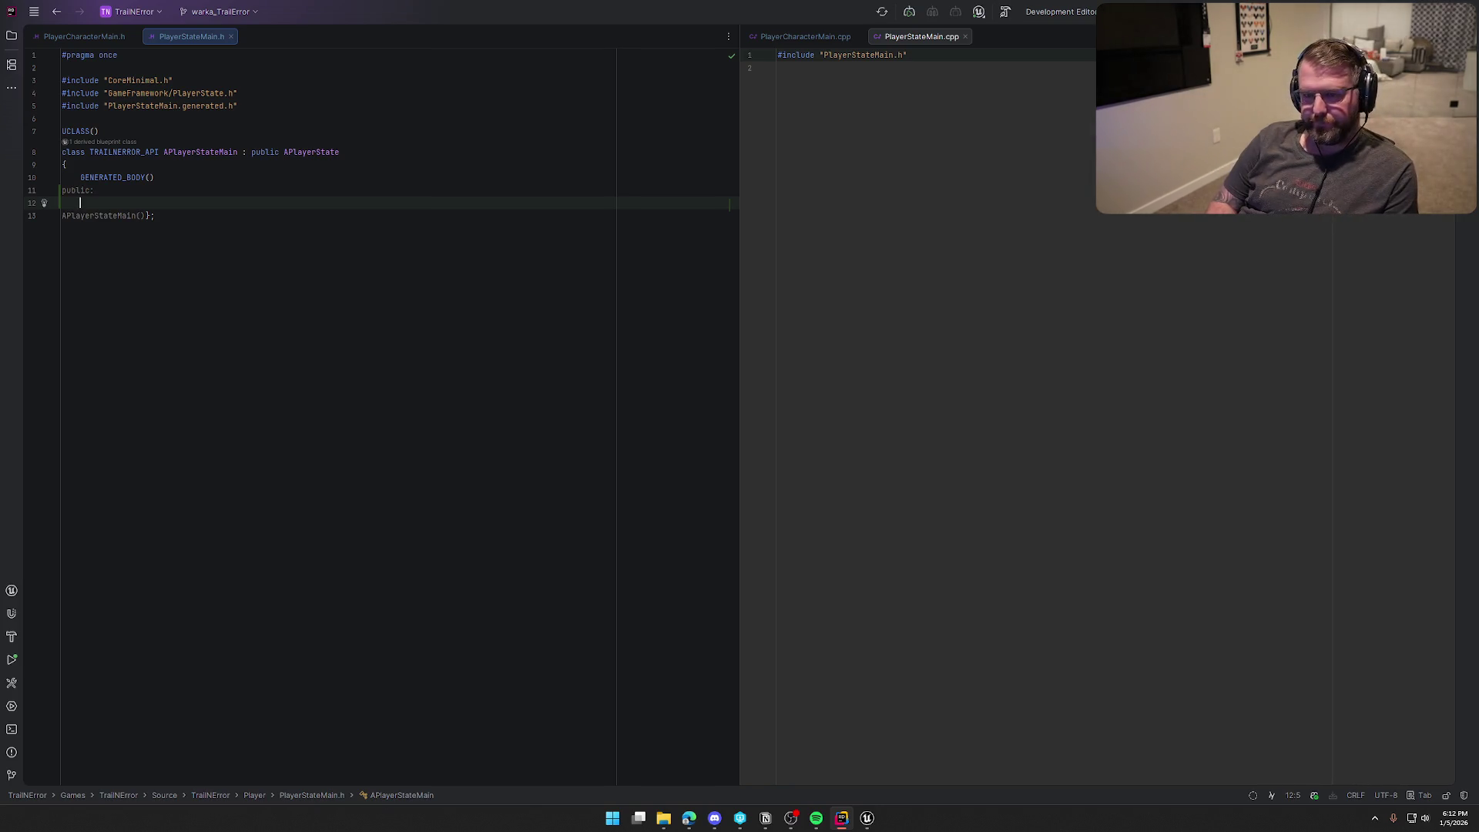
{"action": "type", "text": "// Overrides"}
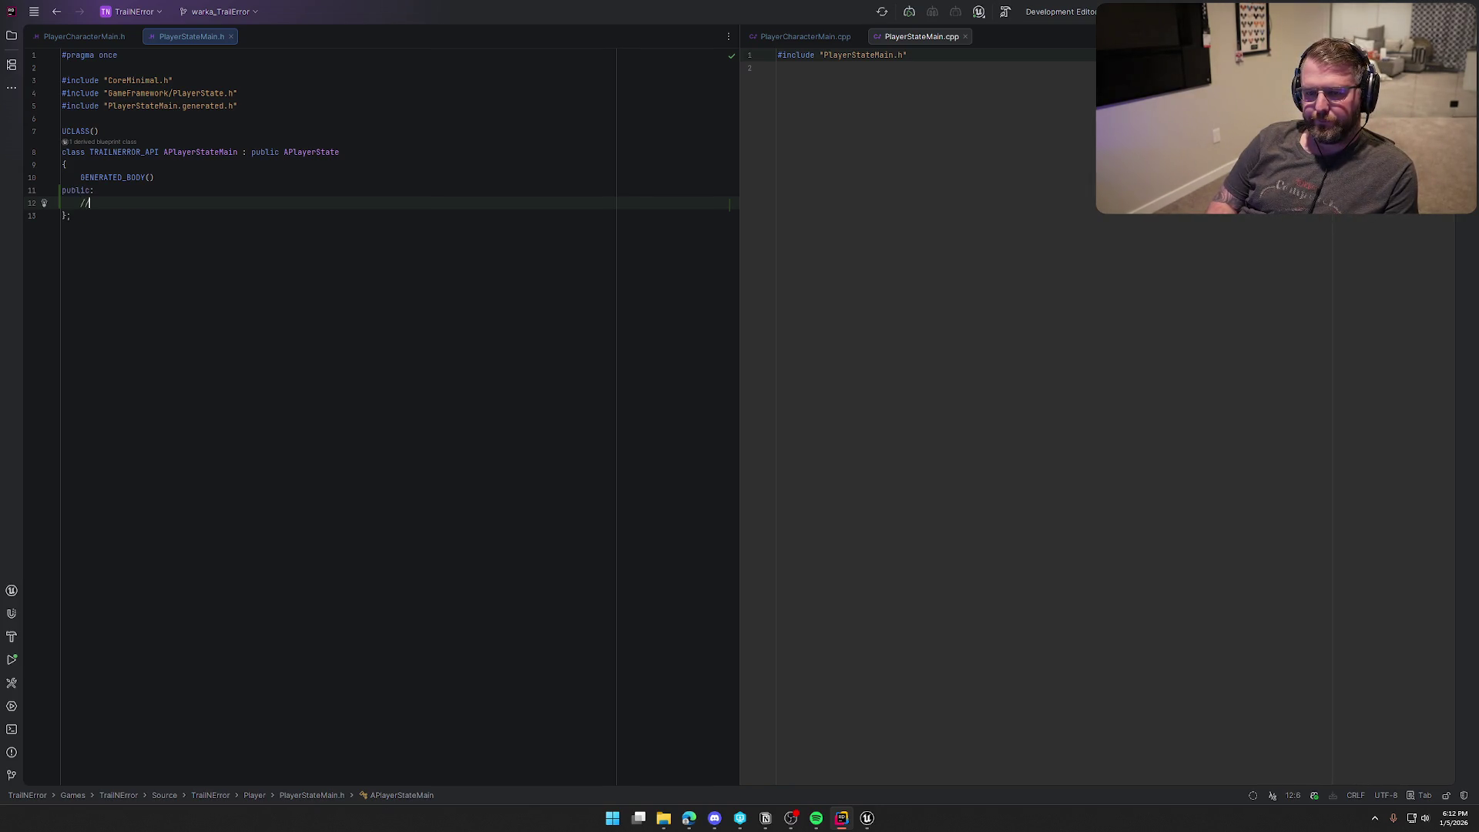
{"action": "key", "text": "Tab"}
{"action": "left_click", "coordinate": [175, 192]}
{"action": "key", "text": "Return"}
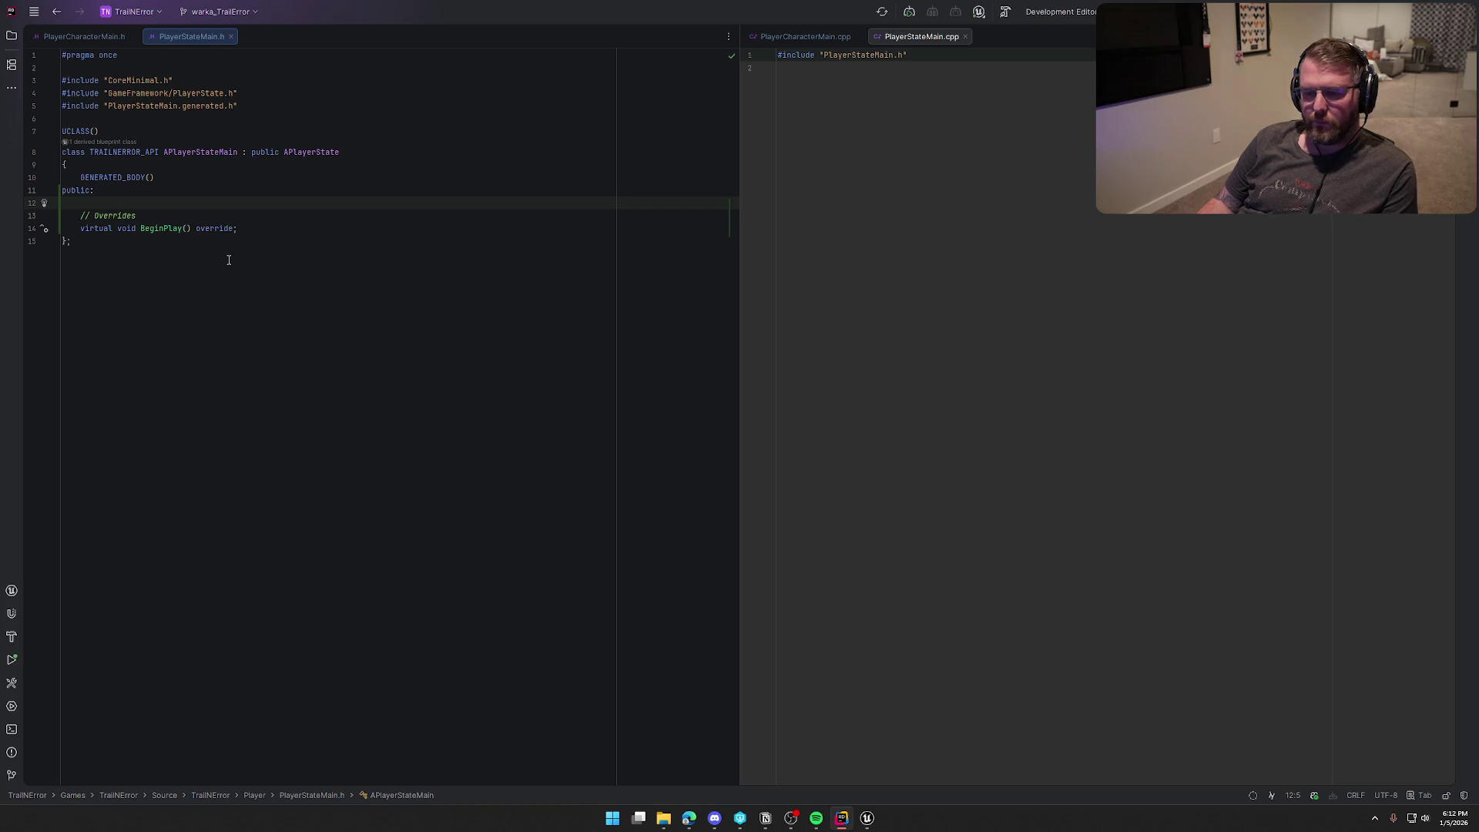
Step: Add a // Variables comment and a Blueprint-editable UPROPERTY below the BeginPlay declaration
{"action": "left_click", "coordinate": [242, 228]}
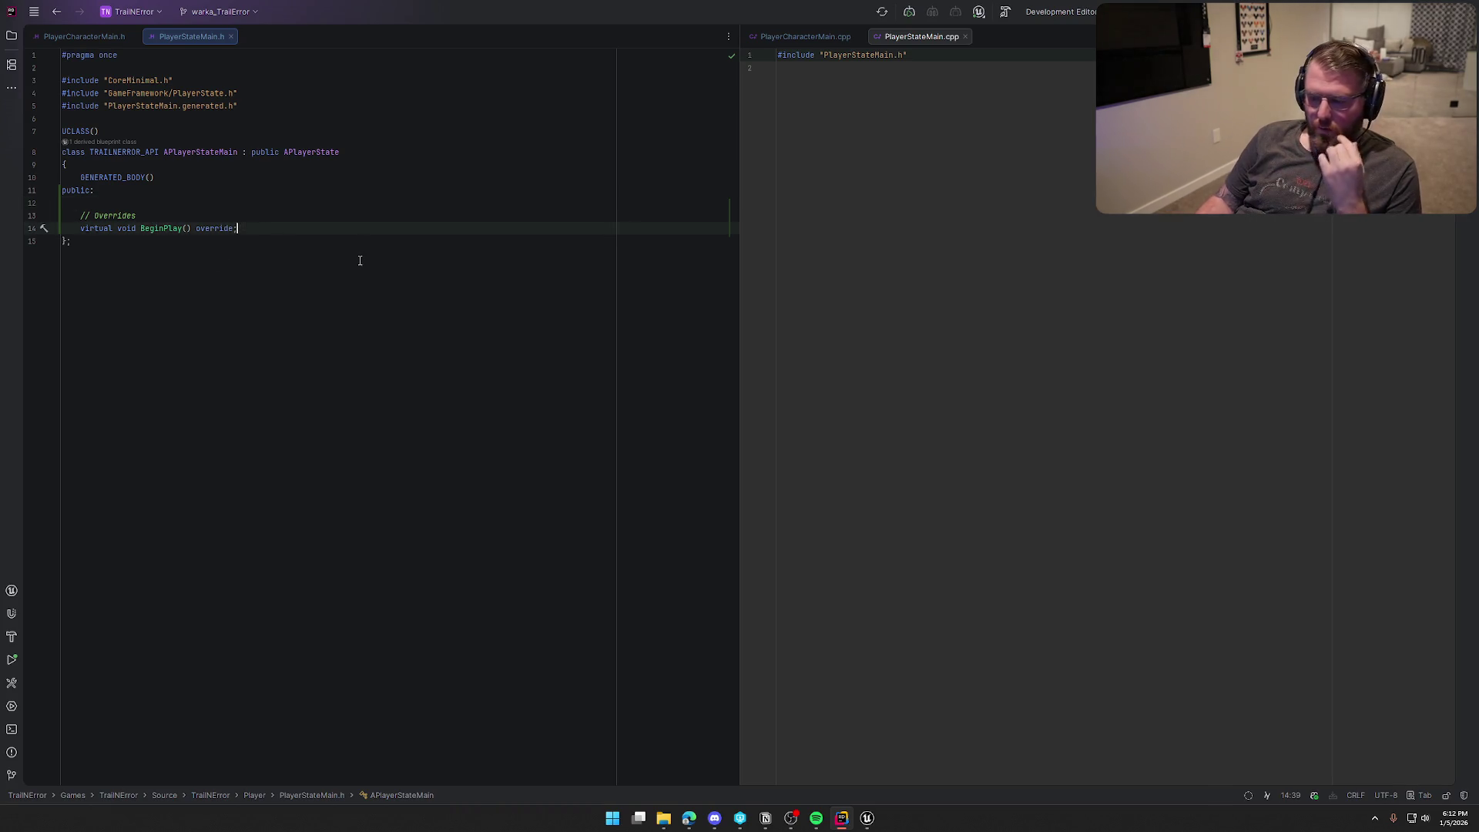
{"action": "key", "text": "Return"}
{"action": "key", "text": "Return"}
{"action": "type", "text": "//"}
{"action": "key", "text": "Tab"}
{"action": "key", "text": "Return"}
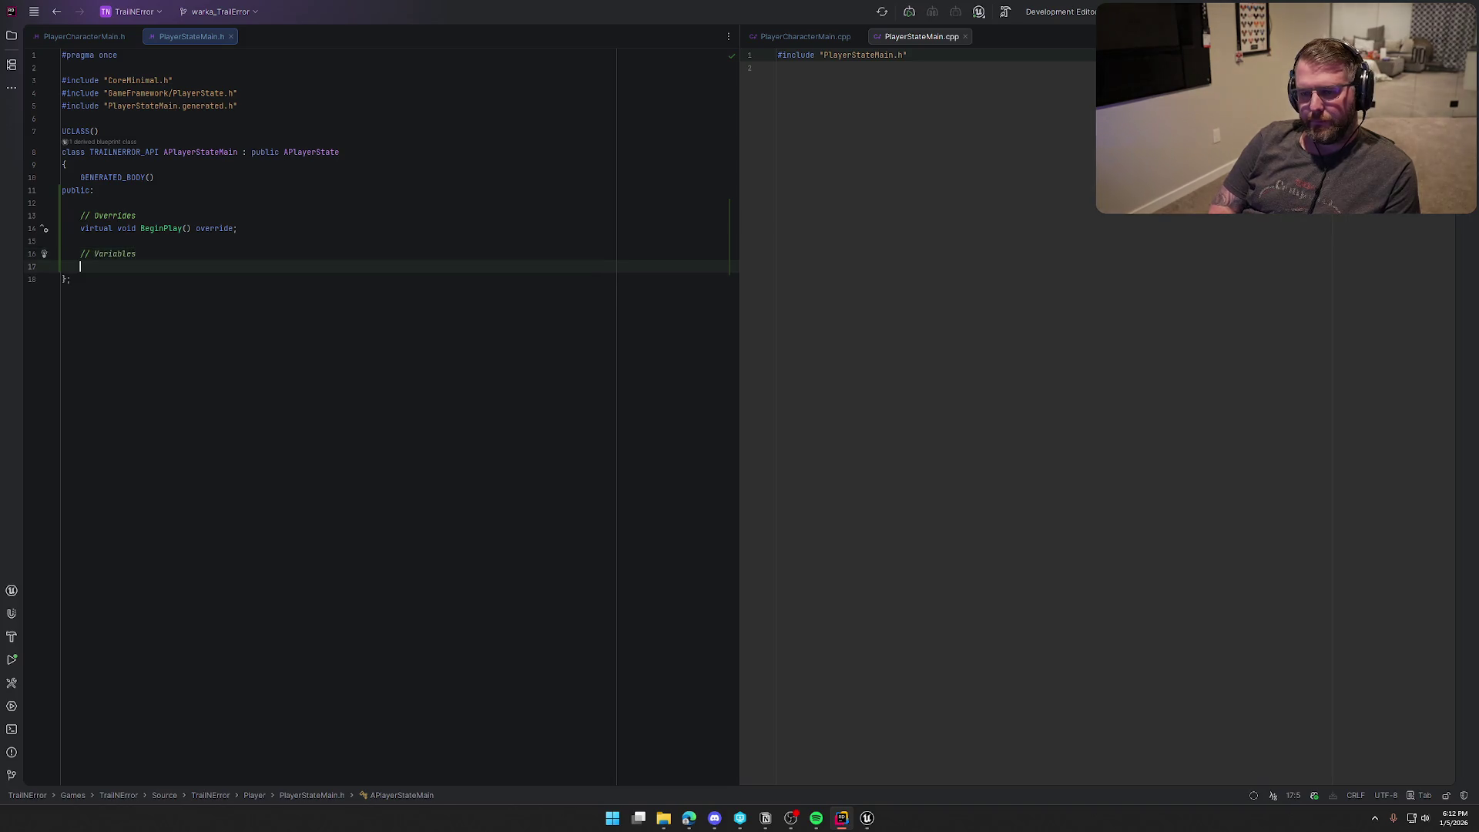
{"action": "type", "text": "UPRO"}
{"action": "key", "text": "Return"}
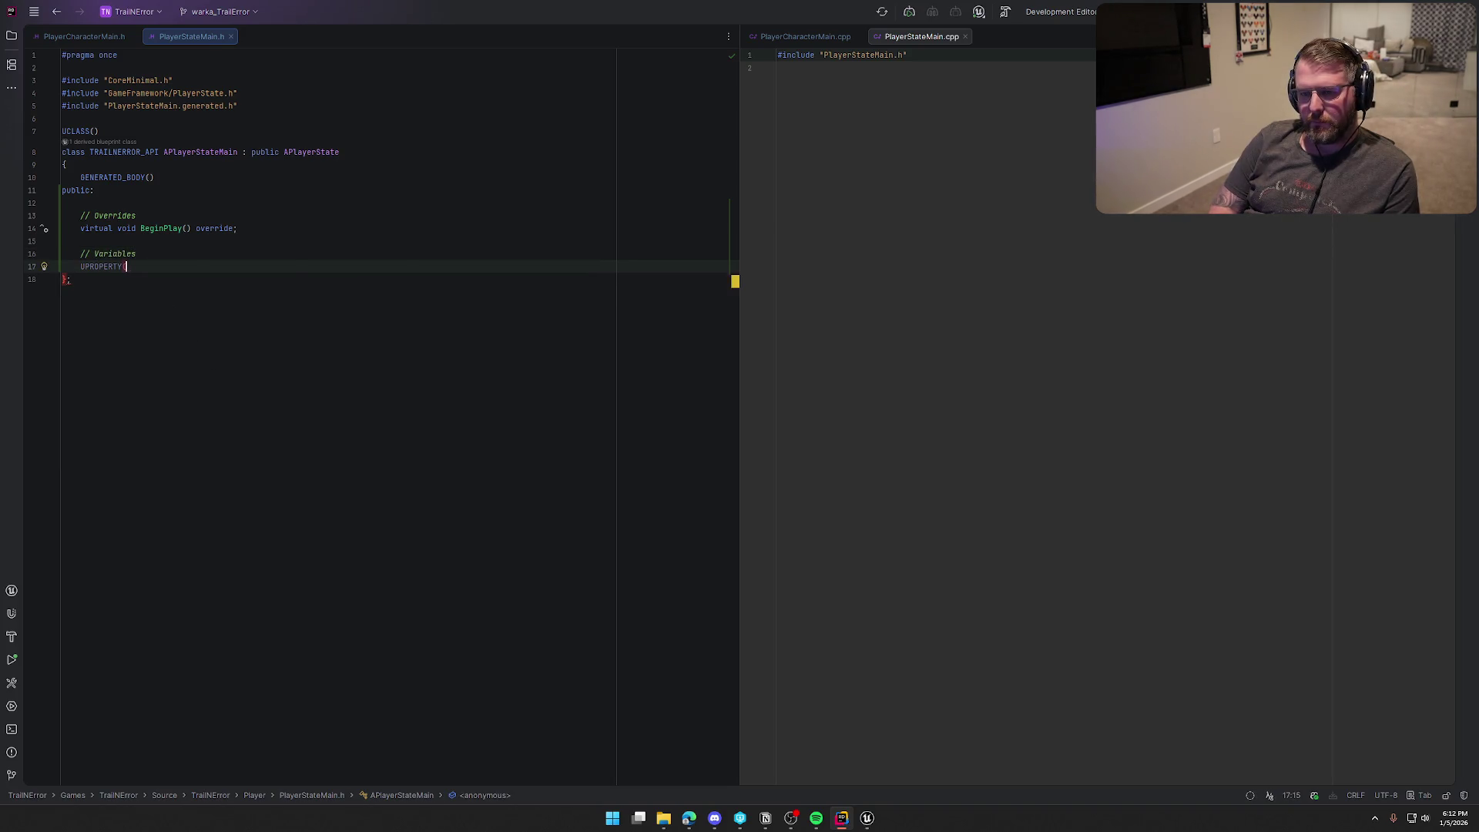
{"action": "key", "text": "Escape"}
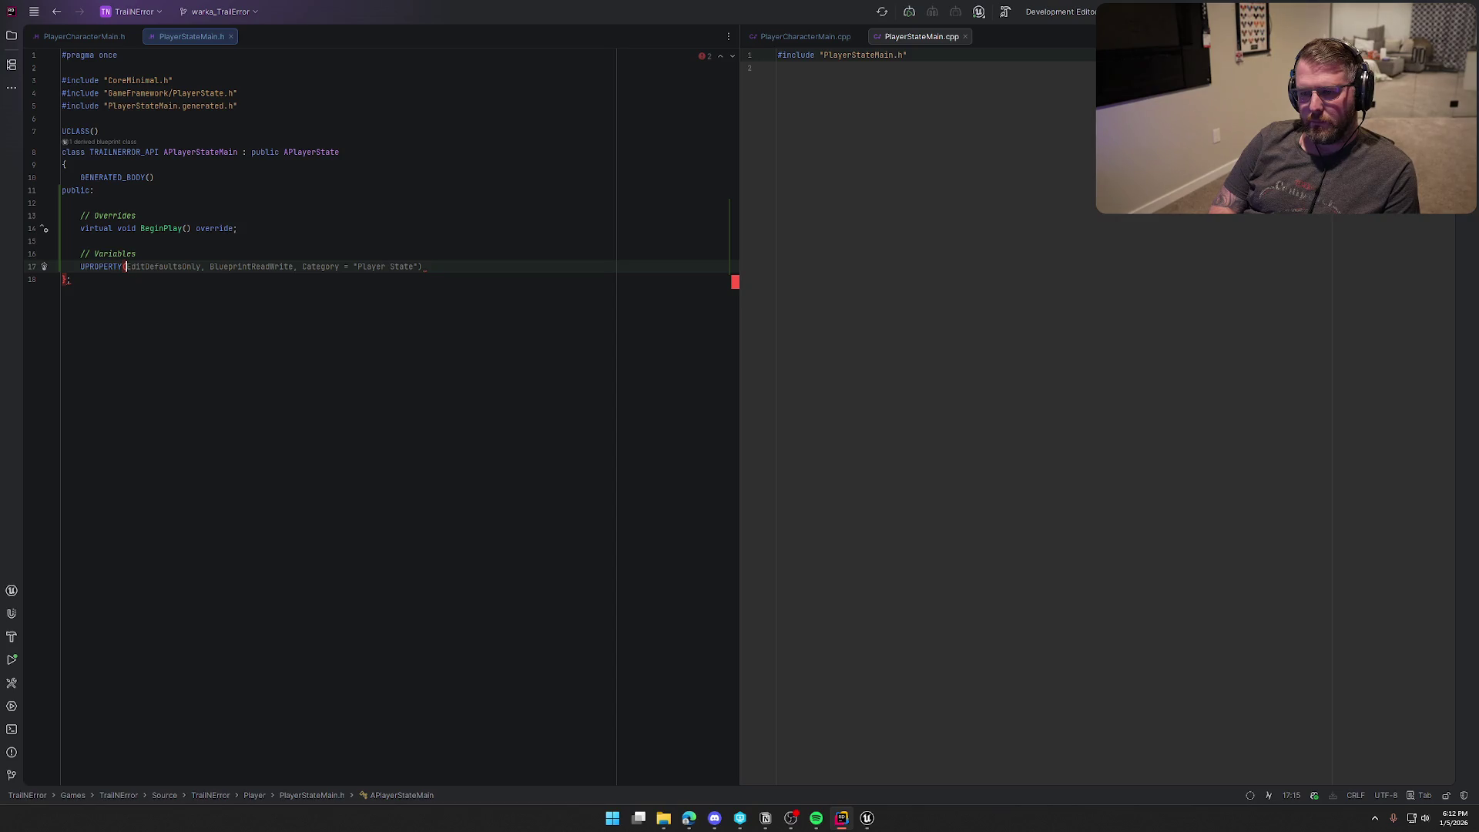
{"action": "key", "text": "Tab"}
{"action": "key", "text": "Return"}
Step: Declare TObjectPtr<APlayerCharacterMain> PlayerPawn; and forward-declare APlayerCharacterMain
{"action": "type", "text": "A"}
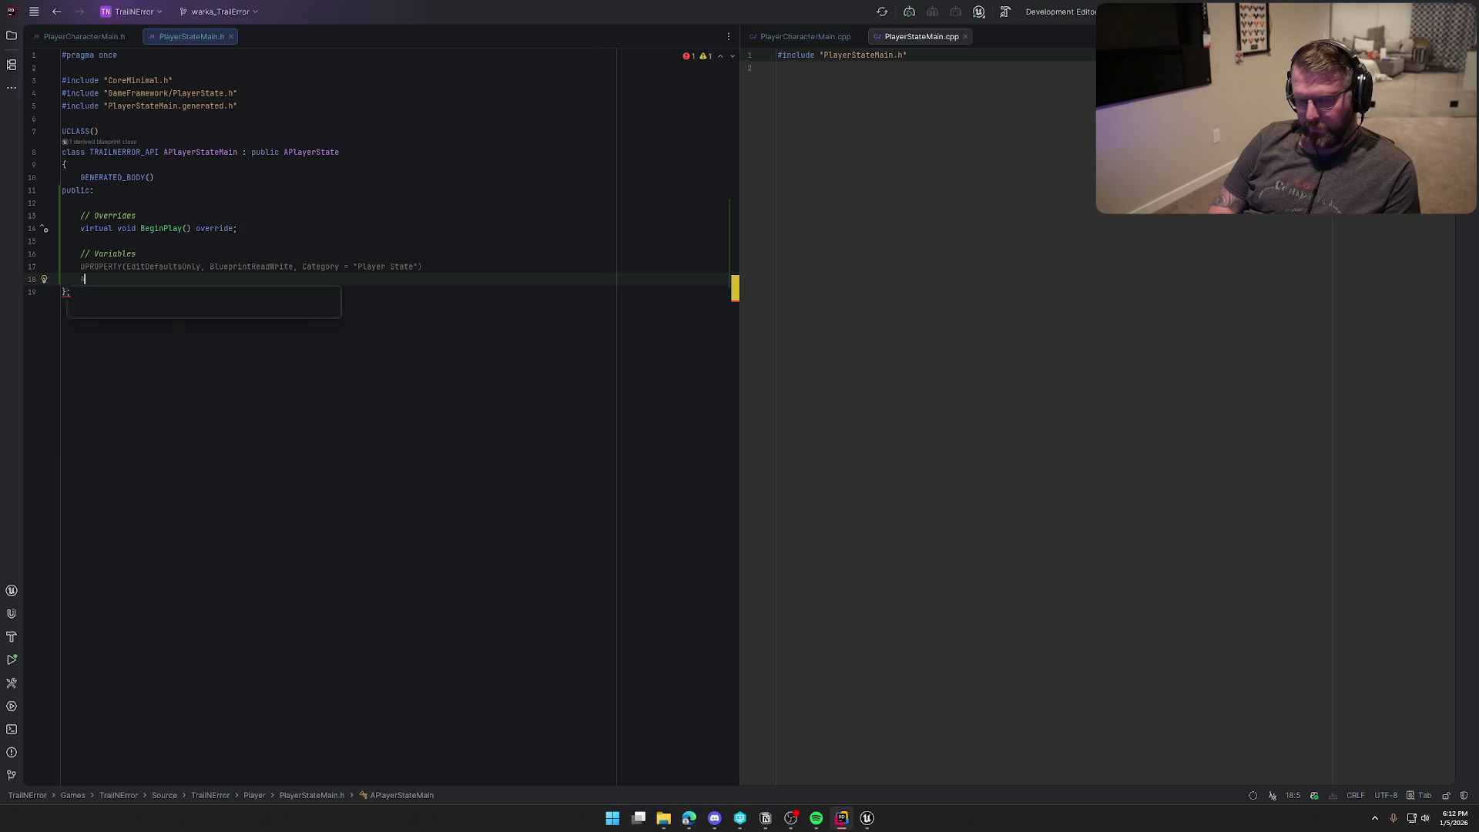
{"action": "type", "text": "PlayerChar"}
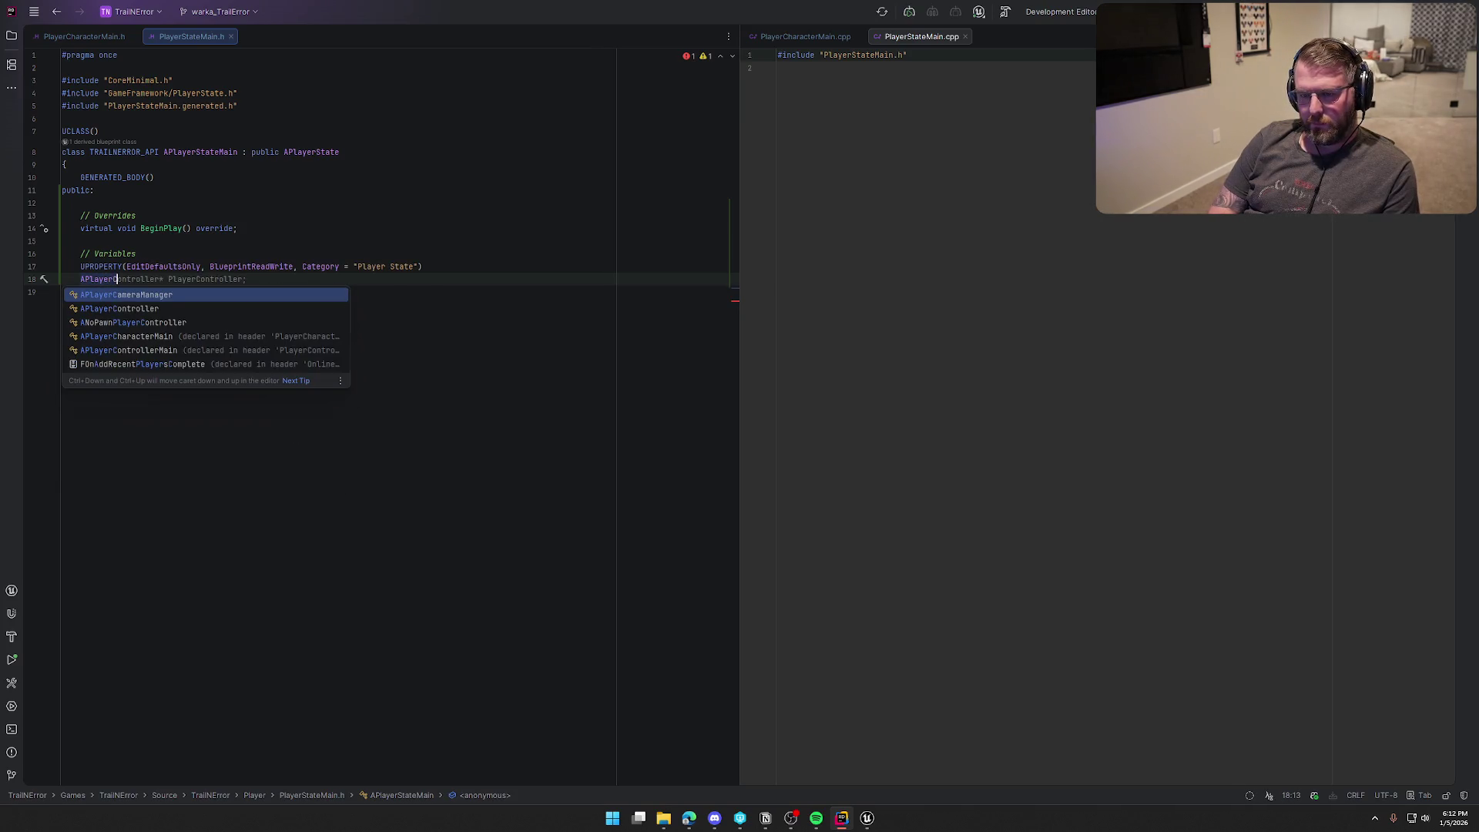
{"action": "key", "text": "Return"}
{"action": "key", "text": "alt+Return"}
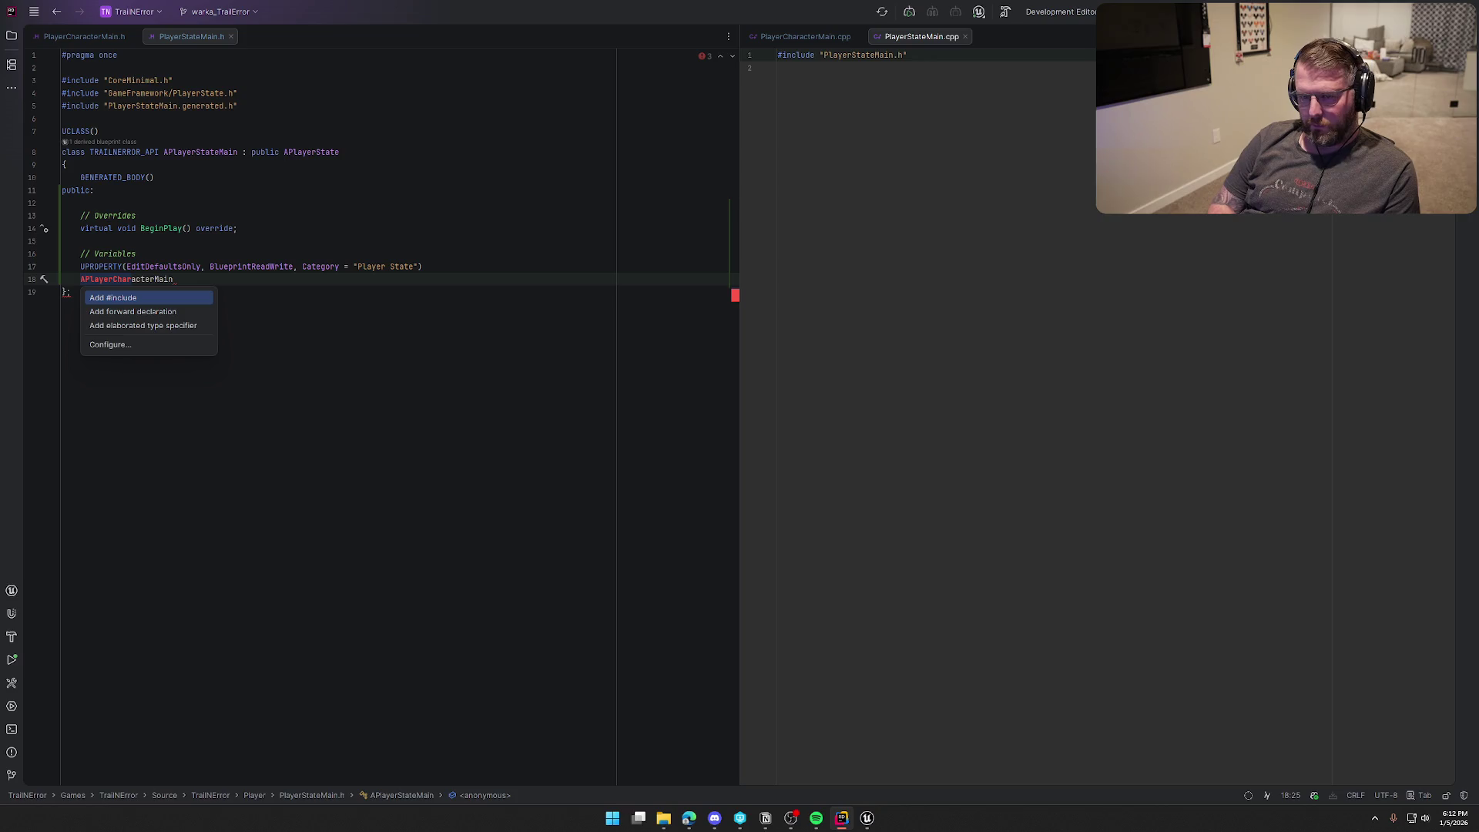
{"action": "key", "text": "Down"}
{"action": "key", "text": "Return"}
{"action": "key", "text": "ctrl+shift+Left"}
{"action": "type", "text": "TObjectP"}
{"action": "key", "text": "Tab"}
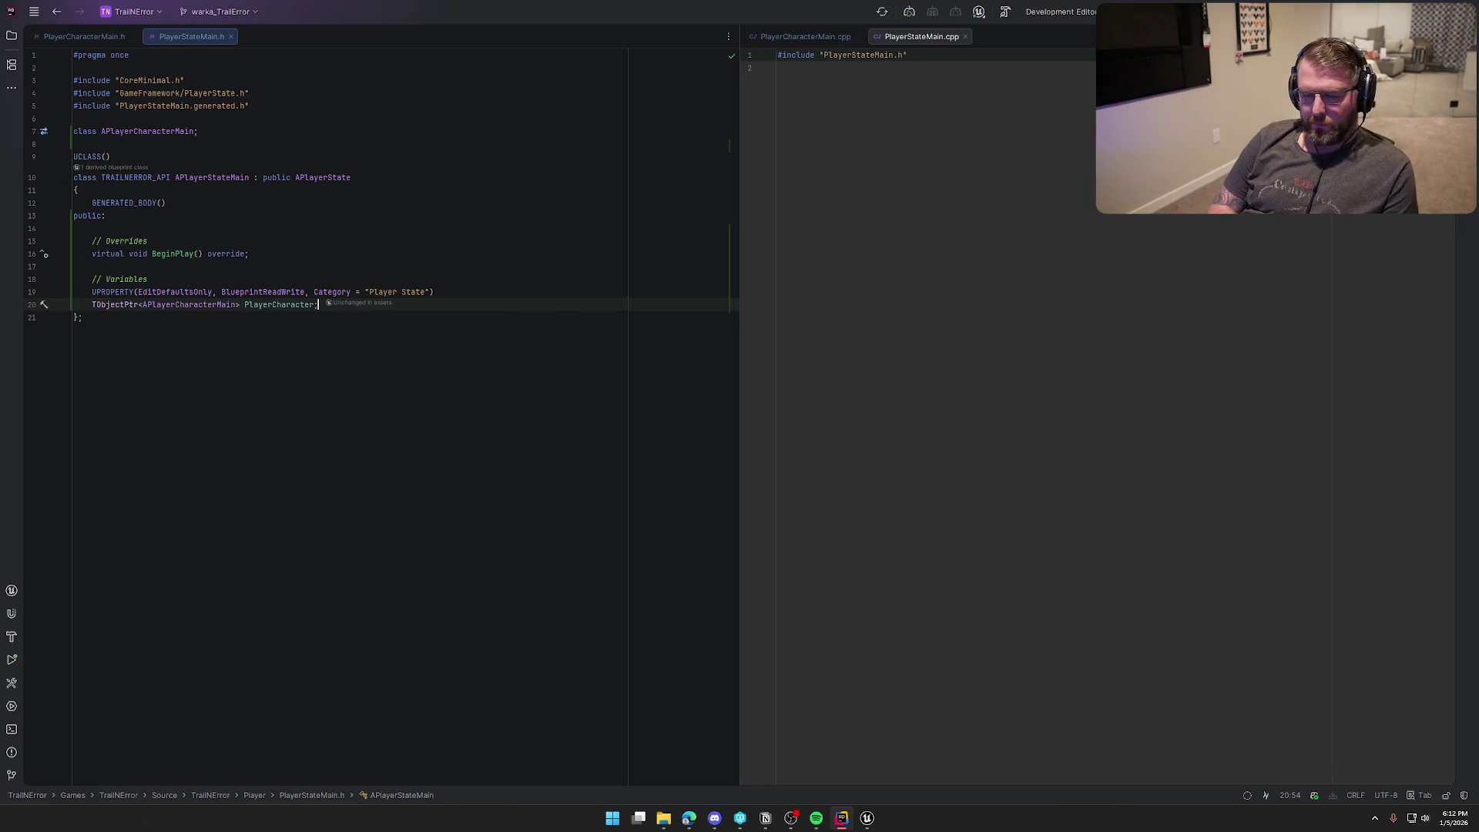
{"action": "key", "text": "BackSpace"}
{"action": "key", "text": "BackSpace"}
{"action": "key", "text": "BackSpace"}
{"action": "key", "text": "ctrl+space"}
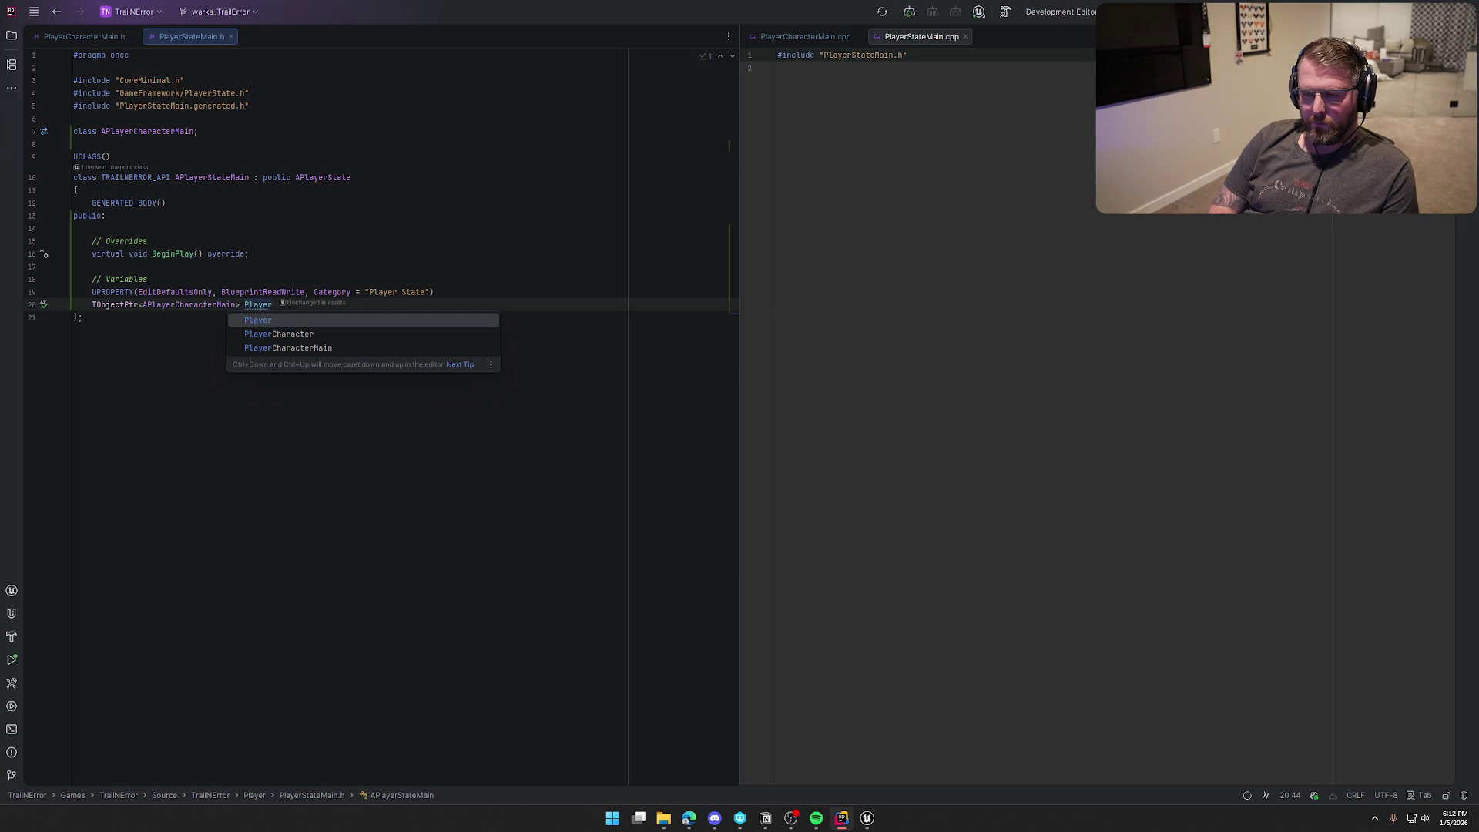
{"action": "type", "text": "Pawn;"}
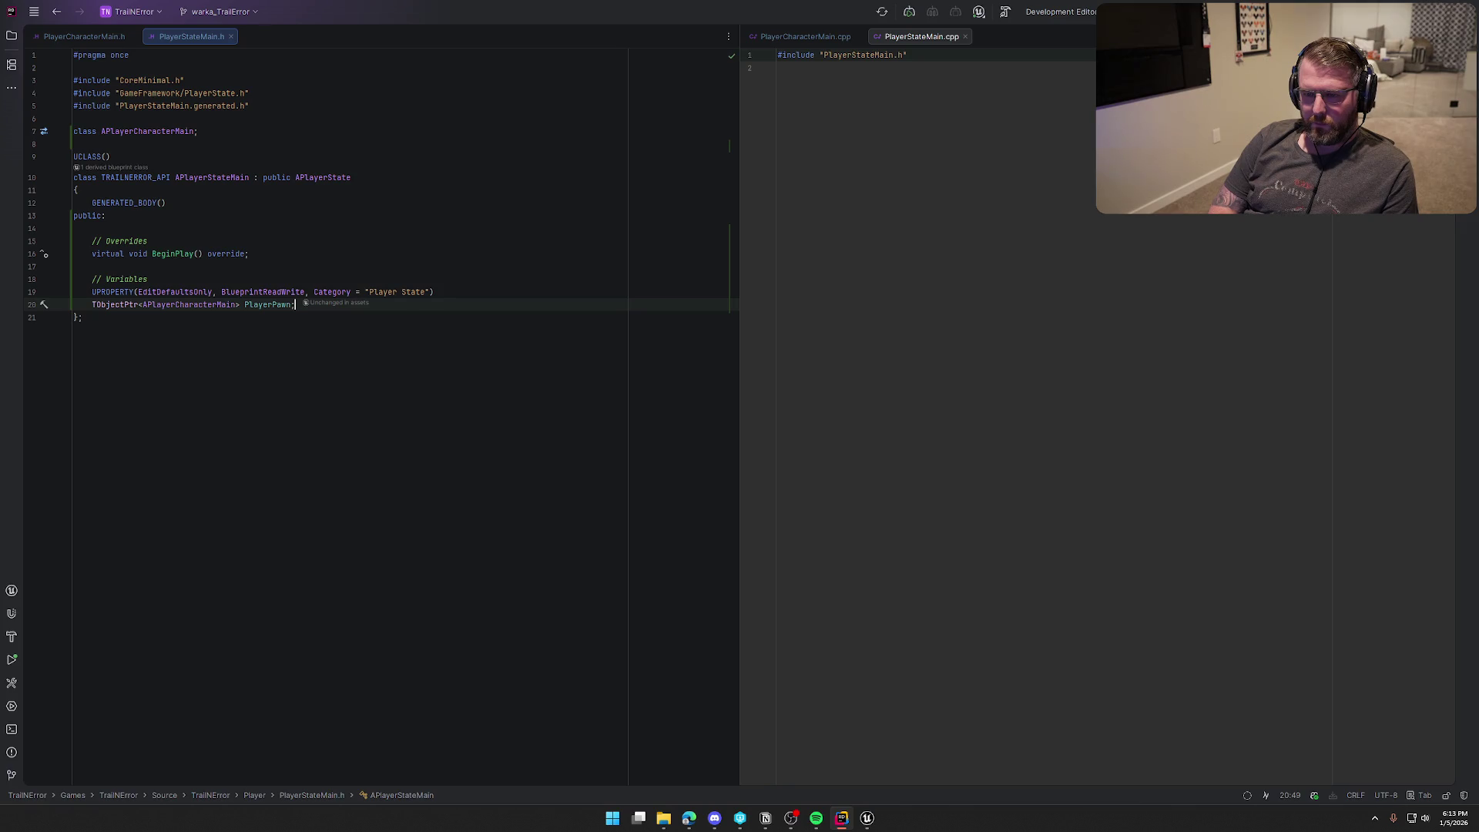
Step: Glance at bp_Player in Unreal, then jump to the engine's APlayerState class declaration
{"action": "left_click", "coordinate": [174, 255]}
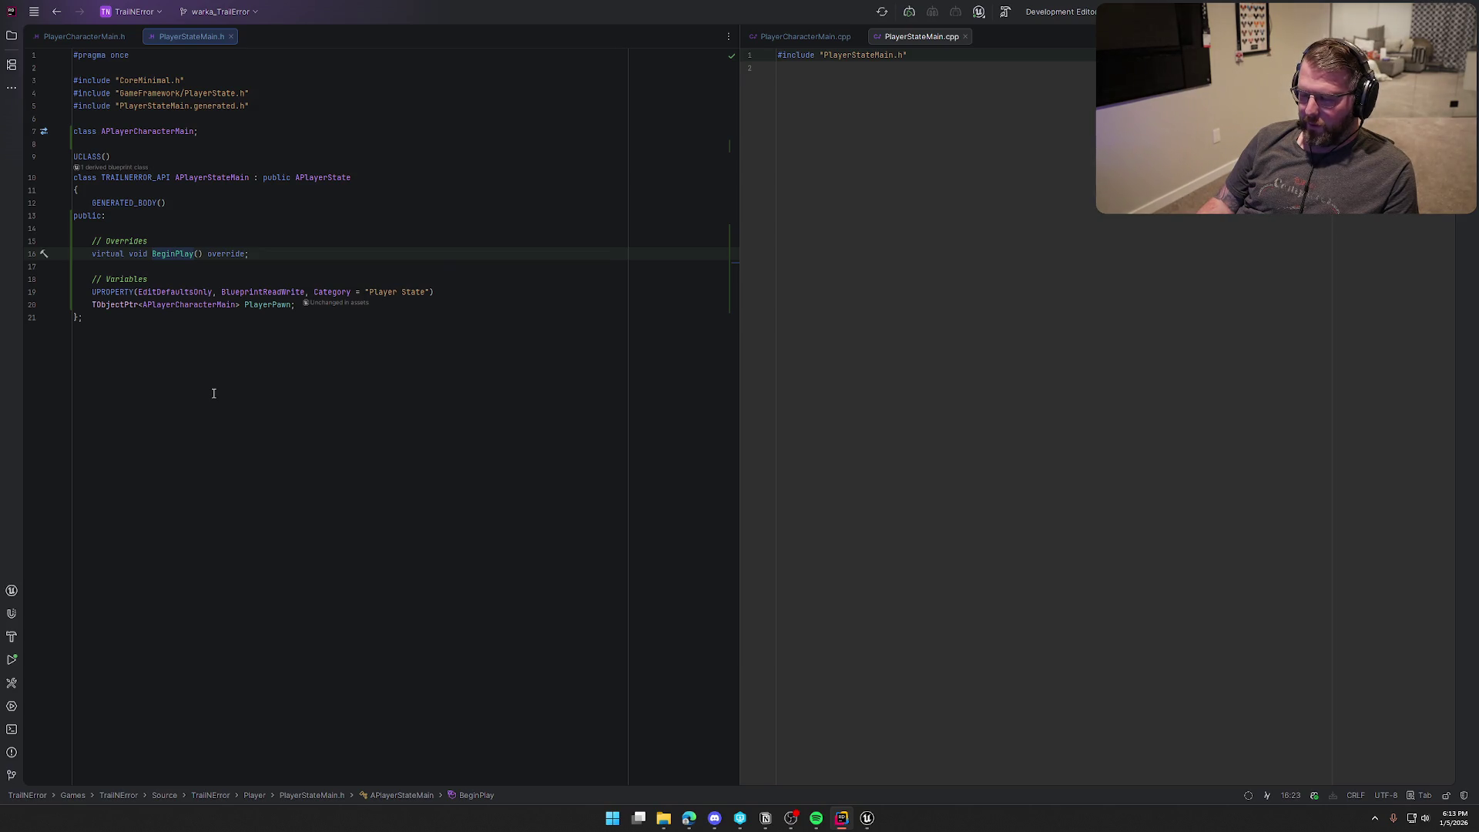
{"action": "left_click", "coordinate": [271, 251]}
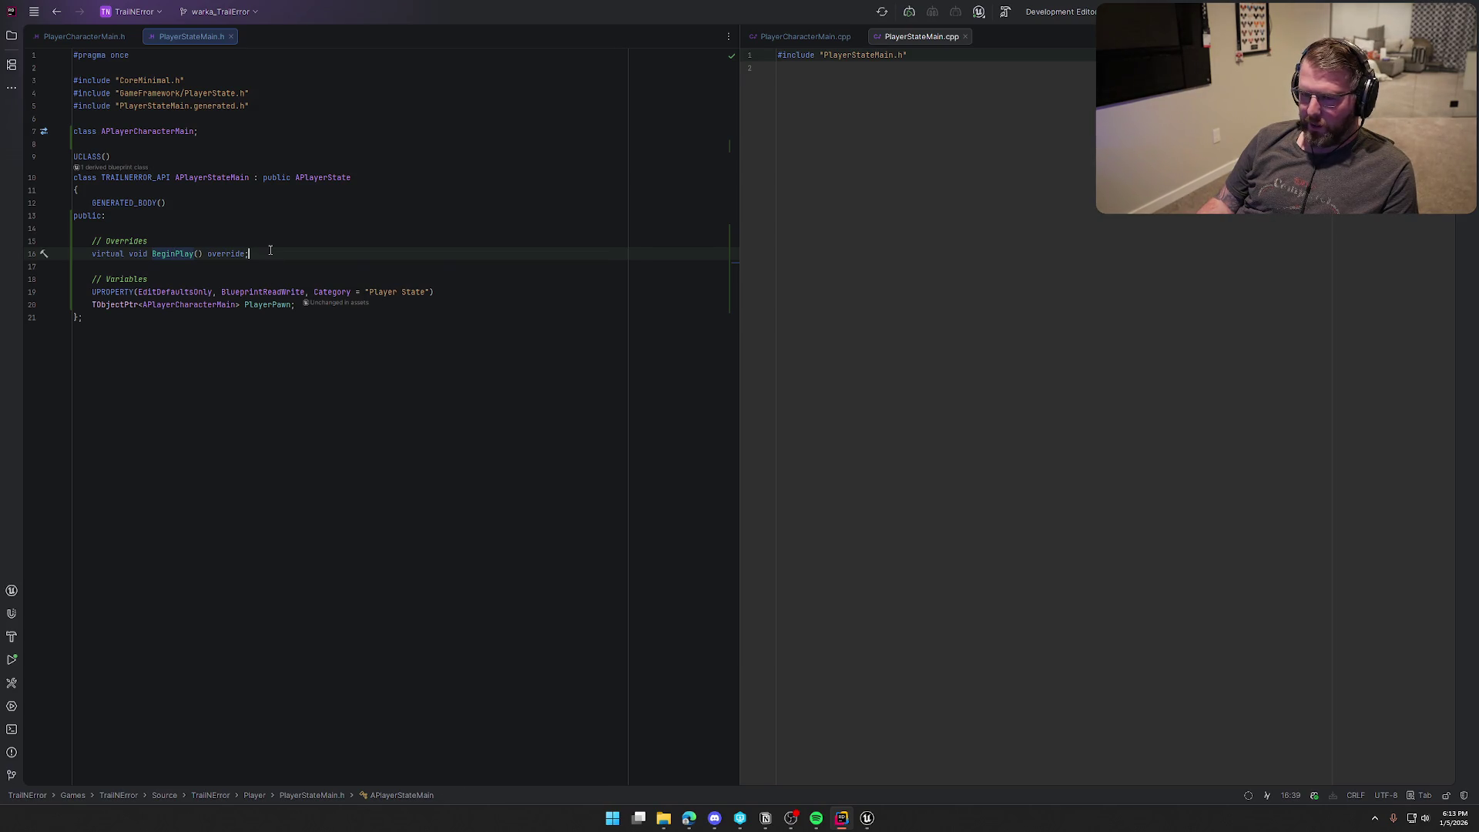
{"action": "left_click", "coordinate": [867, 817]}
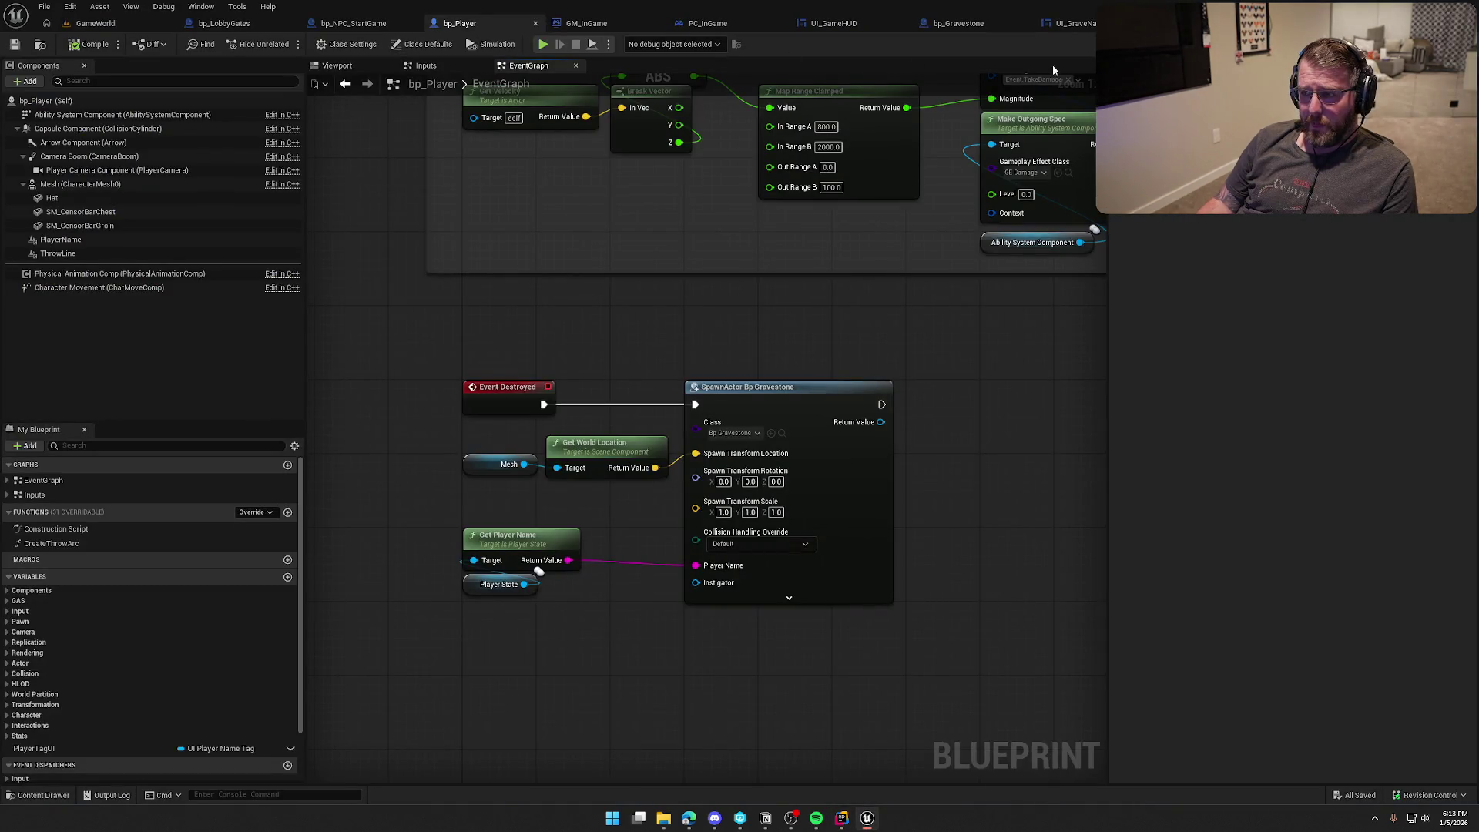
{"action": "left_click", "coordinate": [841, 817]}
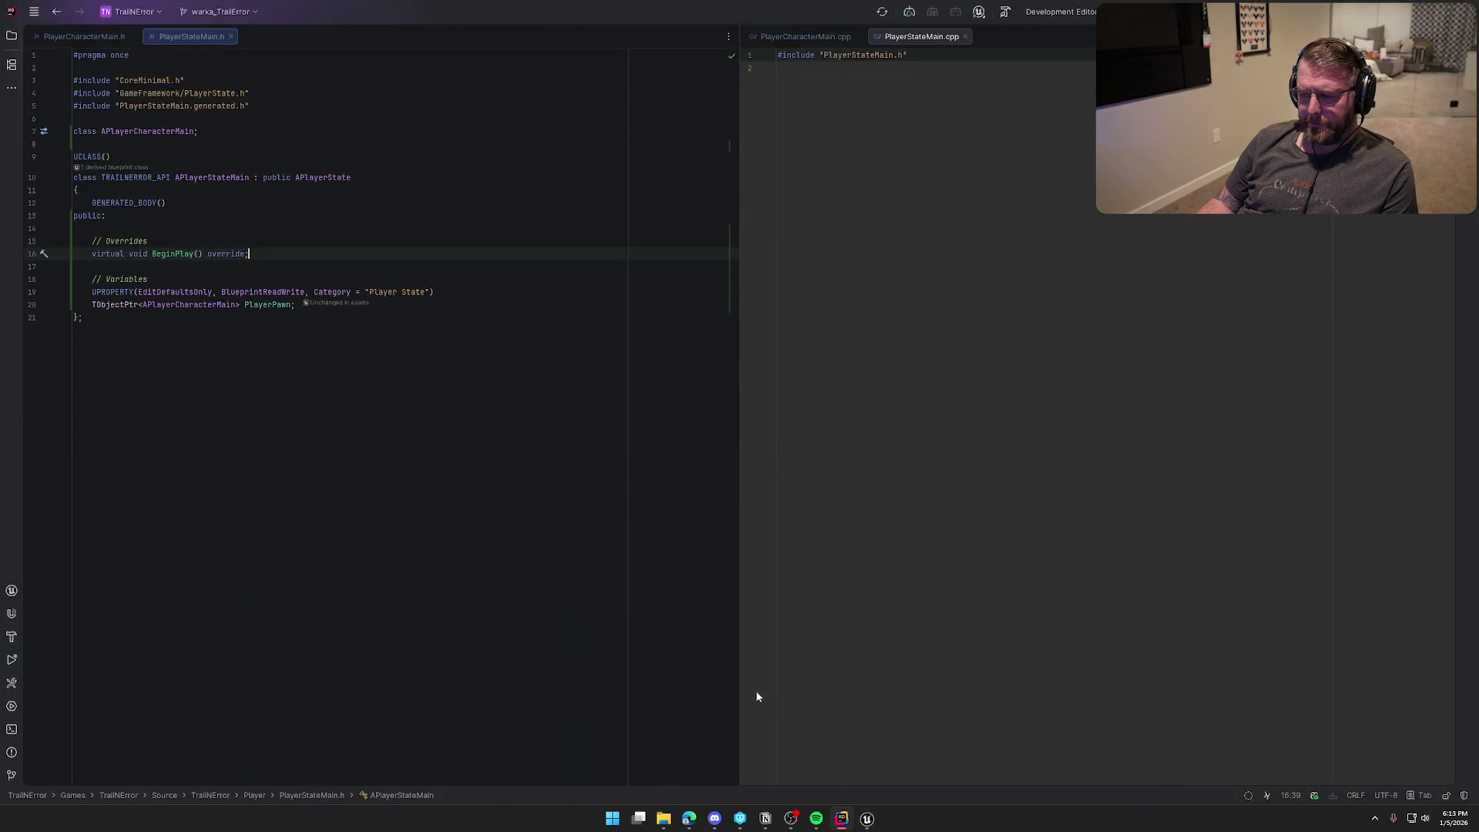
{"action": "key", "text": "Return"}
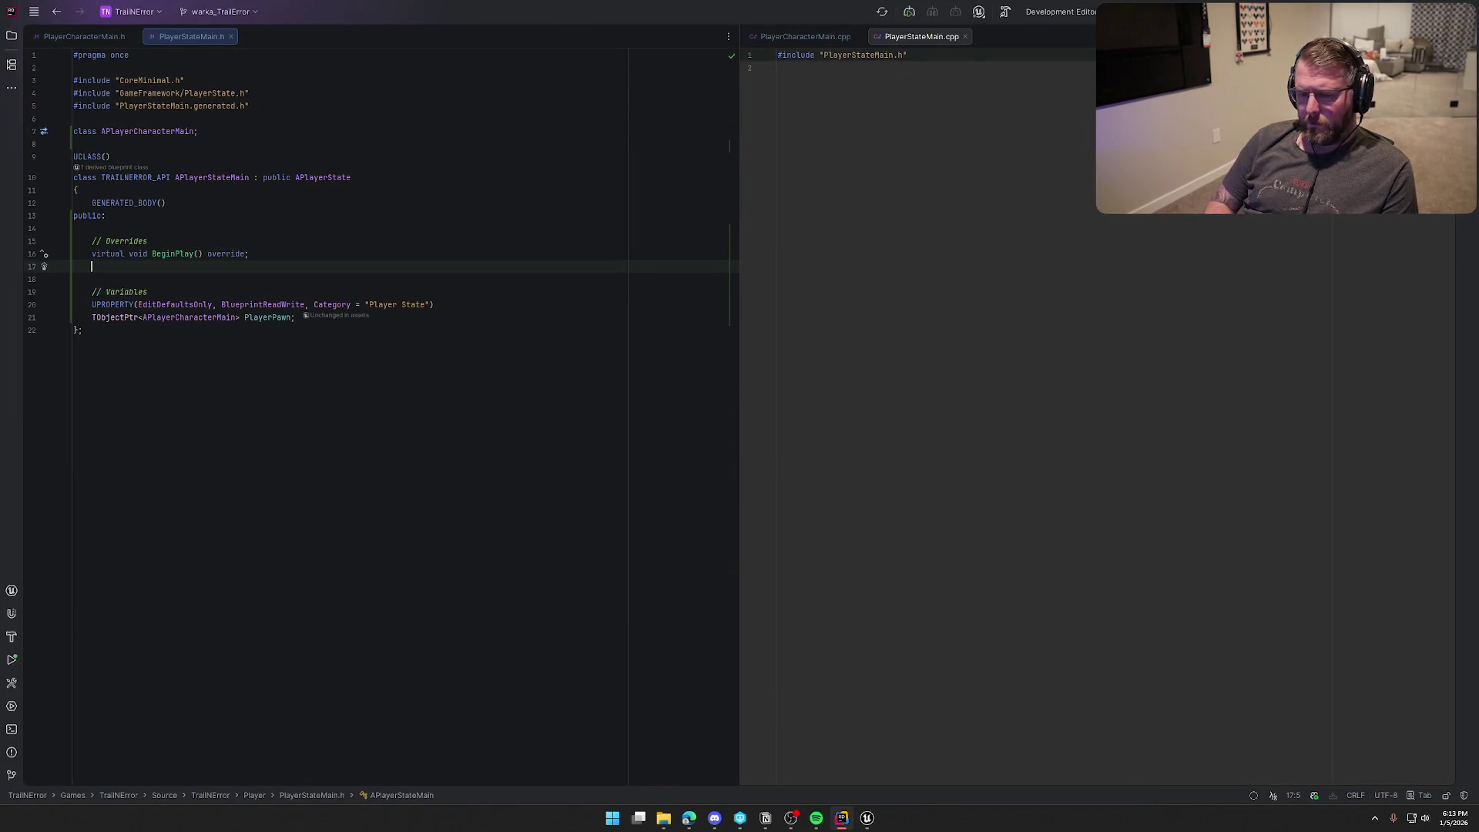
{"action": "key", "text": "BackSpace"}
{"action": "left_click", "coordinate": [313, 183]}
{"action": "left_click", "coordinate": [314, 183], "text": "ctrl"}
Step: Browse PlayerState.h and search it for 'begin' to reach the Begin AActor Interface section
{"action": "scroll", "coordinate": [412, 374], "scroll_direction": "down", "scroll_amount": 3}
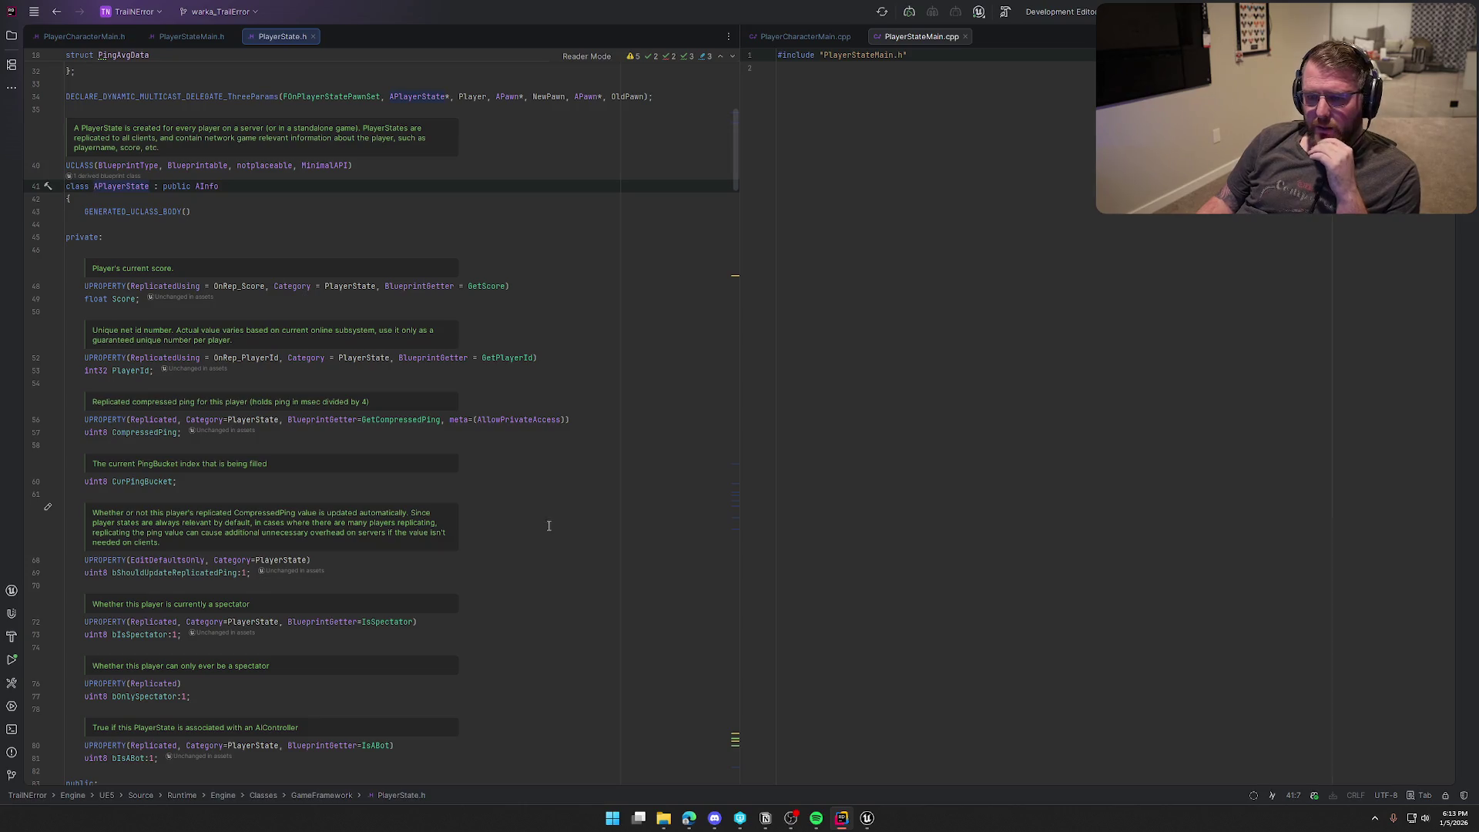
{"action": "scroll", "coordinate": [530, 528], "scroll_direction": "down", "scroll_amount": 3}
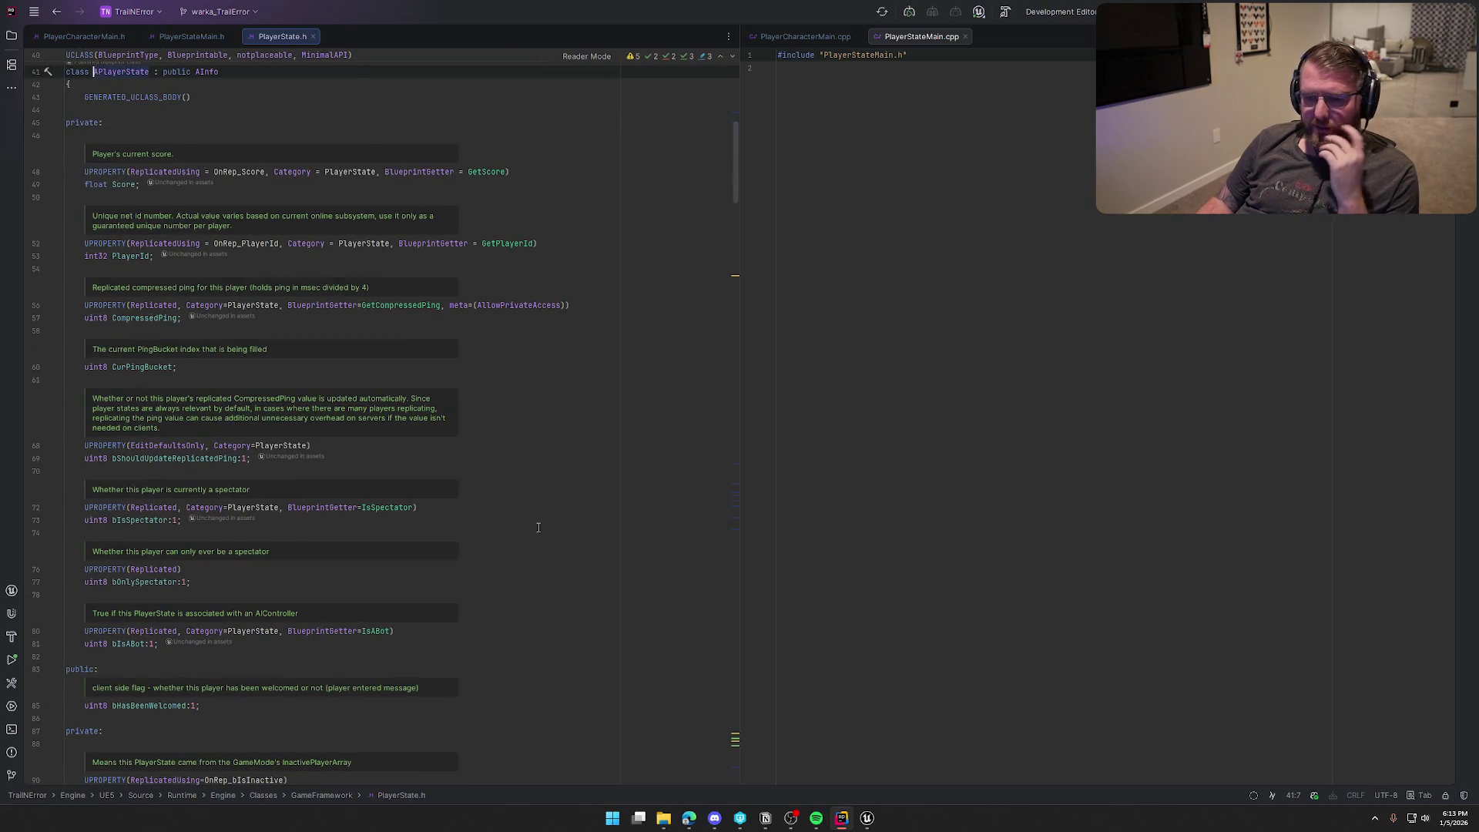
{"action": "scroll", "coordinate": [547, 508], "scroll_direction": "down", "scroll_amount": 5}
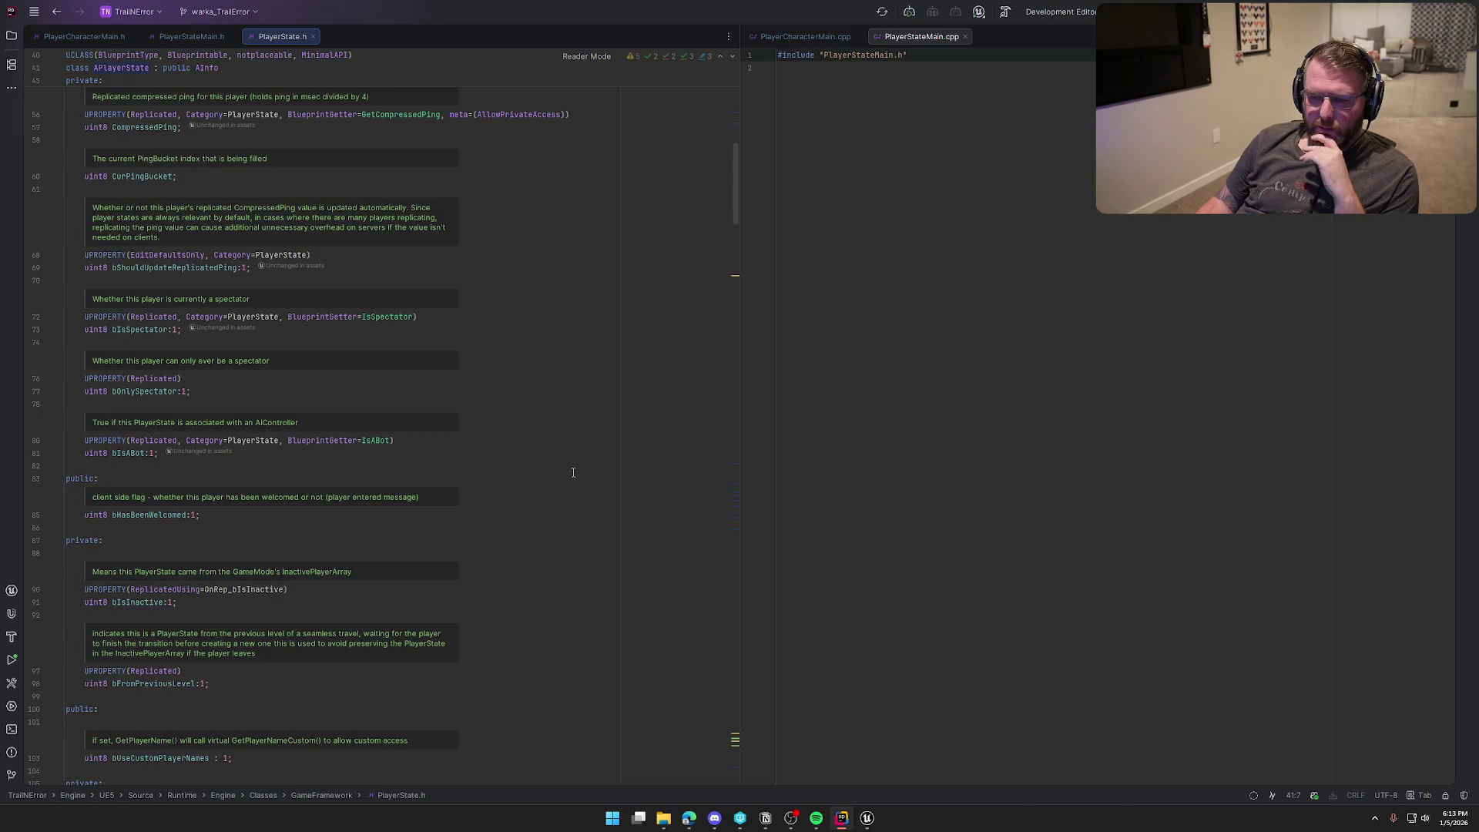
{"action": "scroll", "coordinate": [566, 473], "scroll_direction": "down", "scroll_amount": 4}
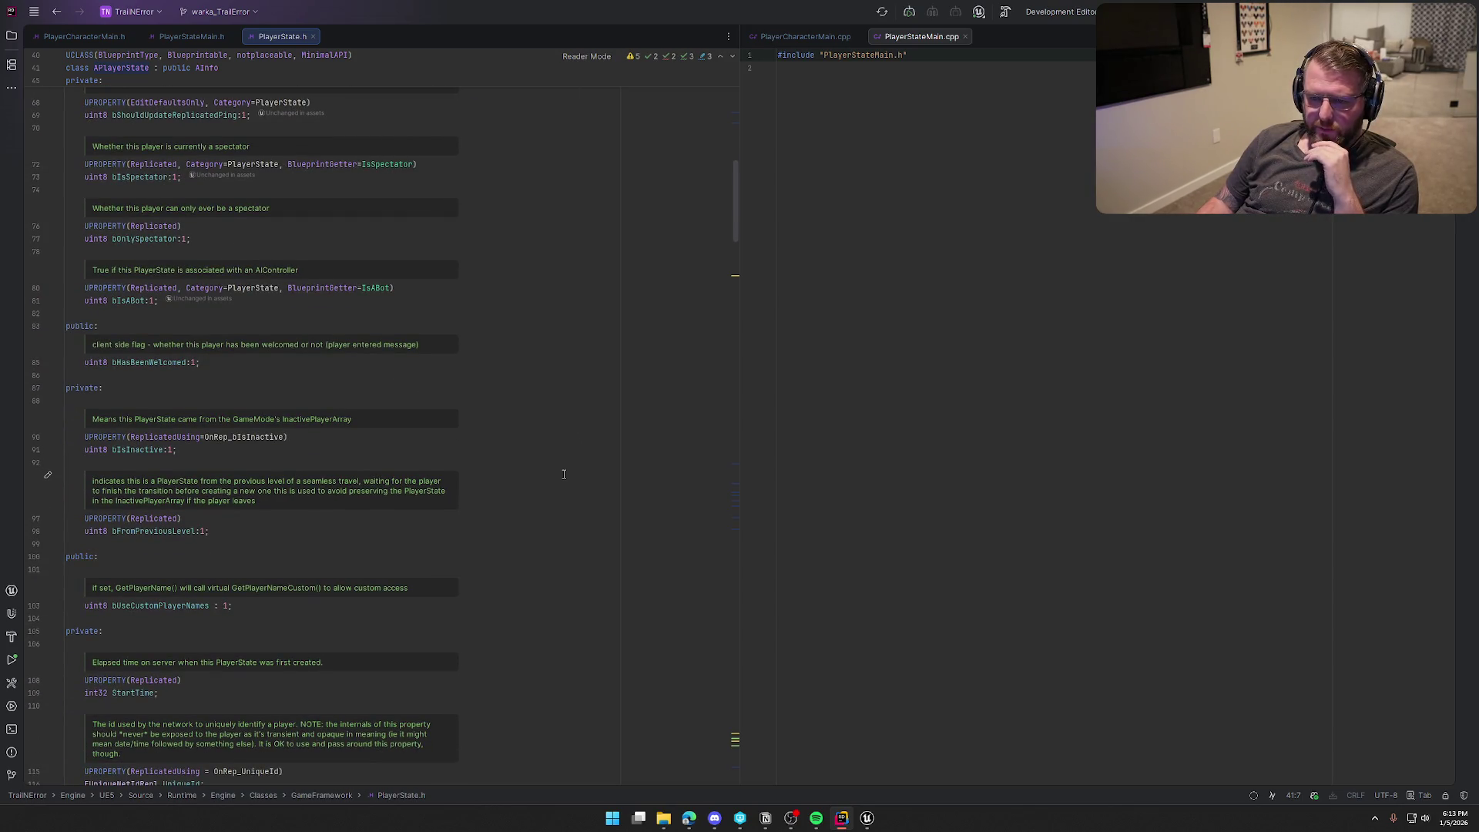
{"action": "scroll", "coordinate": [563, 474], "scroll_direction": "down", "scroll_amount": 6}
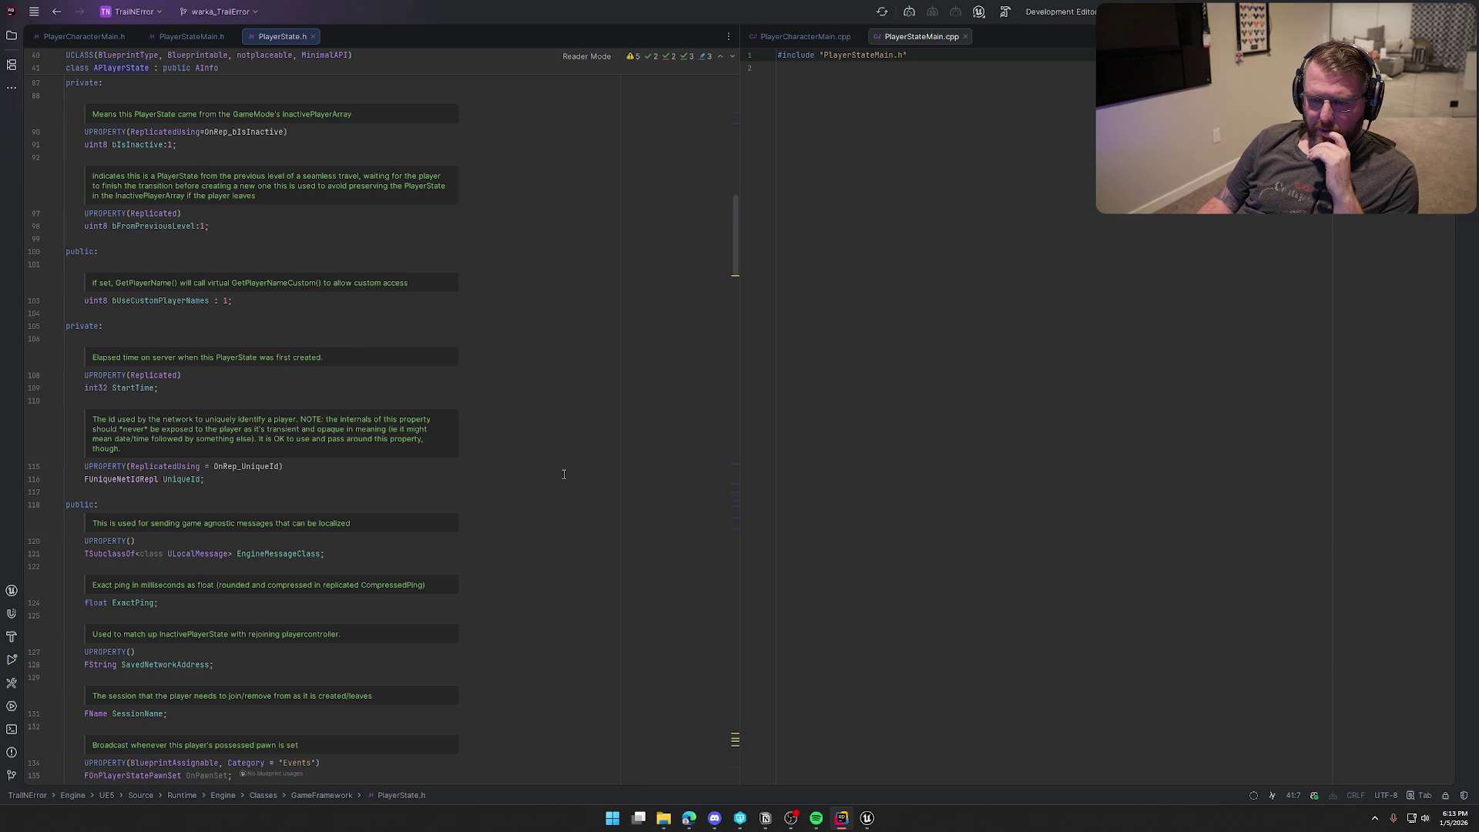
{"action": "scroll", "coordinate": [570, 474], "scroll_direction": "up", "scroll_amount": 17}
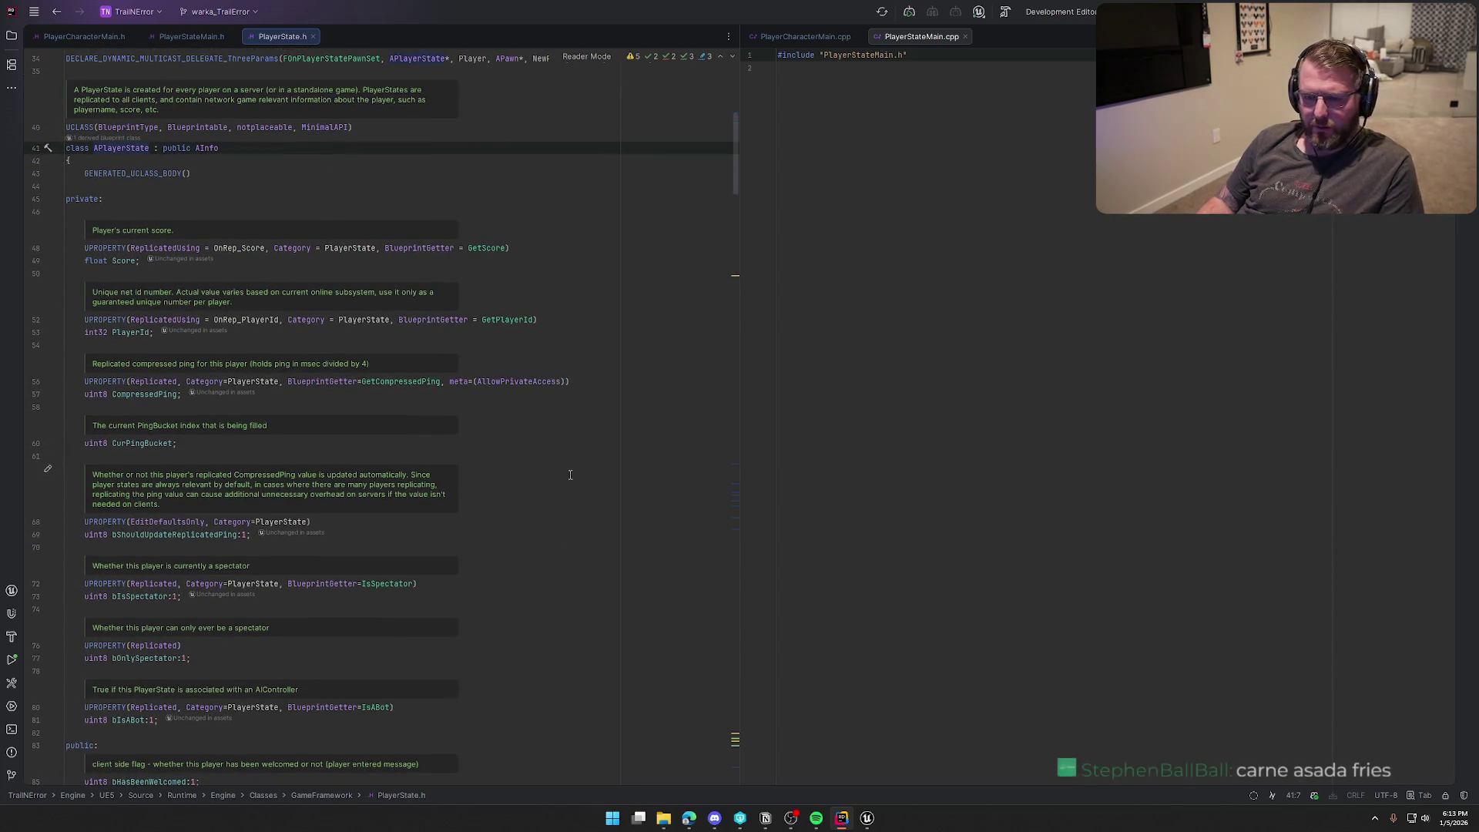
{"action": "key", "text": "ctrl+f"}
{"action": "type", "text": "beginp"}
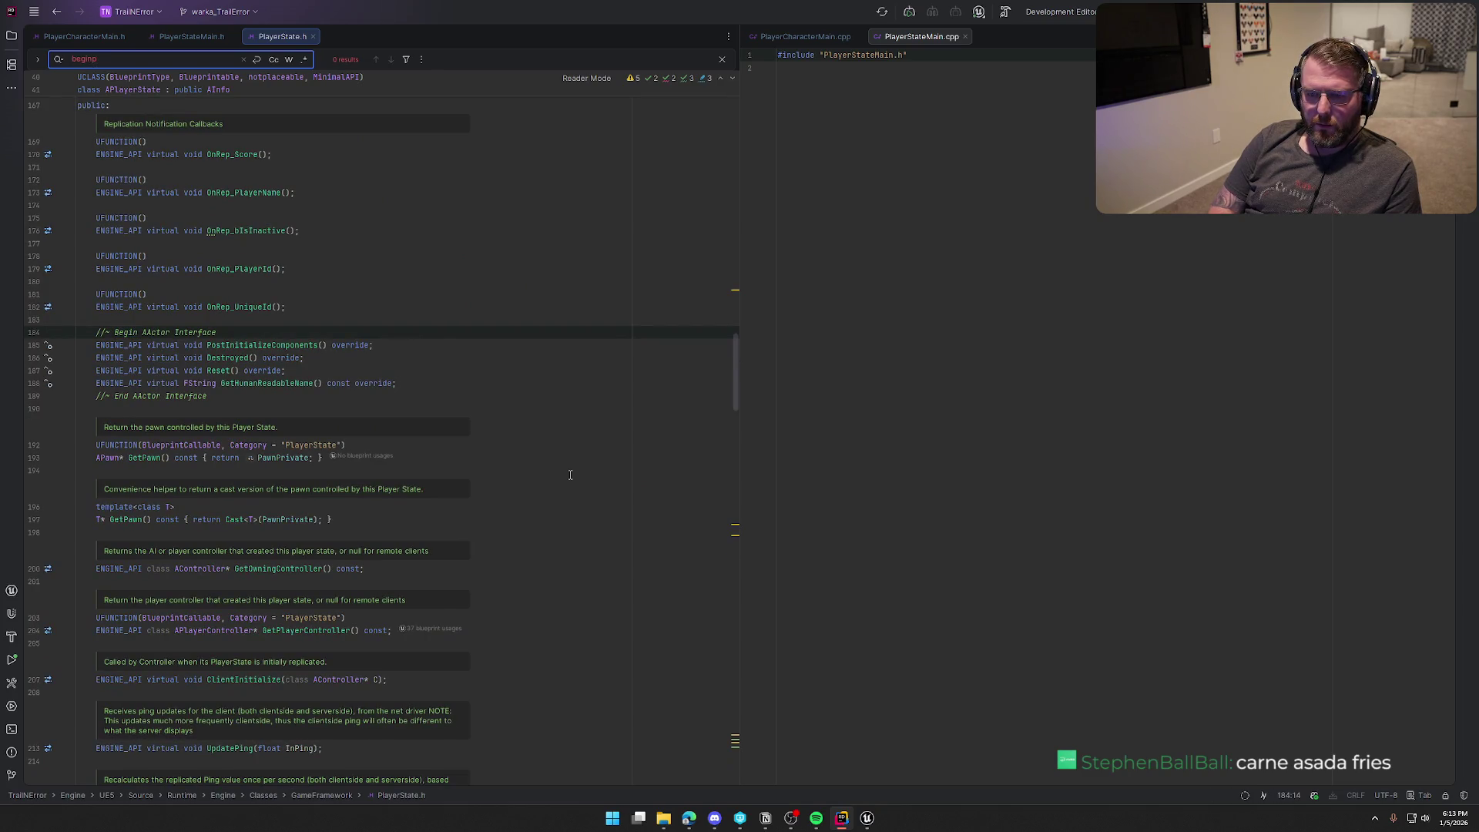
Step: Fix the search term to 'begin' and read down through PlayerState's virtual functions
{"action": "key", "text": "BackSpace"}
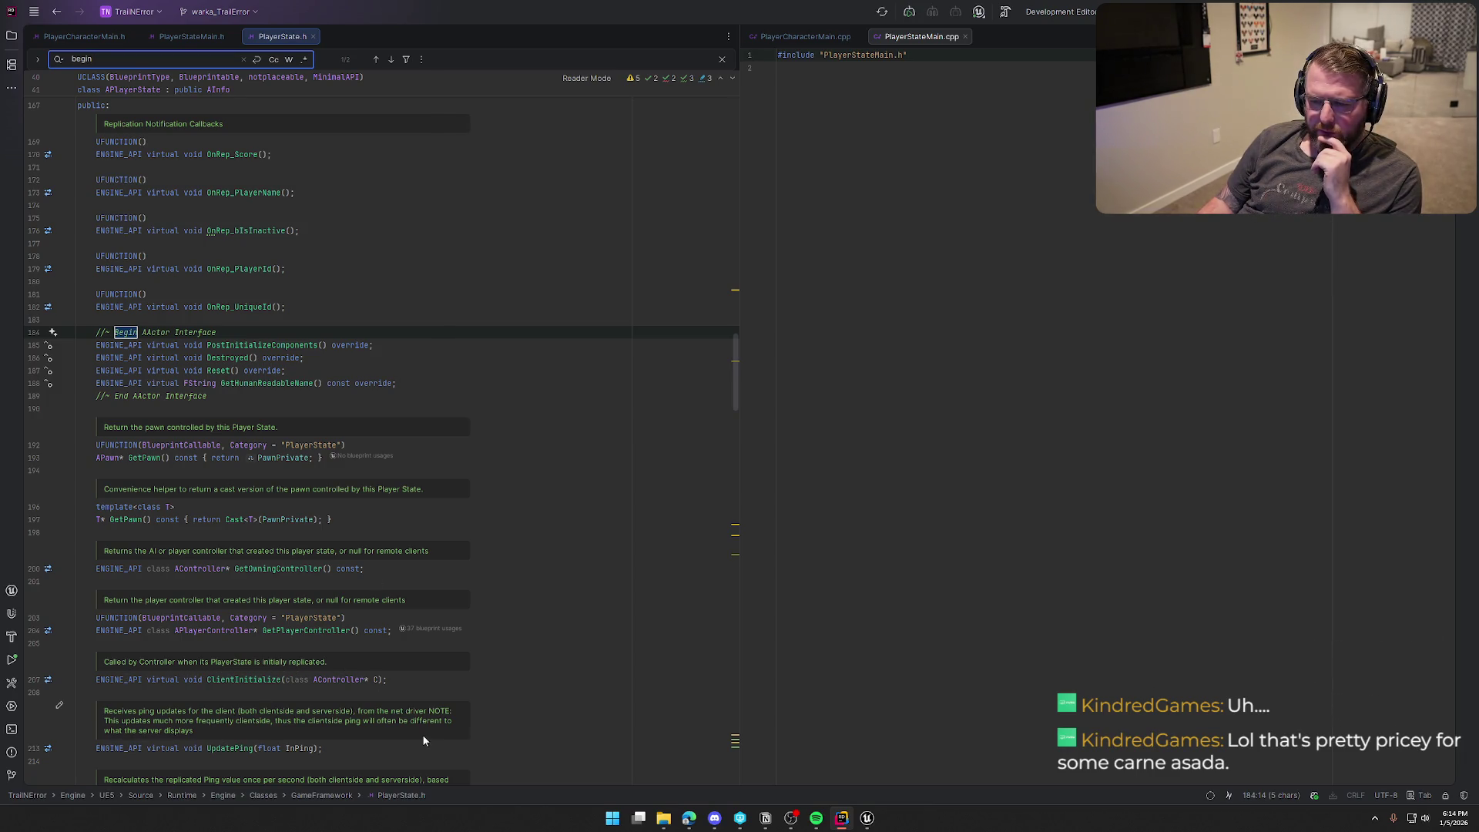
{"action": "scroll", "coordinate": [424, 736], "scroll_direction": "down", "scroll_amount": 5}
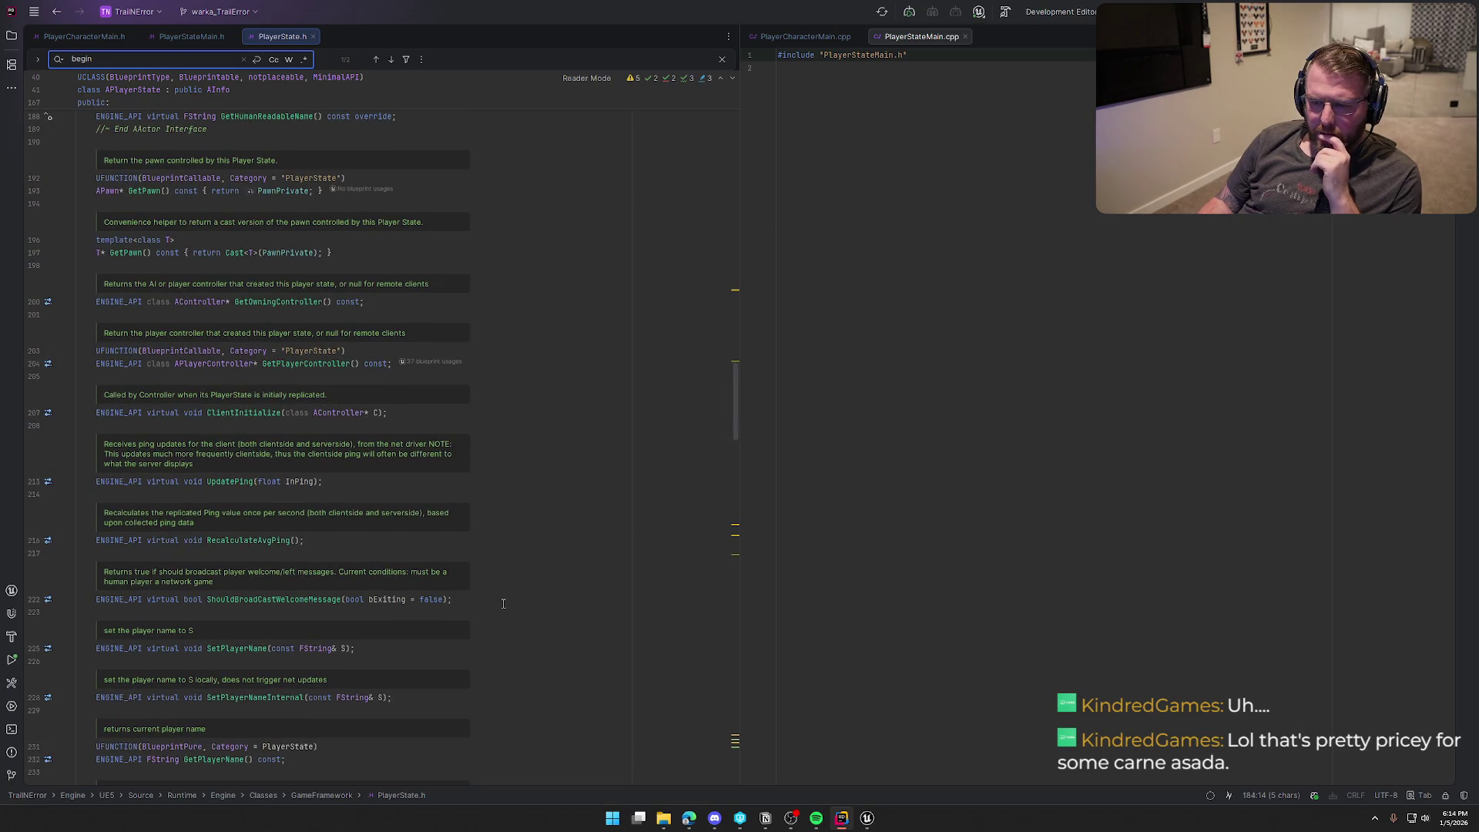
{"action": "scroll", "coordinate": [502, 603], "scroll_direction": "down", "scroll_amount": 3}
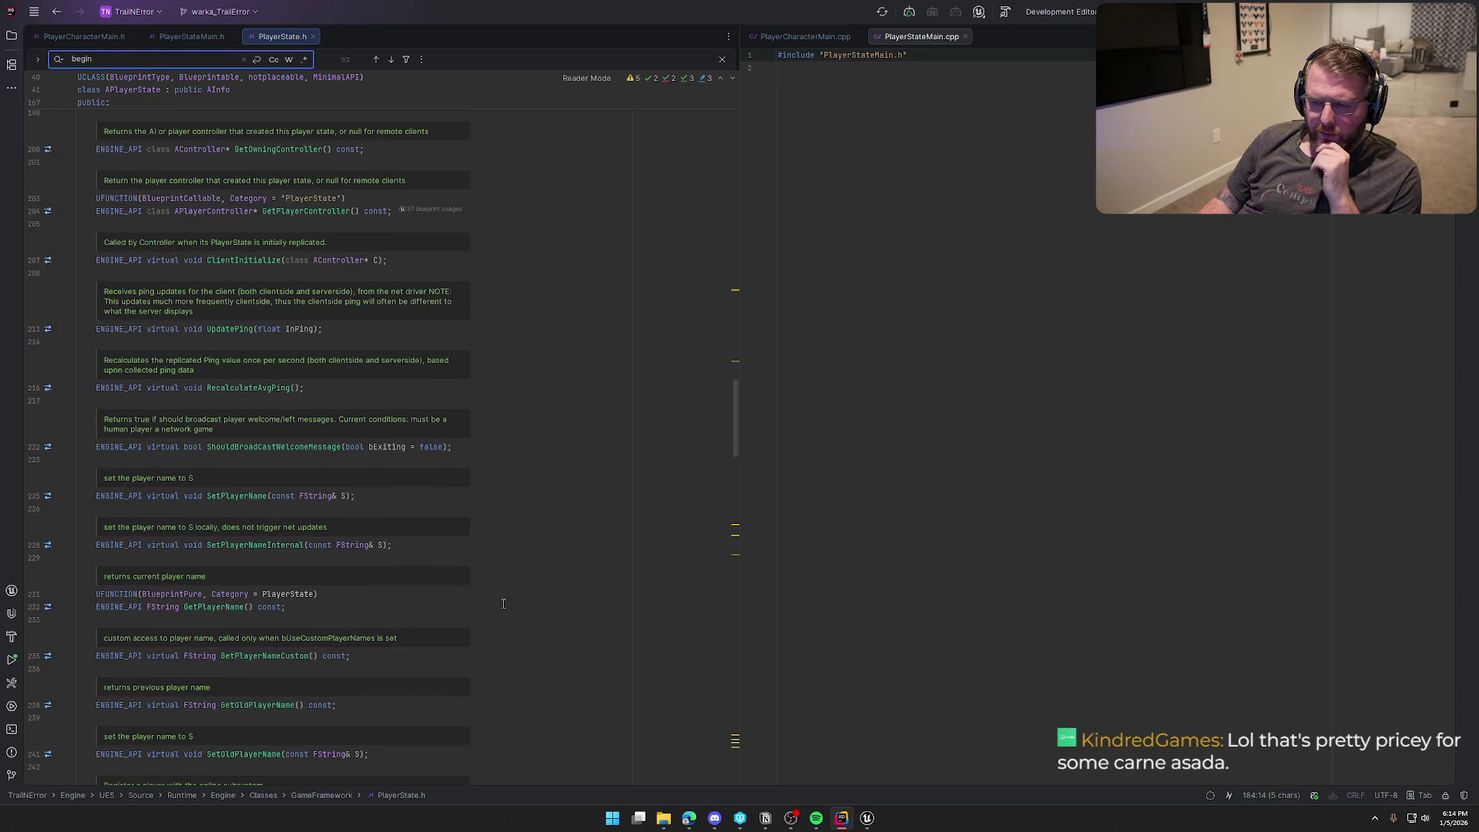
{"action": "scroll", "coordinate": [503, 603], "scroll_direction": "down", "scroll_amount": 3}
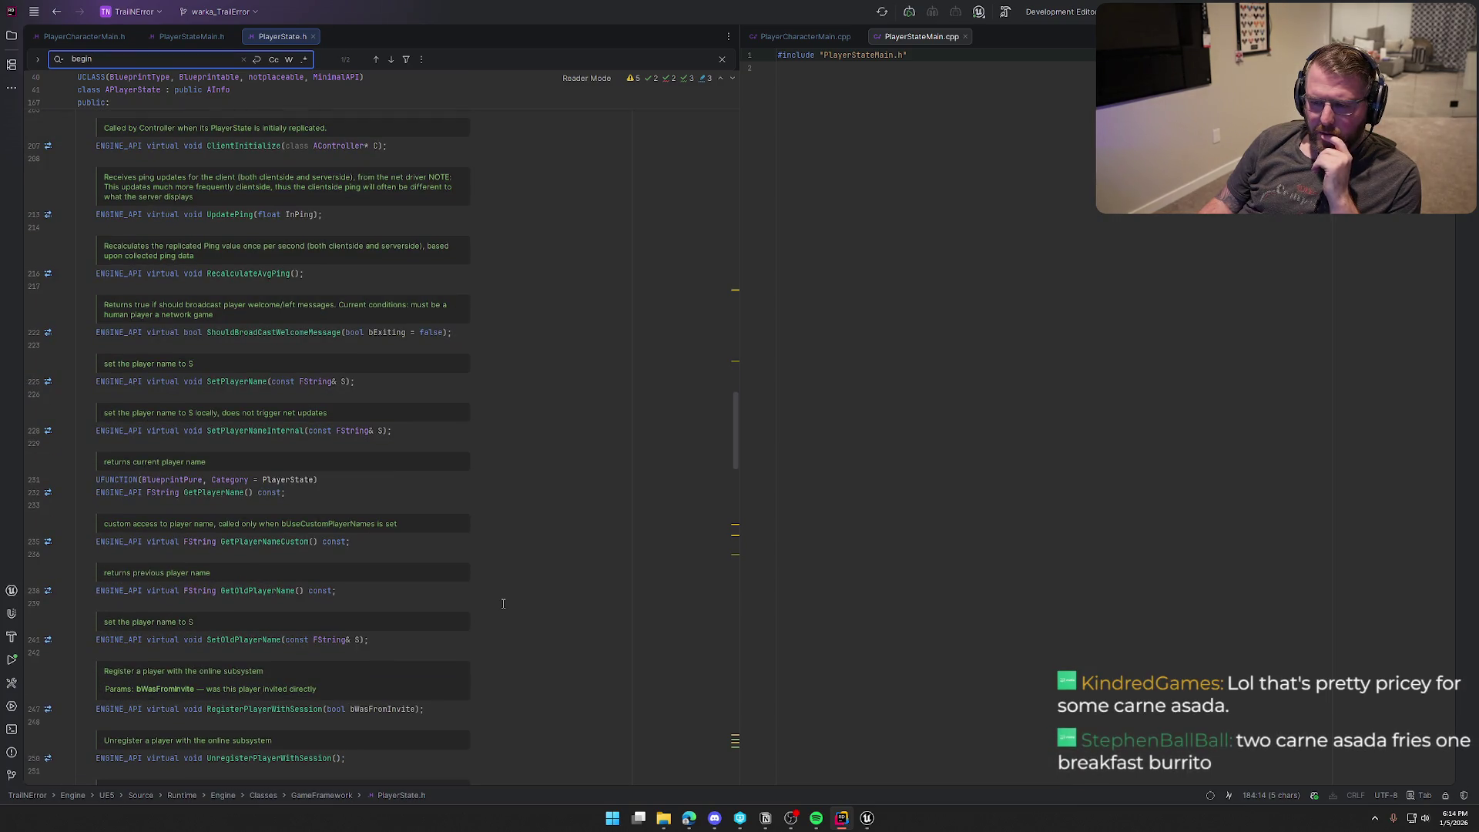
{"action": "scroll", "coordinate": [503, 603], "scroll_direction": "down", "scroll_amount": 5}
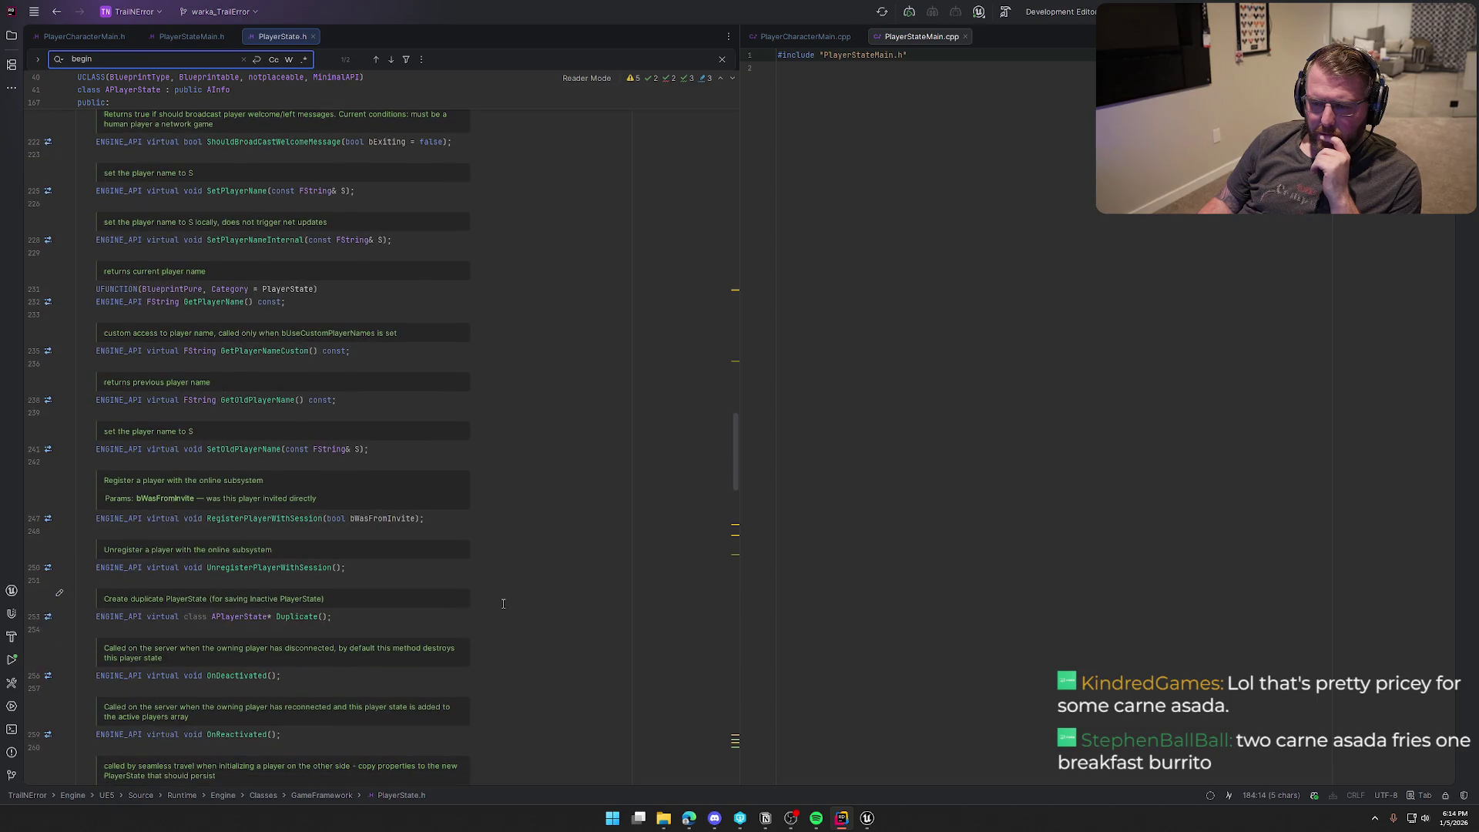
{"action": "scroll", "coordinate": [503, 603], "scroll_direction": "down", "scroll_amount": 5}
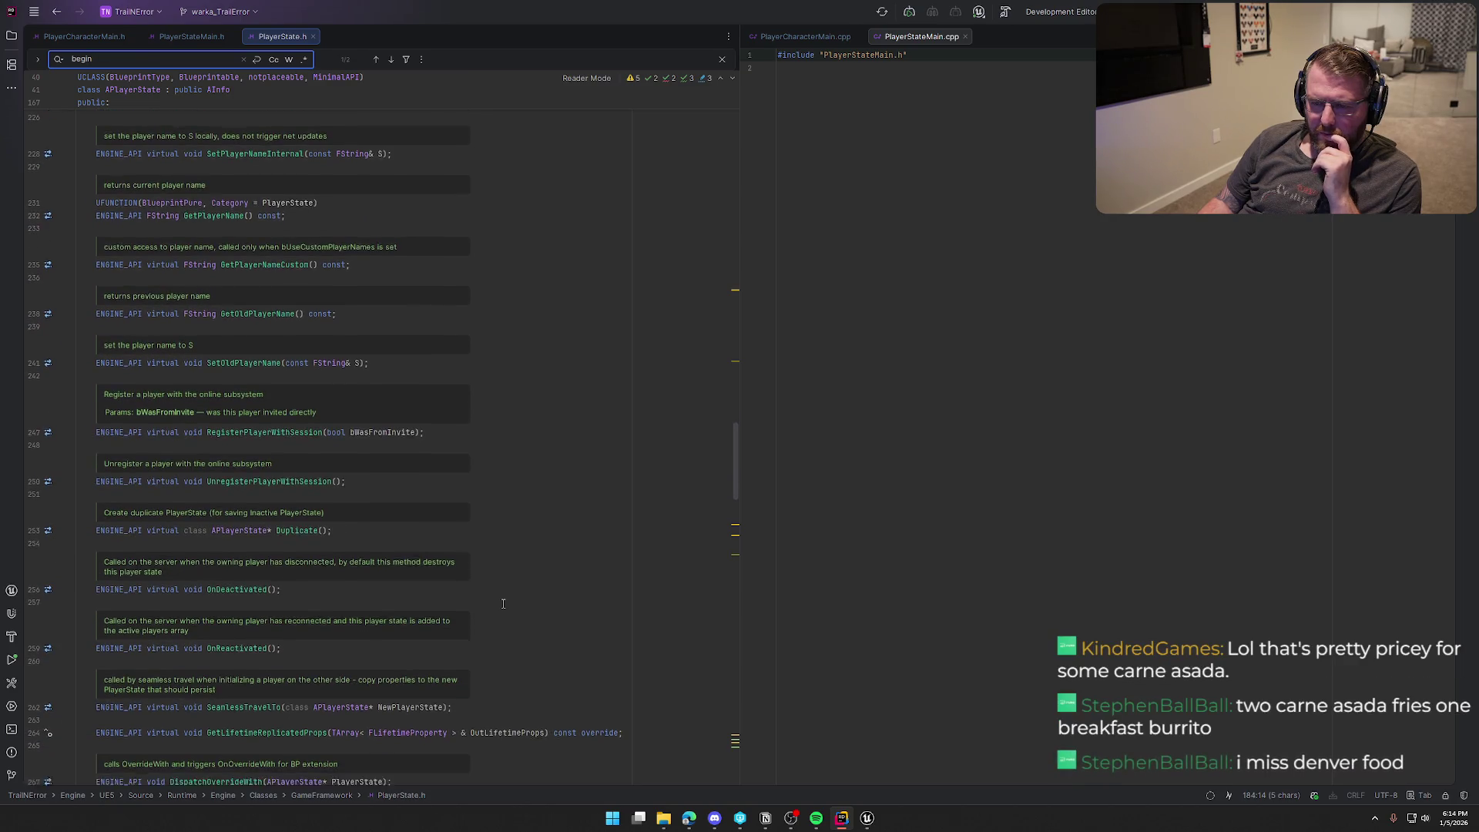
{"action": "scroll", "coordinate": [503, 603], "scroll_direction": "down", "scroll_amount": 6}
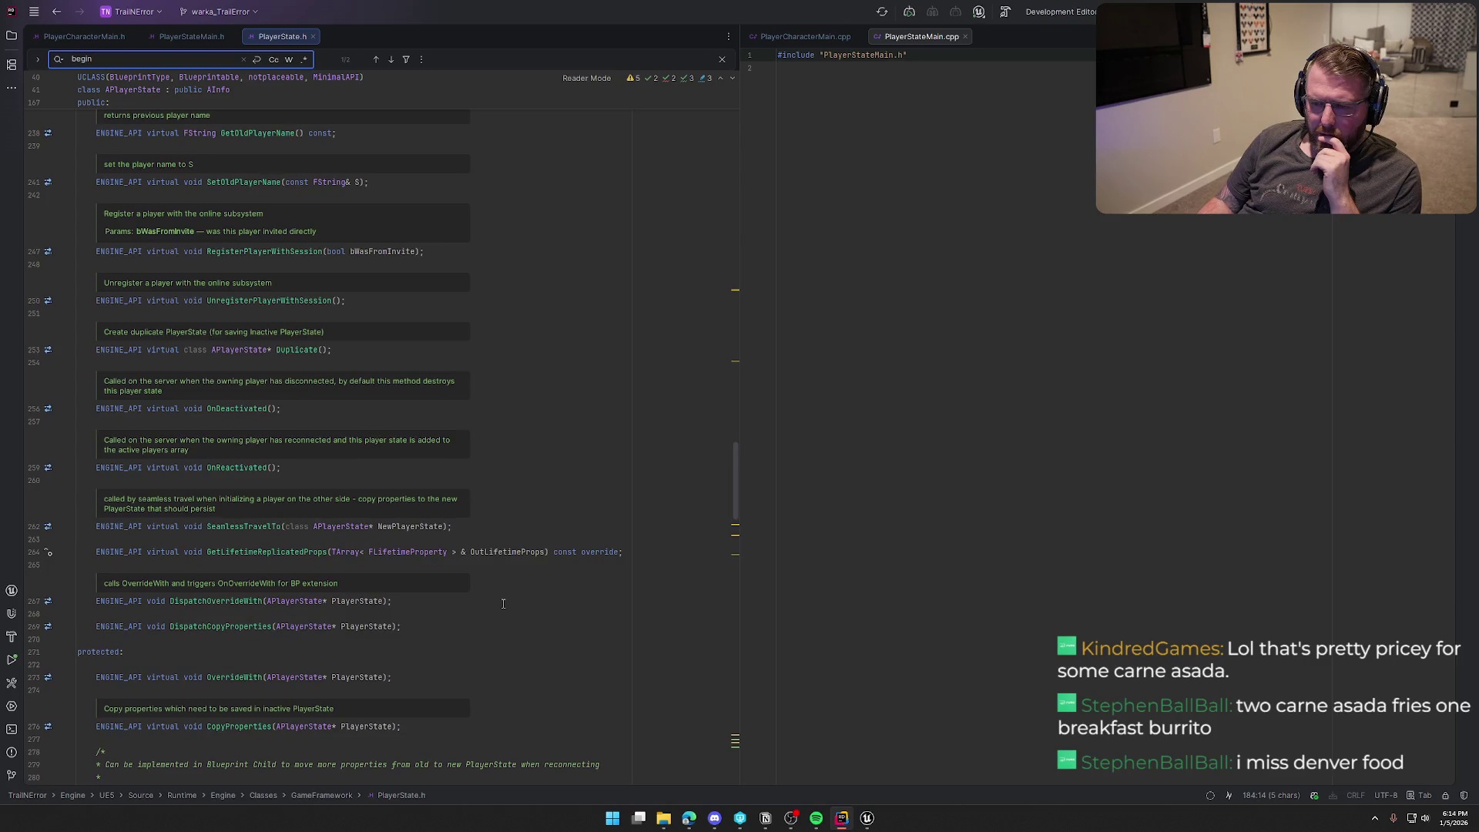
{"action": "scroll", "coordinate": [503, 603], "scroll_direction": "down", "scroll_amount": 2}
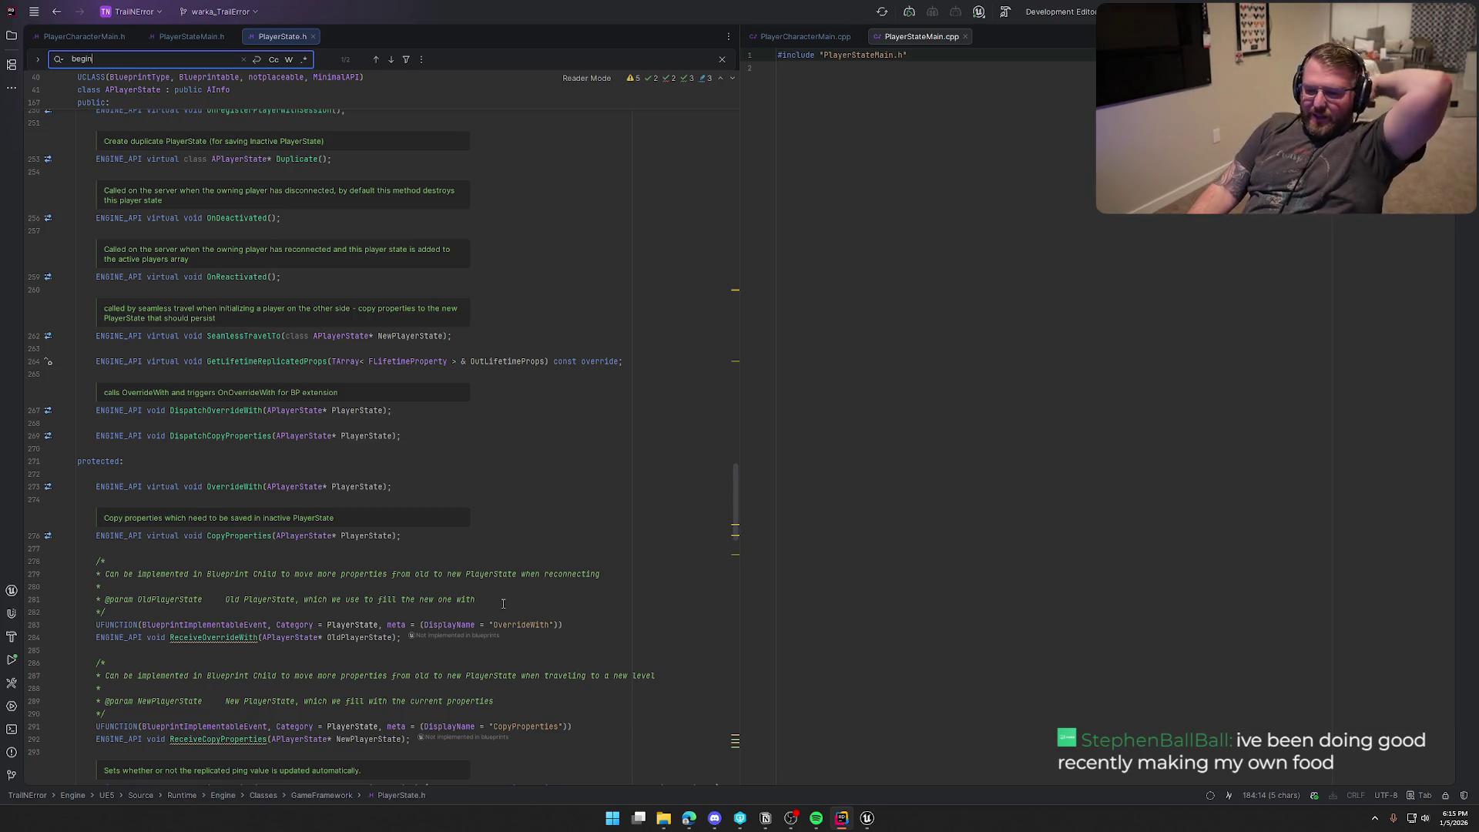
Step: Read PlayerState.h to the end and close its editor tab
{"action": "scroll", "coordinate": [392, 531], "scroll_direction": "down", "scroll_amount": 4}
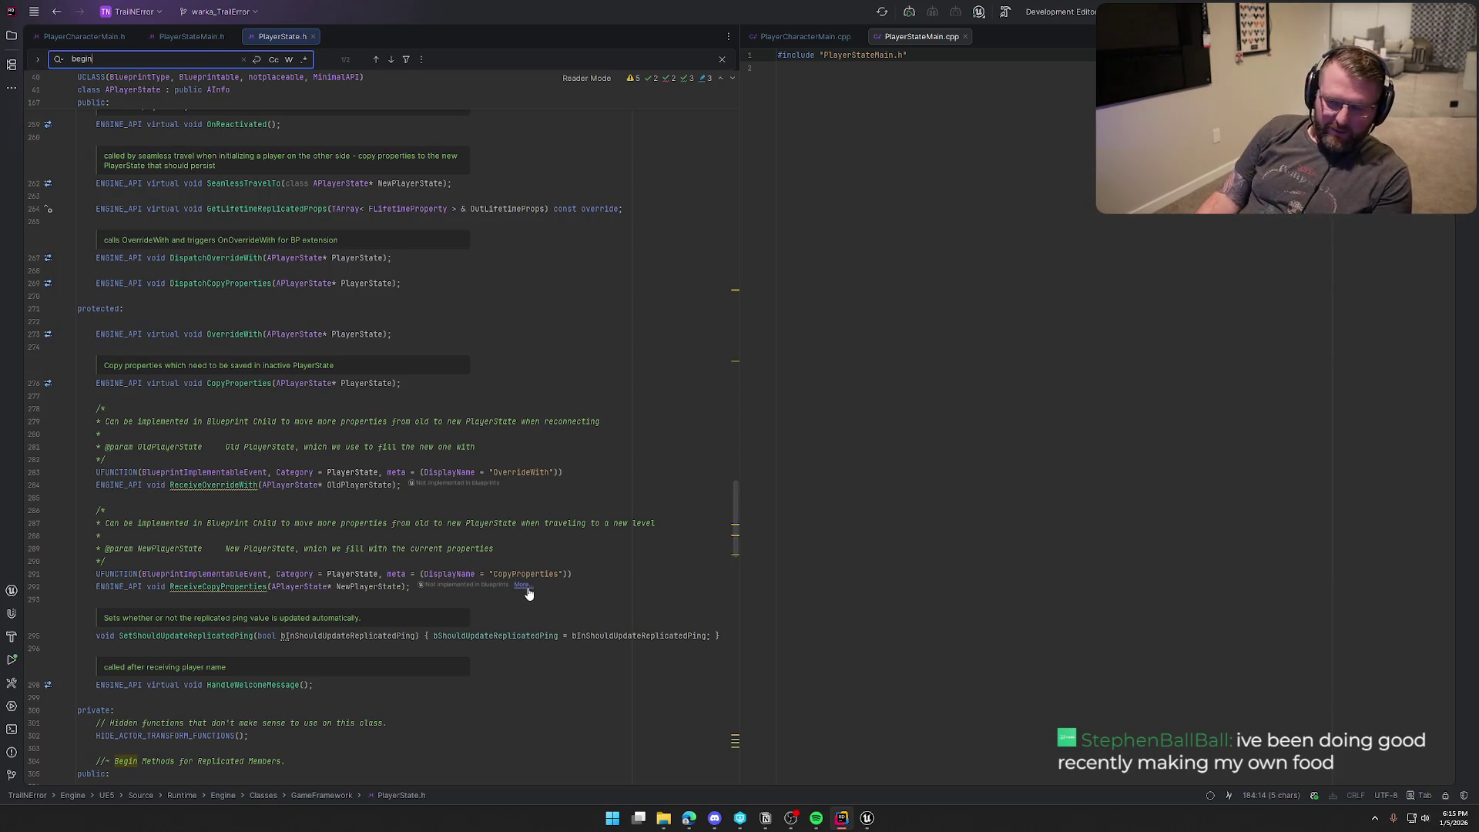
{"action": "scroll", "coordinate": [528, 592], "scroll_direction": "down", "scroll_amount": 2}
{"action": "scroll", "coordinate": [528, 592], "scroll_direction": "down", "scroll_amount": 5}
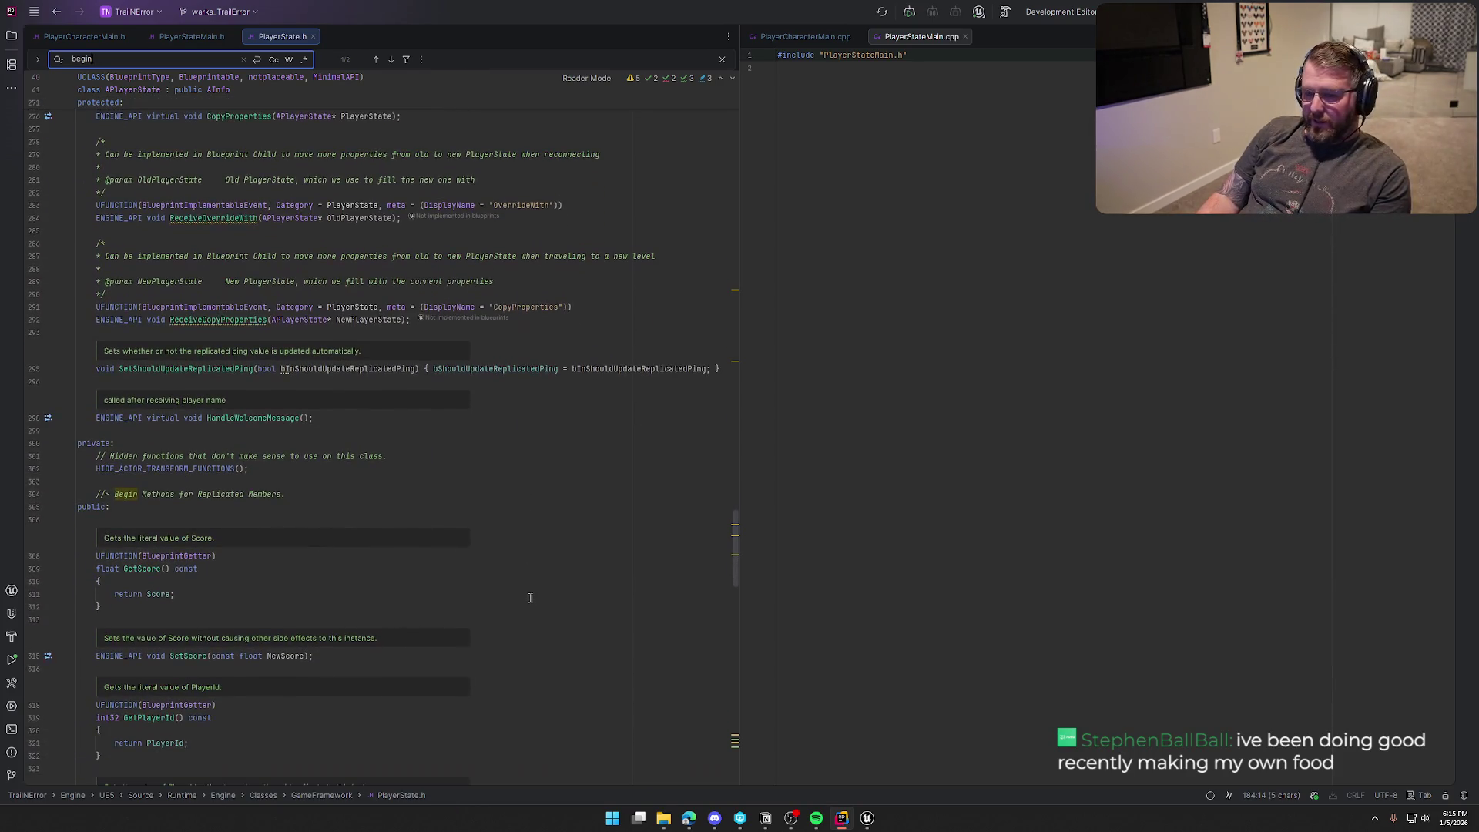
{"action": "scroll", "coordinate": [531, 597], "scroll_direction": "down", "scroll_amount": 9}
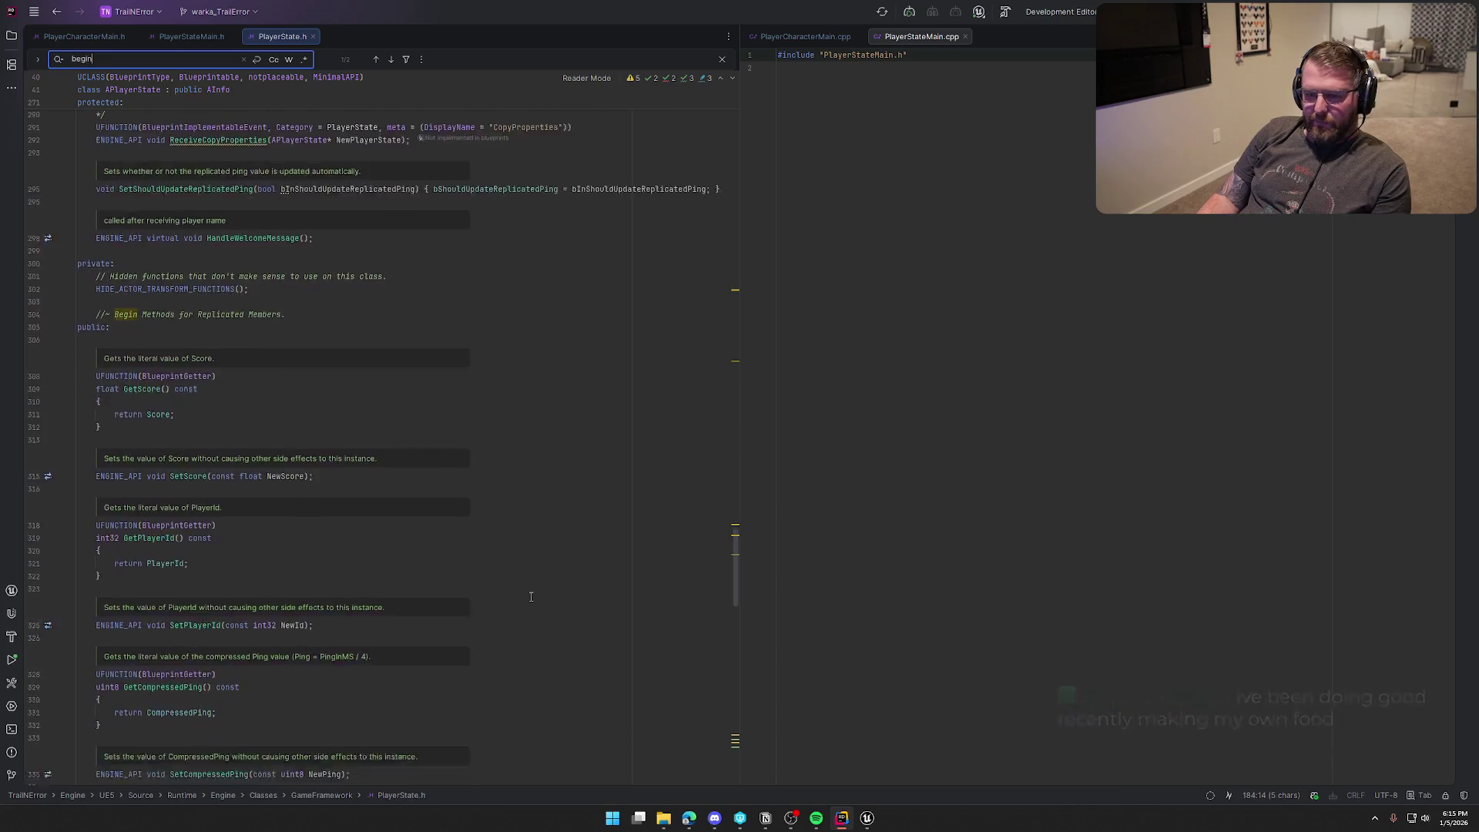
{"action": "scroll", "coordinate": [531, 597], "scroll_direction": "down", "scroll_amount": 2}
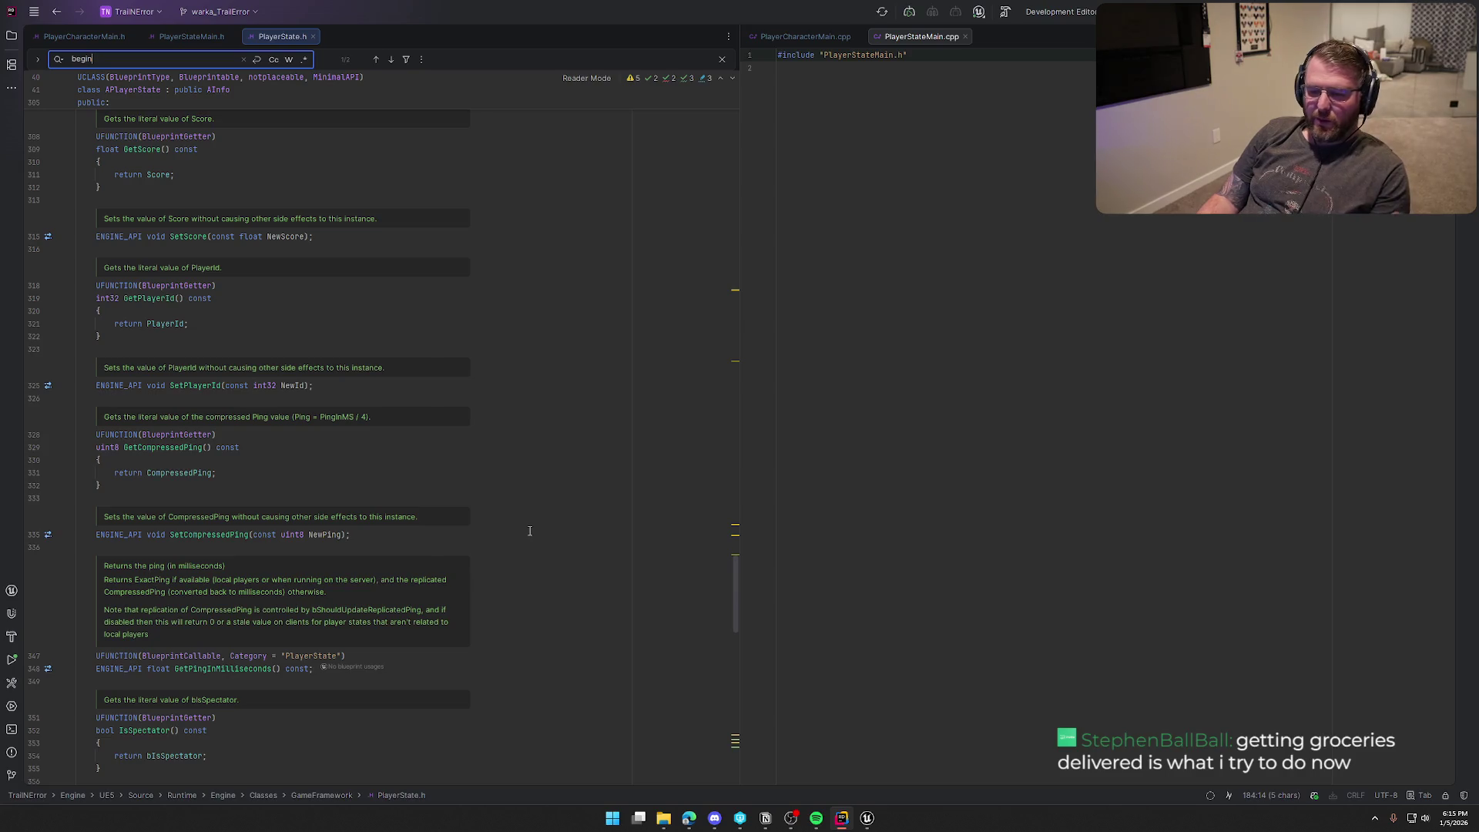
{"action": "scroll", "coordinate": [527, 531], "scroll_direction": "down", "scroll_amount": 3}
{"action": "scroll", "coordinate": [527, 530], "scroll_direction": "down", "scroll_amount": 5}
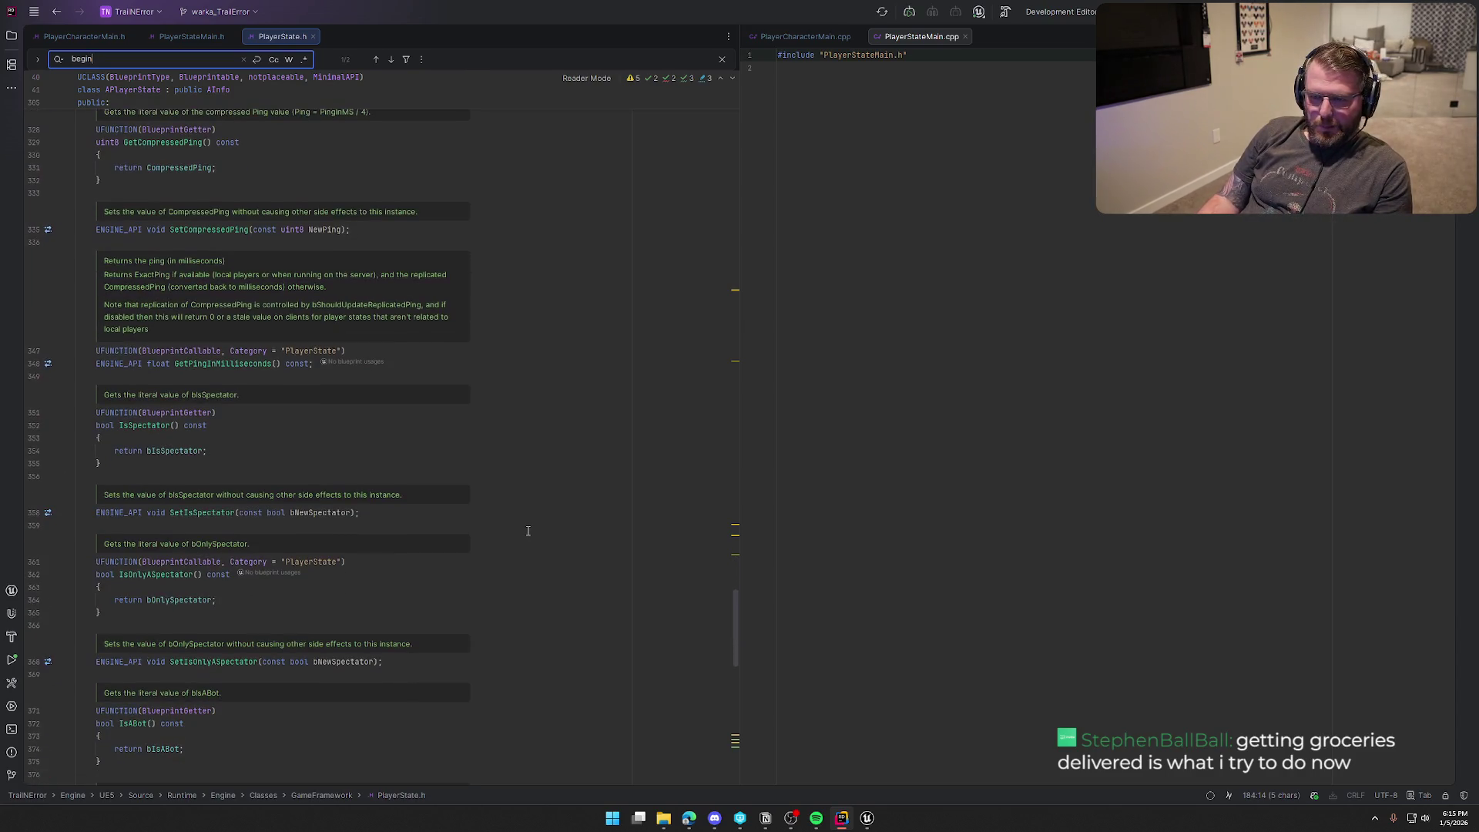
{"action": "scroll", "coordinate": [528, 531], "scroll_direction": "down", "scroll_amount": 3}
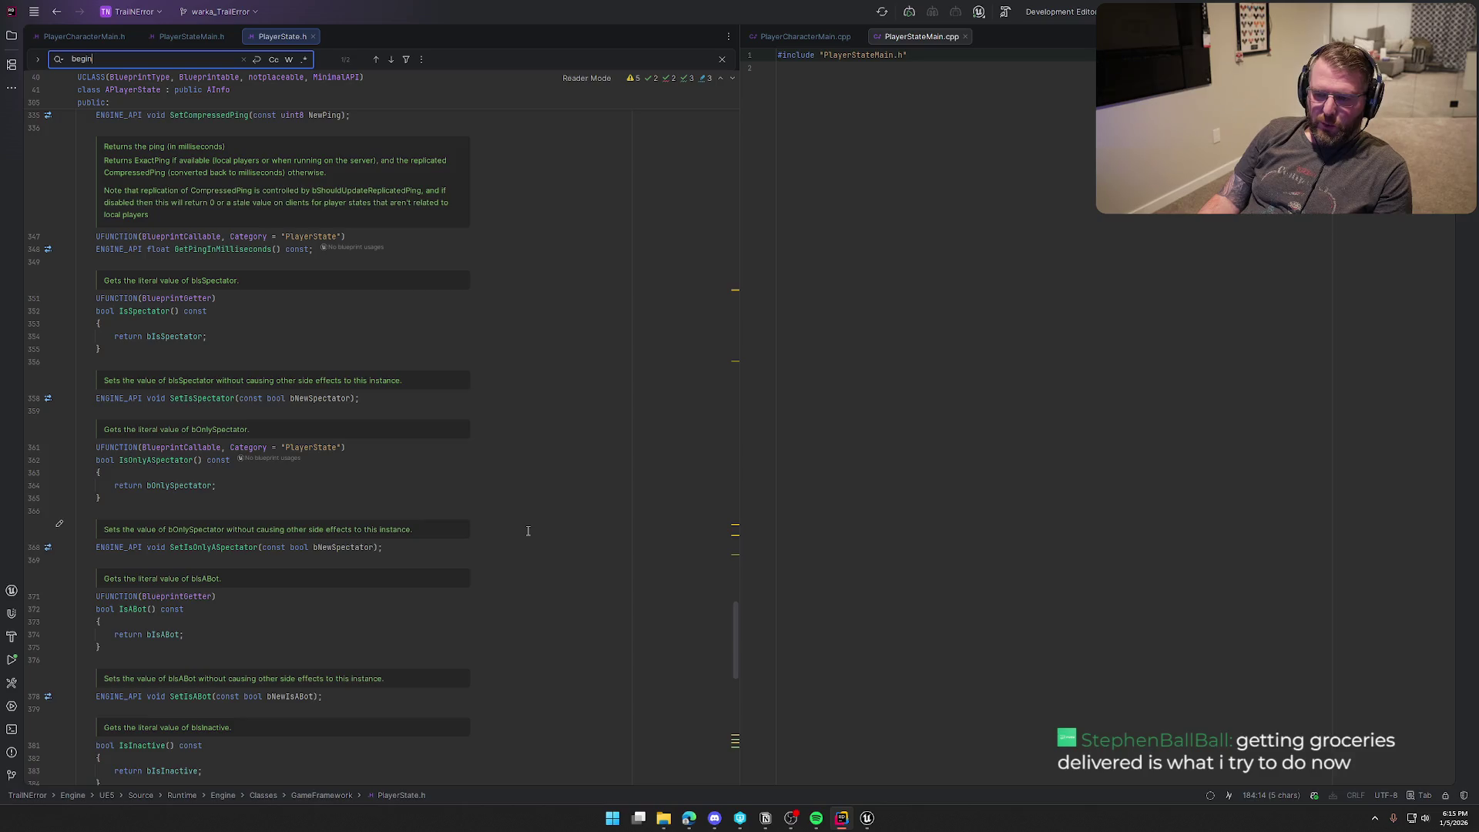
{"action": "scroll", "coordinate": [528, 531], "scroll_direction": "down", "scroll_amount": 6}
{"action": "scroll", "coordinate": [528, 531], "scroll_direction": "down", "scroll_amount": 8}
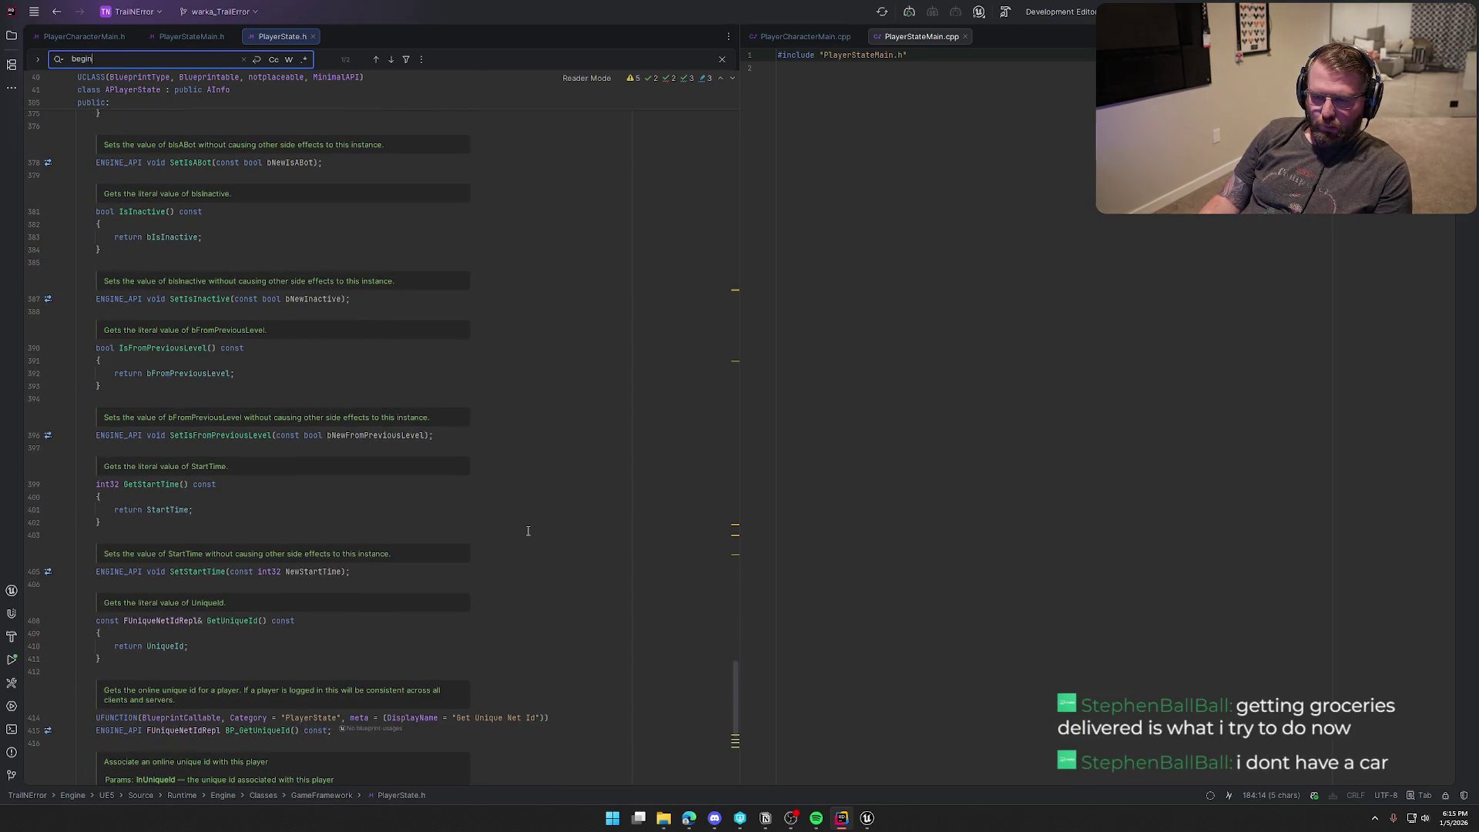
{"action": "scroll", "coordinate": [528, 530], "scroll_direction": "down", "scroll_amount": 4}
{"action": "scroll", "coordinate": [528, 530], "scroll_direction": "down", "scroll_amount": 7}
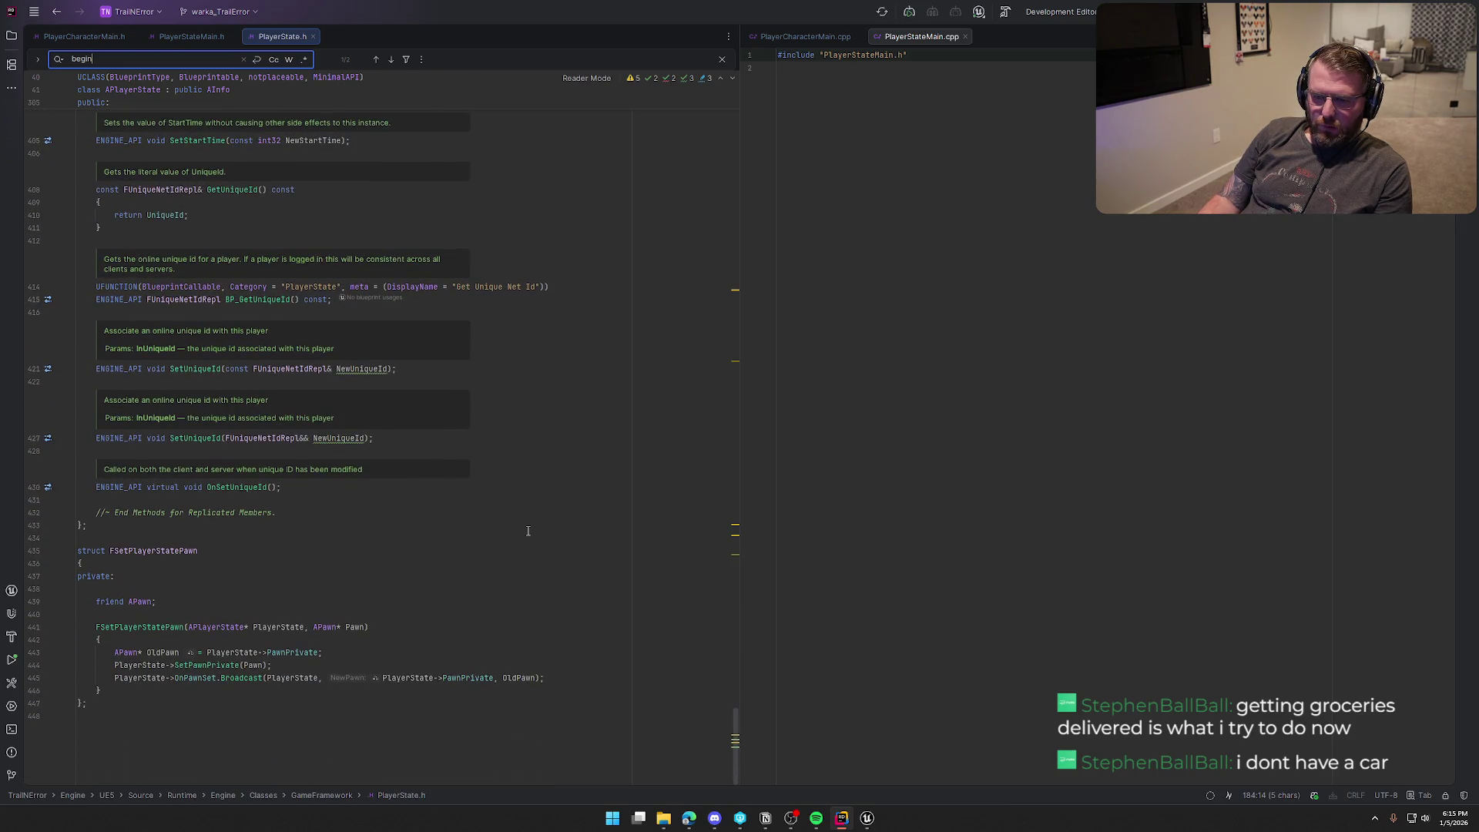
{"action": "middle_click", "coordinate": [280, 35]}
Step: Generate the BeginPlay definition with PlayerPawn = Cast<APlayerCharacterMain>(GetPawn())
{"action": "left_click", "coordinate": [155, 254]}
{"action": "key", "text": "alt+Return"}
{"action": "key", "text": "Return"}
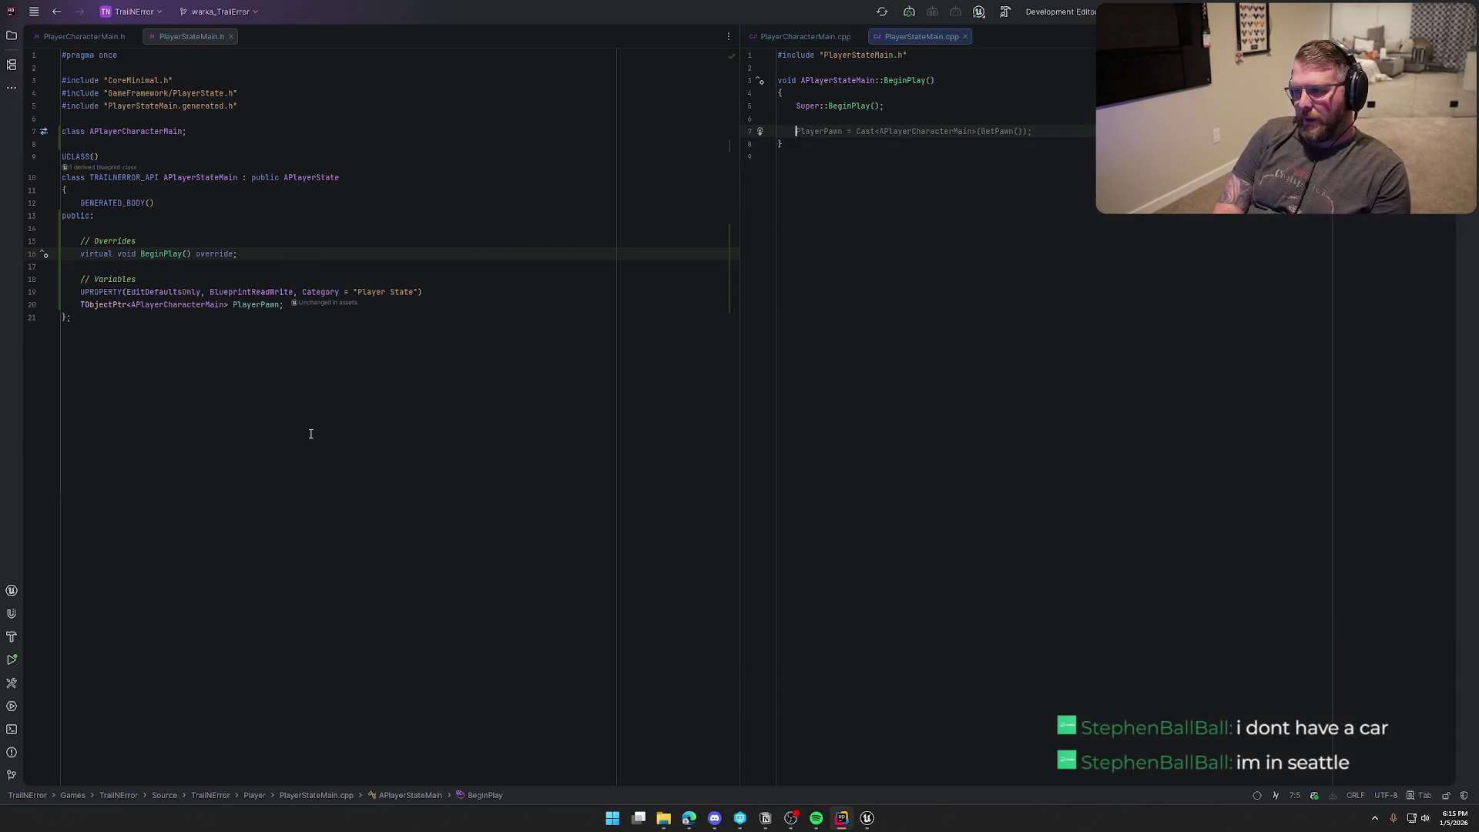
{"action": "key", "text": "Tab"}
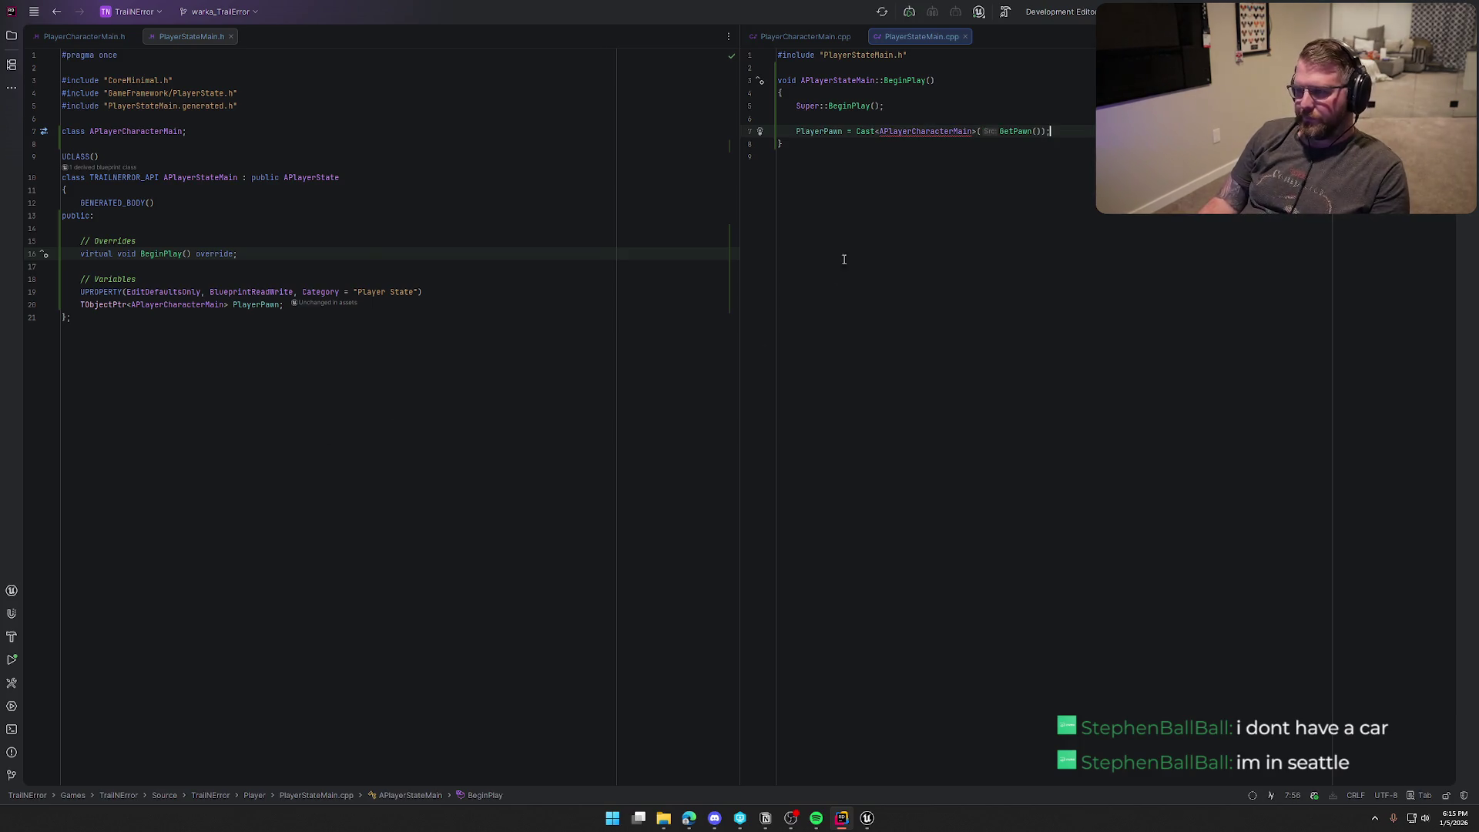
Step: Include PlayerCharacterMain.h and remove the stray blank lines in PlayerStateMain.cpp
{"action": "left_click", "coordinate": [921, 131]}
{"action": "key", "text": "alt+Return"}
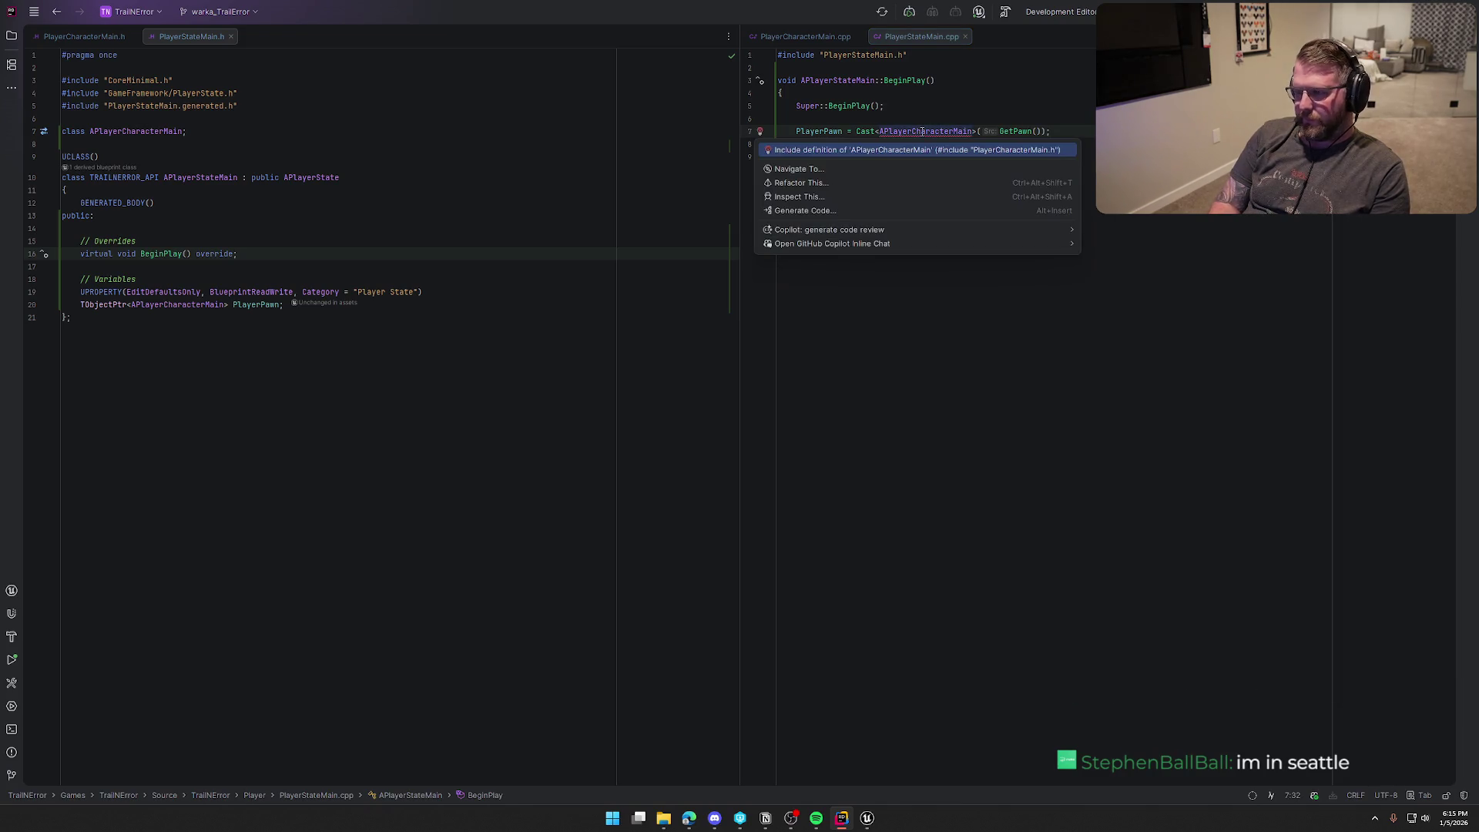
{"action": "key", "text": "Return"}
{"action": "left_click", "coordinate": [834, 70]}
{"action": "key", "text": "BackSpace"}
{"action": "left_click", "coordinate": [1017, 305]}
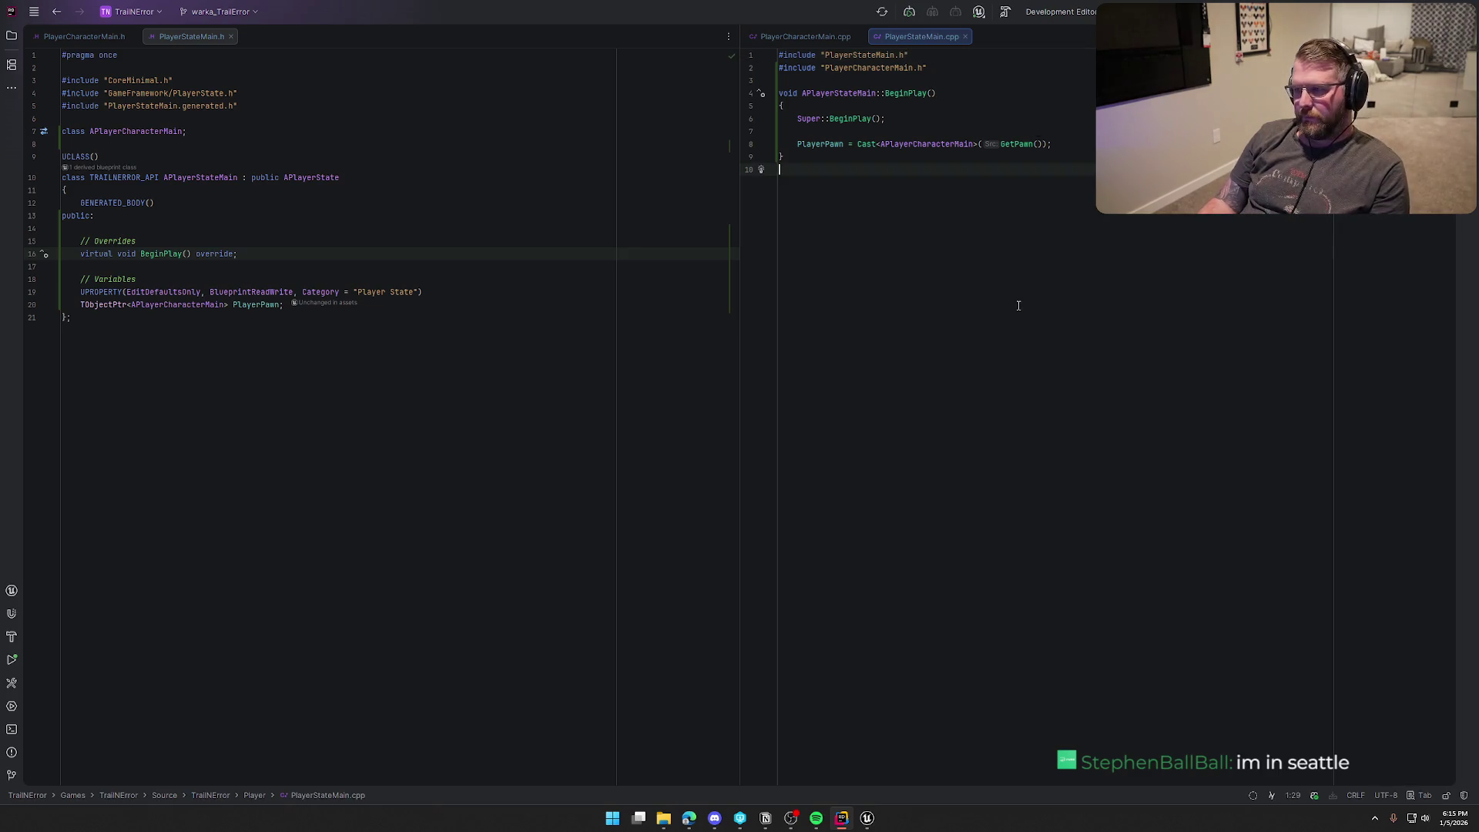
{"action": "key", "text": "BackSpace"}
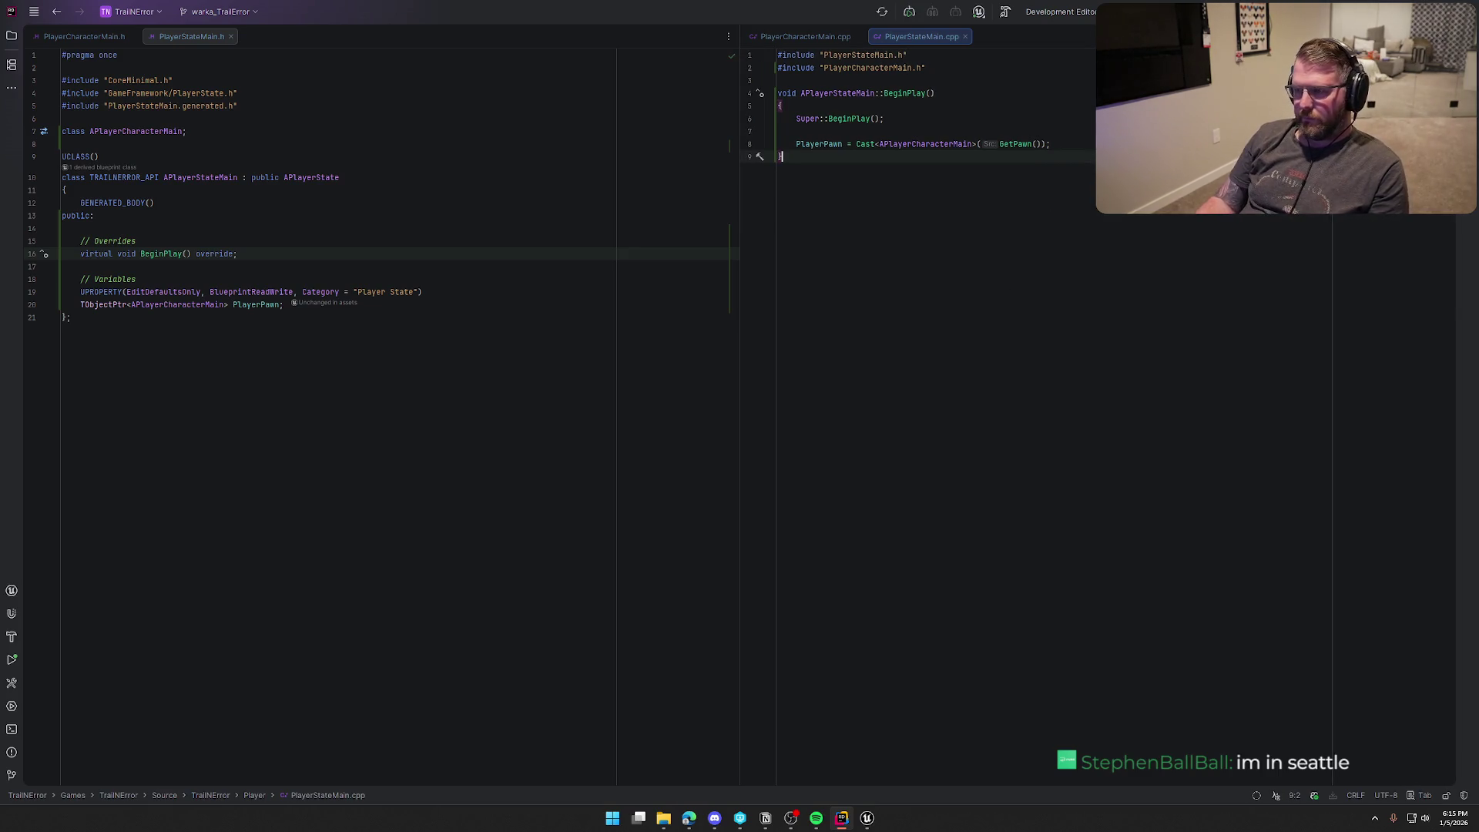
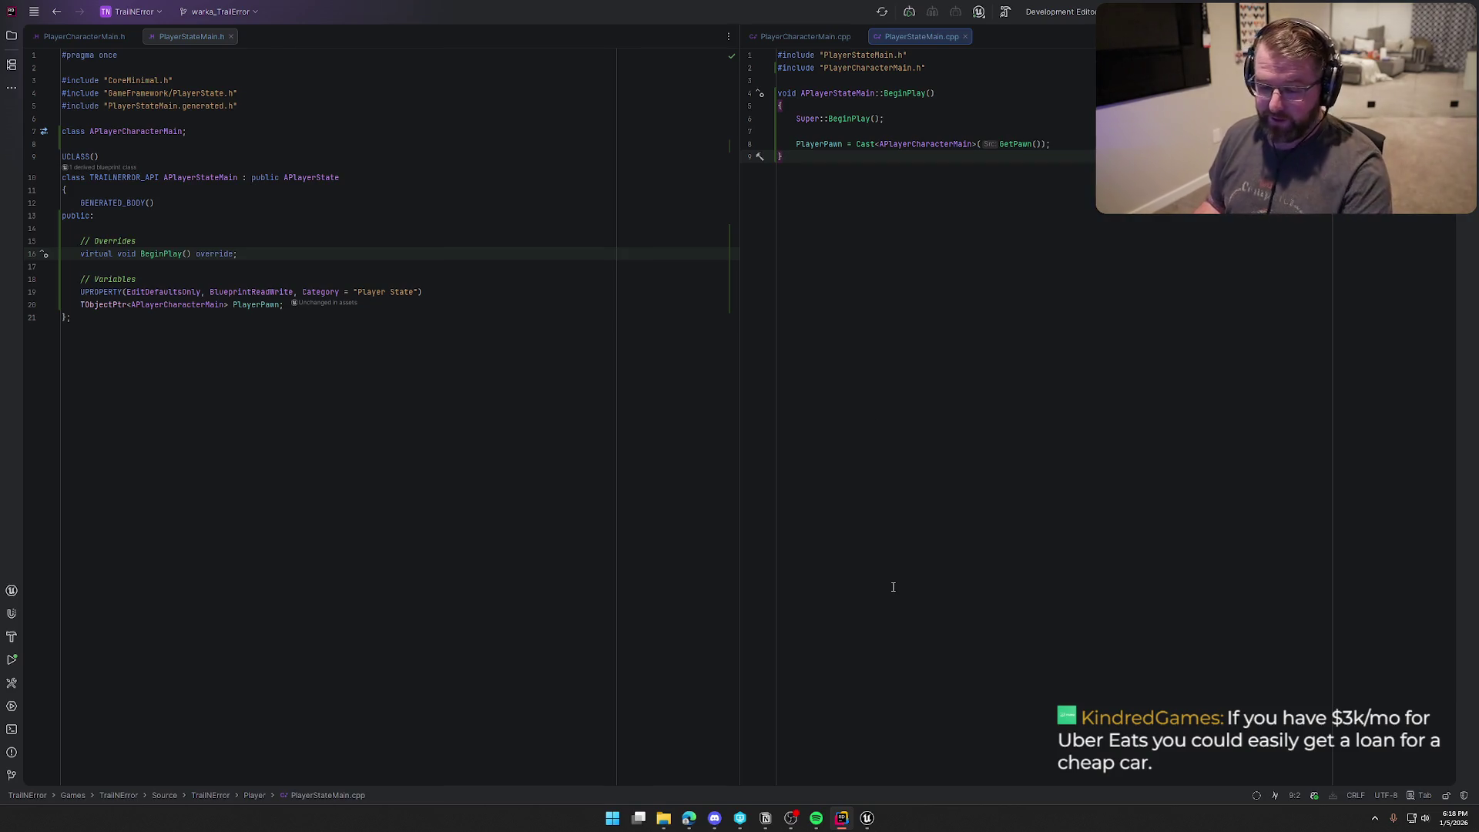
Step: Glance over the bp_Player graph, then open the PlayerCharacterMain header in Rider
{"action": "left_click", "coordinate": [866, 818]}
{"action": "left_click_drag", "start_coordinate": [952, 593], "coordinate": [975, 492]}
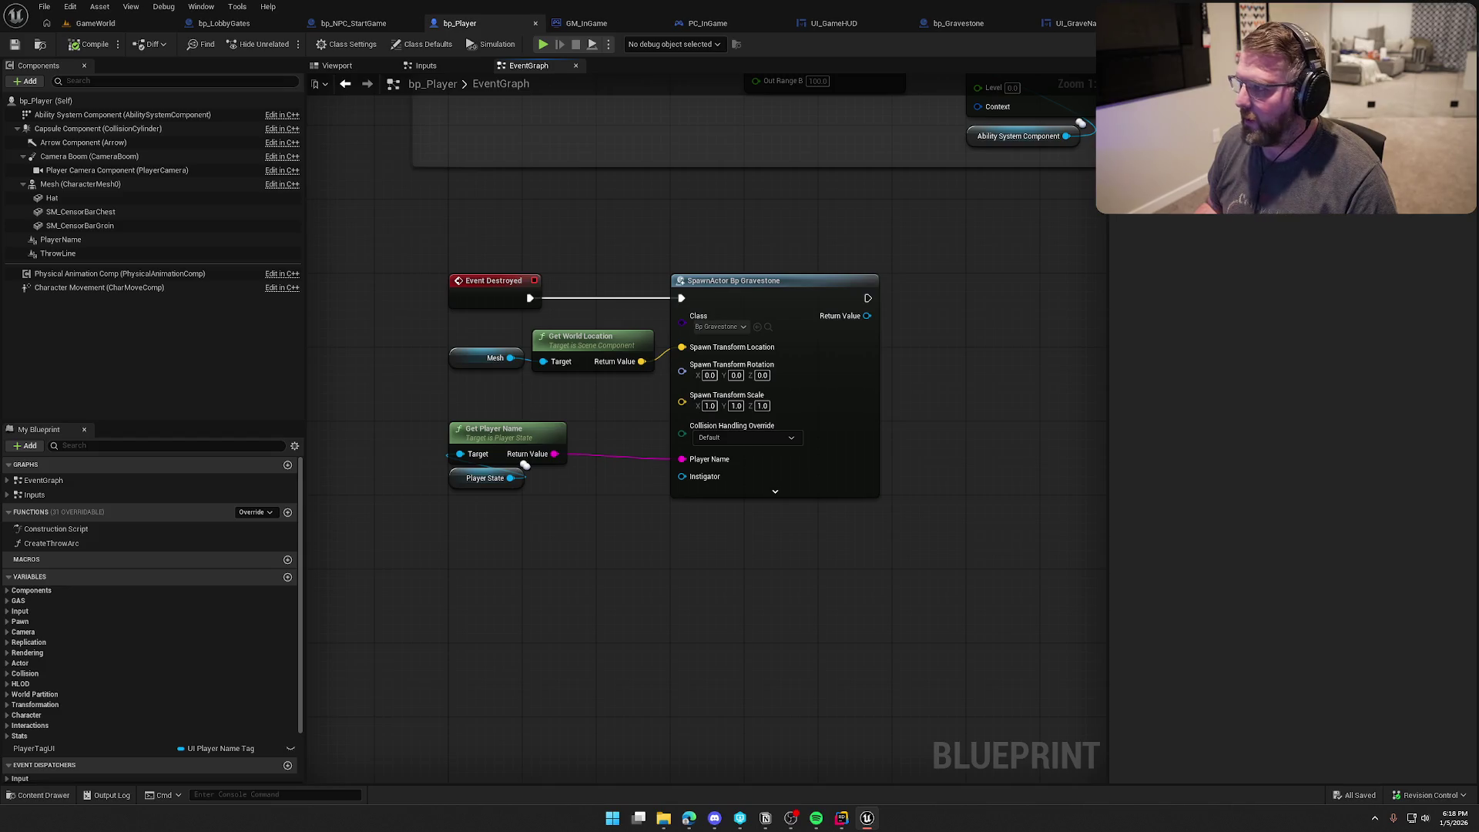
{"action": "key", "text": "alt+Tab"}
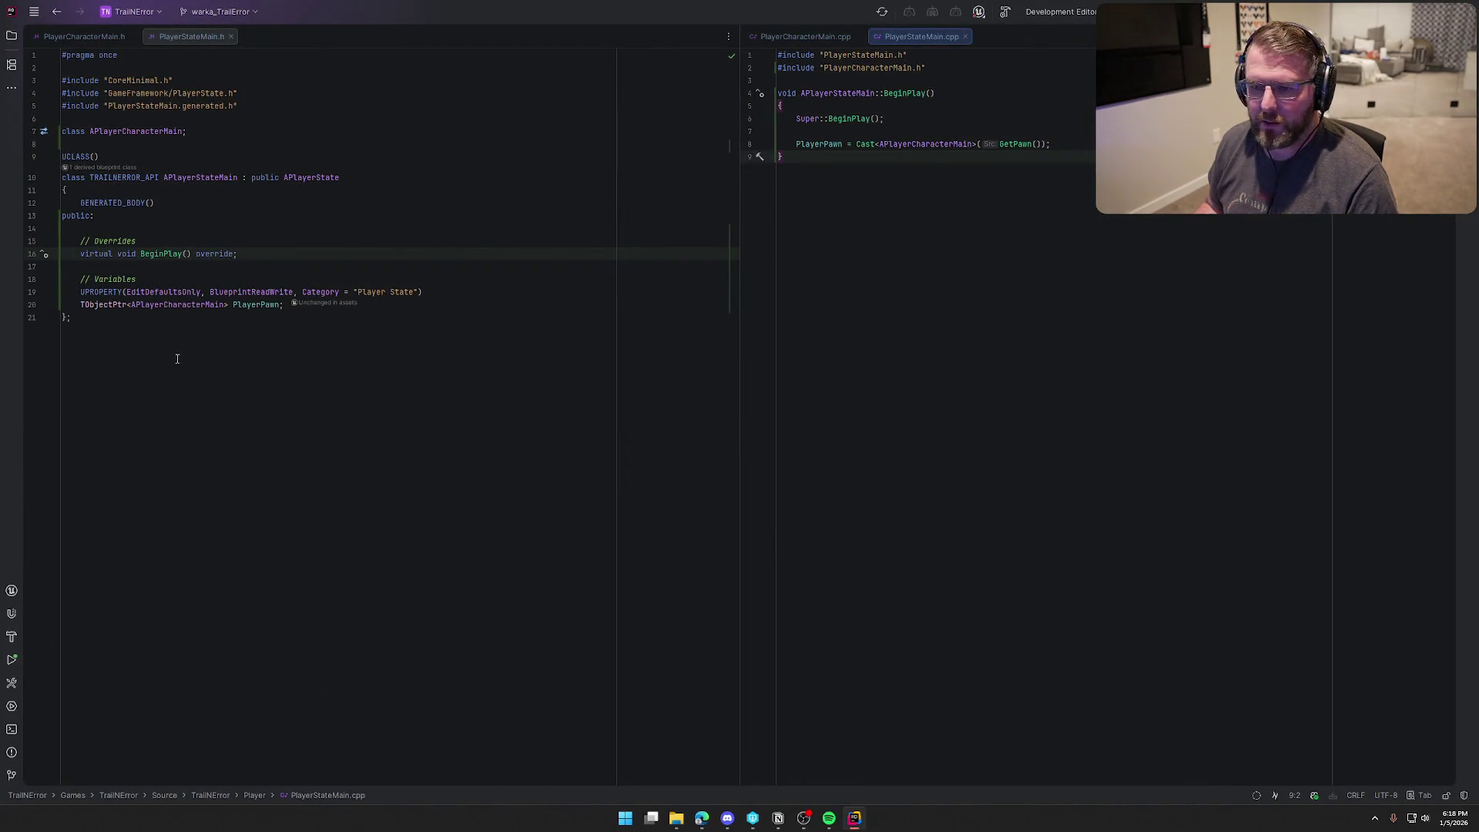
{"action": "left_click", "coordinate": [86, 34]}
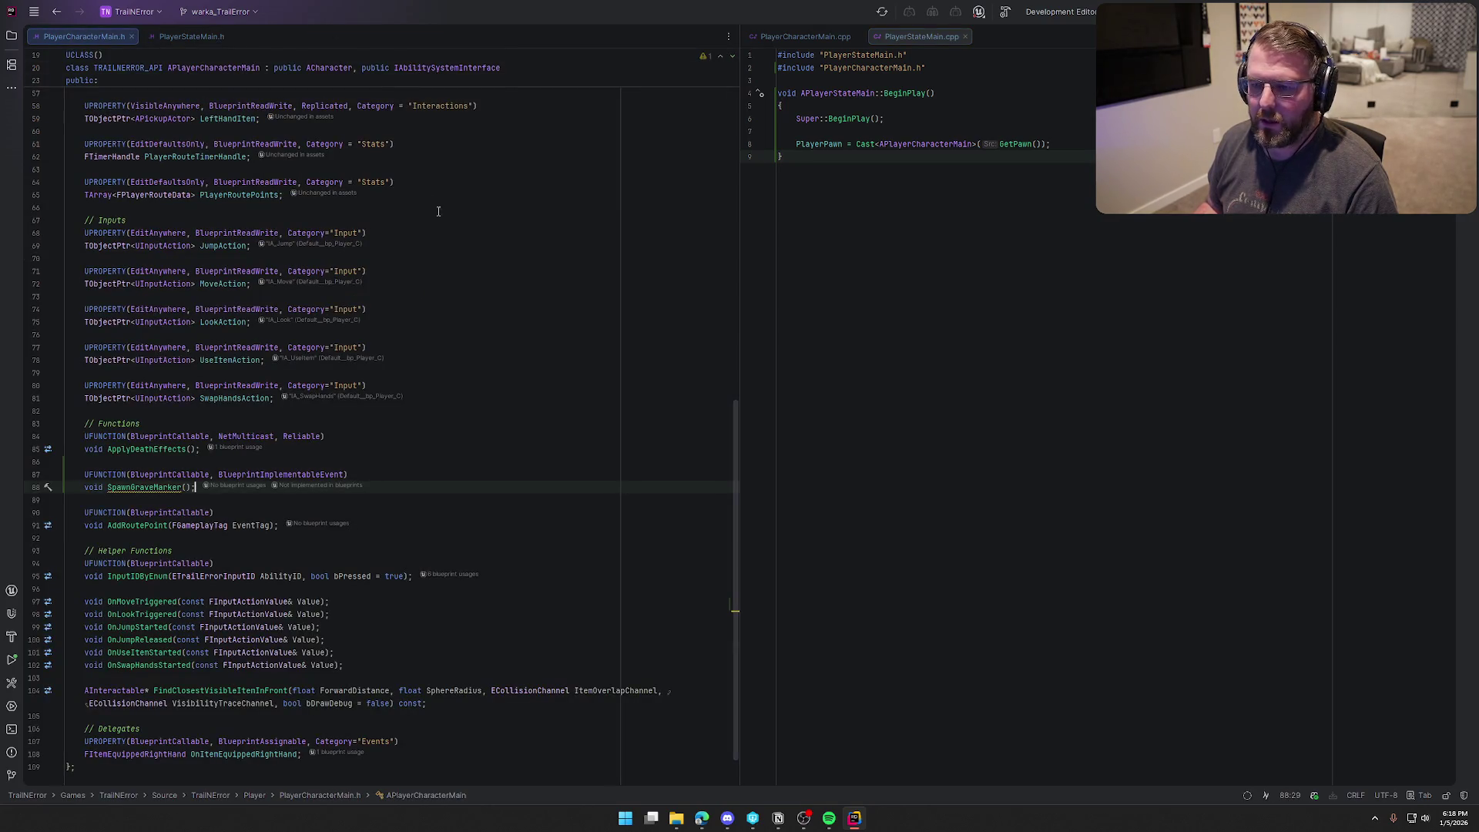
Step: Open PlayerCharacterMain.cpp, build the TrailNError project, and launch Unreal Editor after success
{"action": "left_click", "coordinate": [112, 487], "text": "ctrl"}
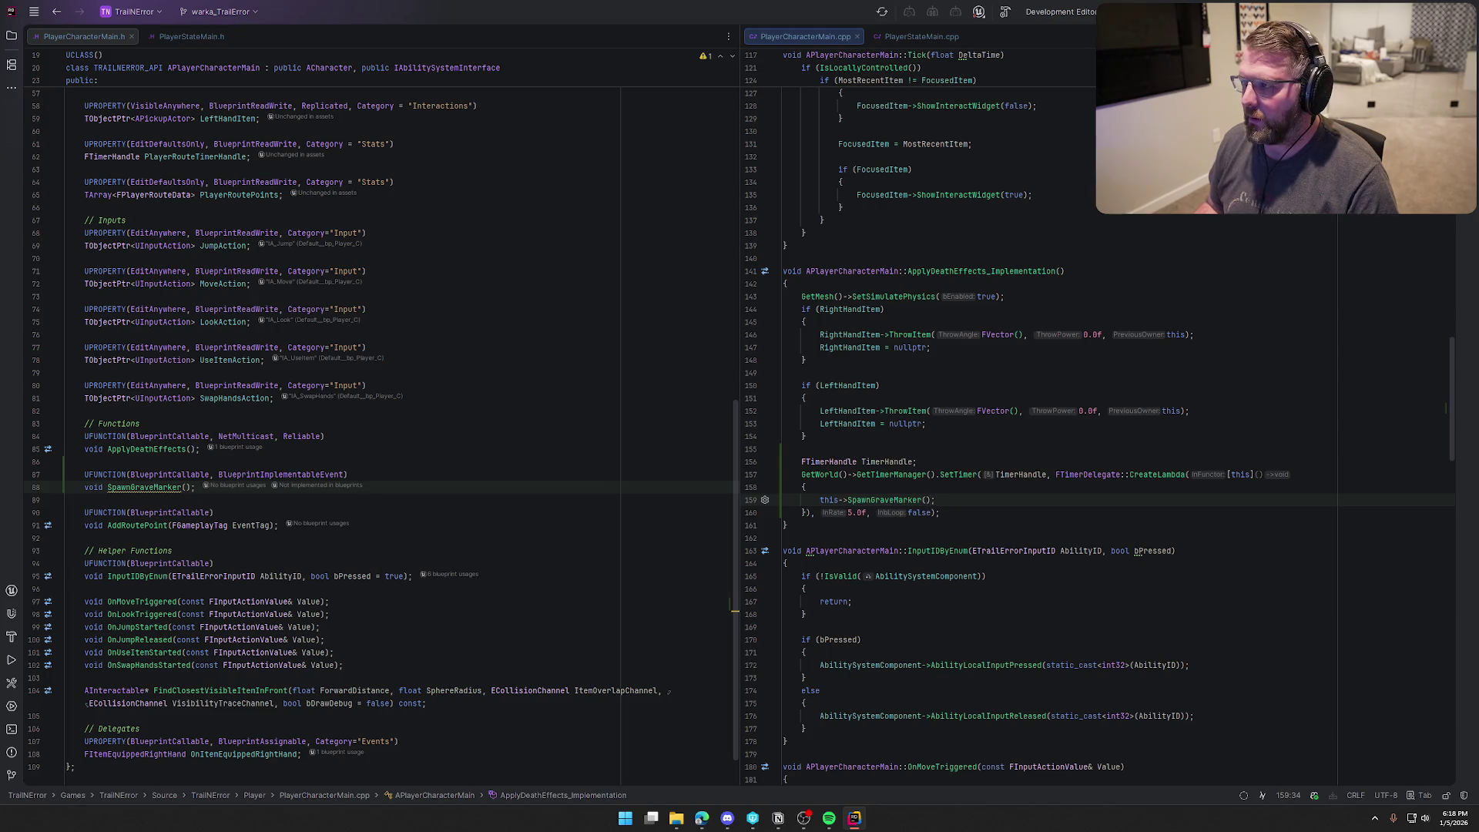
{"action": "key", "text": "ctrl+shift+b"}
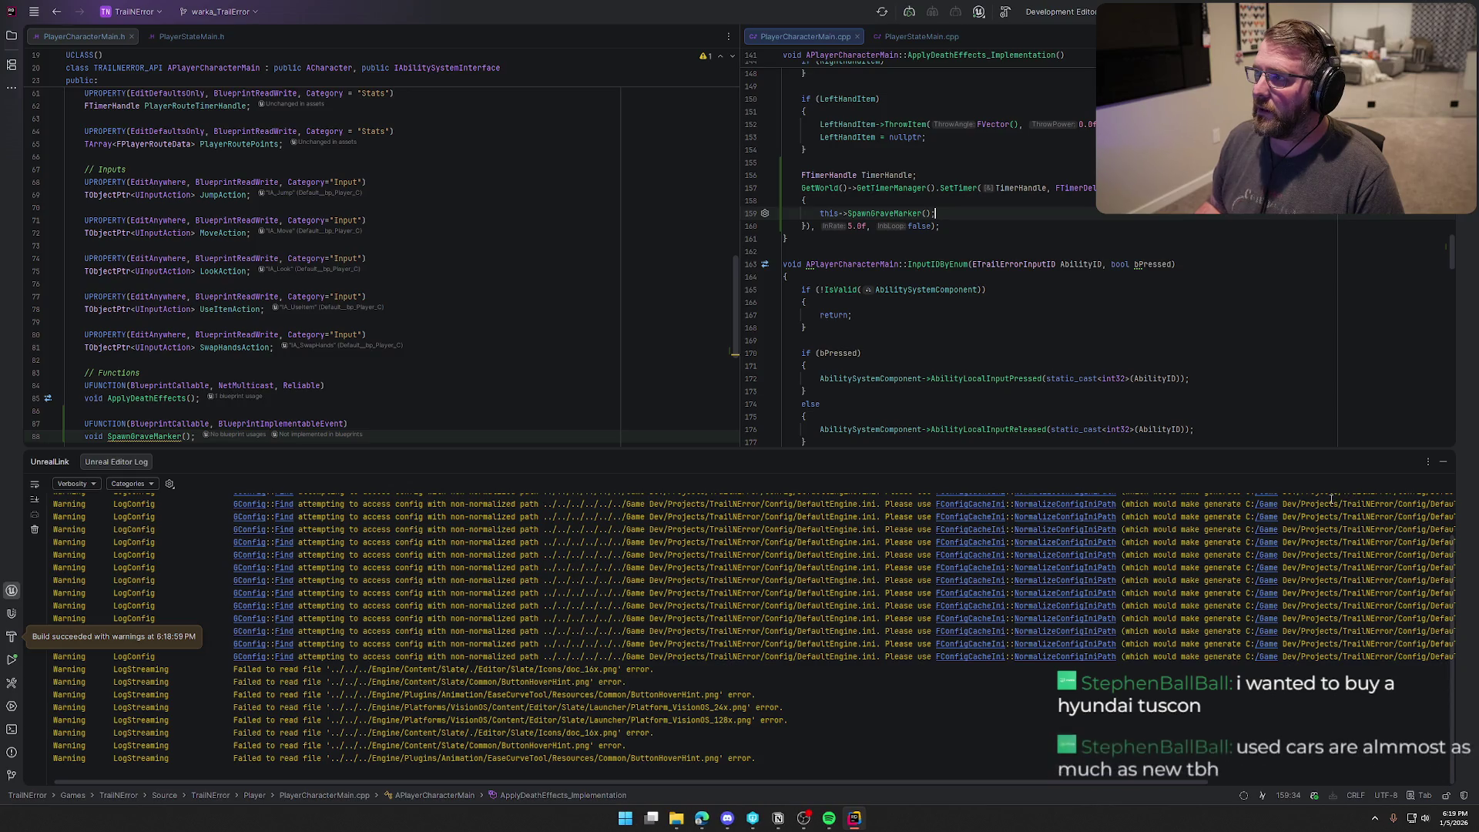
{"action": "left_click", "coordinate": [1442, 461]}
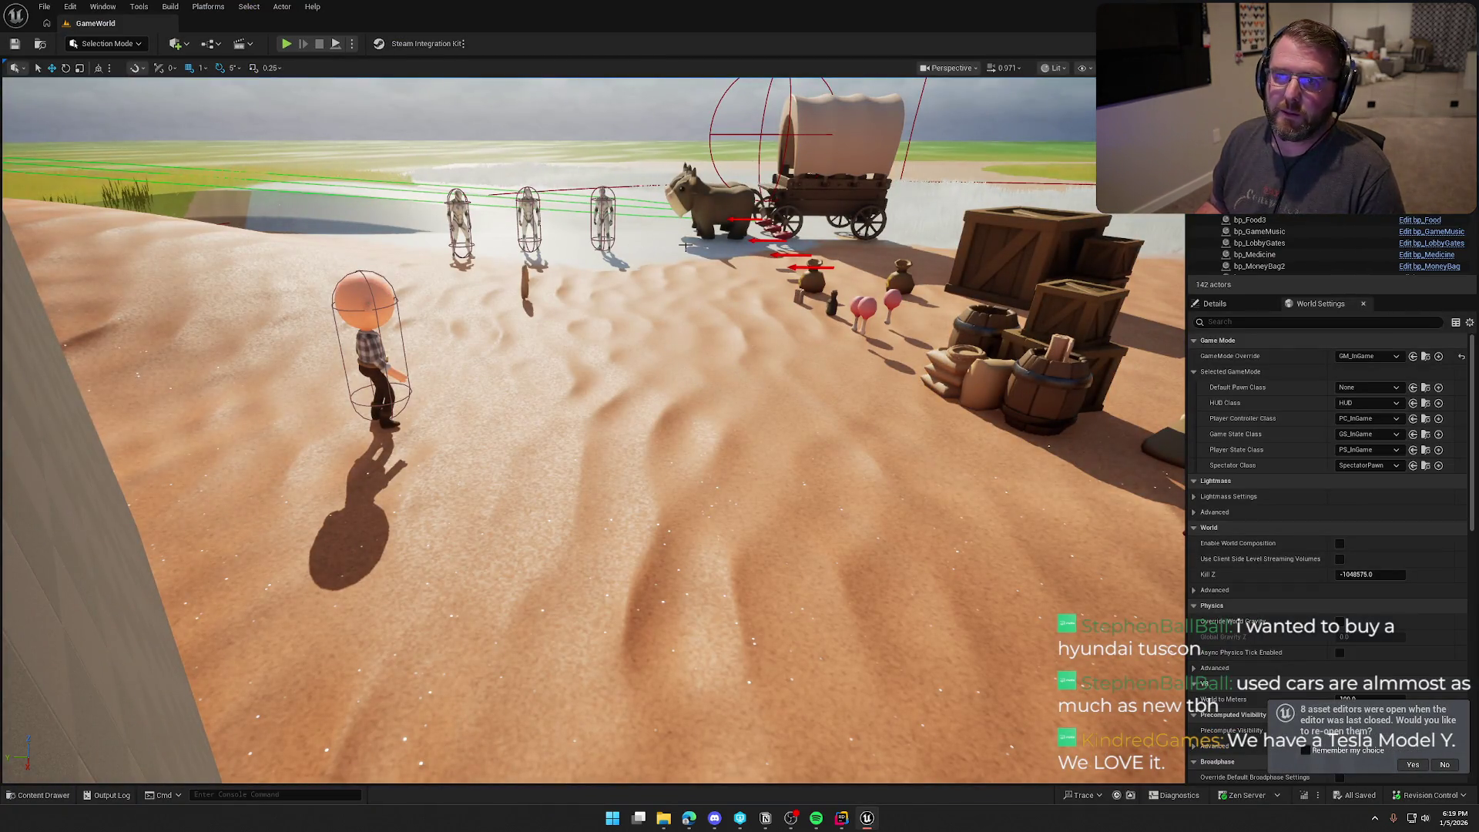
Step: Fly the viewport camera to frame the wall and player character in GameWorld
{"action": "left_click_drag", "start_coordinate": [645, 287], "coordinate": [648, 278]}
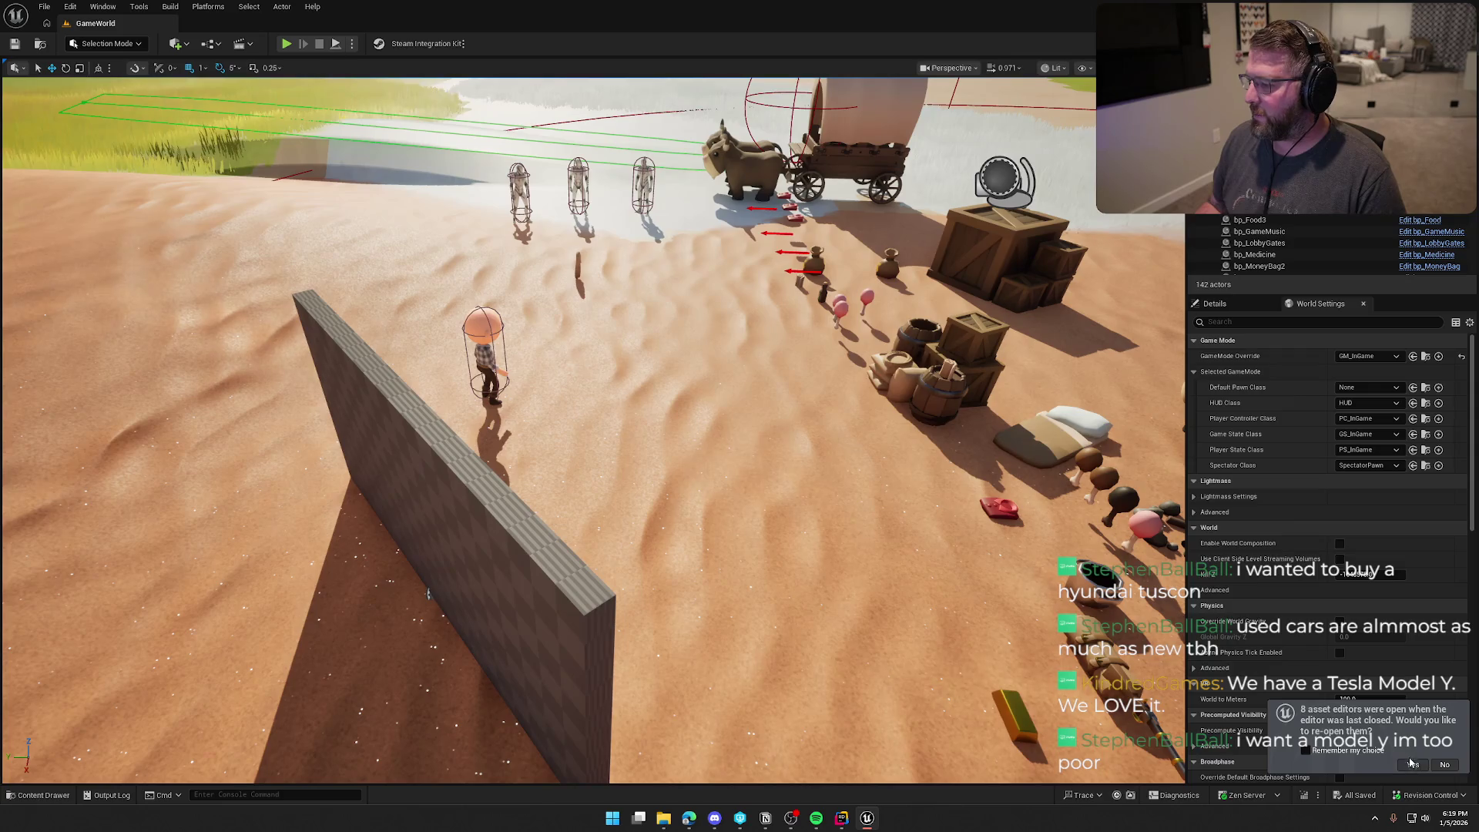
{"action": "mouse_move", "coordinate": [868, 502]}
{"action": "left_mouse_down"}
{"action": "mouse_move", "coordinate": [833, 479]}
{"action": "mouse_move", "coordinate": [869, 498]}
{"action": "left_mouse_up"}
{"action": "scroll", "coordinate": [851, 484], "scroll_direction": "down", "scroll_amount": 2}
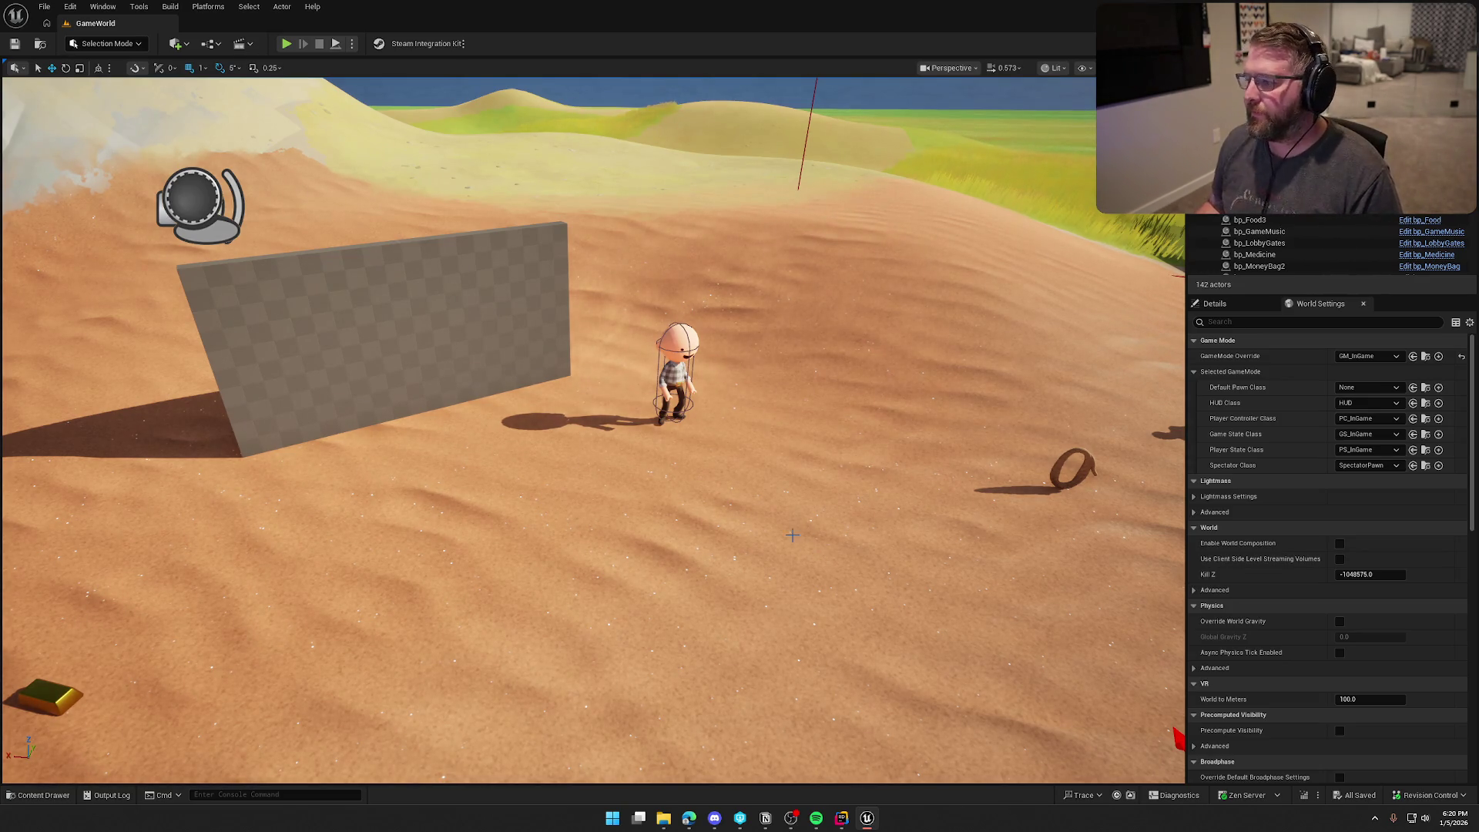
{"action": "mouse_move", "coordinate": [481, 327]}
{"action": "left_mouse_down"}
{"action": "mouse_move", "coordinate": [462, 308]}
{"action": "mouse_move", "coordinate": [482, 327]}
{"action": "left_mouse_up"}
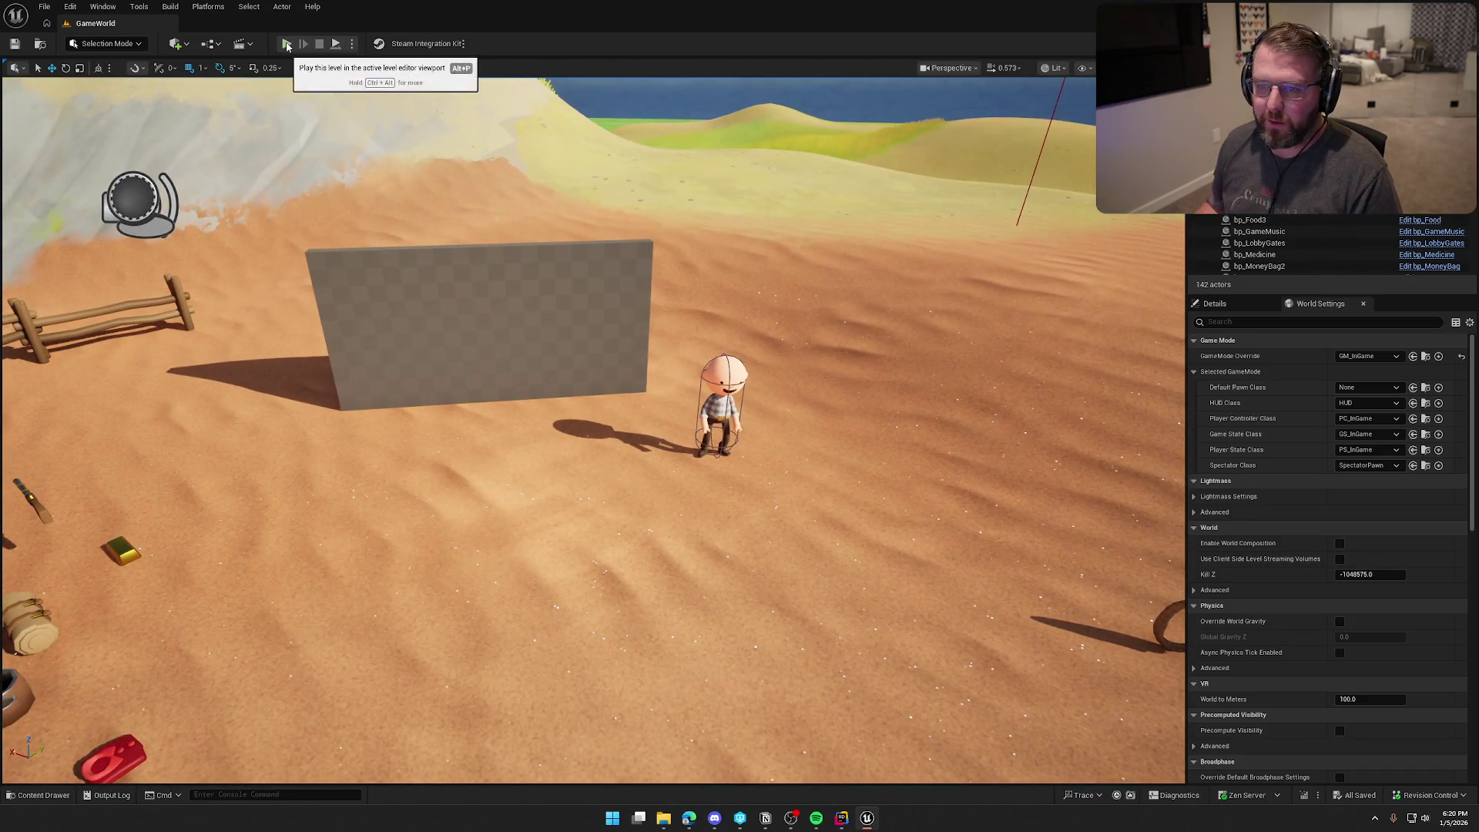
Step: Play the level in the editor, walking toward and away from the NPC, then stop the session
{"action": "left_click", "coordinate": [285, 43]}
{"action": "key", "text": "w"}
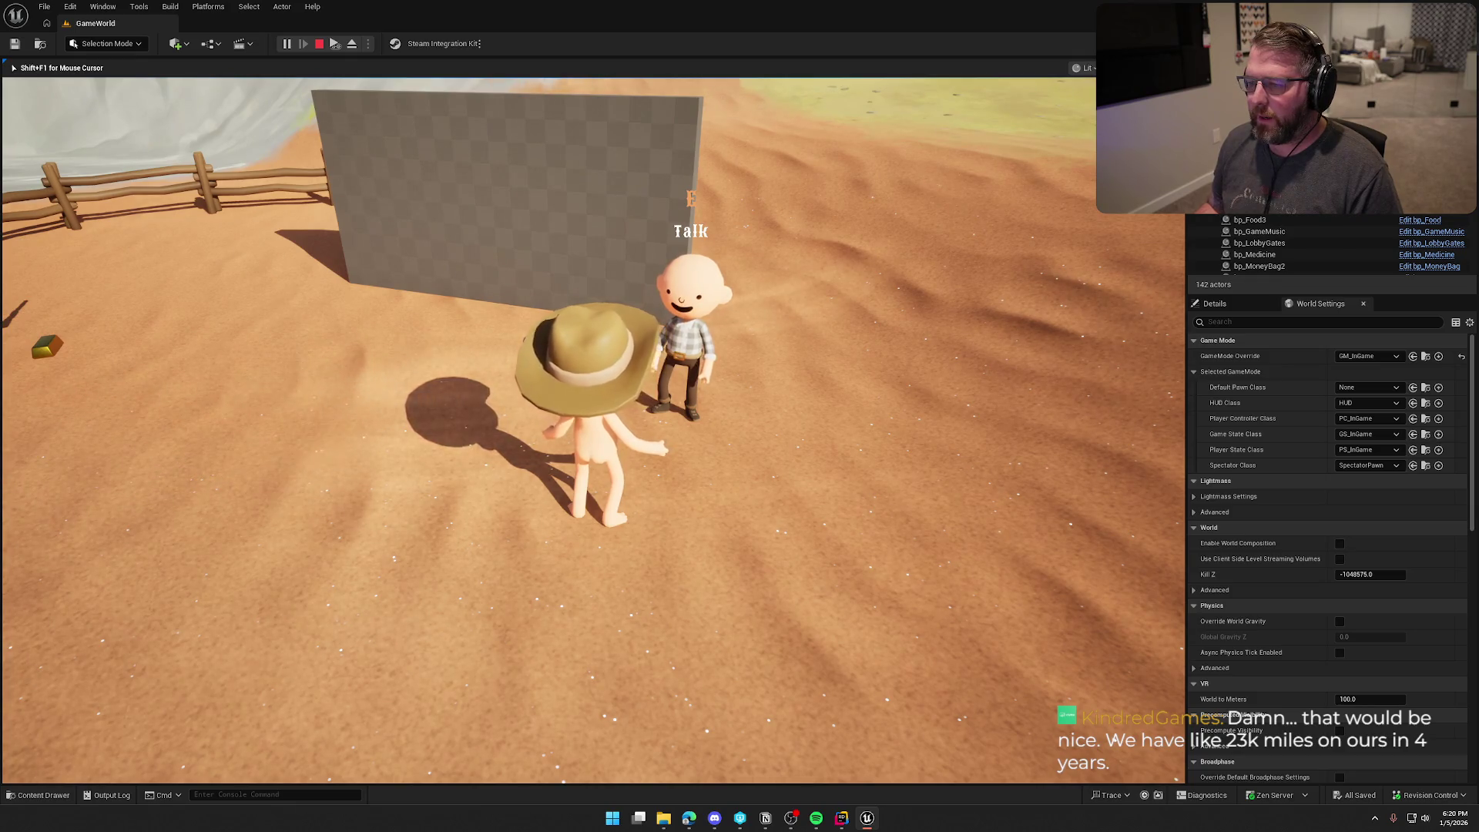
{"action": "key", "text": "s"}
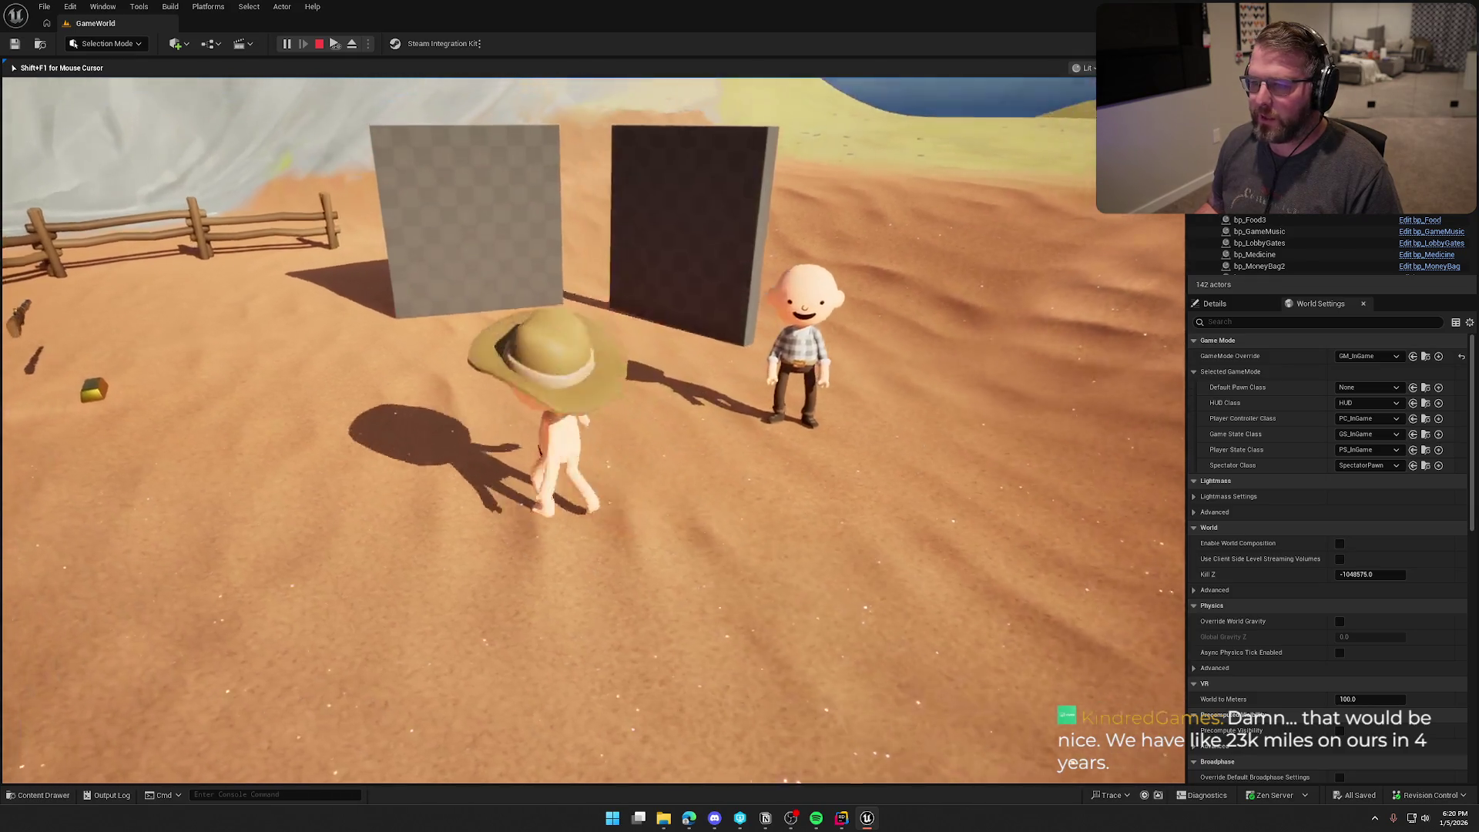
{"action": "key", "text": "s"}
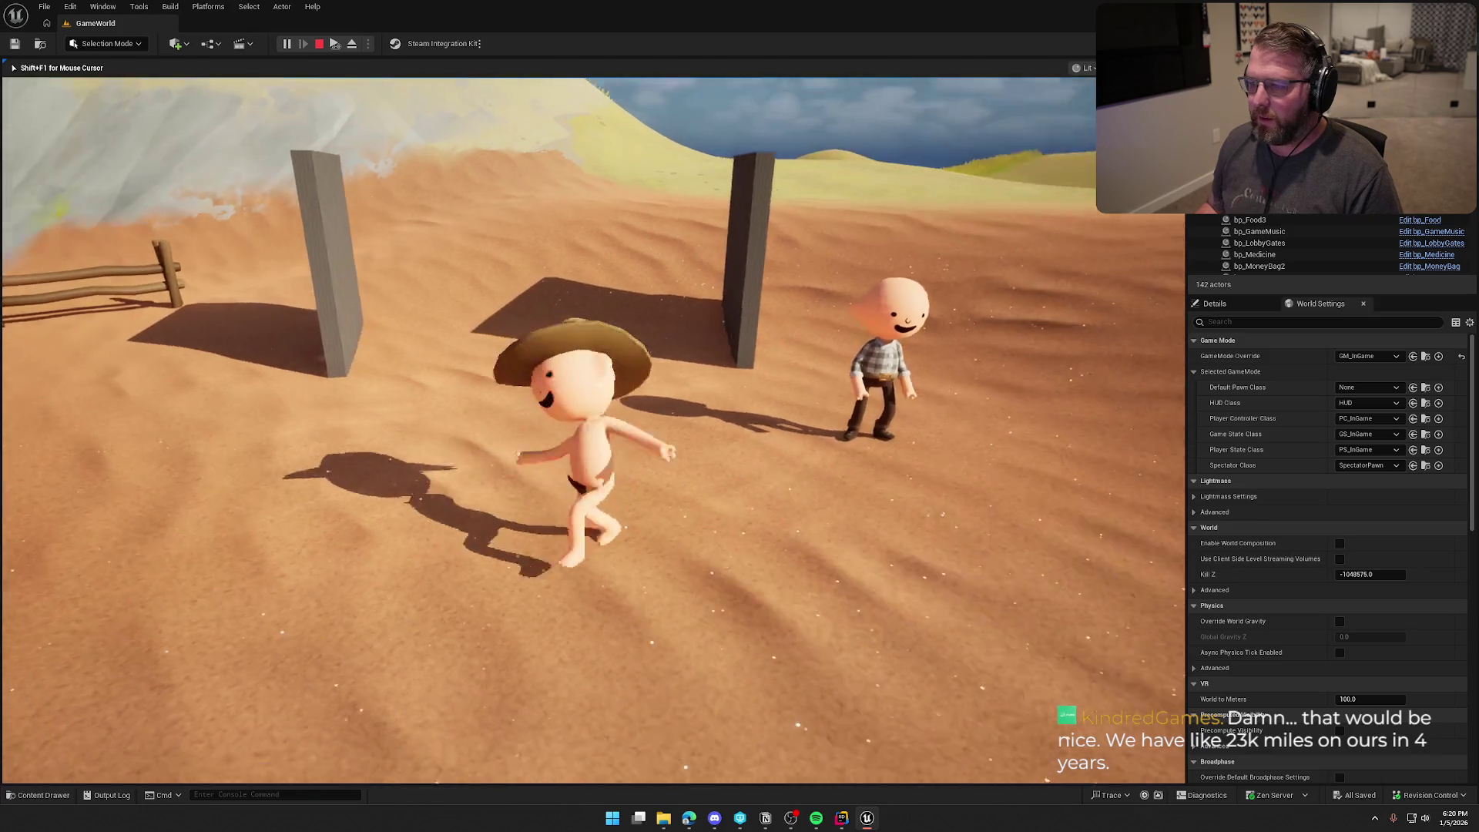
{"action": "key", "text": "w"}
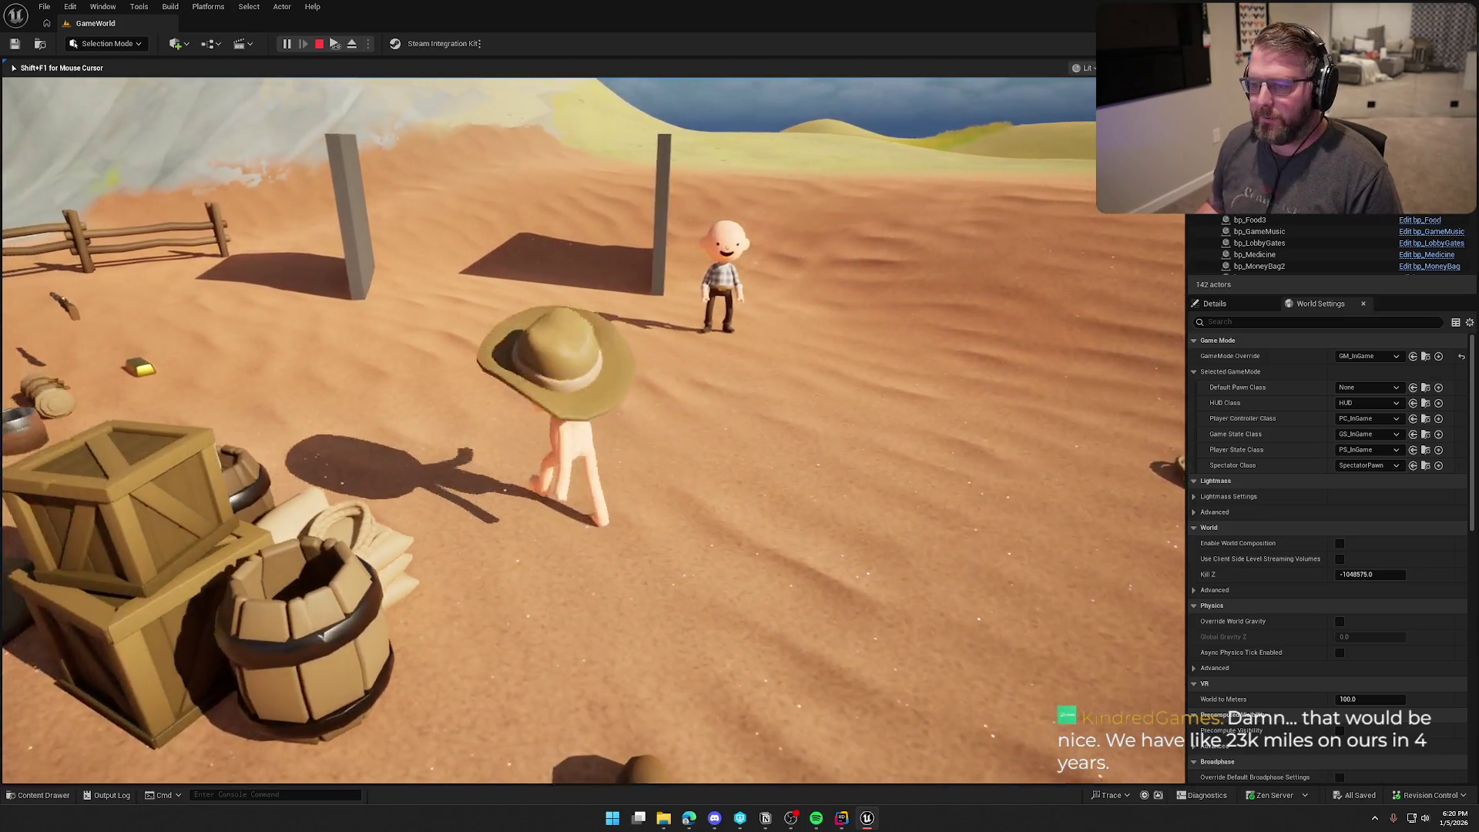
{"action": "key", "text": "super"}
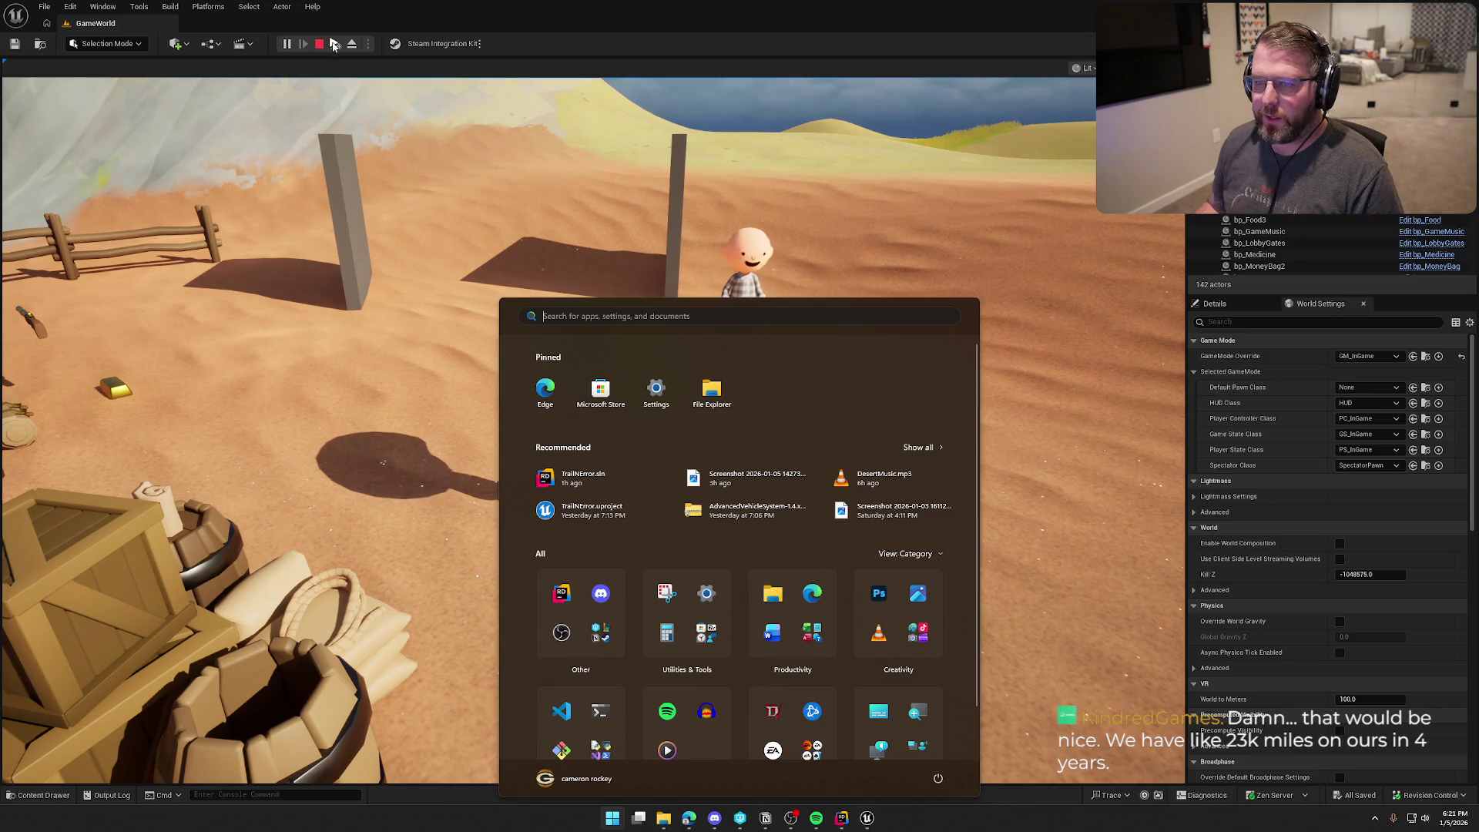
{"action": "key", "text": "super"}
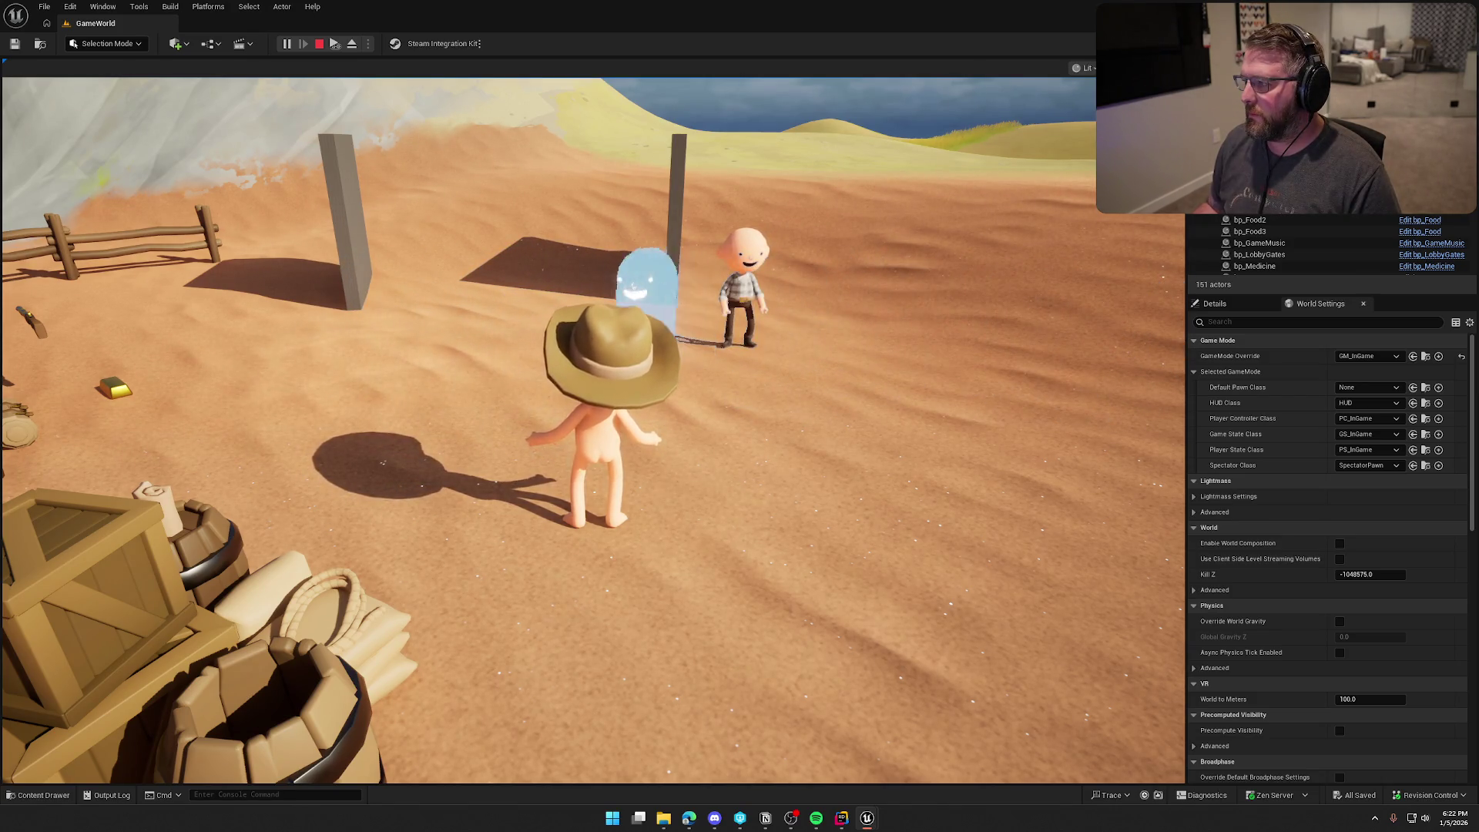
{"action": "key", "text": "Escape"}
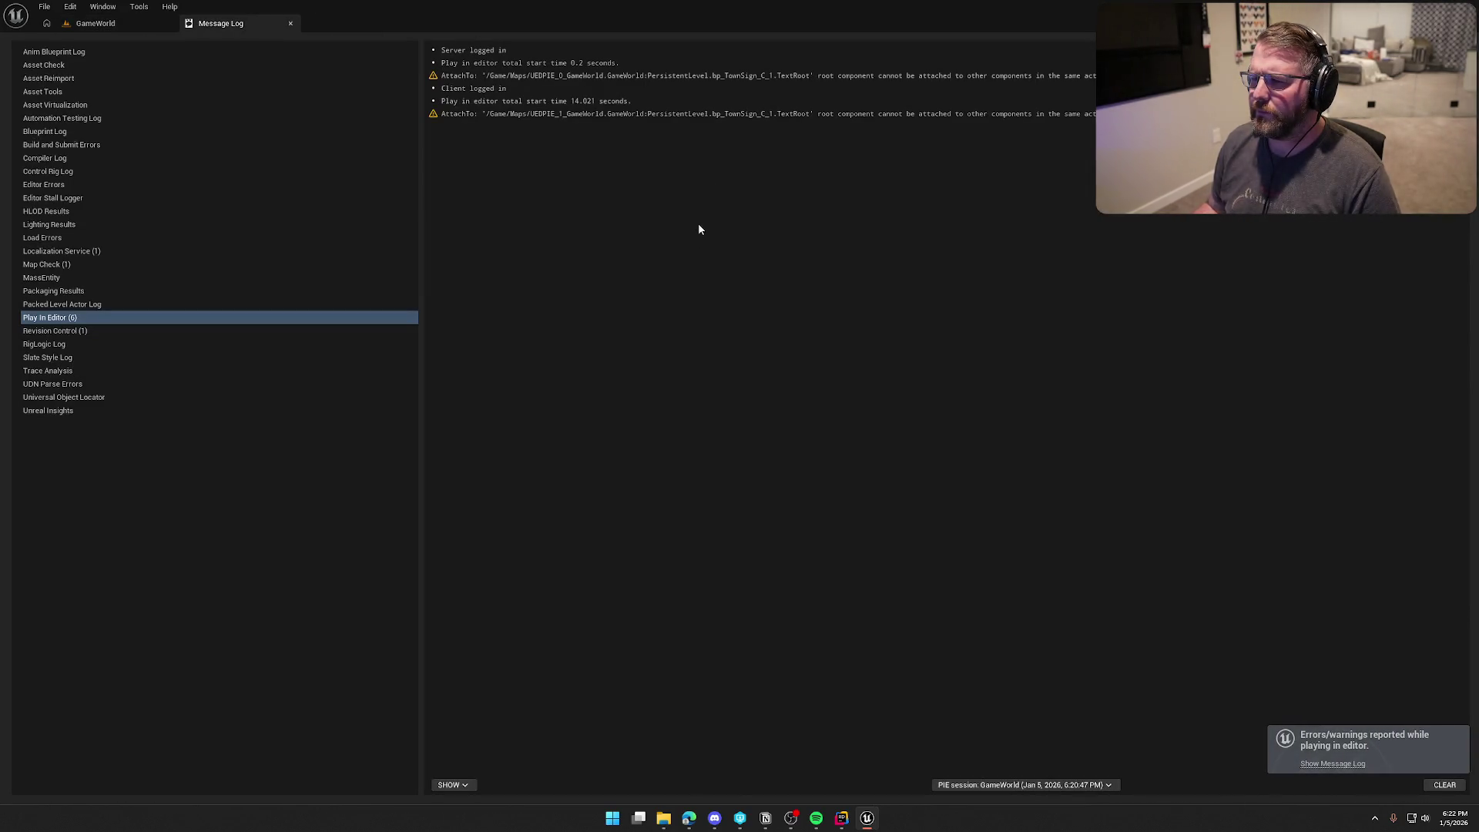
Step: Inspect the first AttachTo warning, select the hanging sign, and open and recompile bp_TownSign
{"action": "left_click", "coordinate": [723, 77]}
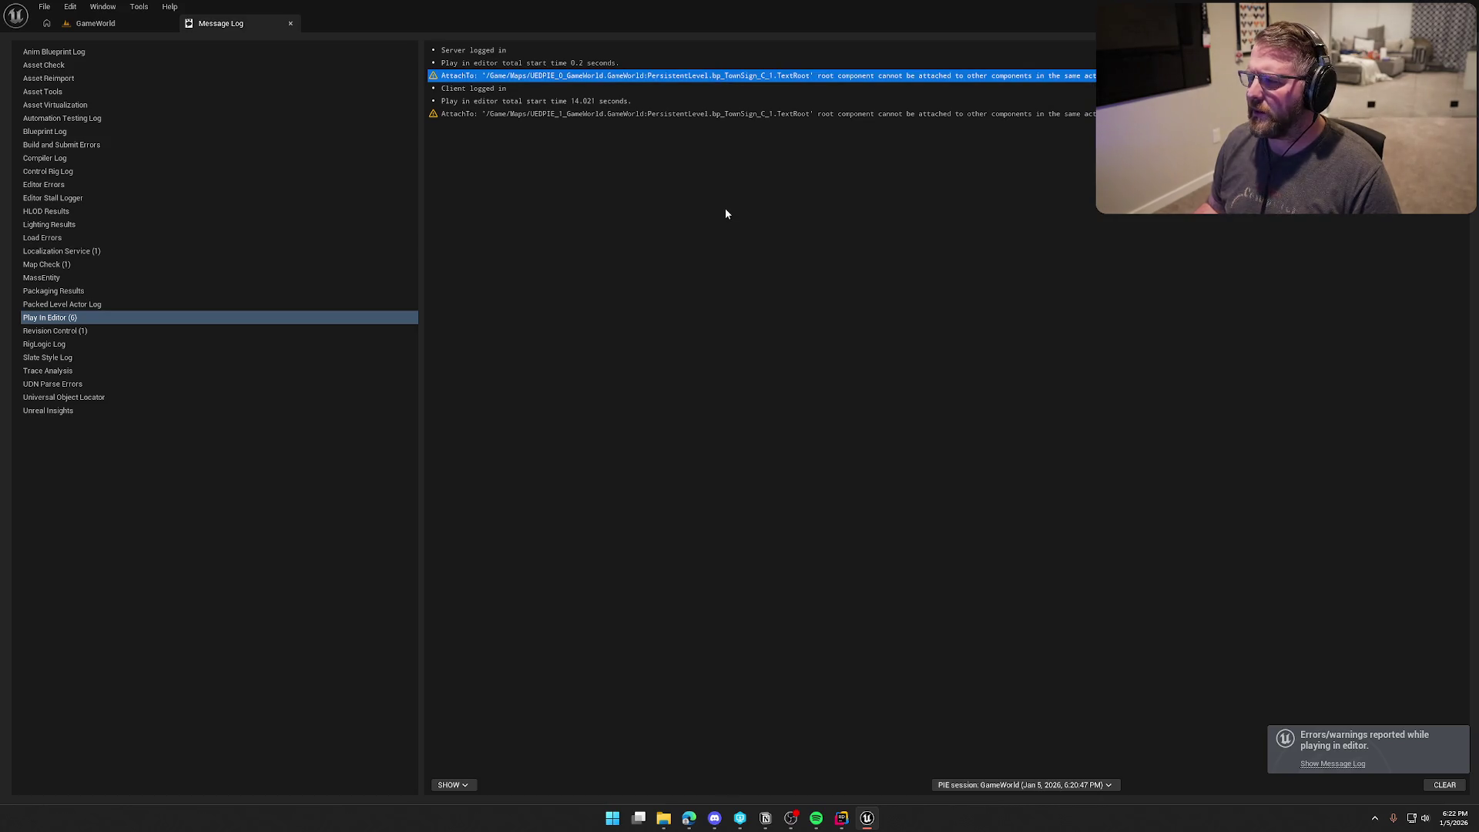
{"action": "left_click", "coordinate": [95, 23]}
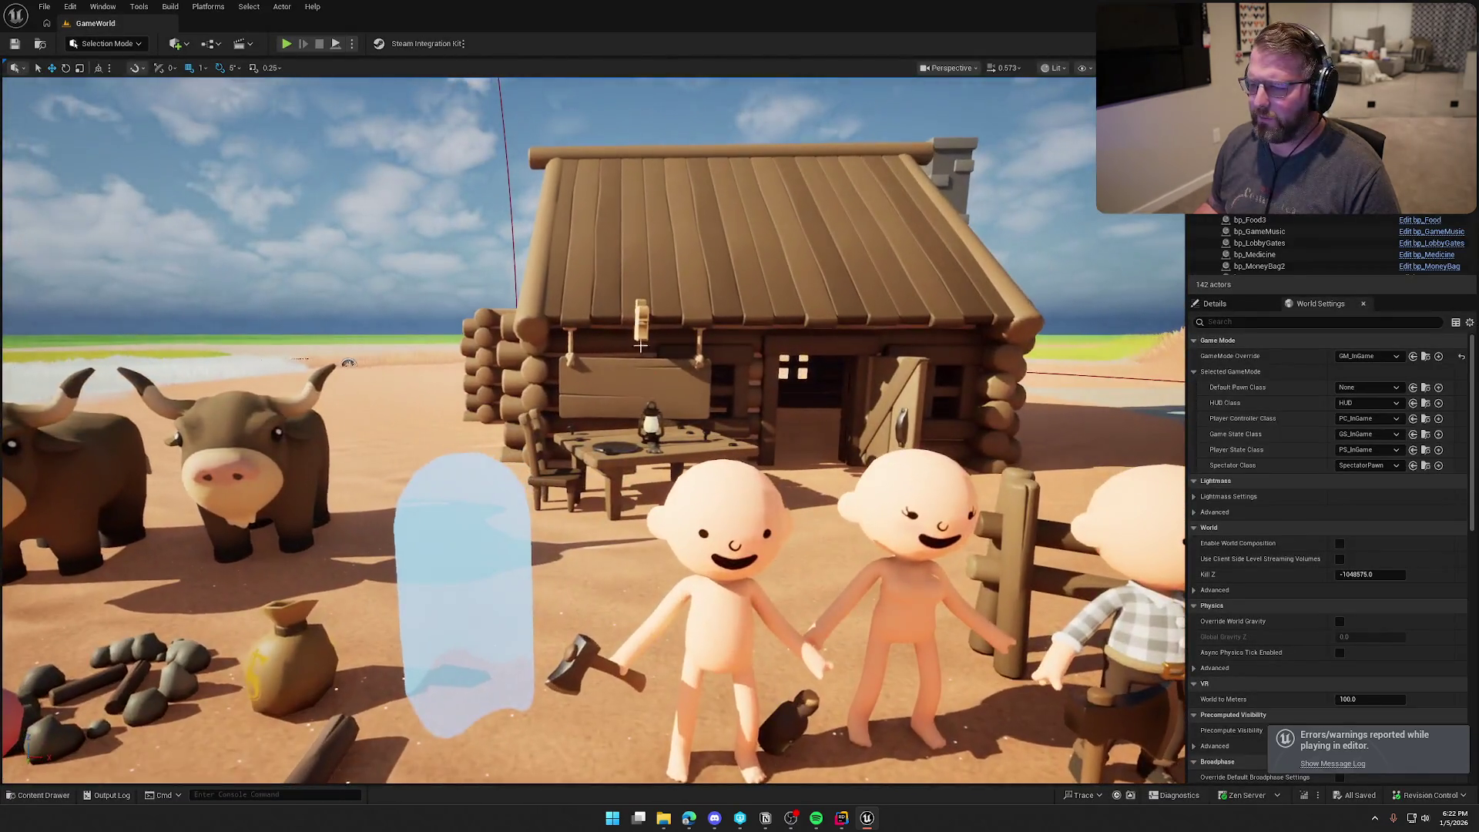
{"action": "left_click", "coordinate": [645, 378]}
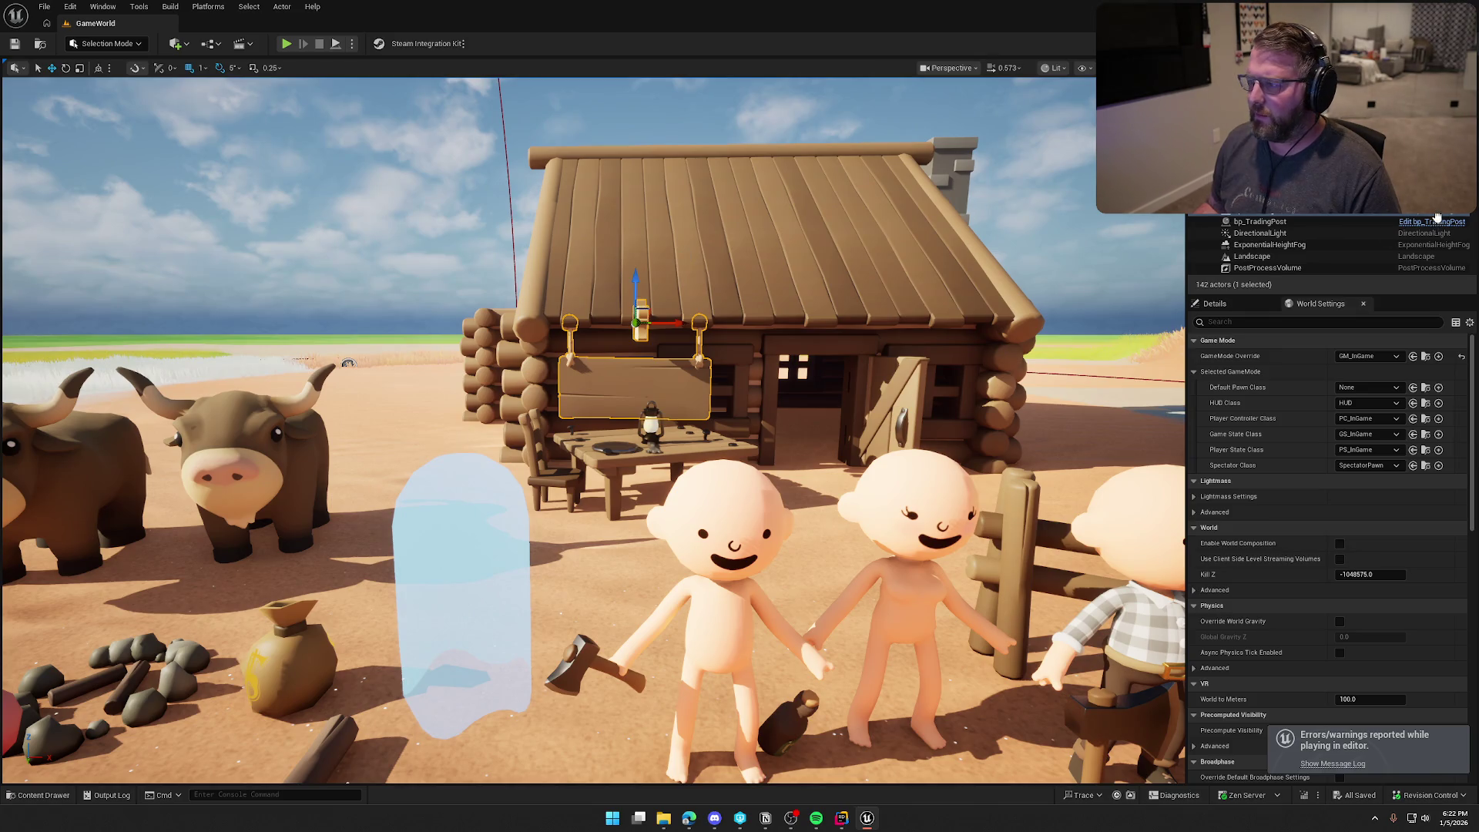
{"action": "left_click", "coordinate": [1435, 219]}
{"action": "left_click", "coordinate": [70, 44]}
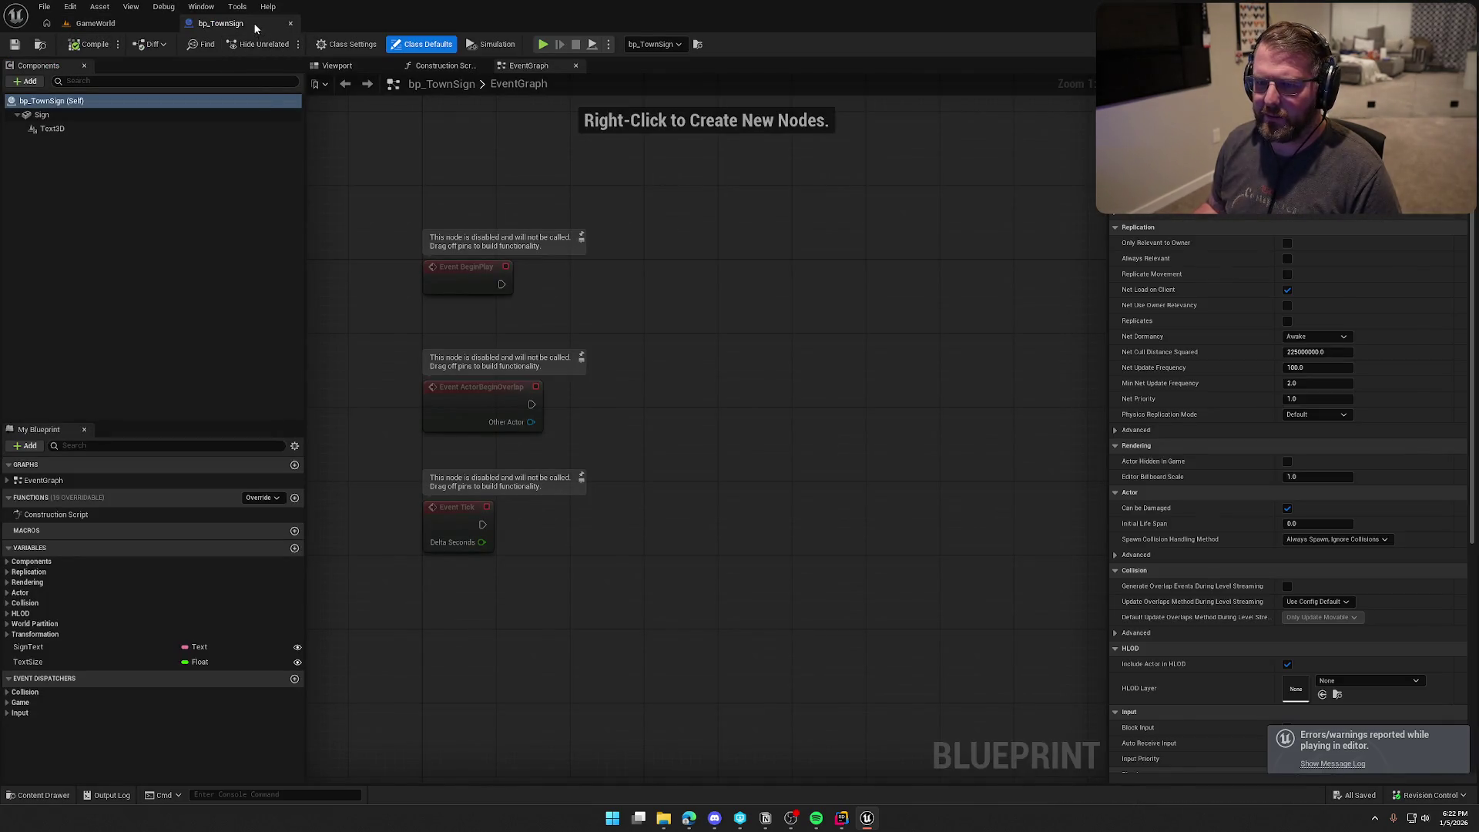
Step: Fly over to the Doctor cabin, select the Doctor sign, and open its bp_TownSign Blueprint
{"action": "left_click", "coordinate": [96, 23]}
{"action": "mouse_move", "coordinate": [585, 431]}
{"action": "left_mouse_down"}
{"action": "mouse_move", "coordinate": [493, 539]}
{"action": "mouse_move", "coordinate": [401, 516]}
{"action": "left_mouse_up"}
{"action": "left_click_drag", "start_coordinate": [653, 234], "coordinate": [653, 233]}
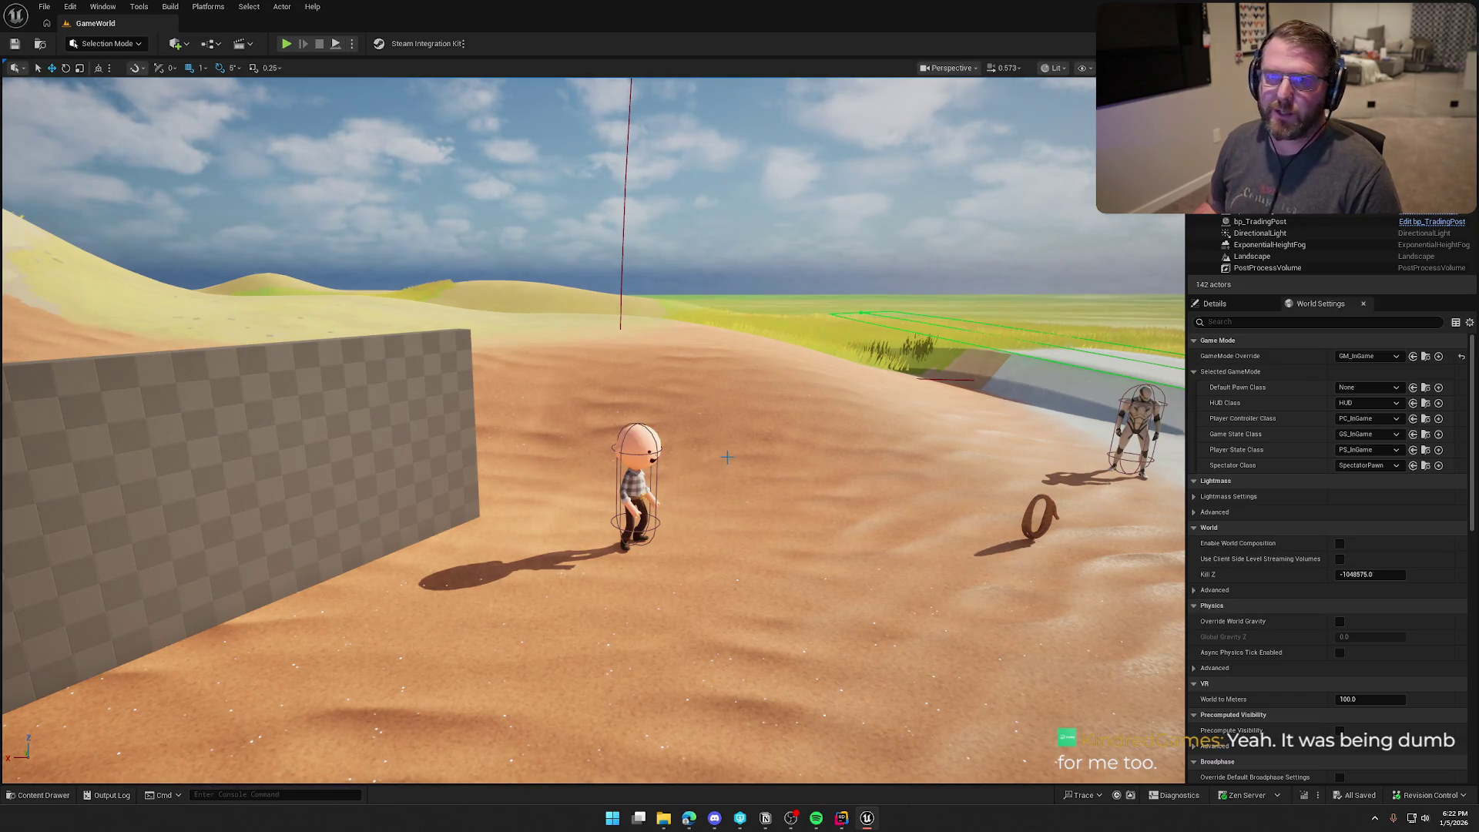
{"action": "left_click_drag", "start_coordinate": [767, 446], "coordinate": [768, 446]}
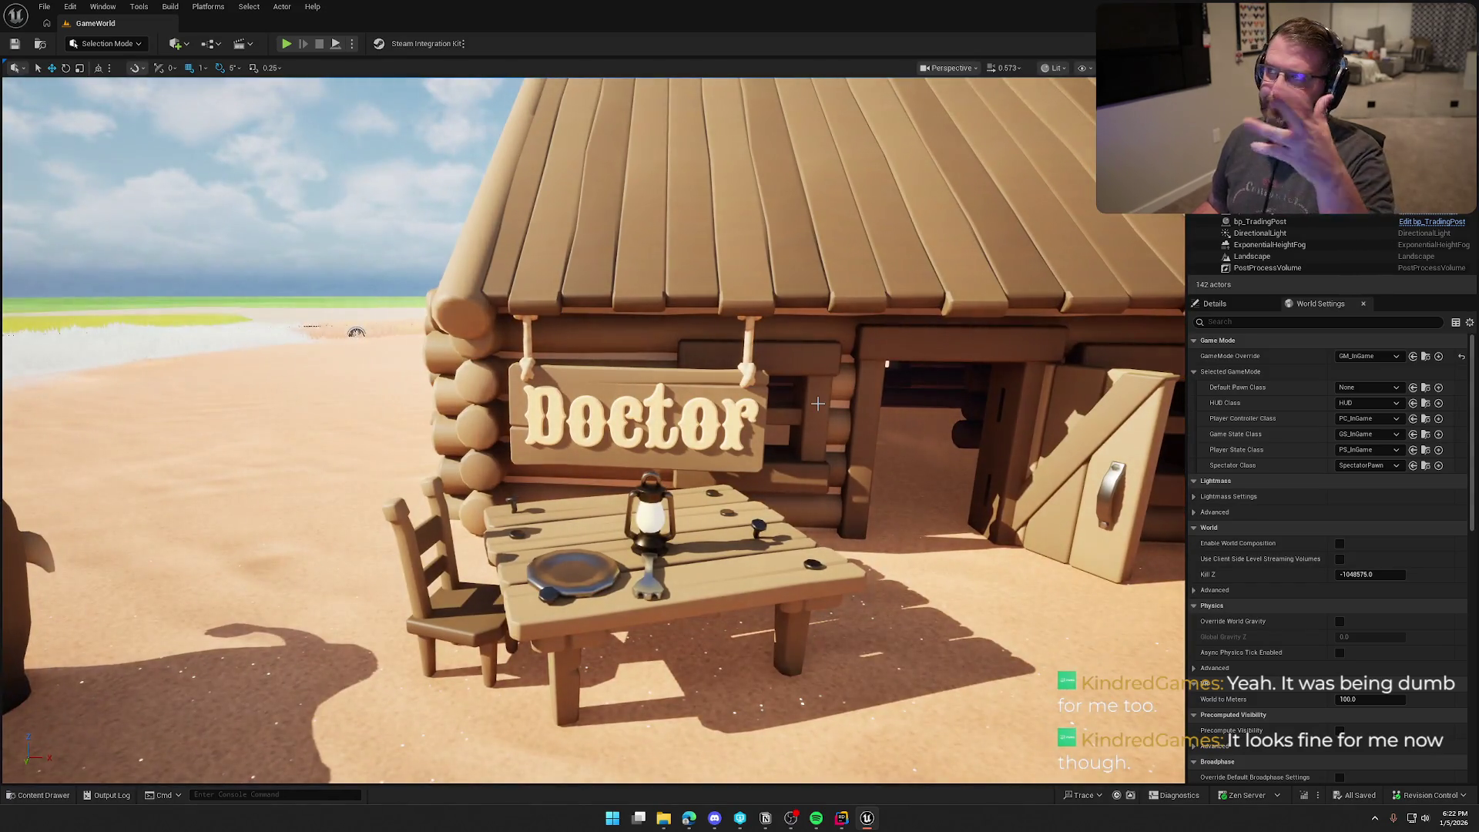
{"action": "left_click_drag", "start_coordinate": [819, 389], "coordinate": [817, 389]}
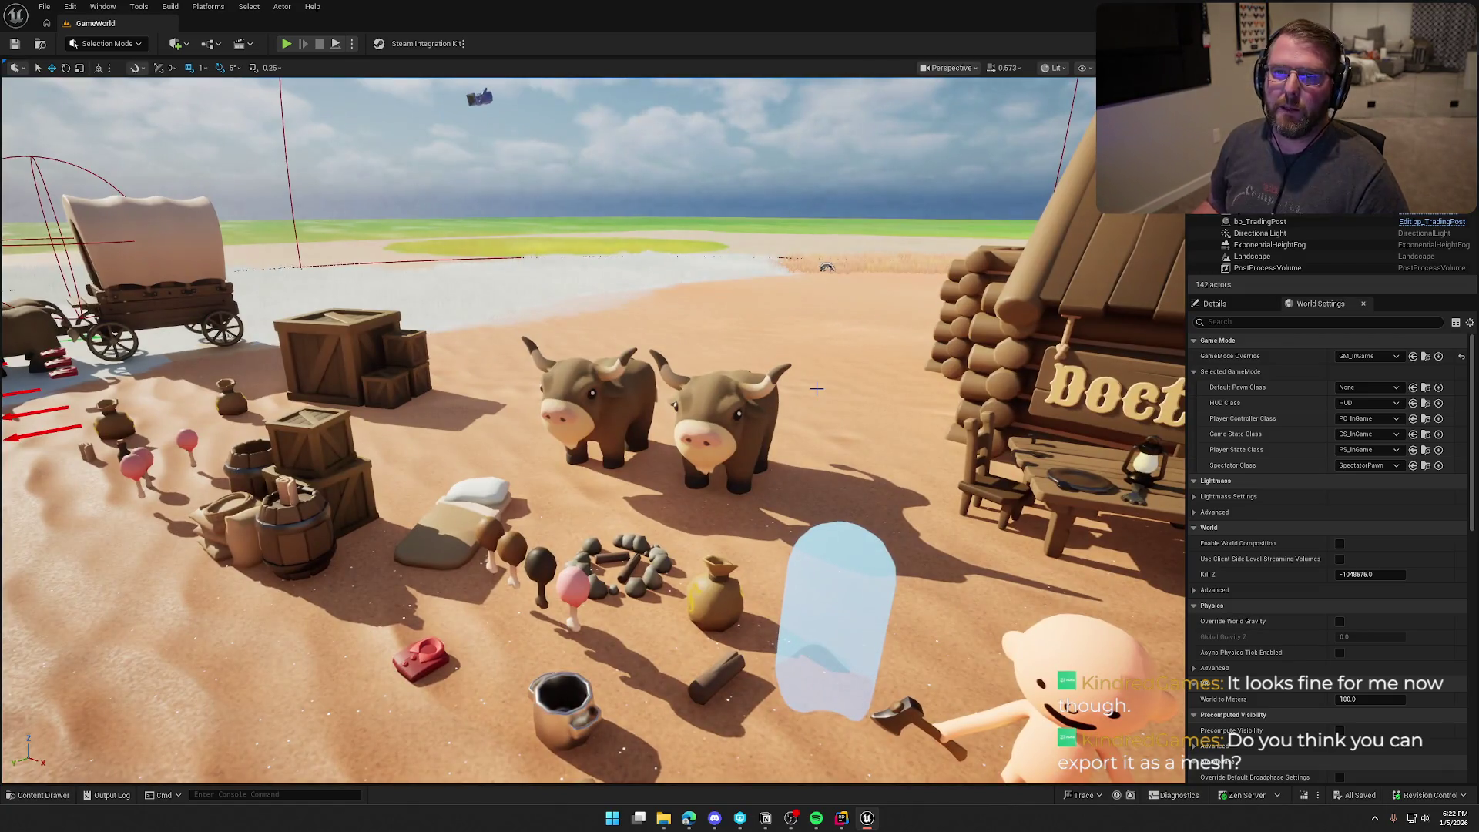
{"action": "left_click_drag", "start_coordinate": [887, 319], "coordinate": [886, 319]}
{"action": "left_click", "coordinate": [648, 325]}
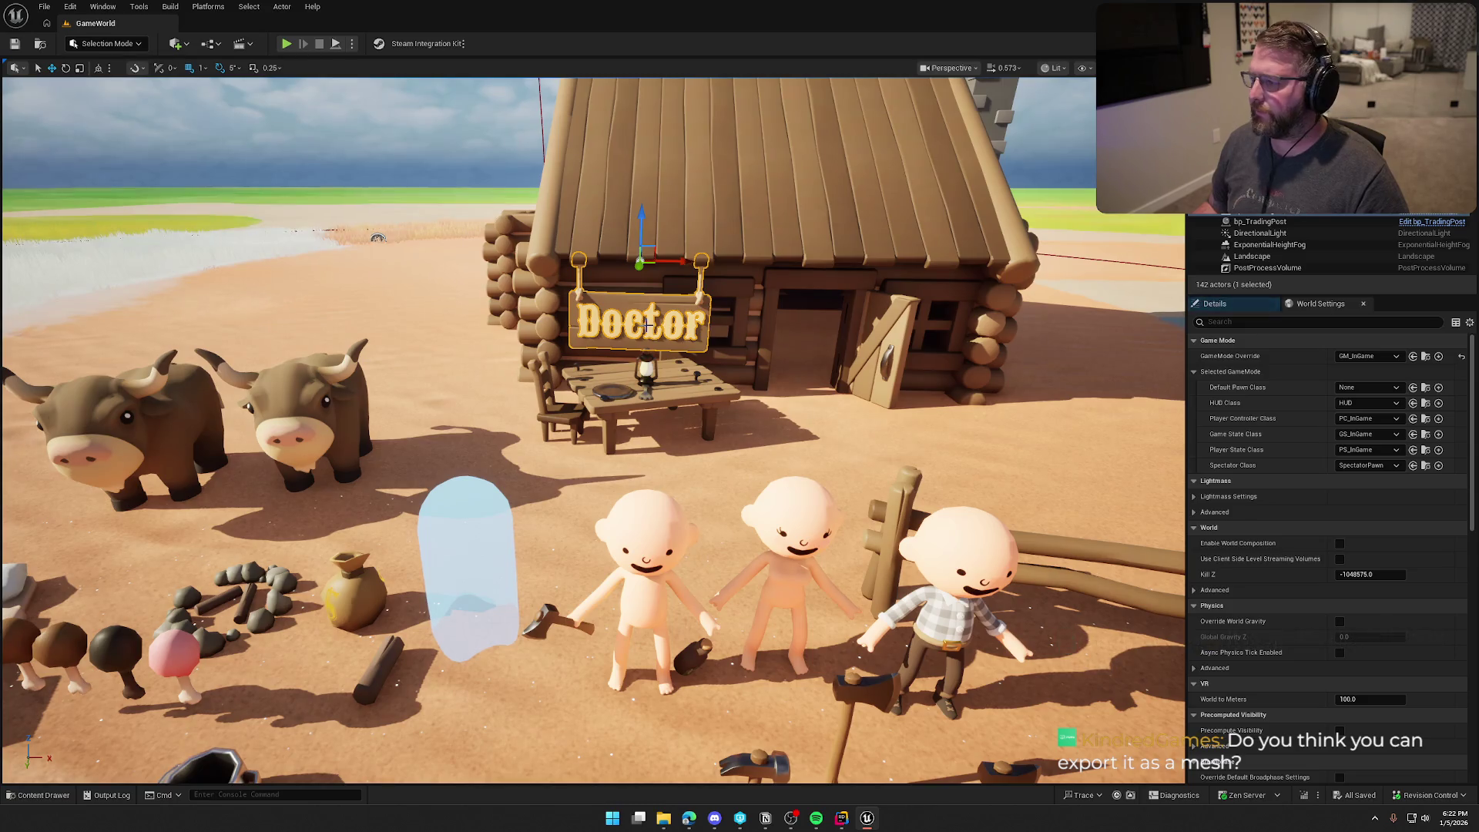
{"action": "left_click", "coordinate": [1429, 221]}
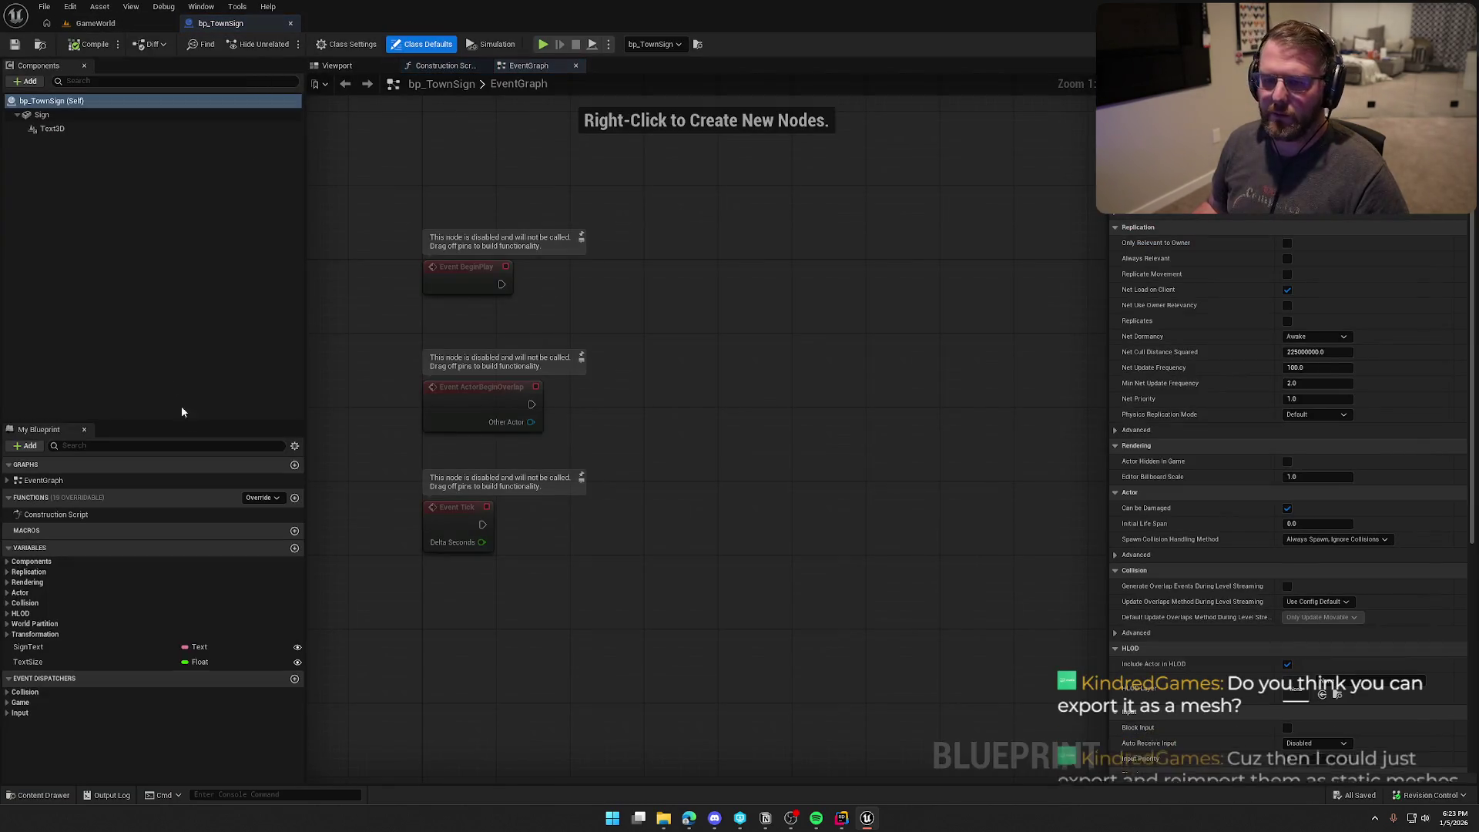
Step: Find the Text3DActor with a '3d' search, focus it, and review its actor and Blueprint options
{"action": "left_click", "coordinate": [74, 128]}
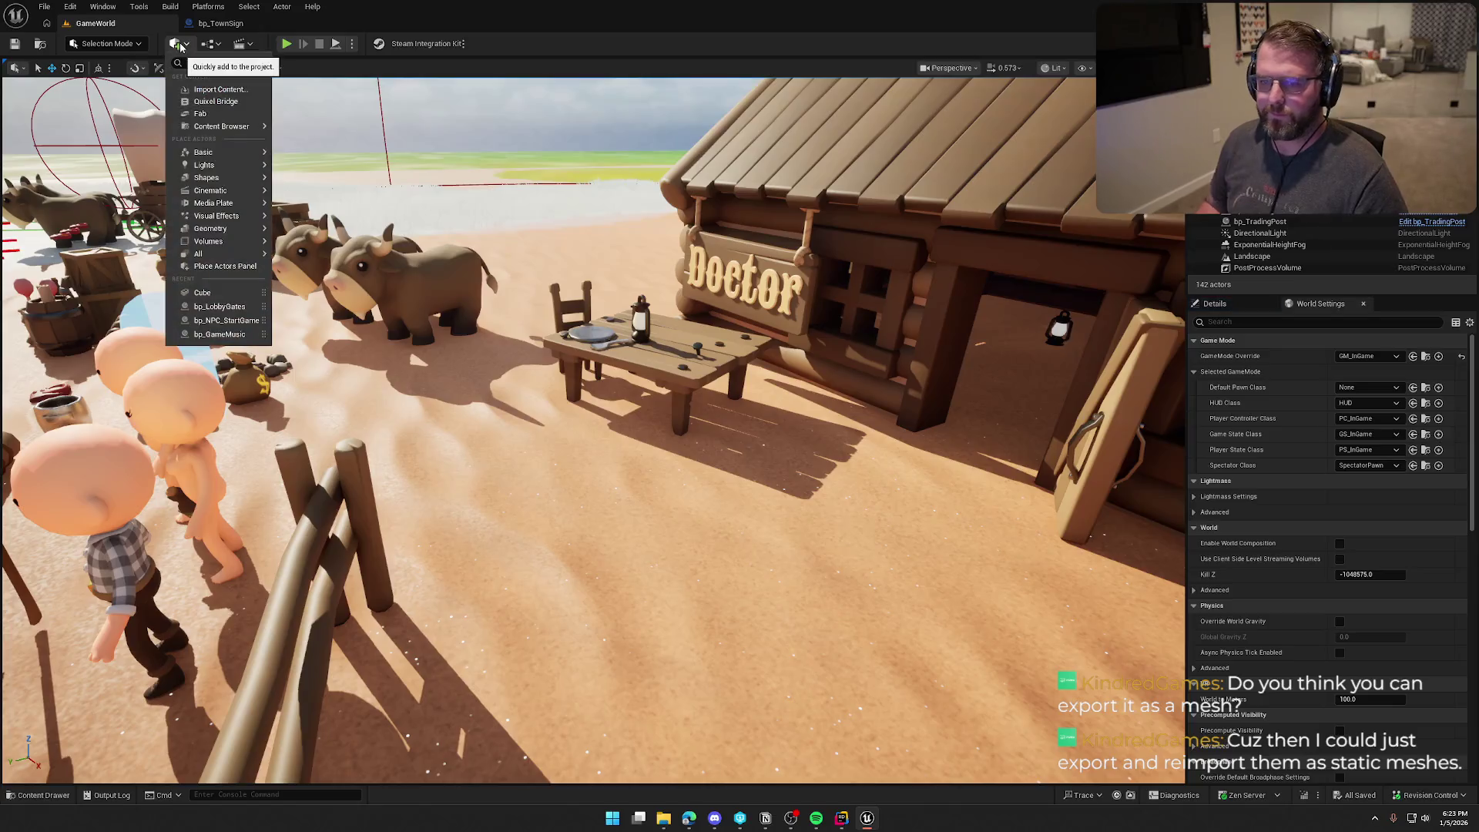
{"action": "type", "text": "3d"}
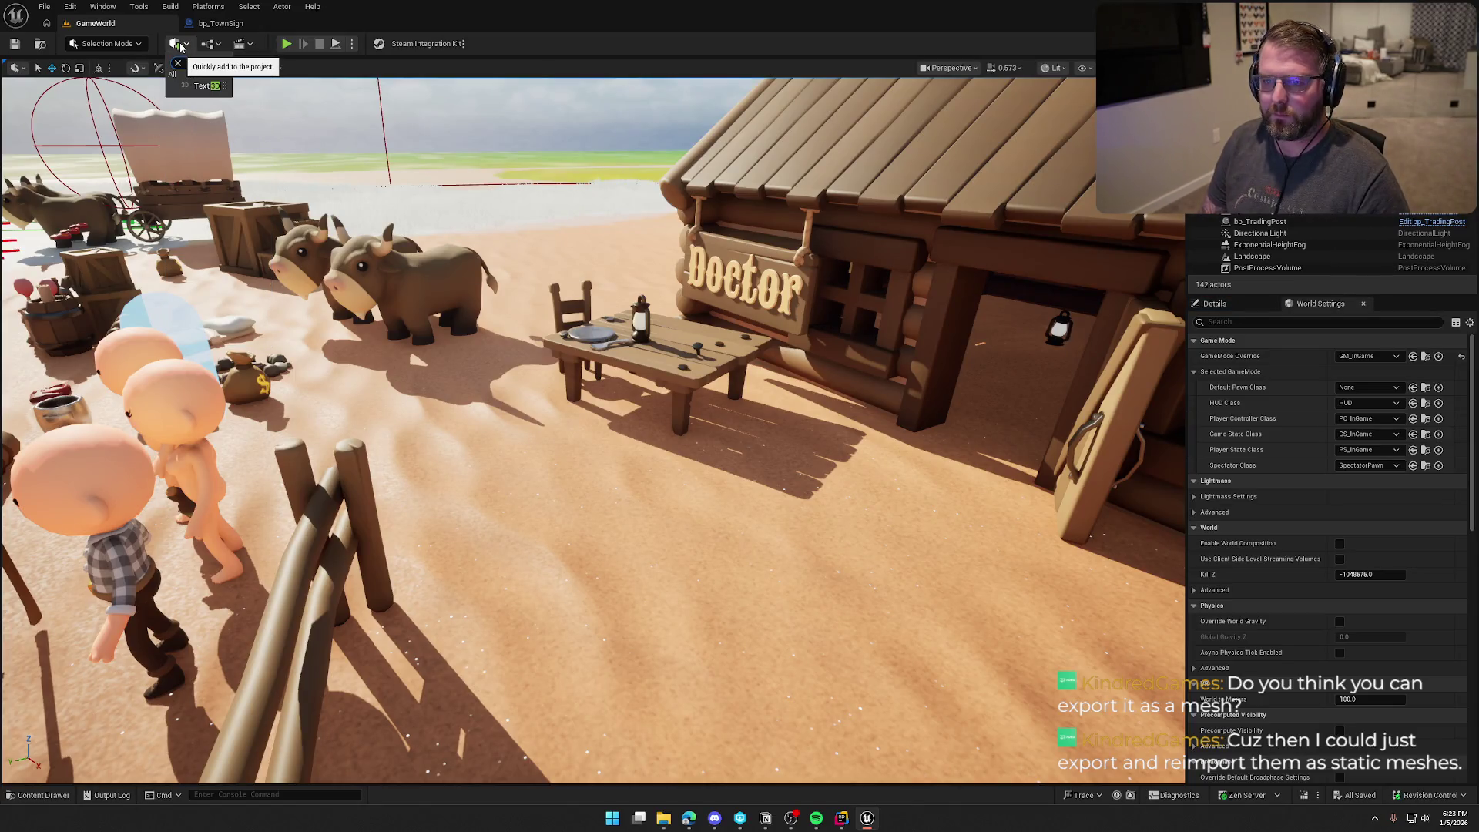
{"action": "left_click", "coordinate": [198, 86]}
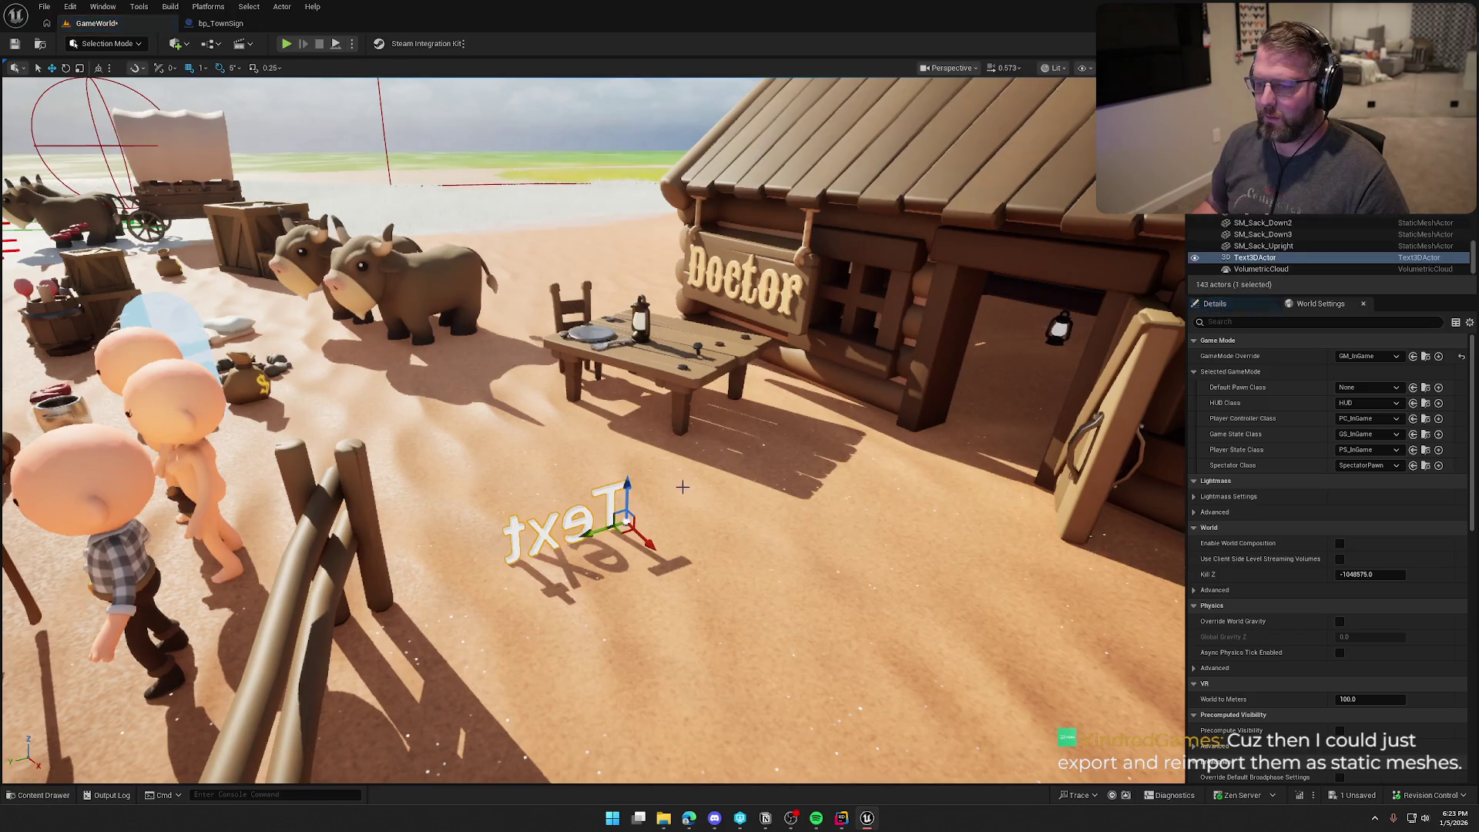
{"action": "key", "text": "f"}
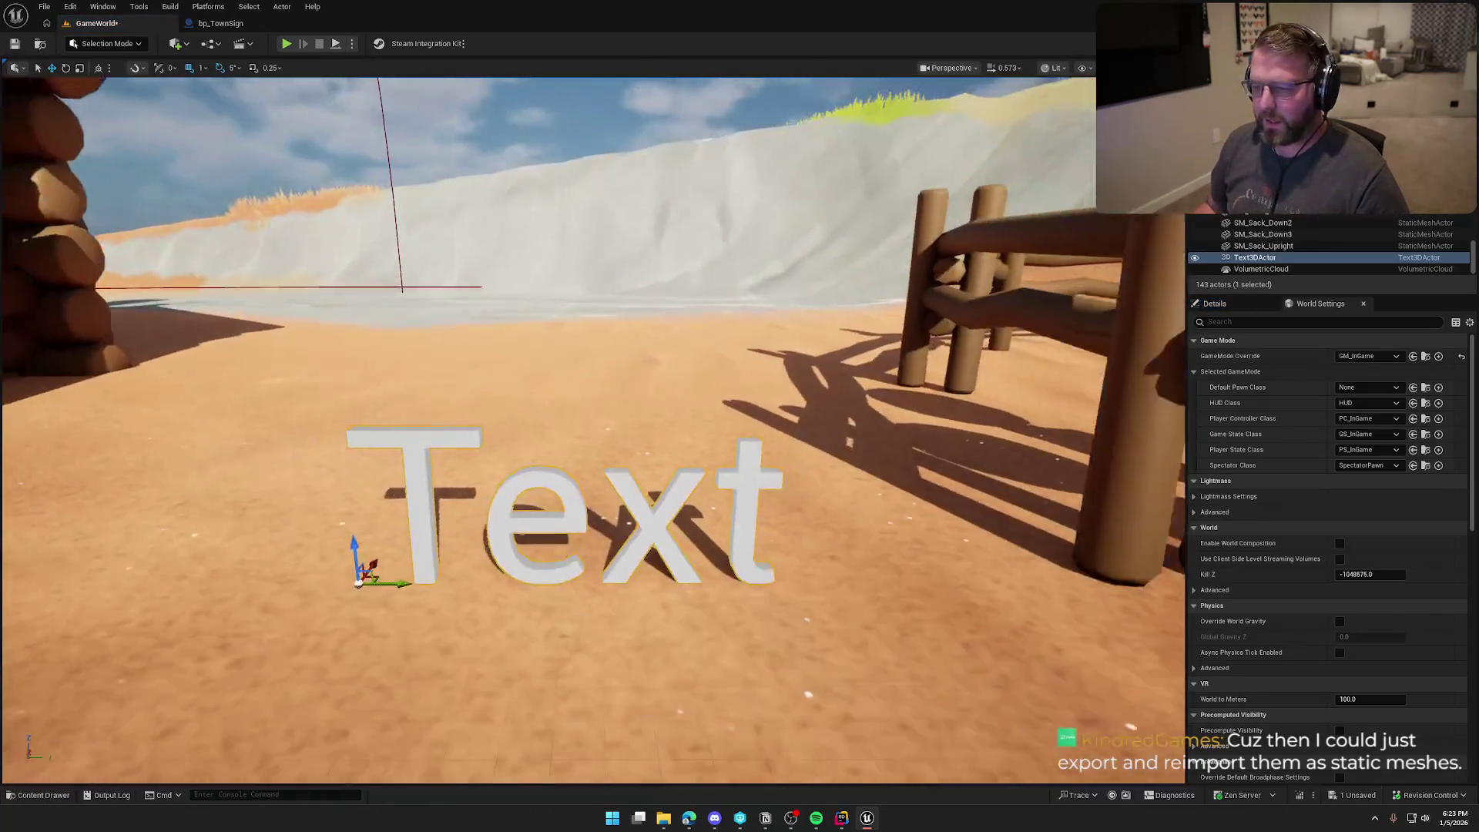
{"action": "right_click", "coordinate": [568, 487]}
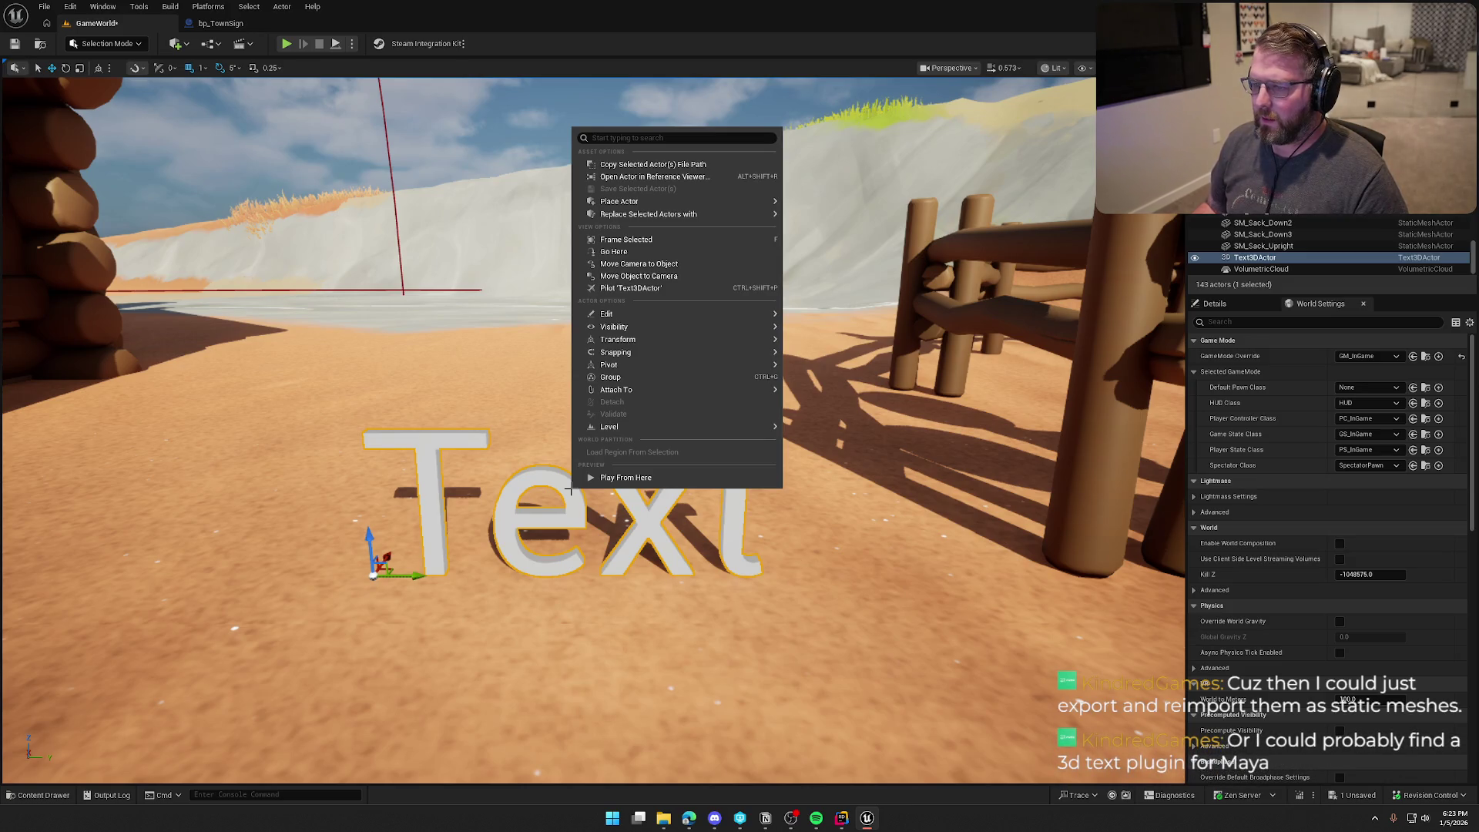
{"action": "left_click", "coordinate": [215, 43]}
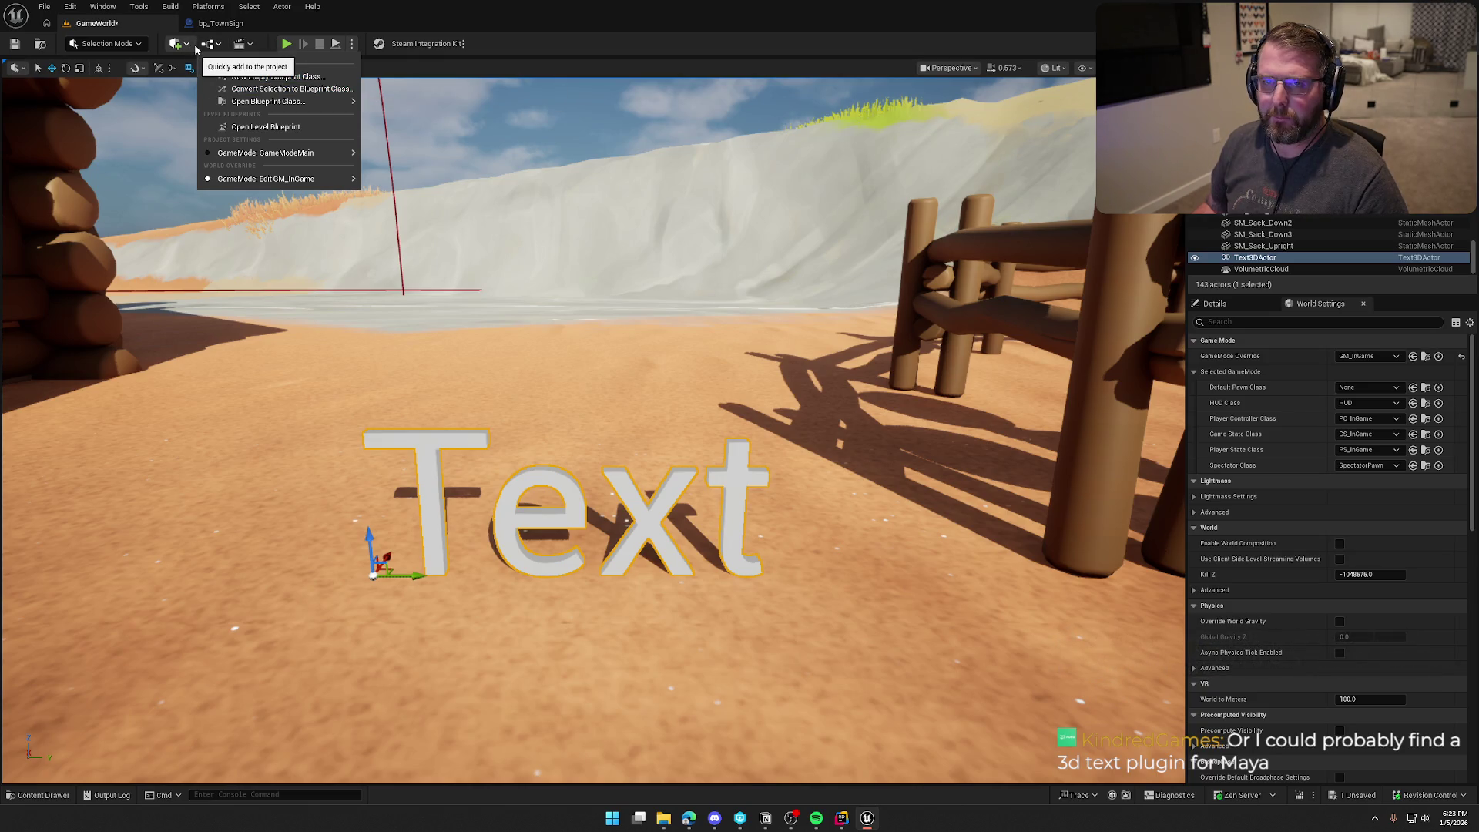
{"action": "mouse_move", "coordinate": [573, 275]}
{"action": "left_mouse_down"}
{"action": "mouse_move", "coordinate": [567, 401]}
{"action": "mouse_move", "coordinate": [588, 389]}
{"action": "mouse_move", "coordinate": [588, 350]}
{"action": "left_mouse_up"}
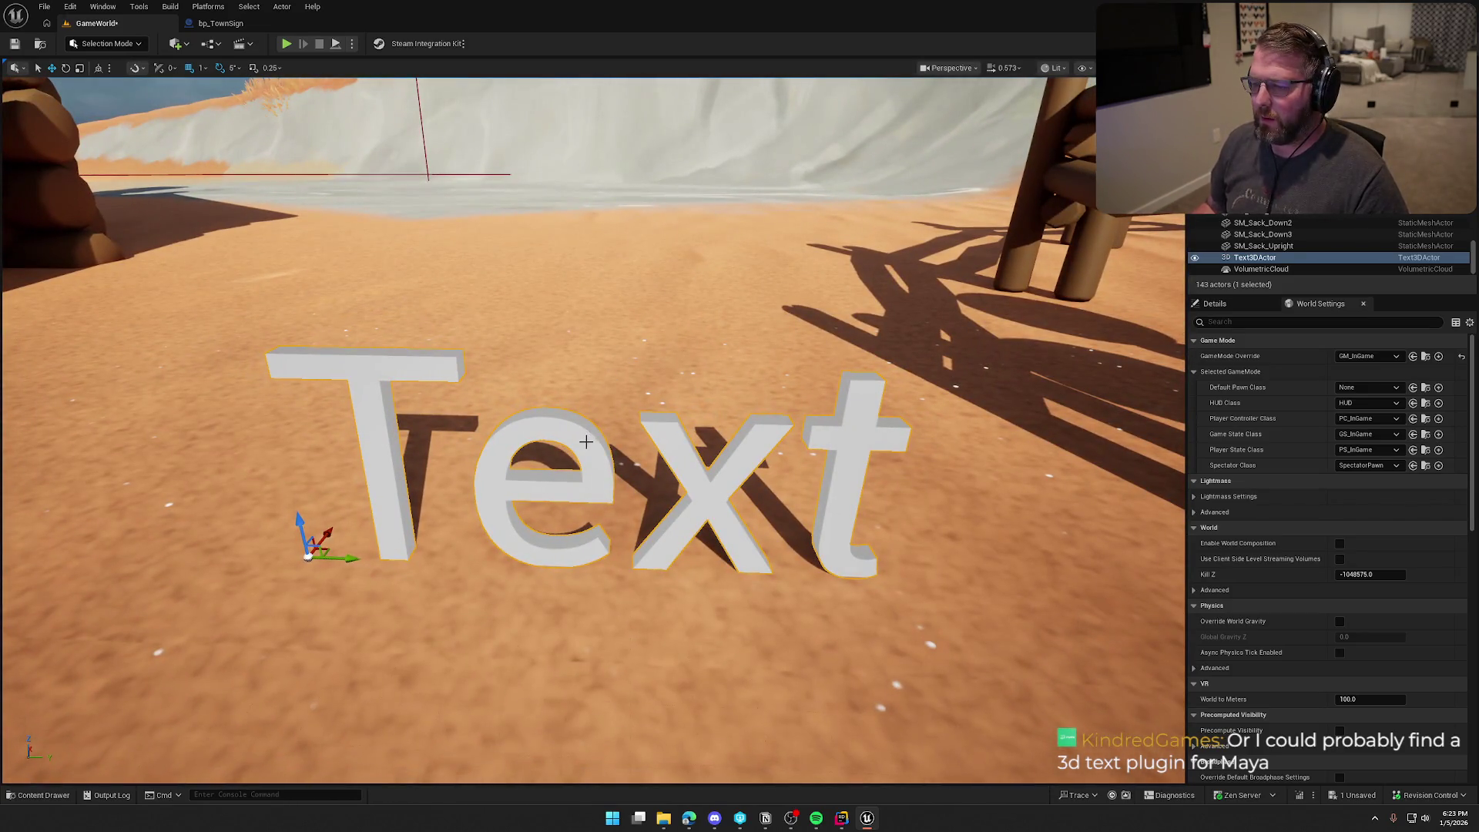
Step: Review the Text3DActor's Details down to Utilities, then delete the test actor
{"action": "left_click", "coordinate": [1214, 303]}
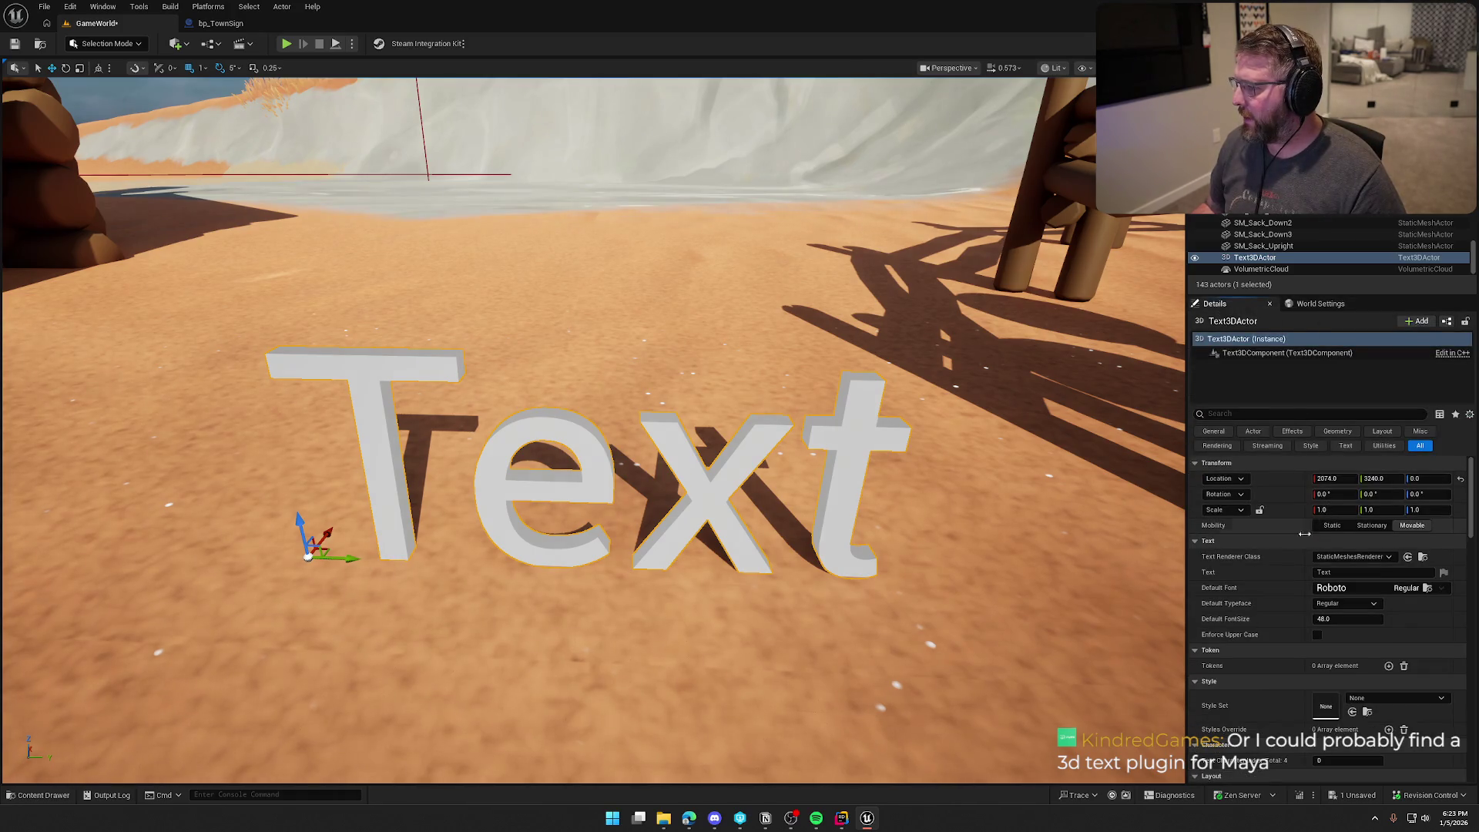
{"action": "scroll", "coordinate": [1281, 712], "scroll_direction": "down", "scroll_amount": 5}
{"action": "scroll", "coordinate": [1281, 712], "scroll_direction": "down", "scroll_amount": 10}
{"action": "scroll", "coordinate": [1279, 708], "scroll_direction": "down", "scroll_amount": 3}
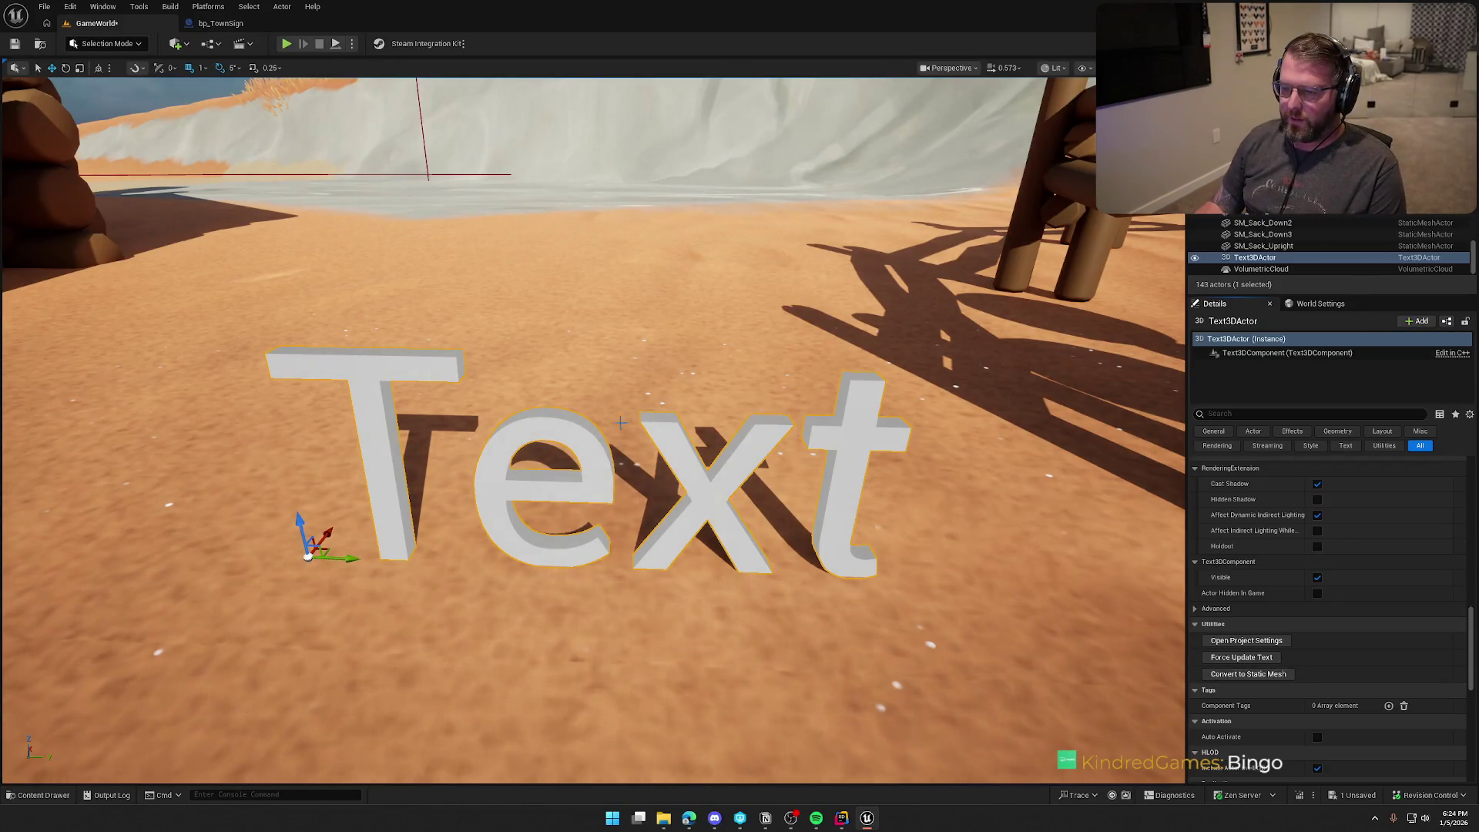
{"action": "key", "text": "Delete"}
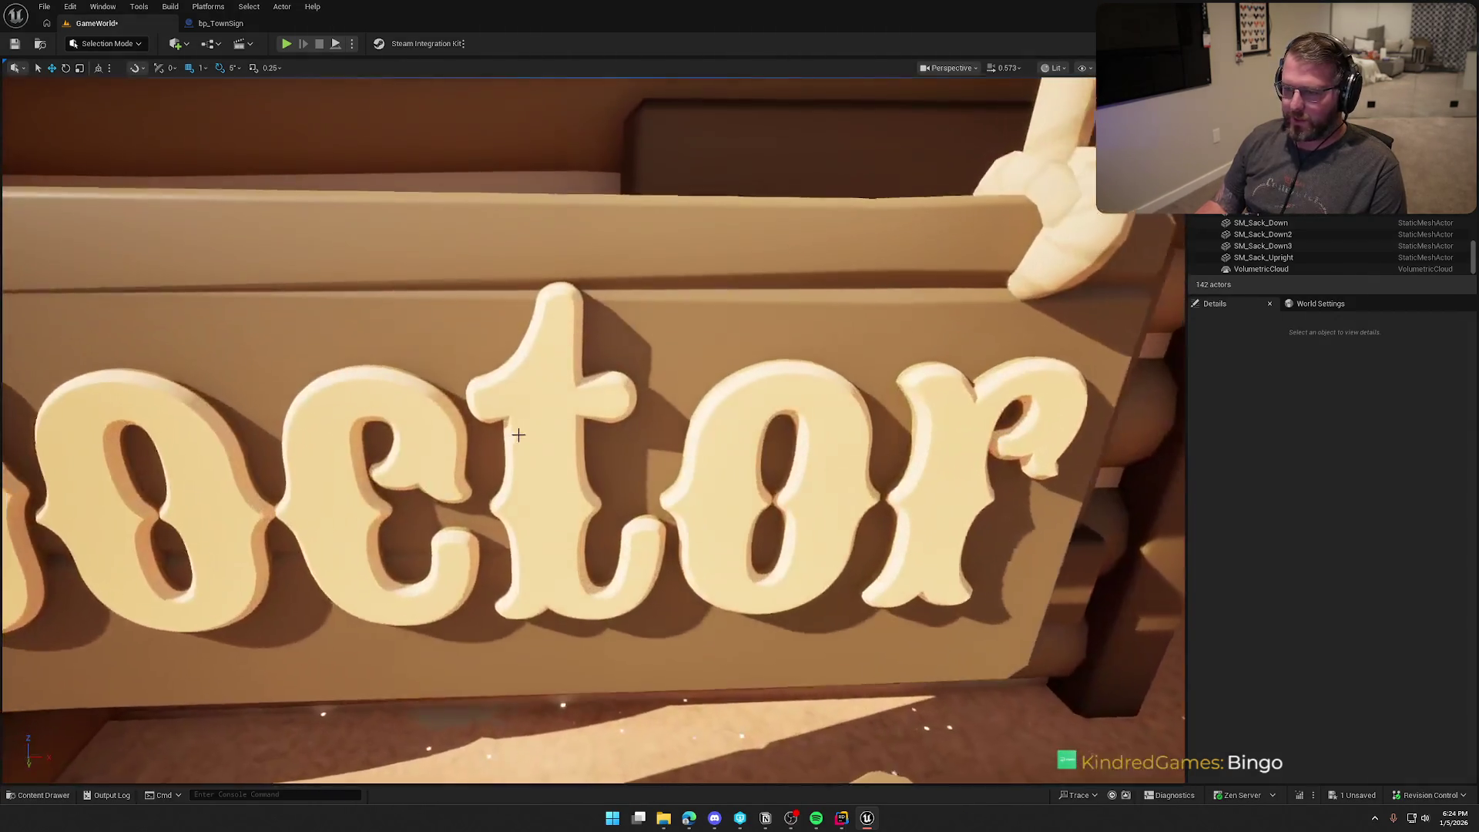
Step: Select the Doctor sign's Text3D component and run Convert to Static Mesh
{"action": "left_click", "coordinate": [511, 432]}
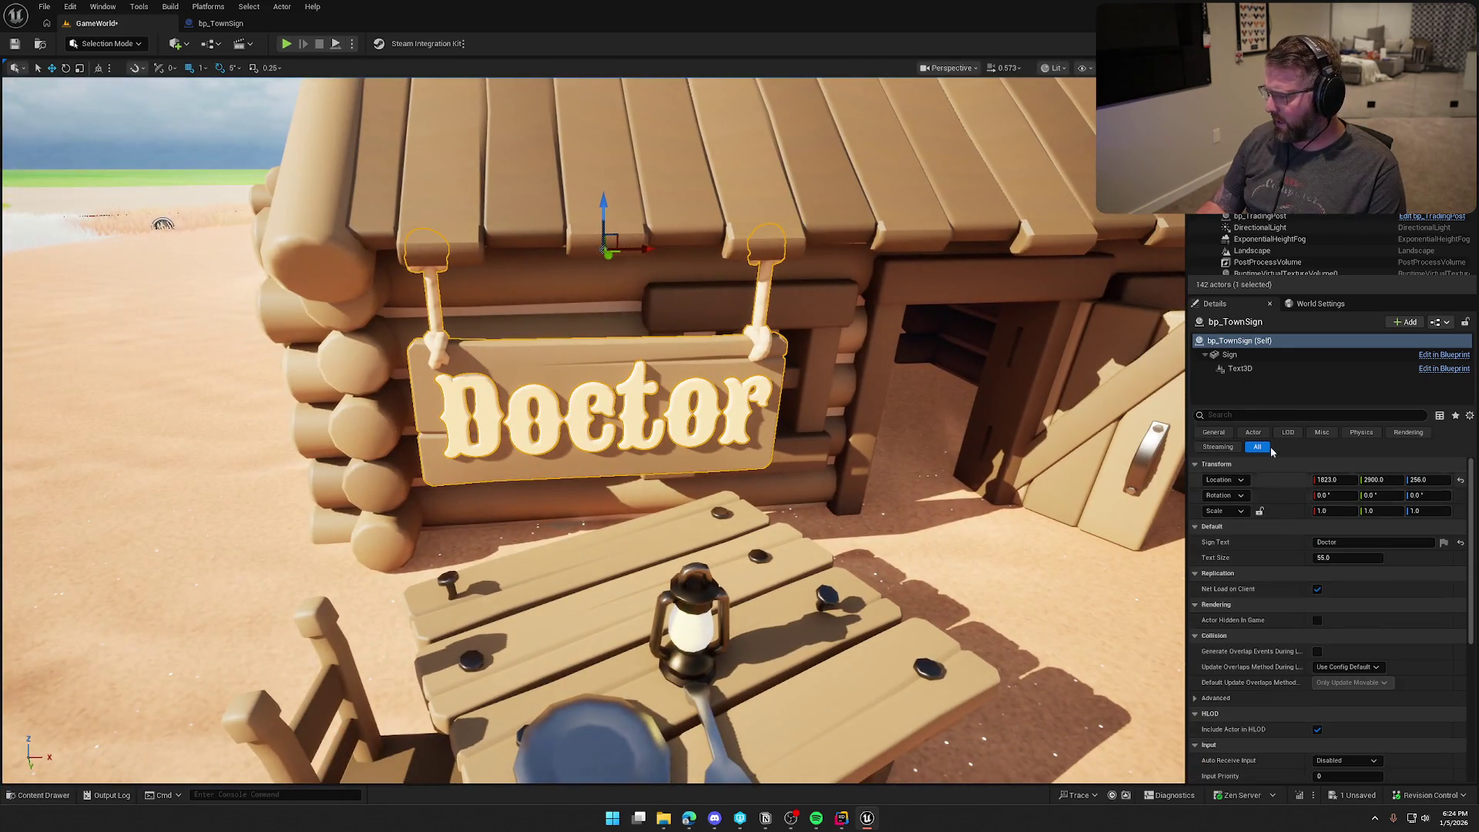
{"action": "left_click", "coordinate": [1239, 369]}
{"action": "scroll", "coordinate": [1296, 602], "scroll_direction": "down", "scroll_amount": 10}
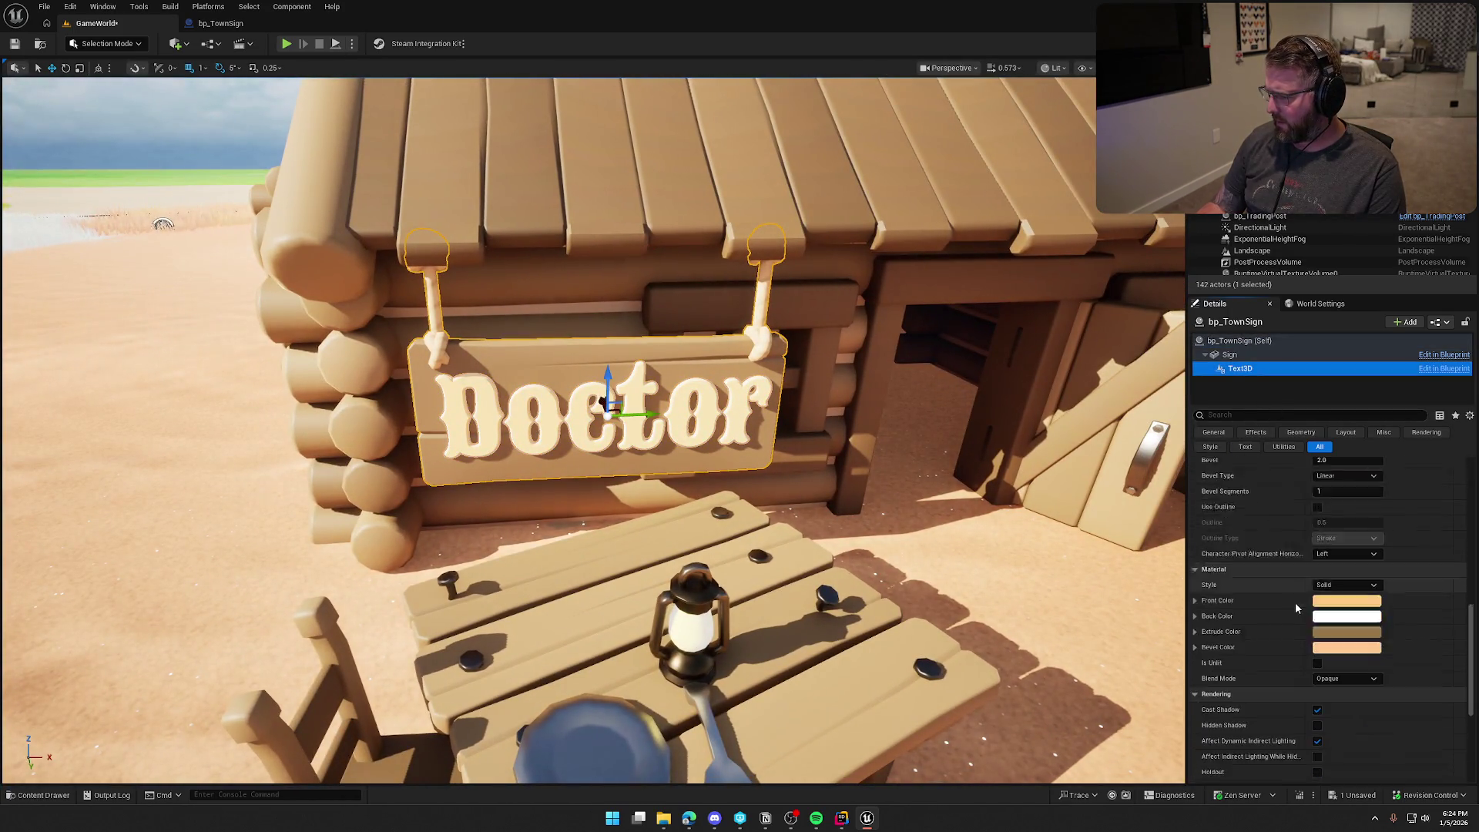
{"action": "scroll", "coordinate": [1296, 607], "scroll_direction": "down", "scroll_amount": 3}
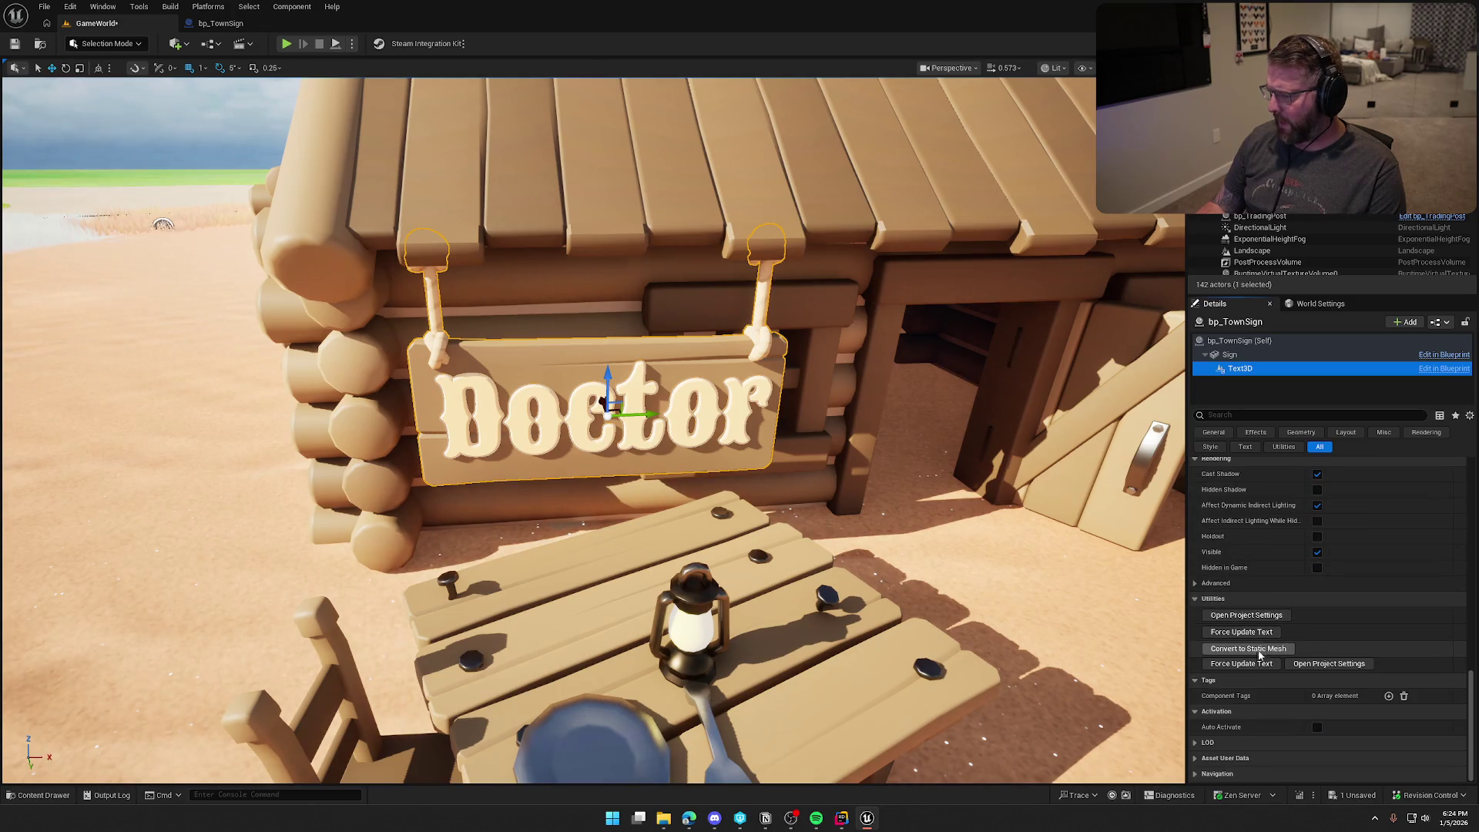
{"action": "left_click", "coordinate": [1255, 649]}
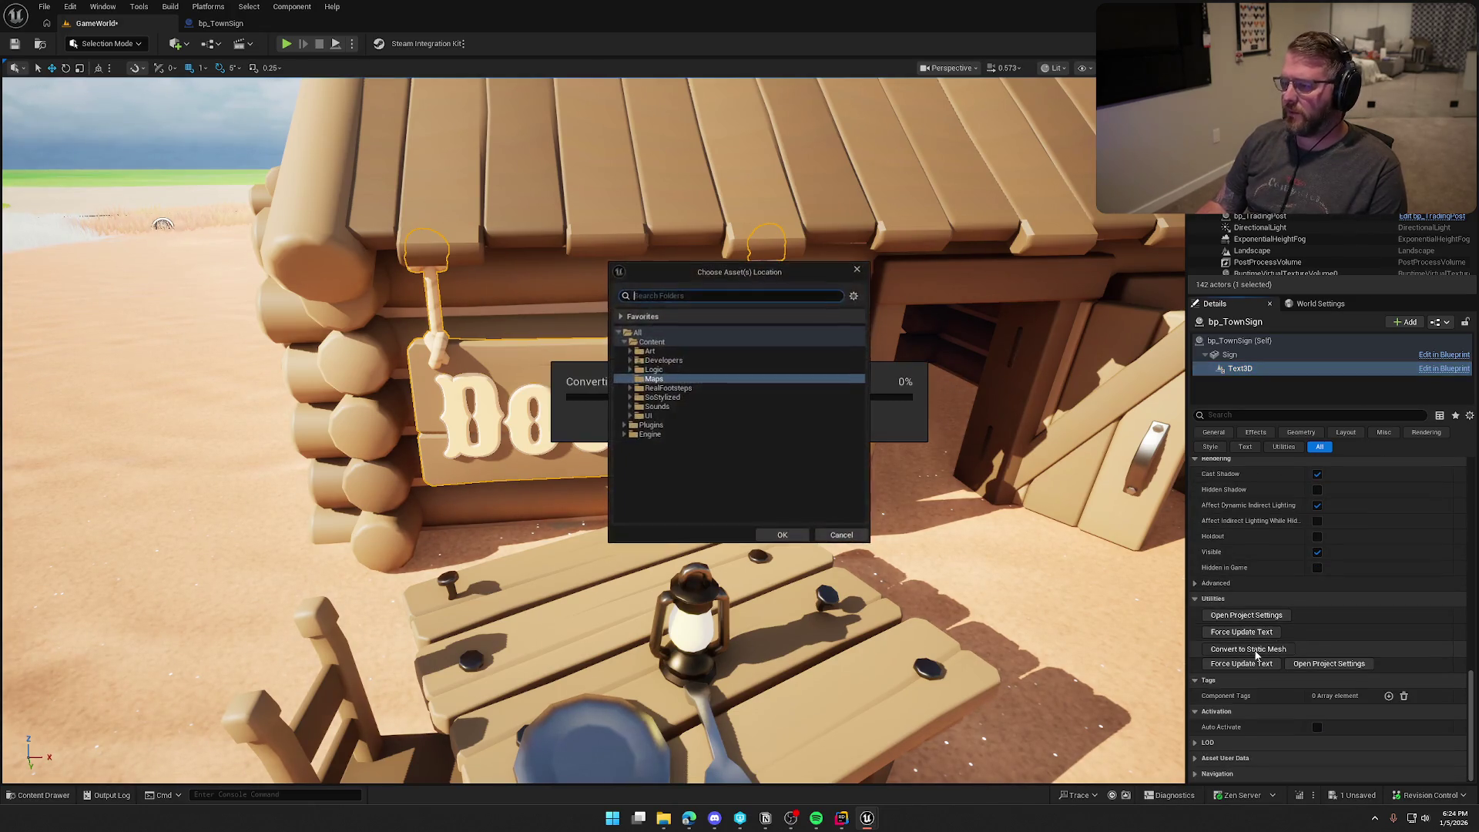
Step: Save the converted mesh in a new SignText folder under Art/Props
{"action": "left_click", "coordinate": [630, 350]}
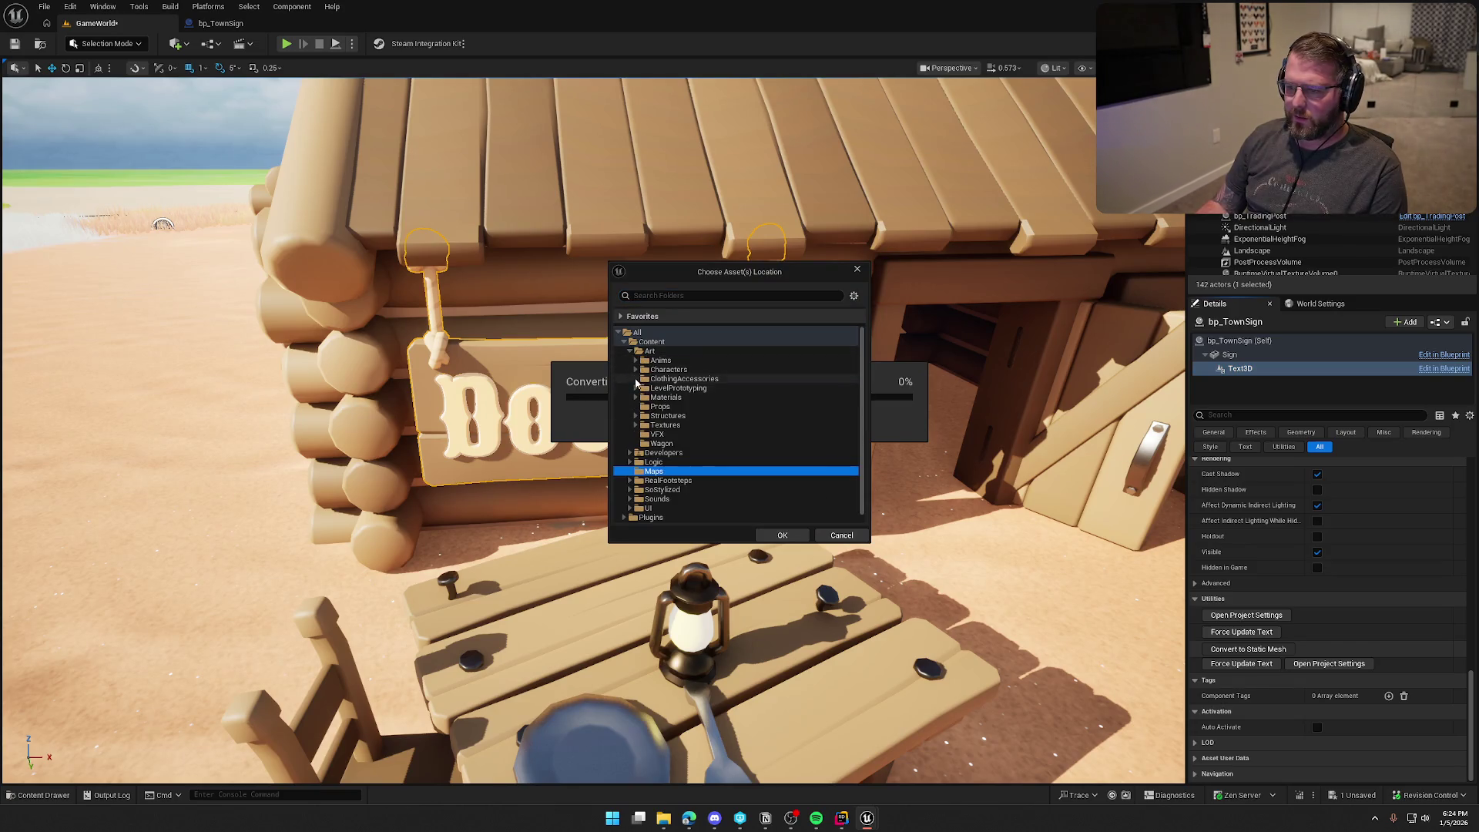
{"action": "left_click", "coordinate": [659, 408]}
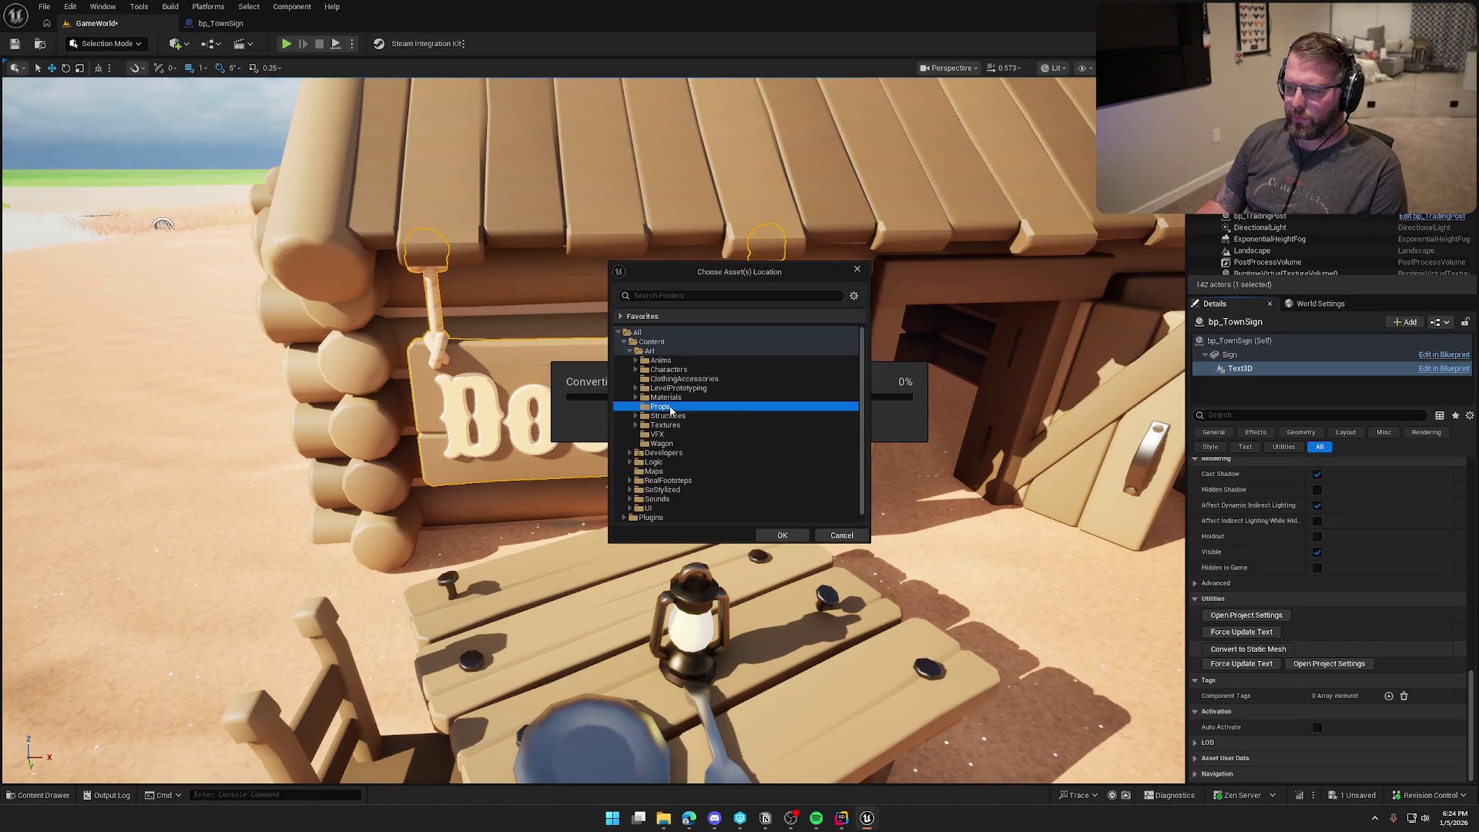
{"action": "left_click", "coordinate": [715, 417]}
{"action": "type", "text": "Sign"}
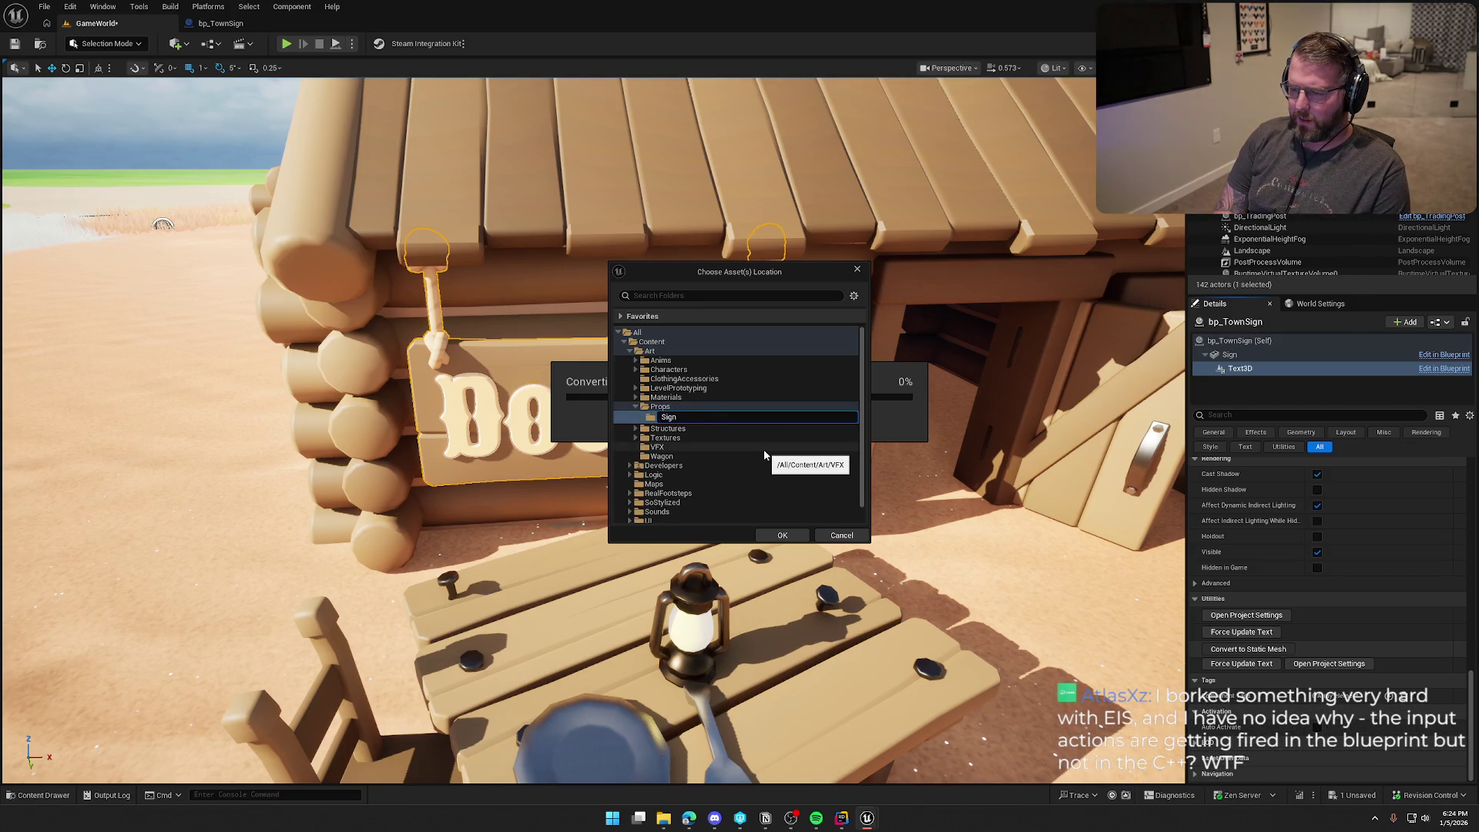
{"action": "type", "text": "Text"}
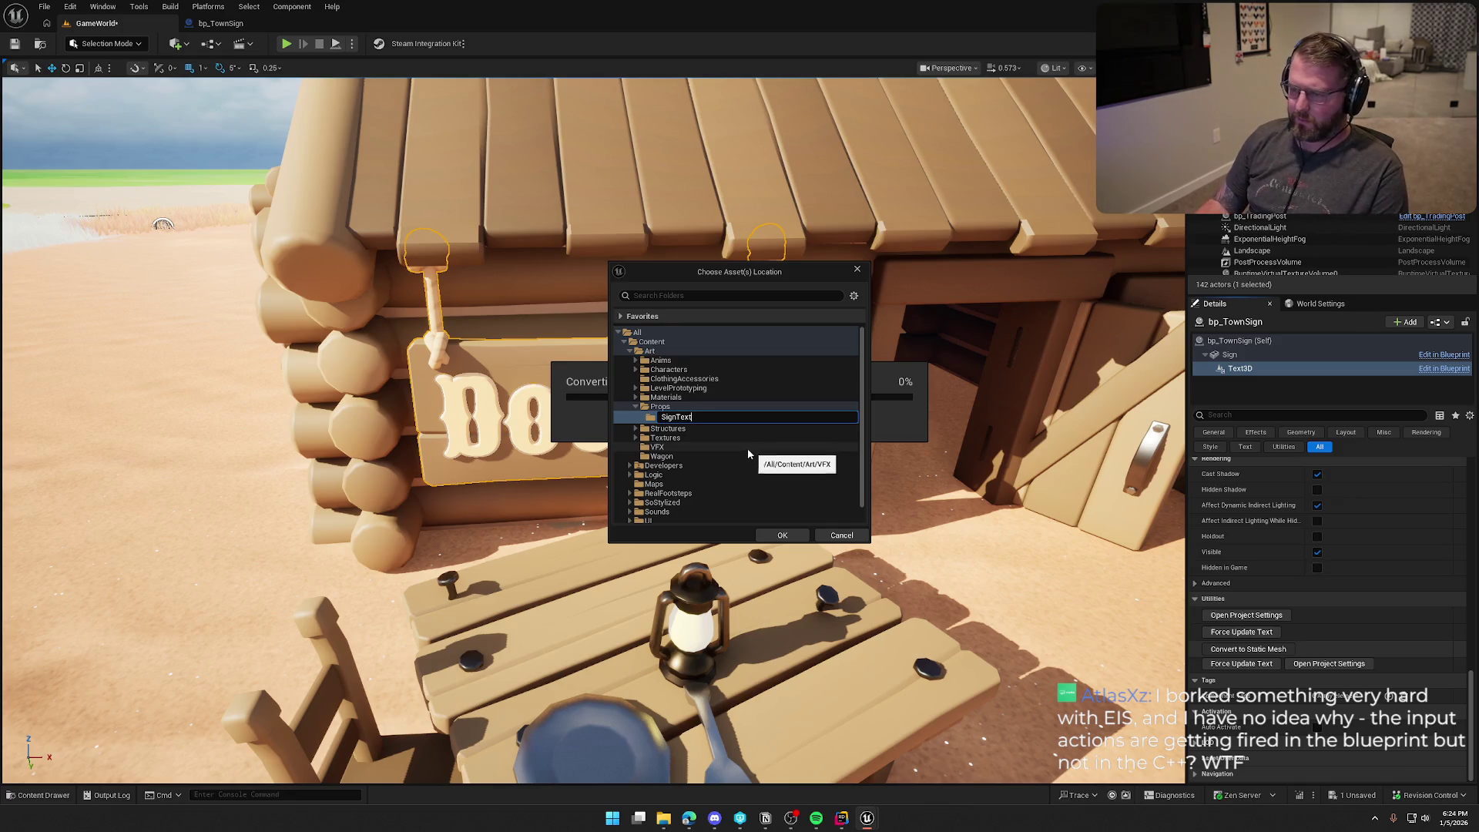
{"action": "key", "text": "Return"}
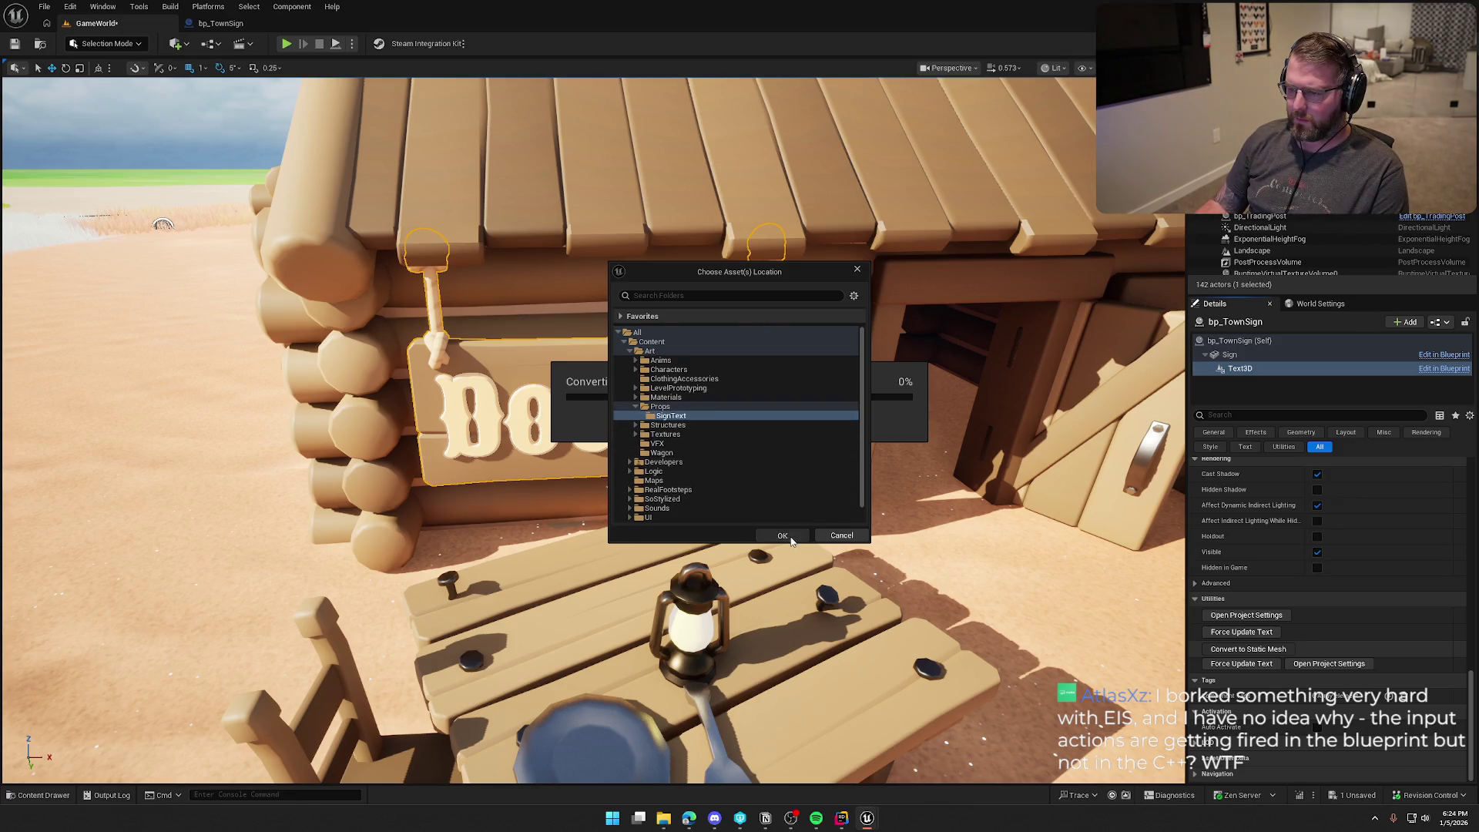
{"action": "left_click", "coordinate": [782, 535]}
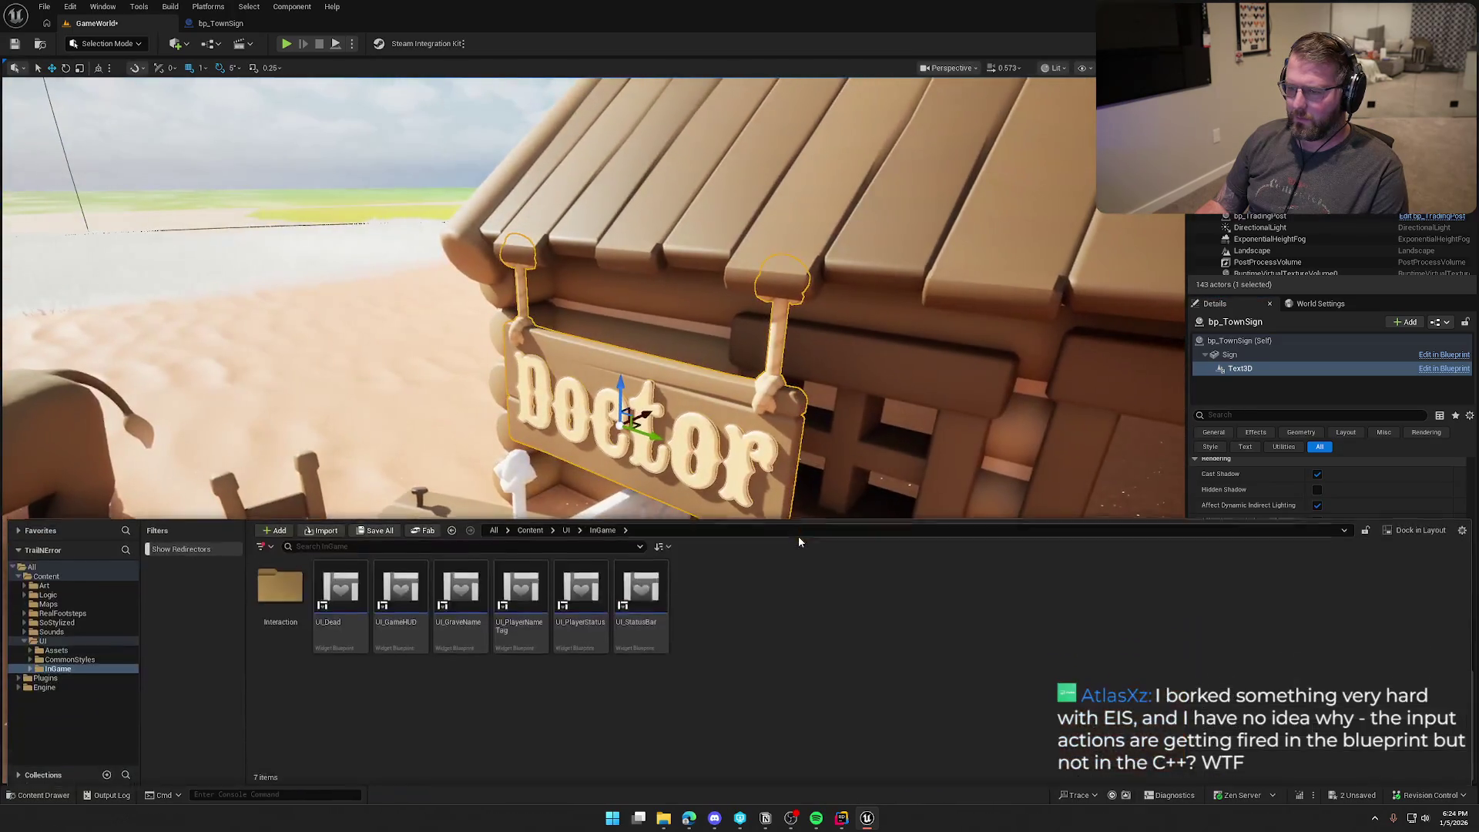
Step: Open the merged sign mesh from Art/Props/SignText and orbit it in an enlarged Static Mesh Editor
{"action": "left_click", "coordinate": [65, 588]}
{"action": "double_click", "coordinate": [580, 590]}
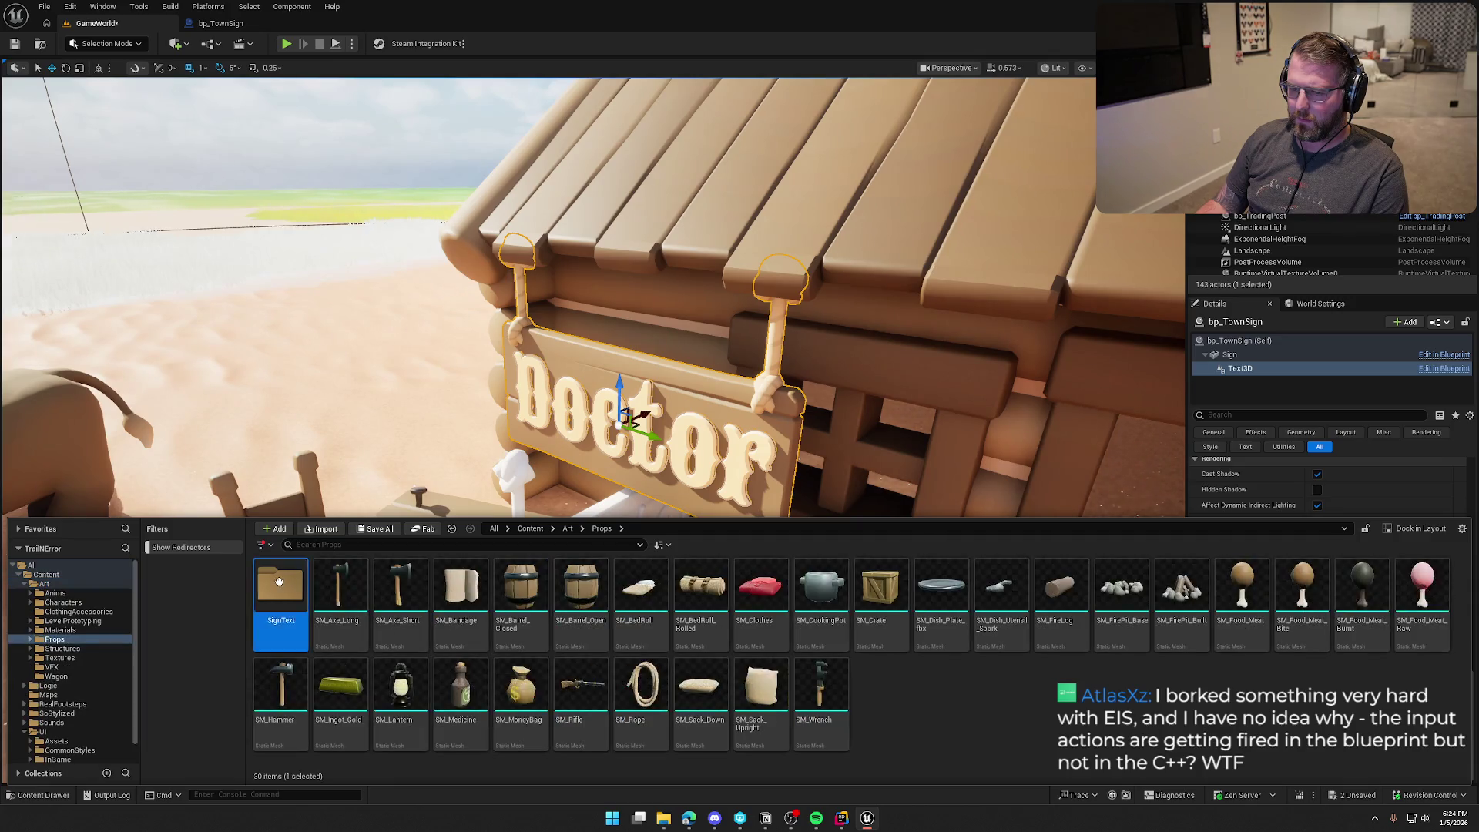
{"action": "double_click", "coordinate": [279, 582]}
{"action": "left_click", "coordinate": [295, 595]}
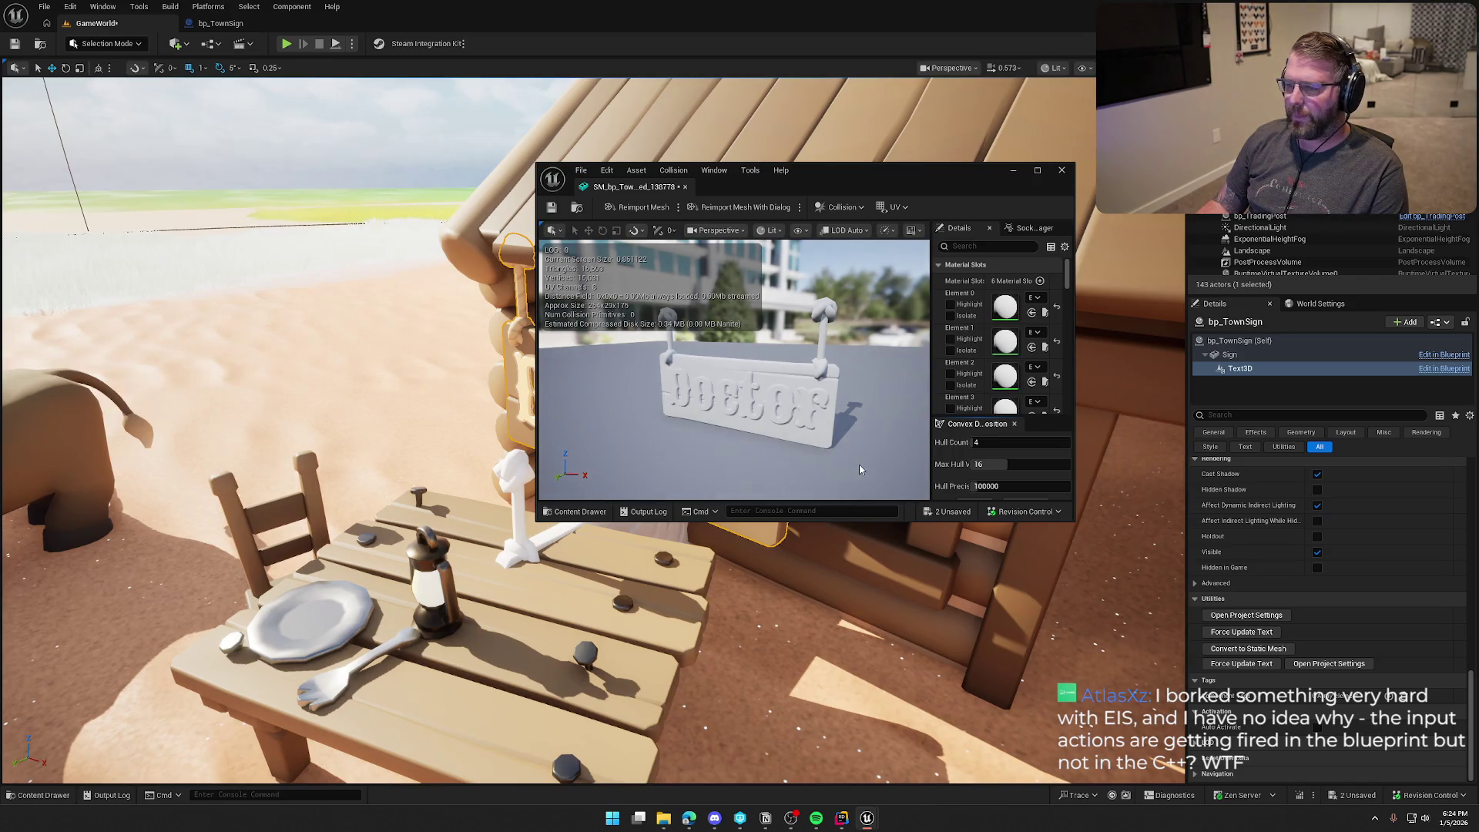
{"action": "left_click_drag", "start_coordinate": [1073, 520], "coordinate": [1285, 731]}
{"action": "mouse_move", "coordinate": [943, 473]}
{"action": "left_mouse_down"}
{"action": "mouse_move", "coordinate": [885, 455]}
{"action": "mouse_move", "coordinate": [943, 473]}
{"action": "left_mouse_up"}
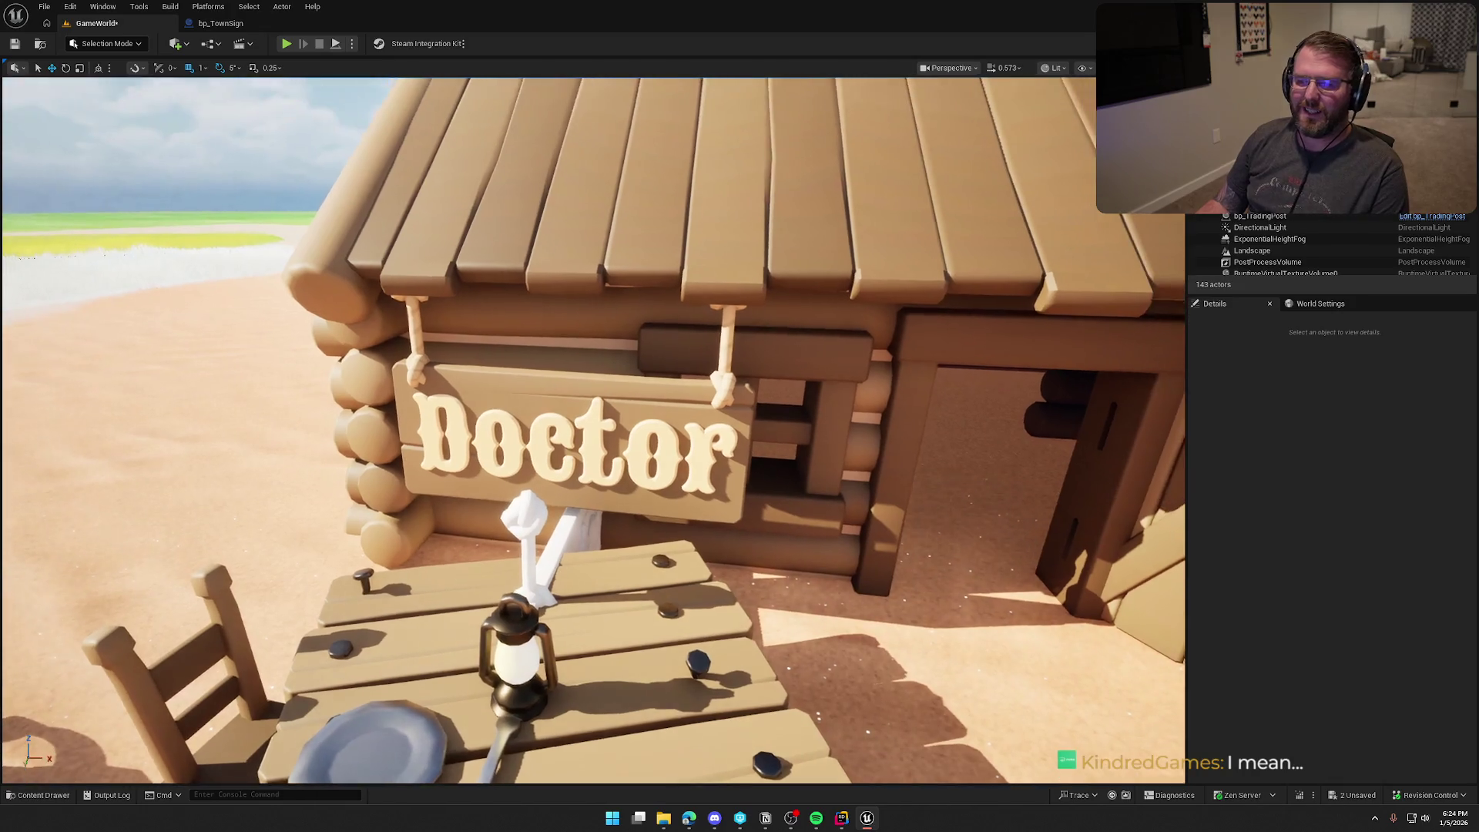
{"action": "scroll", "coordinate": [593, 431], "scroll_direction": "down", "scroll_amount": 5}
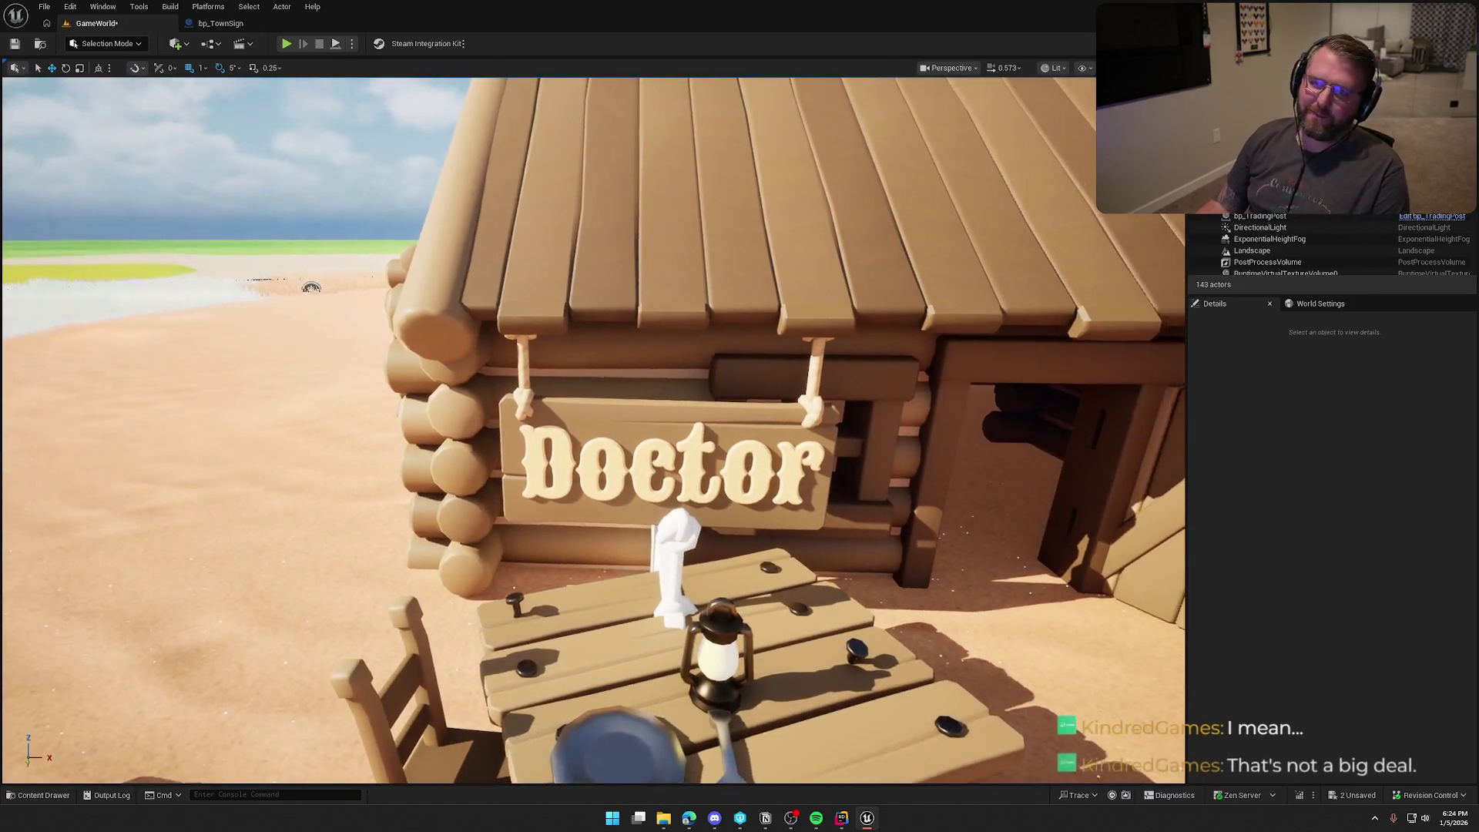
{"action": "scroll", "coordinate": [593, 431], "scroll_direction": "up", "scroll_amount": 5}
{"action": "key", "text": "ctrl+space"}
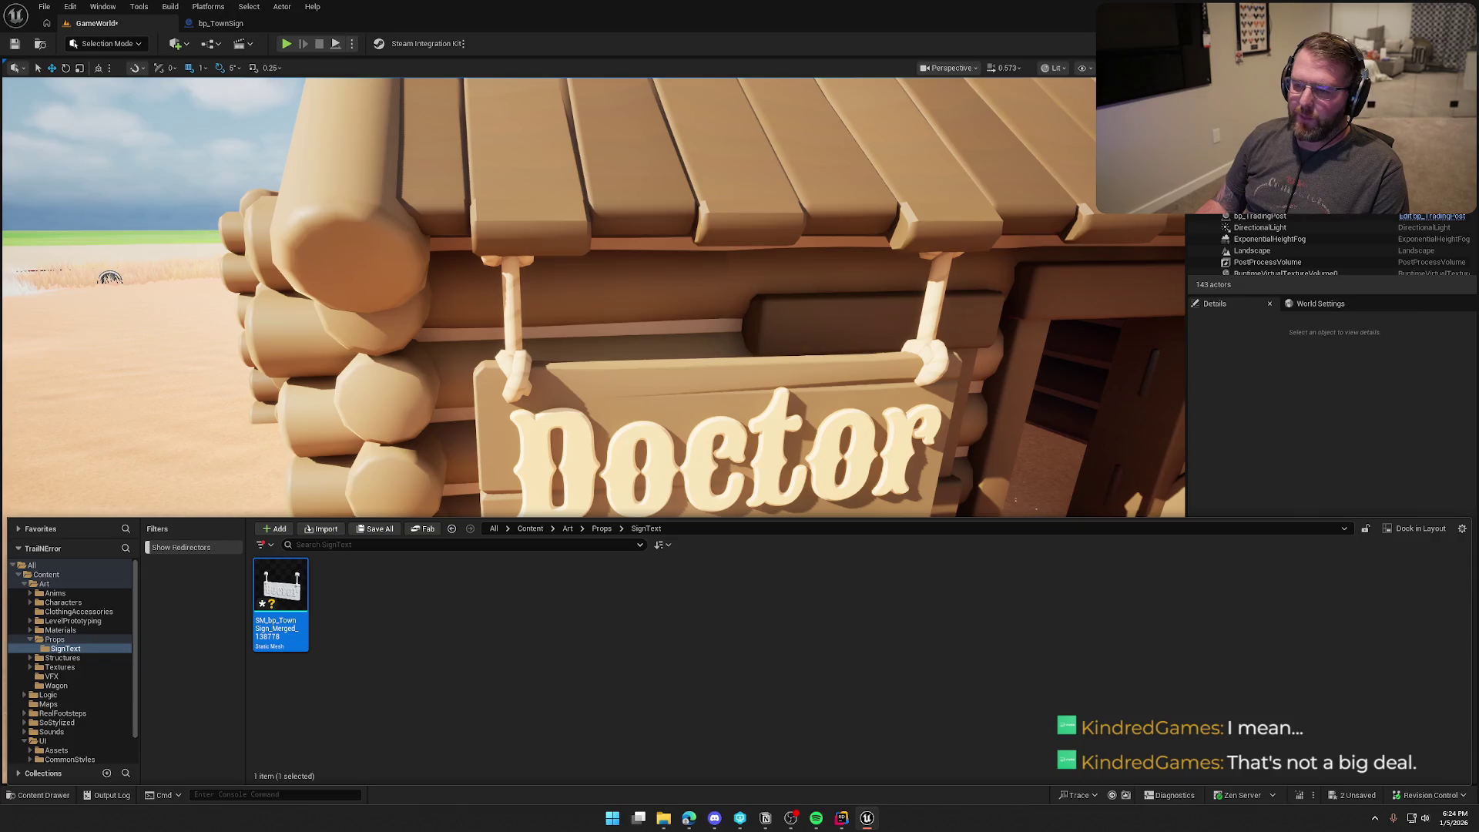
{"action": "left_click", "coordinate": [628, 393]}
{"action": "key", "text": "f"}
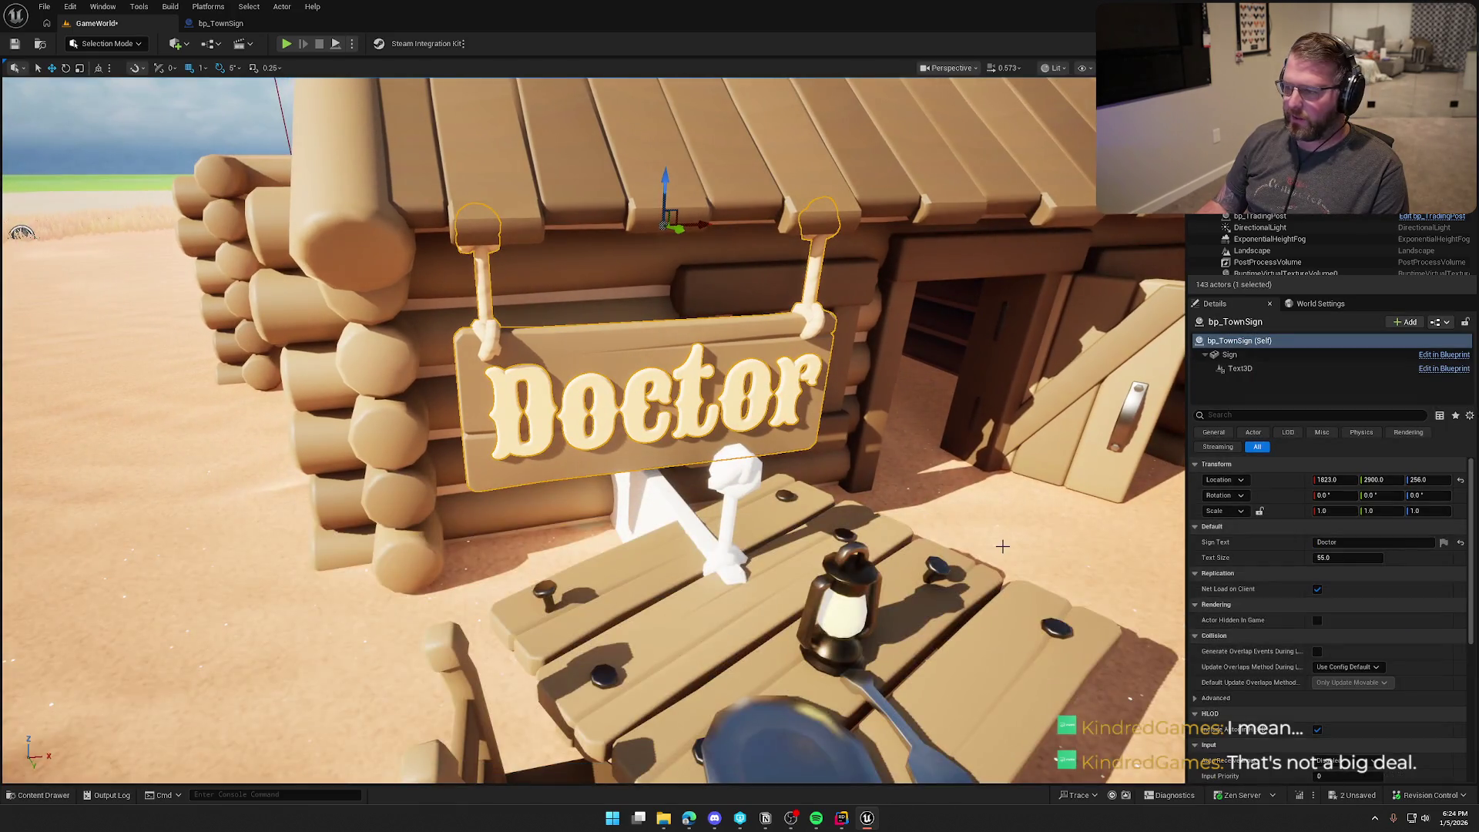
{"action": "left_click", "coordinate": [1229, 354]}
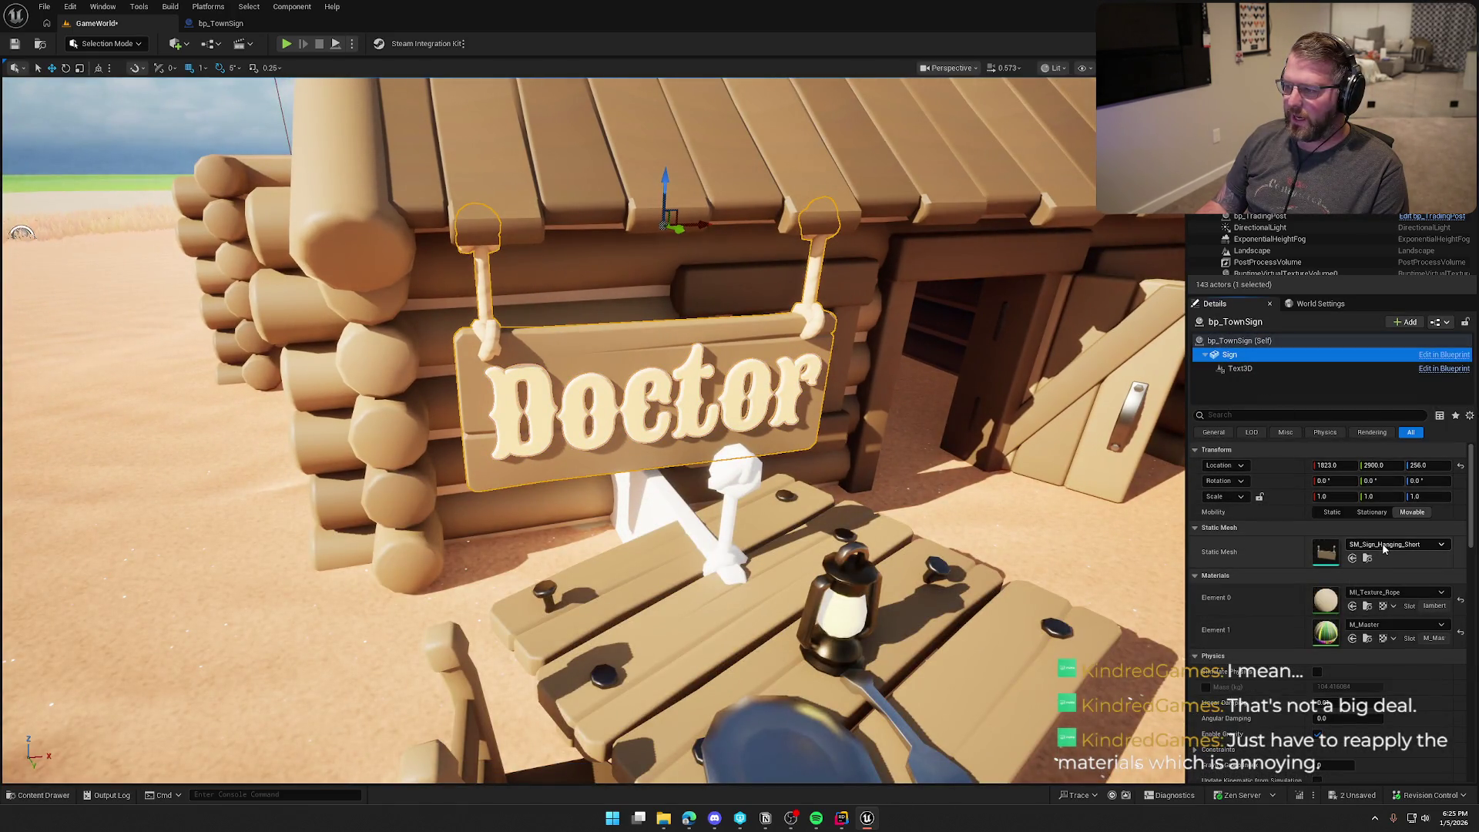
{"action": "left_click", "coordinate": [1385, 543]}
{"action": "scroll", "coordinate": [1398, 425], "scroll_direction": "up", "scroll_amount": 2}
{"action": "left_click", "coordinate": [1394, 438]}
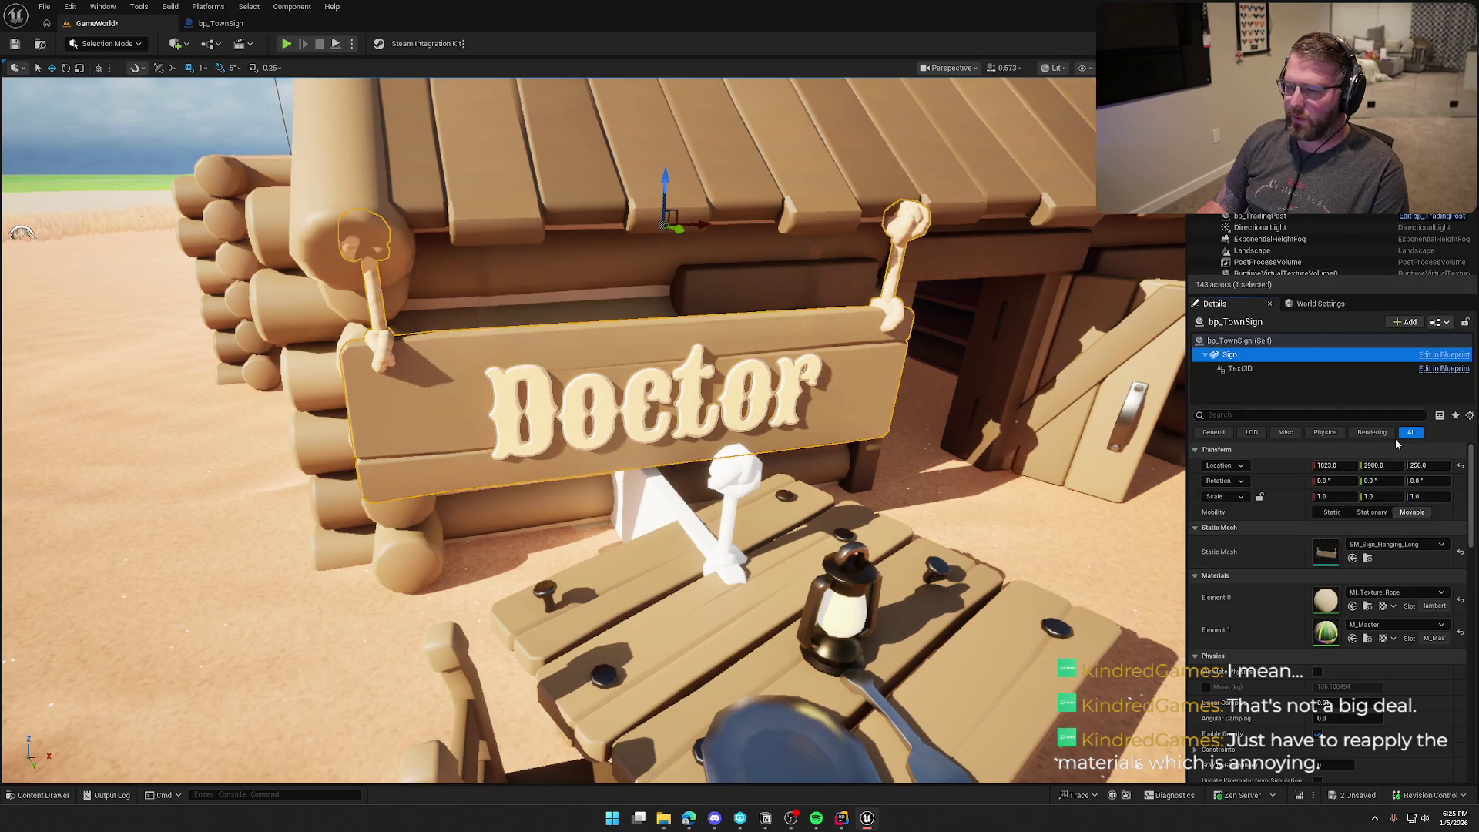
{"action": "left_click_drag", "start_coordinate": [818, 449], "coordinate": [886, 449]}
{"action": "key", "text": "ctrl+z"}
{"action": "key", "text": "Escape"}
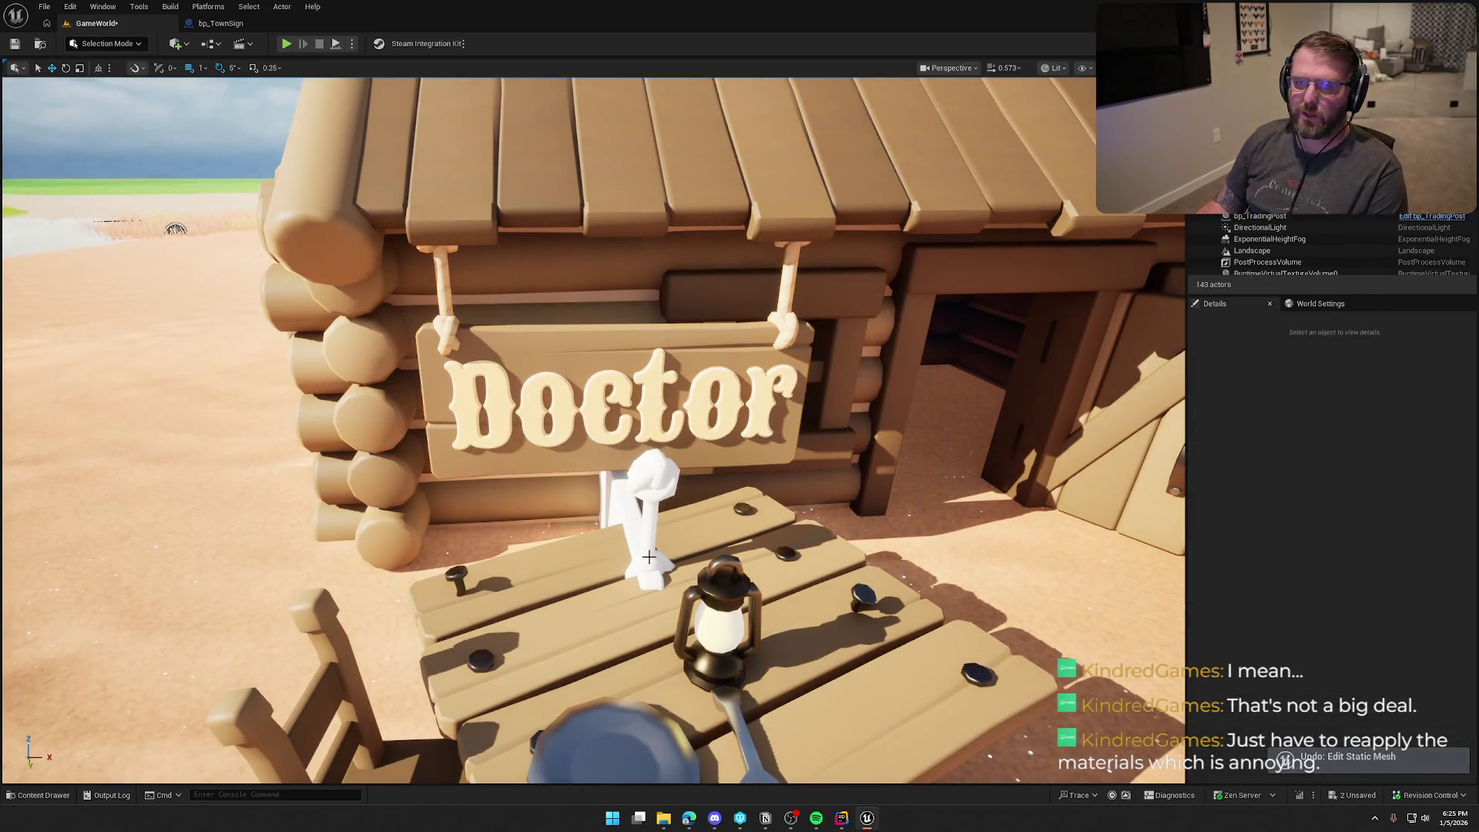
{"action": "scroll", "coordinate": [593, 431], "scroll_direction": "down", "scroll_amount": 5}
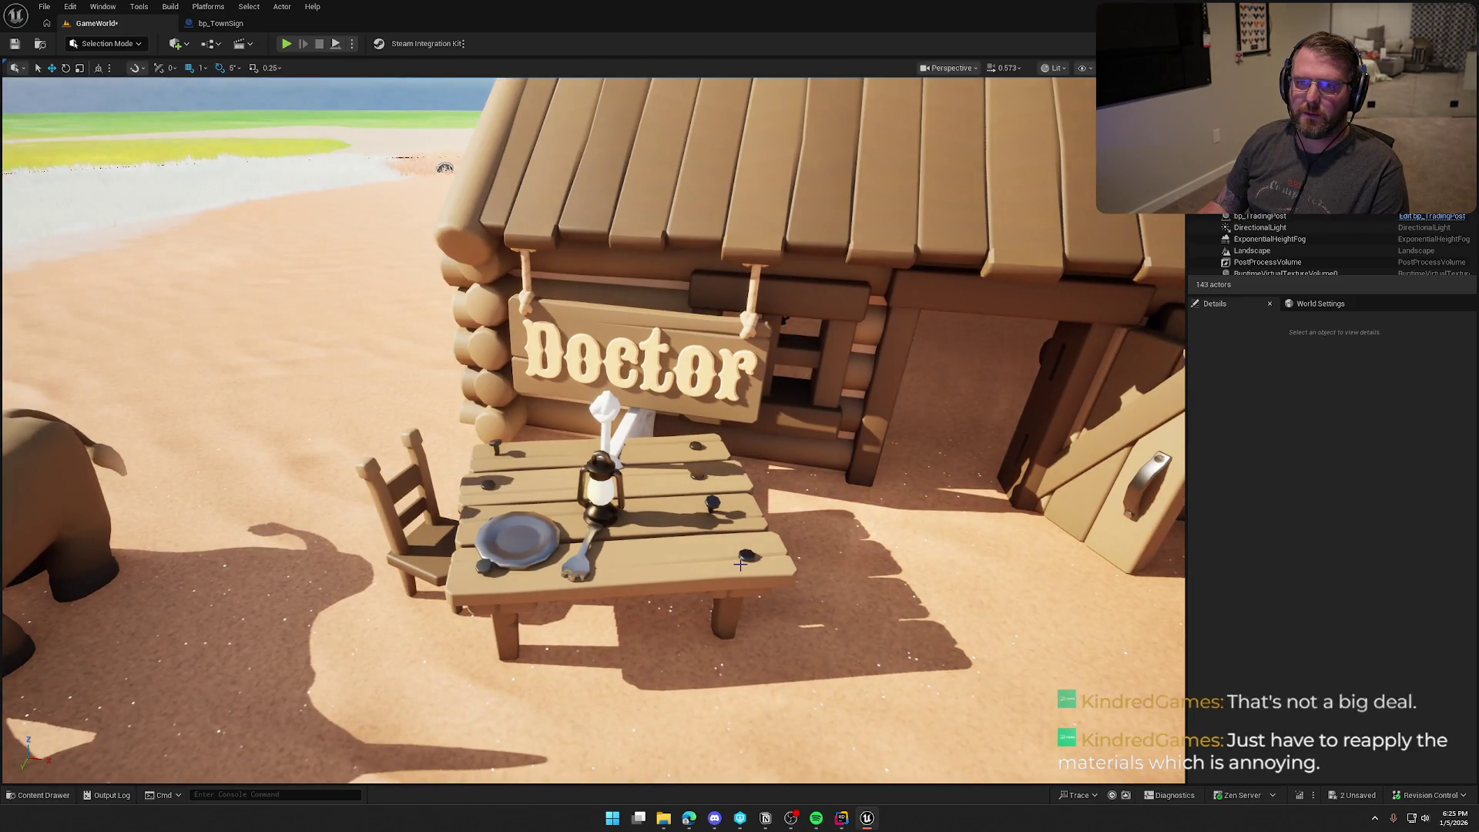
{"action": "left_click_drag", "start_coordinate": [739, 564], "coordinate": [741, 567]}
{"action": "key", "text": "ctrl+space"}
{"action": "left_click", "coordinate": [332, 617]}
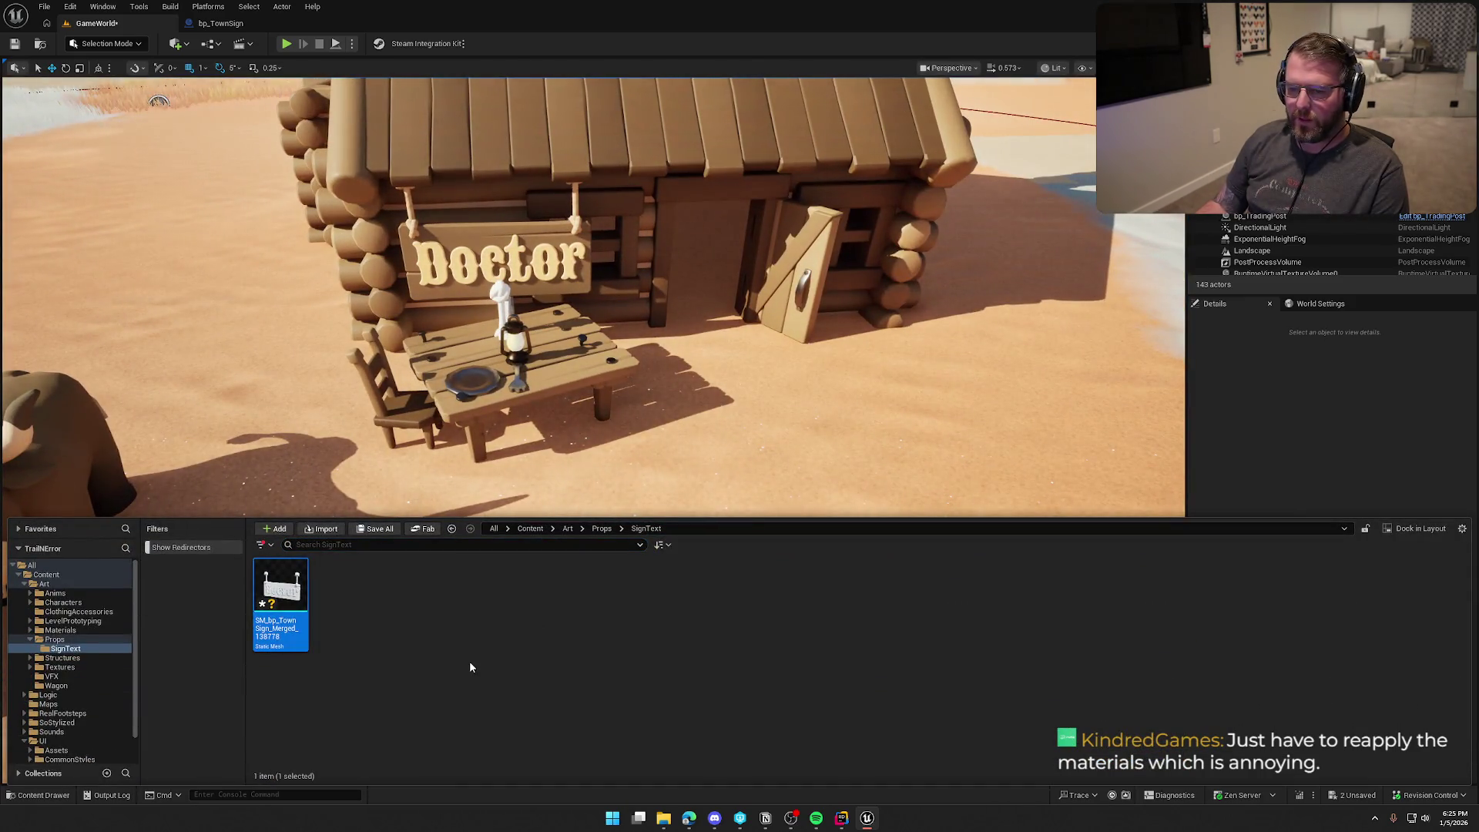
Step: Delete the SM_bp_TownSign_Merged asset and confirm the deletion
{"action": "key", "text": "Delete"}
{"action": "left_click", "coordinate": [662, 601]}
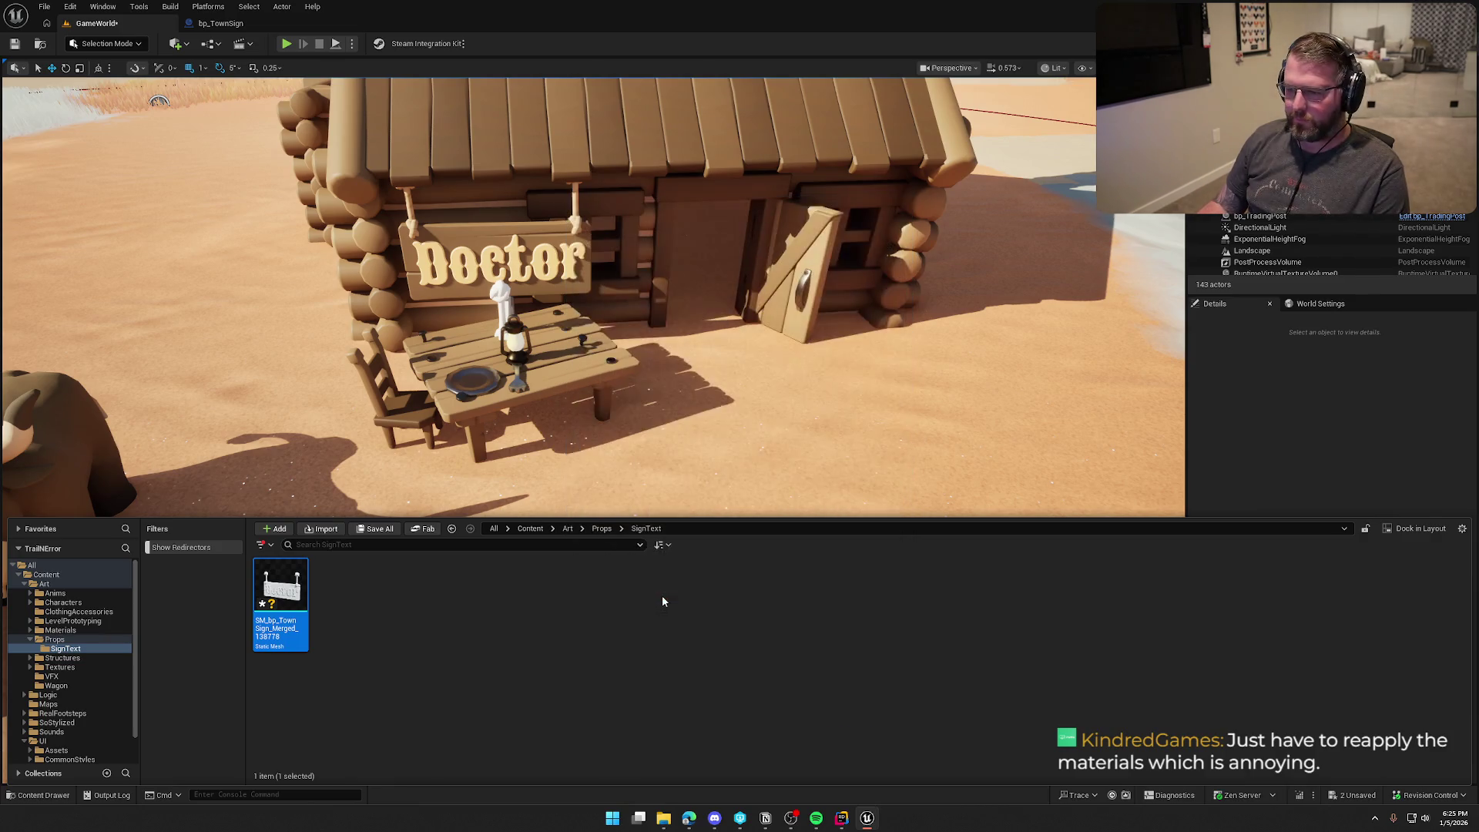
{"action": "mouse_move", "coordinate": [667, 462]}
{"action": "left_mouse_down"}
{"action": "mouse_move", "coordinate": [674, 416]}
{"action": "mouse_move", "coordinate": [736, 435]}
{"action": "mouse_move", "coordinate": [775, 485]}
{"action": "left_mouse_up"}
Step: Reframe the view on the Doctor cabin and select the Doctor town sign
{"action": "left_click", "coordinate": [595, 375]}
{"action": "key", "text": "ctrl+space"}
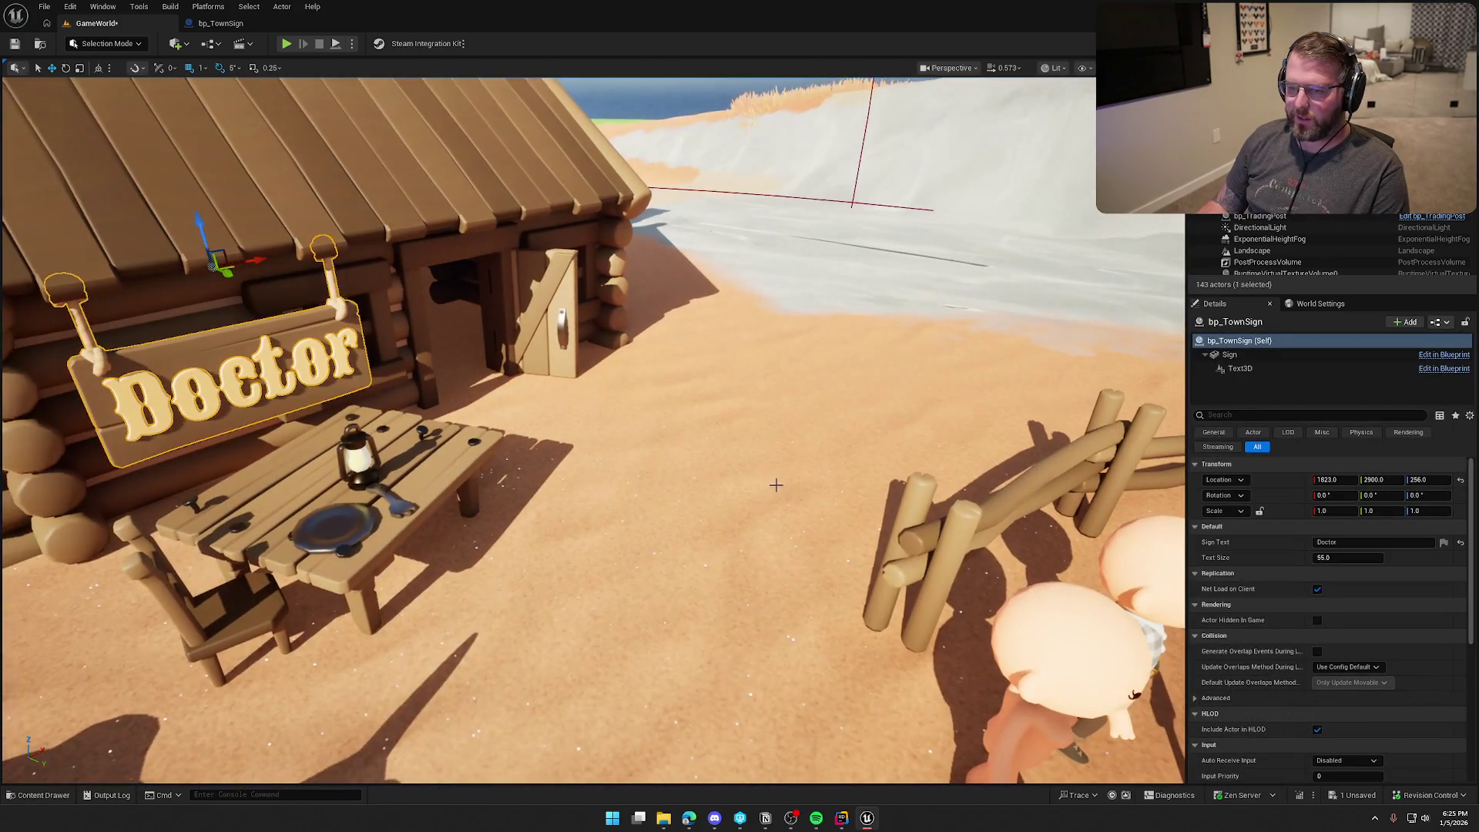
{"action": "key", "text": "Escape"}
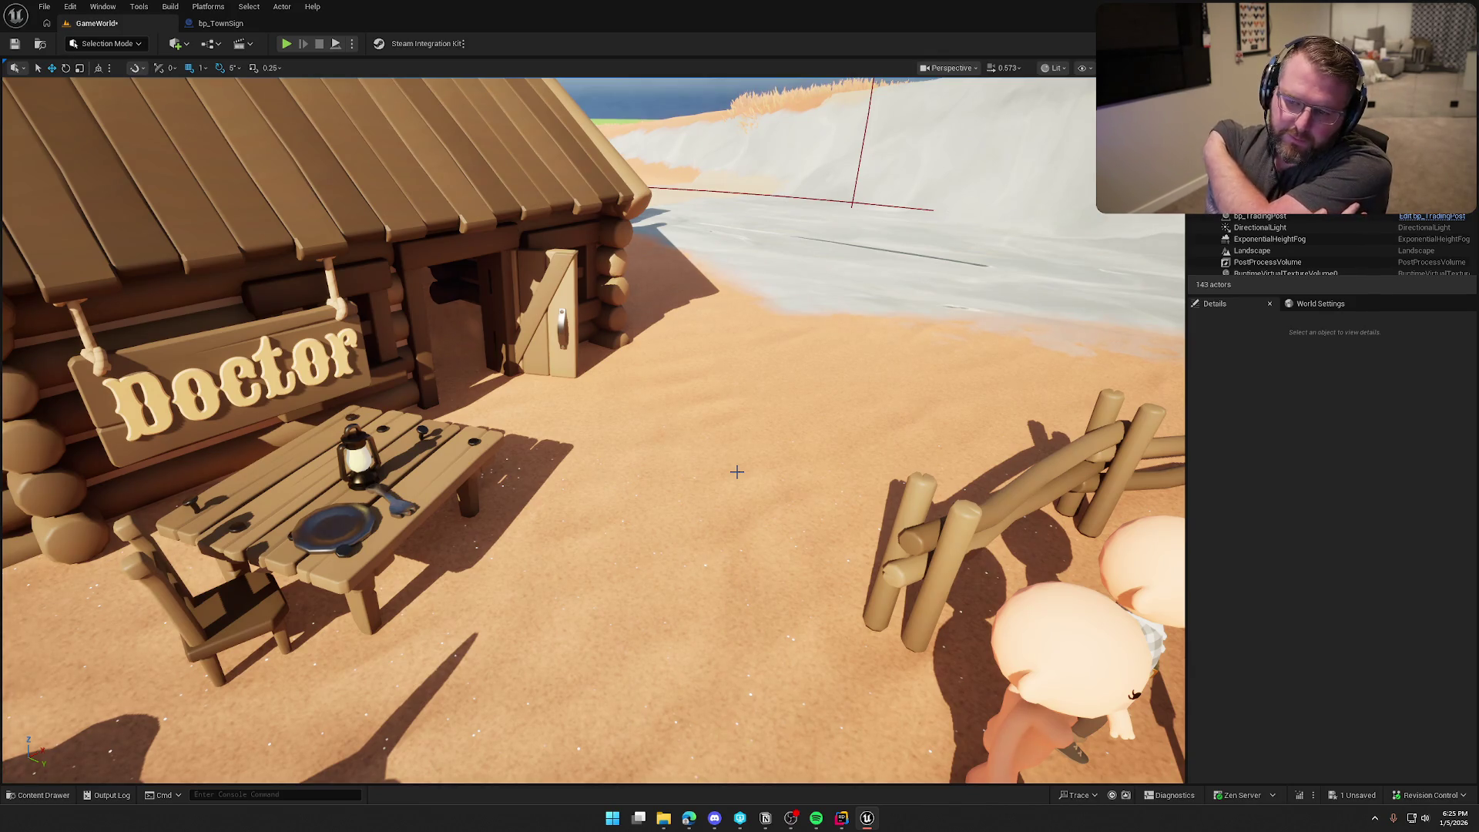
{"action": "left_click_drag", "start_coordinate": [736, 471], "coordinate": [755, 406]}
{"action": "key", "text": "ctrl+space"}
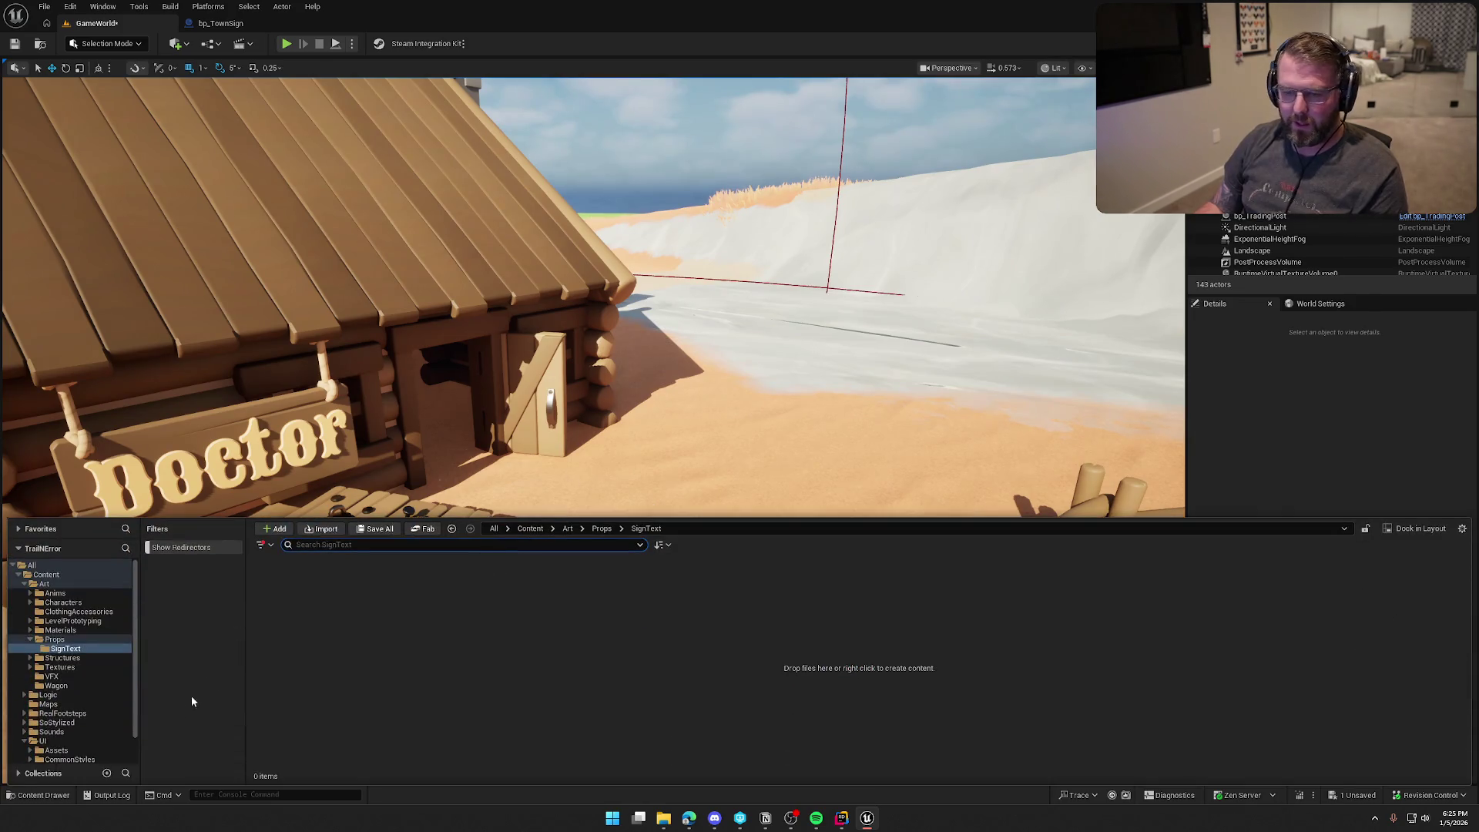
{"action": "scroll", "coordinate": [616, 308], "scroll_direction": "up", "scroll_amount": 5}
{"action": "left_click", "coordinate": [616, 300]}
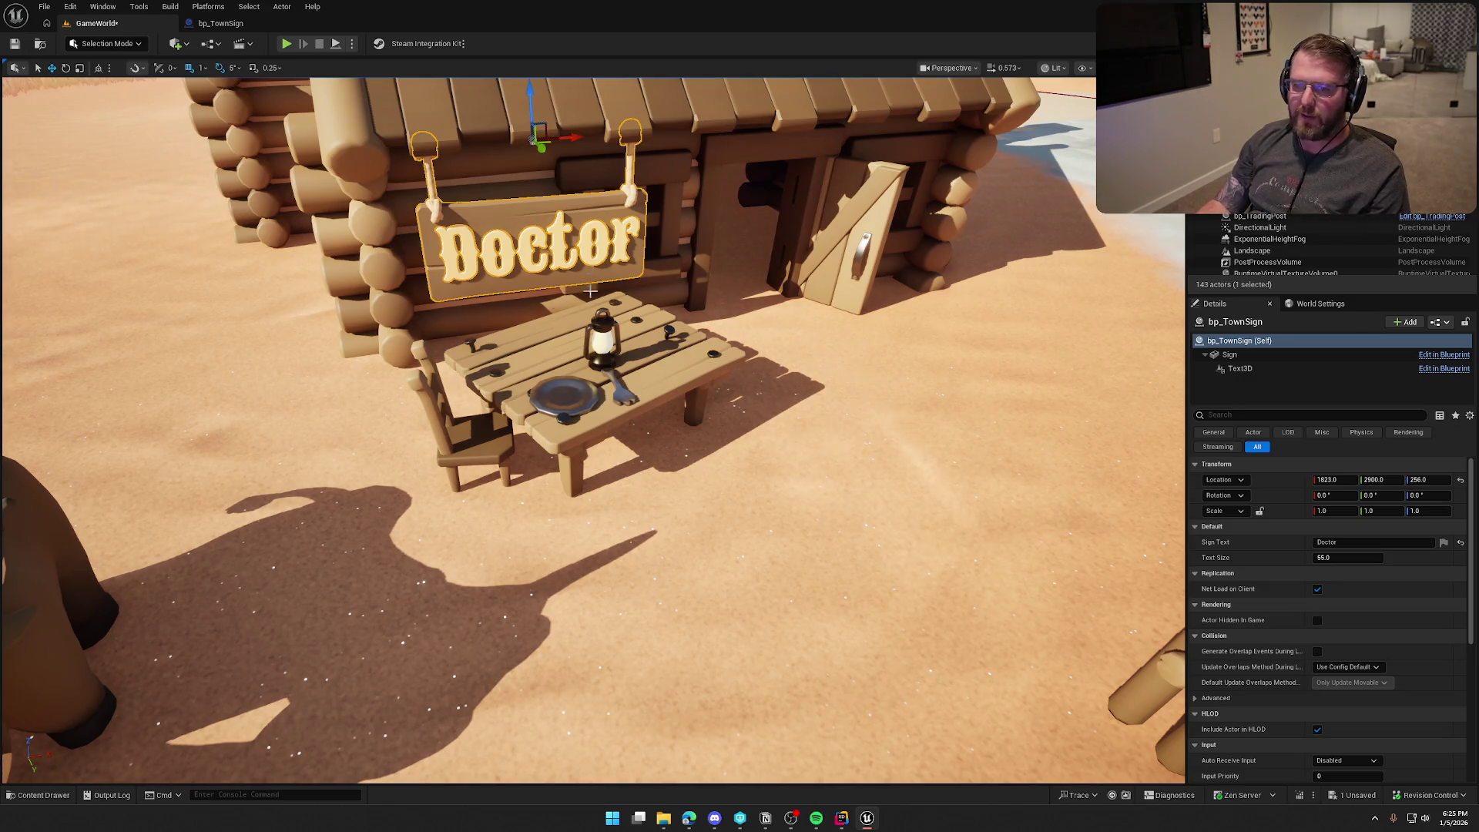
{"action": "key", "text": "Up"}
{"action": "key", "text": "f"}
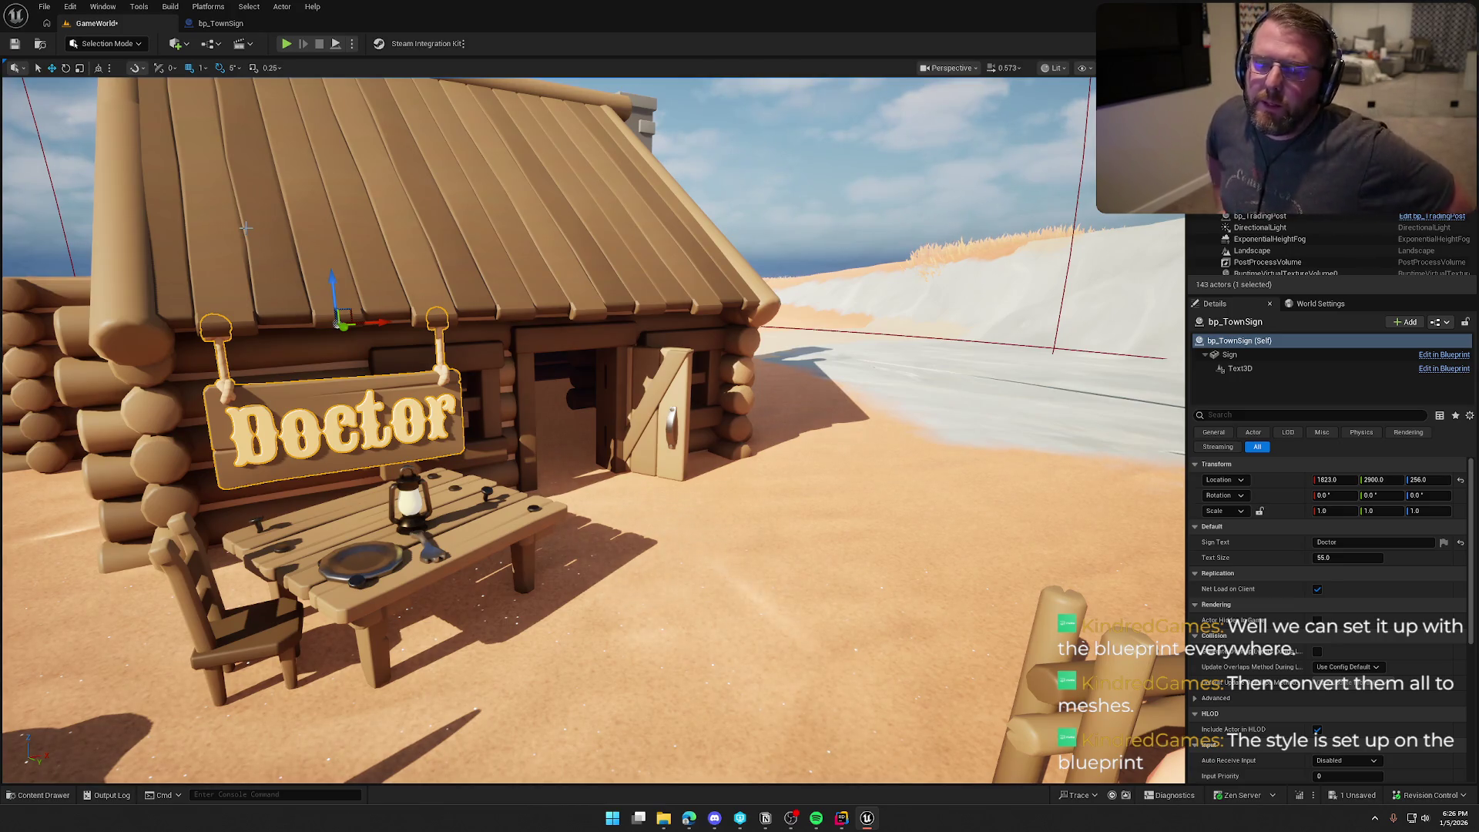
{"action": "key", "text": "f"}
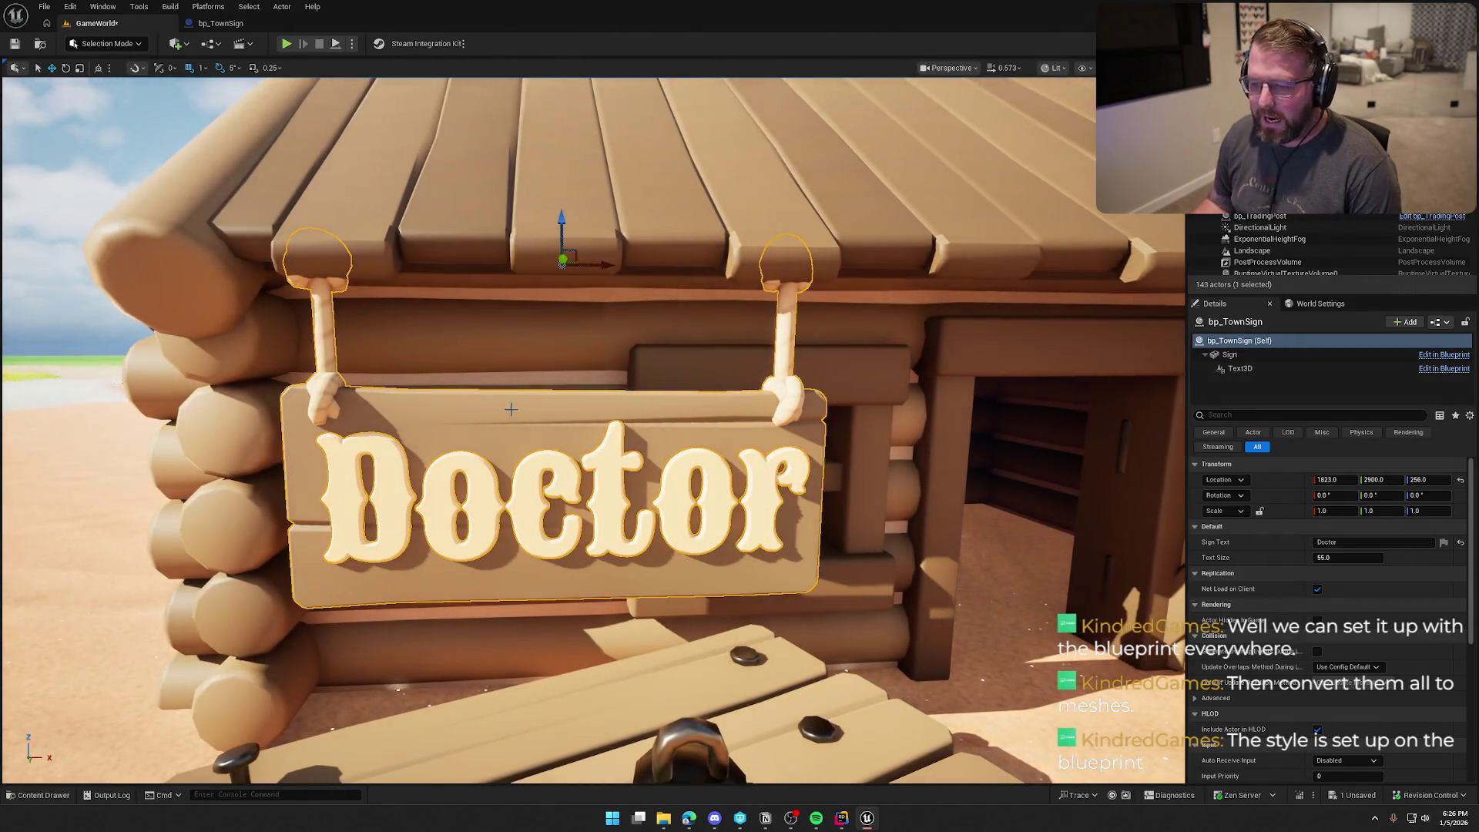
{"action": "key", "text": "Escape"}
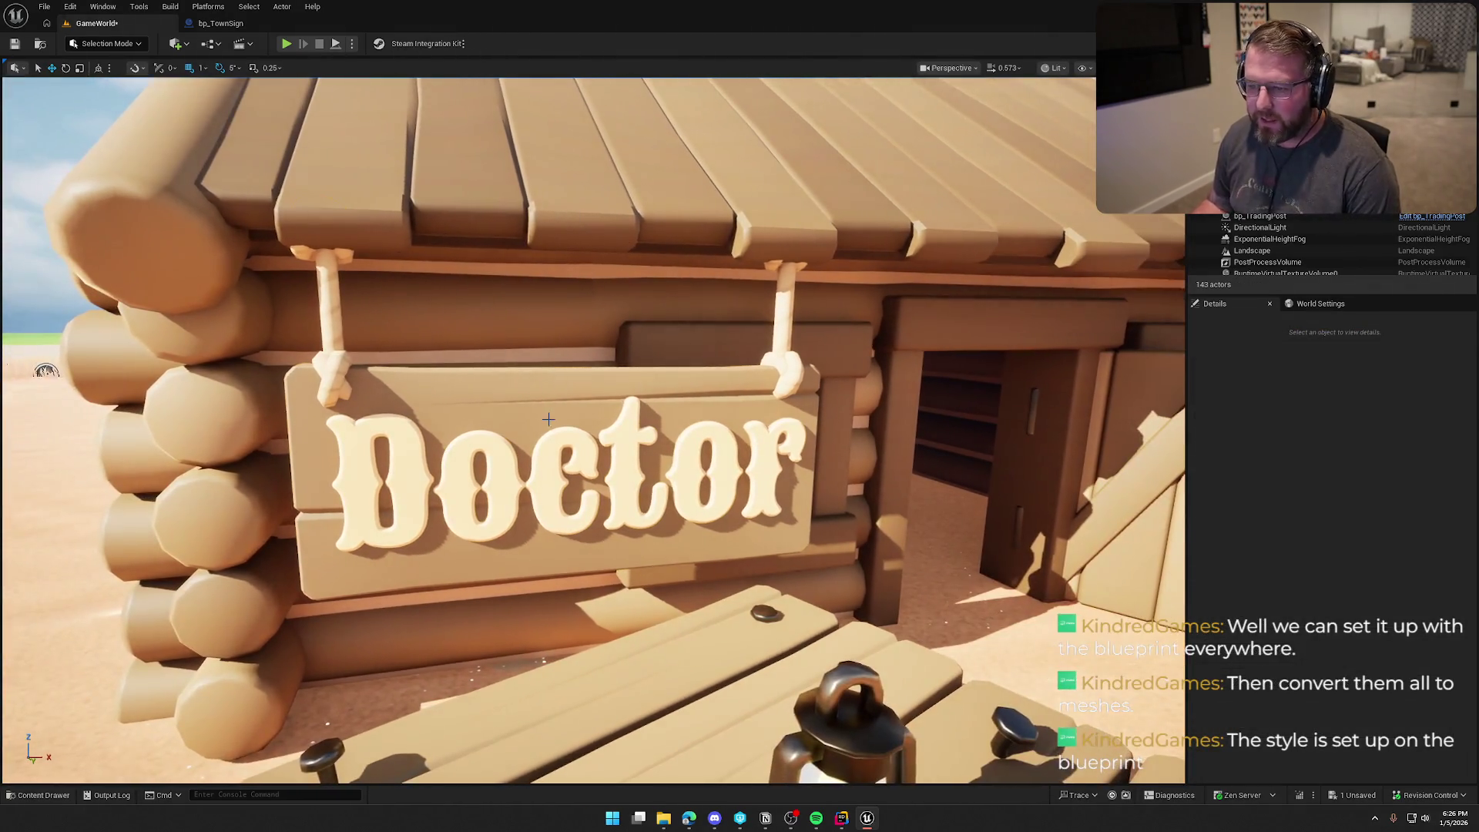
{"action": "left_click", "coordinate": [548, 419]}
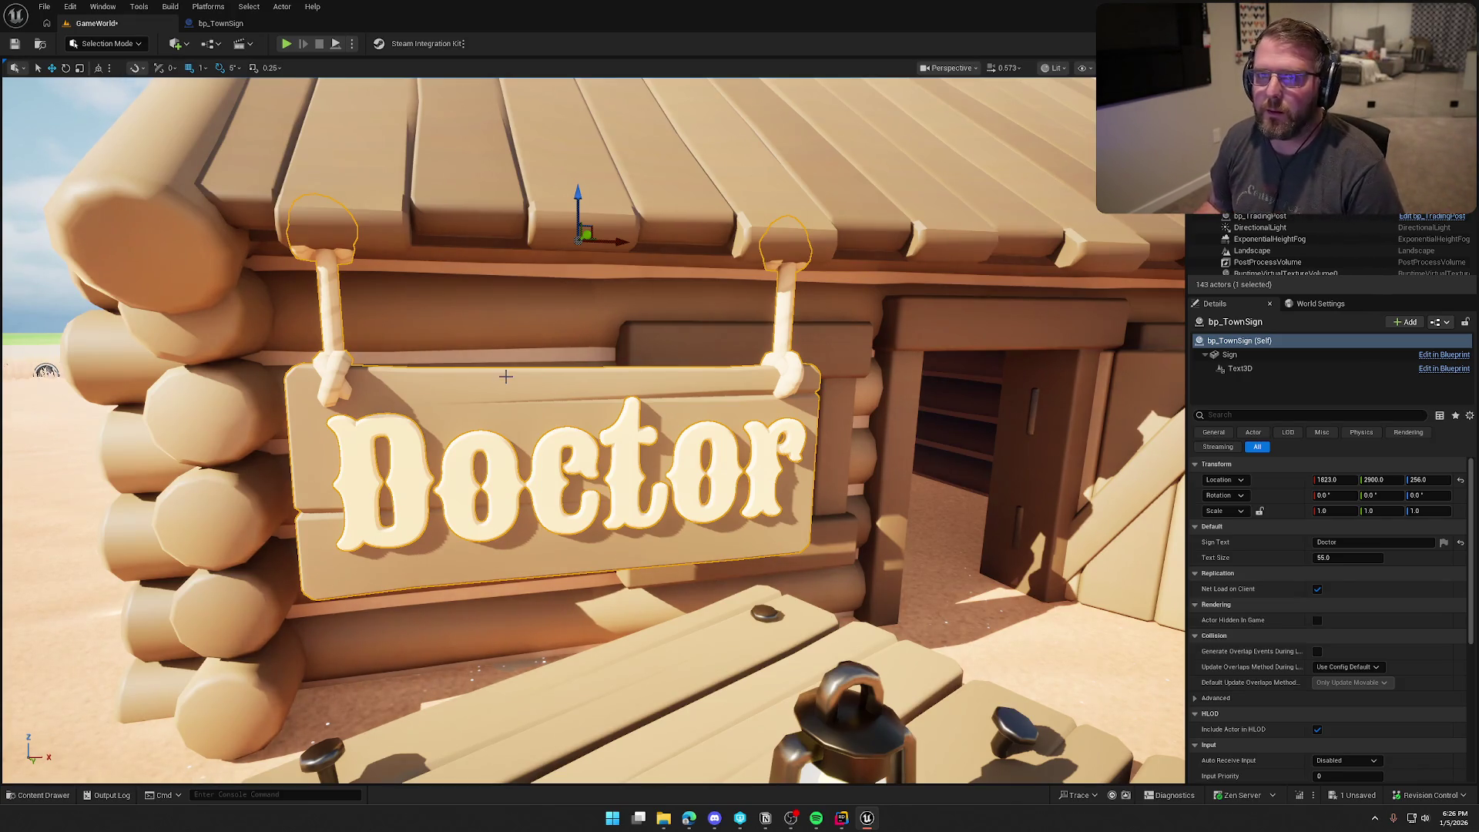
{"action": "scroll", "coordinate": [505, 375], "scroll_direction": "down", "scroll_amount": 5}
{"action": "key", "text": "ctrl+space"}
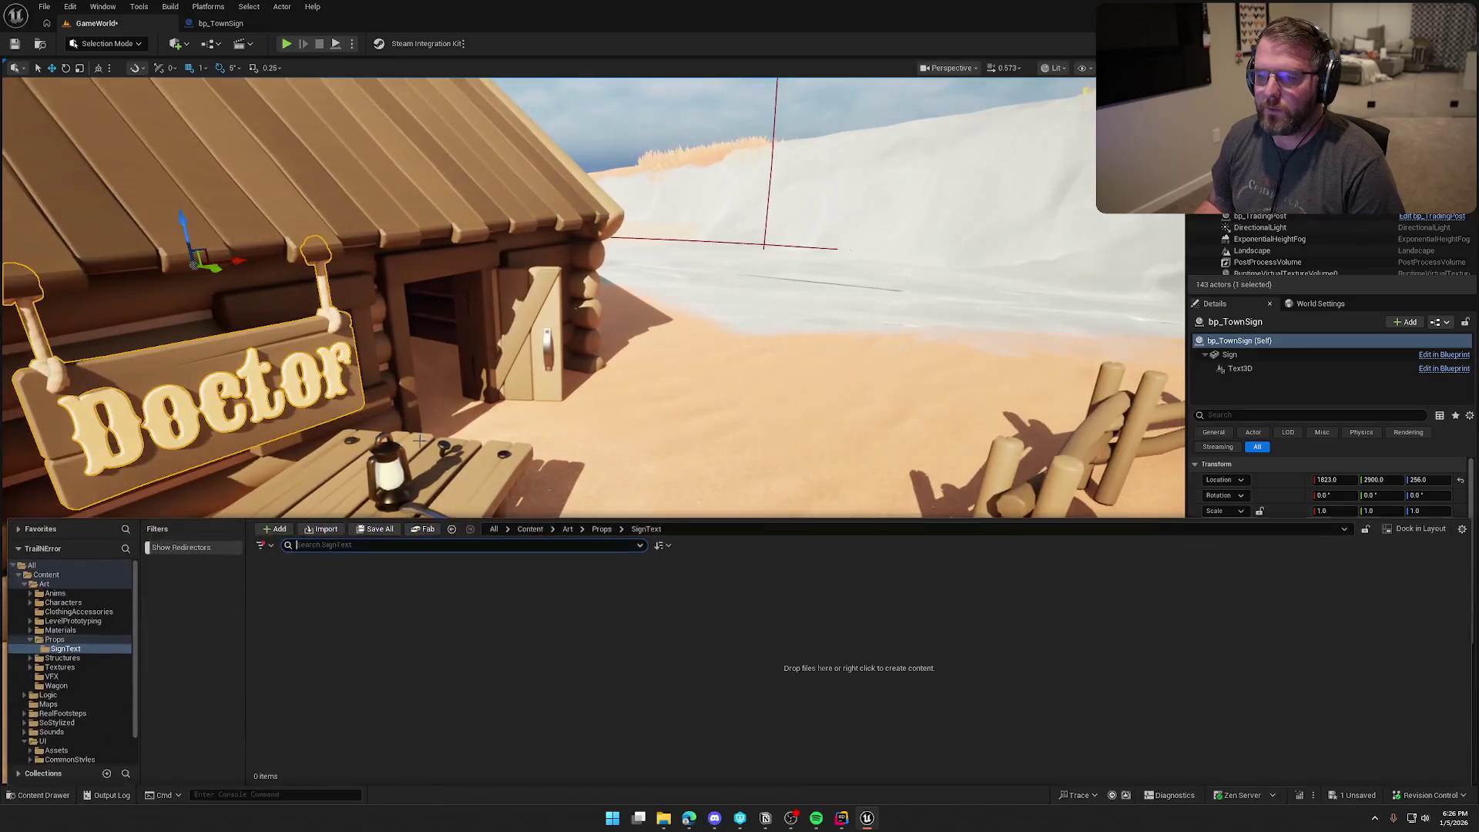
Step: Drag a Text 3D actor from a '3d' Quick Add search onto the sand and frame it
{"action": "left_click", "coordinate": [179, 44]}
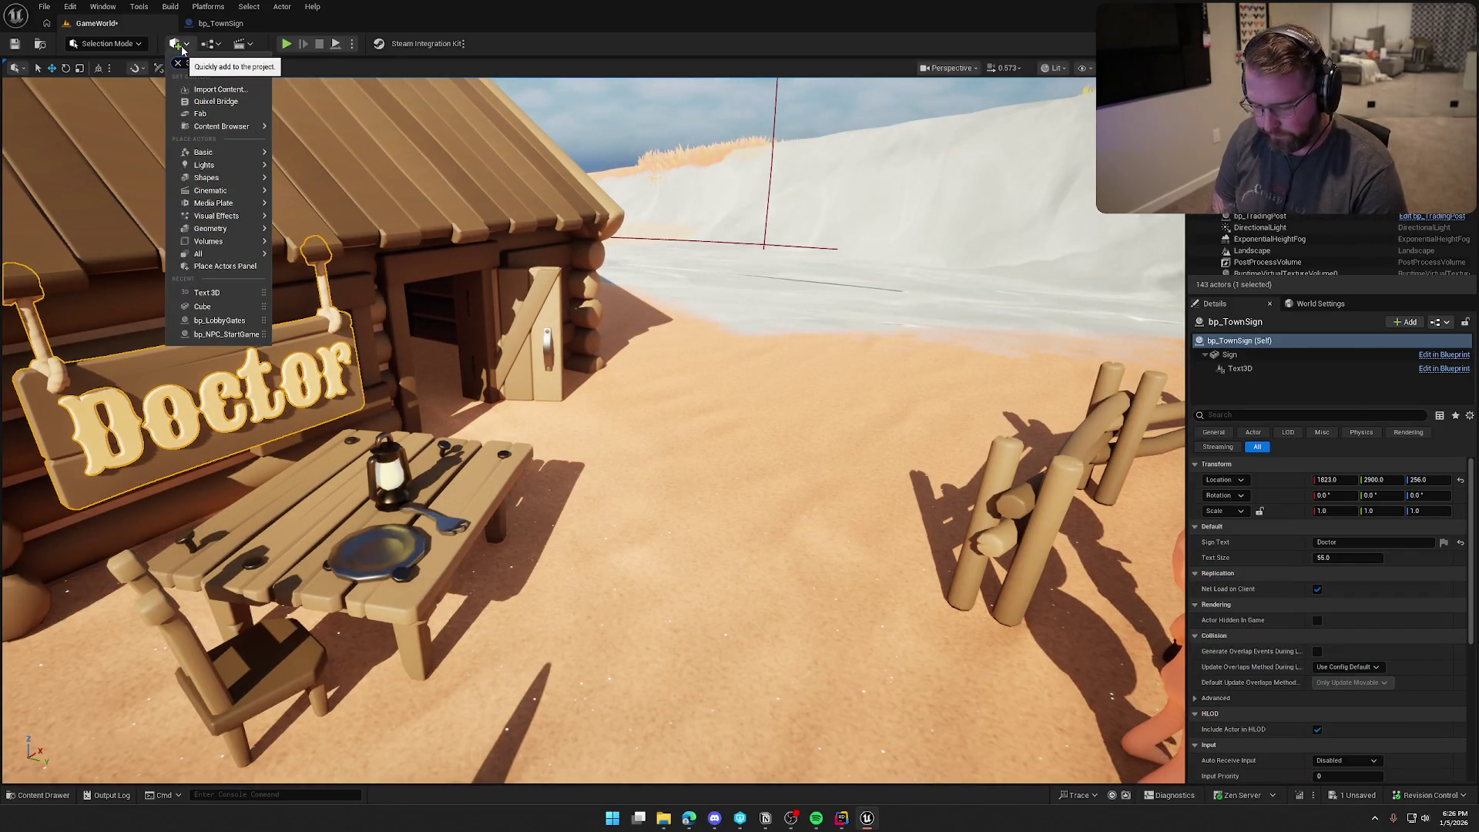
{"action": "type", "text": "3d"}
{"action": "mouse_move", "coordinate": [215, 99]}
{"action": "left_mouse_down"}
{"action": "mouse_move", "coordinate": [693, 402]}
{"action": "mouse_move", "coordinate": [697, 435]}
{"action": "left_mouse_up"}
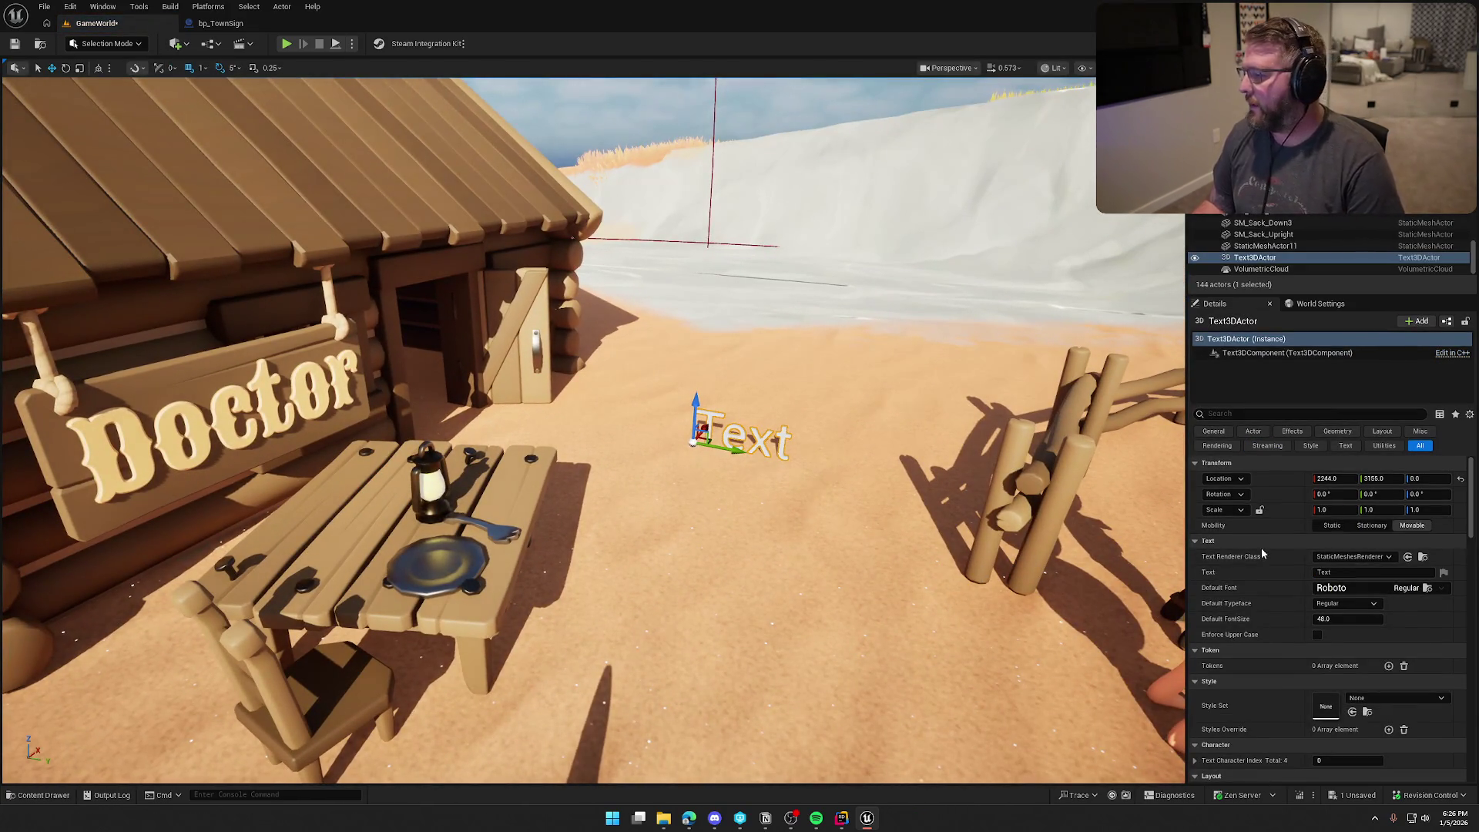
{"action": "left_click", "coordinate": [220, 23]}
{"action": "left_click", "coordinate": [254, 23]}
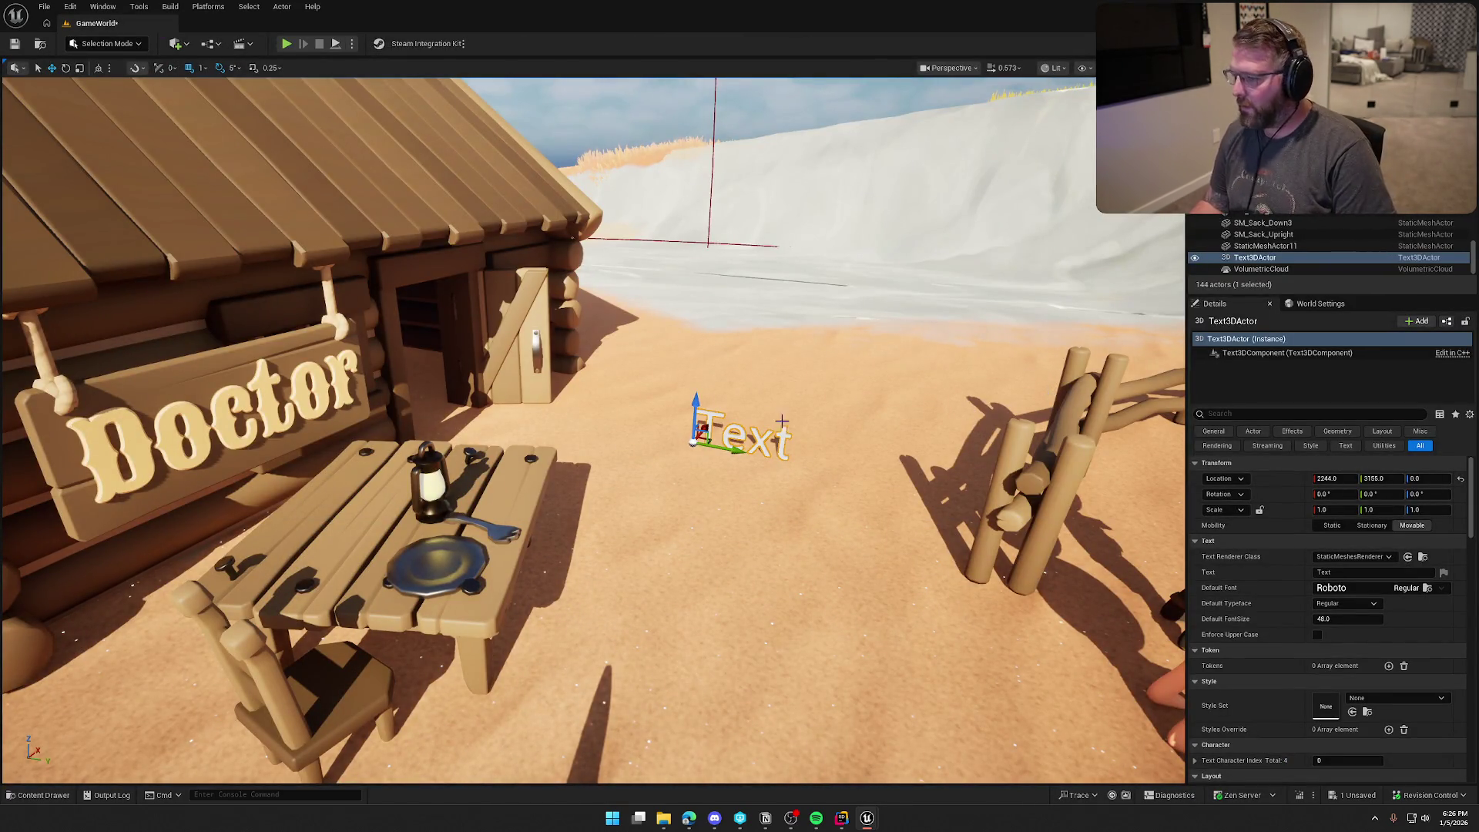
{"action": "key", "text": "f"}
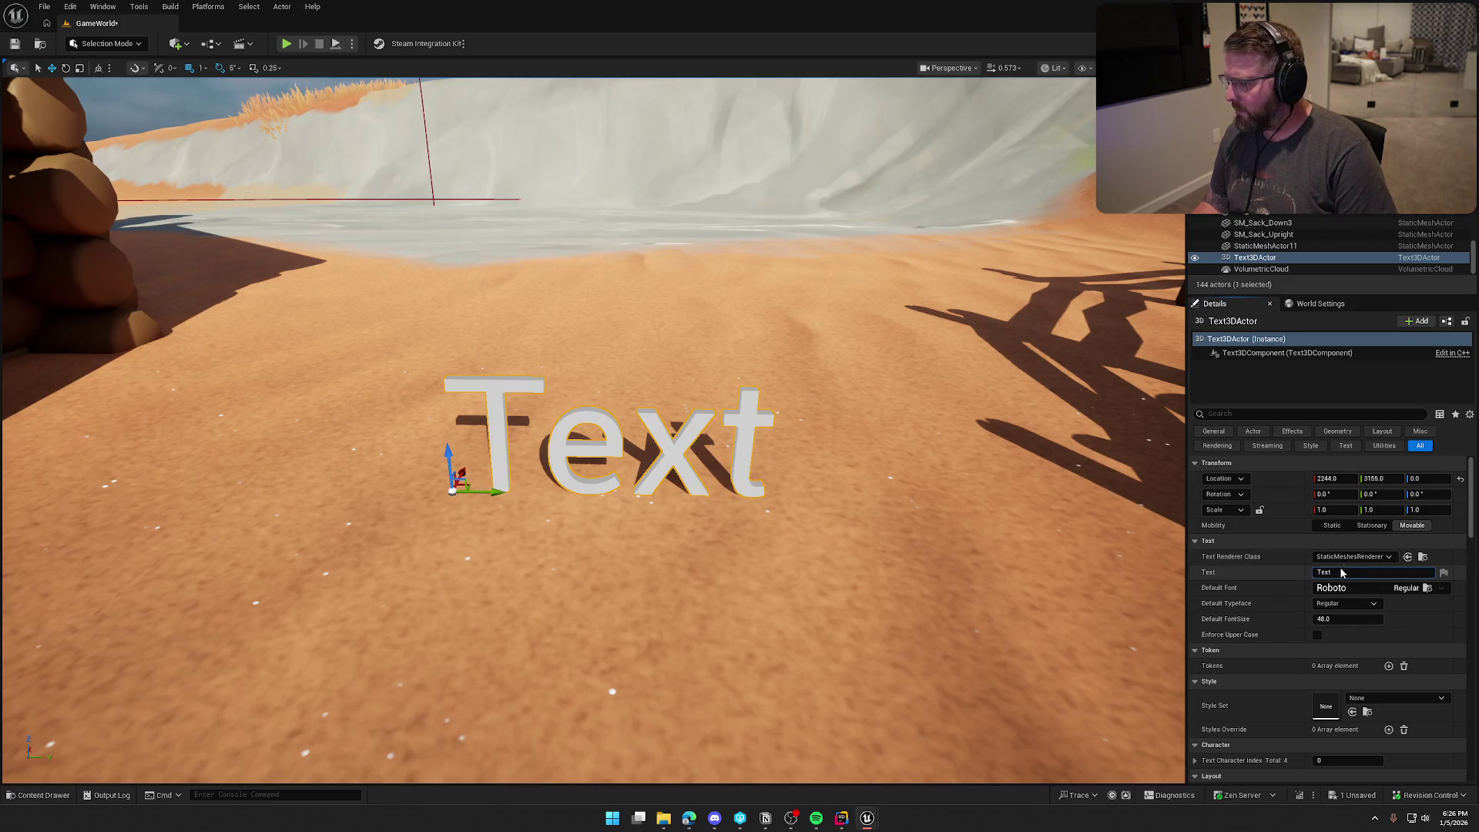
Step: Set the 3D text to 'Doctor' in Sancreek-Regular_Font at font size 65
{"action": "type", "text": "Doctor"}
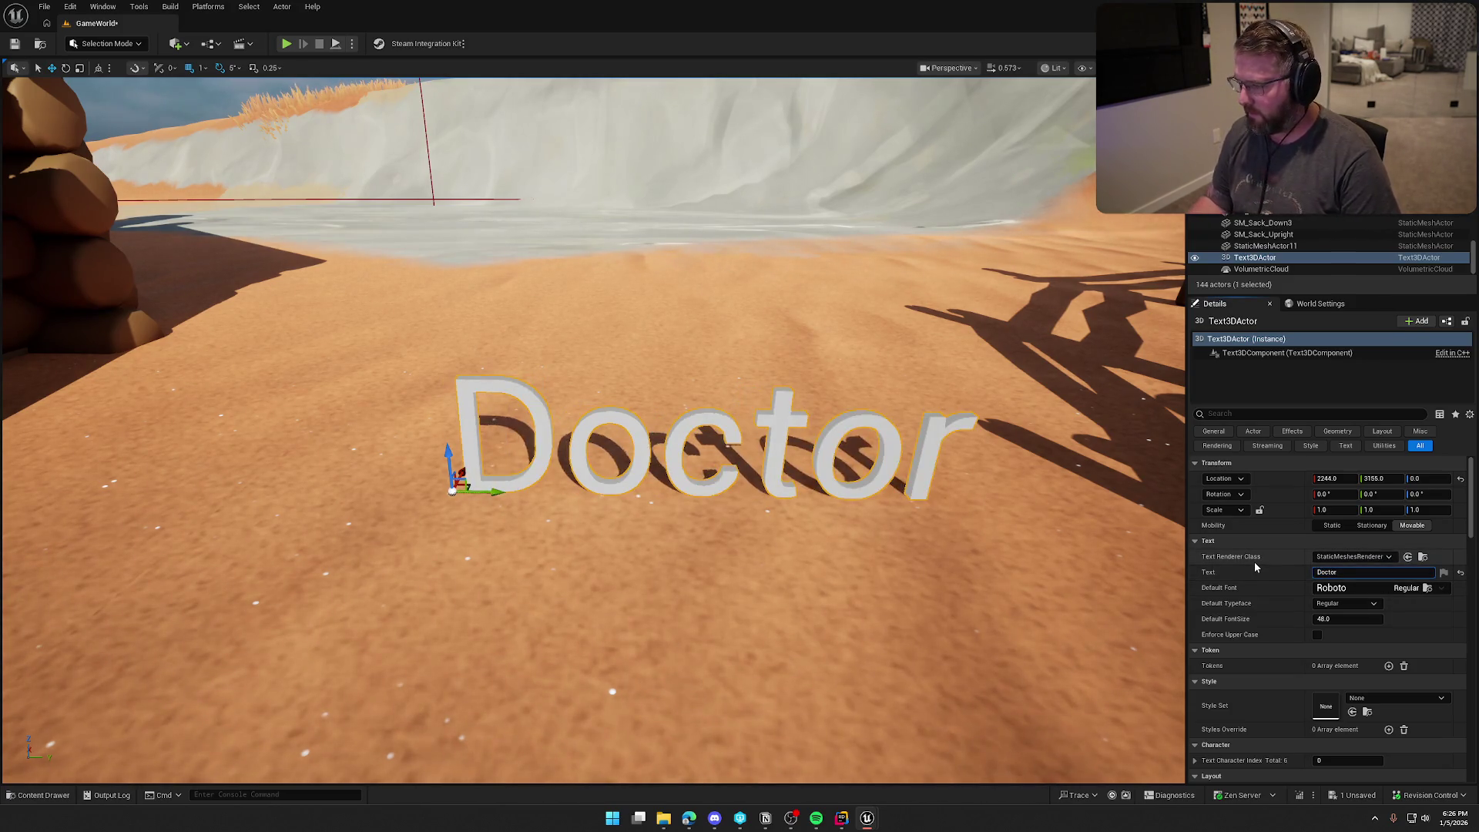
{"action": "left_click", "coordinate": [1331, 588]}
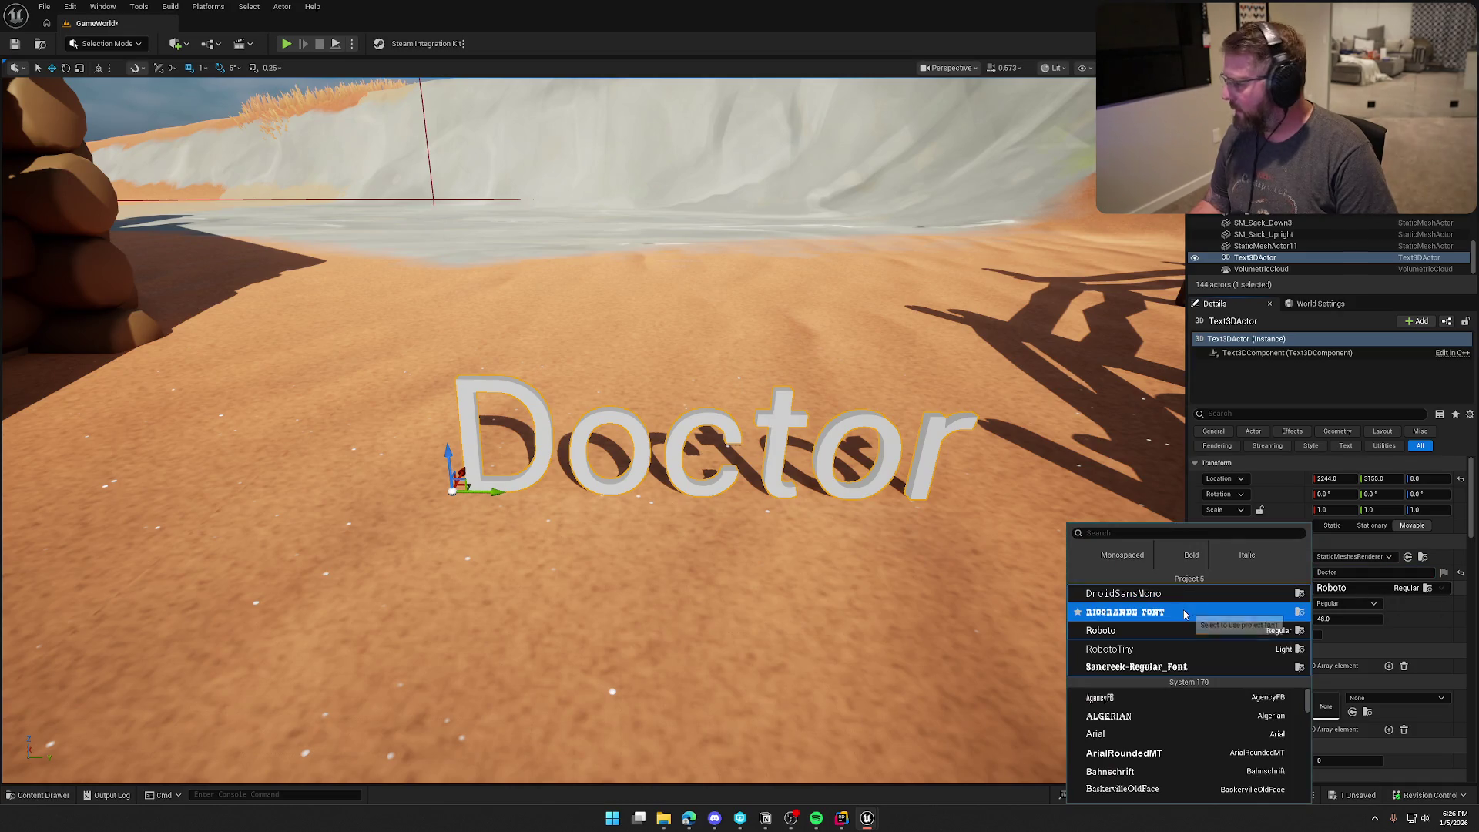
{"action": "left_click", "coordinate": [1184, 667]}
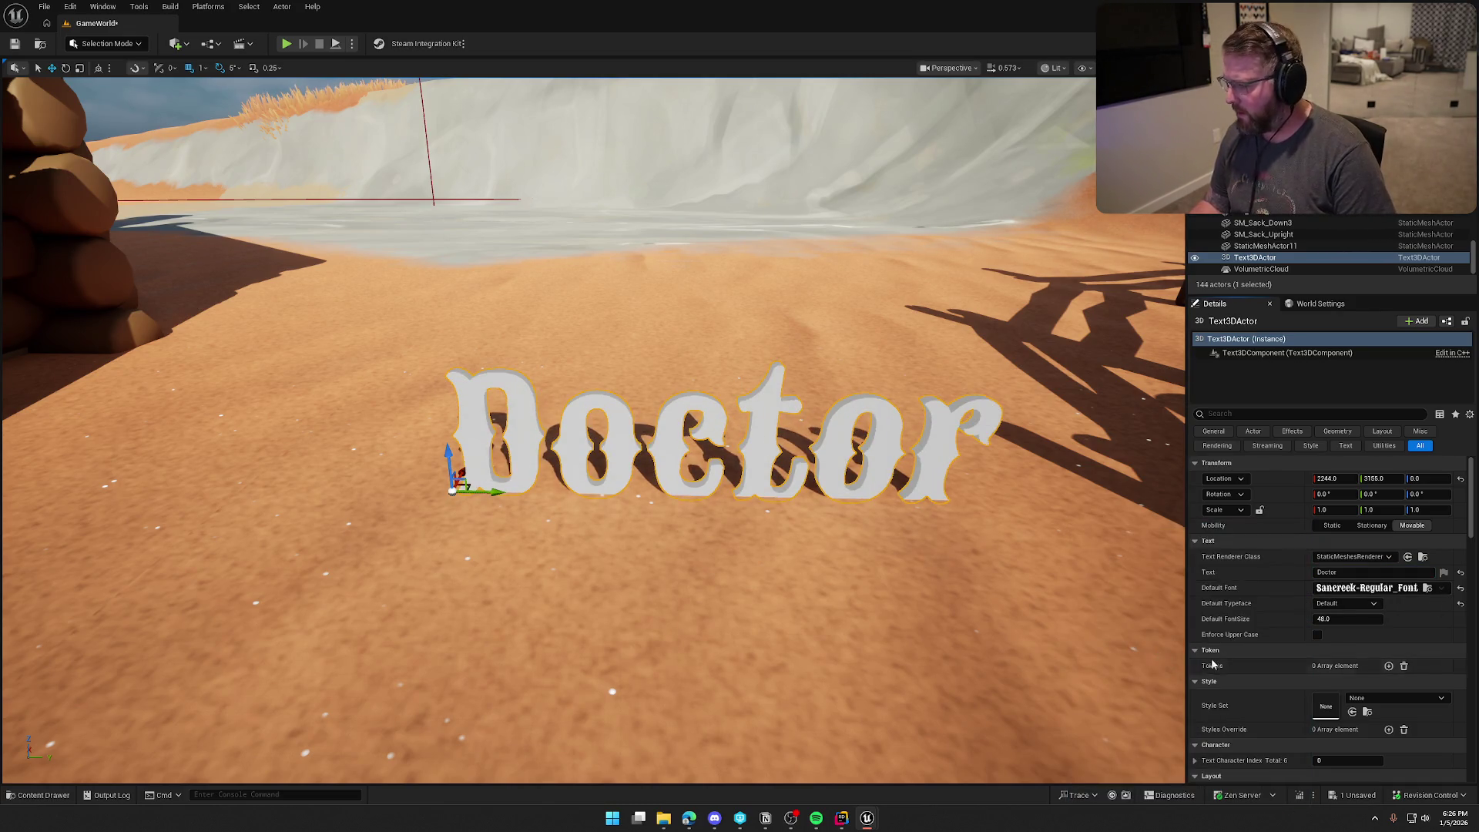
{"action": "left_click_drag", "start_coordinate": [455, 484], "coordinate": [794, 490]}
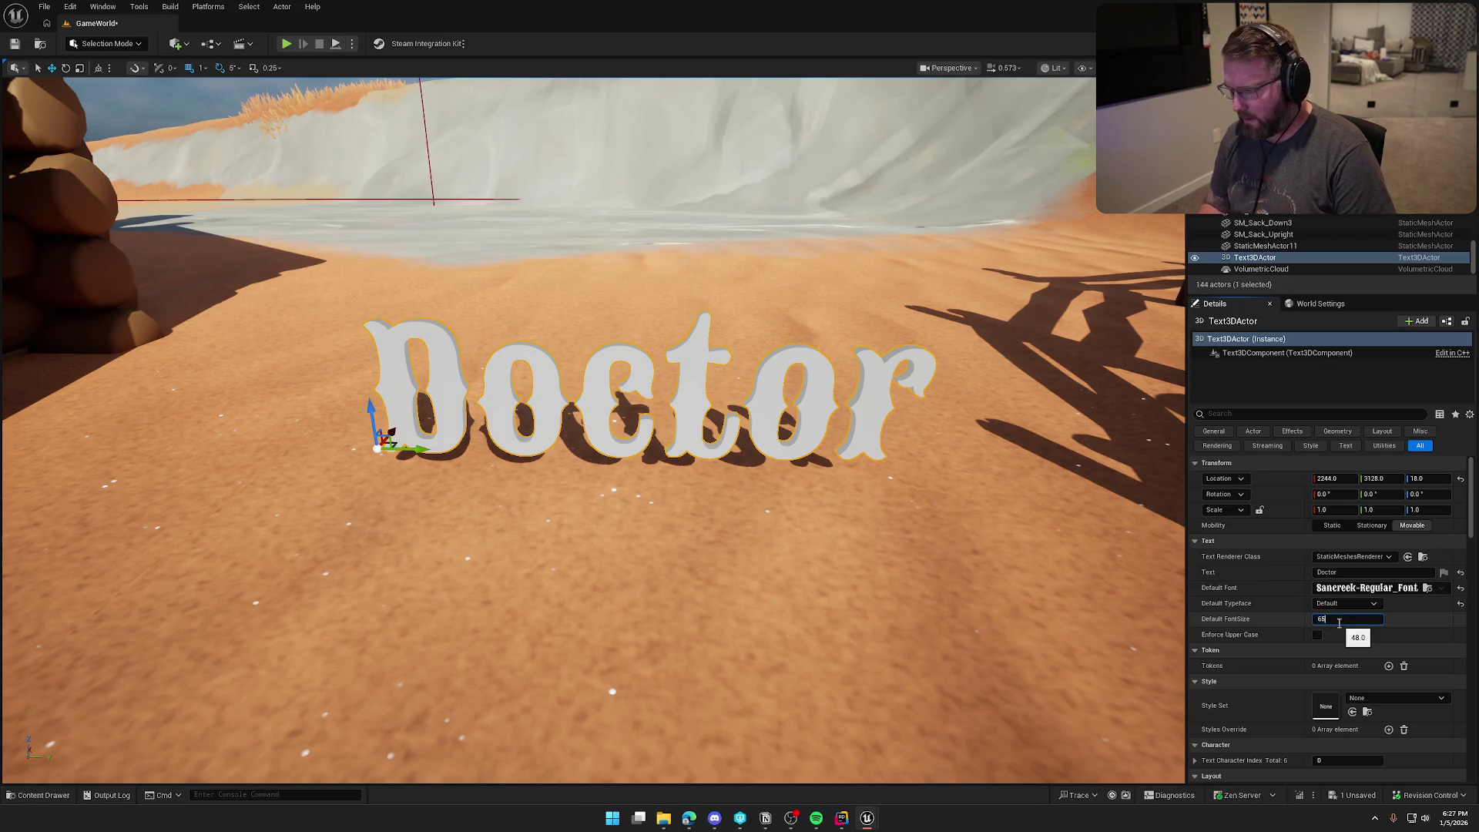
{"action": "key", "text": "Return"}
Step: Centre the Doctor text horizontally and vertically on its pivot
{"action": "scroll", "coordinate": [727, 457], "scroll_direction": "up", "scroll_amount": 2}
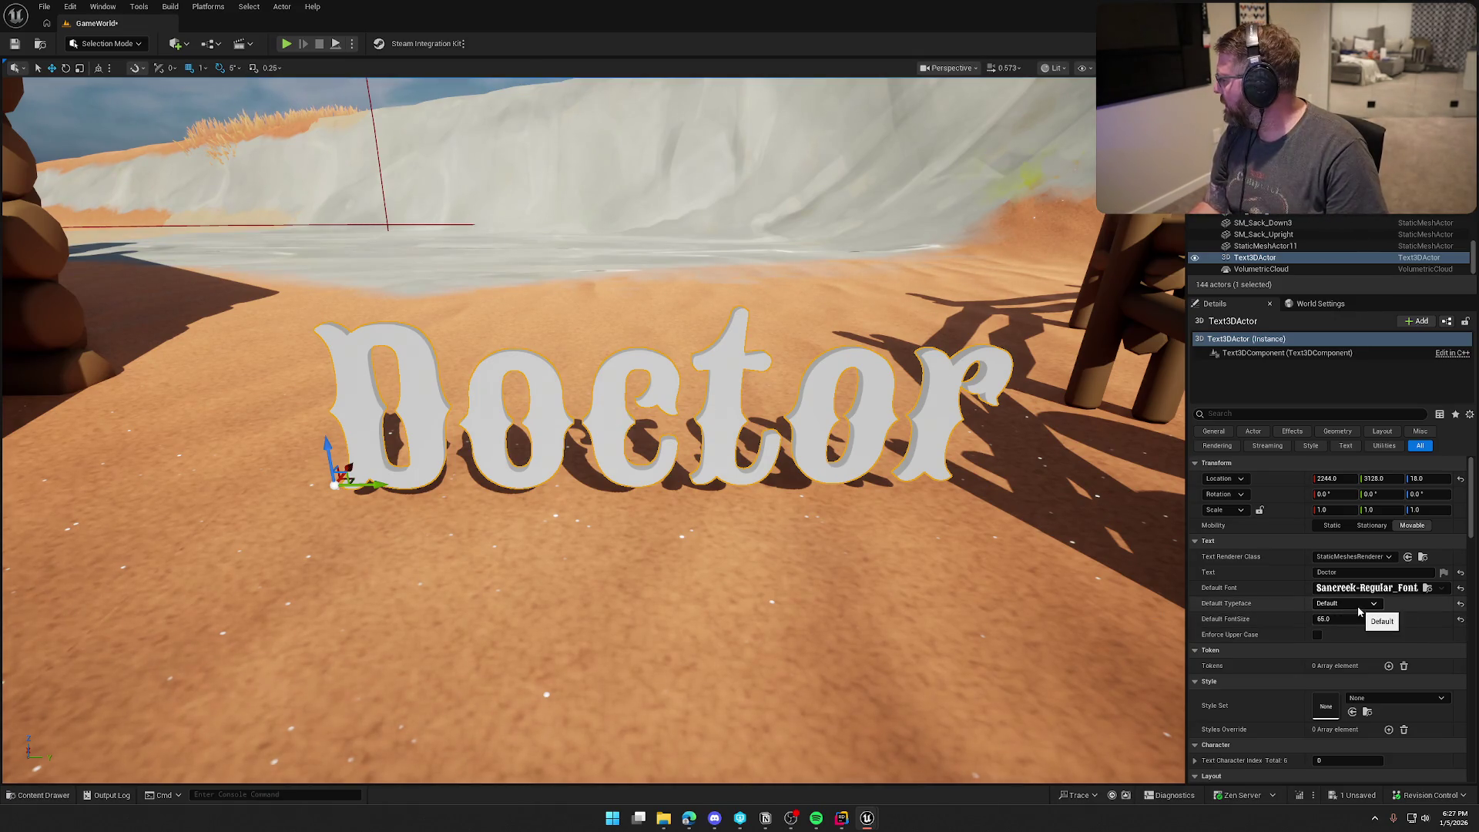
{"action": "scroll", "coordinate": [1257, 696], "scroll_direction": "down", "scroll_amount": 2}
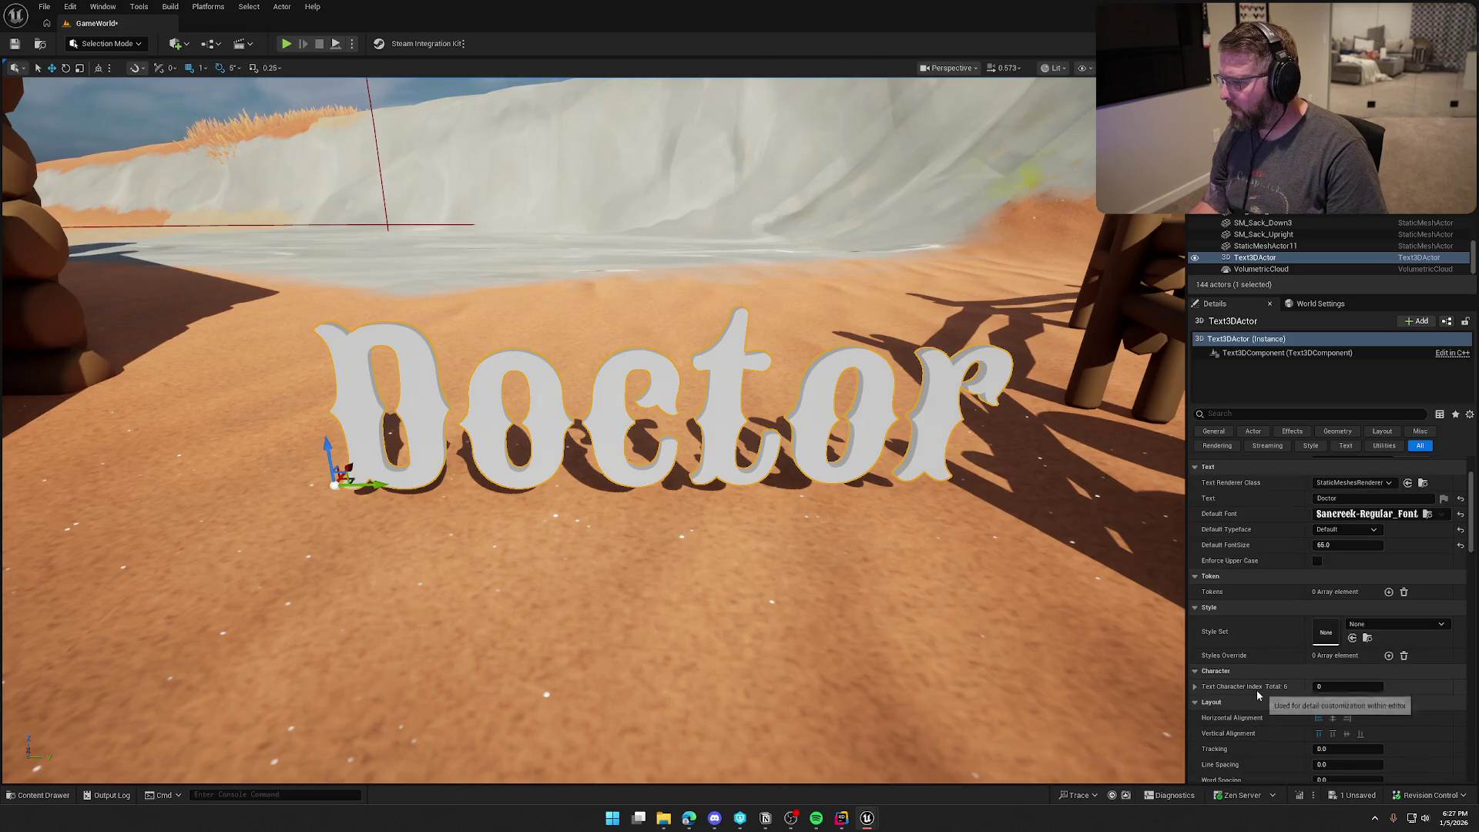
{"action": "scroll", "coordinate": [1257, 695], "scroll_direction": "down", "scroll_amount": 1}
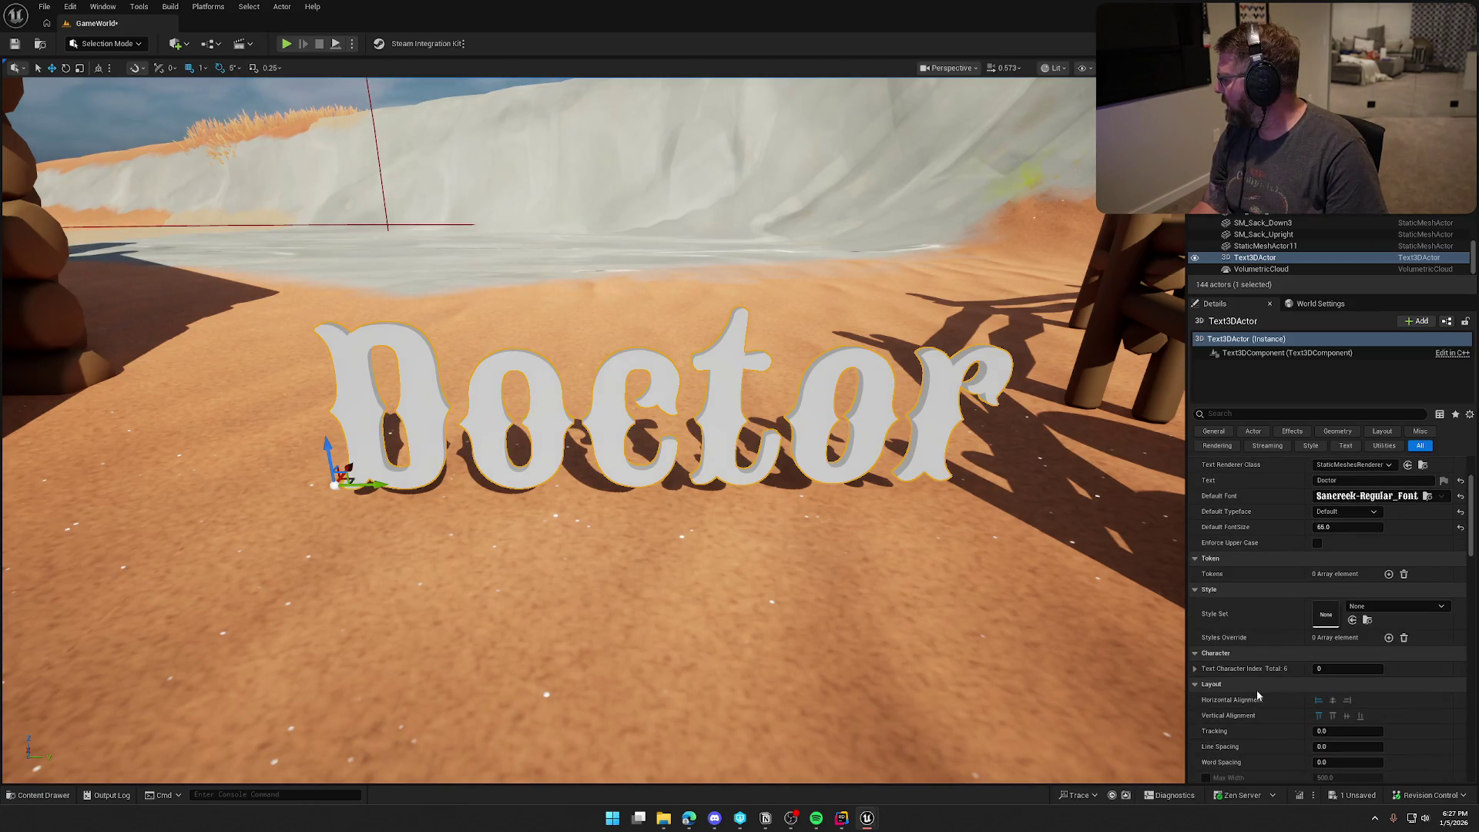
{"action": "scroll", "coordinate": [1257, 695], "scroll_direction": "down", "scroll_amount": 2}
{"action": "left_click", "coordinate": [1332, 625]}
{"action": "left_click", "coordinate": [1346, 641]}
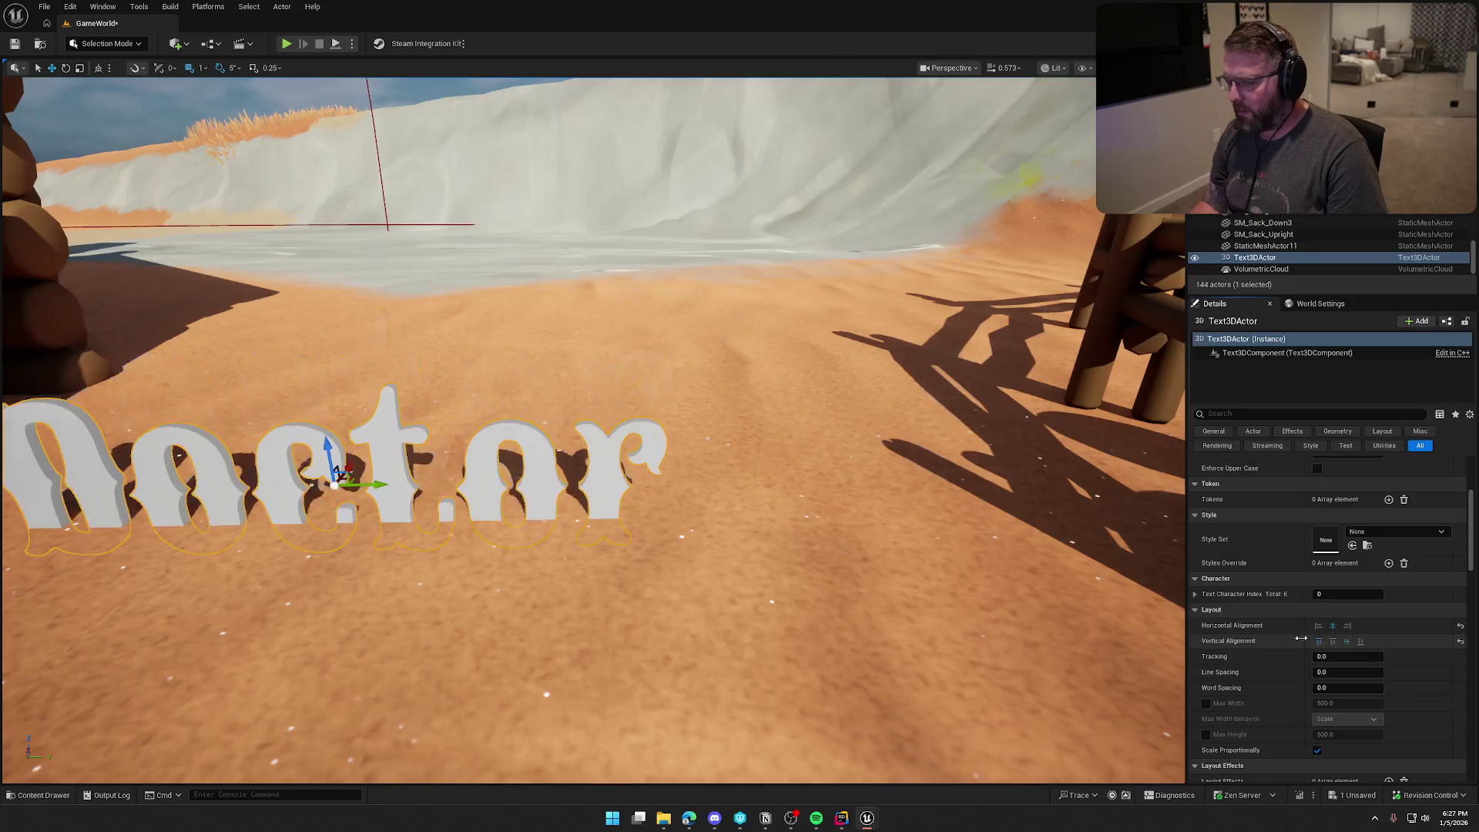
Step: Drag the Doctor text along the Y axis so the word stands clear above the sand
{"action": "mouse_move", "coordinate": [333, 479]}
{"action": "left_mouse_down"}
{"action": "mouse_move", "coordinate": [548, 465]}
{"action": "mouse_move", "coordinate": [540, 330]}
{"action": "left_mouse_up"}
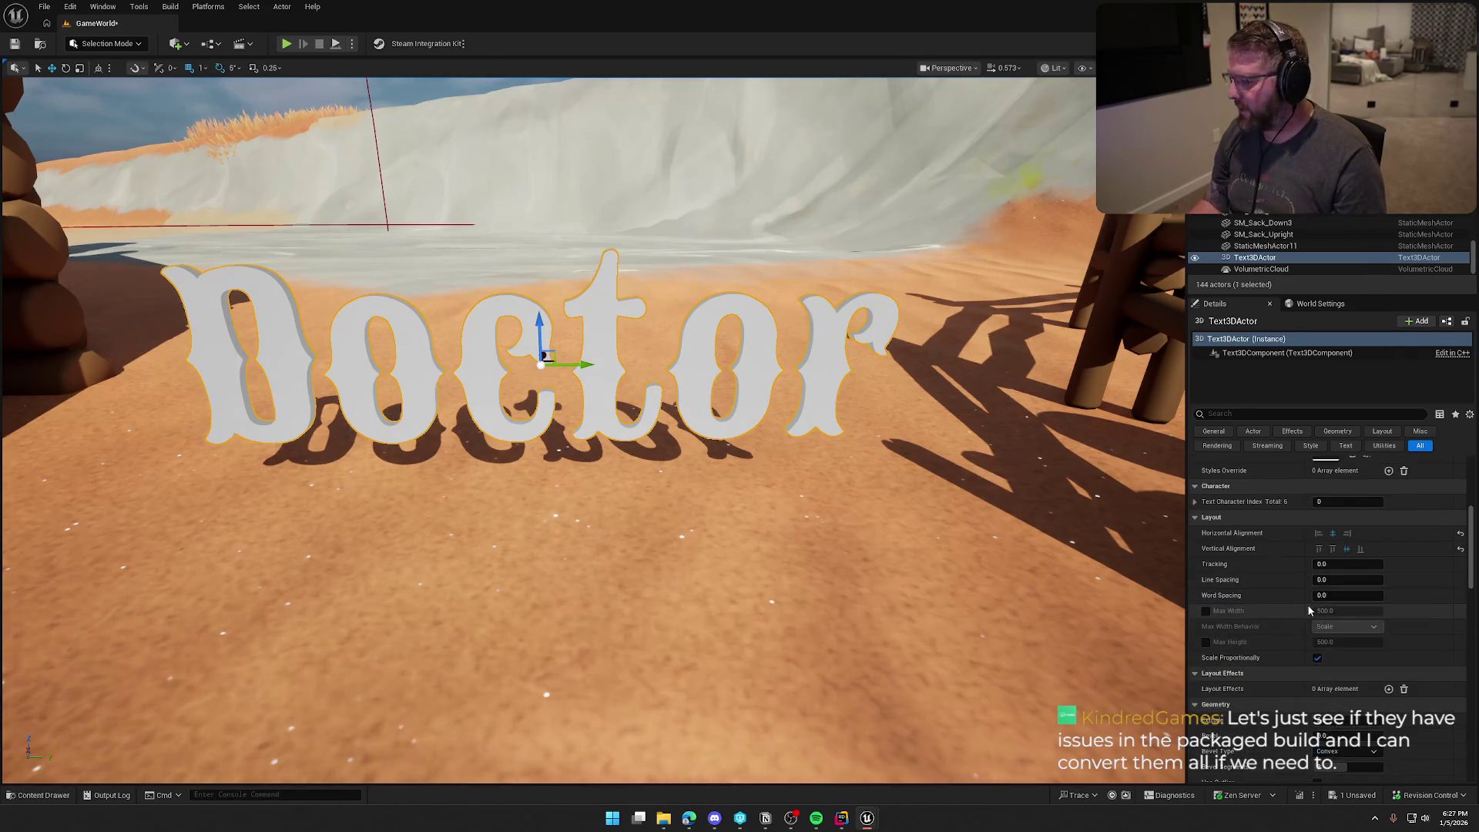
{"action": "scroll", "coordinate": [1303, 610], "scroll_direction": "down", "scroll_amount": 5}
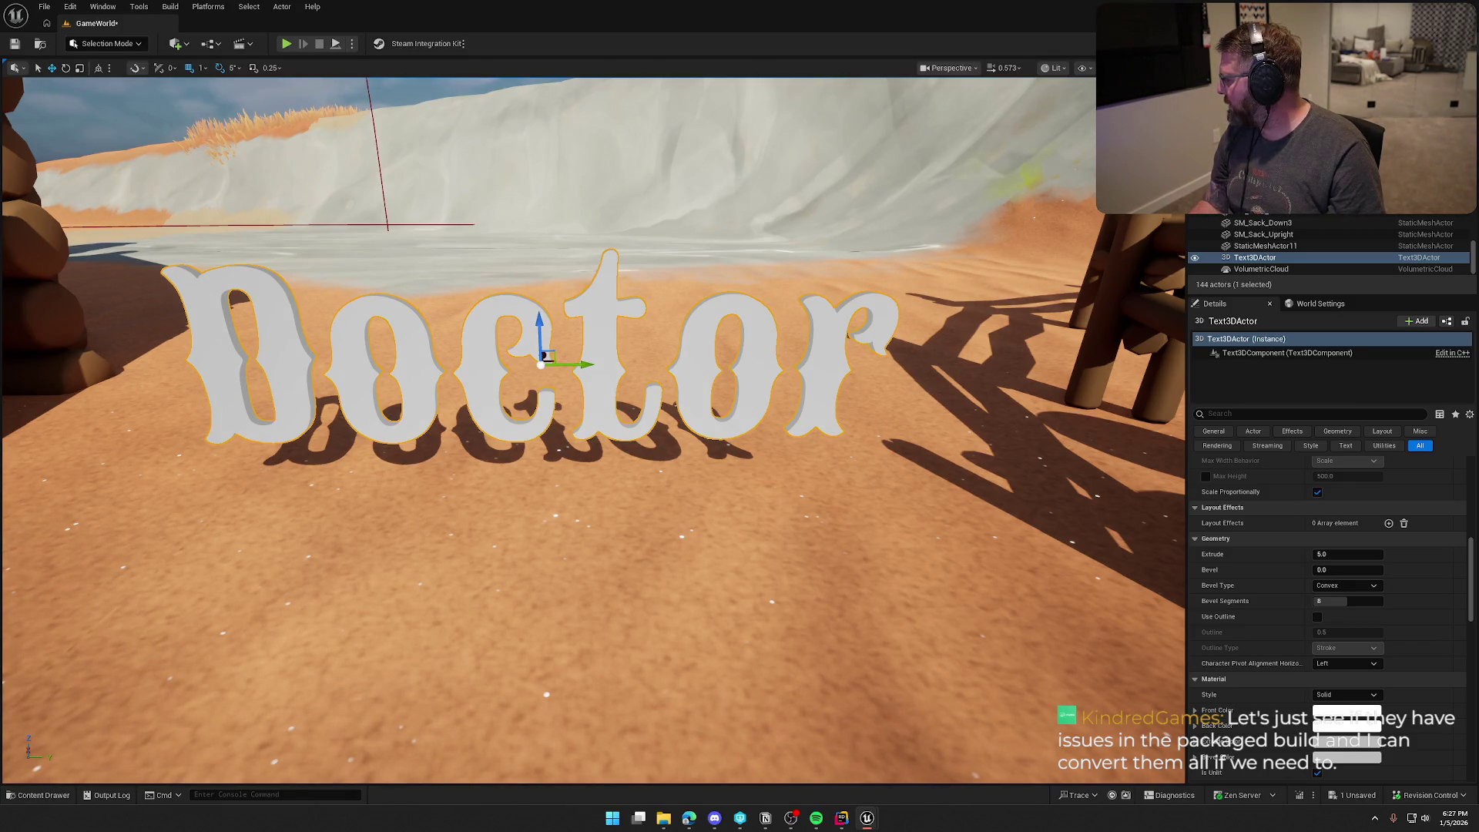
Step: Paste the original sign's Geometry extrusion/bevel and cream Material colours onto the Doctor text
{"action": "right_click", "coordinate": [1213, 543]}
{"action": "left_click", "coordinate": [1270, 616]}
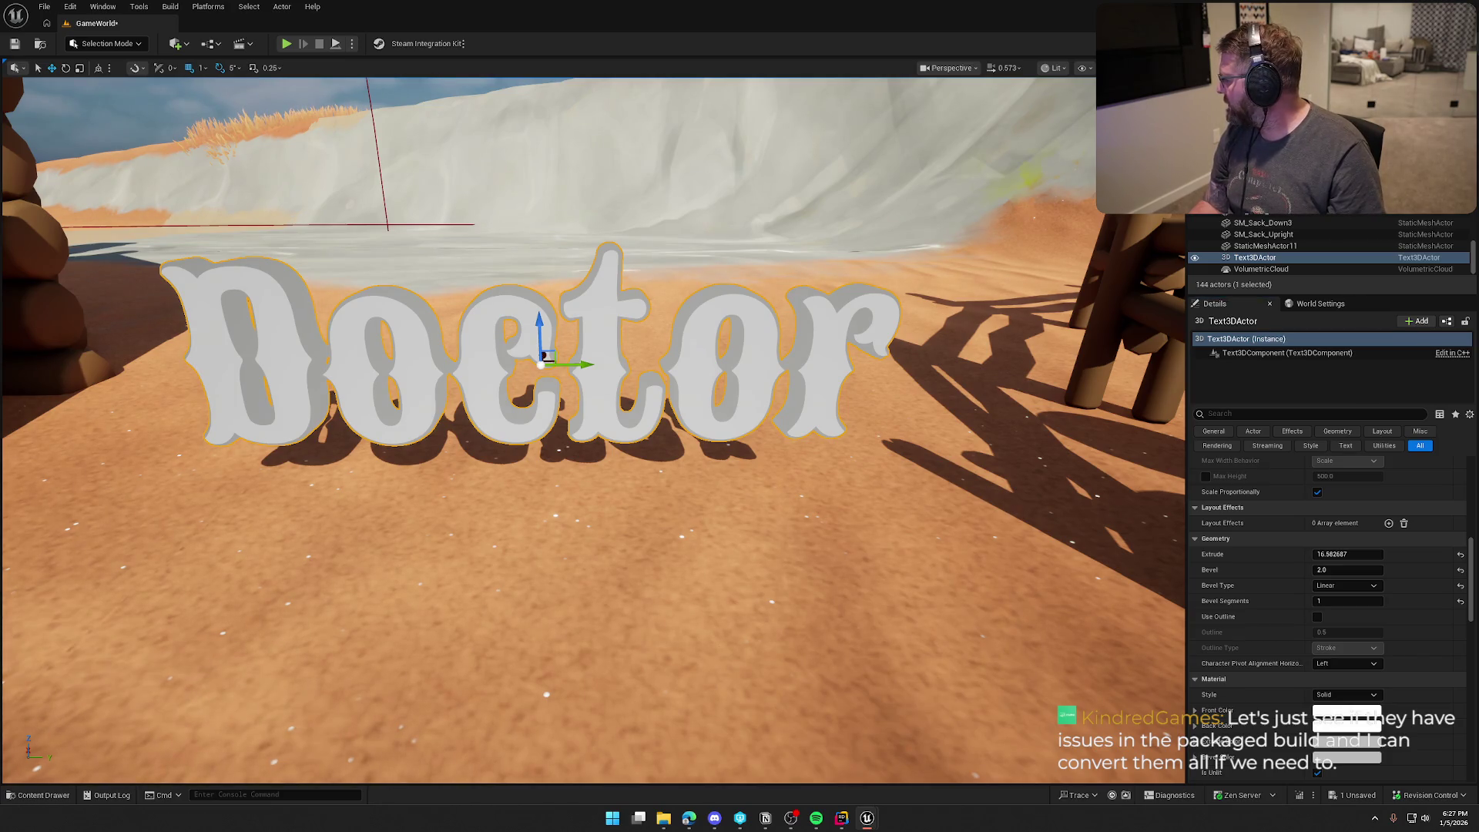
{"action": "scroll", "coordinate": [1271, 616], "scroll_direction": "down", "scroll_amount": 2}
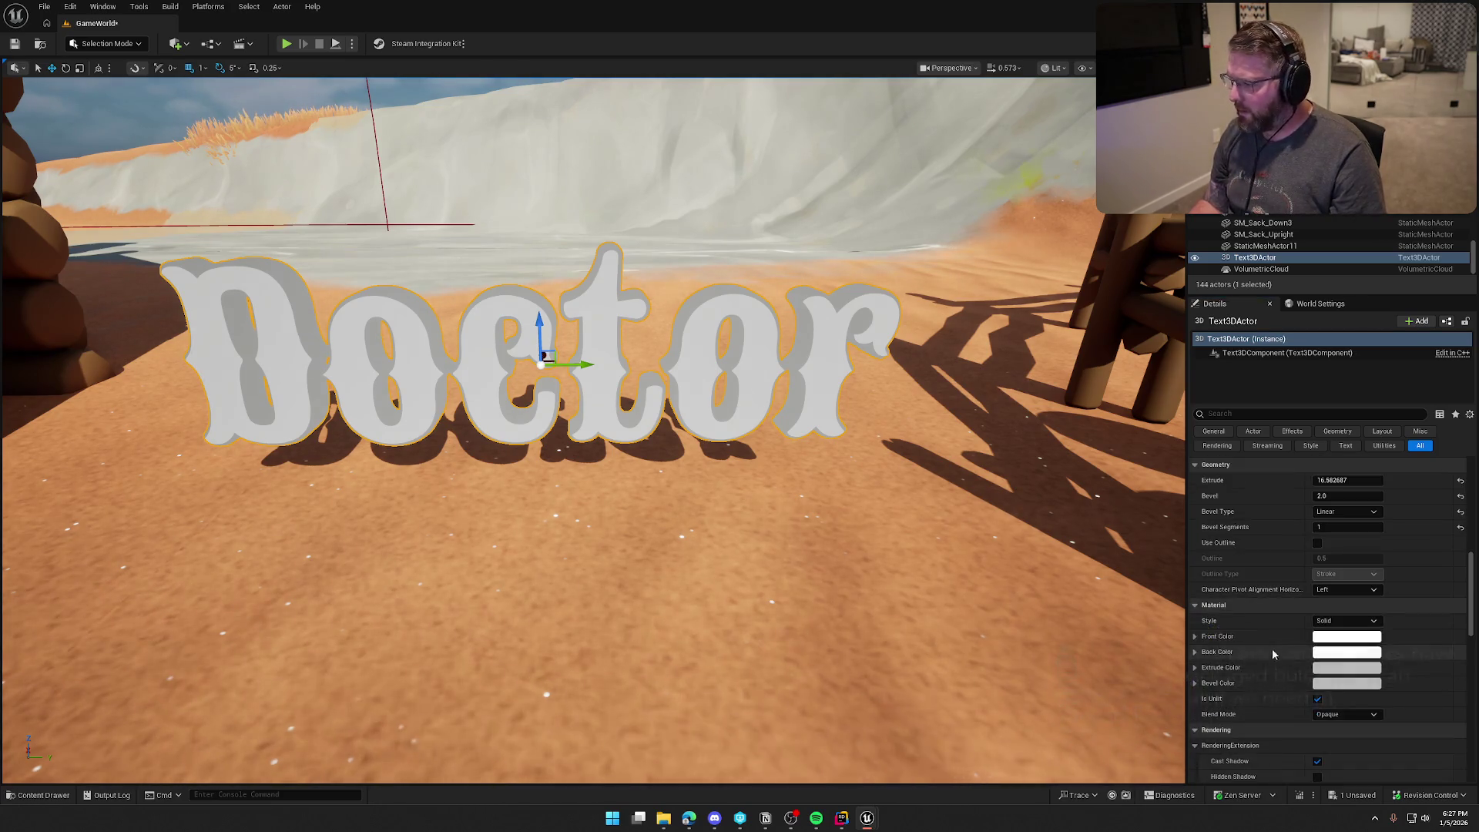
{"action": "right_click", "coordinate": [1214, 605]}
{"action": "left_click", "coordinate": [1263, 679]}
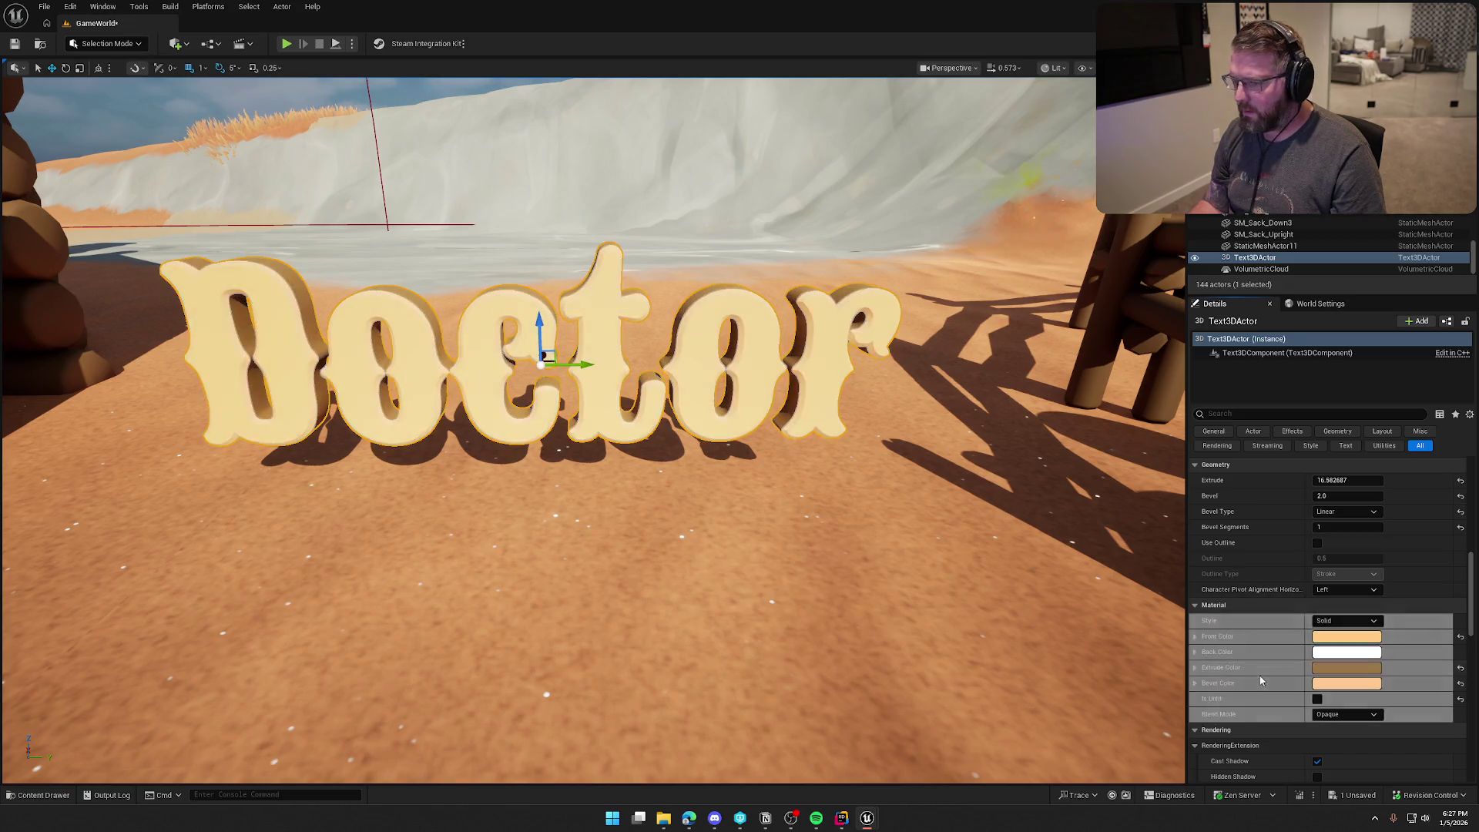
{"action": "scroll", "coordinate": [1257, 650], "scroll_direction": "down", "scroll_amount": 1}
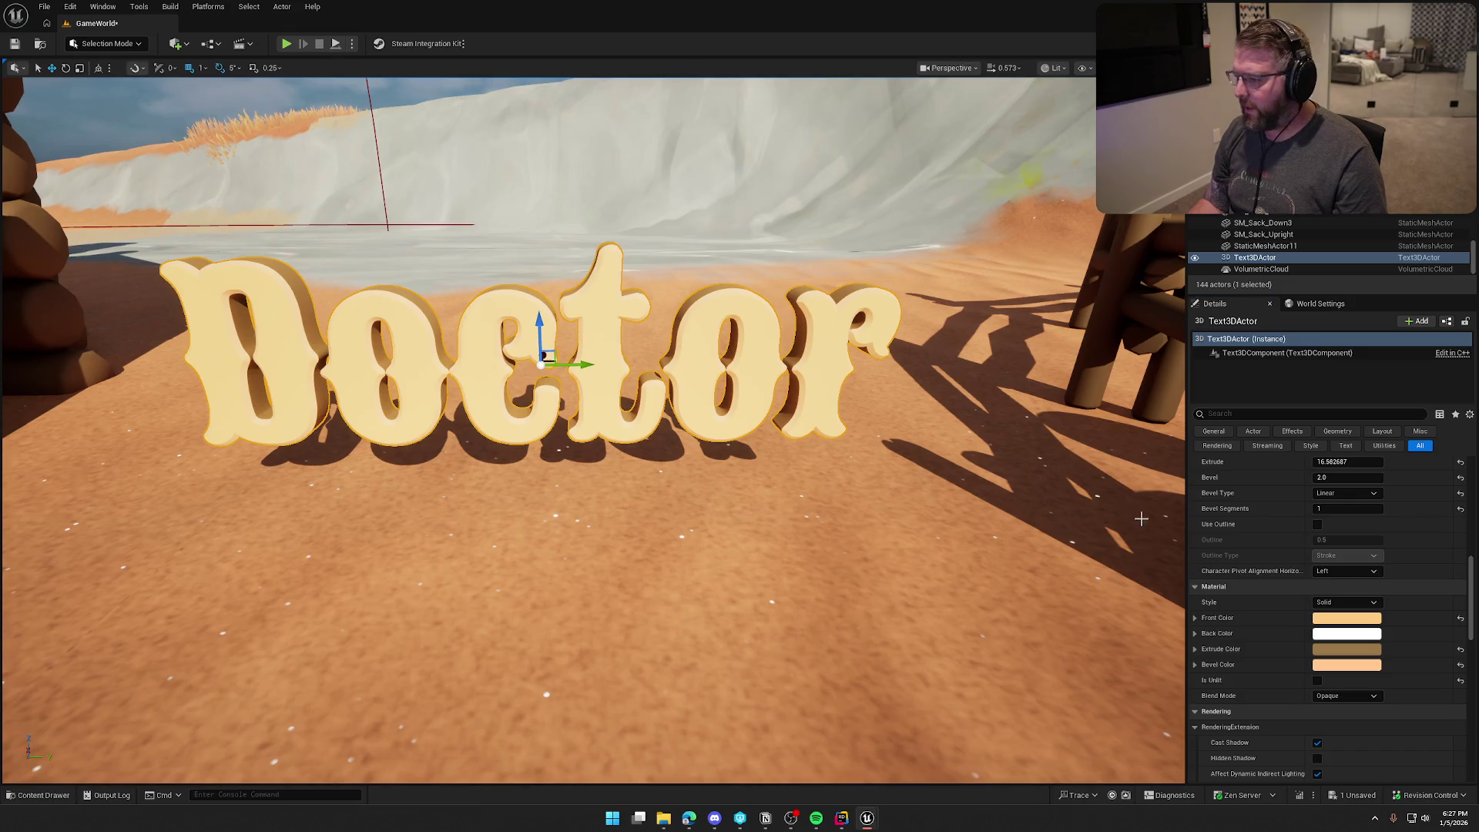
{"action": "scroll", "coordinate": [1294, 562], "scroll_direction": "down", "scroll_amount": 10}
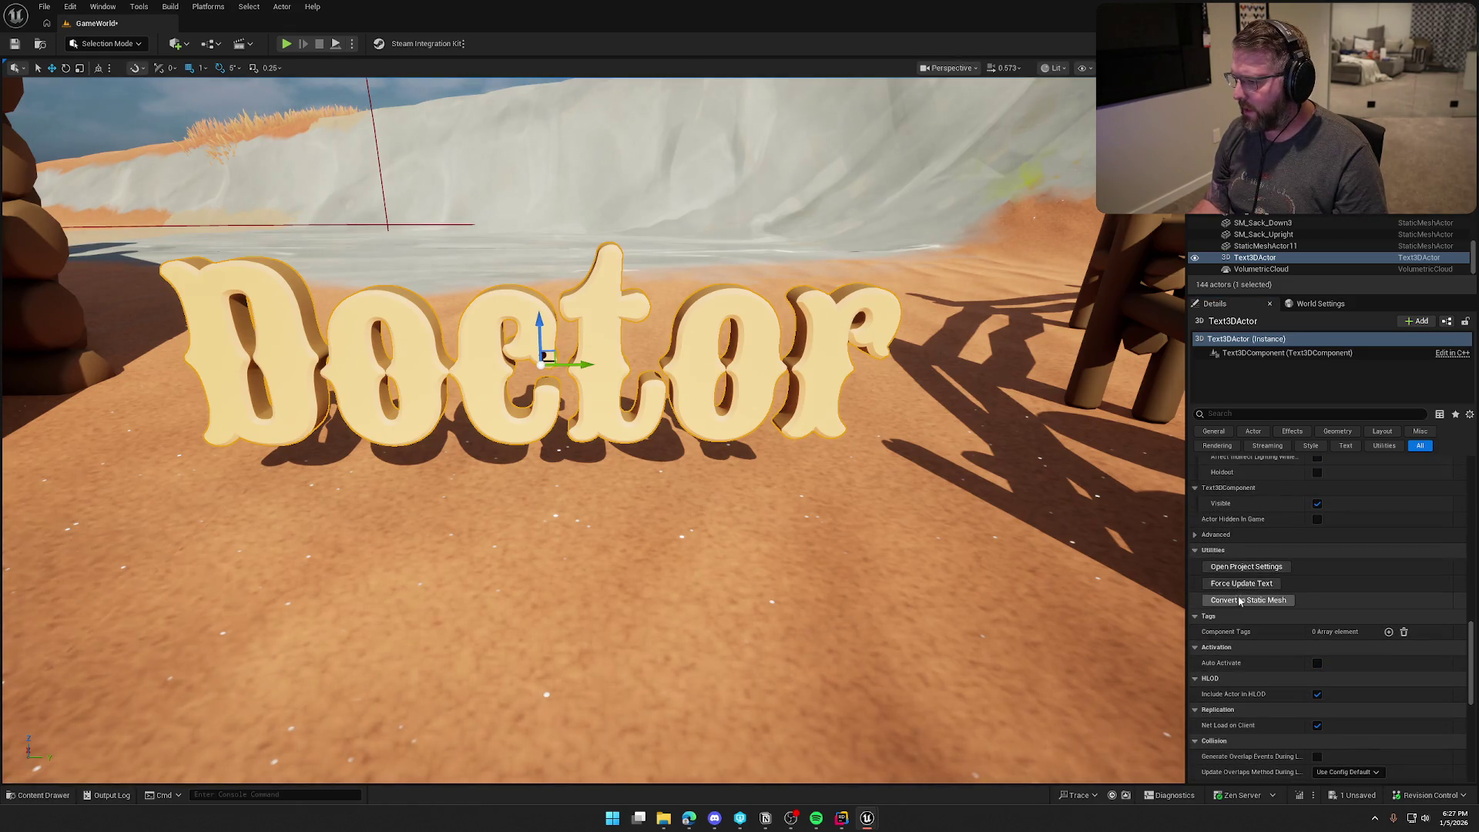
Step: Convert the Doctor text to a static mesh saved in Content/Art/Props/SignText
{"action": "left_click", "coordinate": [1240, 601]}
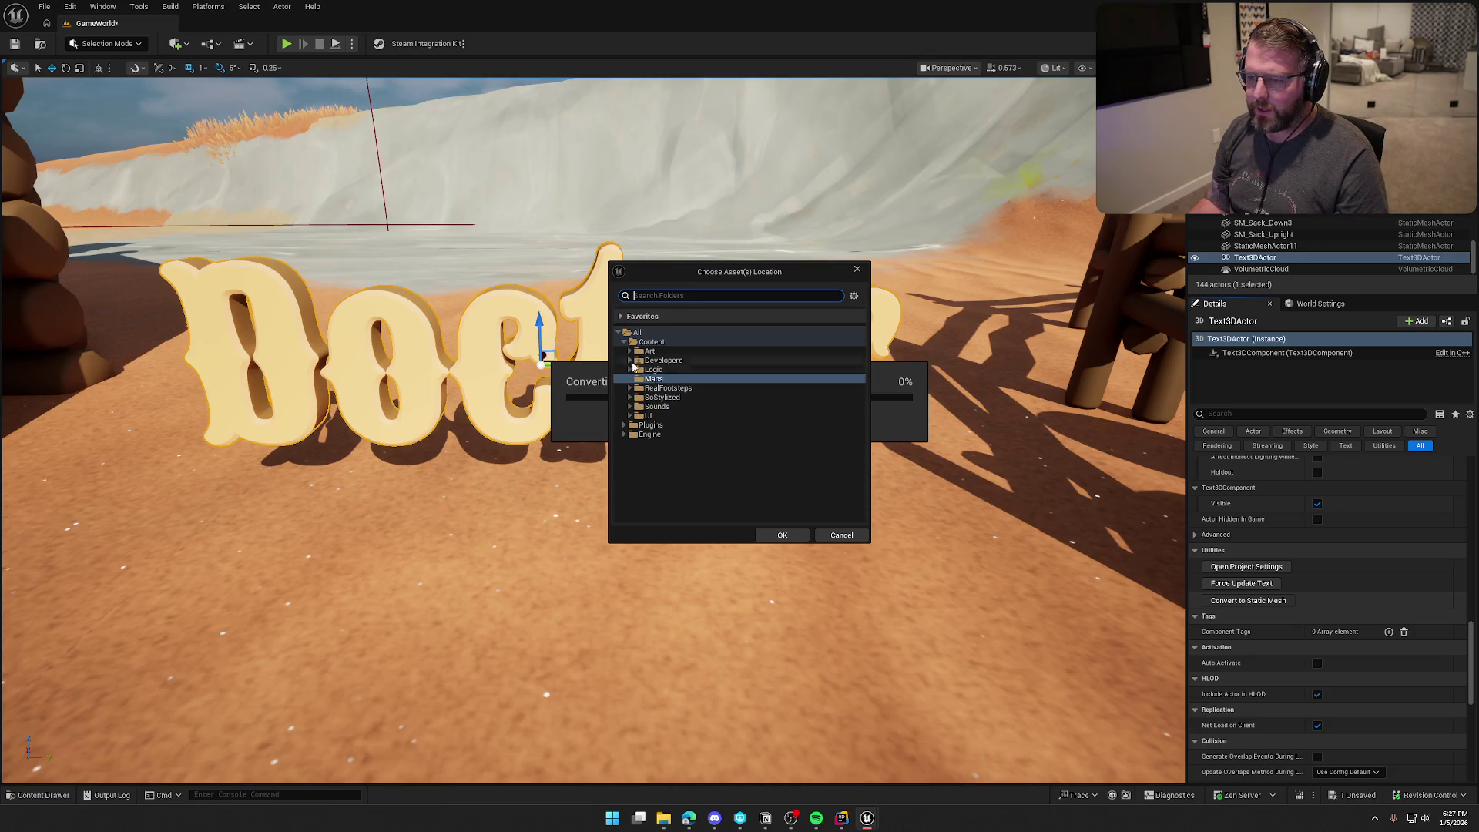
{"action": "left_click", "coordinate": [630, 351]}
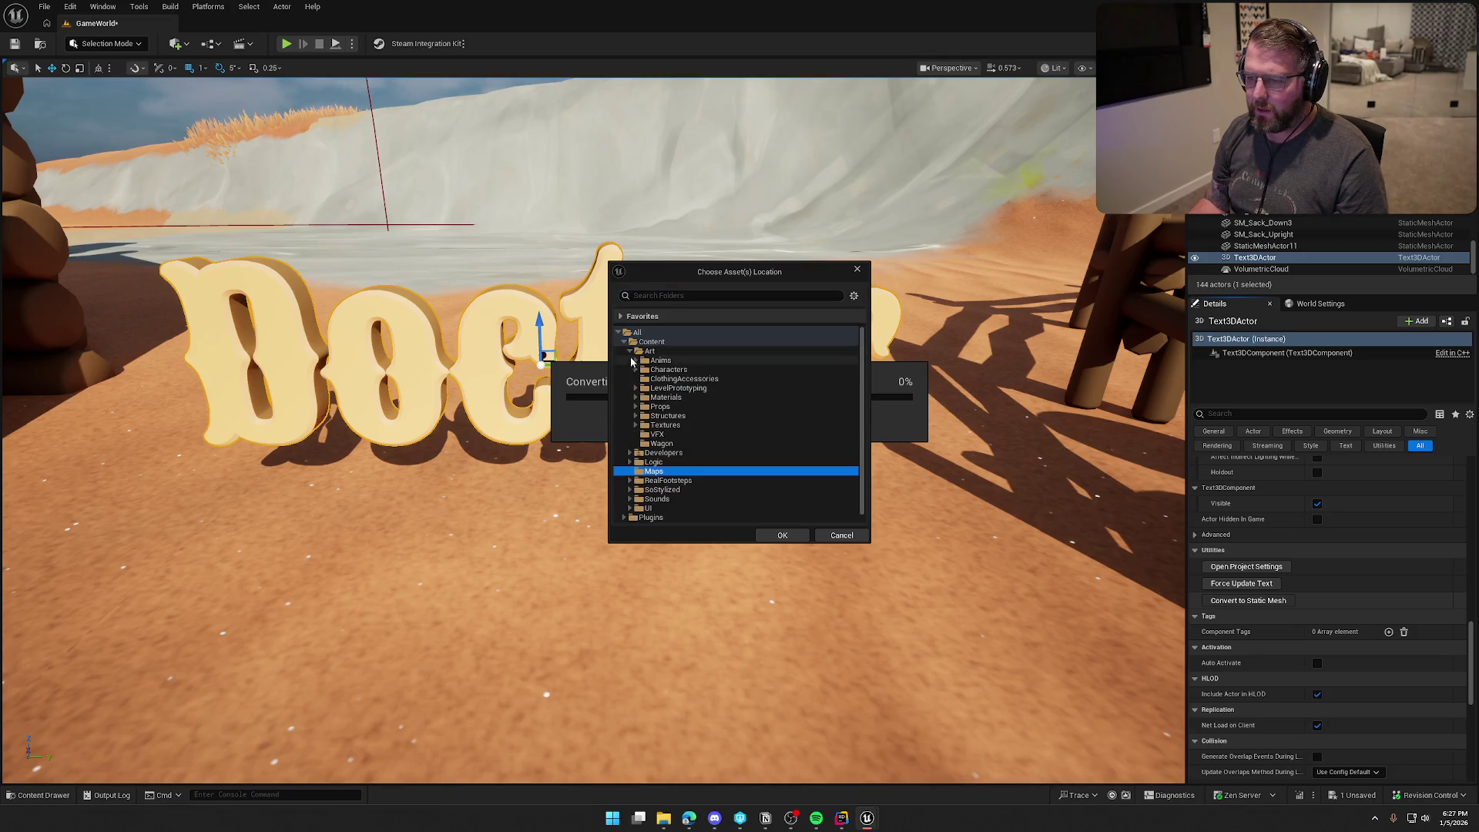
{"action": "left_click", "coordinate": [636, 406]}
{"action": "left_click", "coordinate": [670, 416]}
{"action": "left_click", "coordinate": [782, 535]}
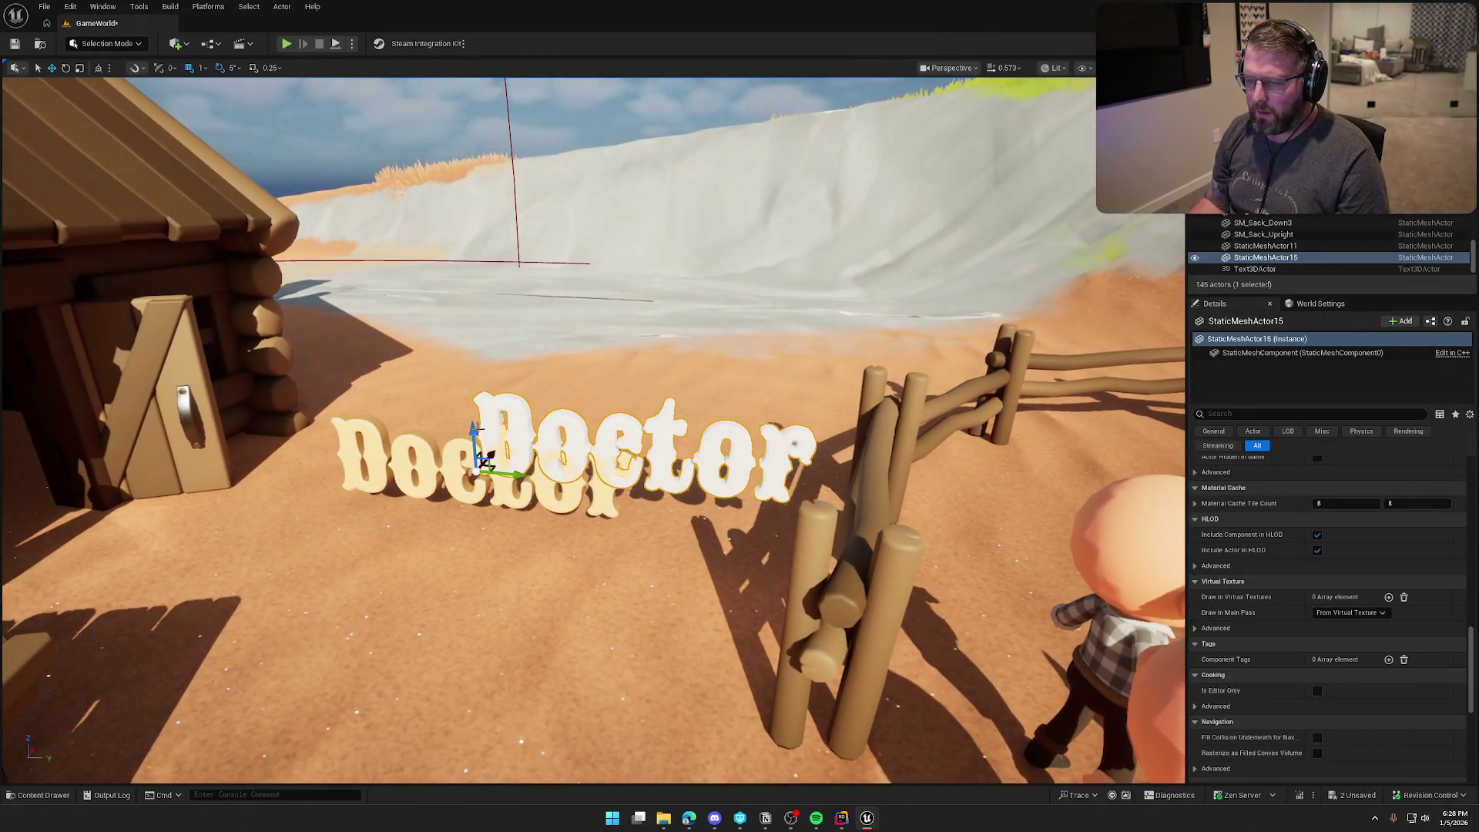
Step: Delete the spawned white mesh copy and bring up the Content Drawer
{"action": "left_click_drag", "start_coordinate": [485, 442], "coordinate": [504, 276]}
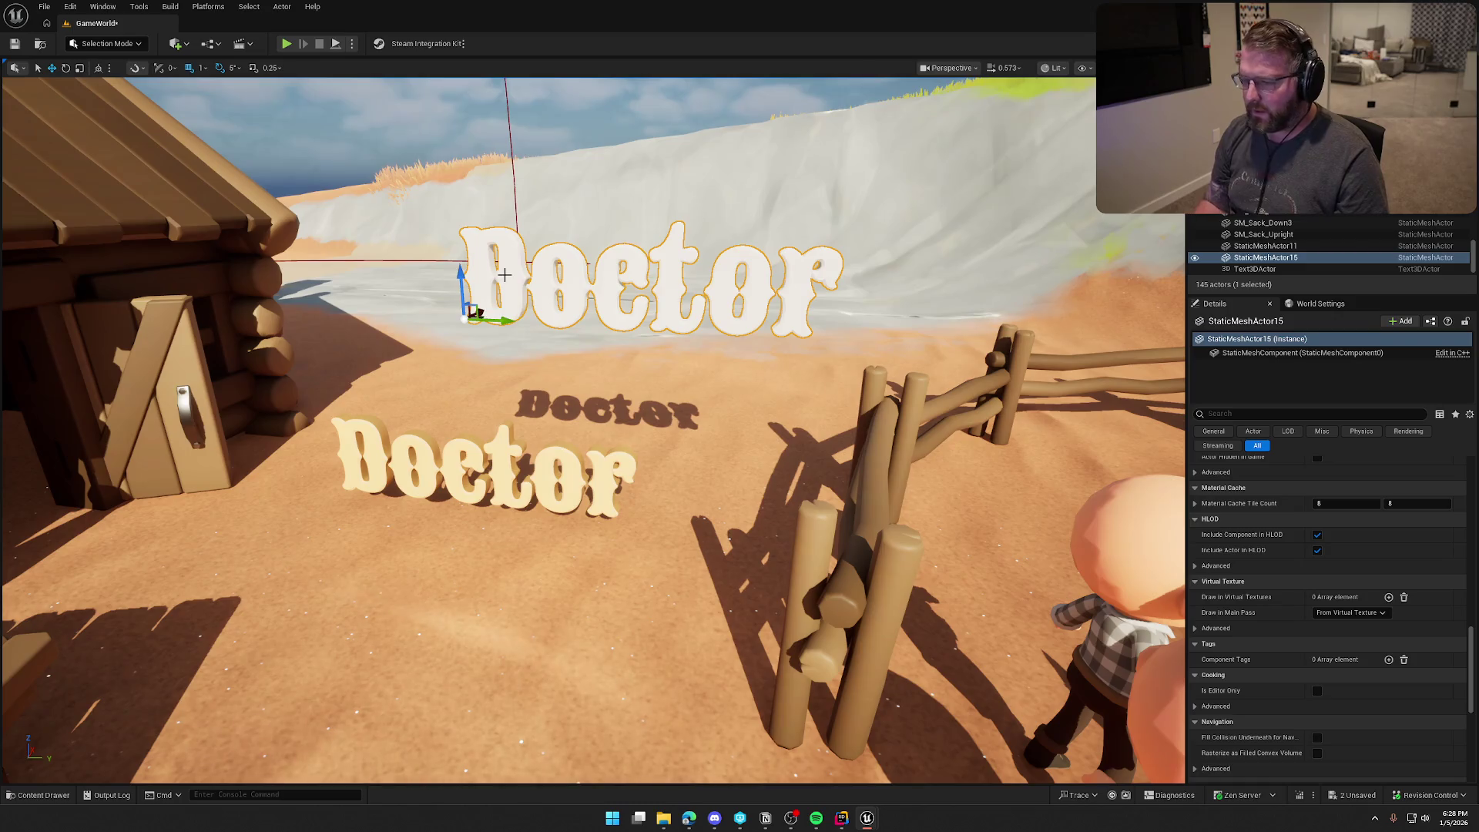
{"action": "key", "text": "Delete"}
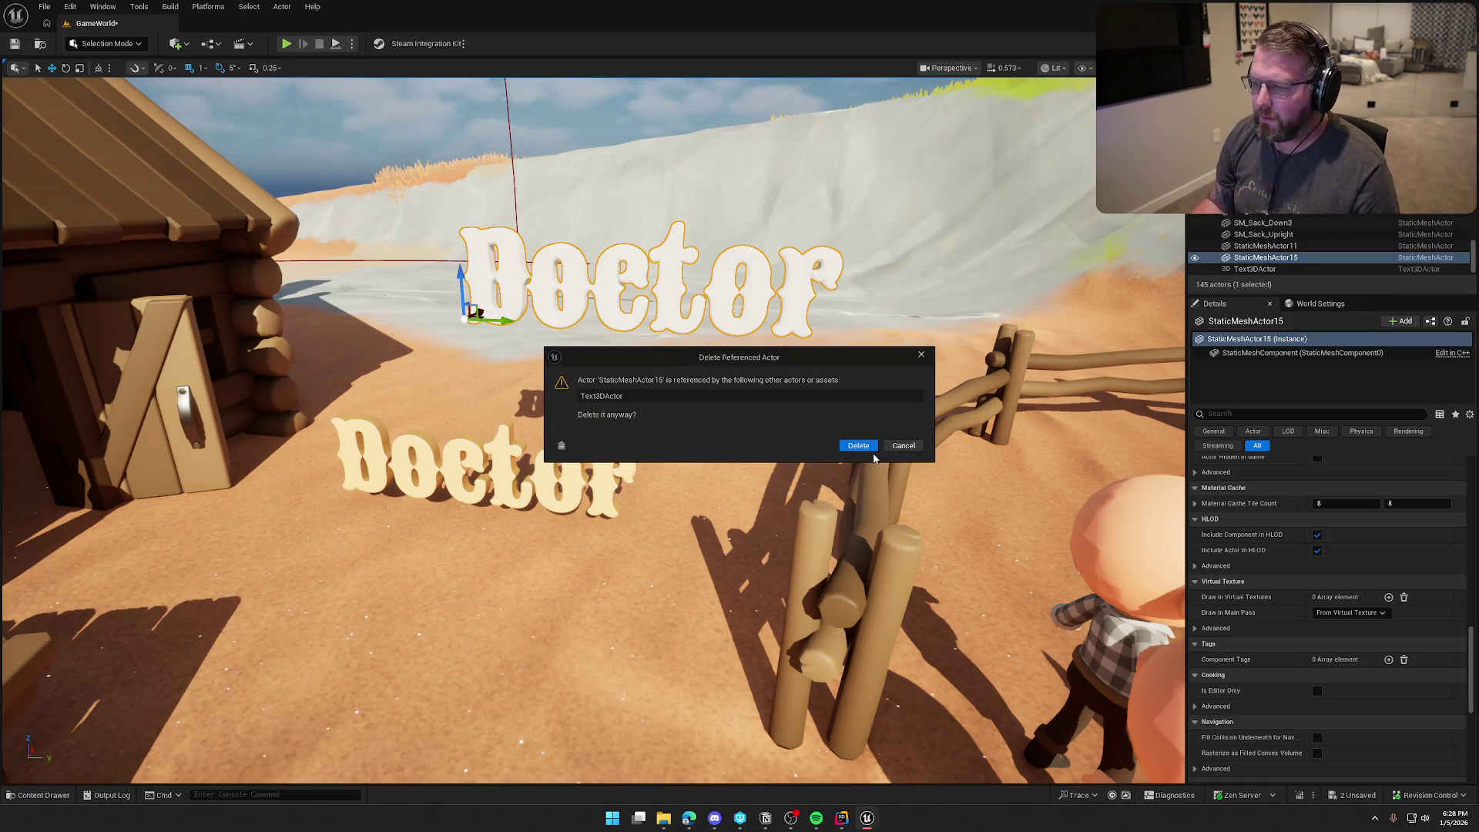
{"action": "left_click", "coordinate": [857, 446]}
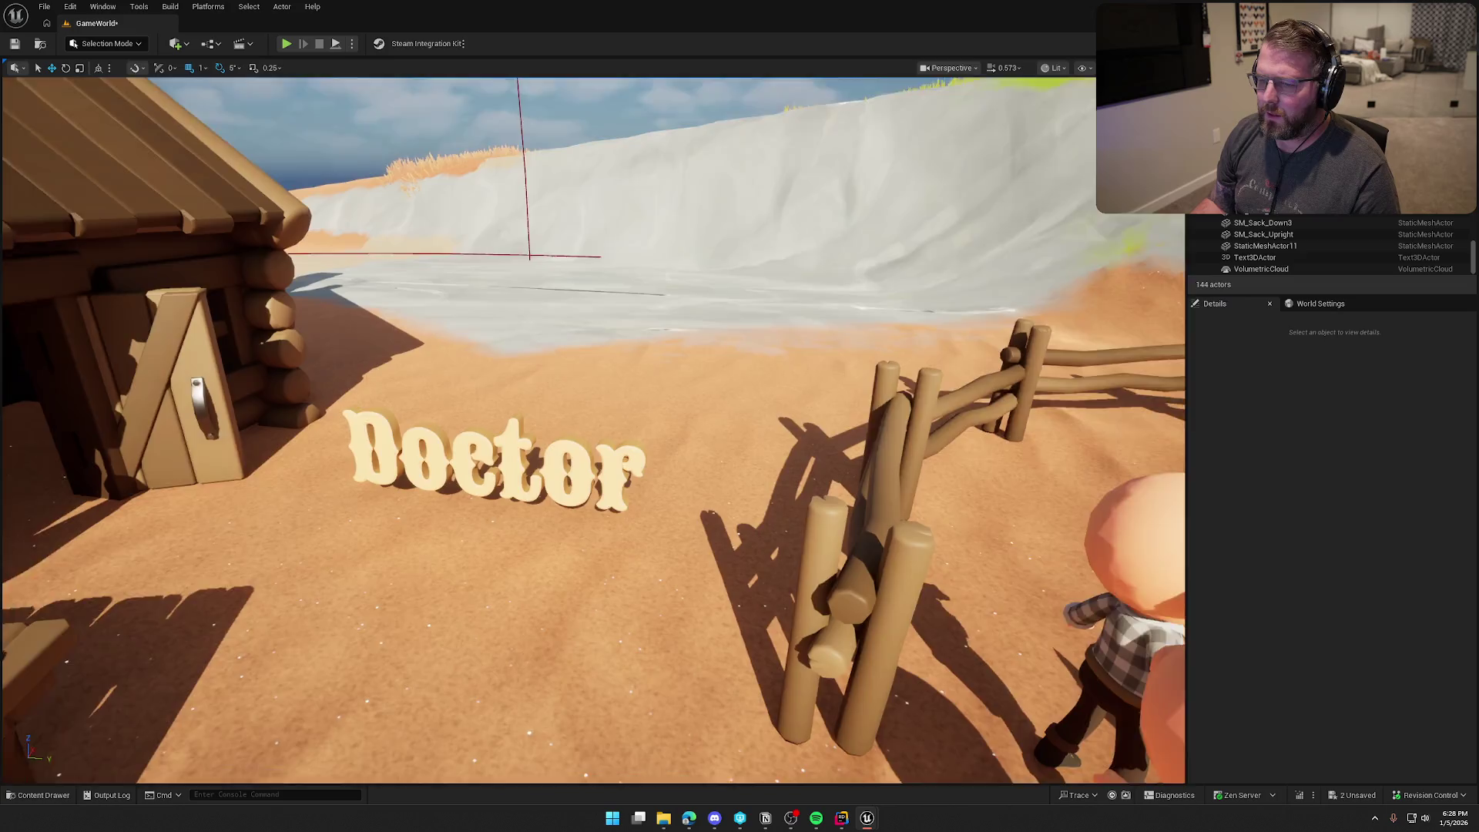
{"action": "key", "text": "ctrl+space"}
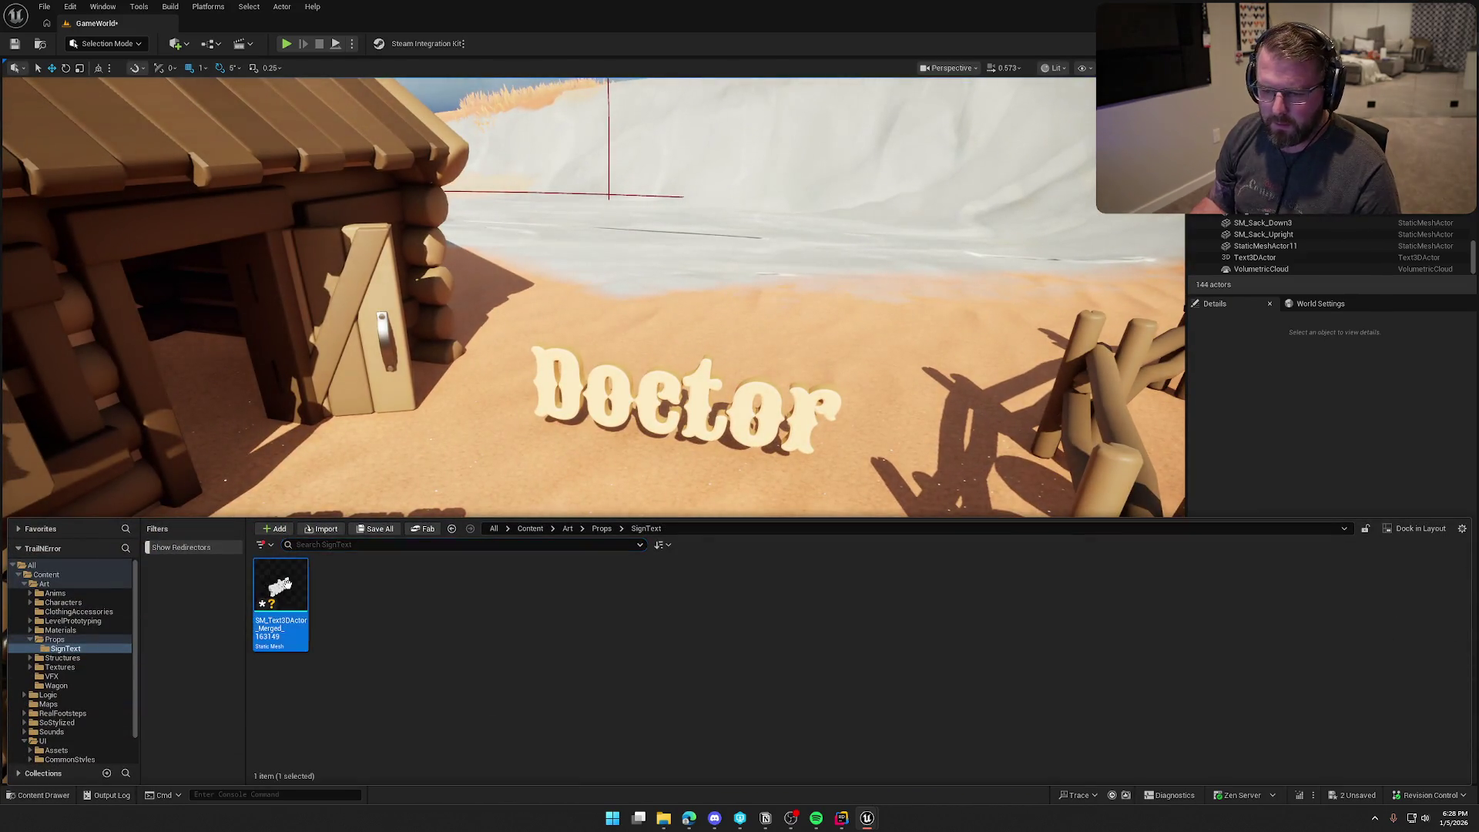
Step: Inspect SM_Text3DActor's four BasicShapeMaterial slots, close the mesh editor, and reselect the Doctor text
{"action": "double_click", "coordinate": [280, 593]}
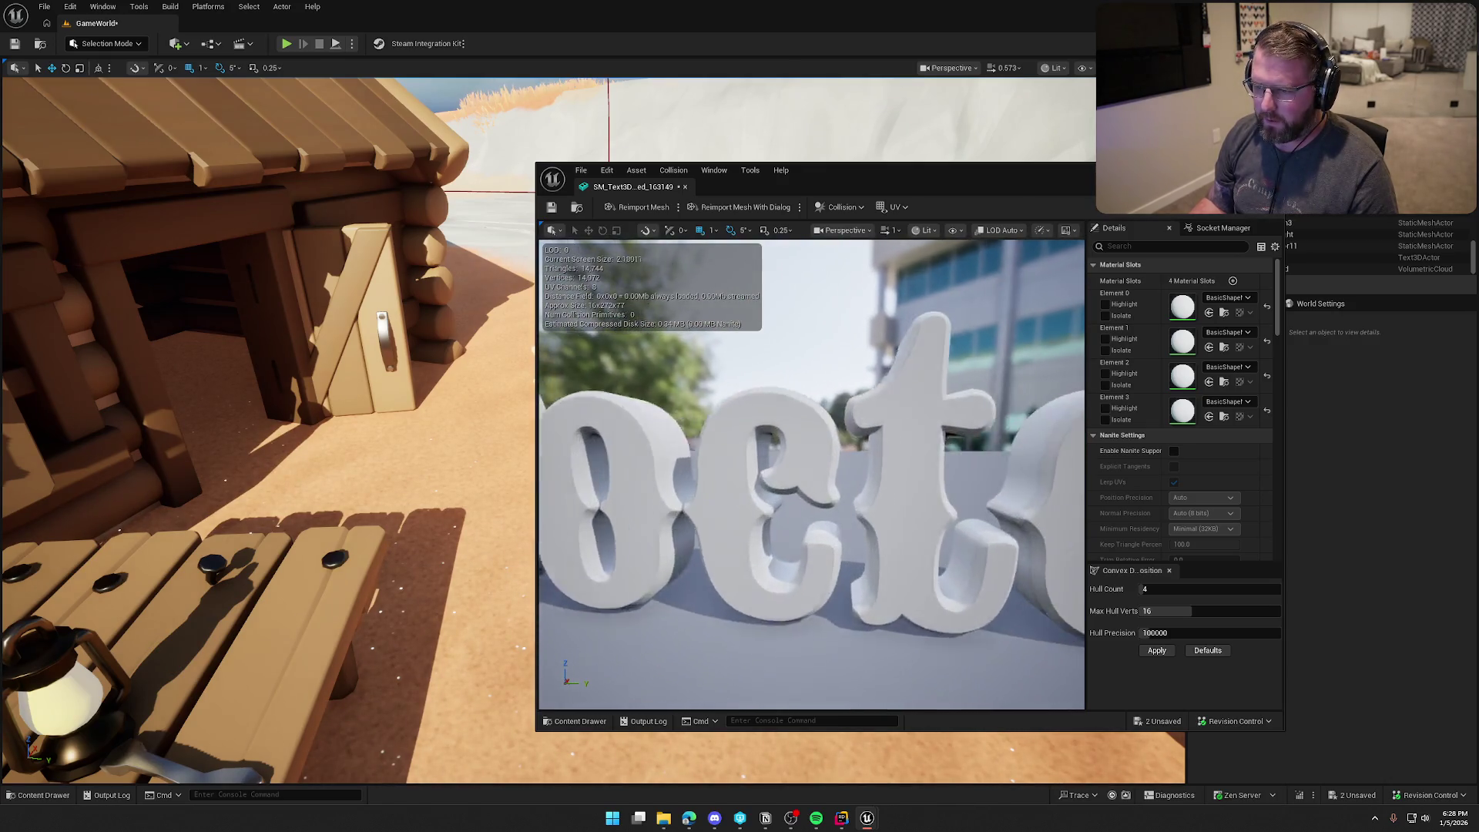
{"action": "left_click_drag", "start_coordinate": [827, 380], "coordinate": [827, 380]}
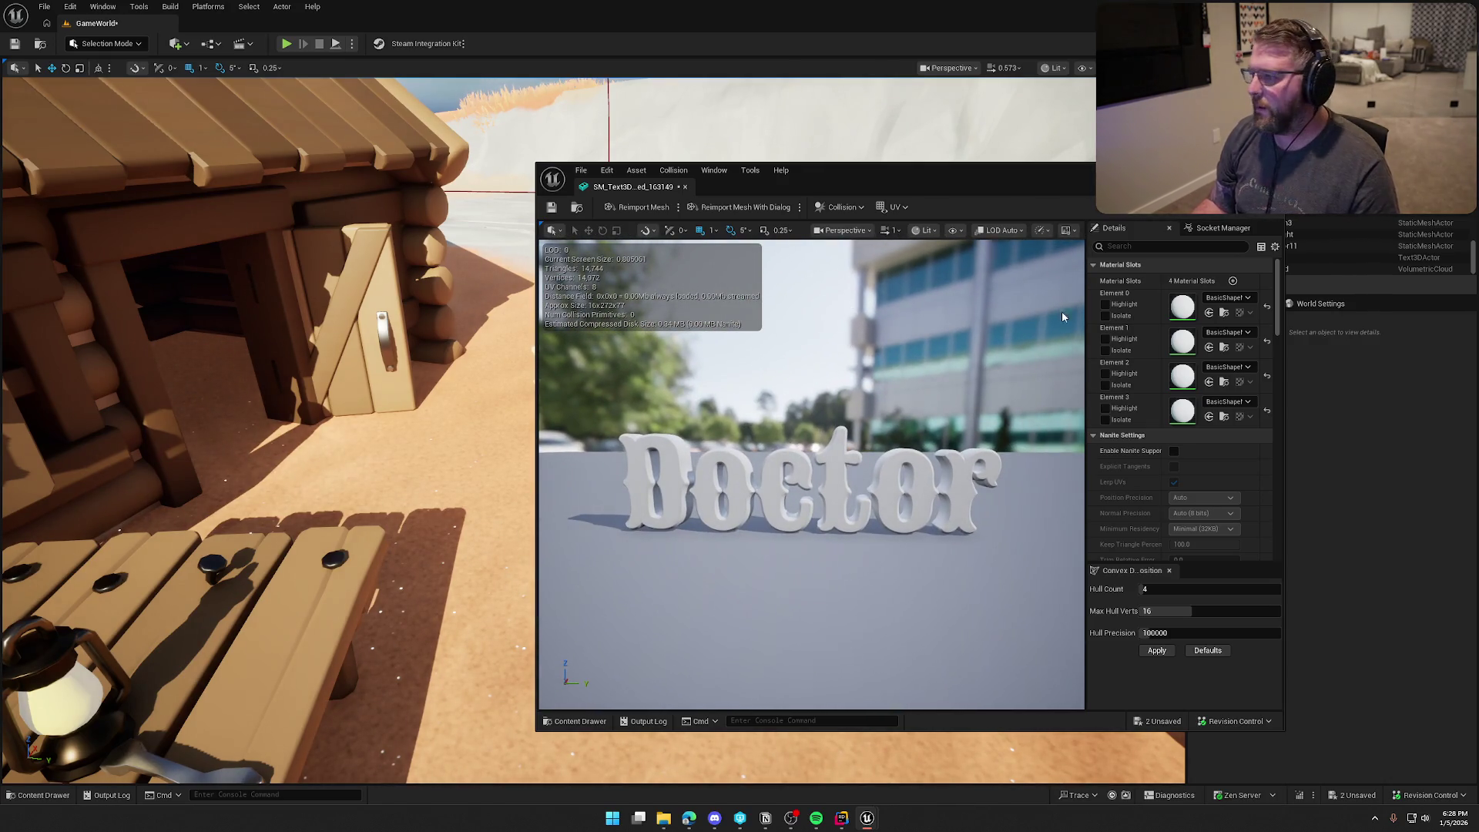
{"action": "left_click_drag", "start_coordinate": [1086, 348], "coordinate": [1005, 348]}
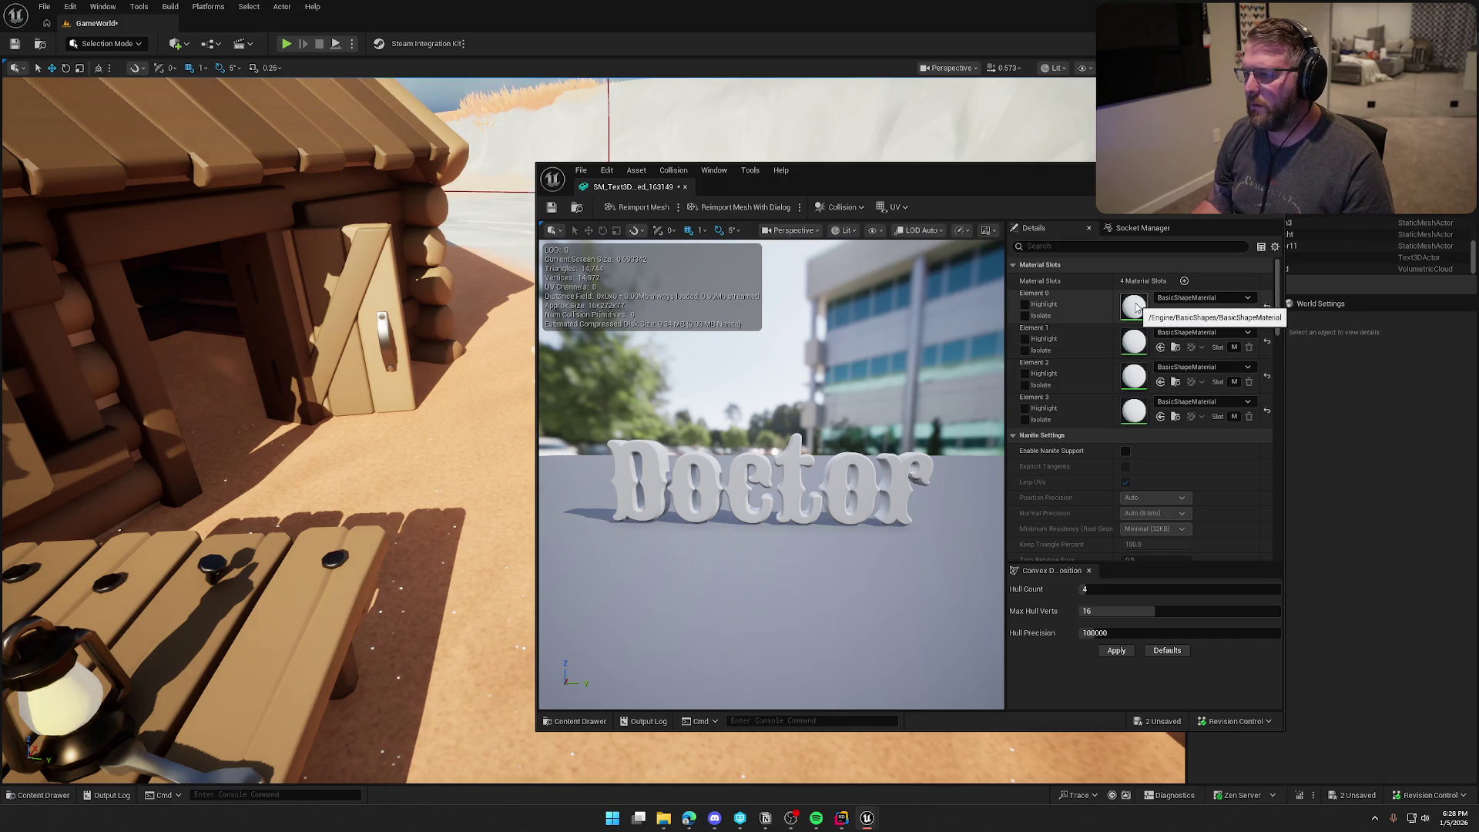
{"action": "key", "text": "w"}
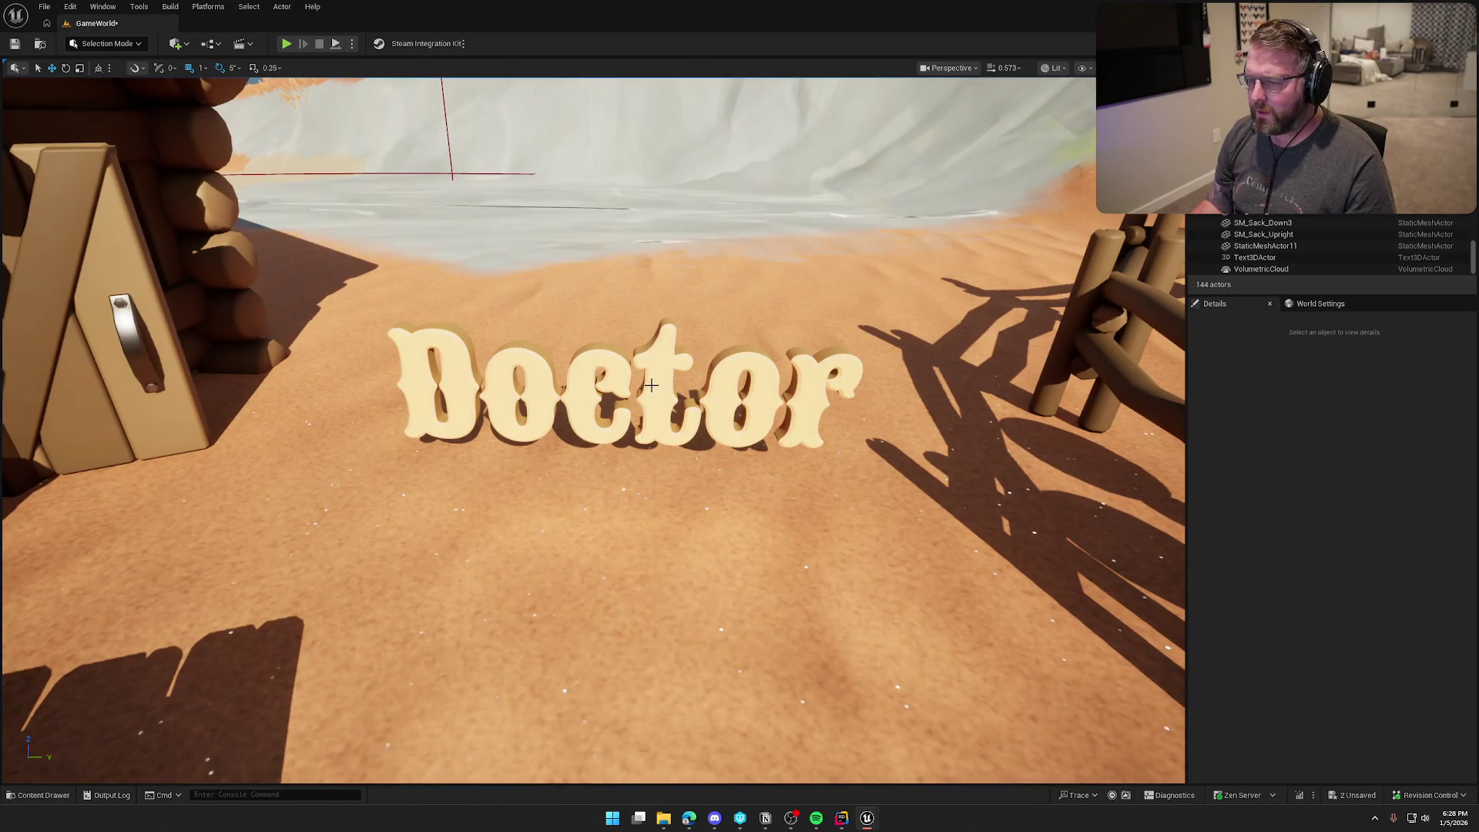
{"action": "left_click", "coordinate": [647, 388]}
Step: Copy the orange Front Color and paste it into the Doctor text's Back Color
{"action": "scroll", "coordinate": [1295, 654], "scroll_direction": "down", "scroll_amount": 10}
{"action": "scroll", "coordinate": [1292, 637], "scroll_direction": "down", "scroll_amount": 5}
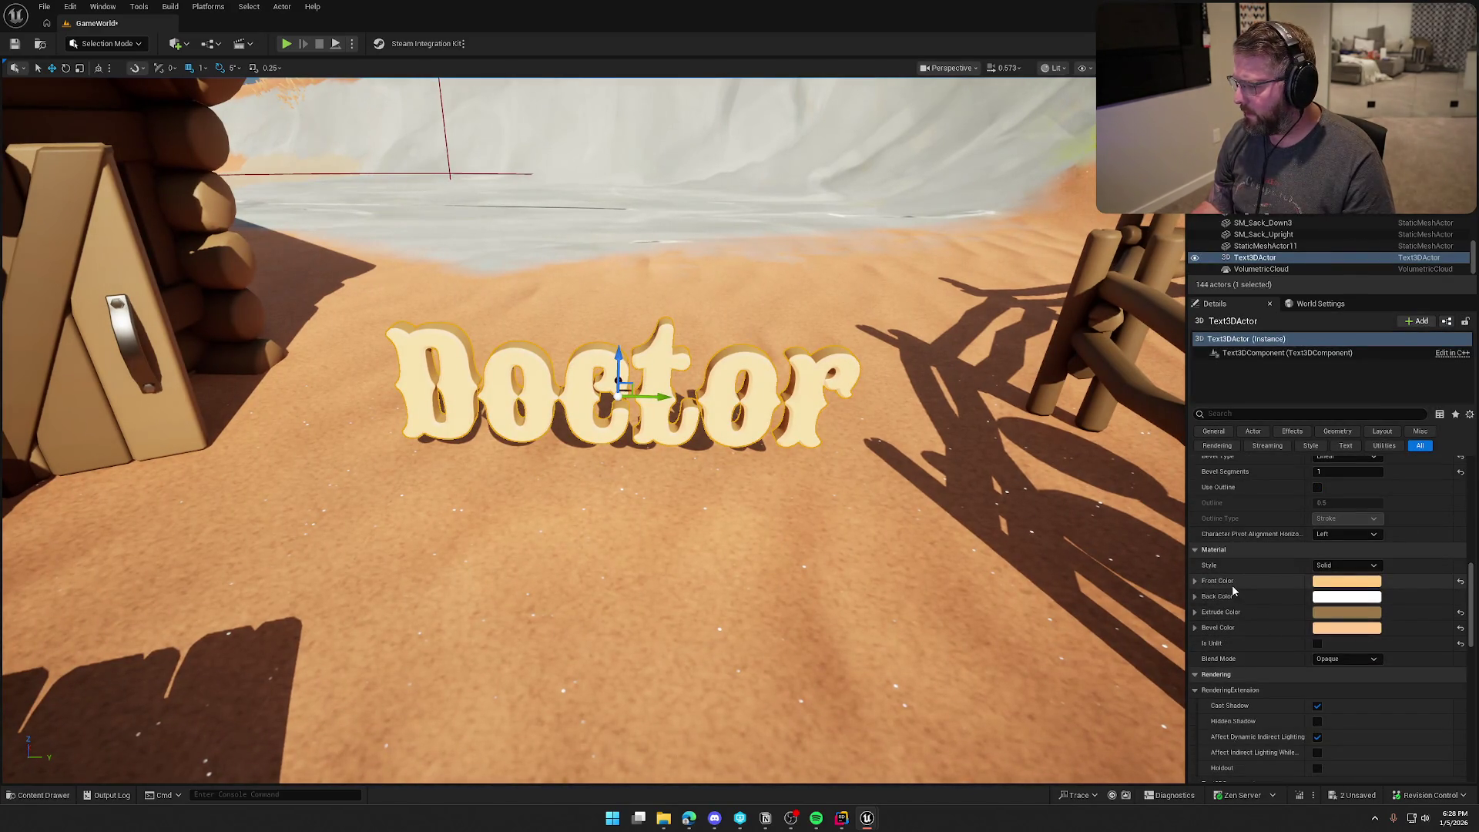
{"action": "right_click", "coordinate": [1236, 585]}
{"action": "left_click", "coordinate": [1272, 644]}
{"action": "right_click", "coordinate": [1242, 604]}
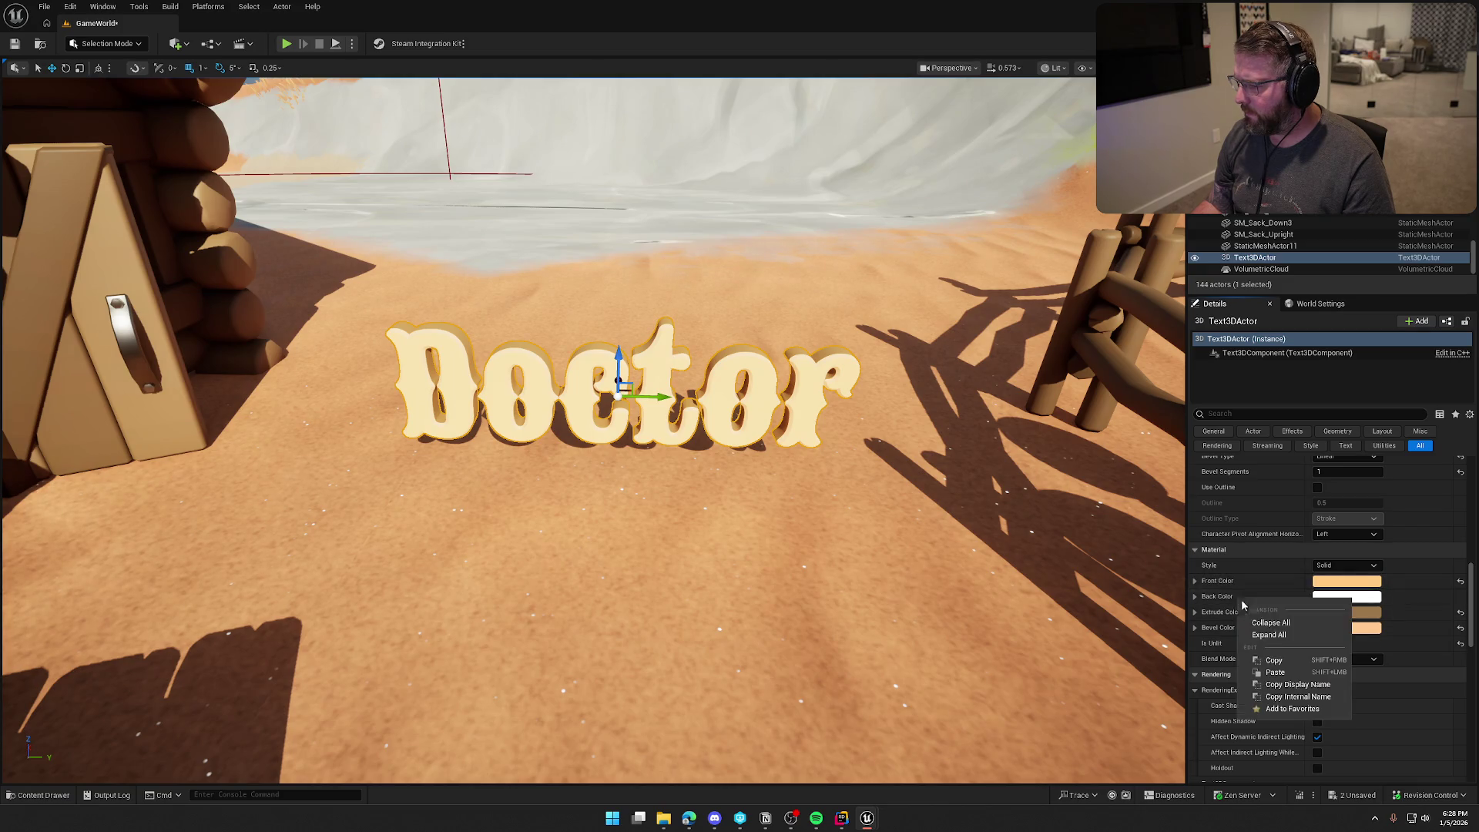
{"action": "left_click", "coordinate": [1287, 673]}
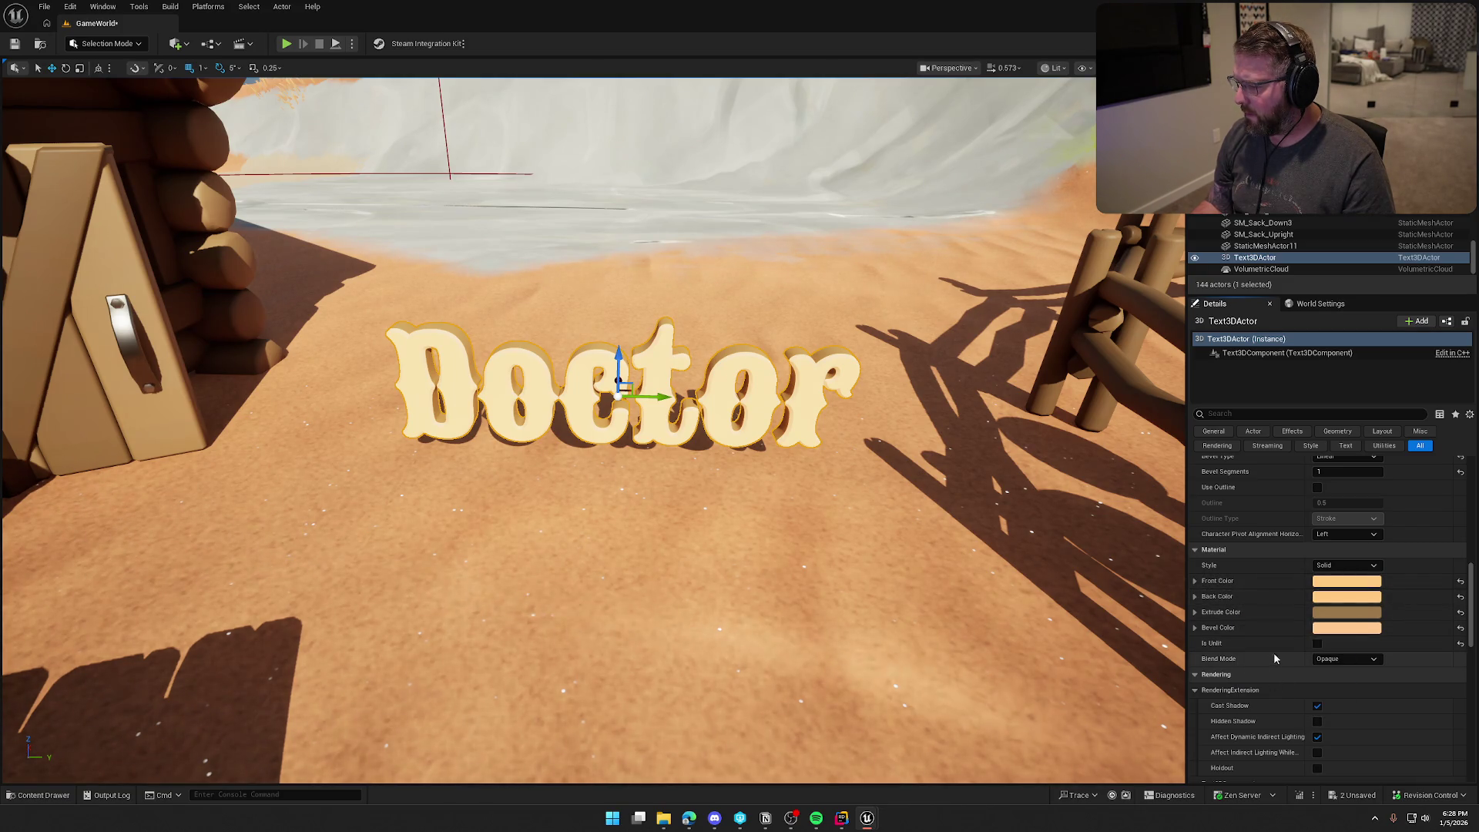
Step: Confirm Text 3D's project Default Material is BasicShapeMaterial, then close both windows
{"action": "scroll", "coordinate": [1323, 688], "scroll_direction": "down", "scroll_amount": 5}
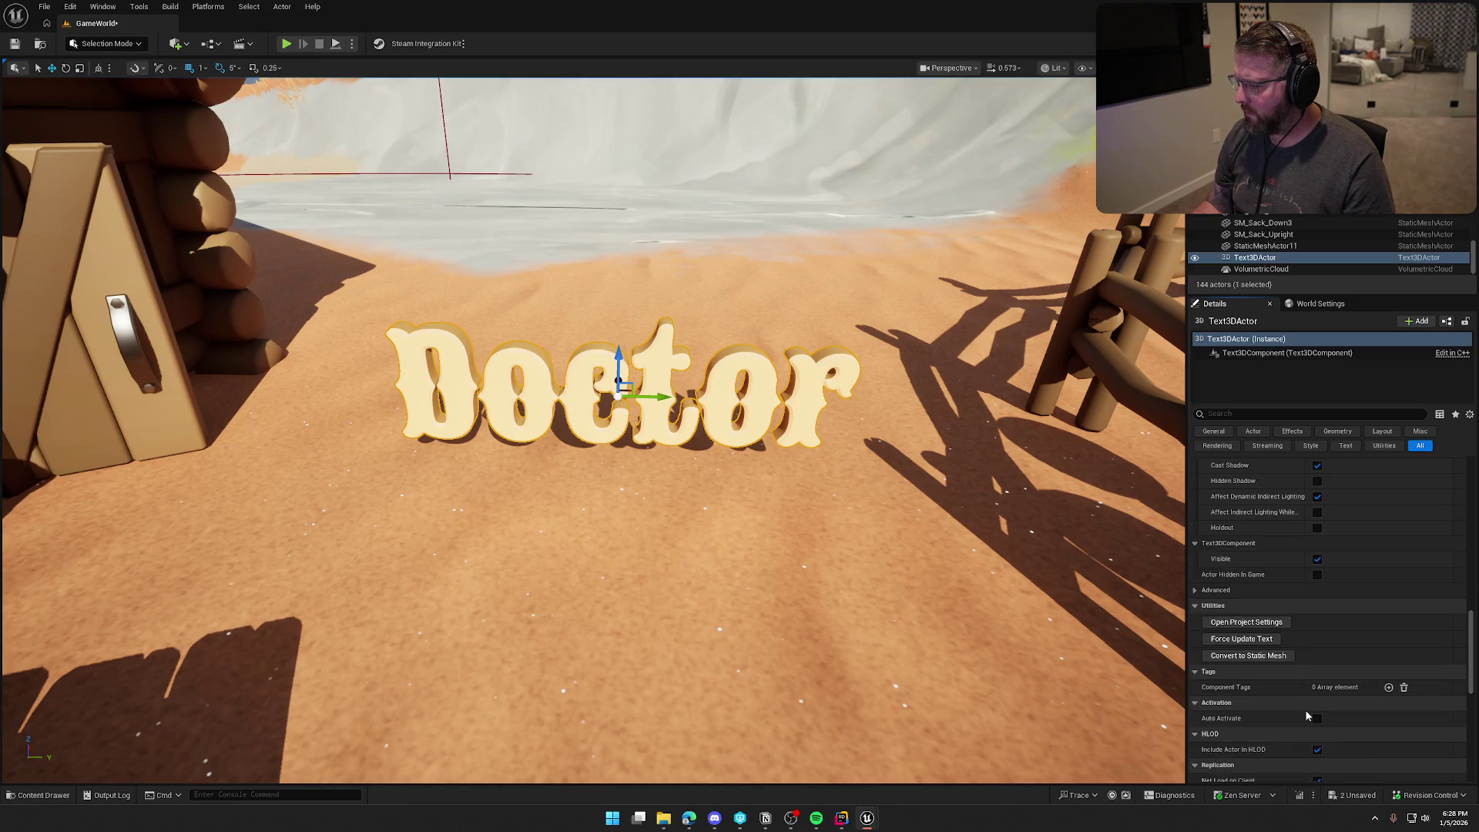
{"action": "left_click", "coordinate": [1238, 624]}
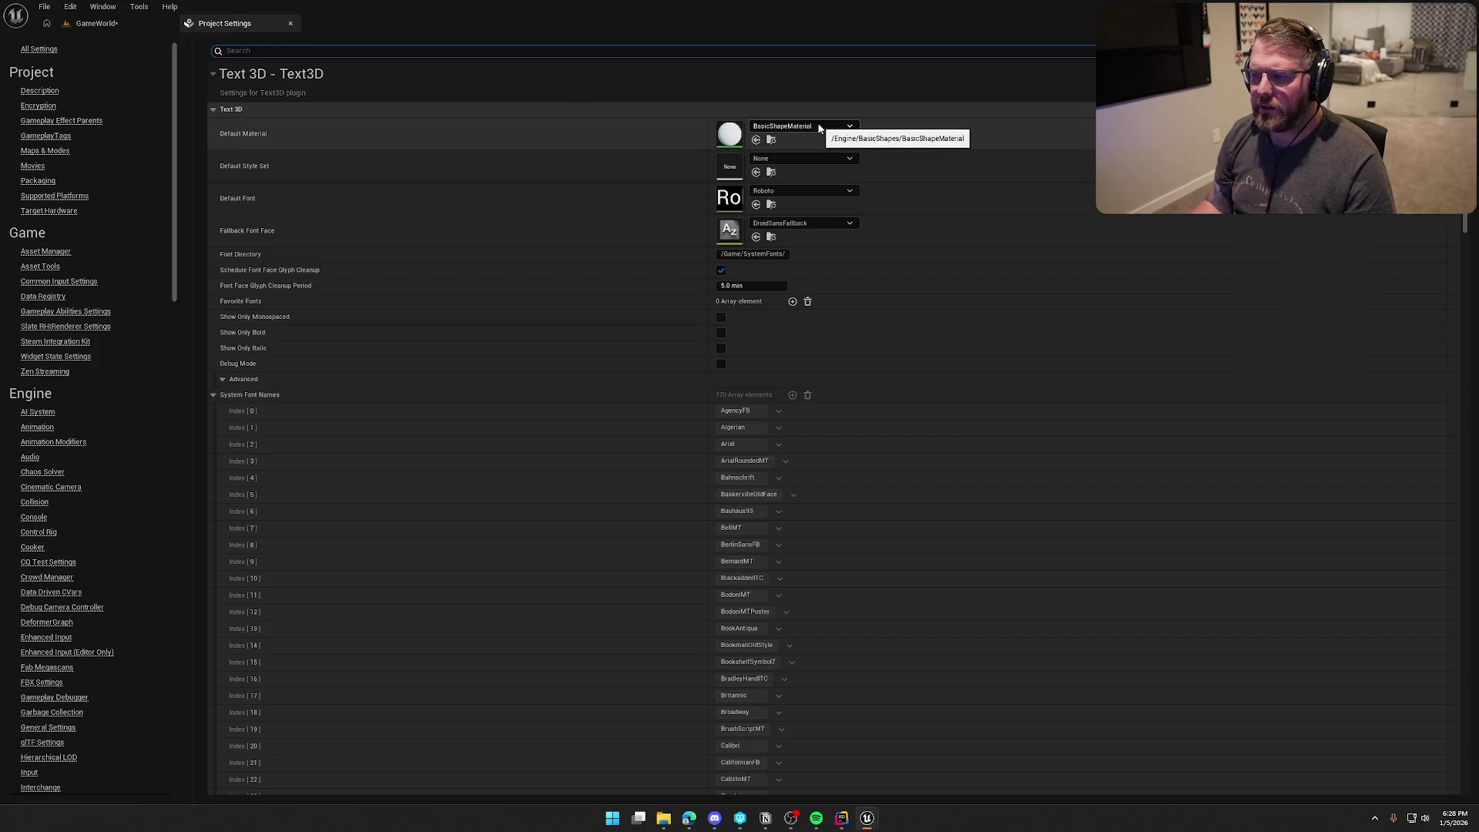
{"action": "left_click", "coordinate": [728, 141]}
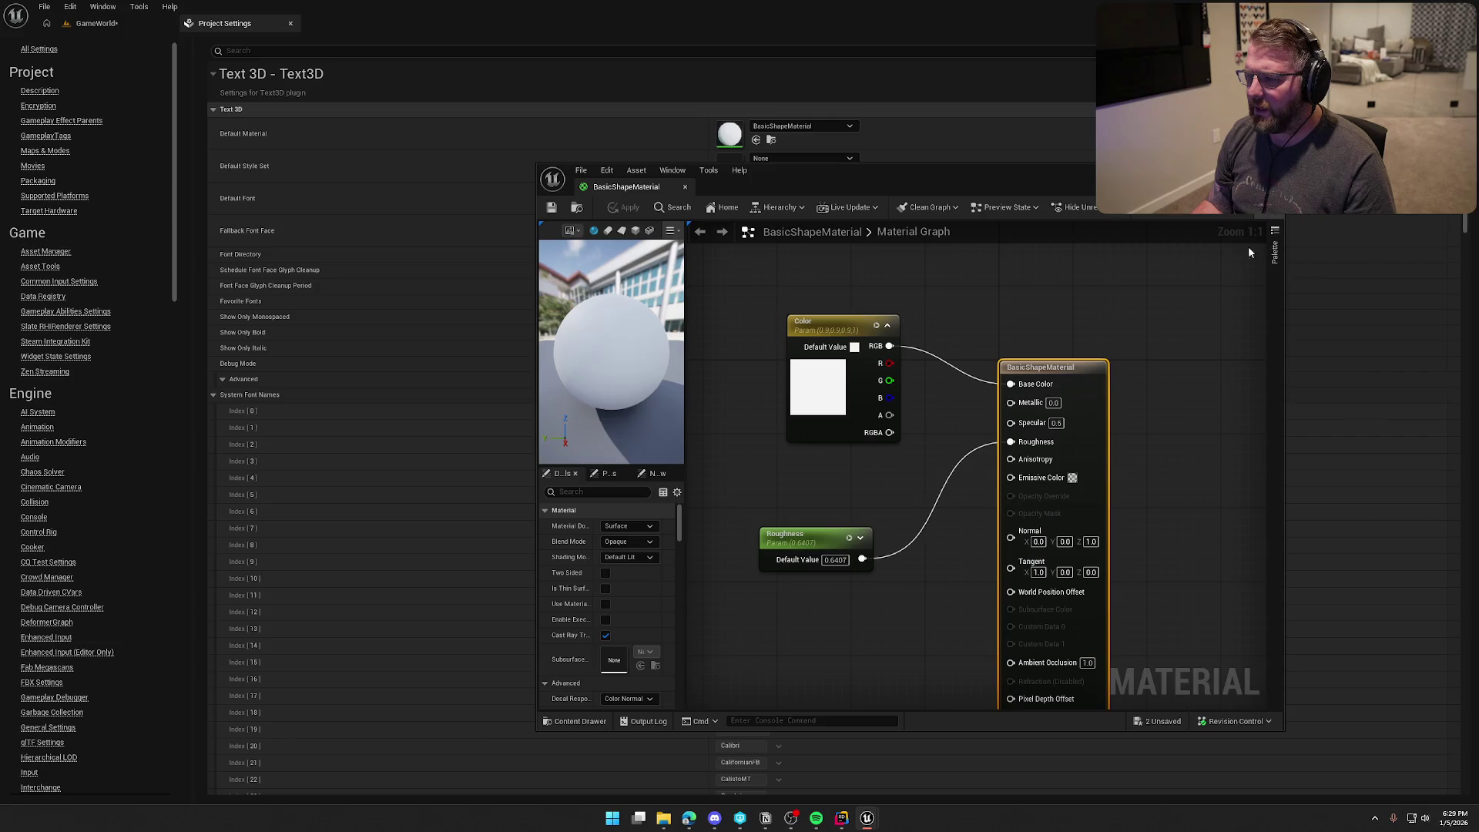
{"action": "left_click", "coordinate": [472, 165]}
{"action": "left_click", "coordinate": [290, 23]}
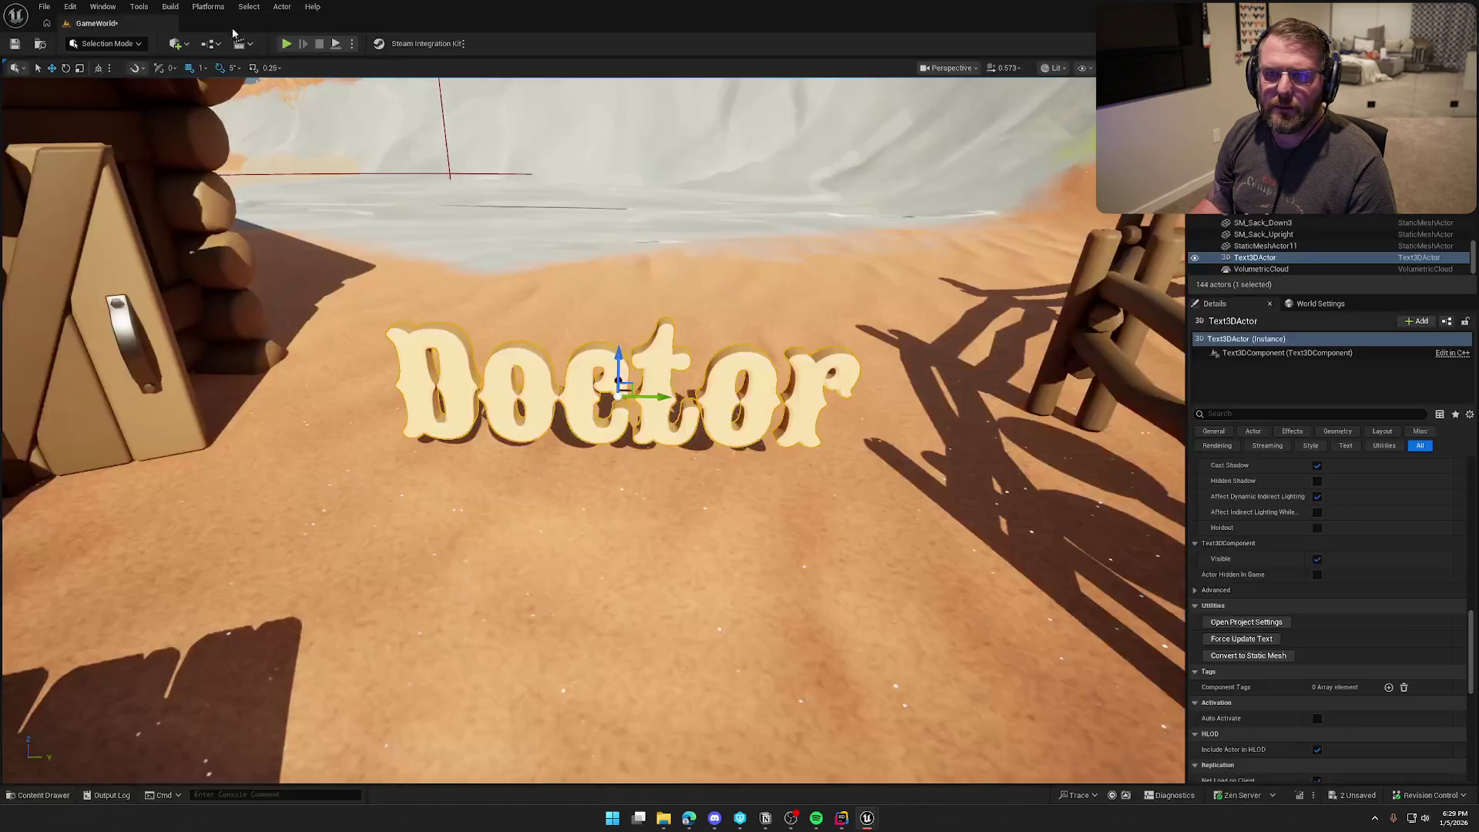
Step: Rotate the Doctor text to -45°, move it beside the cabin, and save all changes
{"action": "key", "text": "Escape"}
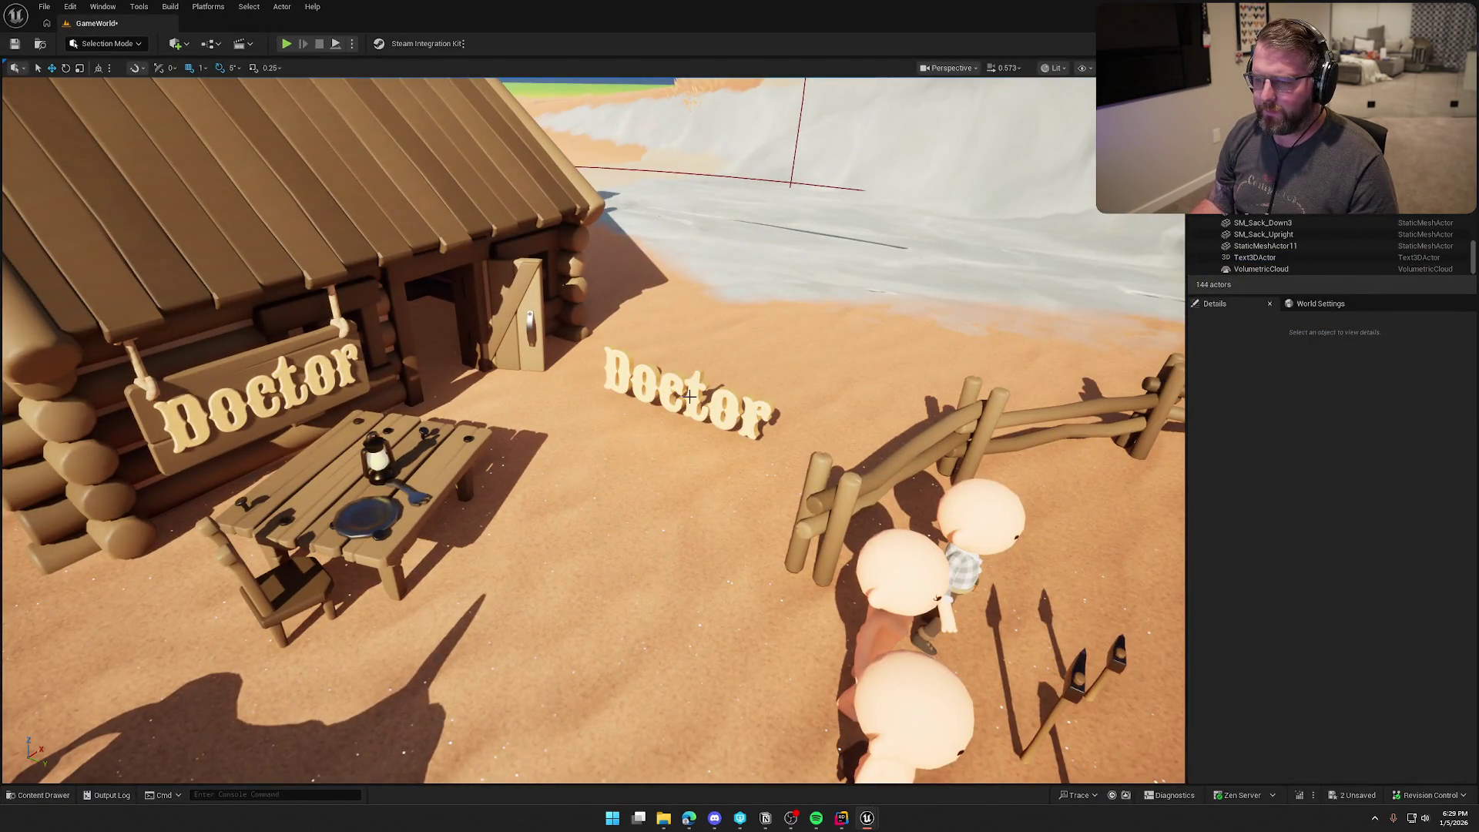
{"action": "left_click", "coordinate": [692, 423]}
{"action": "mouse_move", "coordinate": [692, 421]}
{"action": "left_mouse_down"}
{"action": "mouse_move", "coordinate": [625, 291]}
{"action": "mouse_move", "coordinate": [641, 328]}
{"action": "mouse_move", "coordinate": [635, 315]}
{"action": "left_mouse_up"}
{"action": "key", "text": "w"}
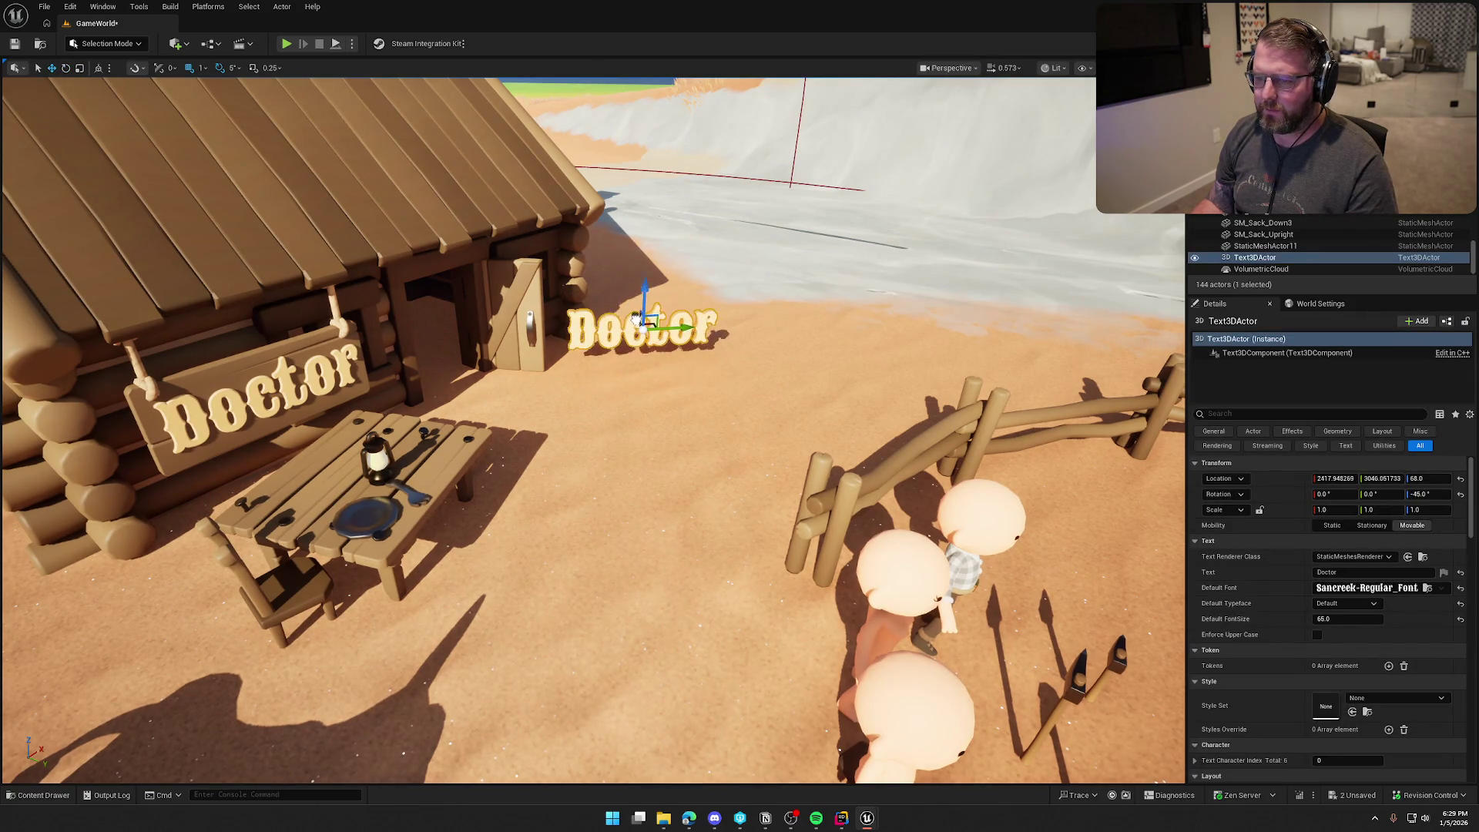
{"action": "key", "text": "Escape"}
{"action": "scroll", "coordinate": [725, 451], "scroll_direction": "down", "scroll_amount": 5}
{"action": "key", "text": "ctrl+s"}
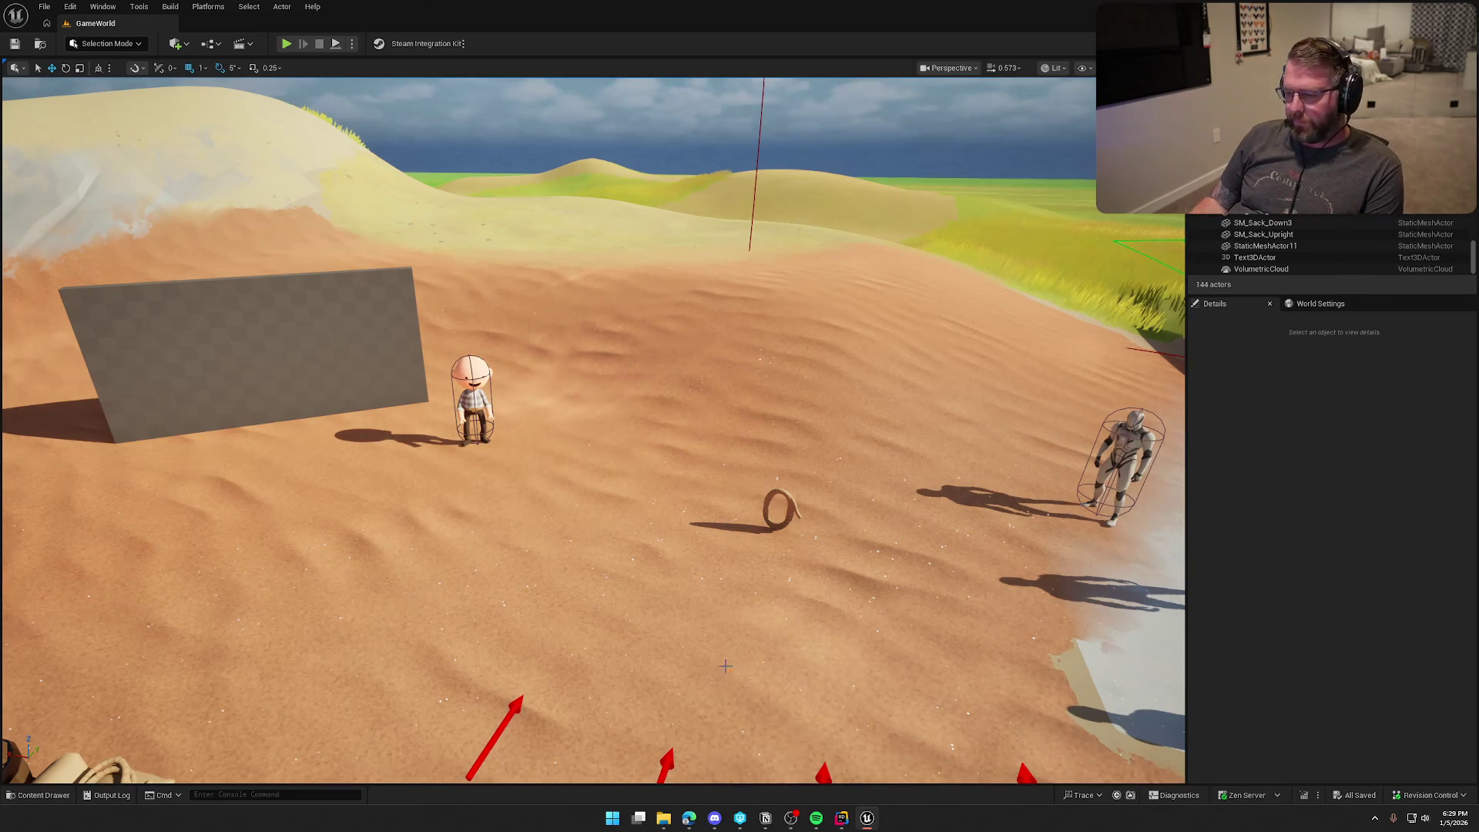
Step: Browse the Content Drawer to the Player blueprints under Logic
{"action": "key", "text": "ctrl+space"}
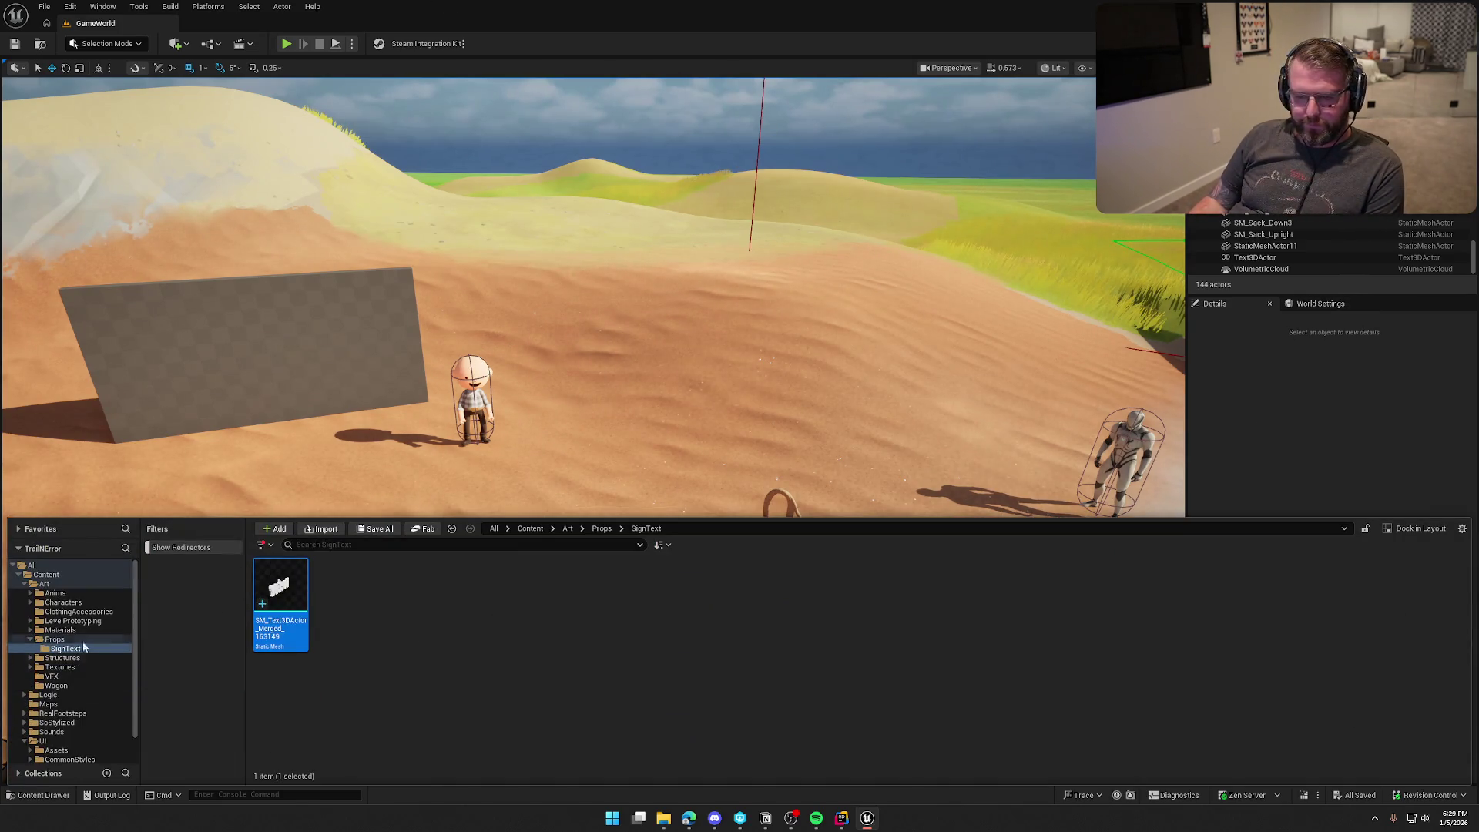
{"action": "left_click", "coordinate": [24, 585]}
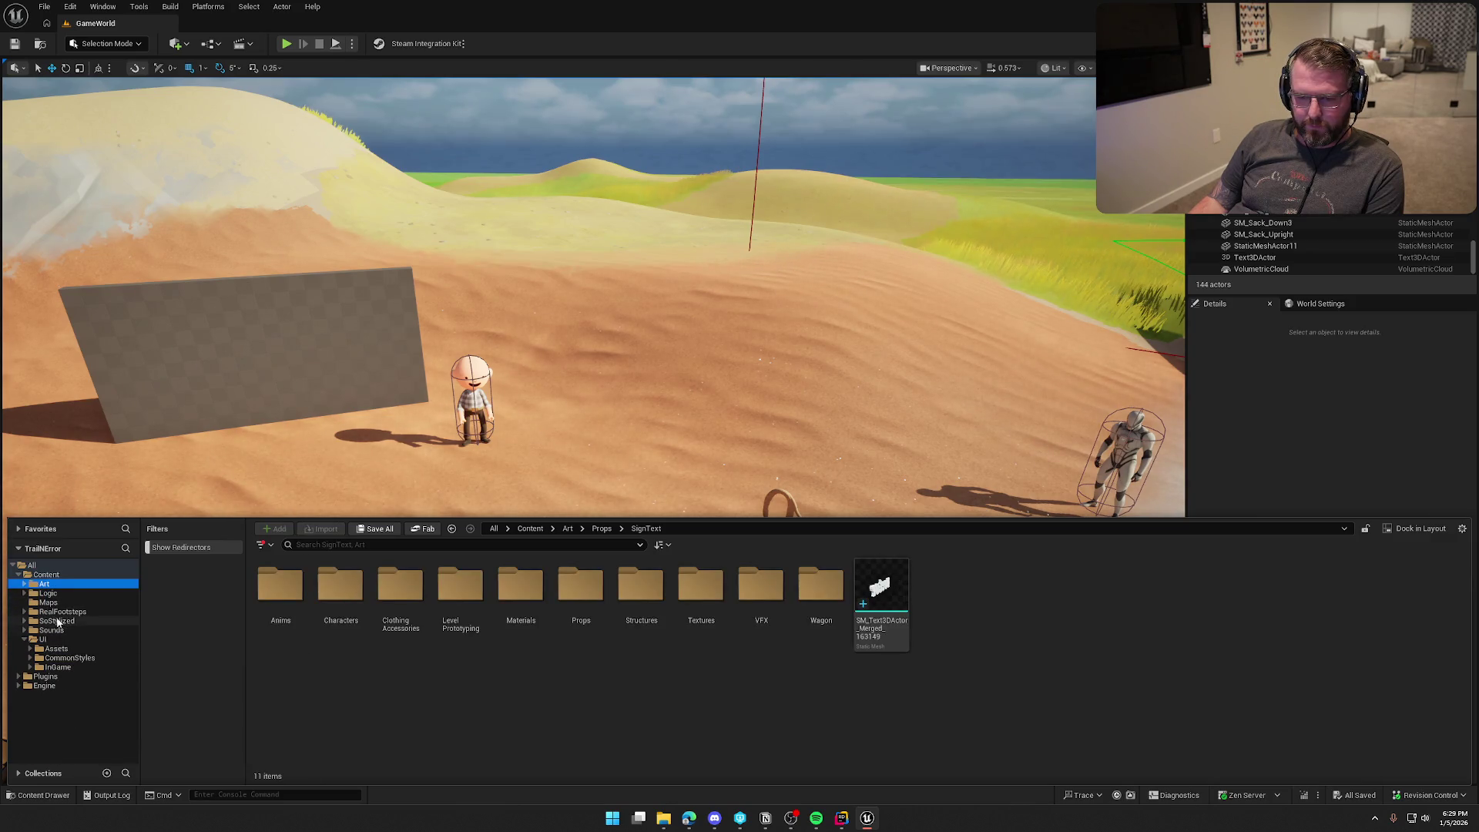
{"action": "left_click", "coordinate": [50, 594]}
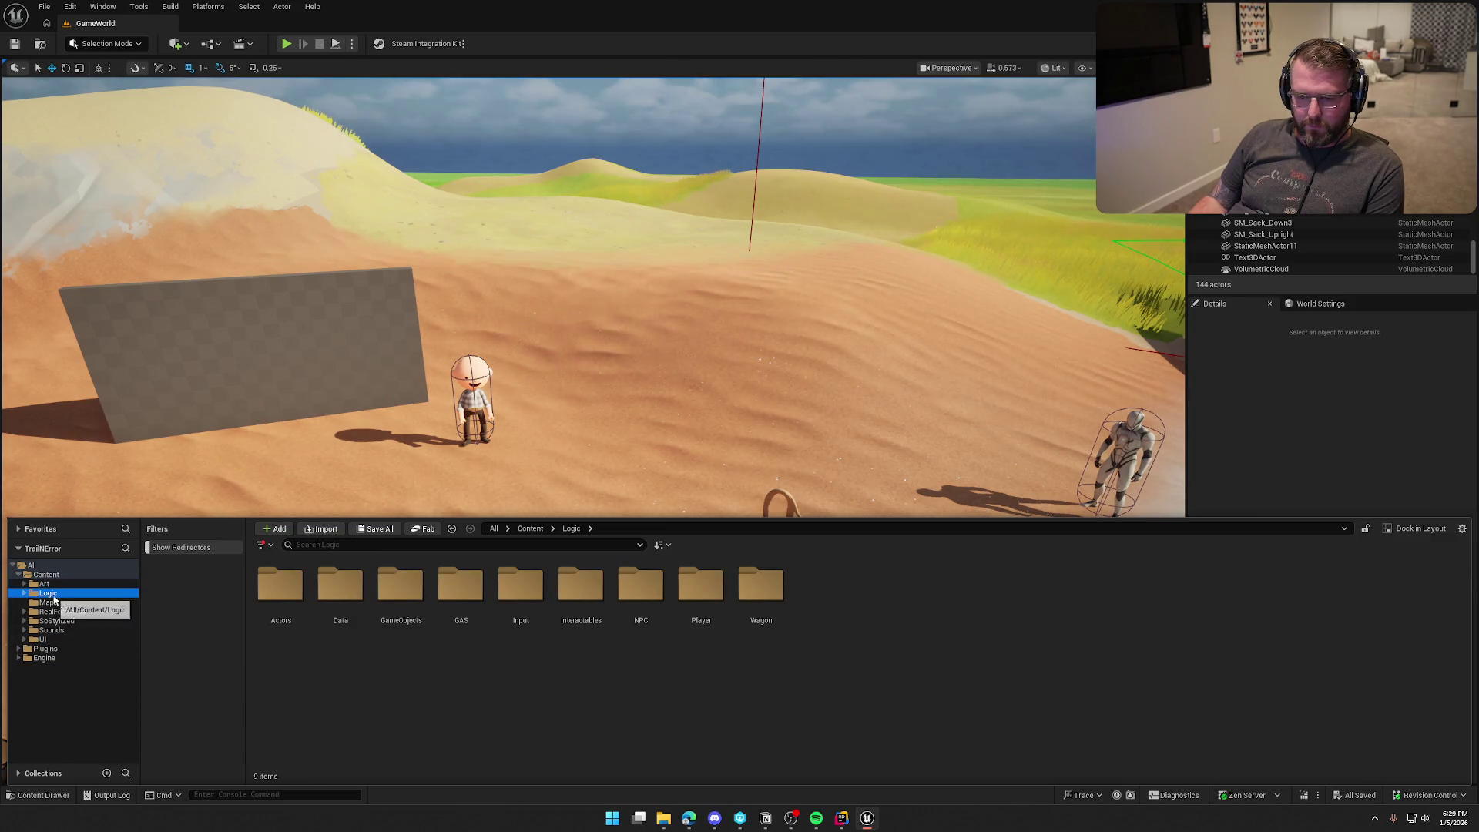
{"action": "double_click", "coordinate": [699, 589]}
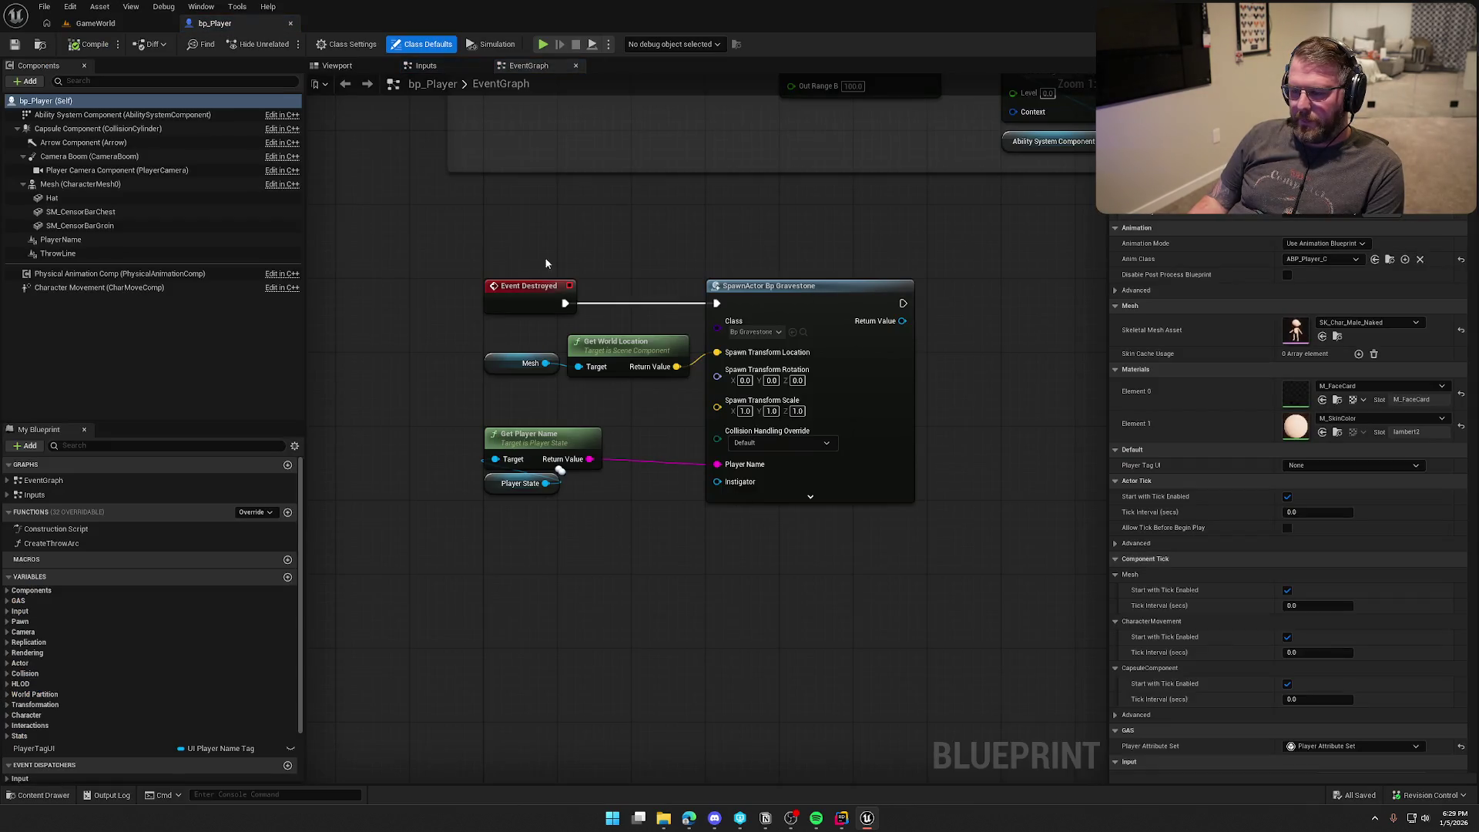
Step: Add an Event SpawnGraveMarker node in place of the deleted Event Destroyed
{"action": "right_click", "coordinate": [482, 239]}
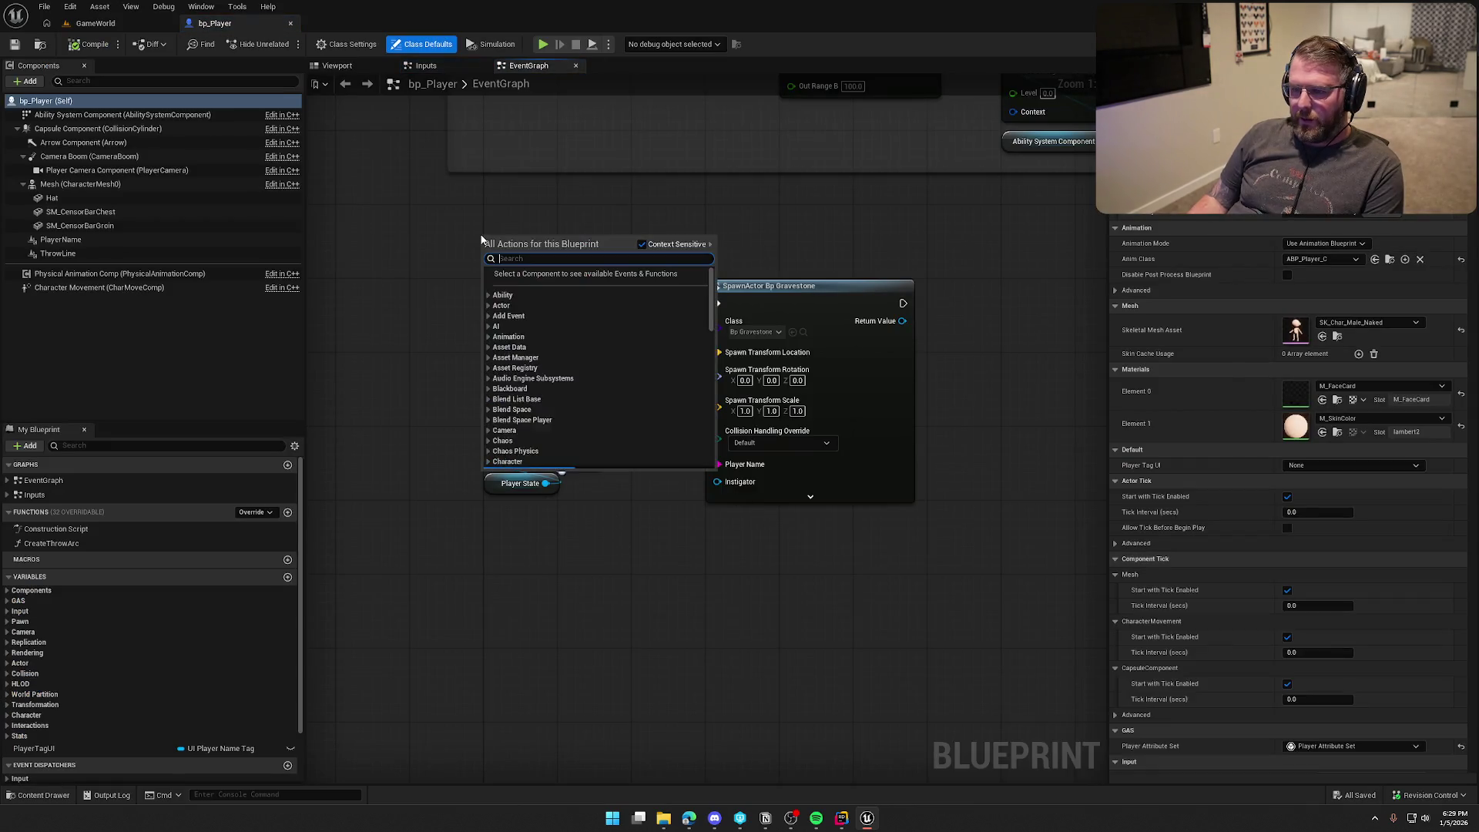
{"action": "type", "text": "evetn"}
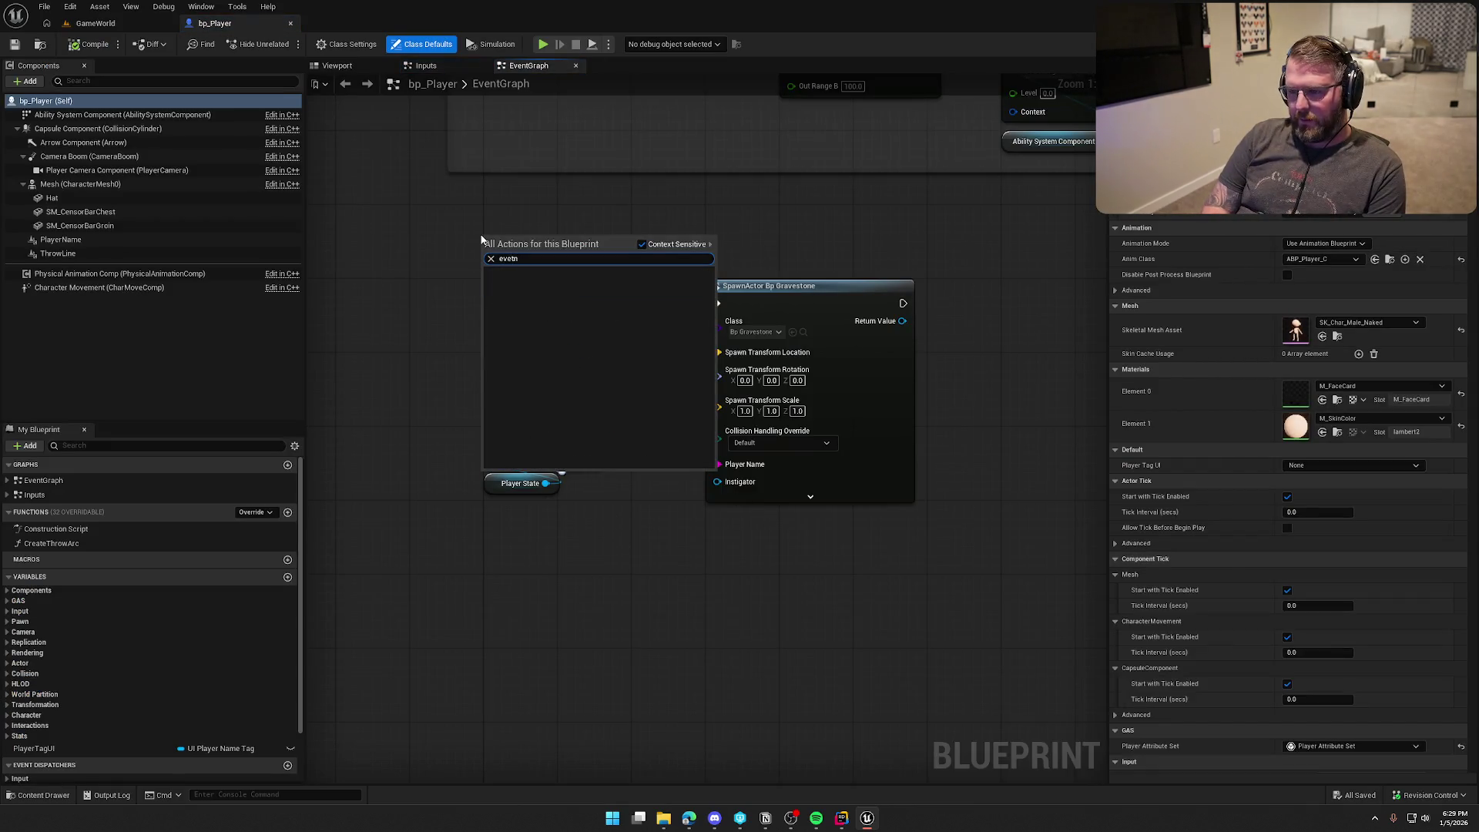
{"action": "key", "text": "BackSpace"}
{"action": "key", "text": "BackSpace"}
{"action": "type", "text": "nt grave"}
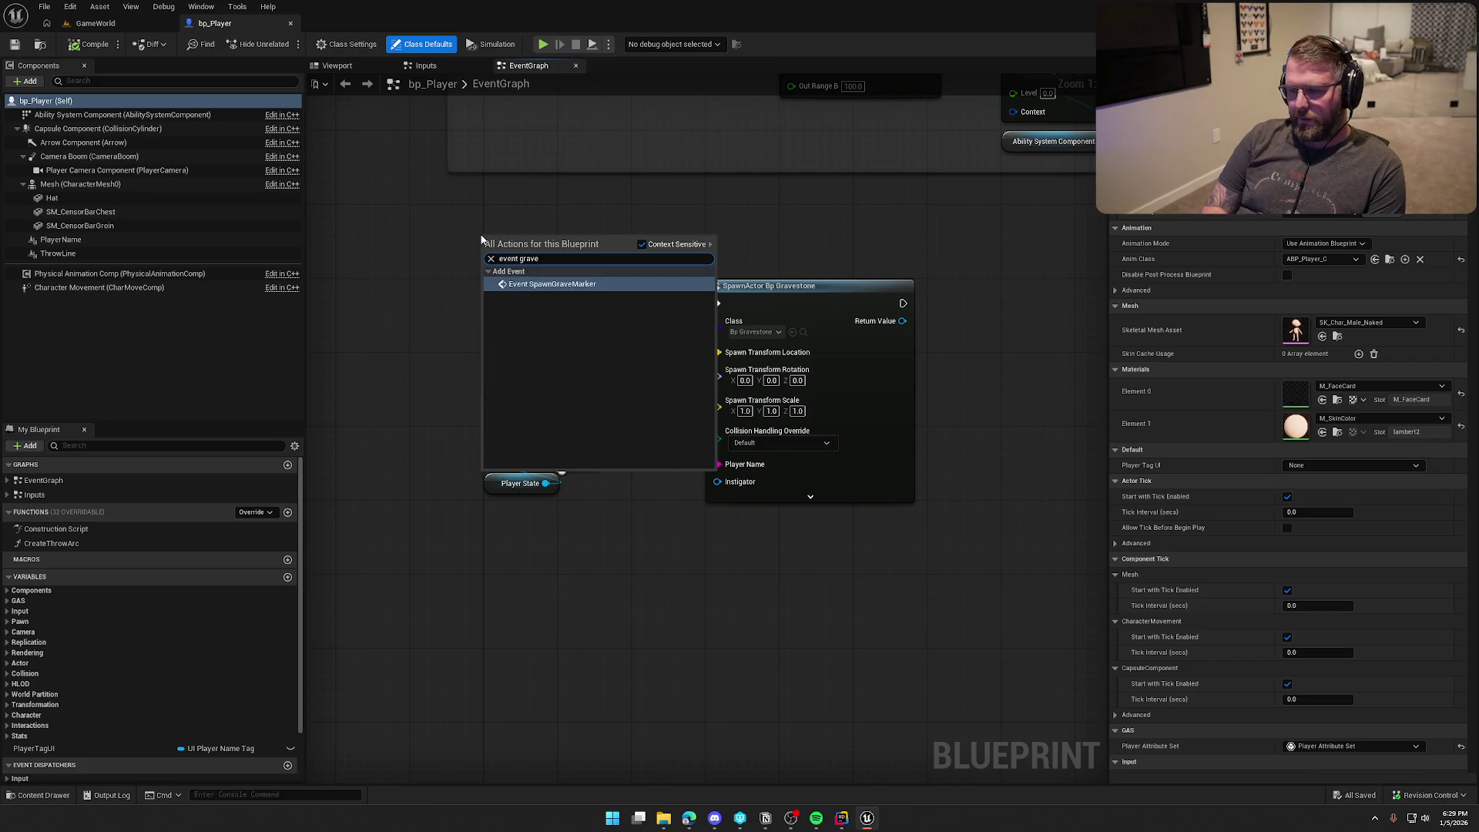
{"action": "key", "text": "Return"}
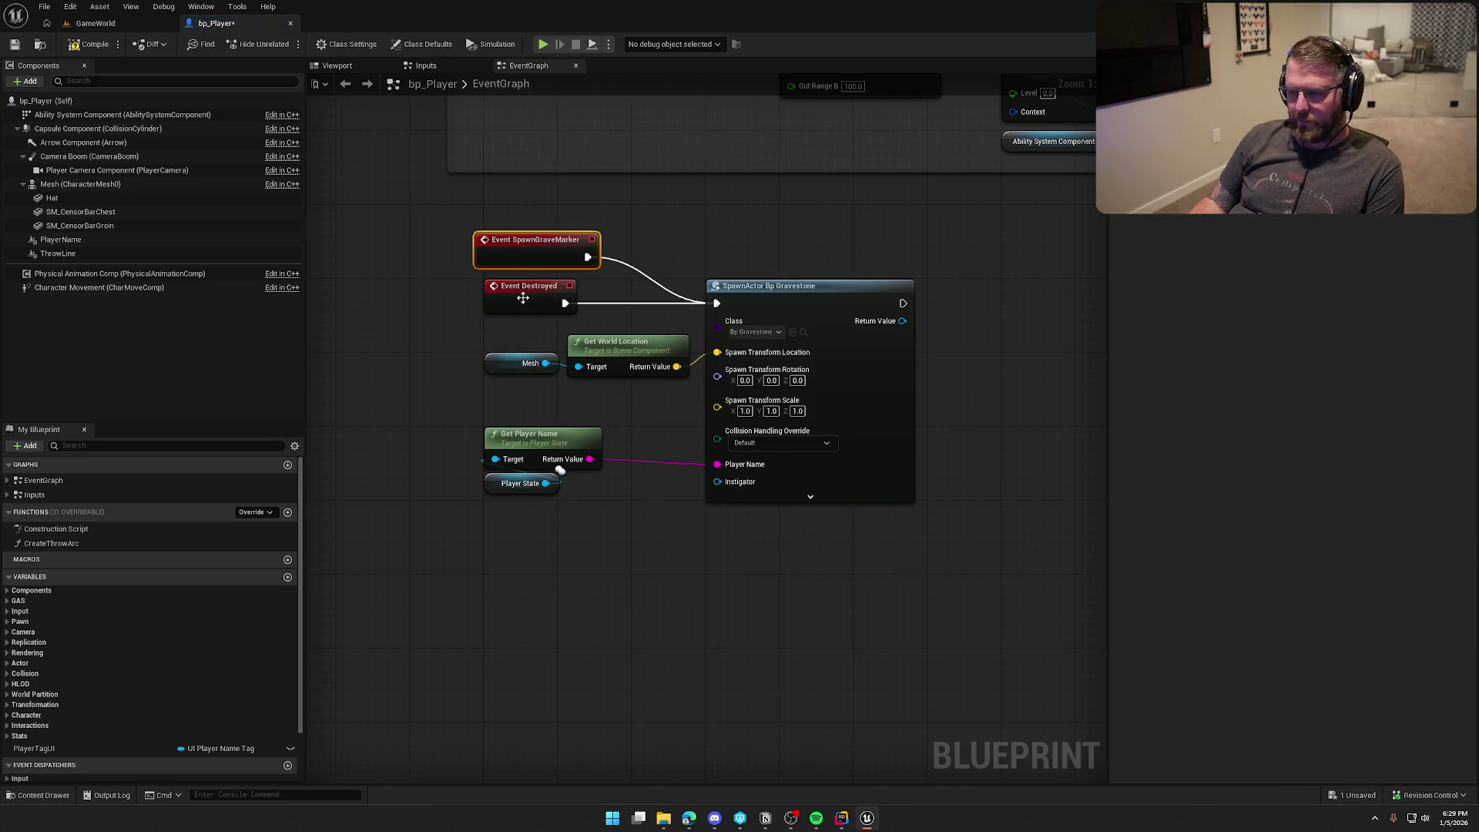
{"action": "key", "text": "Delete"}
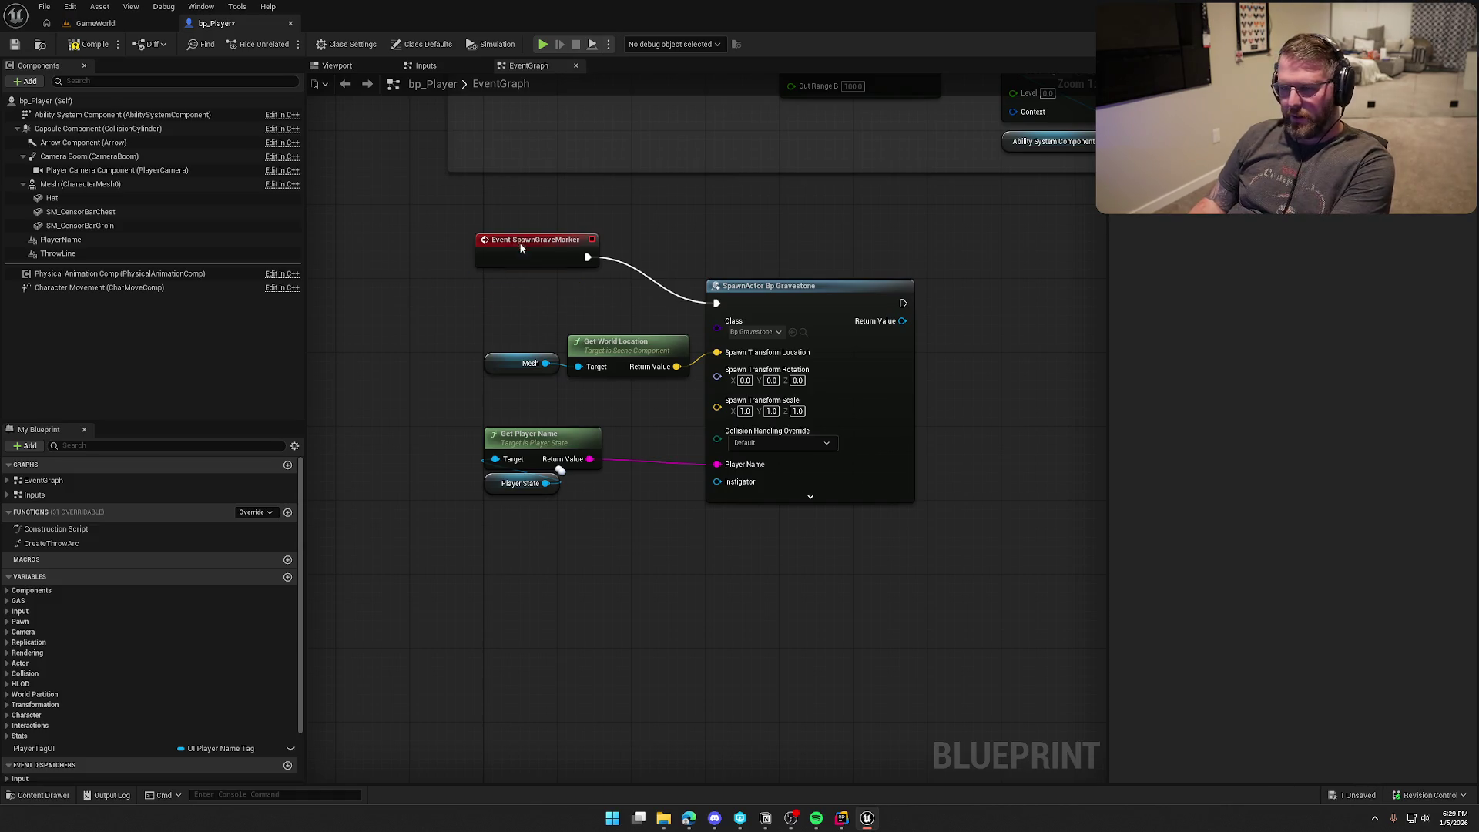
{"action": "left_click_drag", "start_coordinate": [519, 242], "coordinate": [530, 287]}
Step: Review the Capsule Component's collision properties and pan the graph to make room
{"action": "scroll", "coordinate": [548, 249], "scroll_direction": "down", "scroll_amount": 1}
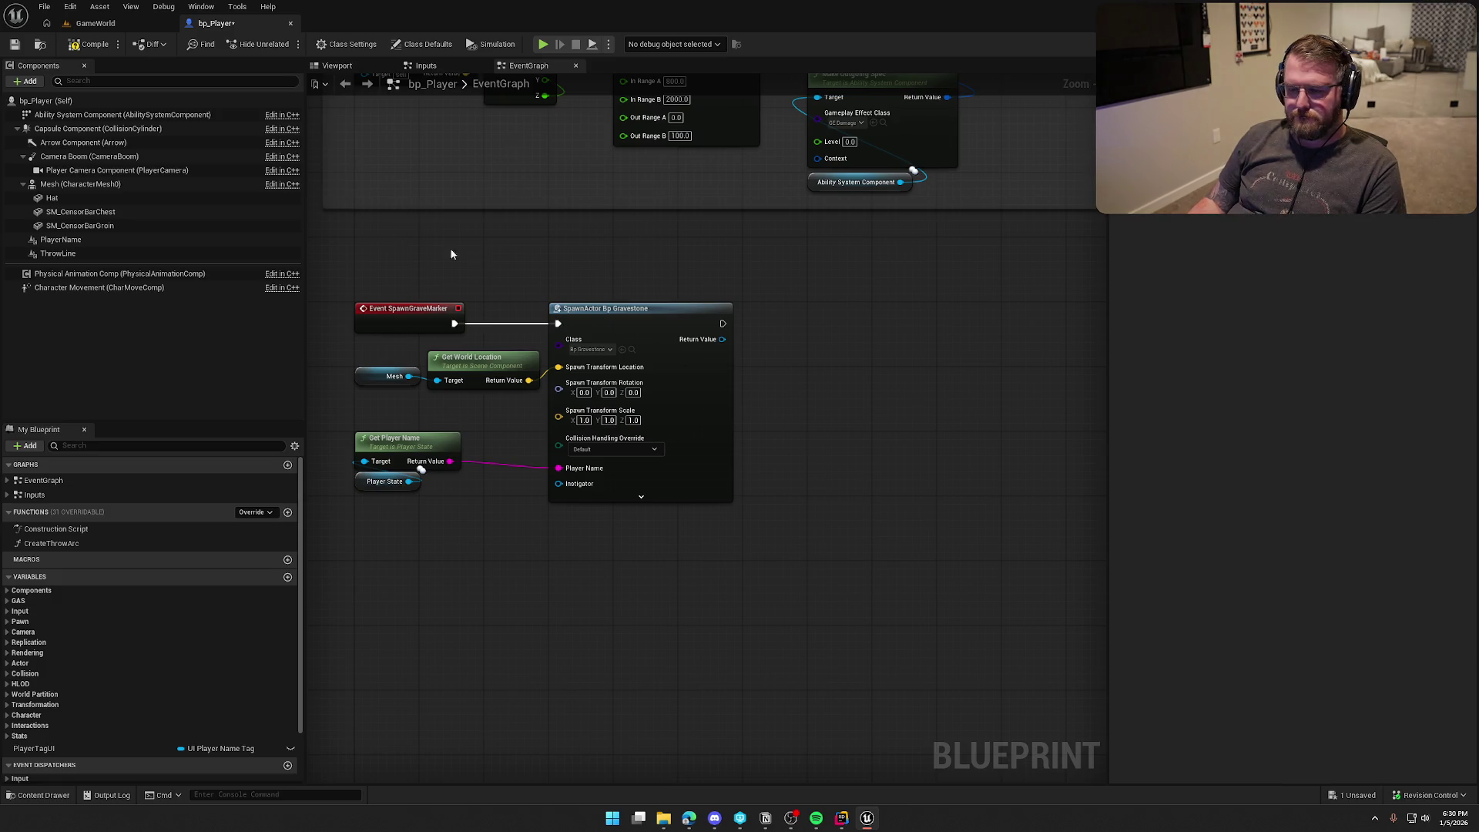
{"action": "left_click", "coordinate": [90, 131]}
{"action": "scroll", "coordinate": [1172, 501], "scroll_direction": "down", "scroll_amount": 10}
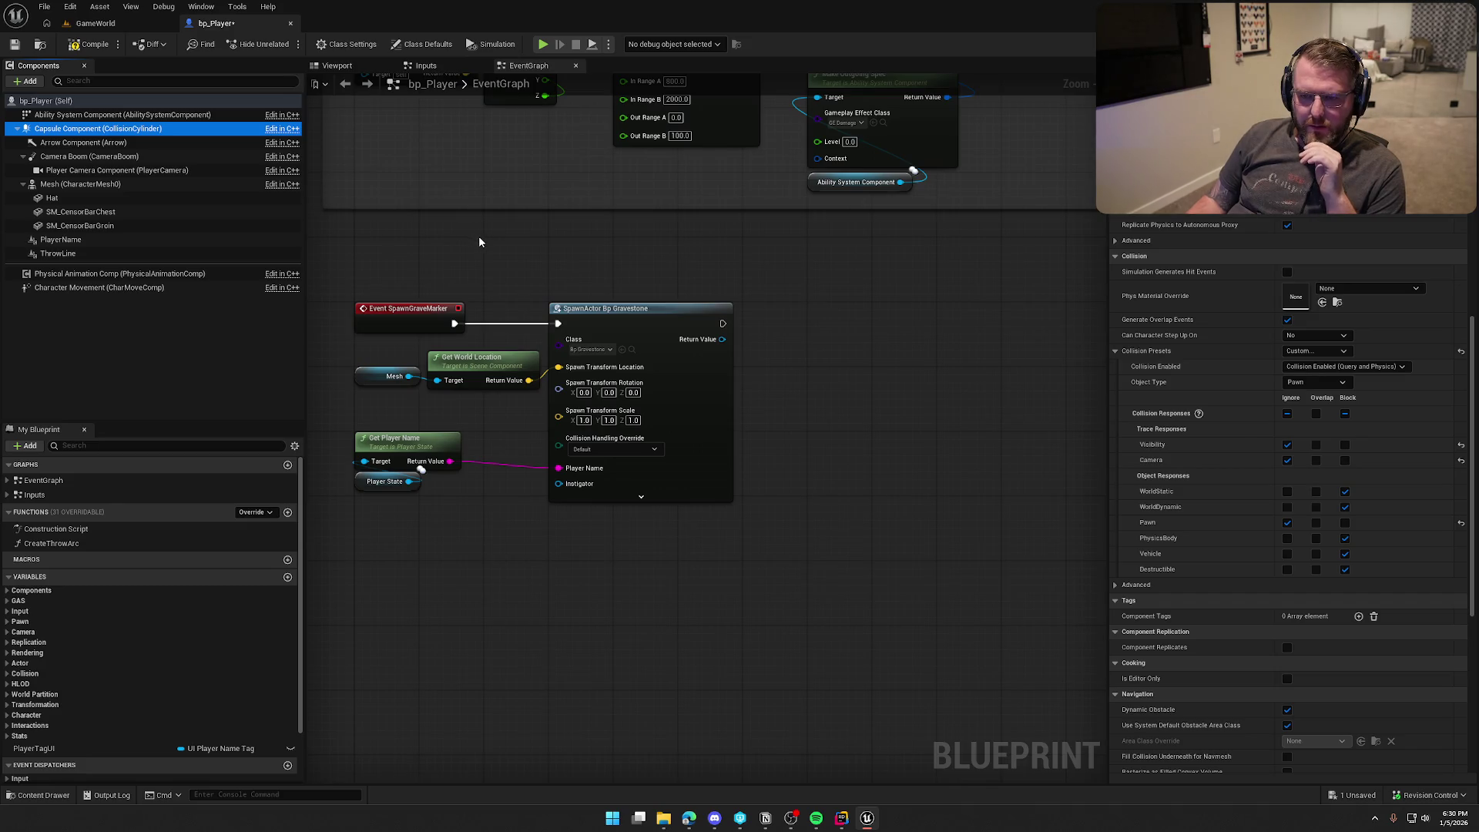
{"action": "left_click", "coordinate": [520, 245]}
{"action": "left_click_drag", "start_coordinate": [524, 247], "coordinate": [585, 267]}
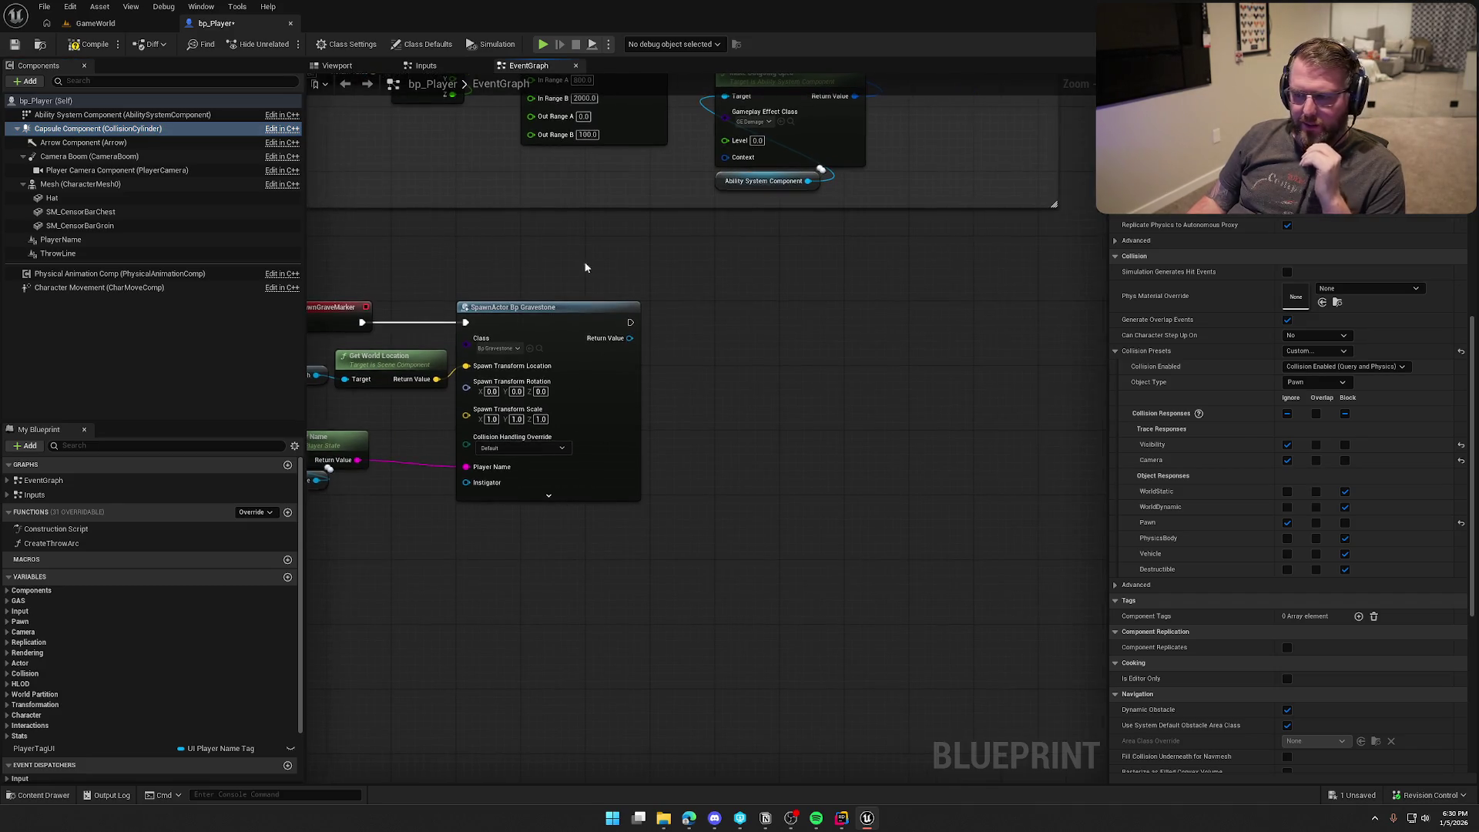
Step: Add a Set Visibility node for the Mesh via a 'visibility' search
{"action": "right_click", "coordinate": [701, 281]}
{"action": "type", "text": "set hidden"}
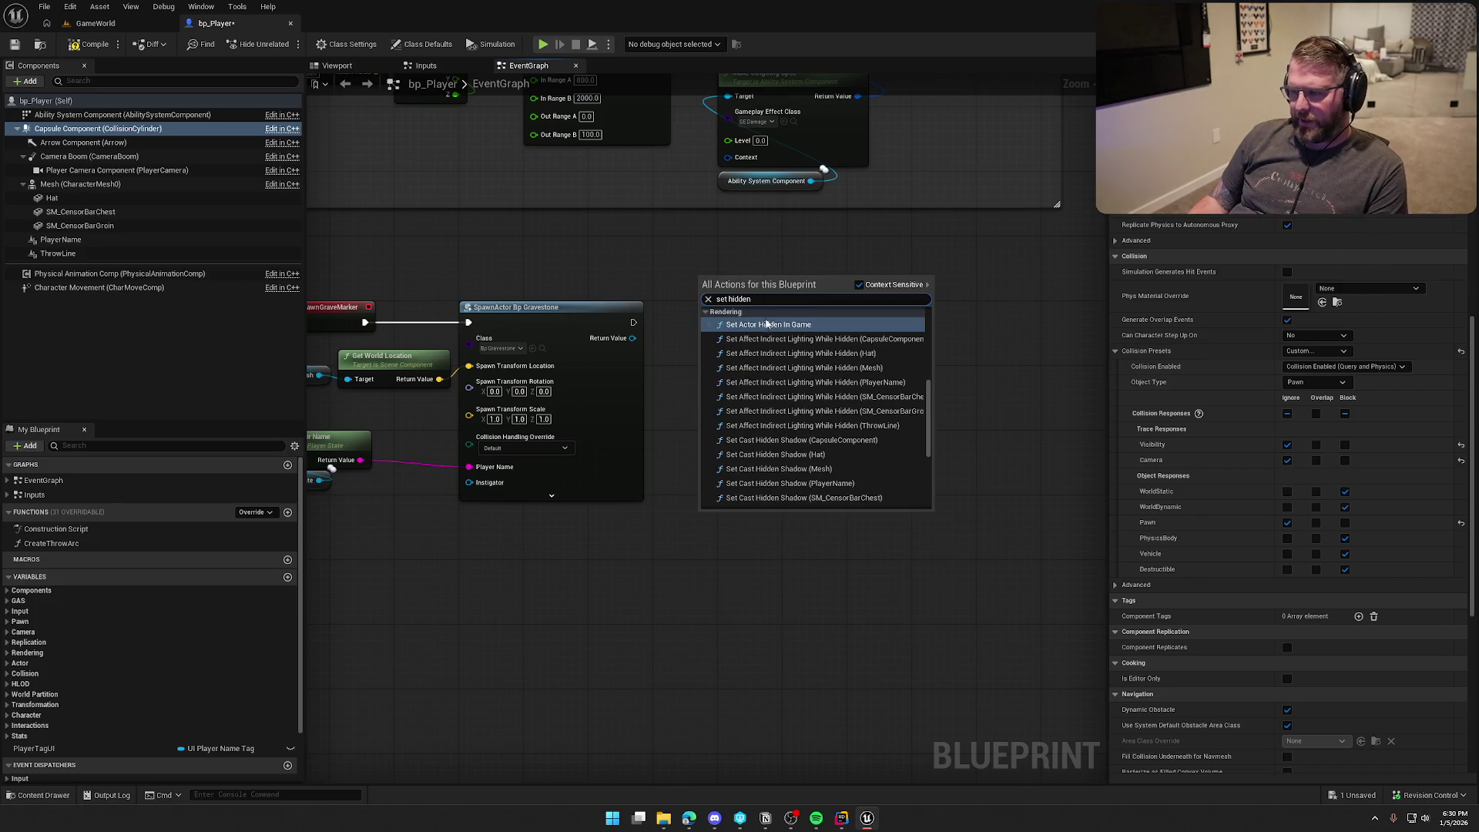
{"action": "scroll", "coordinate": [843, 479], "scroll_direction": "up", "scroll_amount": 1}
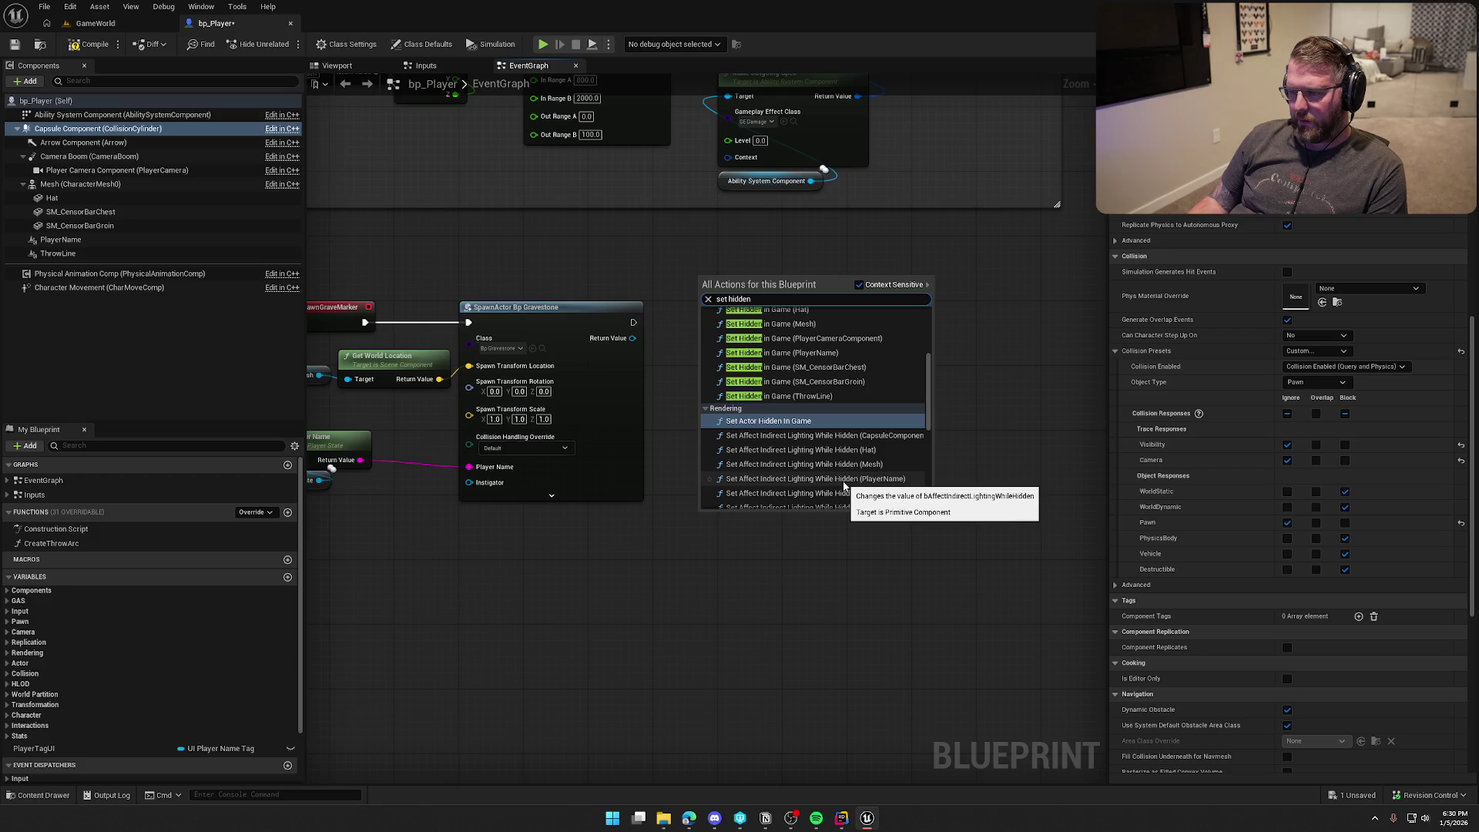
{"action": "key", "text": "BackSpace"}
{"action": "key", "text": "BackSpace"}
{"action": "key", "text": "BackSpace"}
{"action": "type", "text": "vi"}
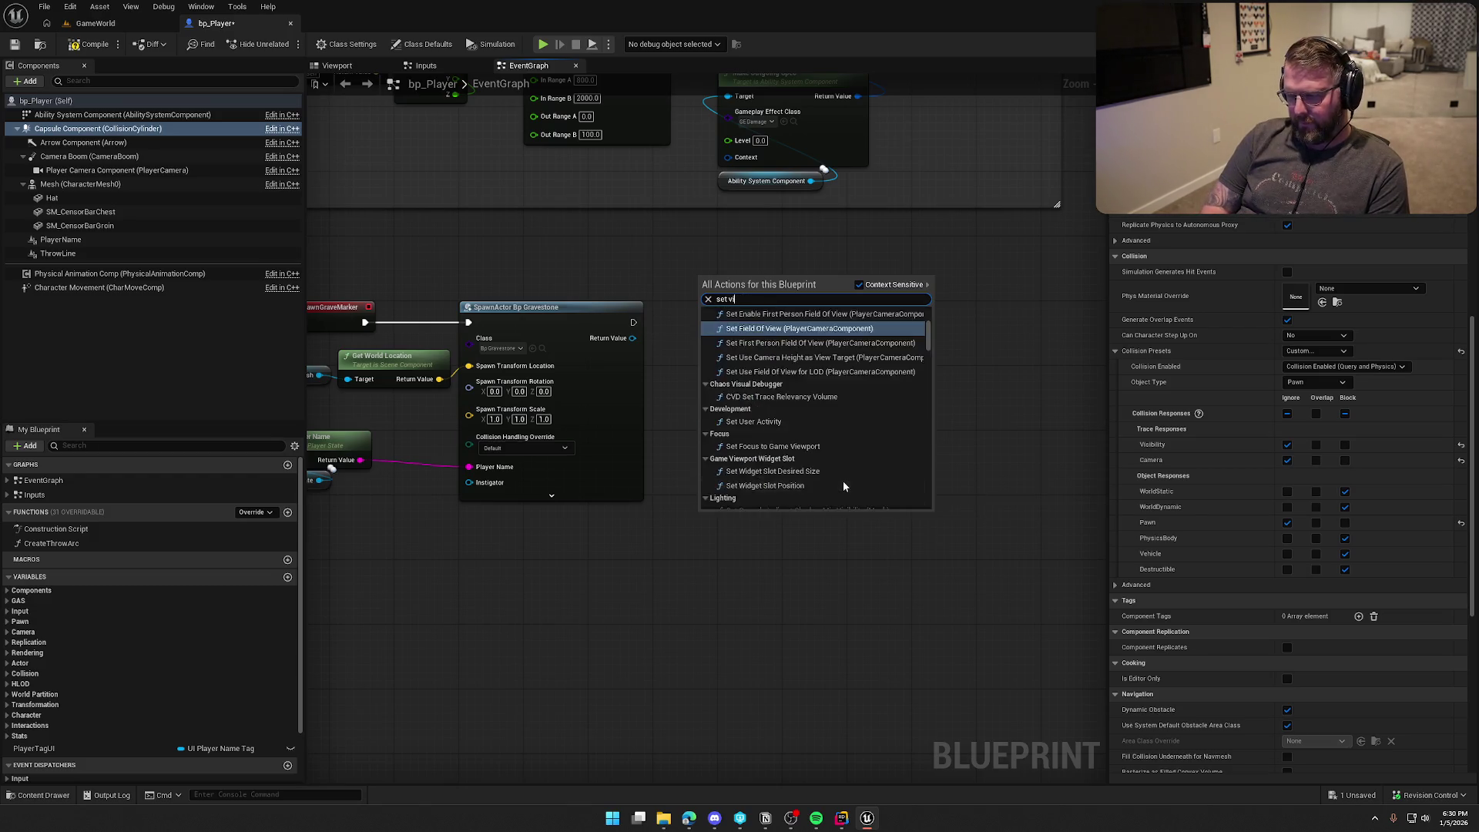
{"action": "type", "text": "sibility"}
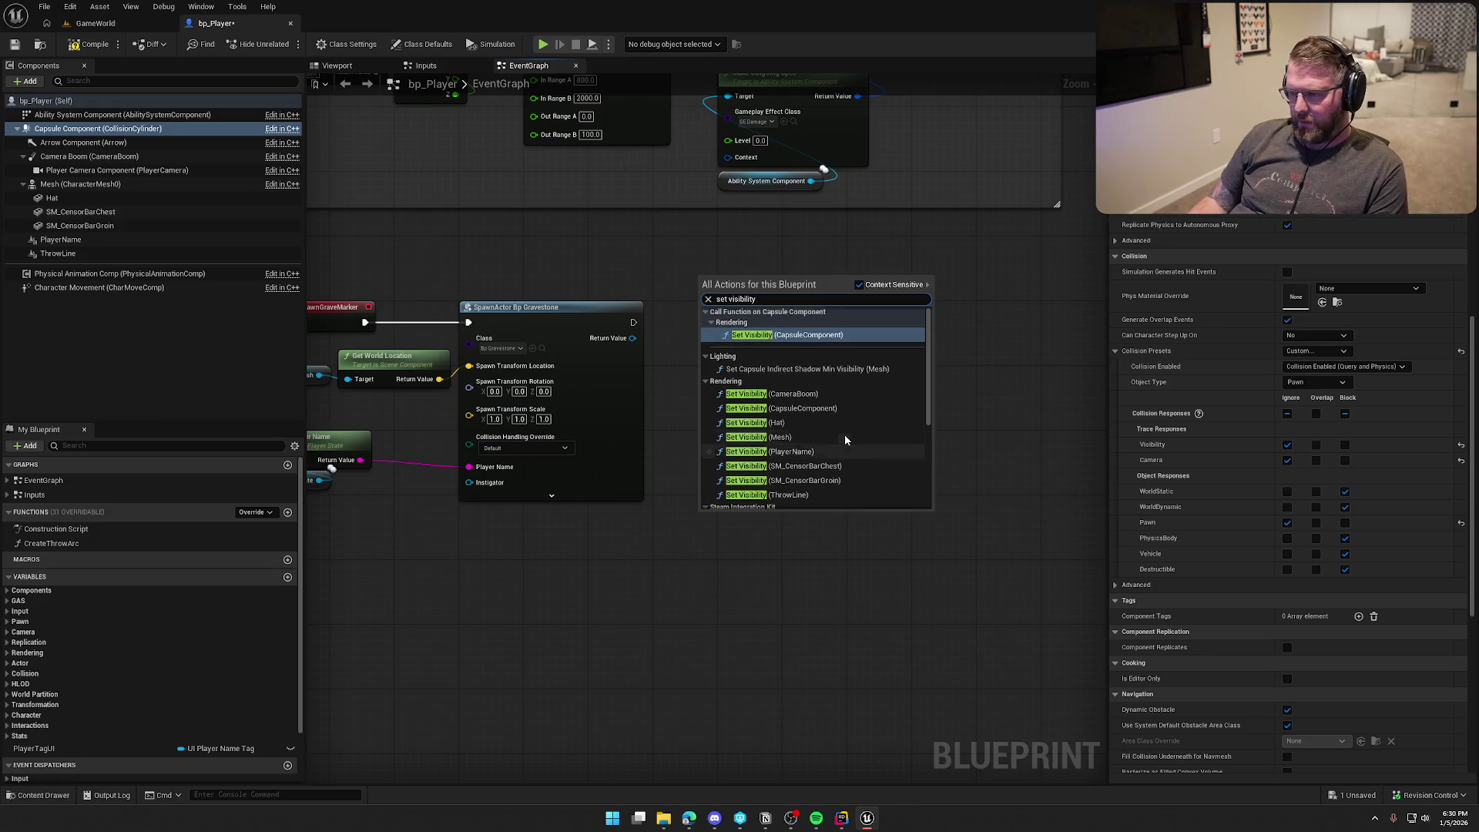
{"action": "scroll", "coordinate": [847, 437], "scroll_direction": "down", "scroll_amount": 1}
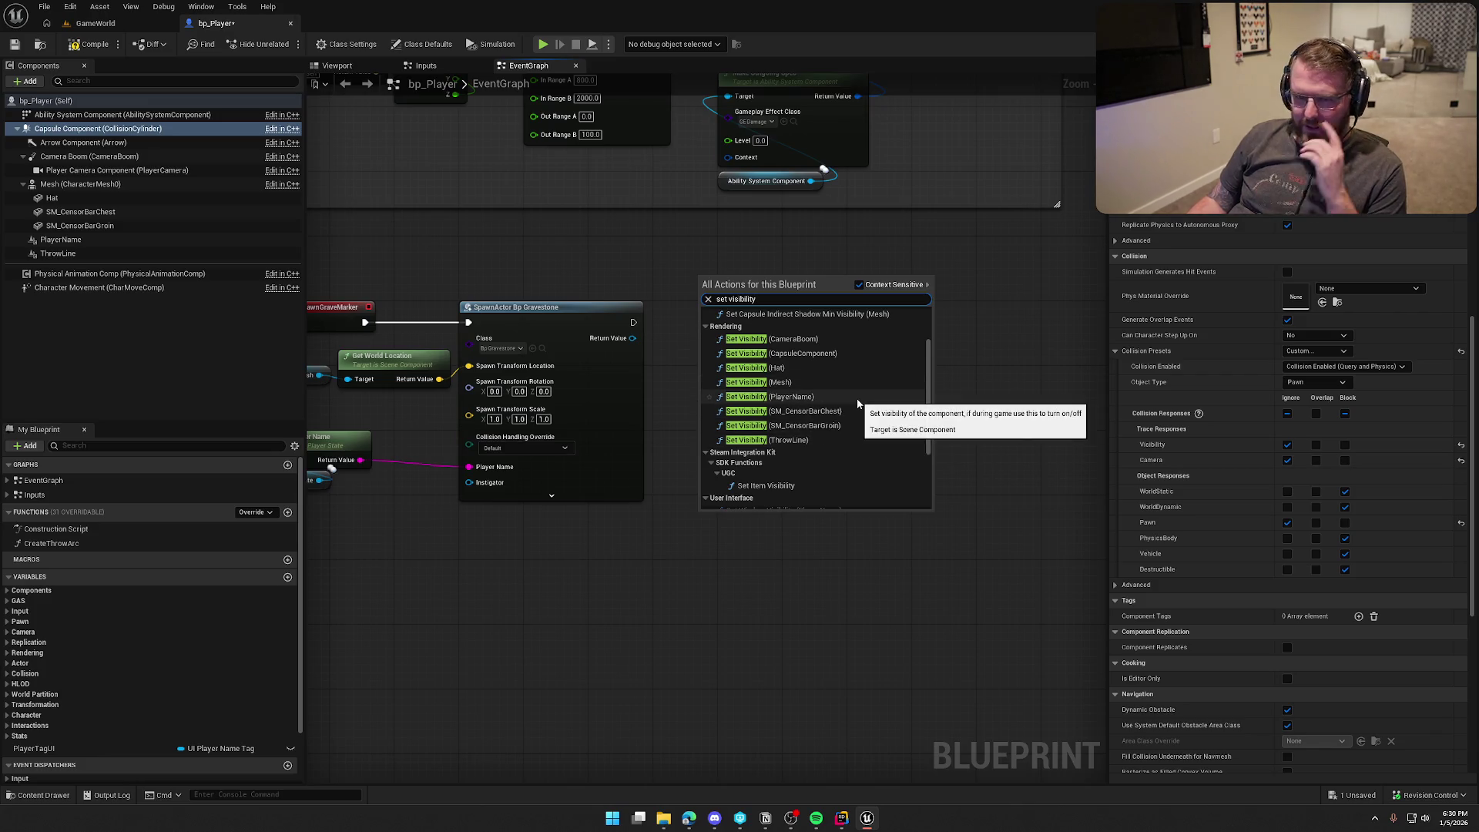
{"action": "scroll", "coordinate": [871, 408], "scroll_direction": "down", "scroll_amount": 4}
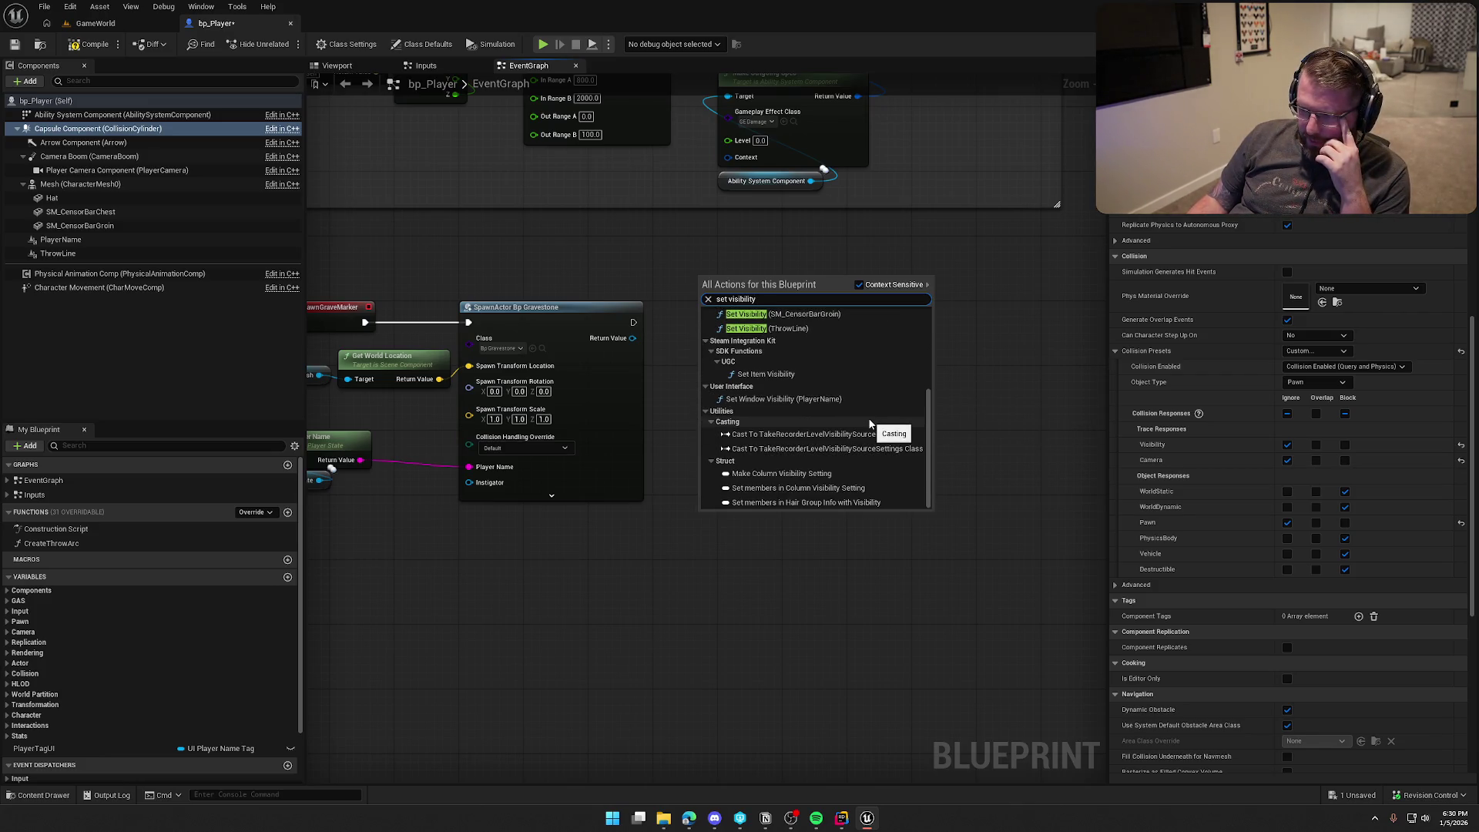
{"action": "scroll", "coordinate": [869, 422], "scroll_direction": "up", "scroll_amount": 4}
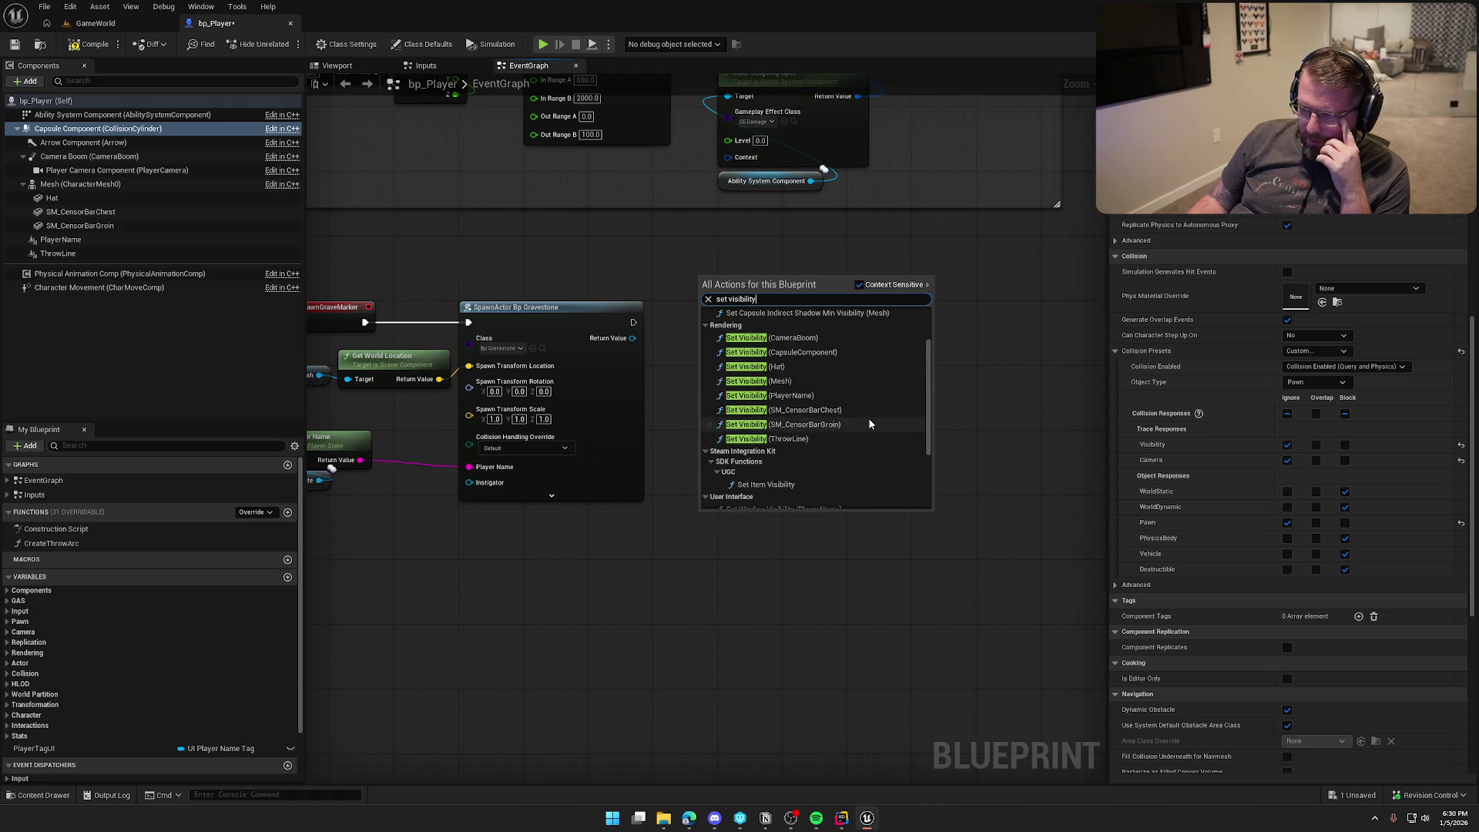
{"action": "left_click", "coordinate": [780, 380]}
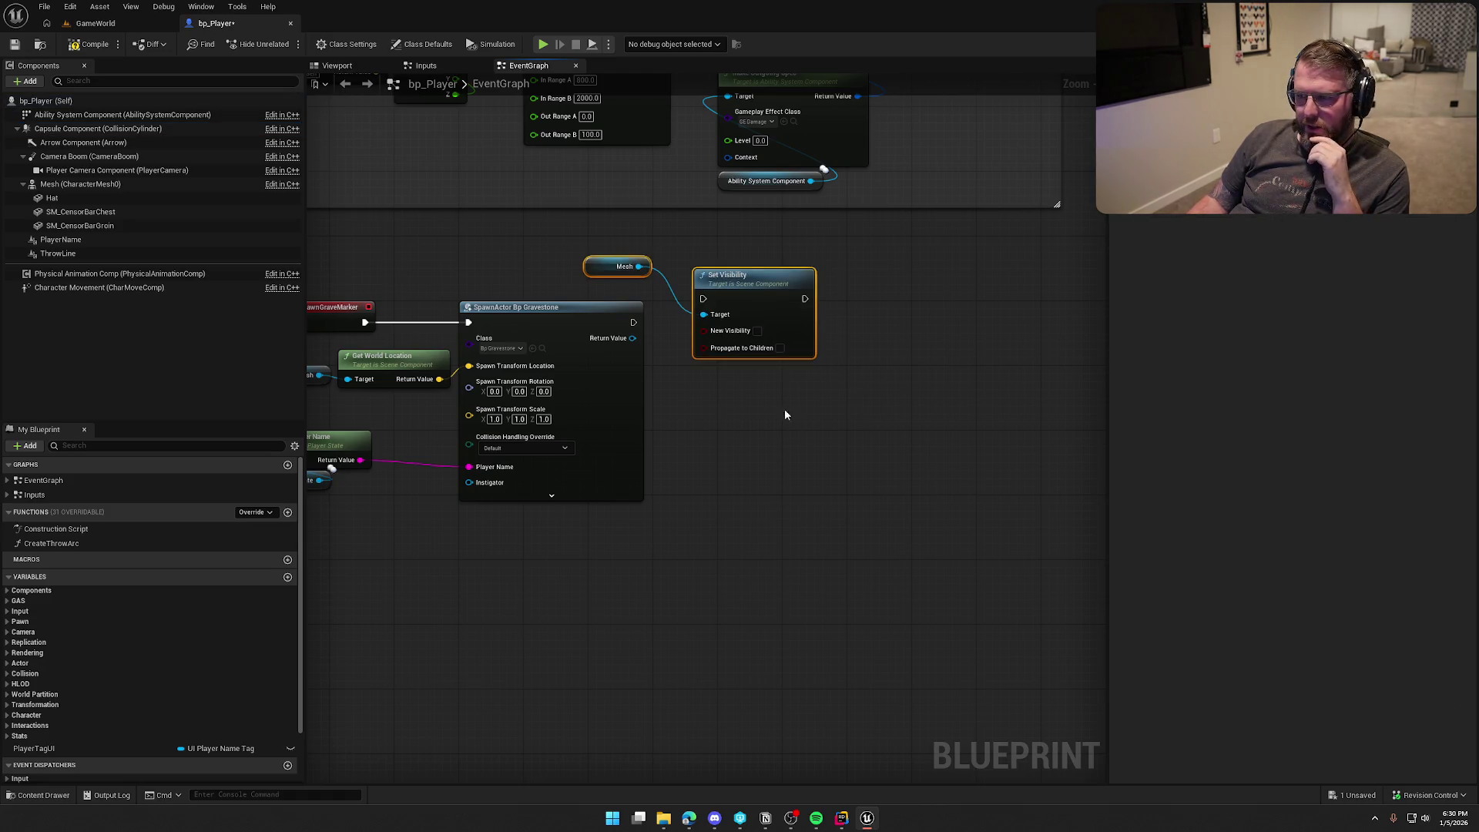
Step: Wire Set Visibility after SpawnActor Bp Gravestone and tidy the Mesh nodes
{"action": "mouse_move", "coordinate": [702, 299]}
{"action": "left_mouse_down"}
{"action": "mouse_move", "coordinate": [727, 315]}
{"action": "mouse_move", "coordinate": [633, 322]}
{"action": "left_mouse_up"}
{"action": "left_click_drag", "start_coordinate": [774, 307], "coordinate": [774, 315]}
{"action": "mouse_move", "coordinate": [649, 295]}
{"action": "left_mouse_down"}
{"action": "mouse_move", "coordinate": [693, 282]}
{"action": "mouse_move", "coordinate": [736, 295]}
{"action": "left_mouse_up"}
{"action": "mouse_move", "coordinate": [704, 242]}
{"action": "left_mouse_down"}
{"action": "mouse_move", "coordinate": [740, 308]}
{"action": "mouse_move", "coordinate": [663, 279]}
{"action": "mouse_move", "coordinate": [778, 224]}
{"action": "left_mouse_up"}
{"action": "left_click", "coordinate": [778, 605]}
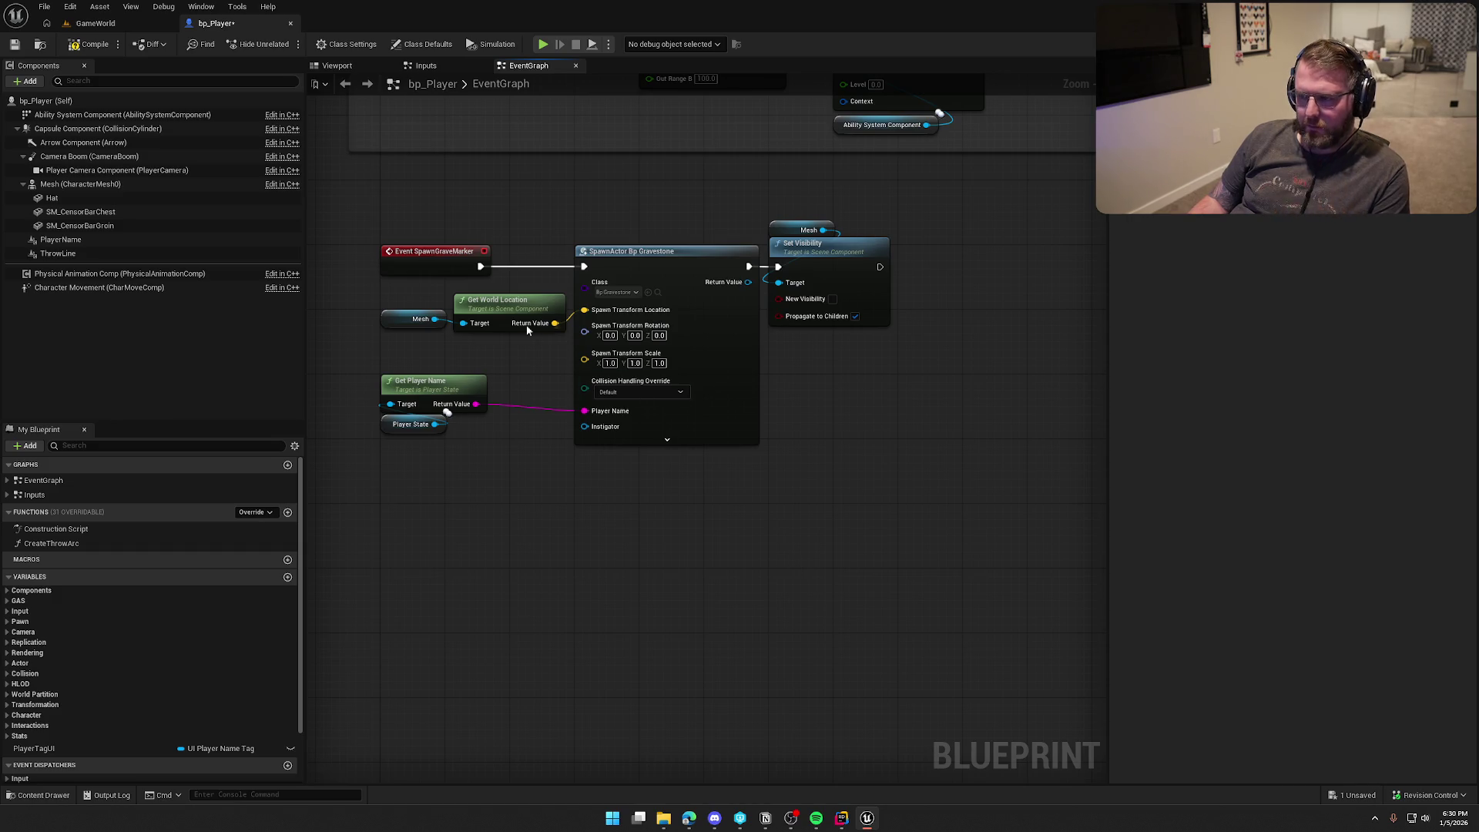
Step: Compile and save bp_Player, then play-test the GameWorld level and stop
{"action": "left_click", "coordinate": [90, 44]}
{"action": "left_click", "coordinate": [96, 23]}
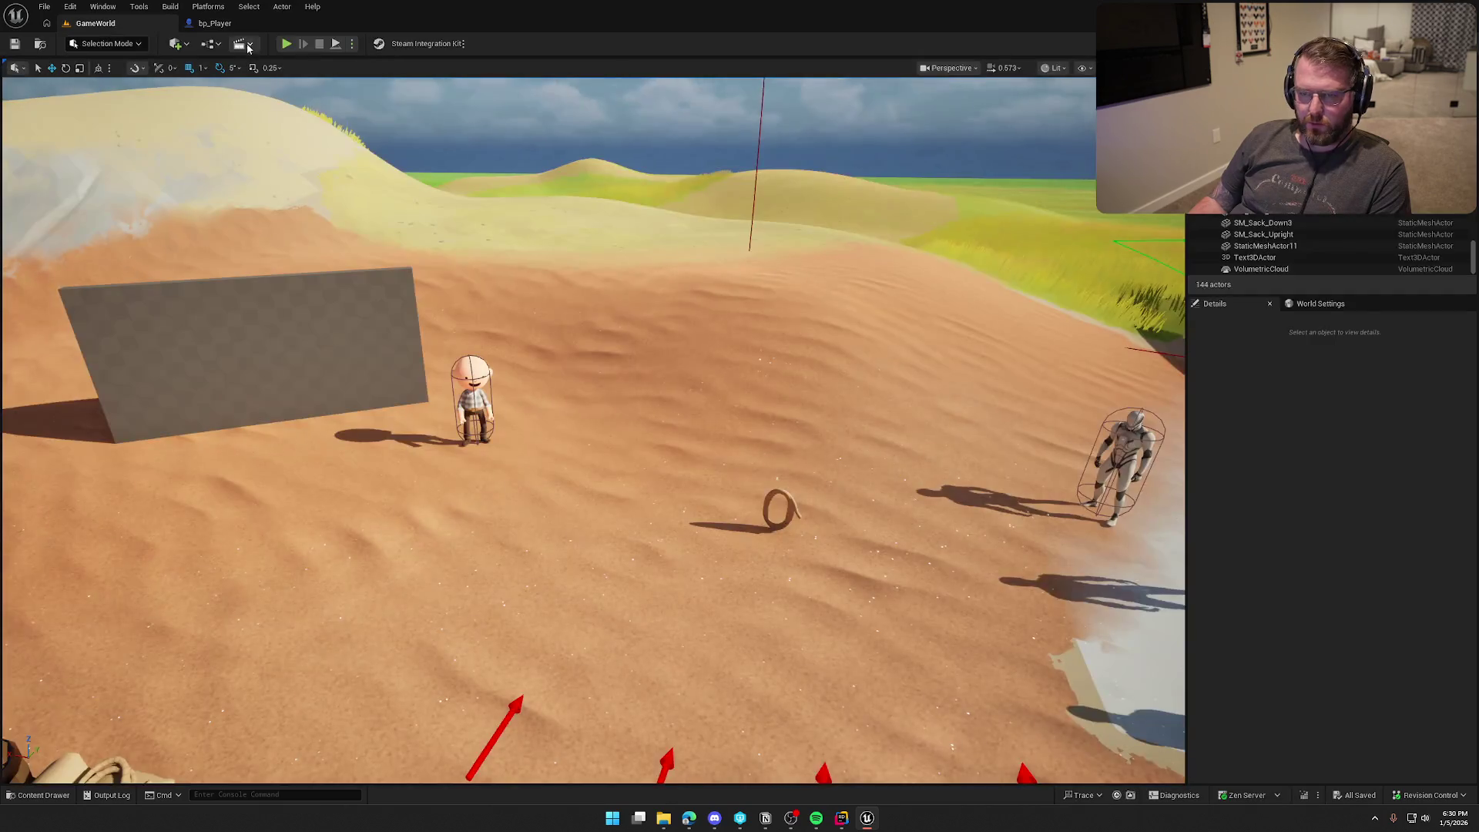
{"action": "left_click", "coordinate": [285, 44]}
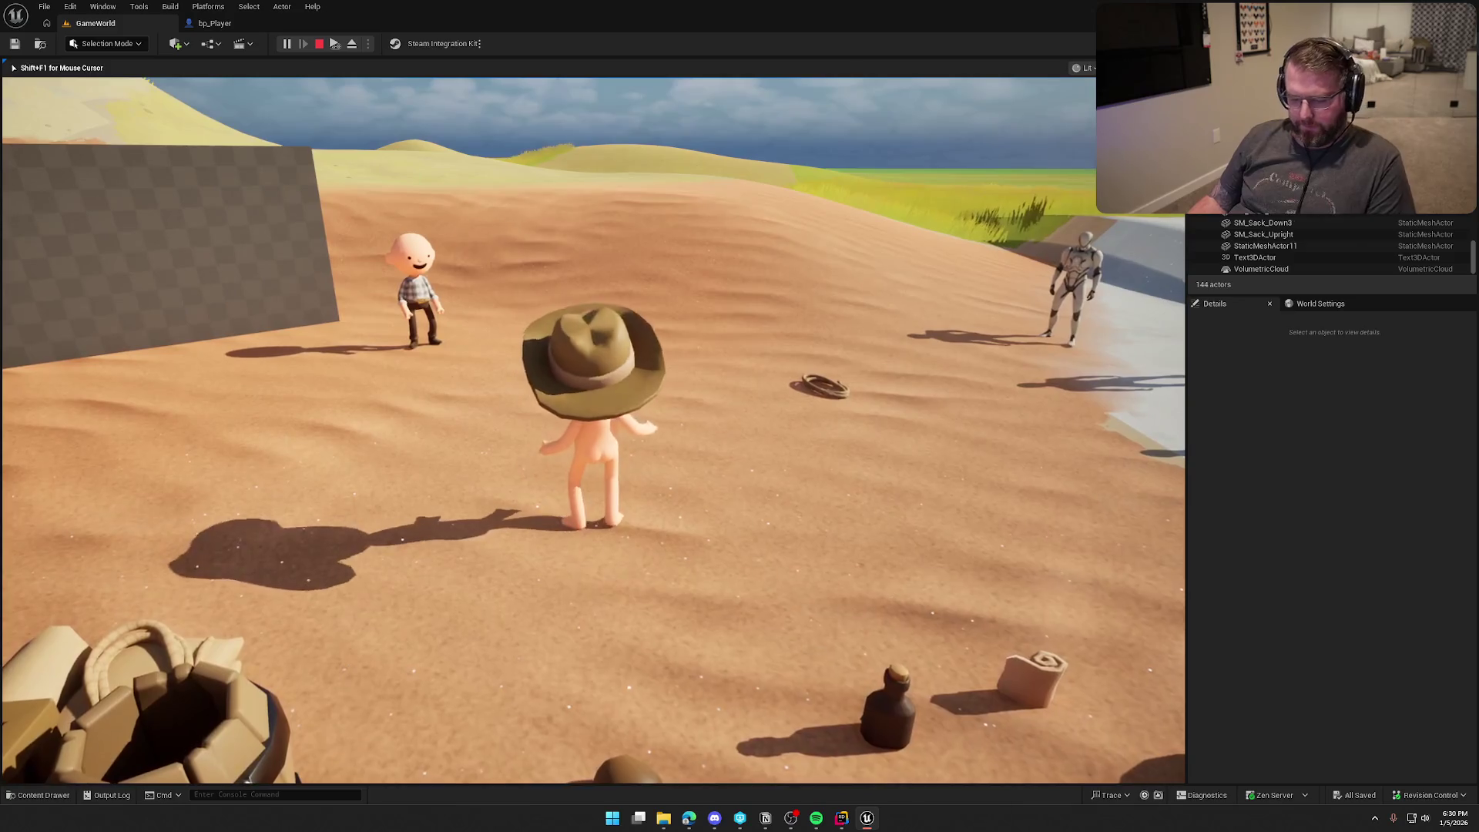
{"action": "key", "text": "super"}
{"action": "left_click", "coordinate": [319, 97]}
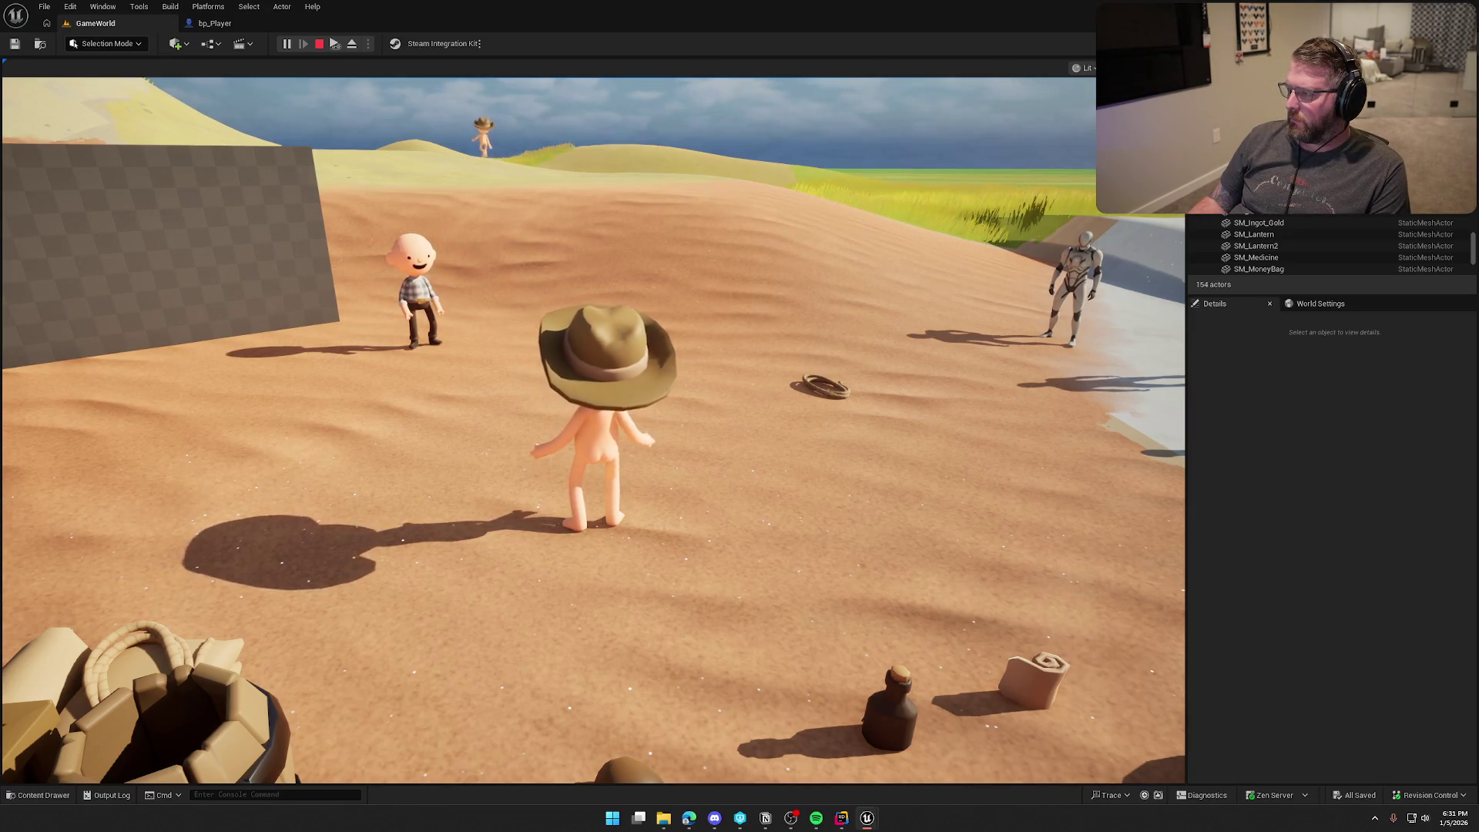
{"action": "key", "text": "Escape"}
{"action": "left_click", "coordinate": [215, 23]}
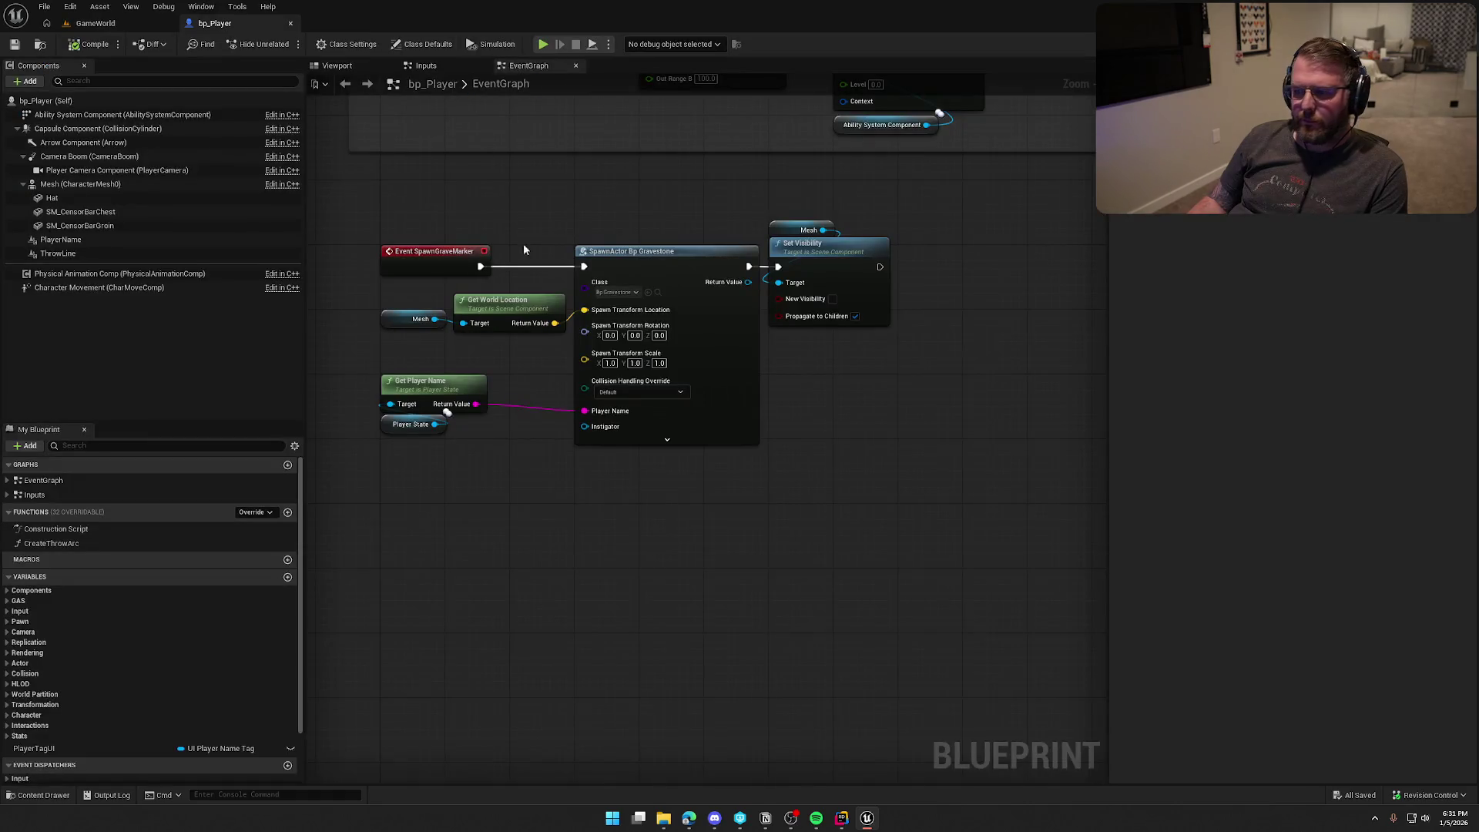
Step: Open UI_GameHUD from UI/InGame, view its Graph, and pull a wire from Event Construct
{"action": "key", "text": "ctrl+space"}
{"action": "left_click", "coordinate": [42, 722]}
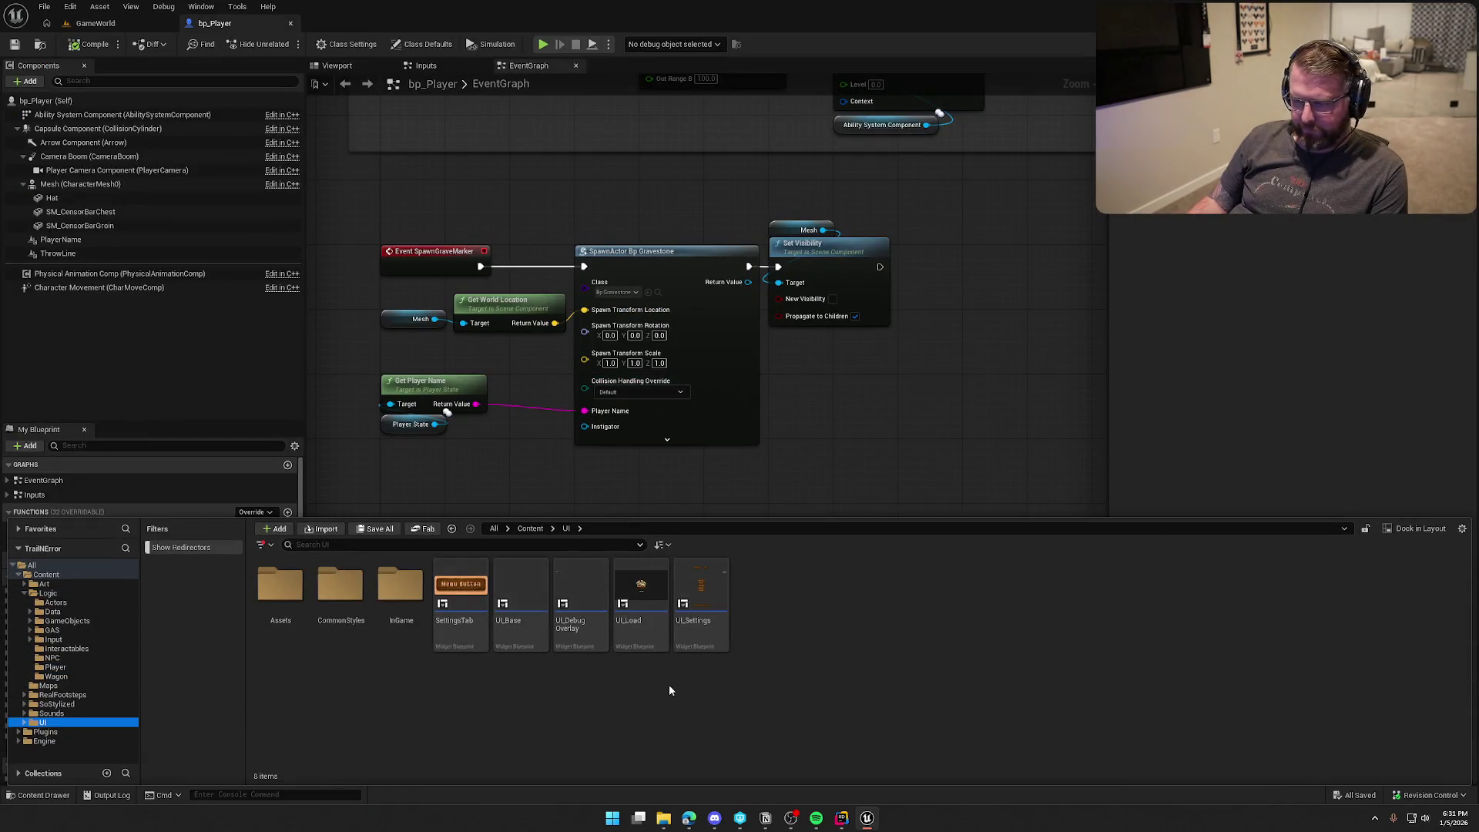
{"action": "double_click", "coordinate": [400, 585]}
{"action": "double_click", "coordinate": [400, 593]}
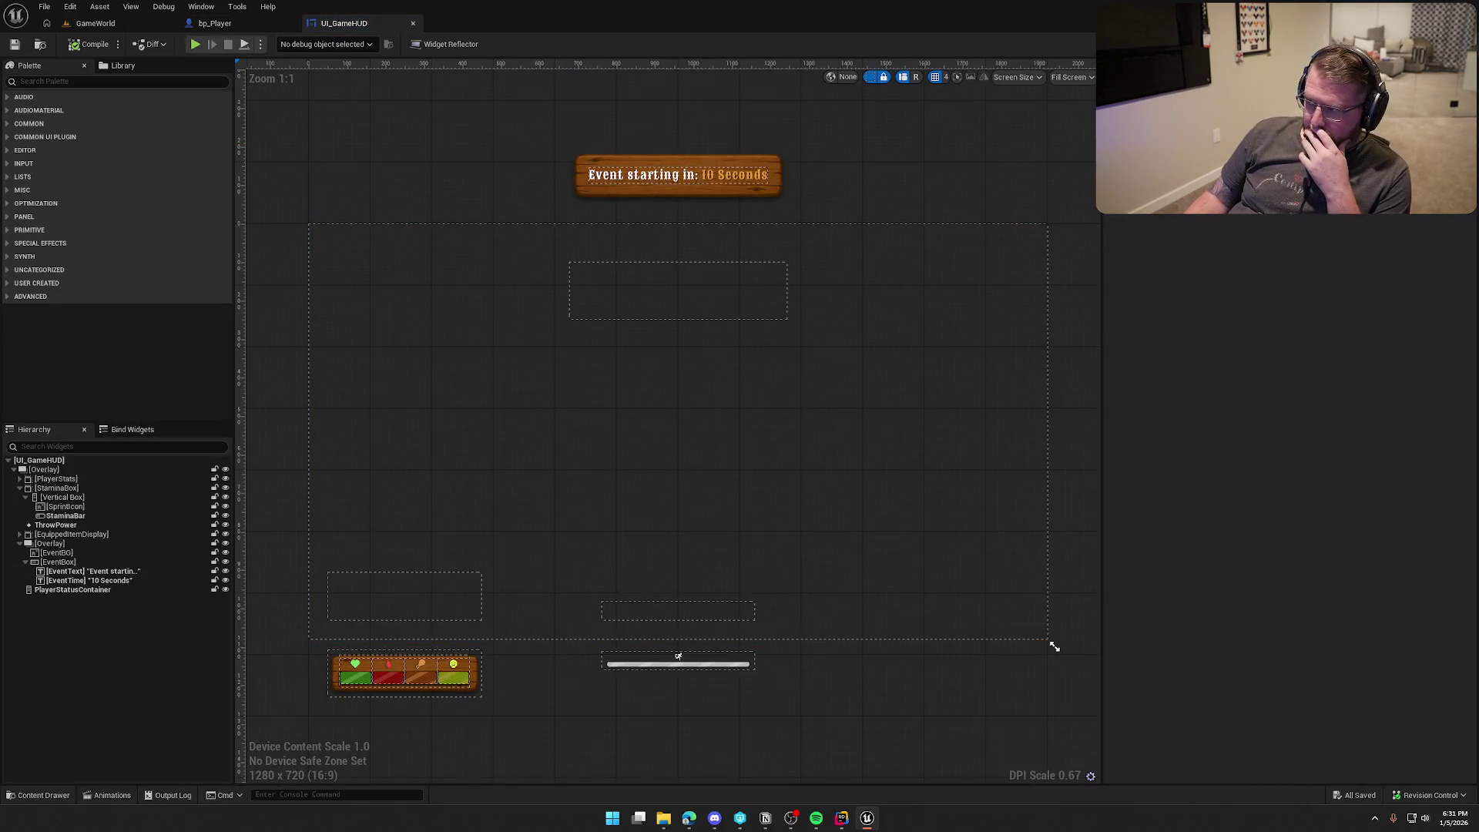
{"action": "left_click", "coordinate": [1440, 44]}
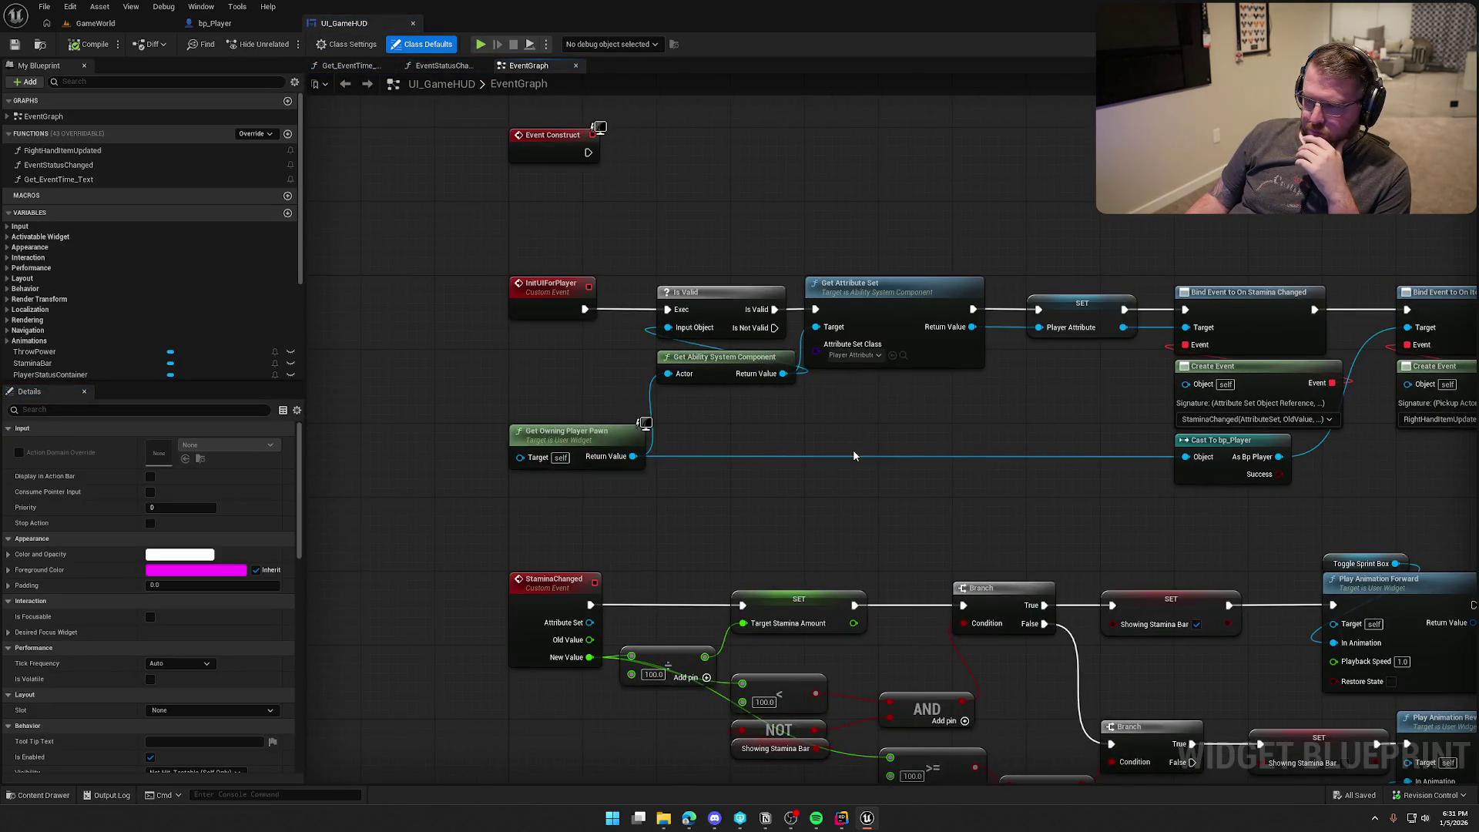
{"action": "left_click_drag", "start_coordinate": [853, 455], "coordinate": [708, 487]}
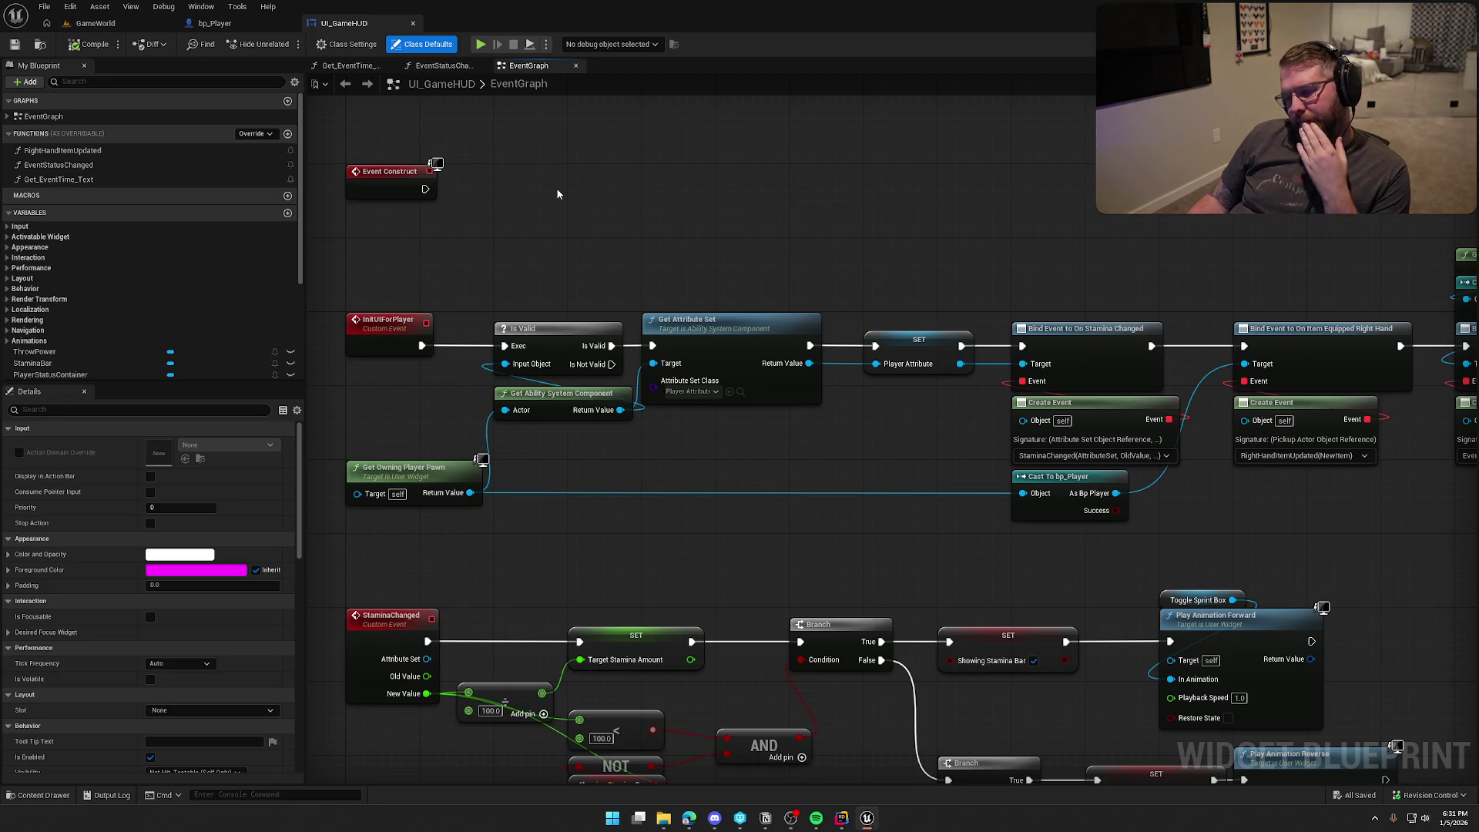
{"action": "left_click_drag", "start_coordinate": [558, 194], "coordinate": [606, 205]}
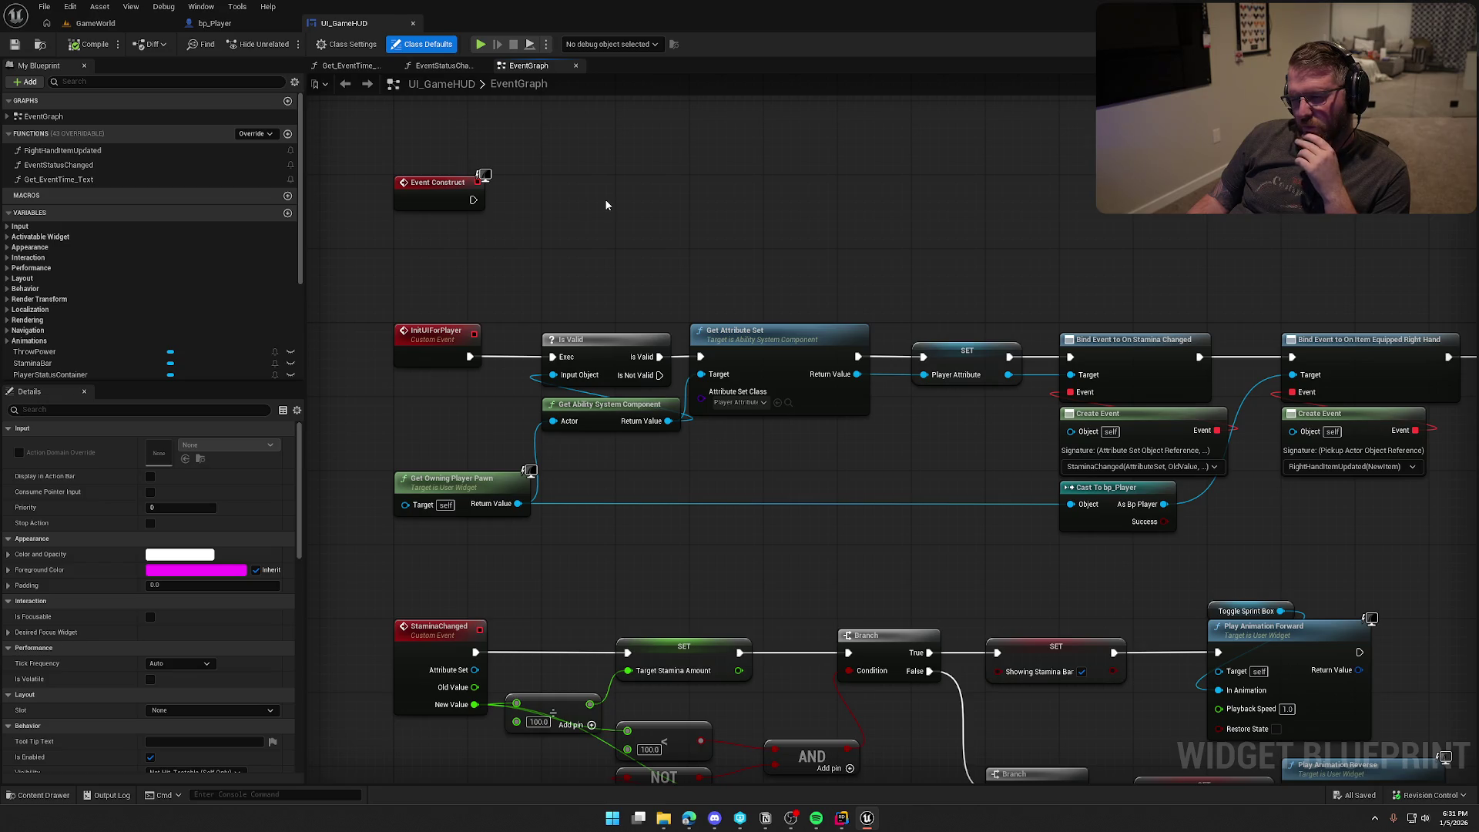
{"action": "left_click_drag", "start_coordinate": [473, 201], "coordinate": [532, 201]}
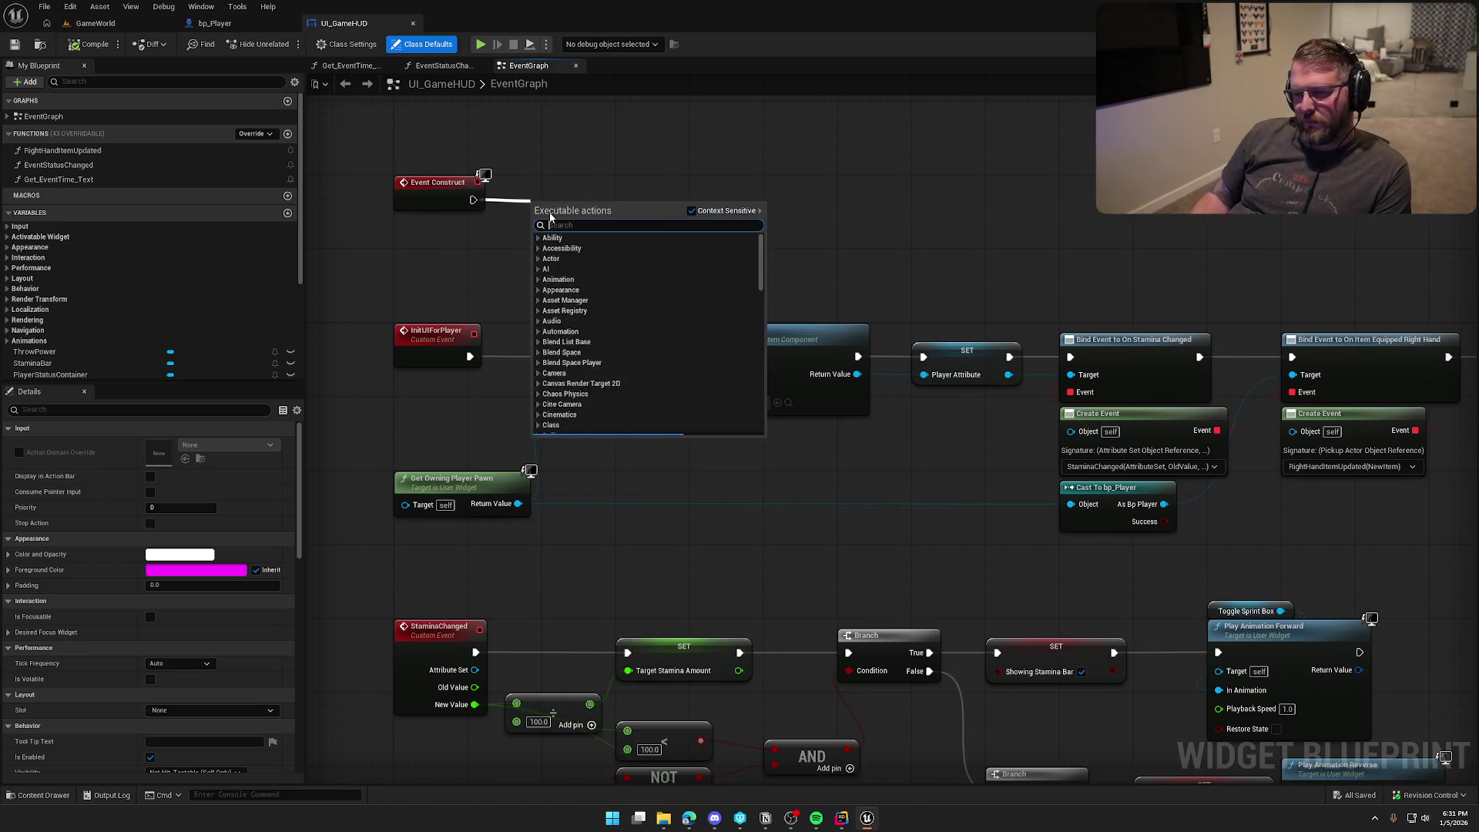
Step: Connect an Init UI For Player call to Event Construct in UI_GameHUD, then compile and save the widget
{"action": "type", "text": "ini"}
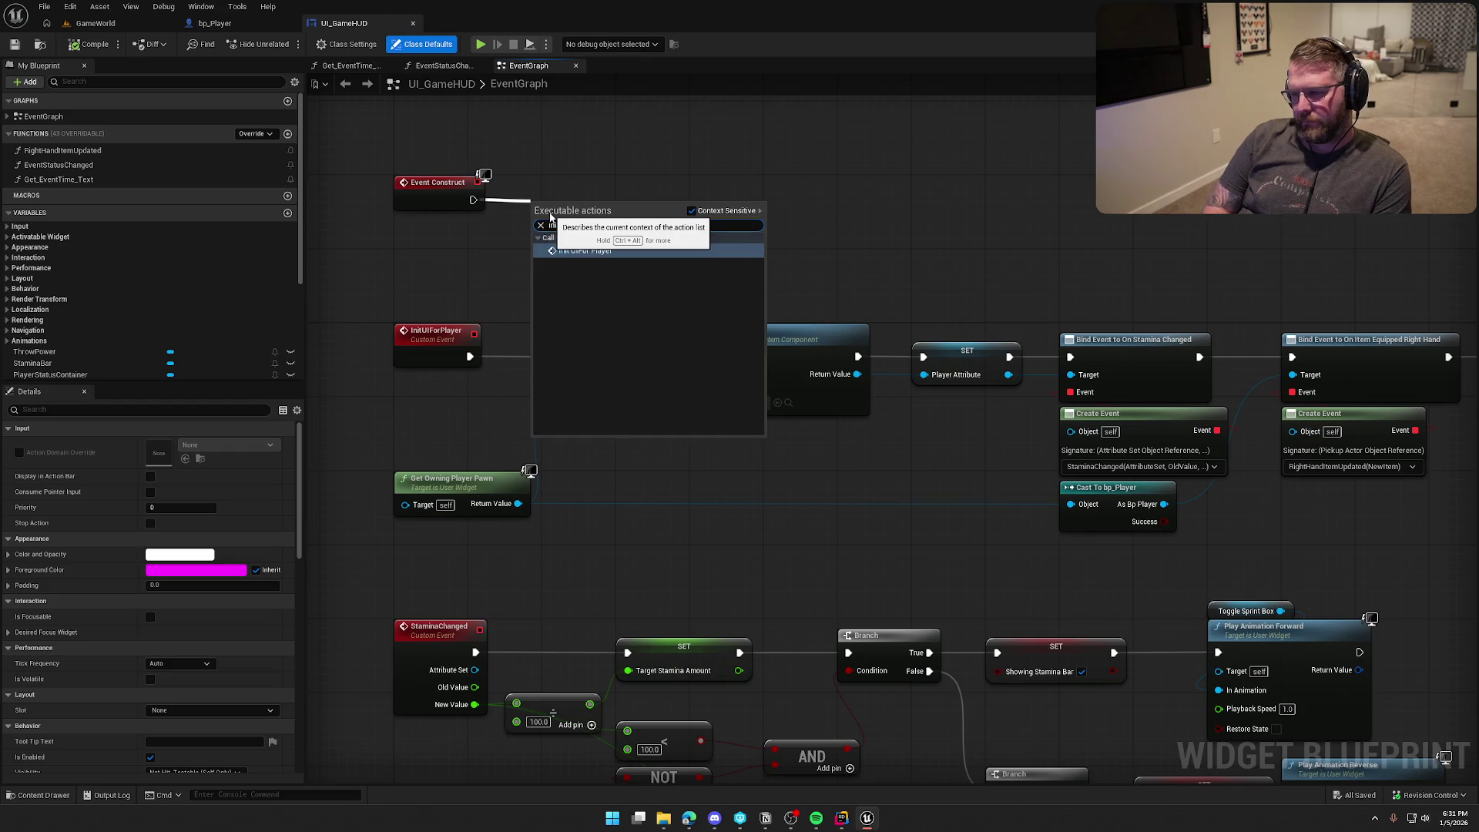
{"action": "type", "text": "tui"}
{"action": "key", "text": "Return"}
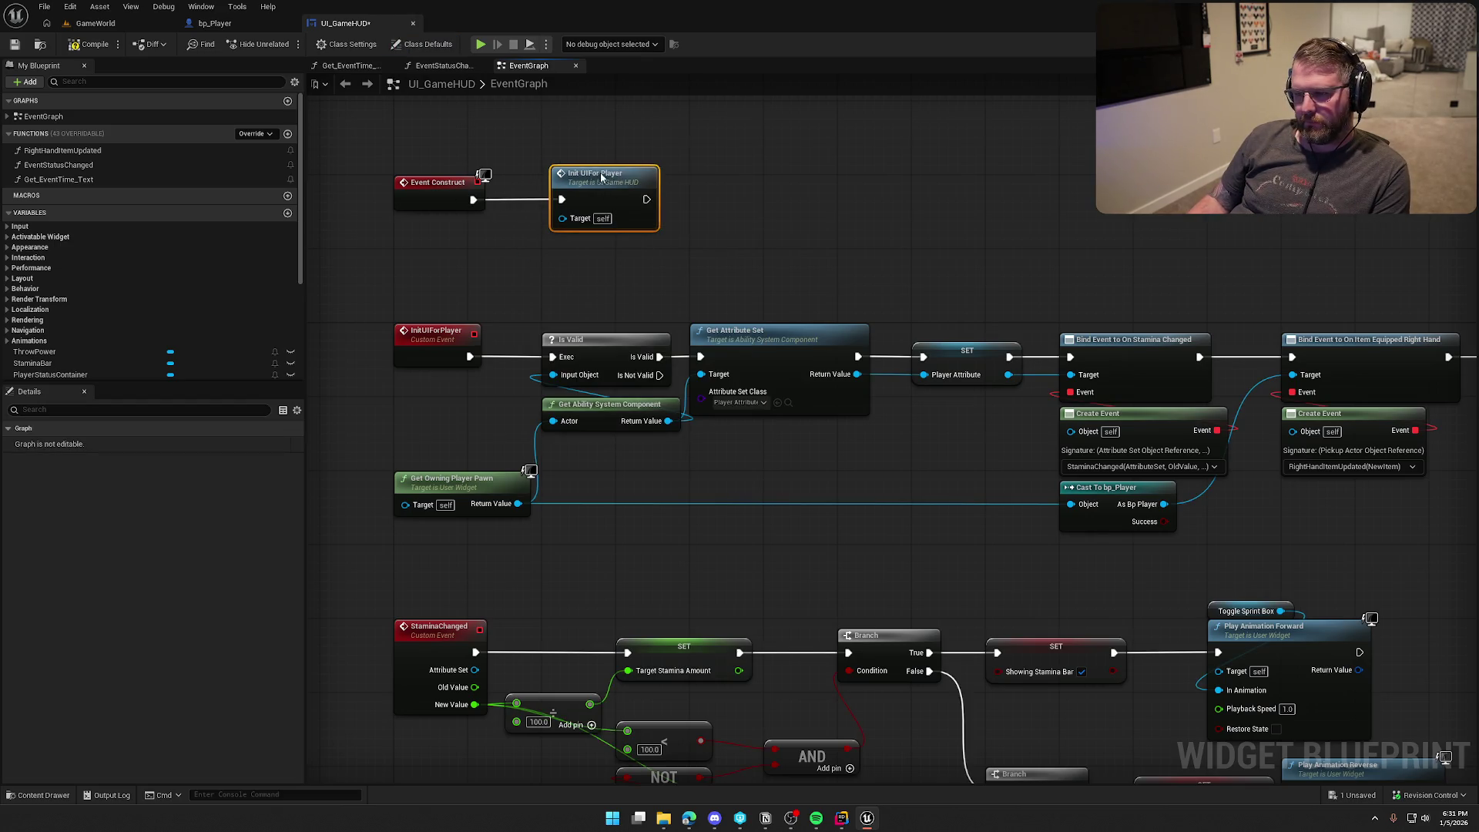
{"action": "left_click", "coordinate": [96, 44]}
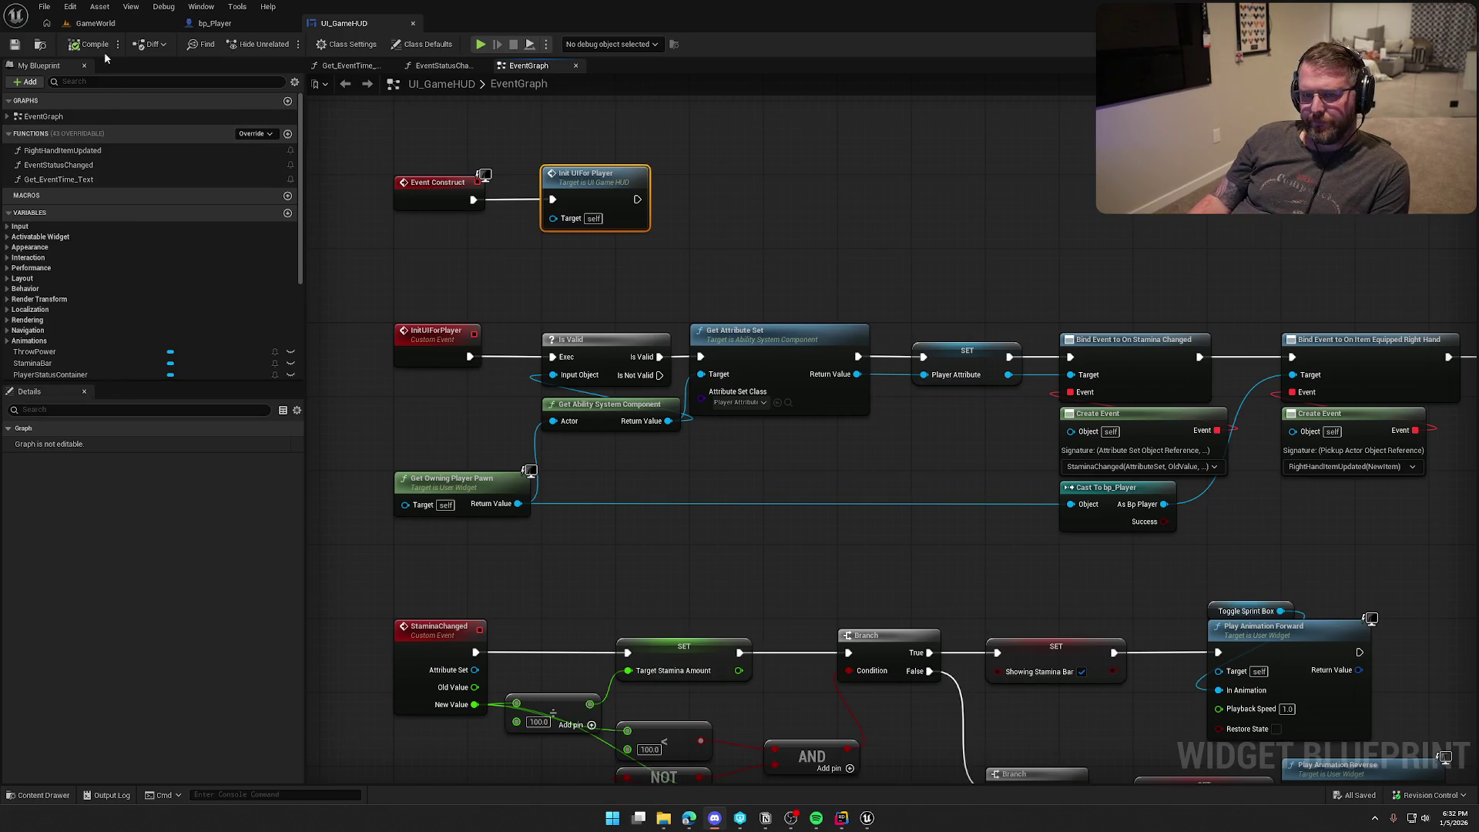
{"action": "left_click", "coordinate": [95, 27]}
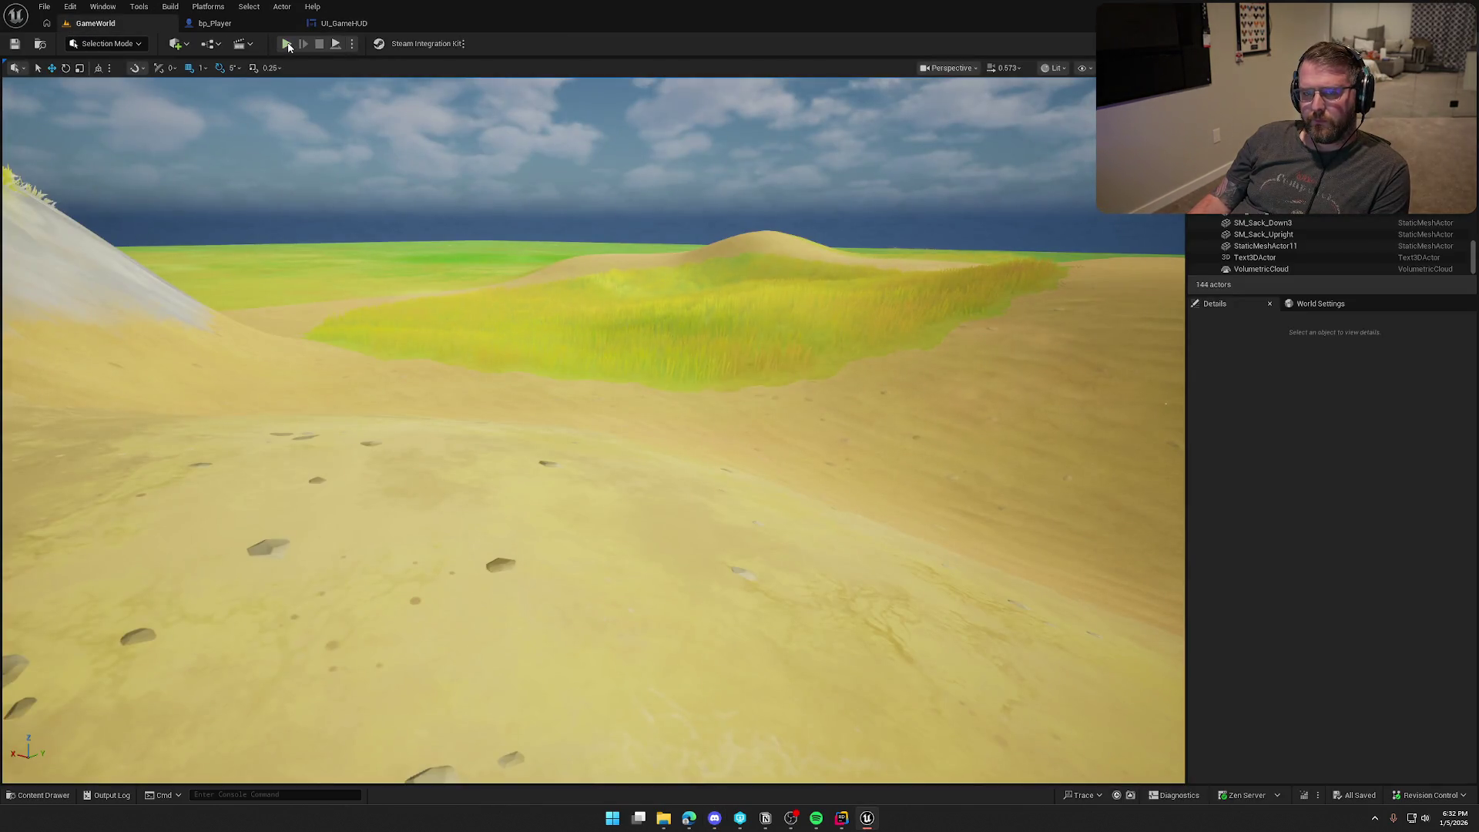
{"action": "left_click", "coordinate": [287, 45]}
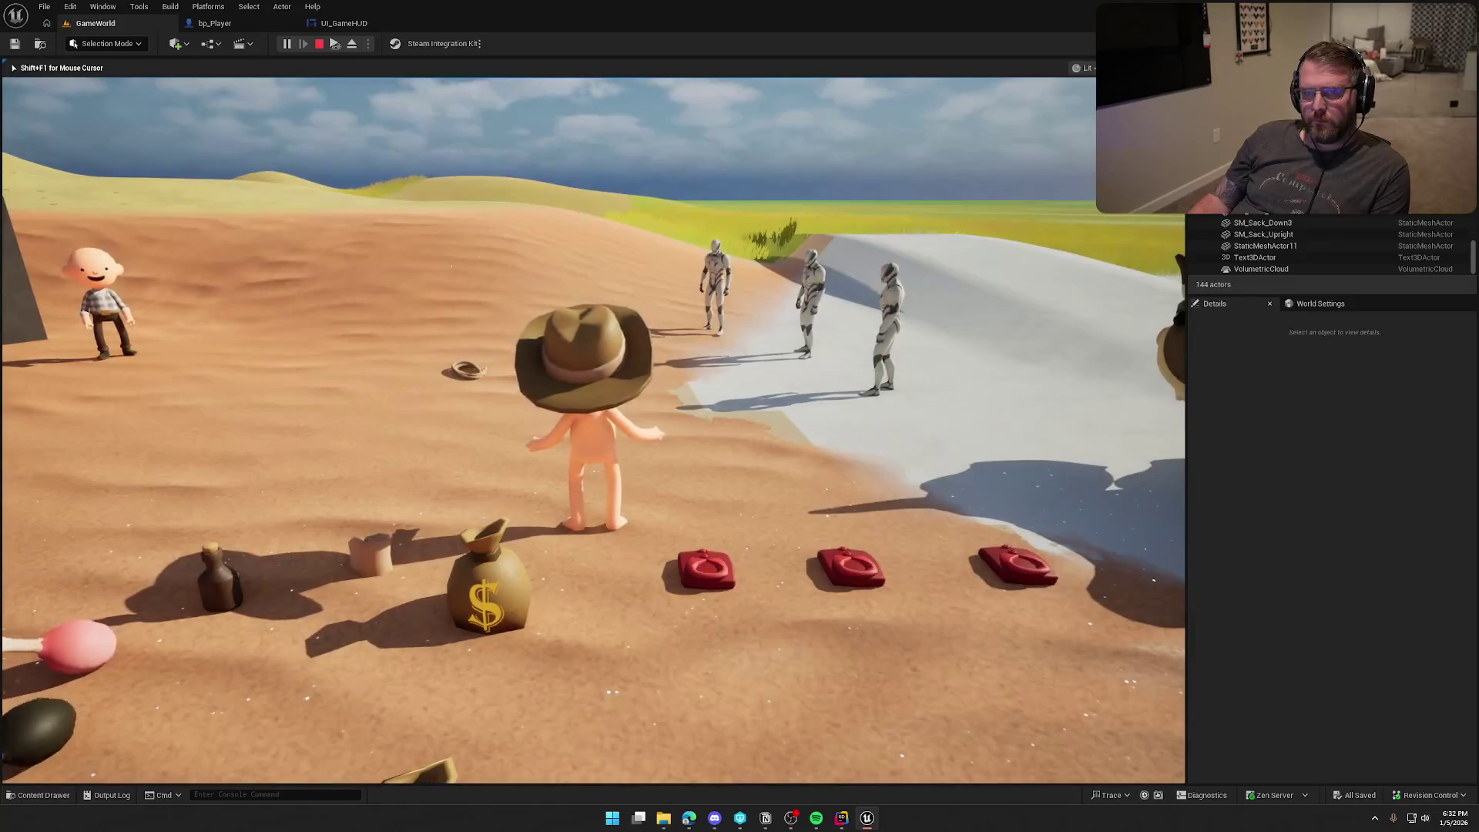
{"action": "key", "text": "a"}
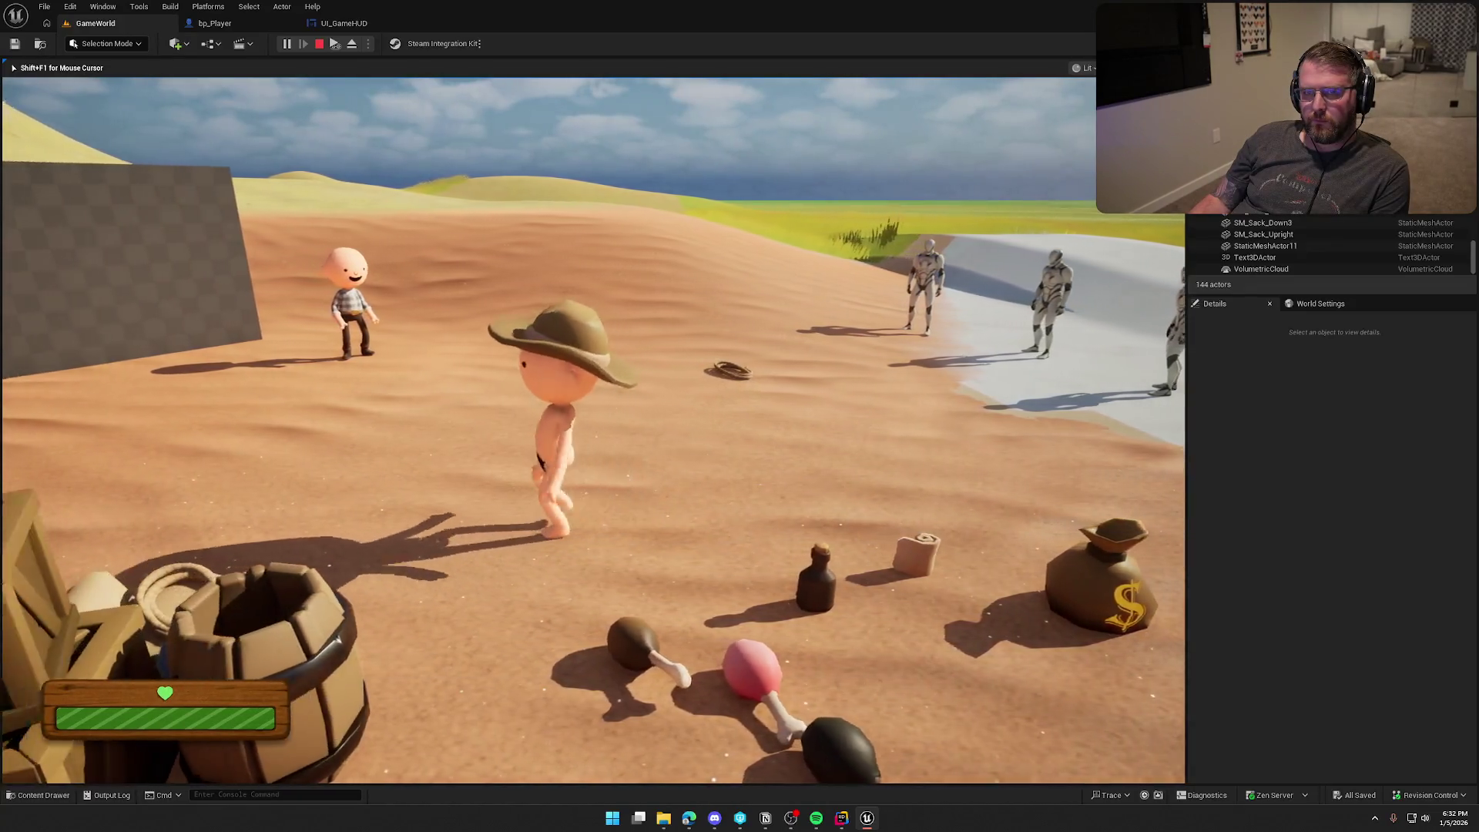
{"action": "key", "text": "w"}
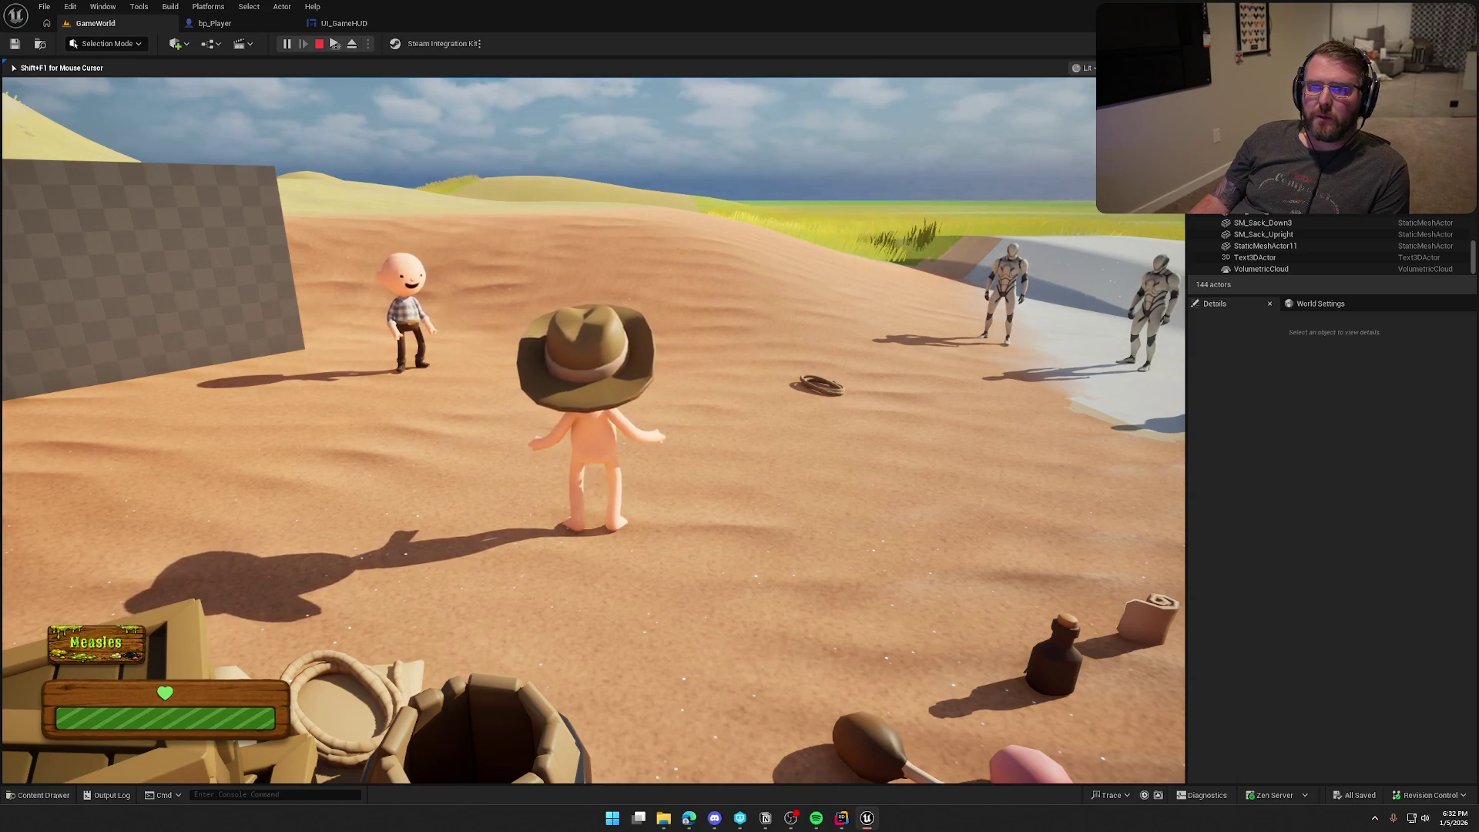
{"action": "mouse_move", "coordinate": [593, 416]}
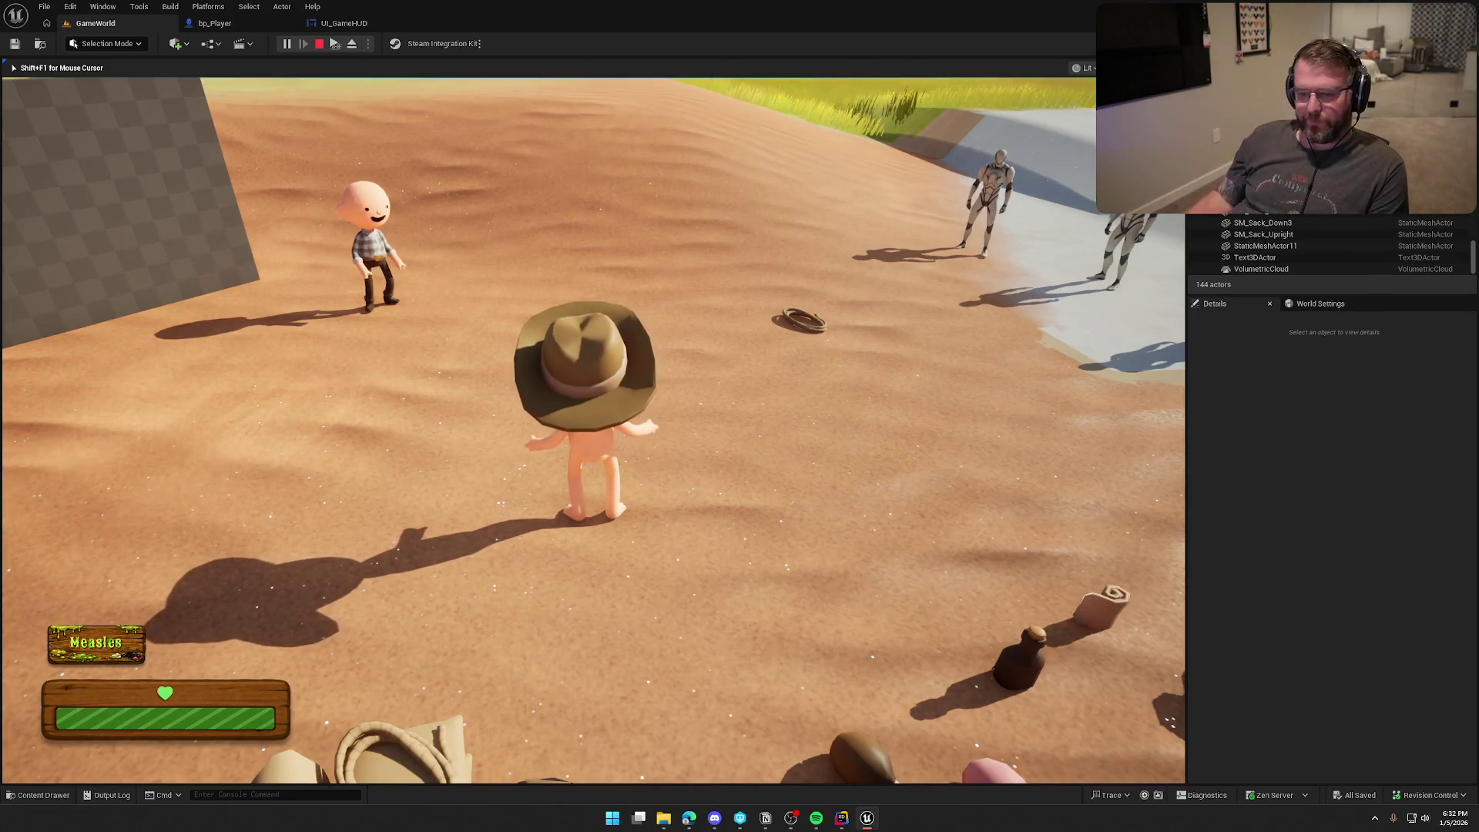
{"action": "key", "text": "super"}
{"action": "key", "text": "super"}
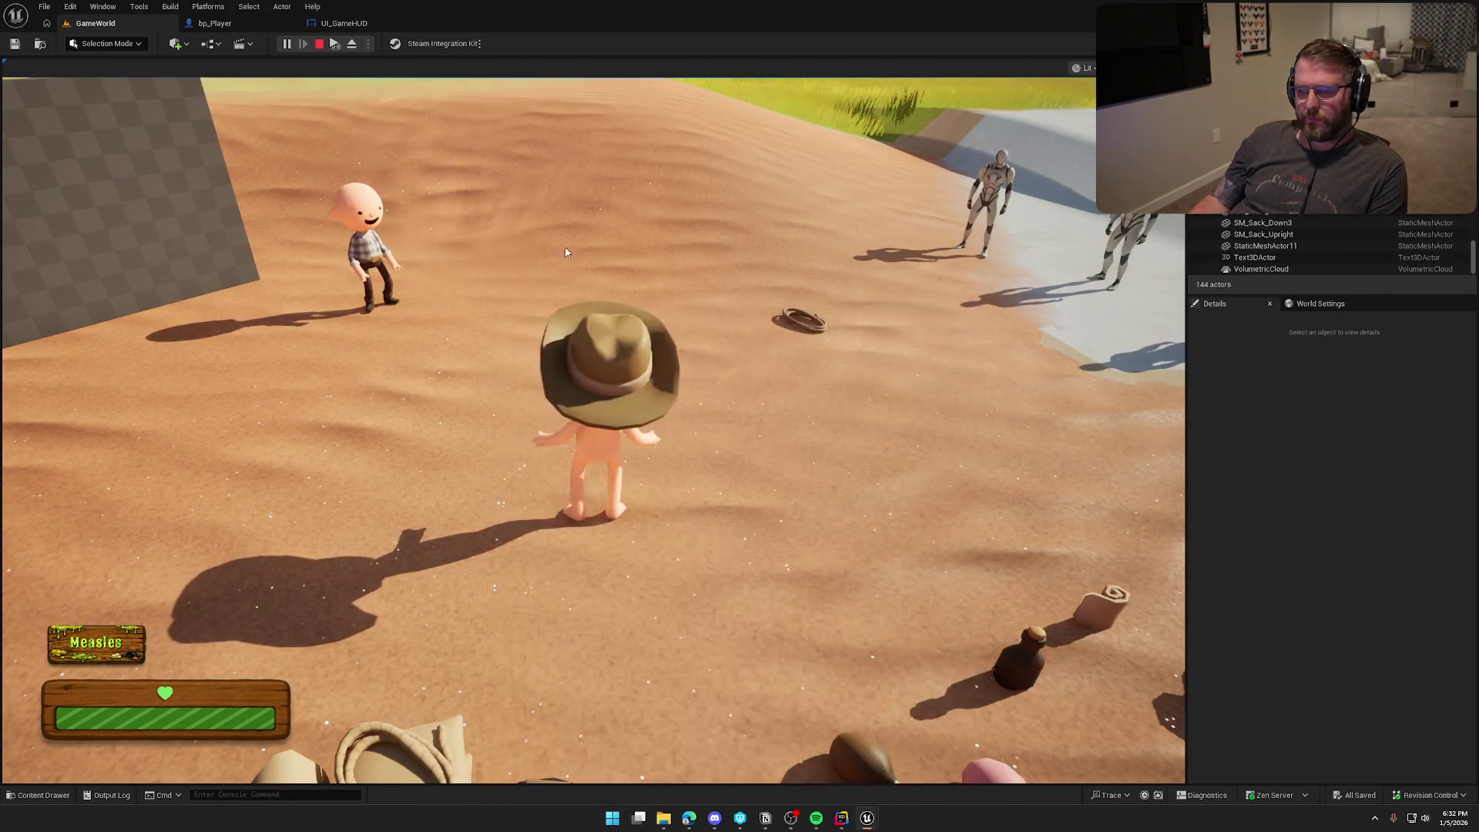
{"action": "left_click", "coordinate": [565, 252]}
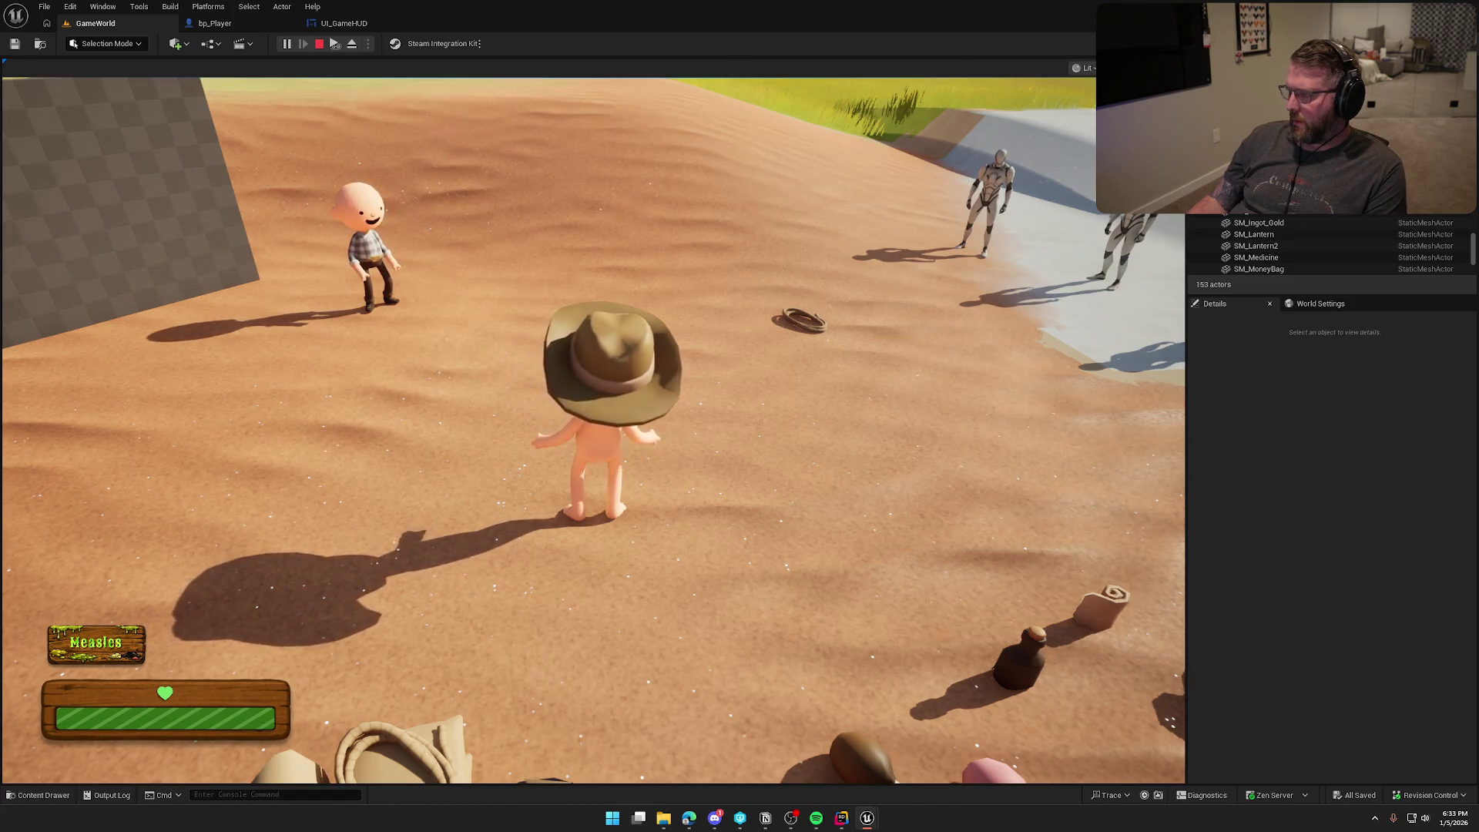
{"action": "key", "text": "Escape"}
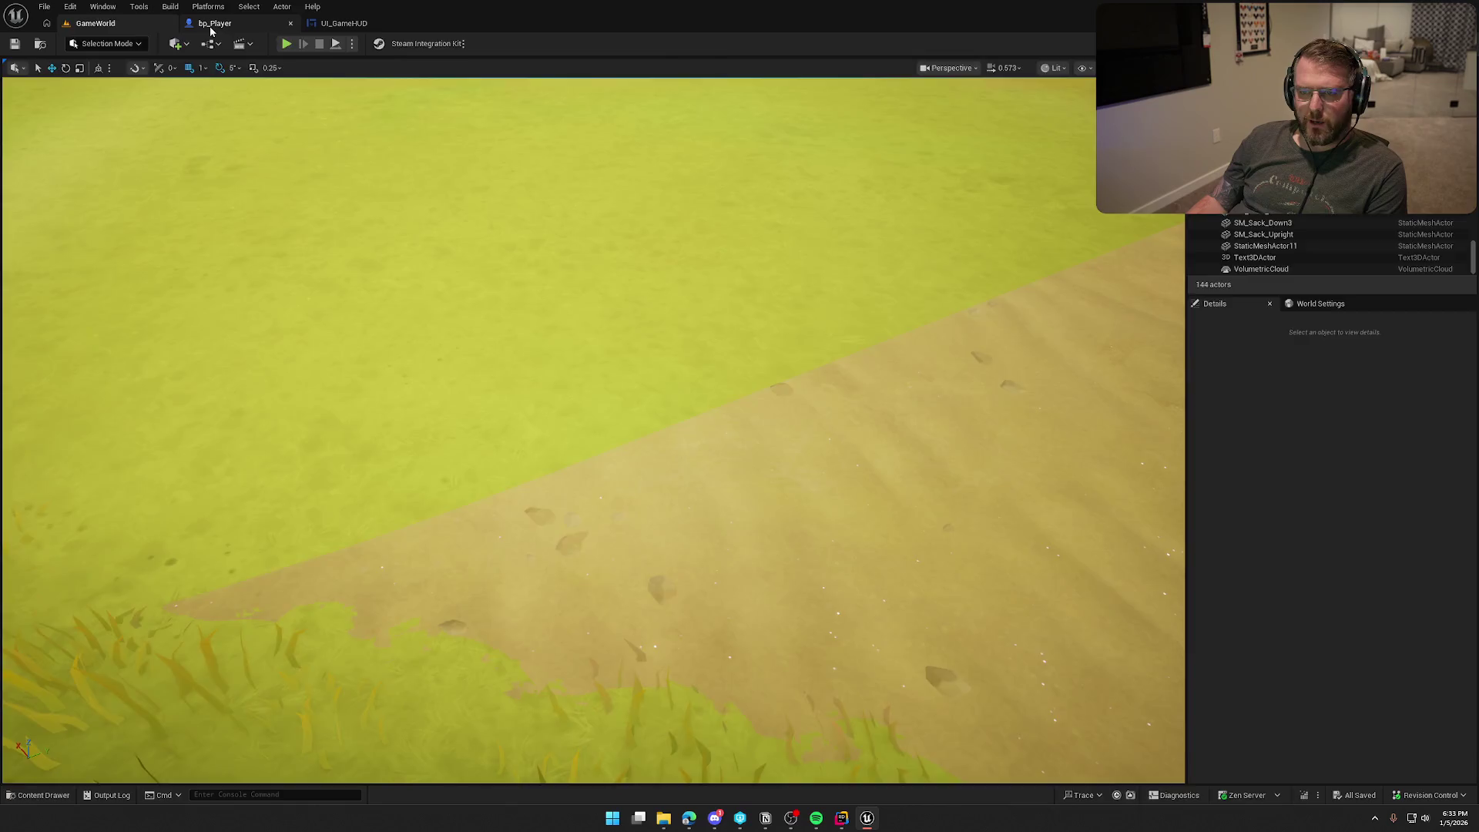
Step: Delete GE_SafeZone from the Ability System Component's Default Effects in bp_Player, then start a play-test
{"action": "left_click", "coordinate": [211, 24]}
{"action": "left_click", "coordinate": [108, 114]}
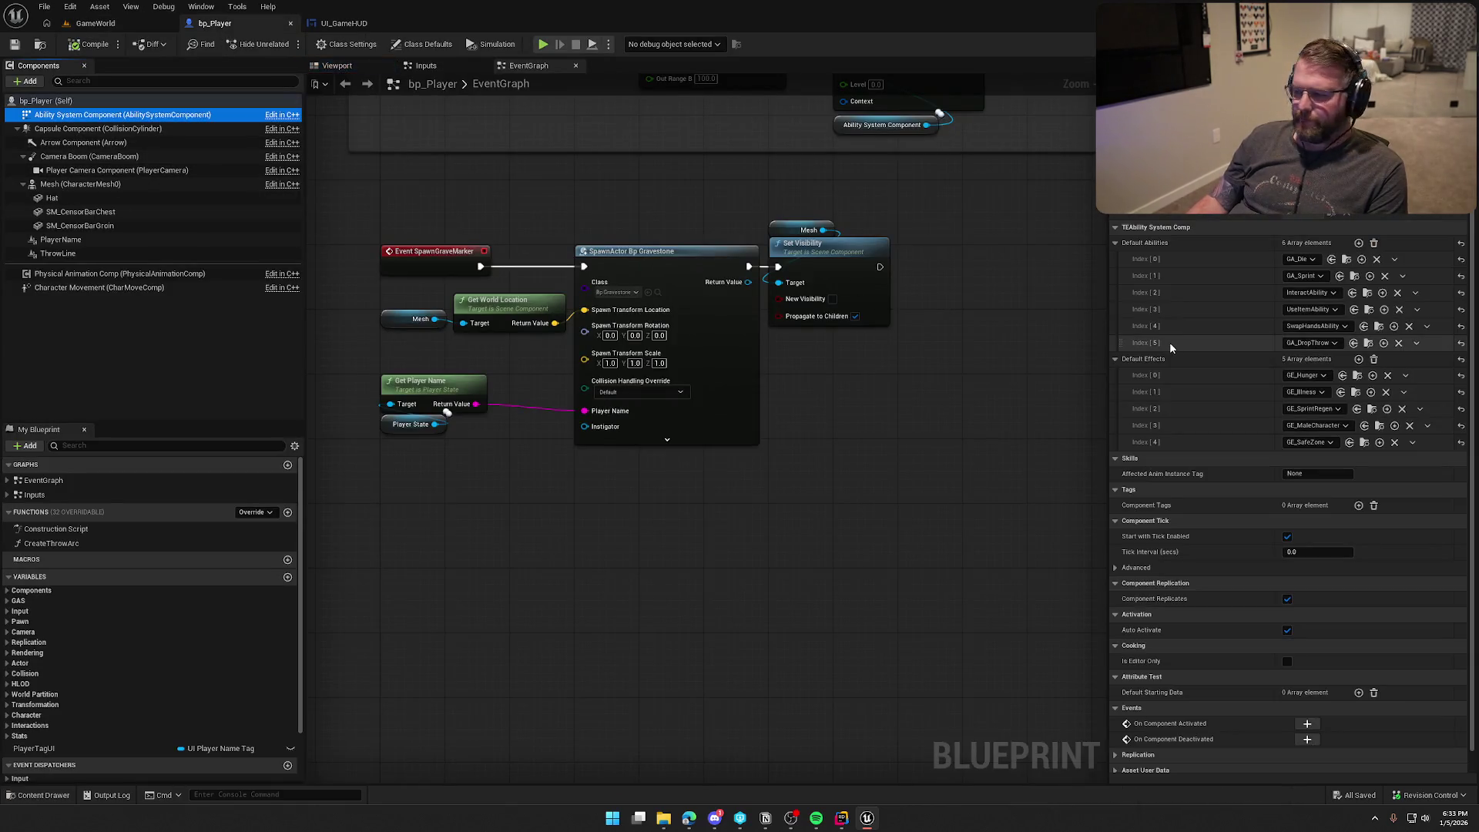
{"action": "left_click", "coordinate": [1393, 443]}
{"action": "left_click", "coordinate": [1388, 443]}
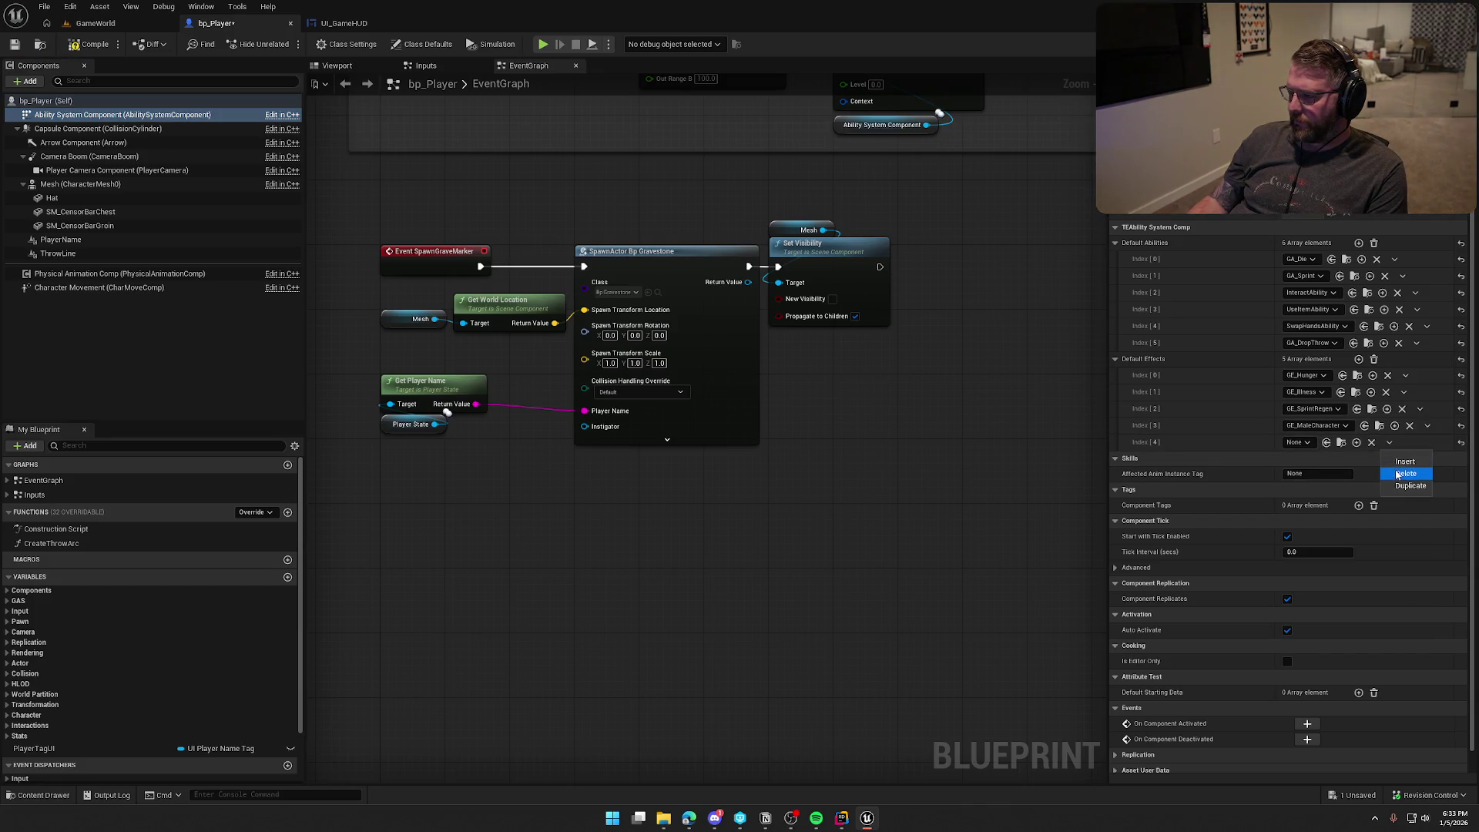
{"action": "left_click", "coordinate": [1396, 473]}
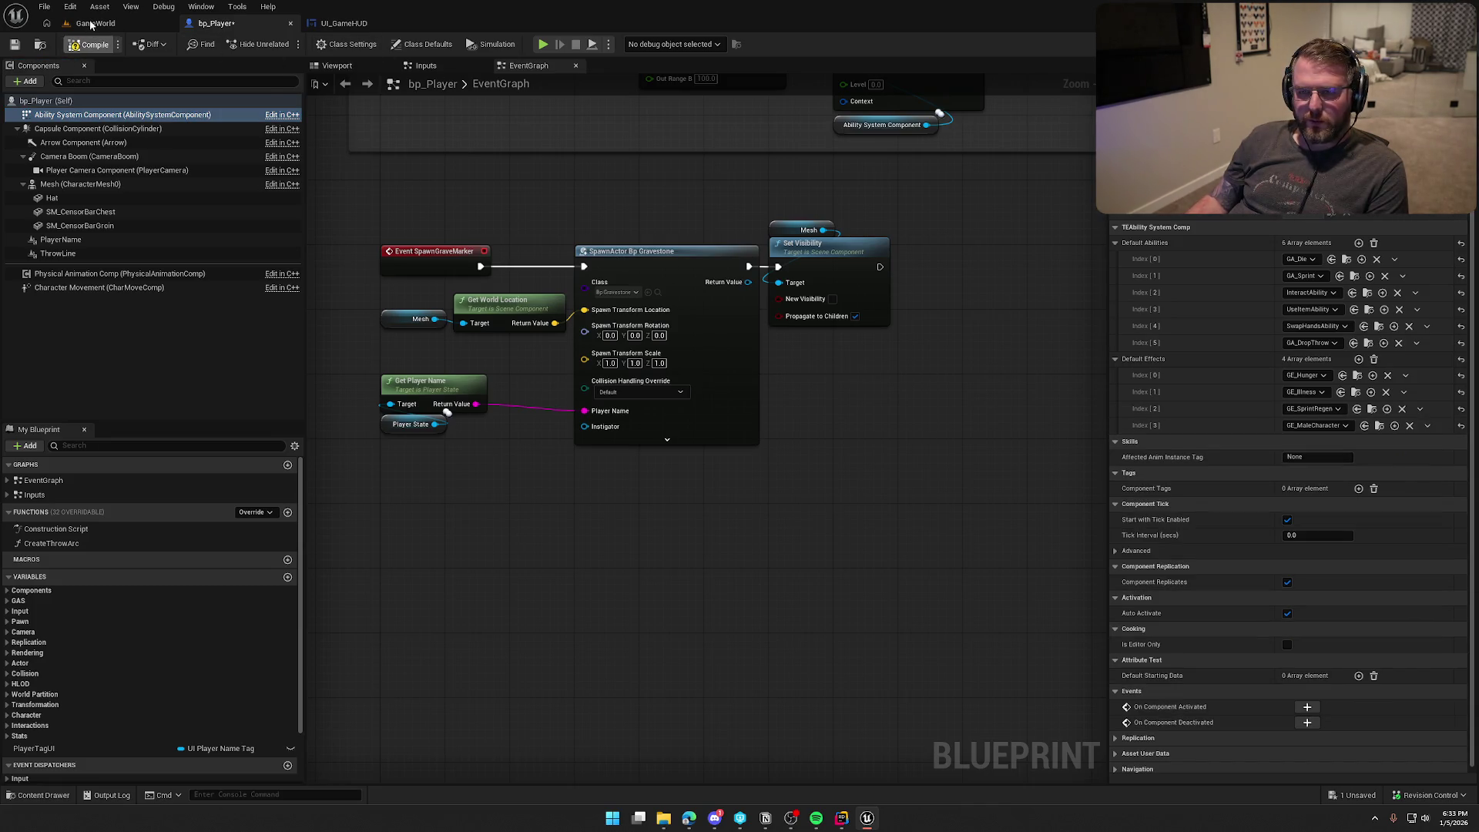
{"action": "left_click", "coordinate": [90, 23]}
{"action": "left_click", "coordinate": [287, 43]}
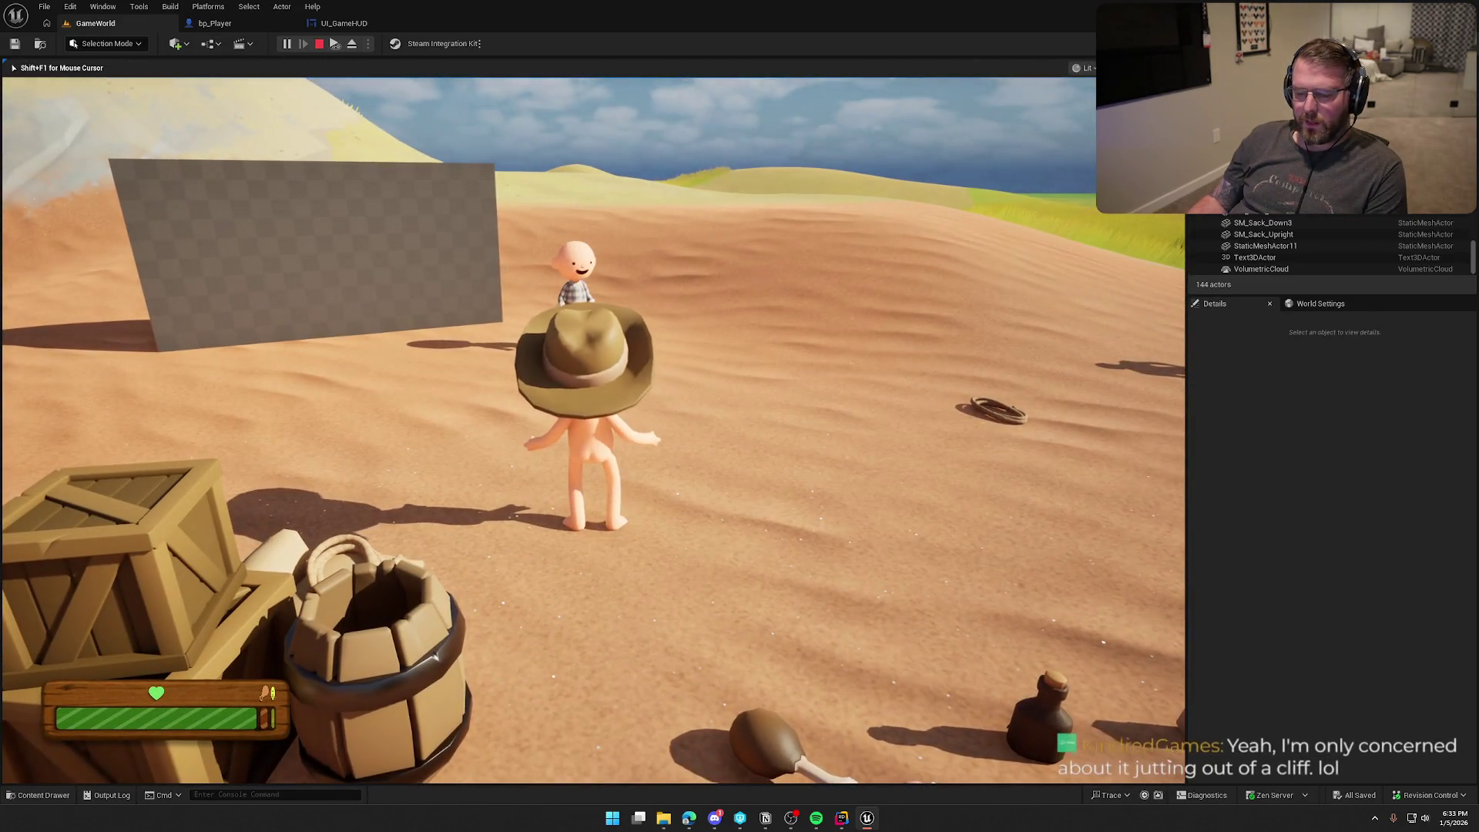
Step: Release the mouse from the running game and bring up the Client 1 preview window beside it
{"action": "key", "text": "super"}
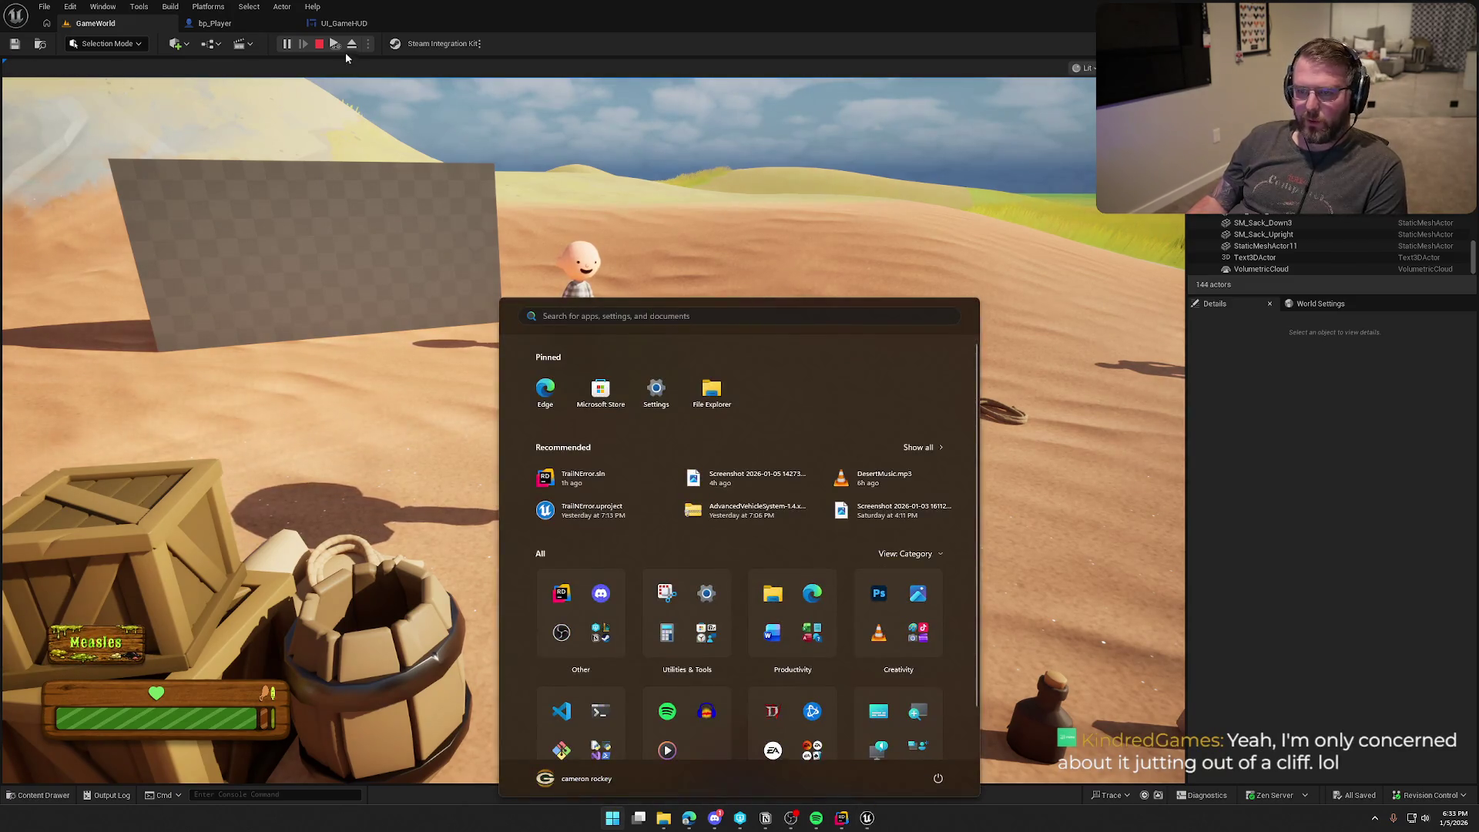
{"action": "key", "text": "Escape"}
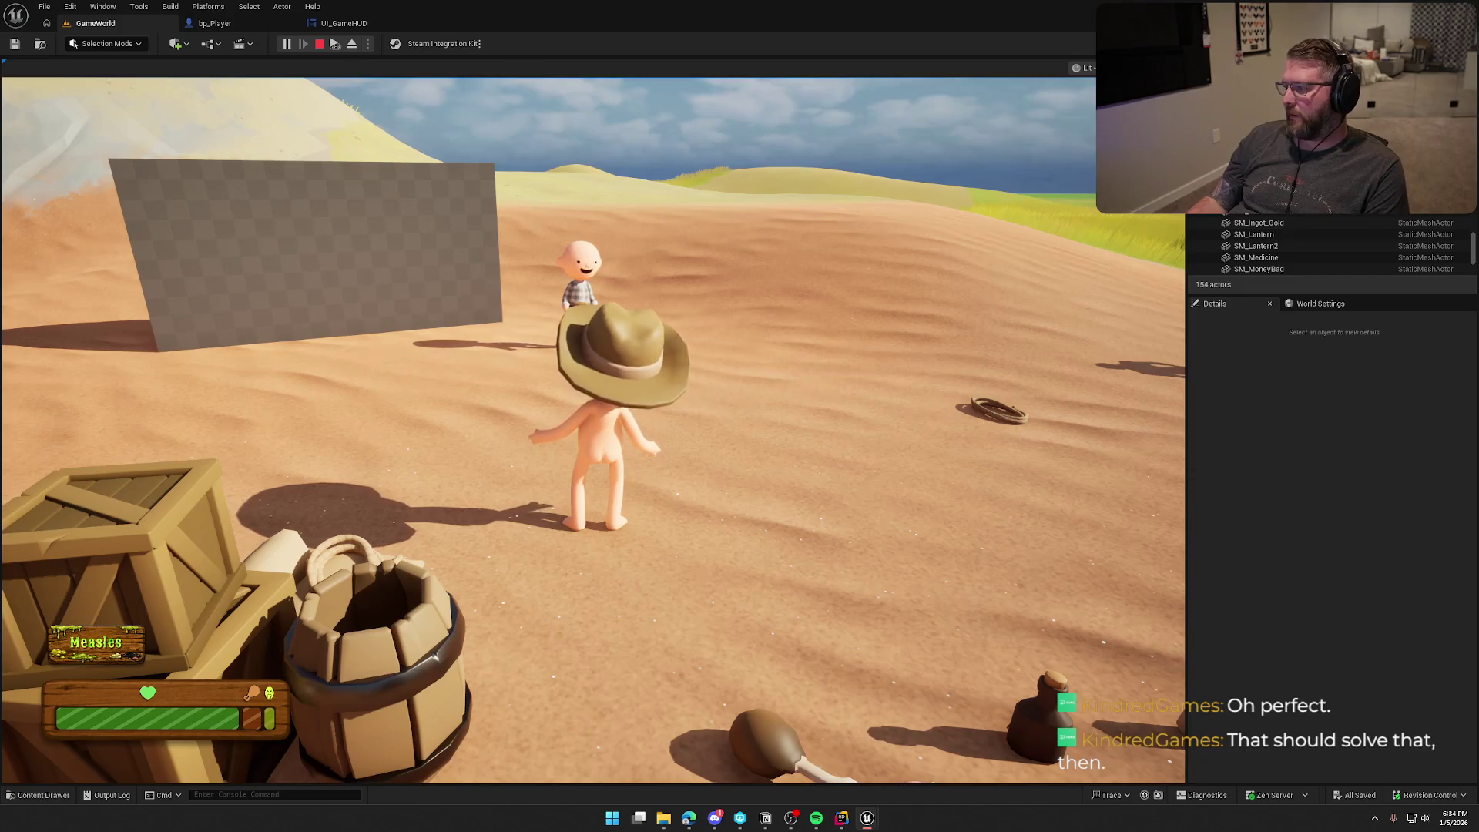
{"action": "key", "text": "super"}
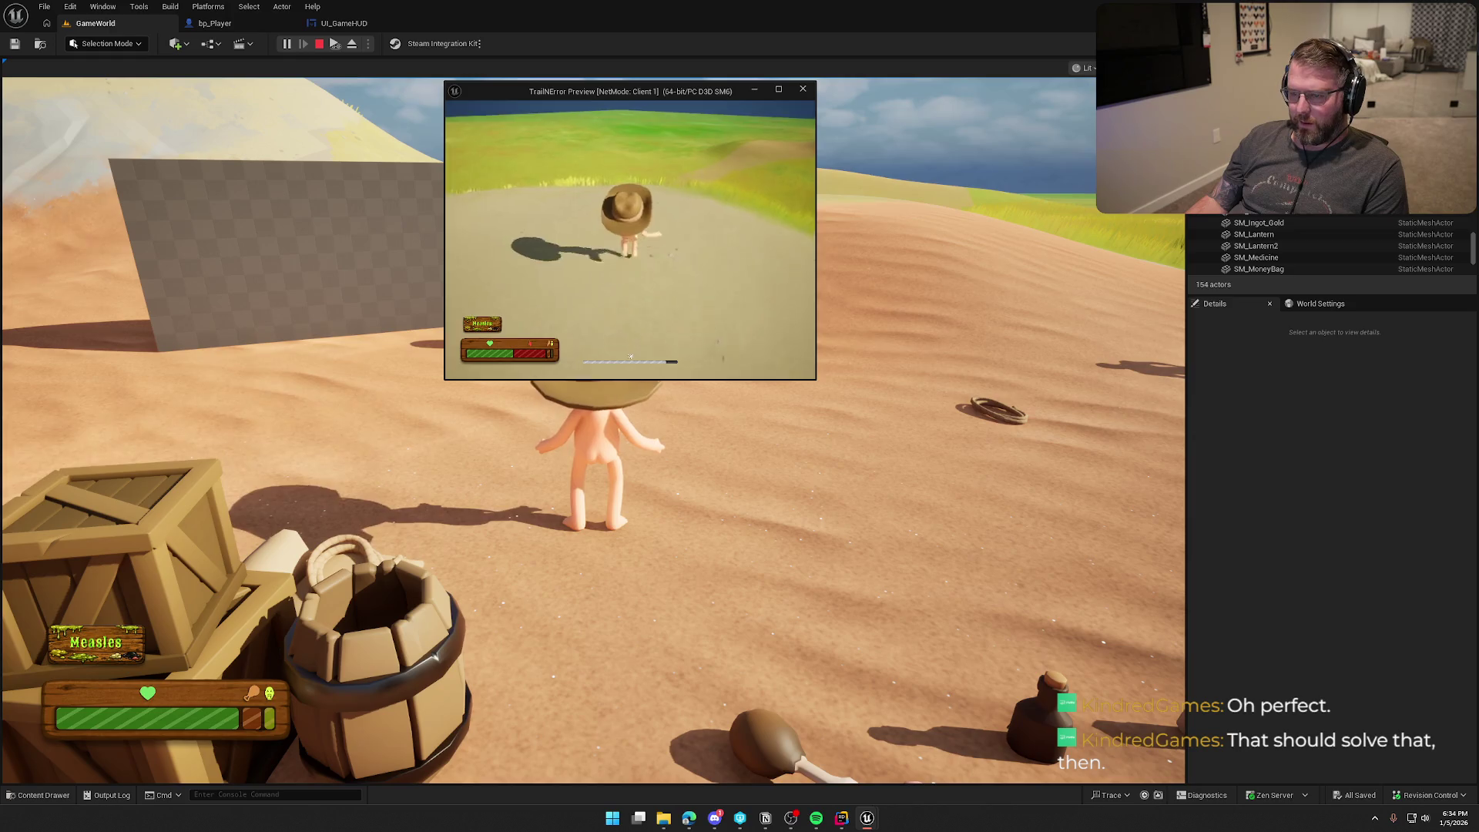
Step: Run and jump the Client 1 character across the grass, road and slope
{"action": "key", "text": "w"}
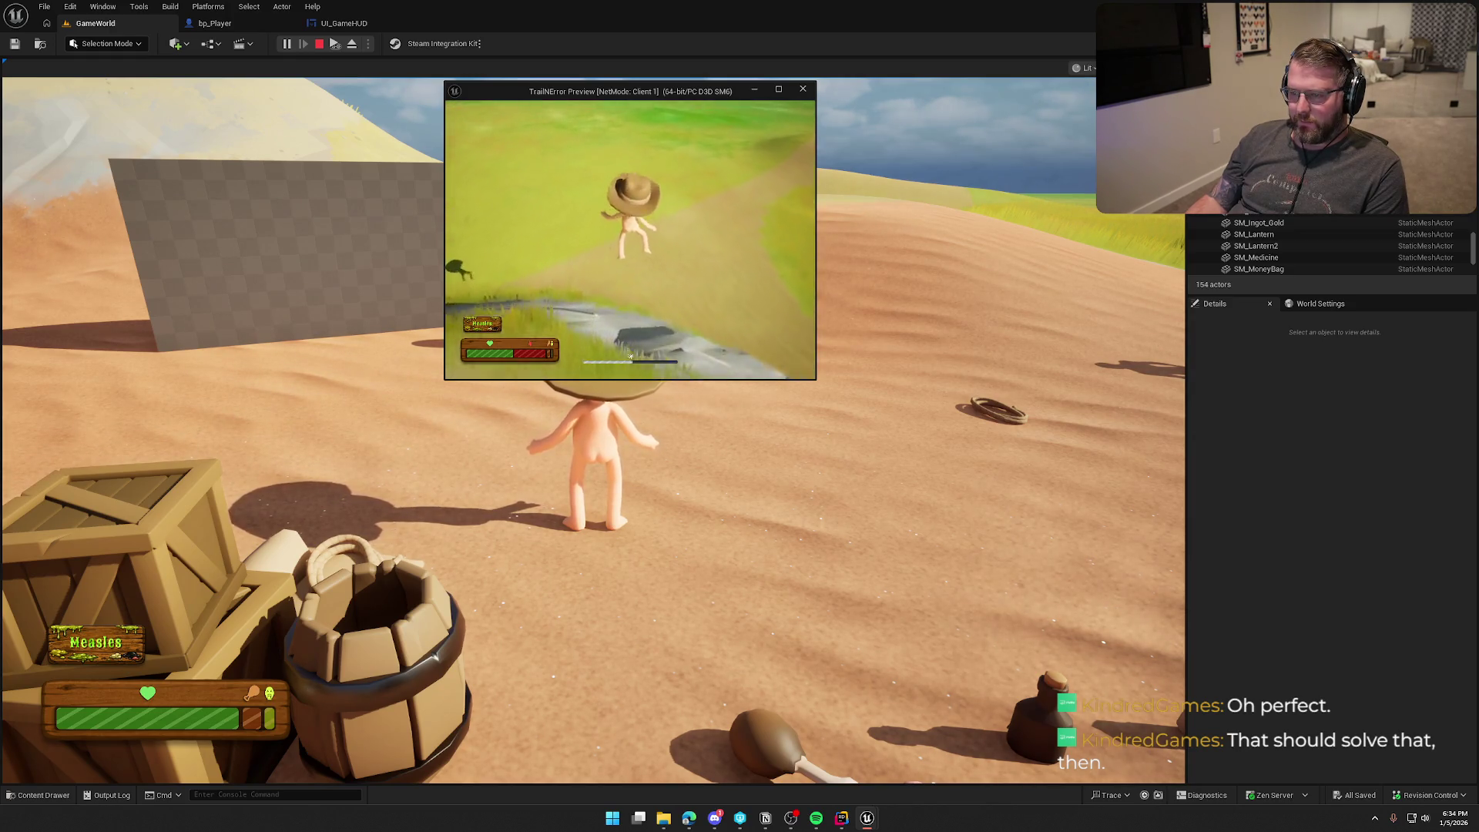
{"action": "key", "text": "w"}
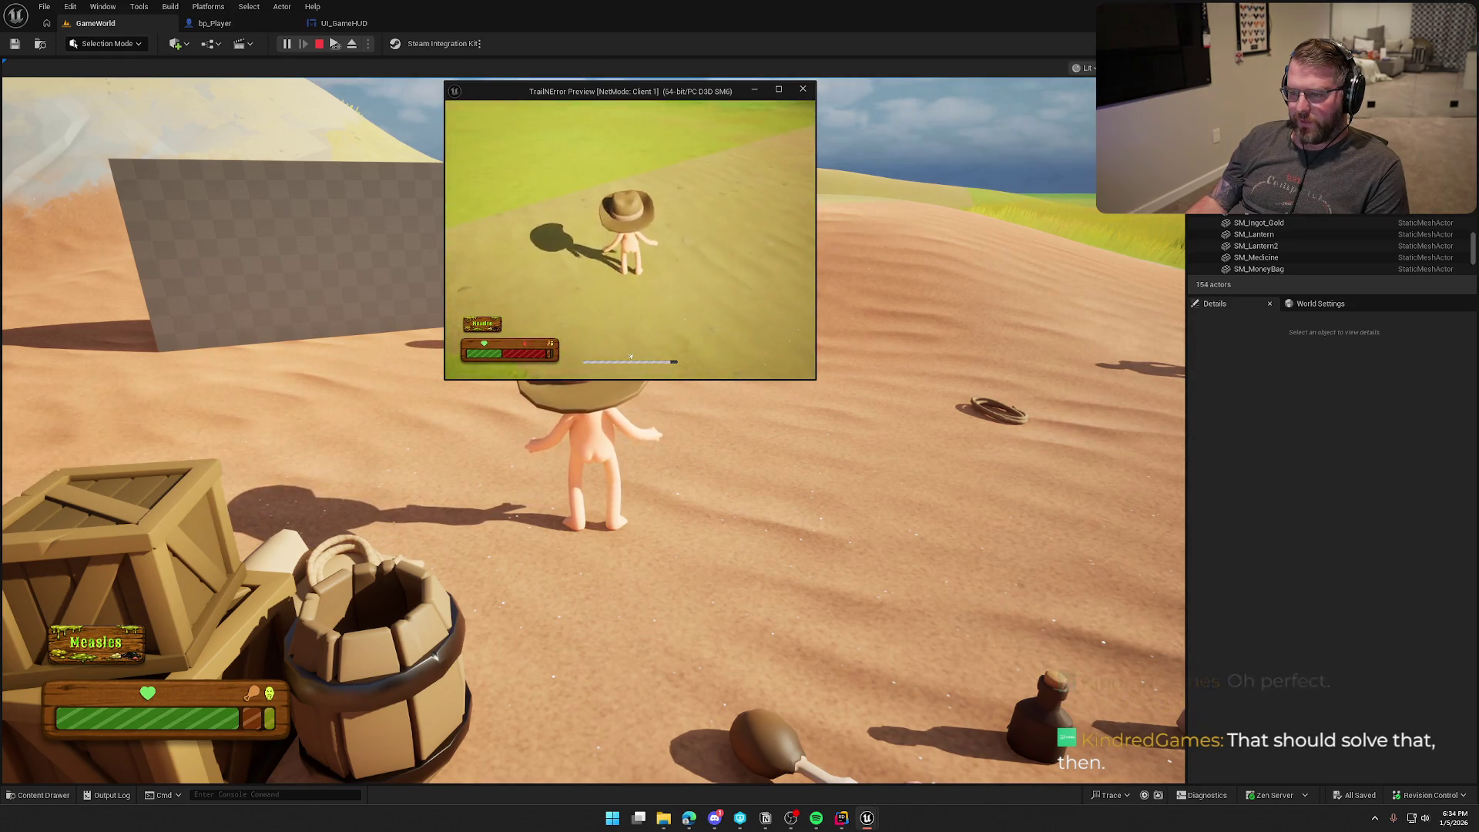
{"action": "key", "text": "space"}
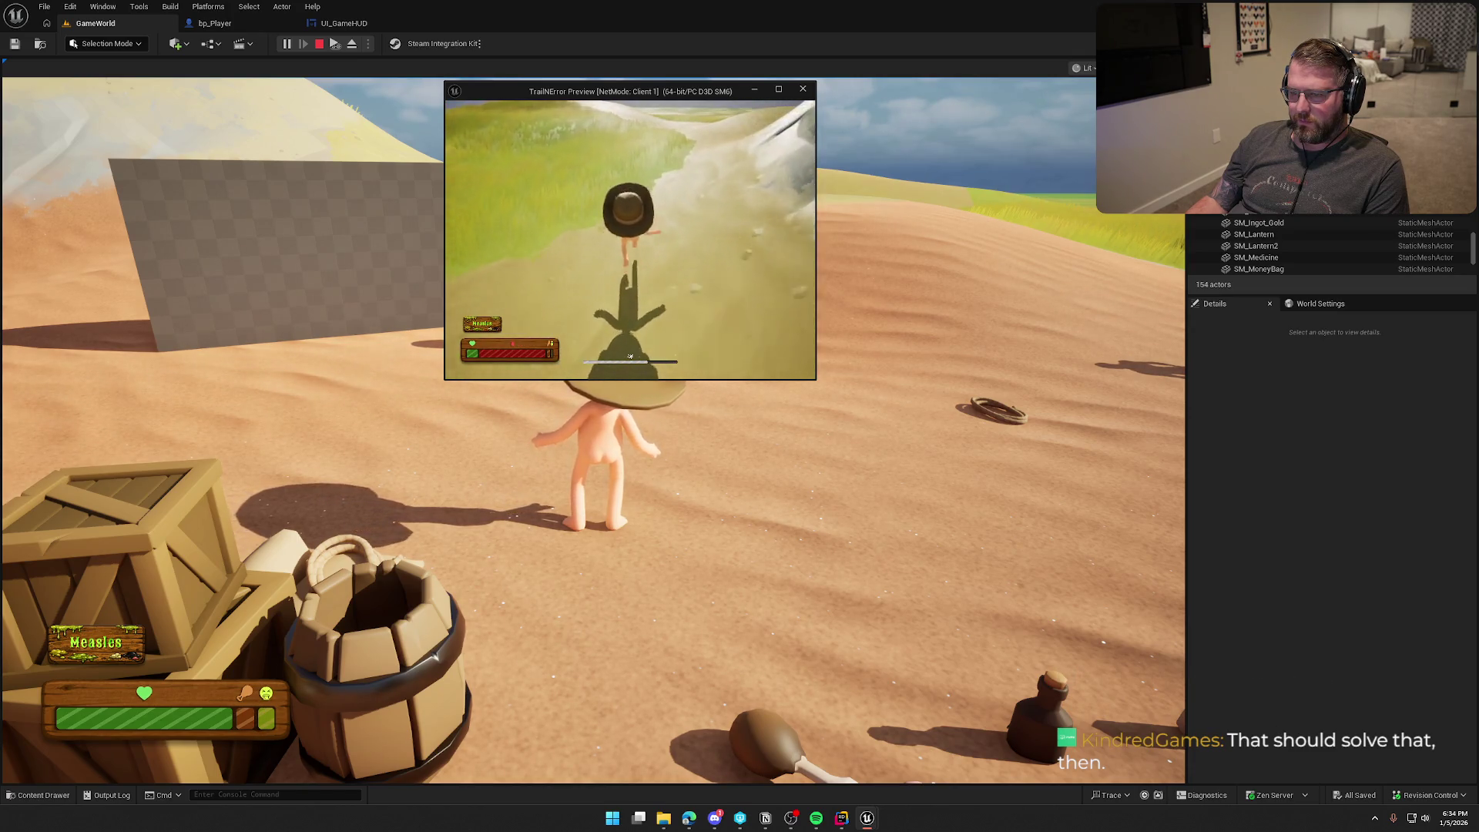
{"action": "key", "text": "w"}
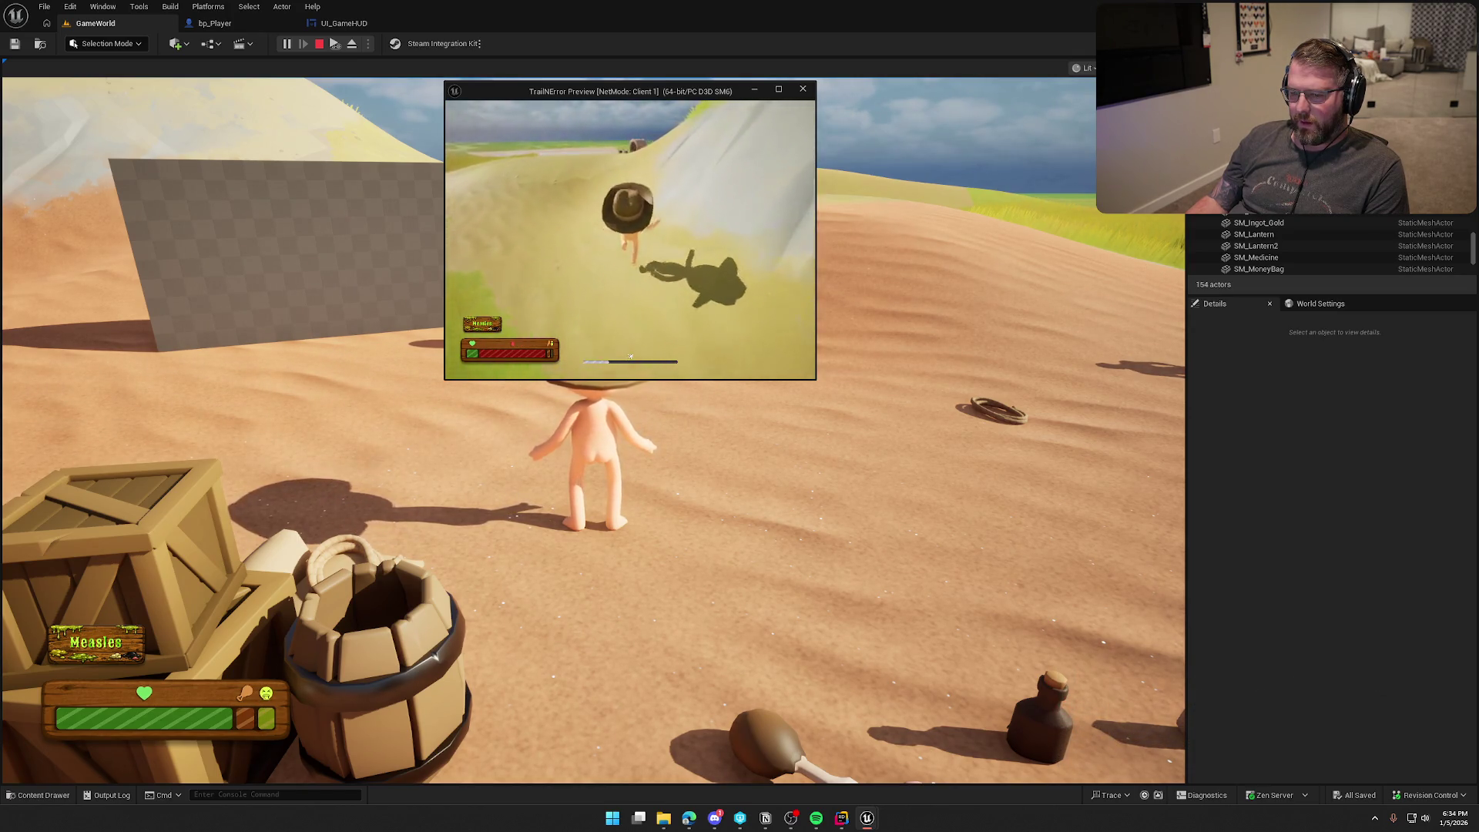
{"action": "key", "text": "w"}
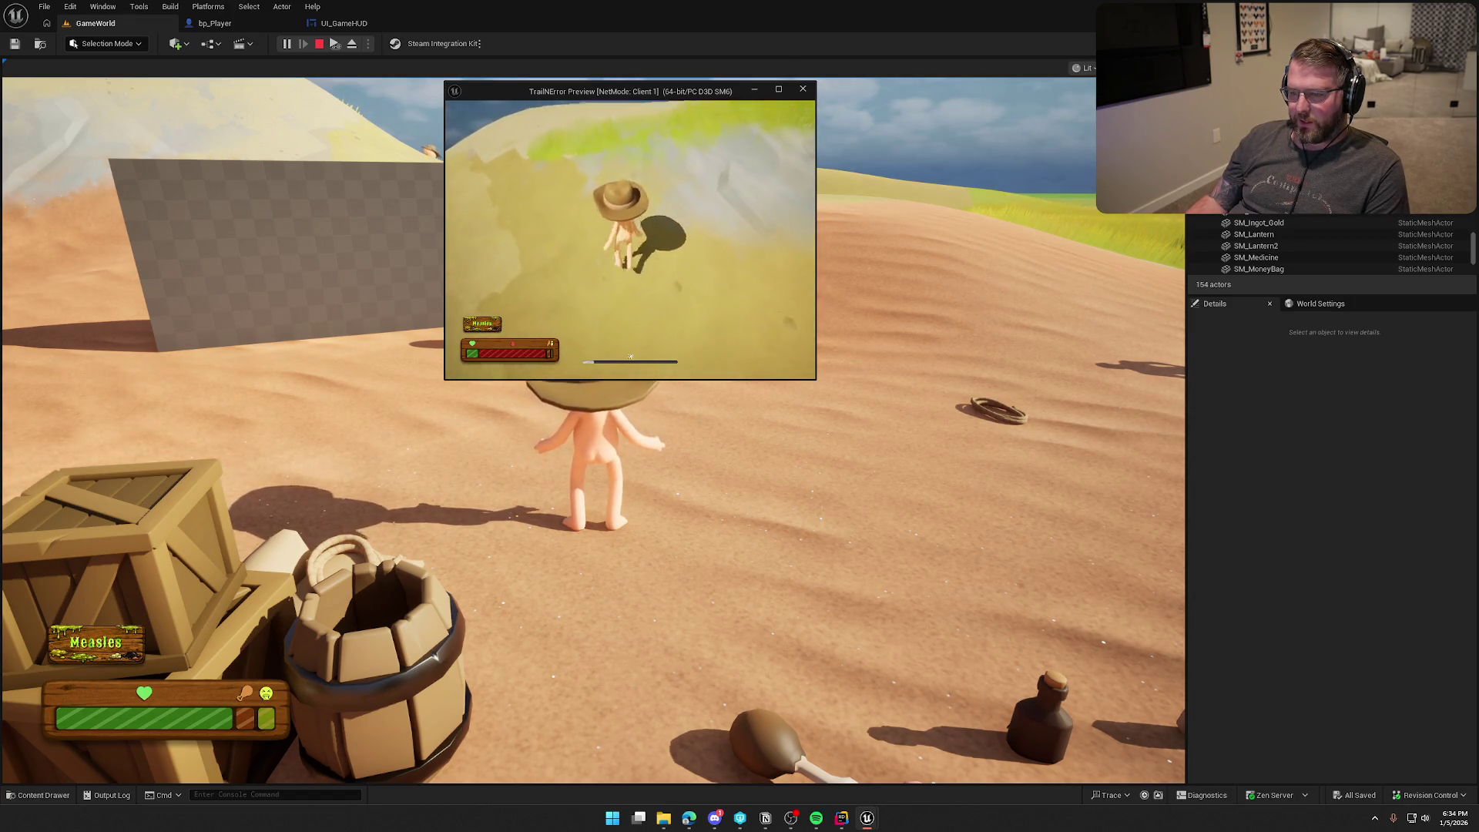
{"action": "key", "text": "w"}
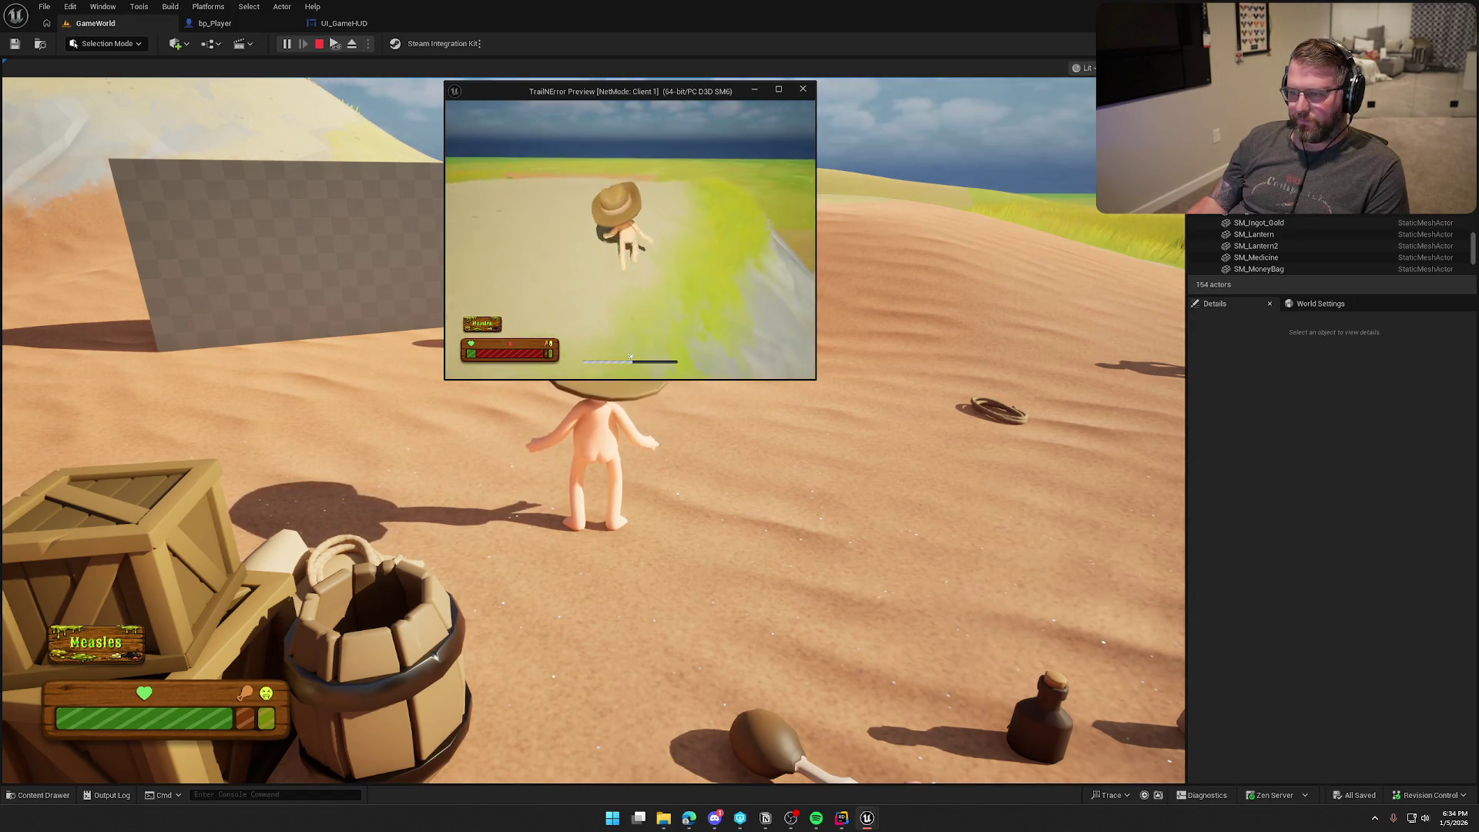
{"action": "key", "text": "w"}
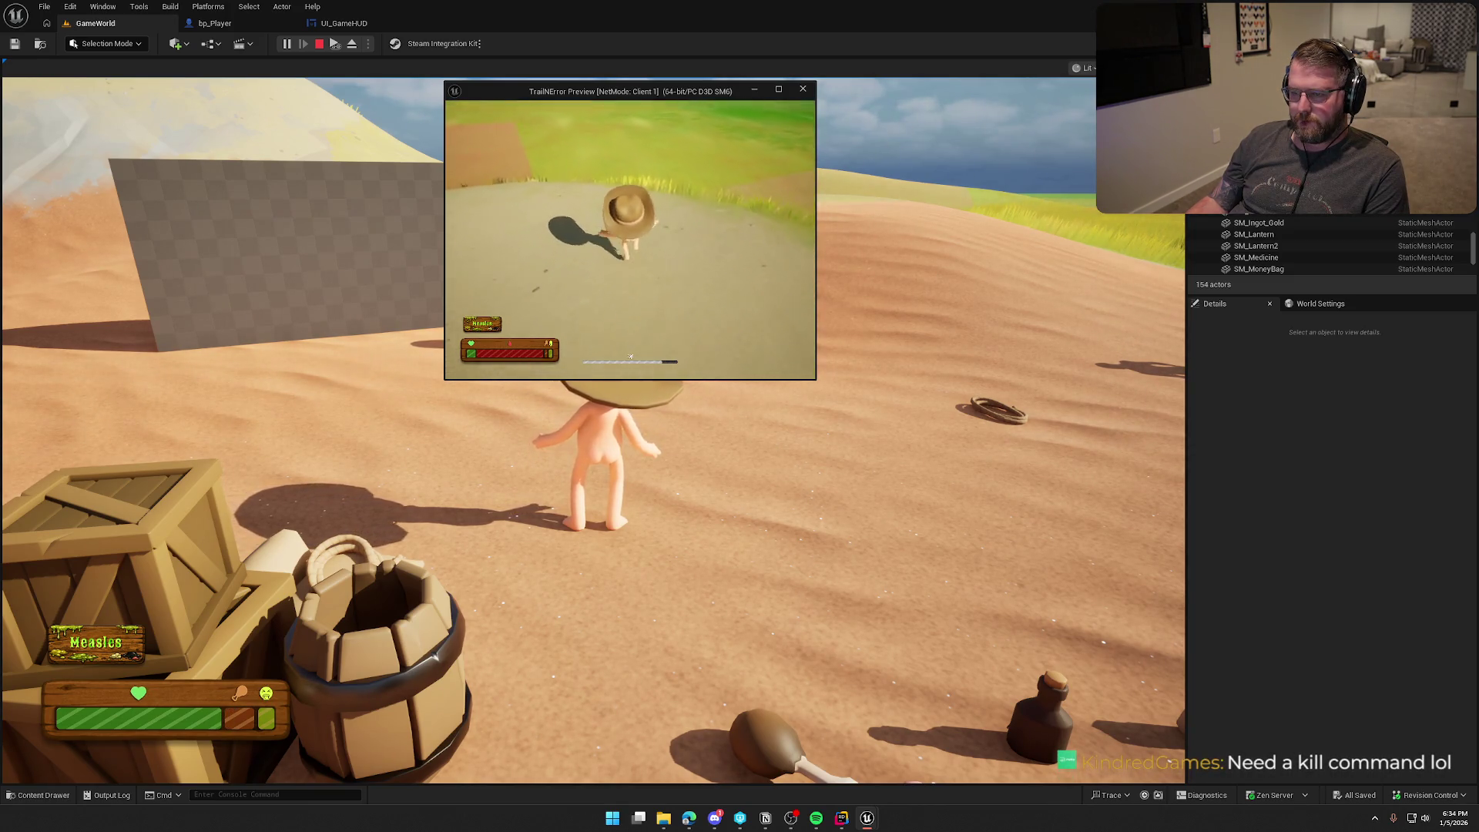
{"action": "key", "text": "w"}
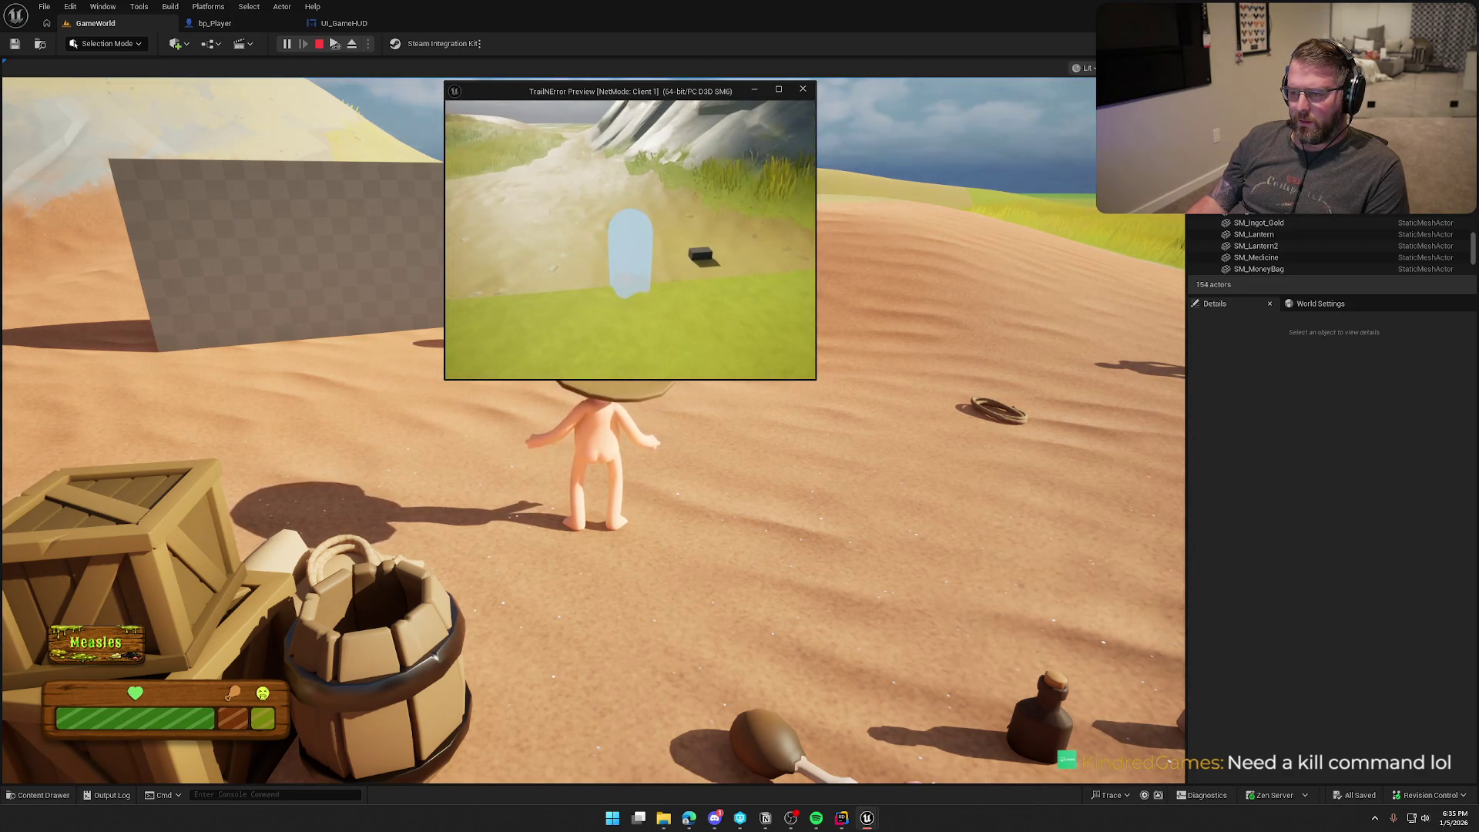
Step: Return to the main game view and sprint up the dune to show the stamina bar
{"action": "key", "text": "super"}
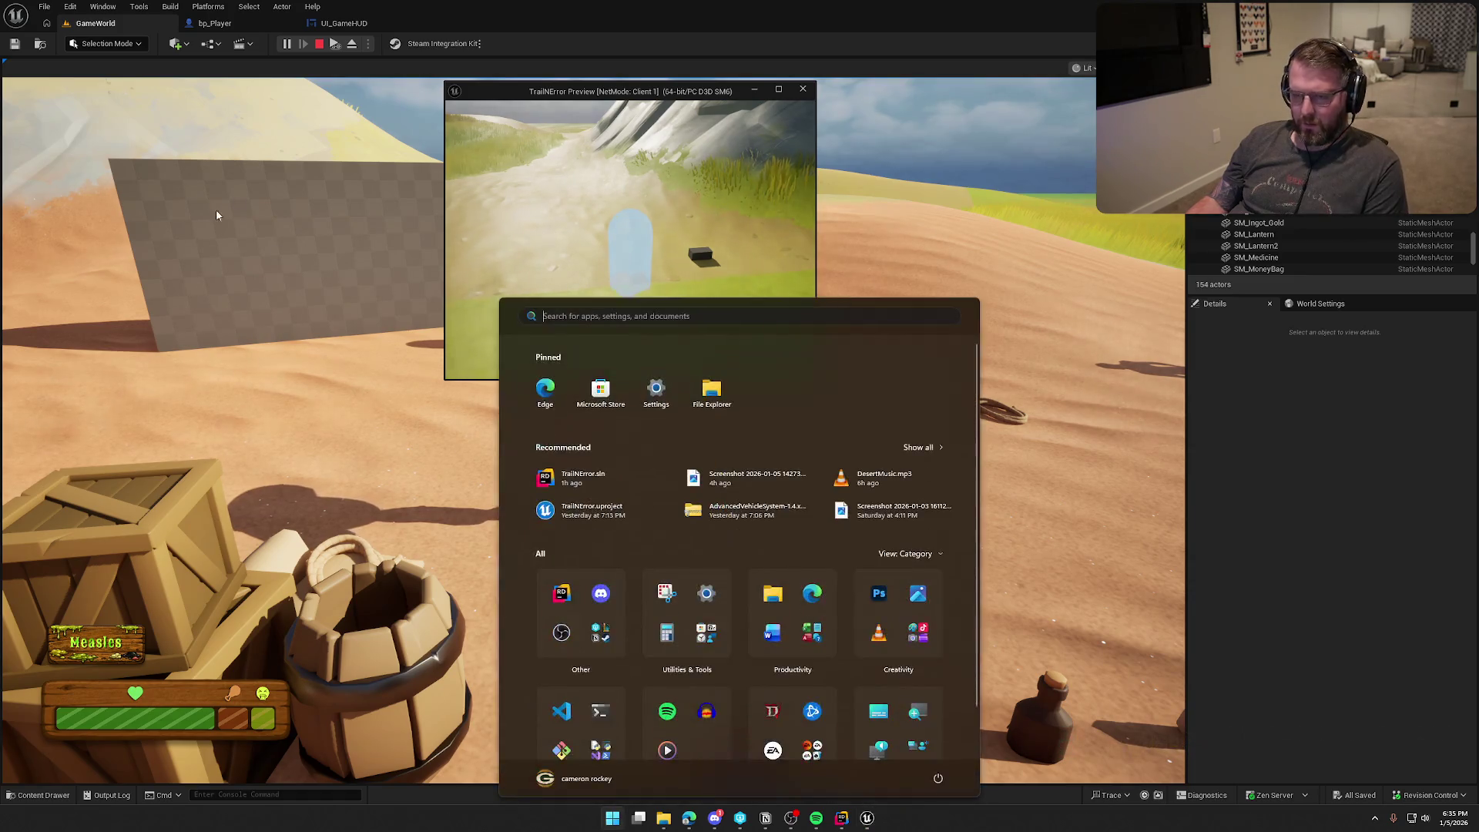
{"action": "left_click", "coordinate": [619, 81]}
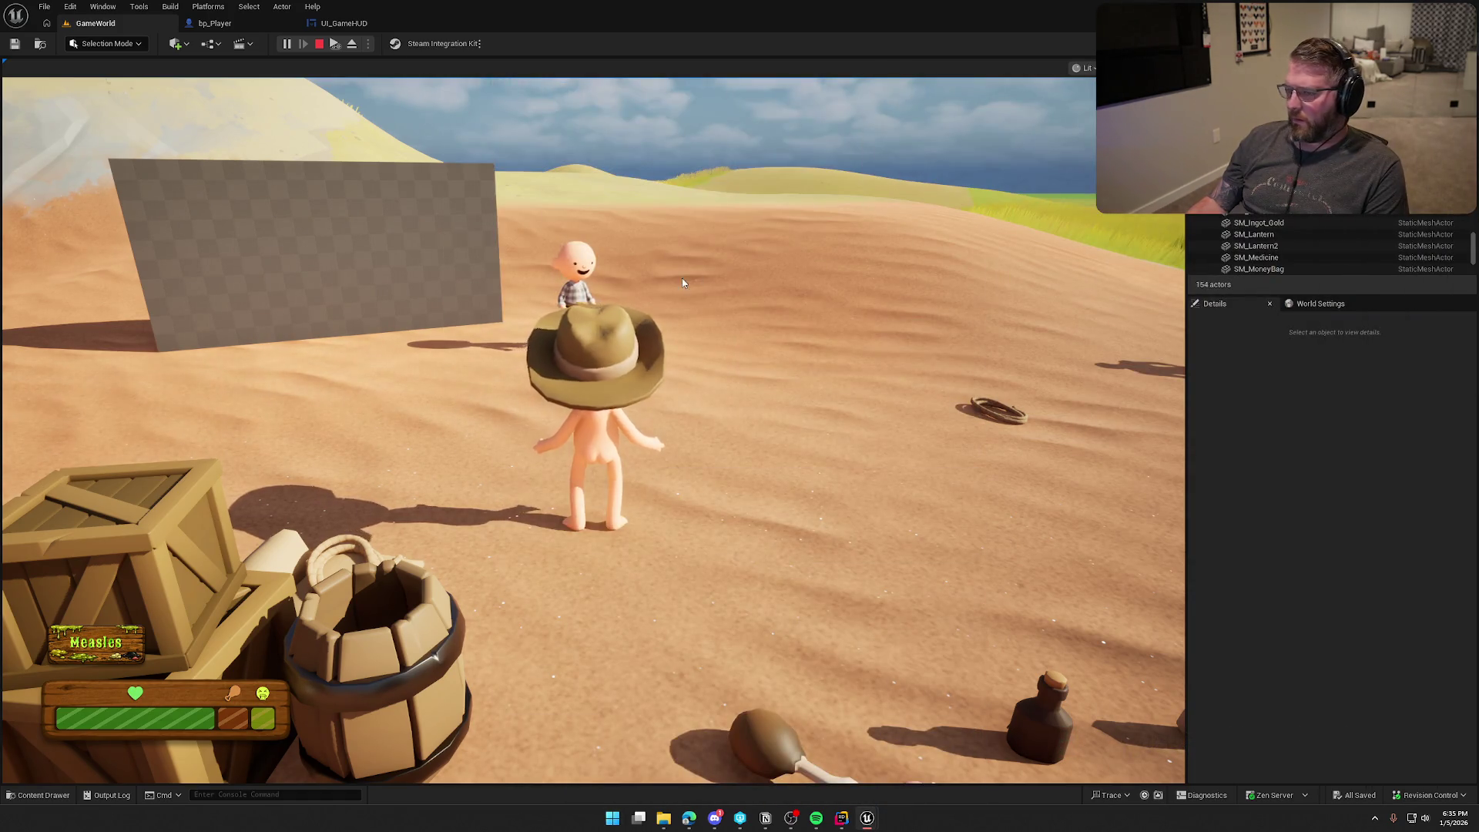
{"action": "key", "text": "shift+w"}
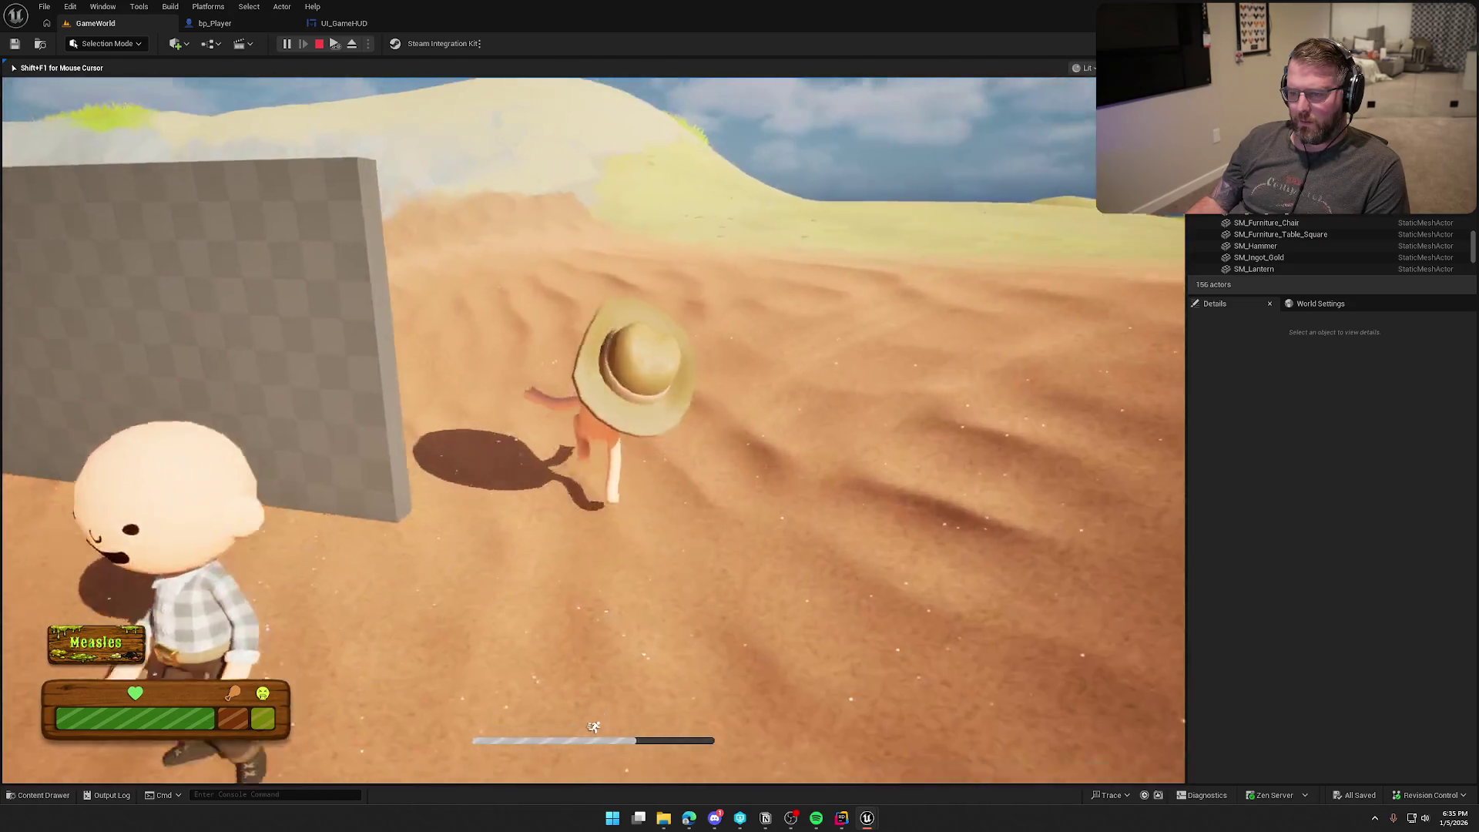